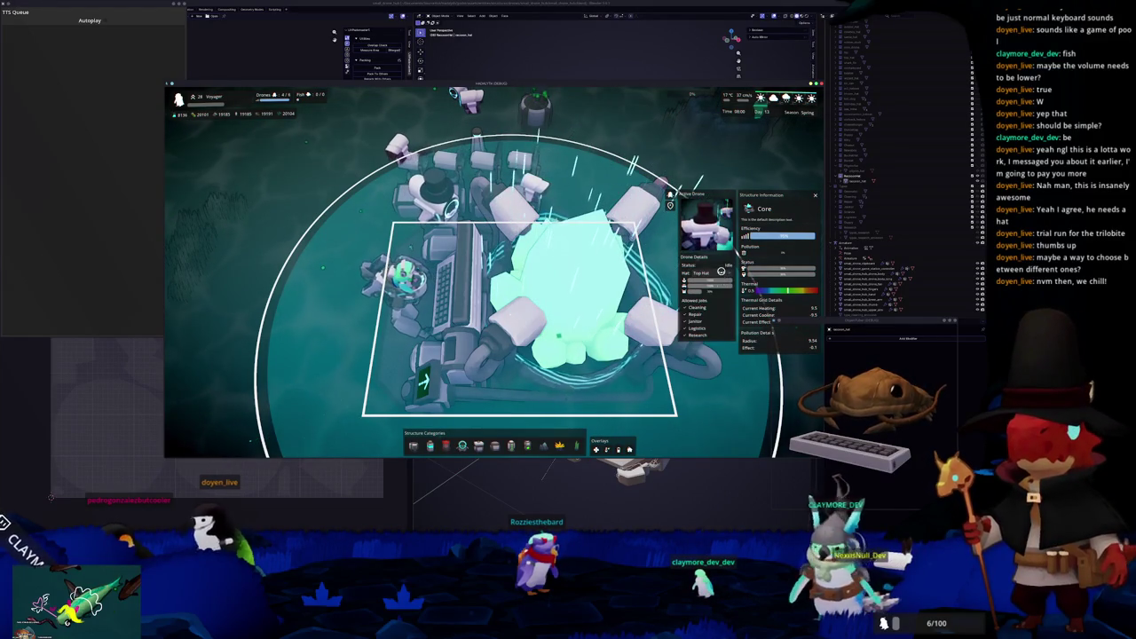
- Try the Tricorn Hat, Baseball Cap and Wizard Hat on the active drone
{"action": "left_click", "coordinate": [707, 446]}
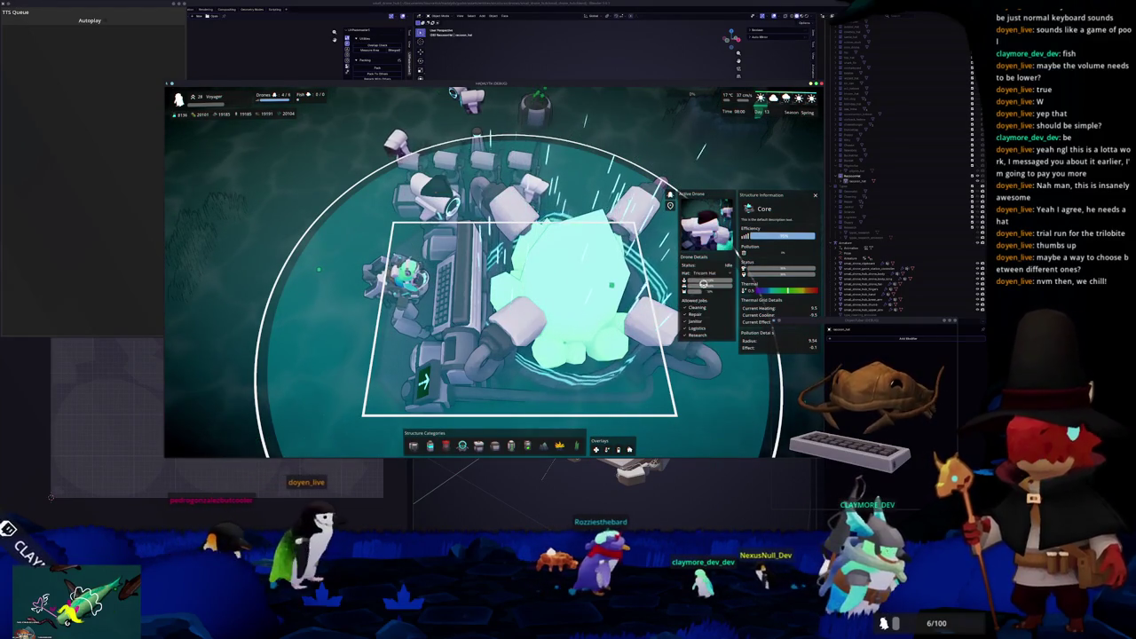
{"action": "left_click", "coordinate": [703, 275]}
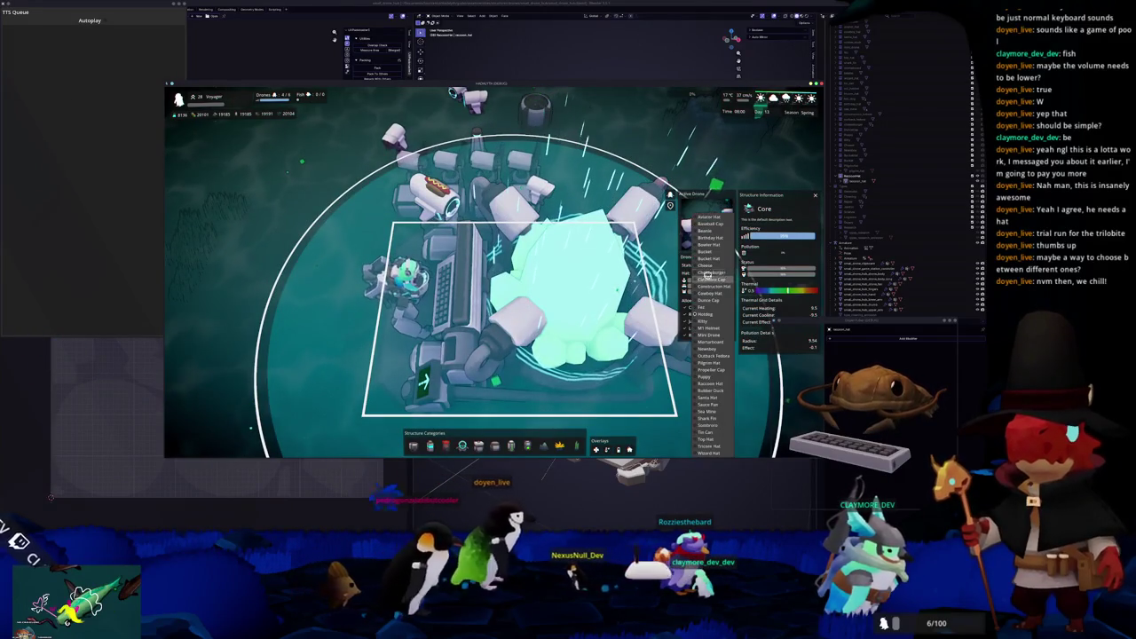
{"action": "left_click", "coordinate": [710, 224]}
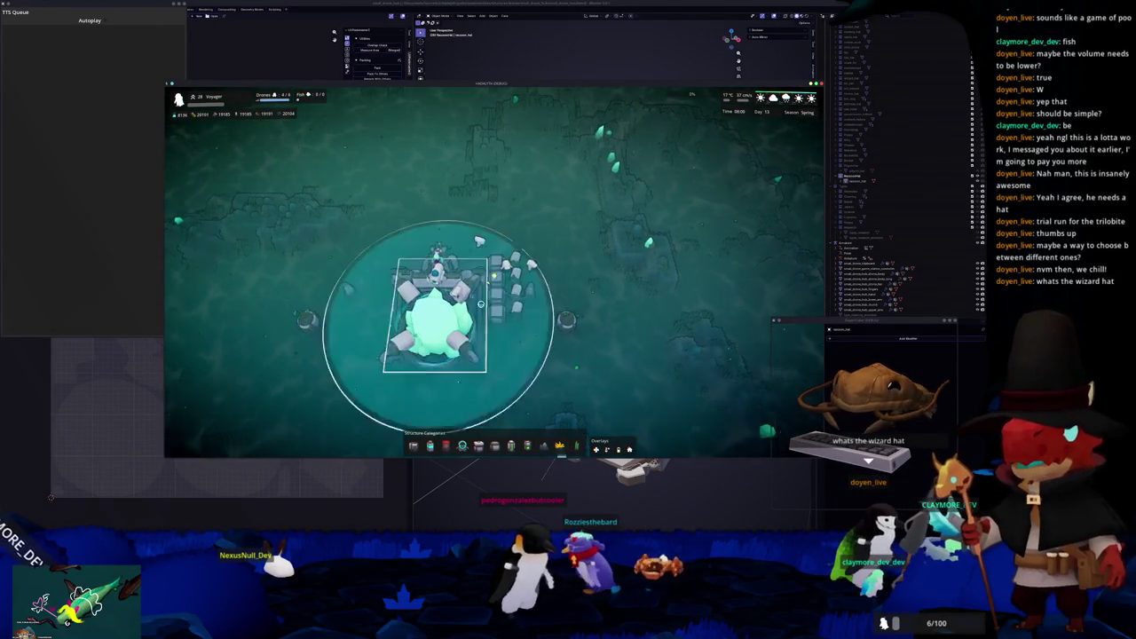
{"action": "left_click", "coordinate": [480, 303]}
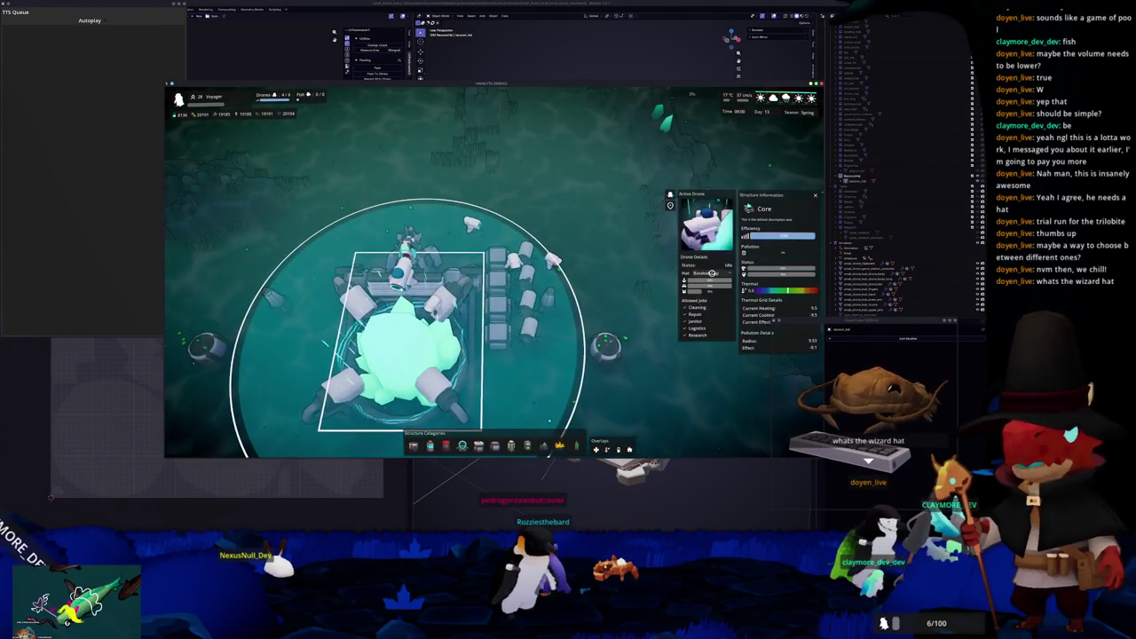
{"action": "left_click", "coordinate": [711, 272]}
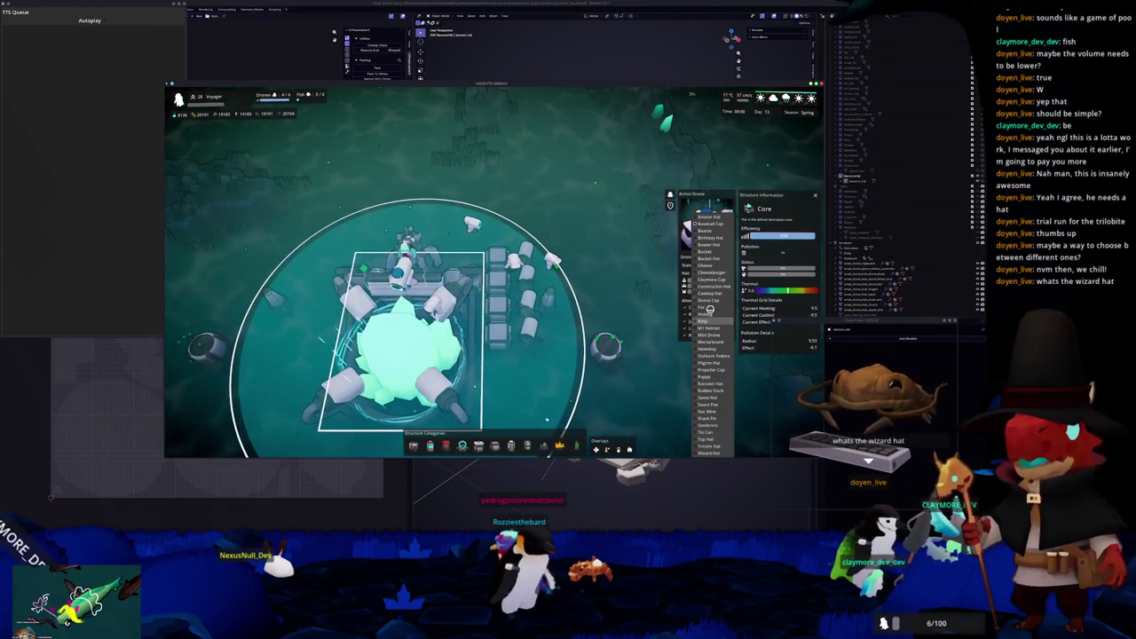
{"action": "left_click", "coordinate": [707, 453]}
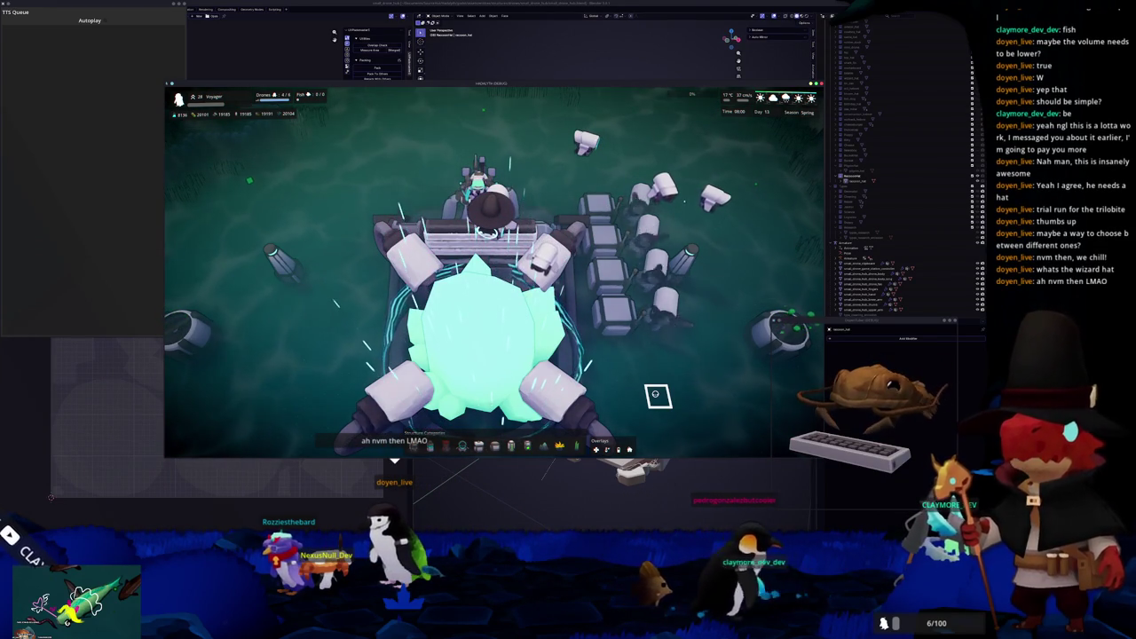
- Switch the drone's hat to the Pilgrim Hat, then settle on the Claymore Cap
{"action": "left_click", "coordinate": [502, 296]}
{"action": "scroll", "coordinate": [503, 296], "scroll_direction": "down", "scroll_amount": 5}
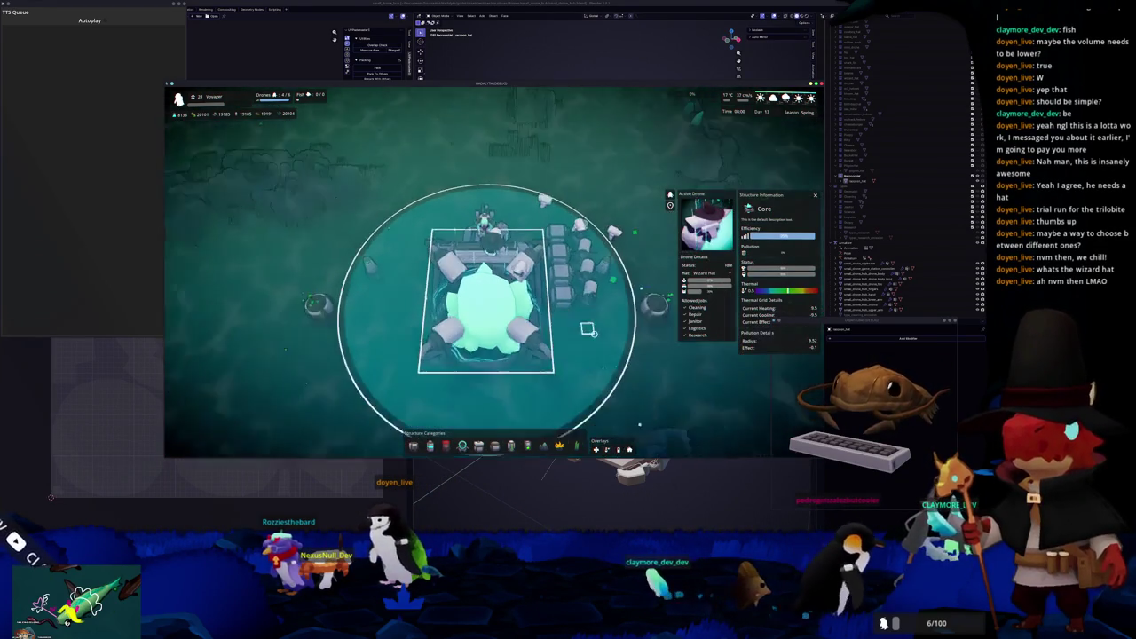
{"action": "left_click", "coordinate": [715, 272]}
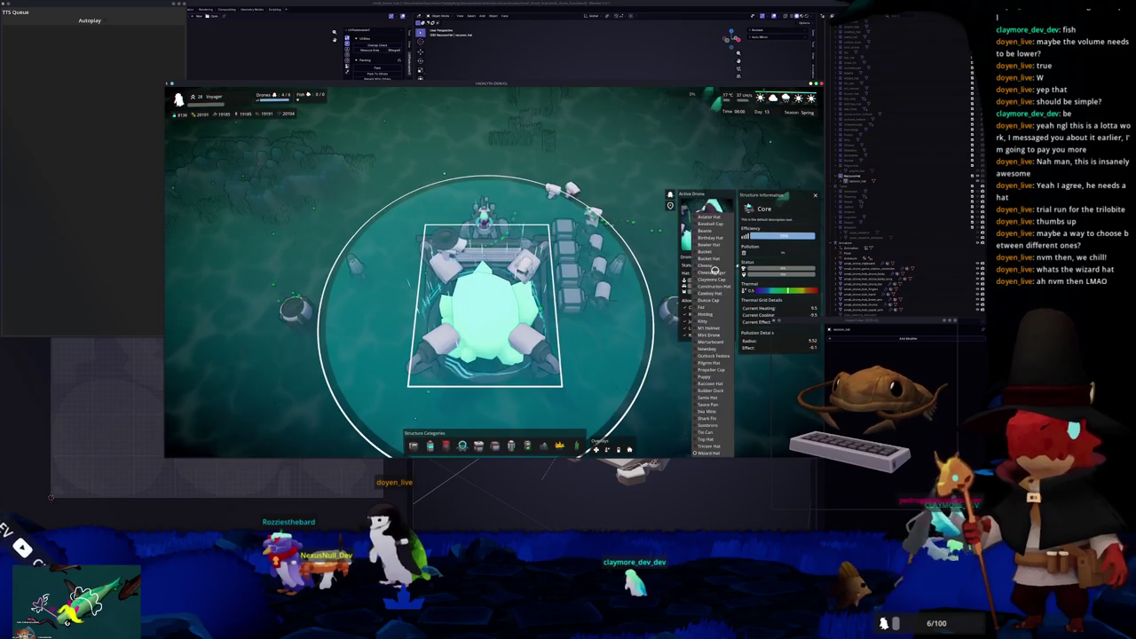
{"action": "left_click", "coordinate": [716, 364]}
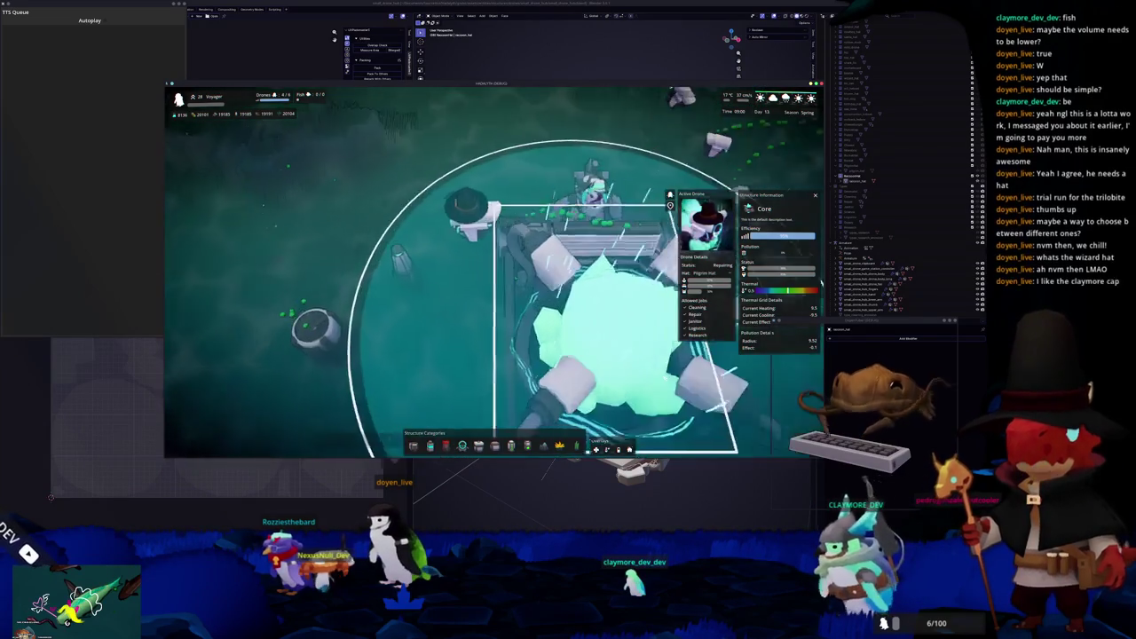
{"action": "left_click", "coordinate": [713, 272]}
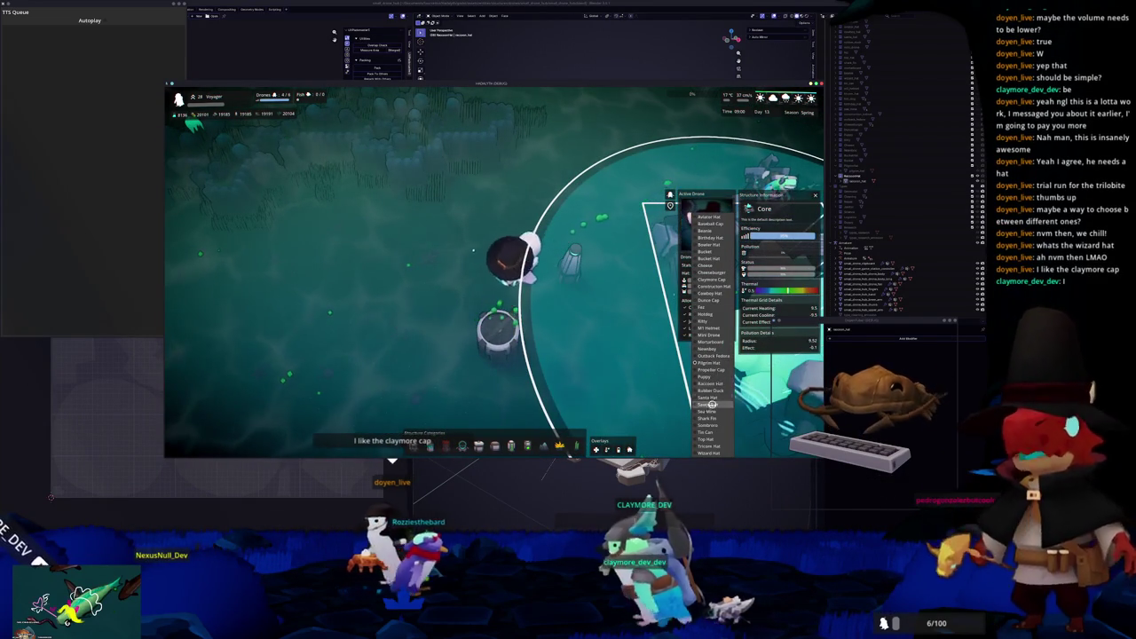
{"action": "left_click", "coordinate": [715, 281]}
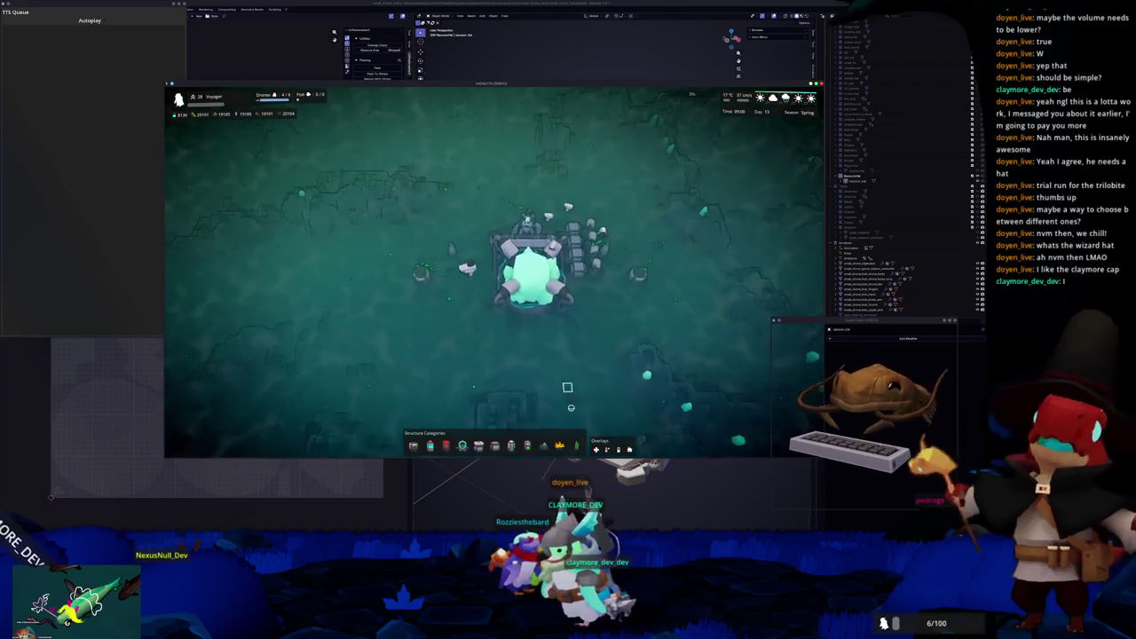
{"action": "key", "text": "alt+Tab"}
{"action": "key", "text": "alt+Tab"}
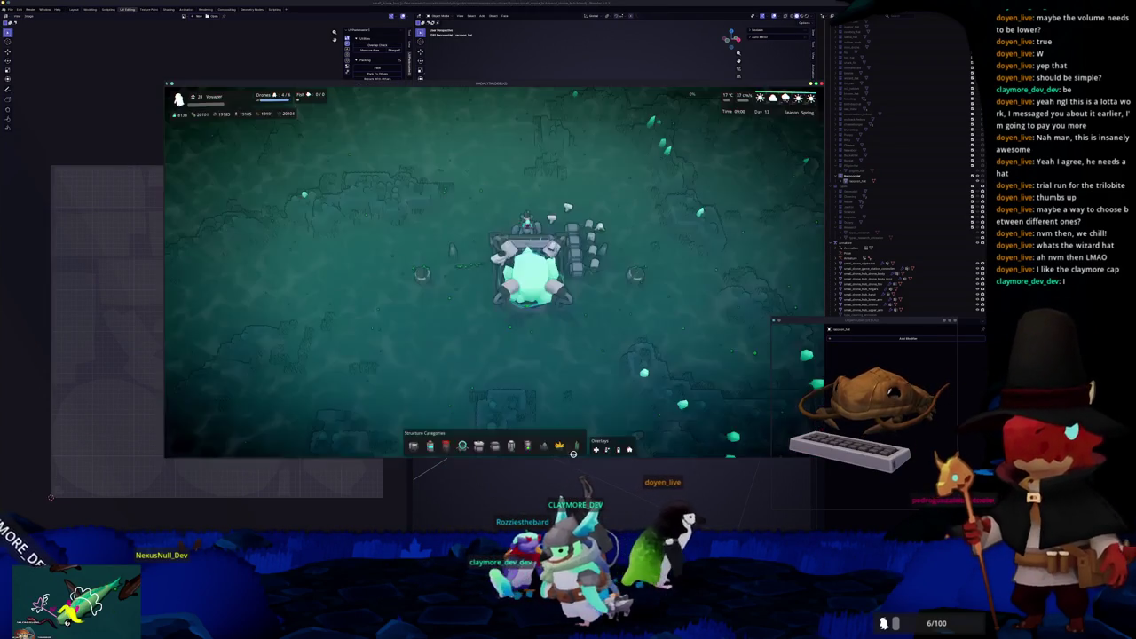
{"action": "key", "text": "alt+Tab"}
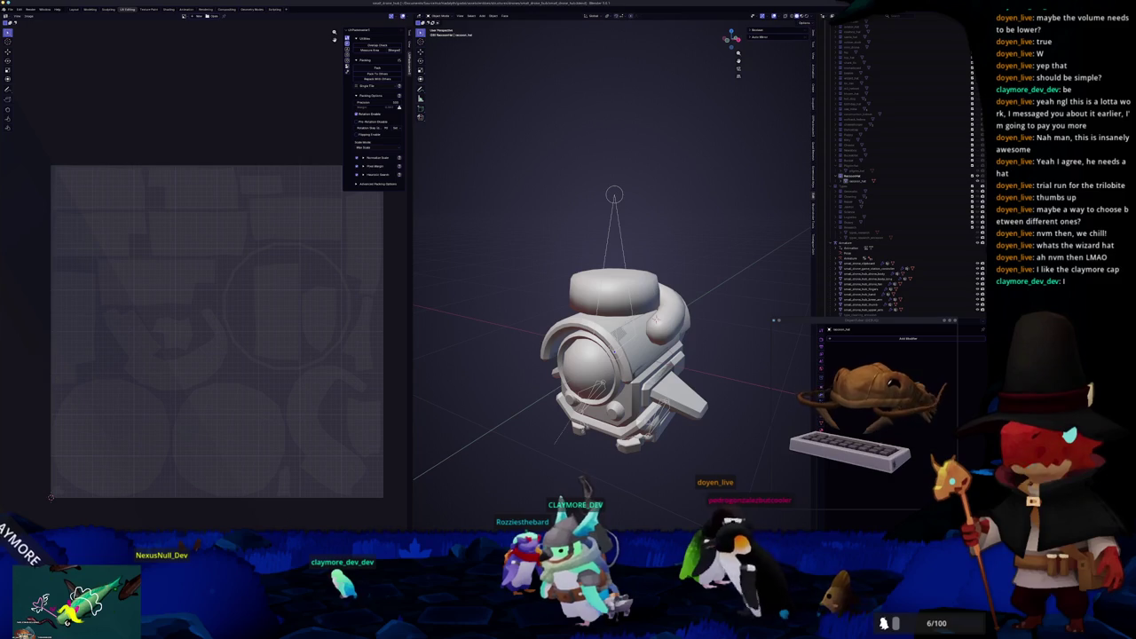
{"action": "key", "text": "alt+Tab"}
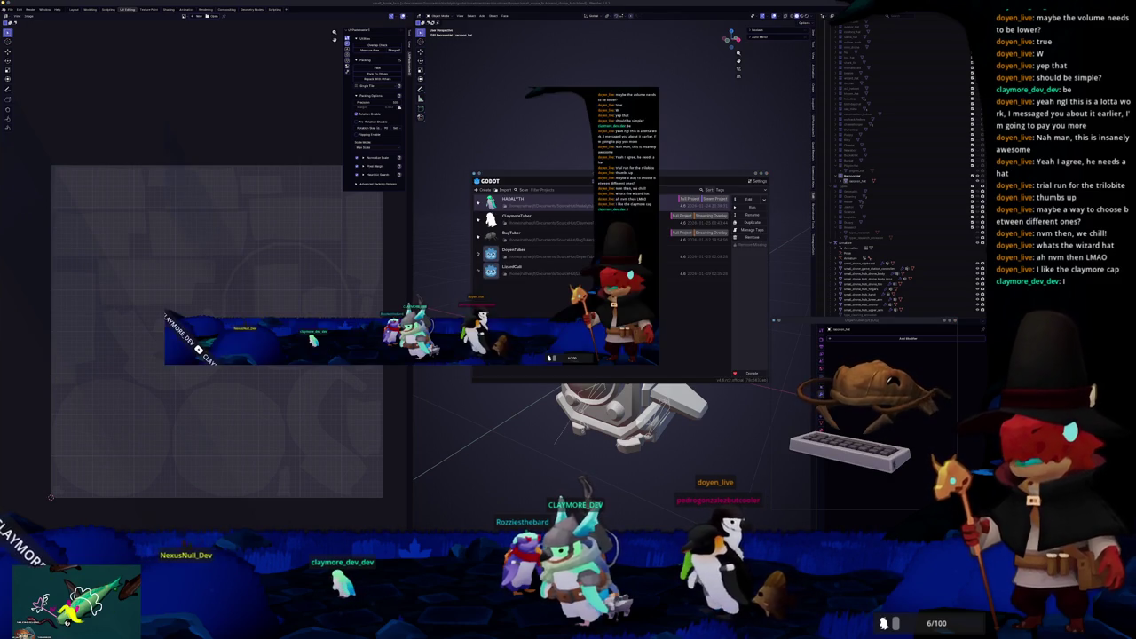
{"action": "key", "text": "alt+Tab"}
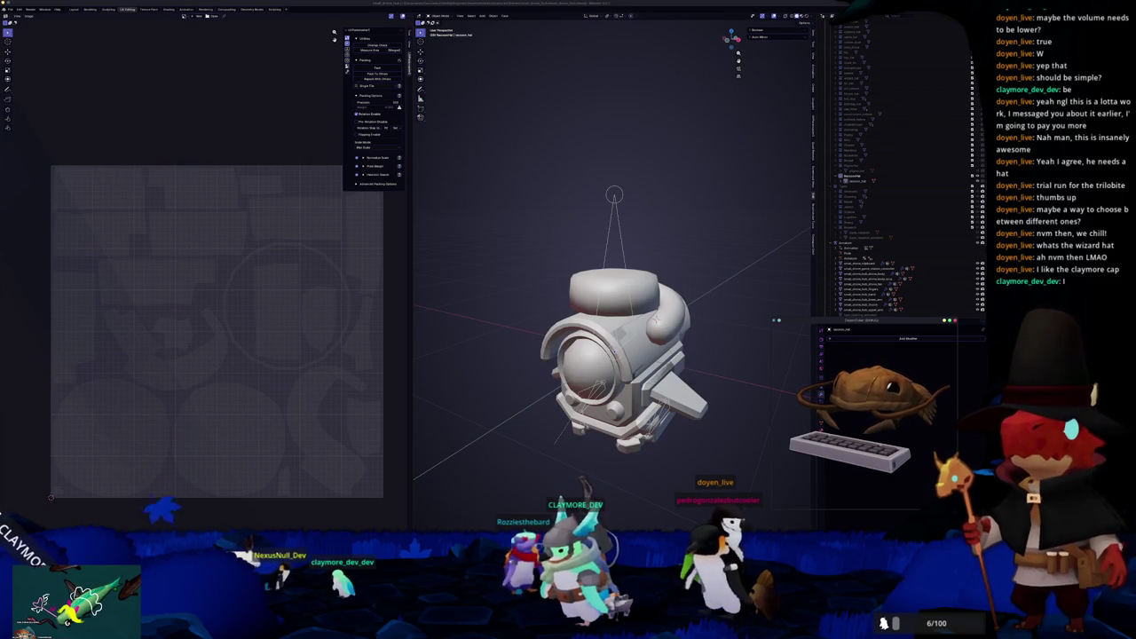
{"action": "key", "text": "alt+Tab"}
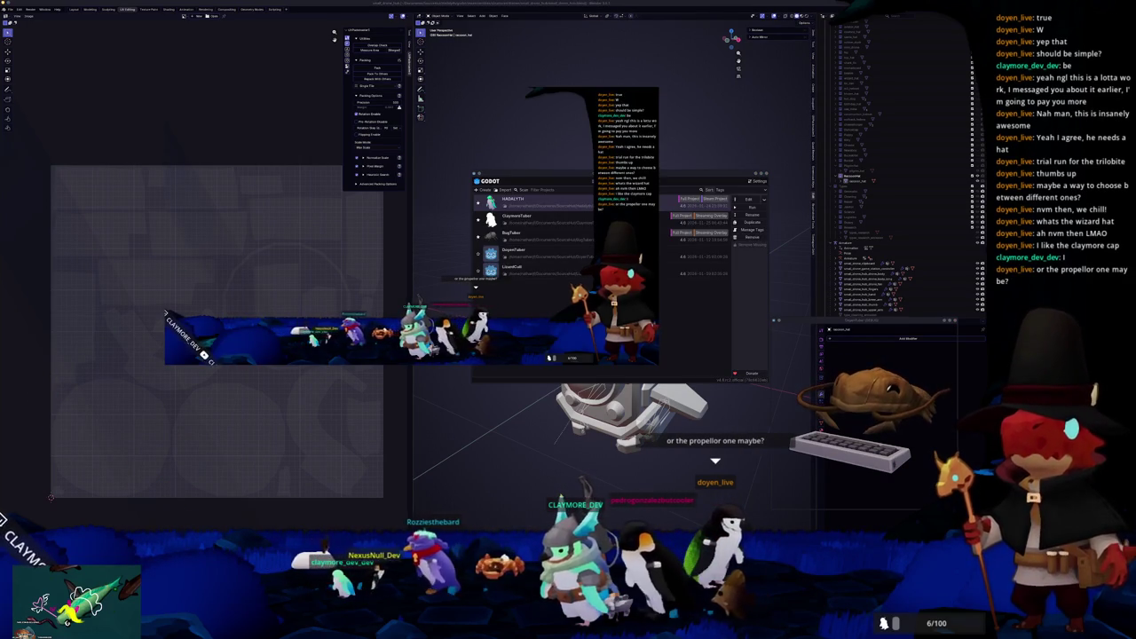
{"action": "key", "text": "alt+Tab"}
{"action": "key", "text": "alt+Tab"}
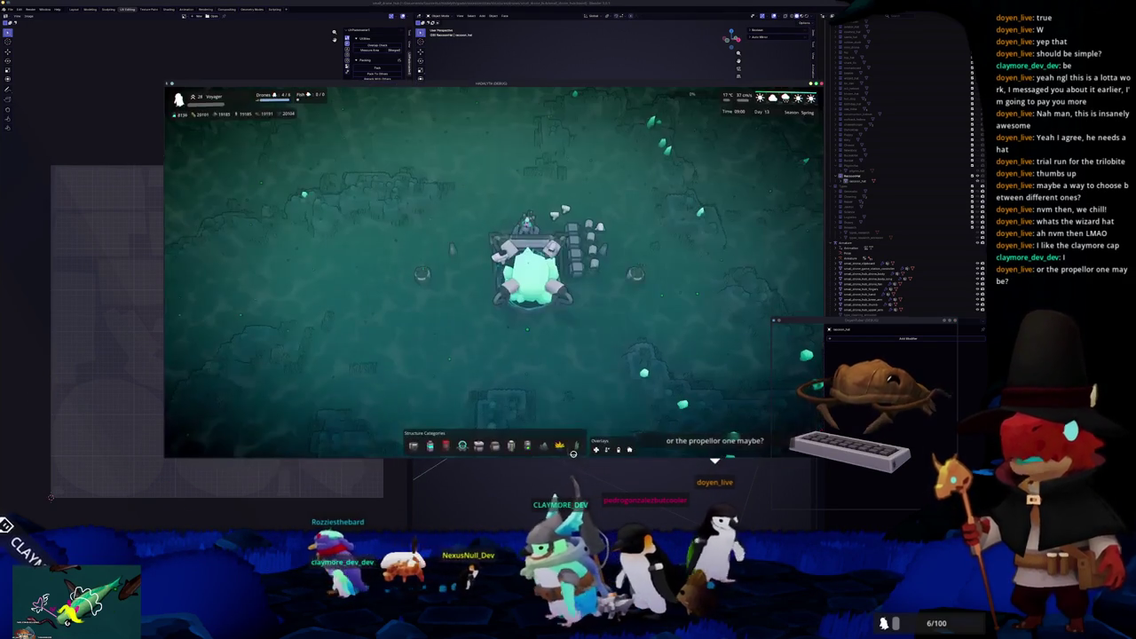
- Put the Propeller Cap on the core's drone, then deselect the core
{"action": "left_click", "coordinate": [529, 266]}
{"action": "left_click", "coordinate": [702, 274]}
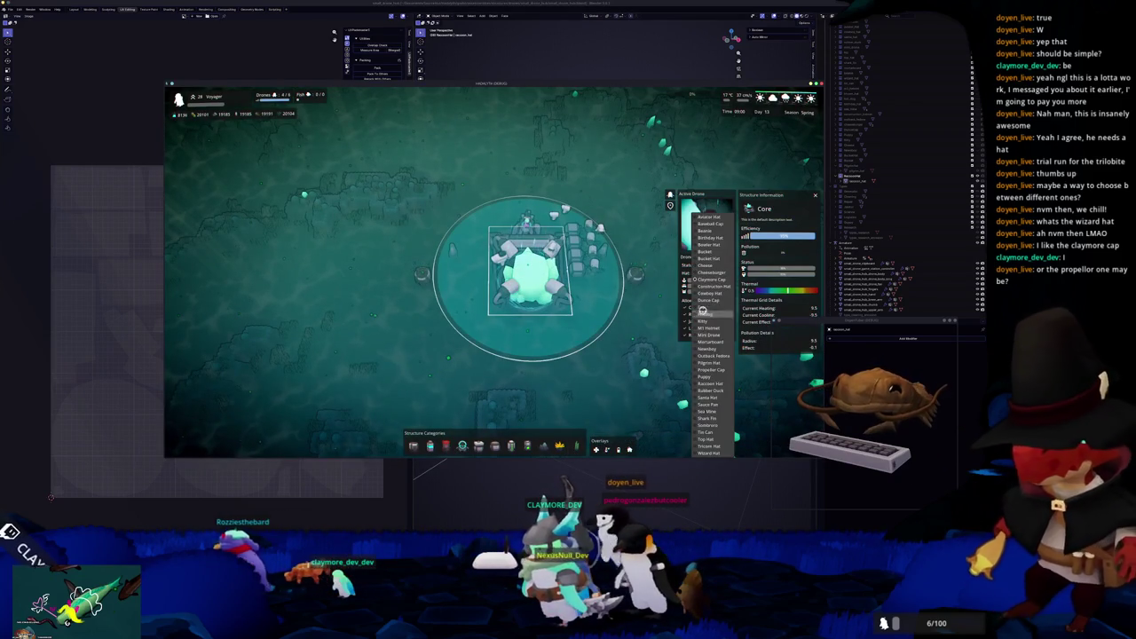
{"action": "left_click", "coordinate": [711, 368]}
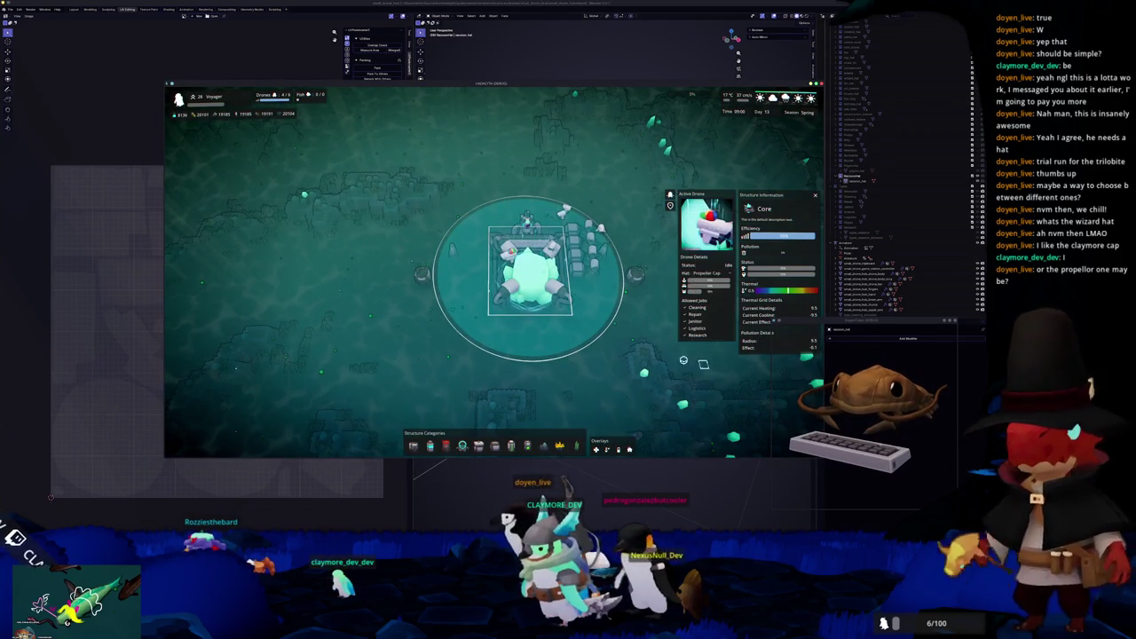
{"action": "scroll", "coordinate": [613, 363], "scroll_direction": "up", "scroll_amount": 5}
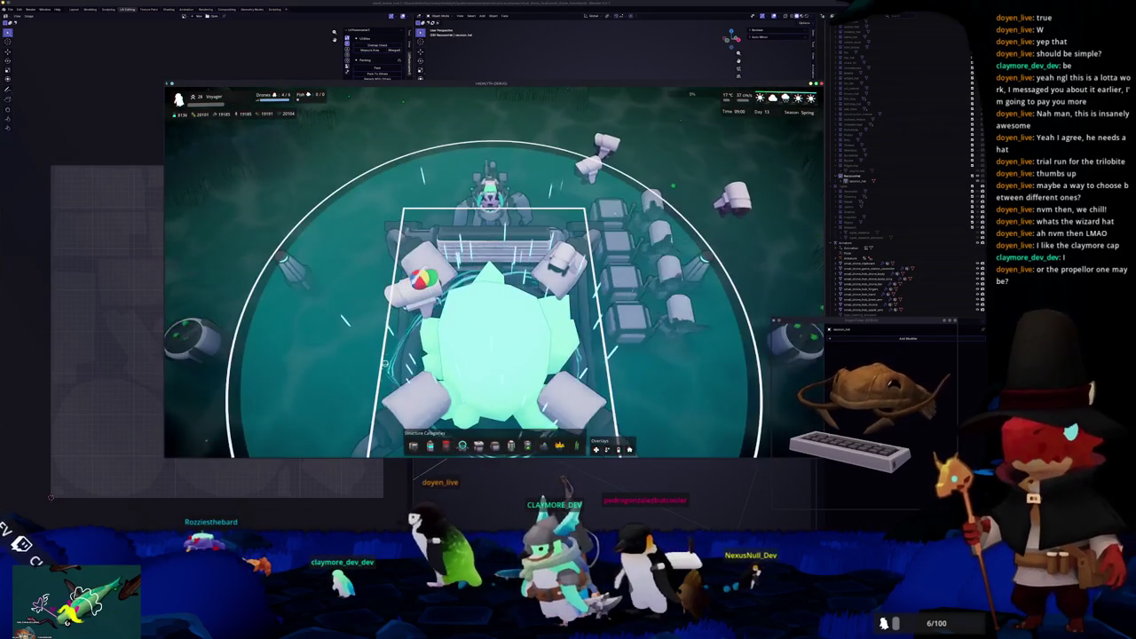
{"action": "left_click", "coordinate": [387, 365]}
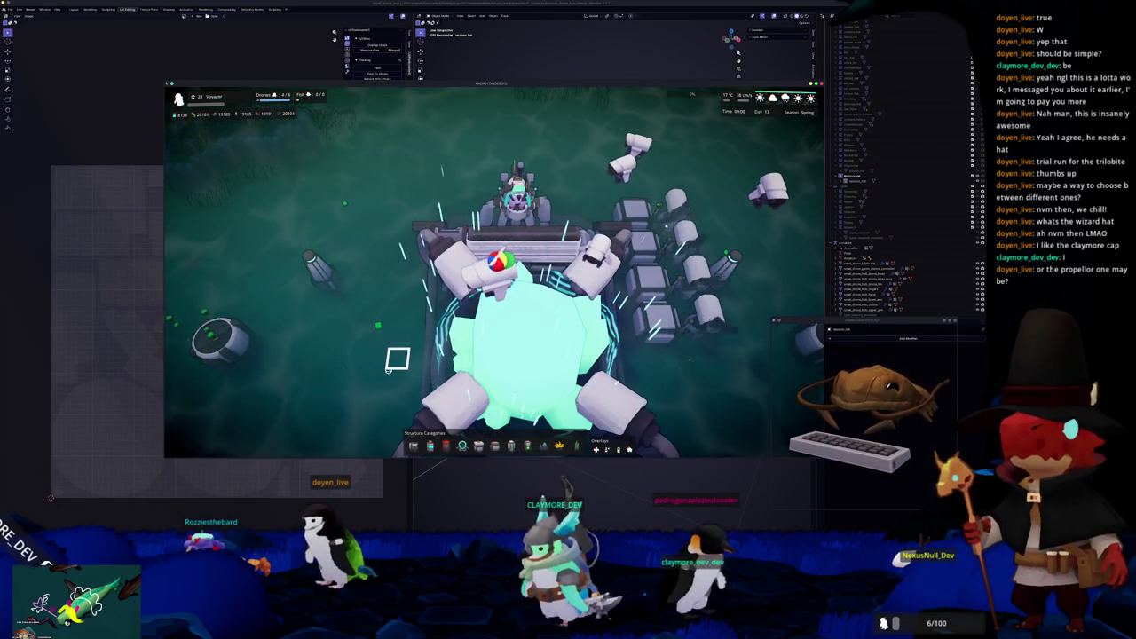
- Reselect the core, rotate the game camera with Q, and switch to Blender
{"action": "left_click", "coordinate": [496, 337]}
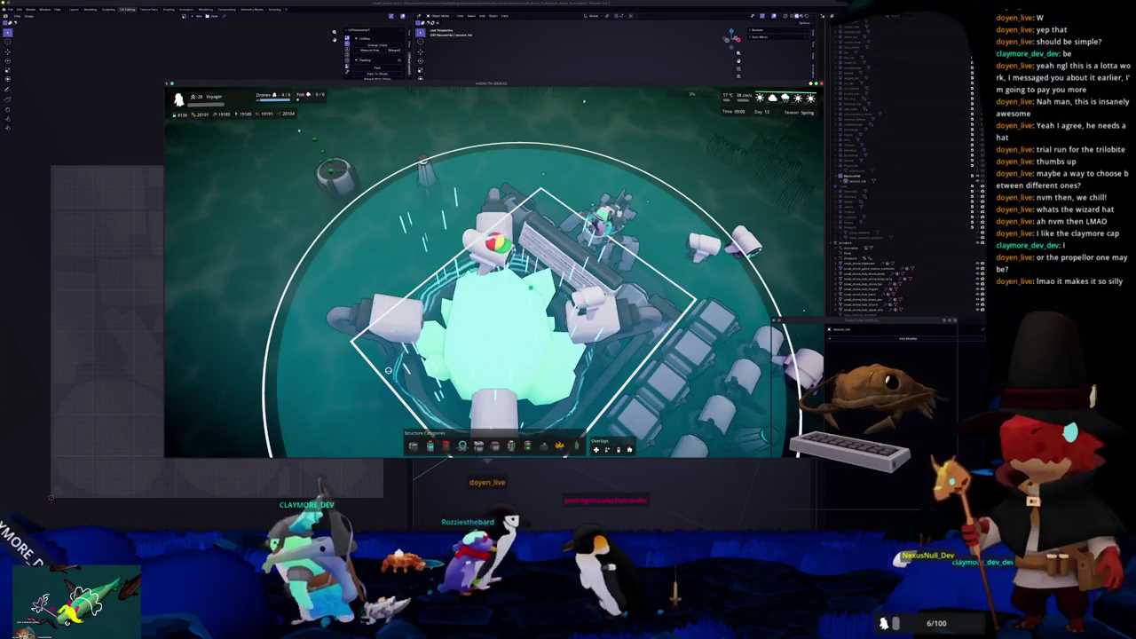
{"action": "key", "text": "q"}
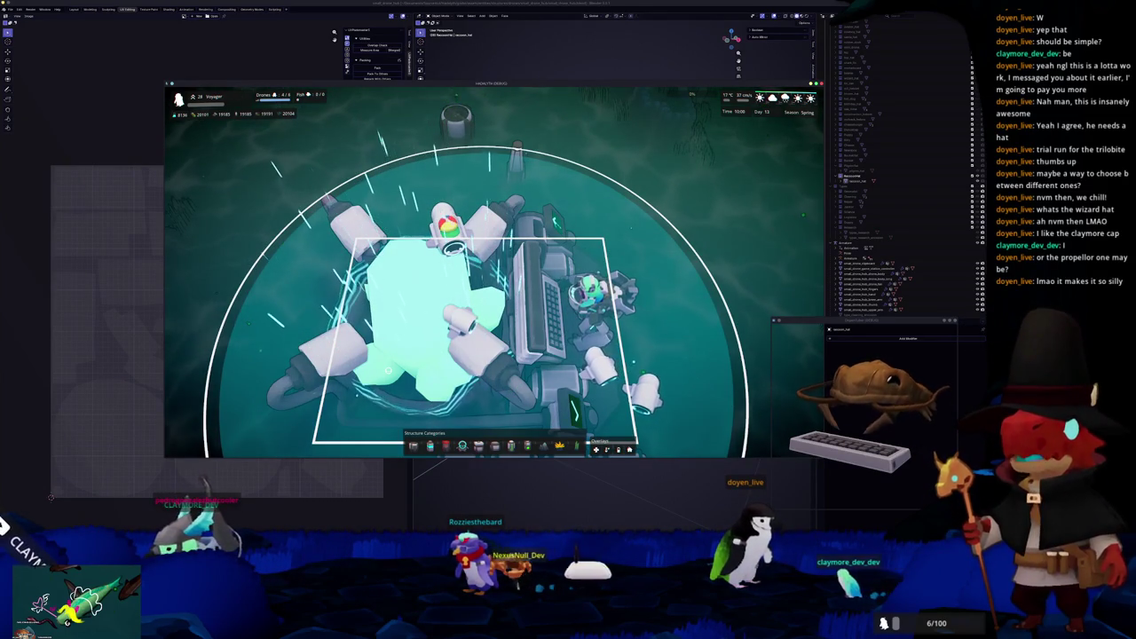
{"action": "key", "text": "q"}
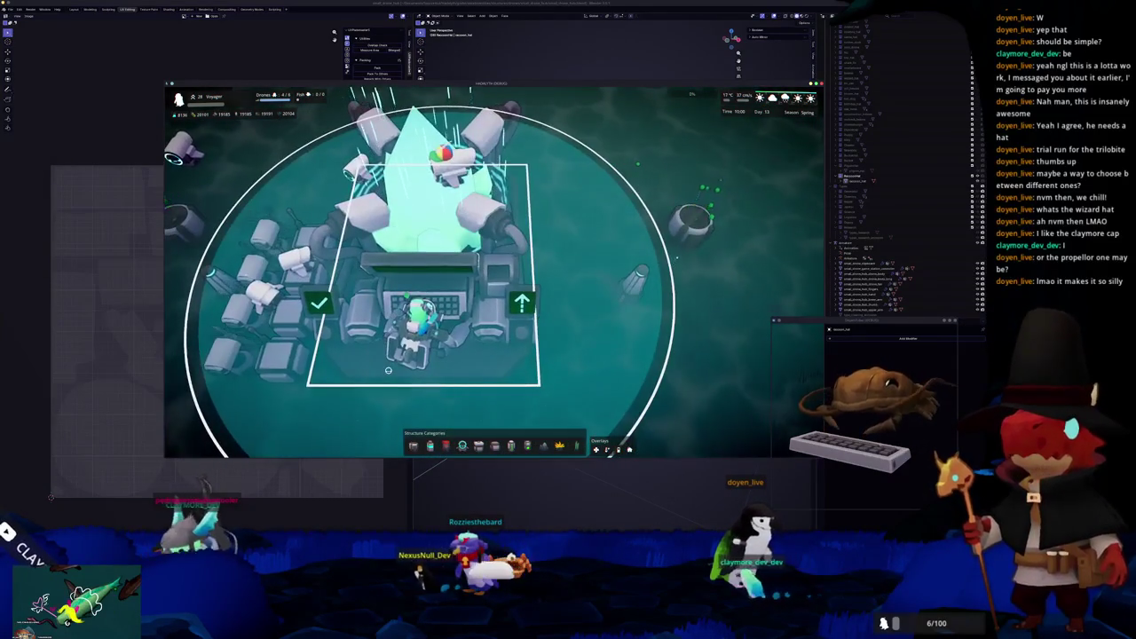
{"action": "scroll", "coordinate": [387, 370], "scroll_direction": "down", "scroll_amount": 5}
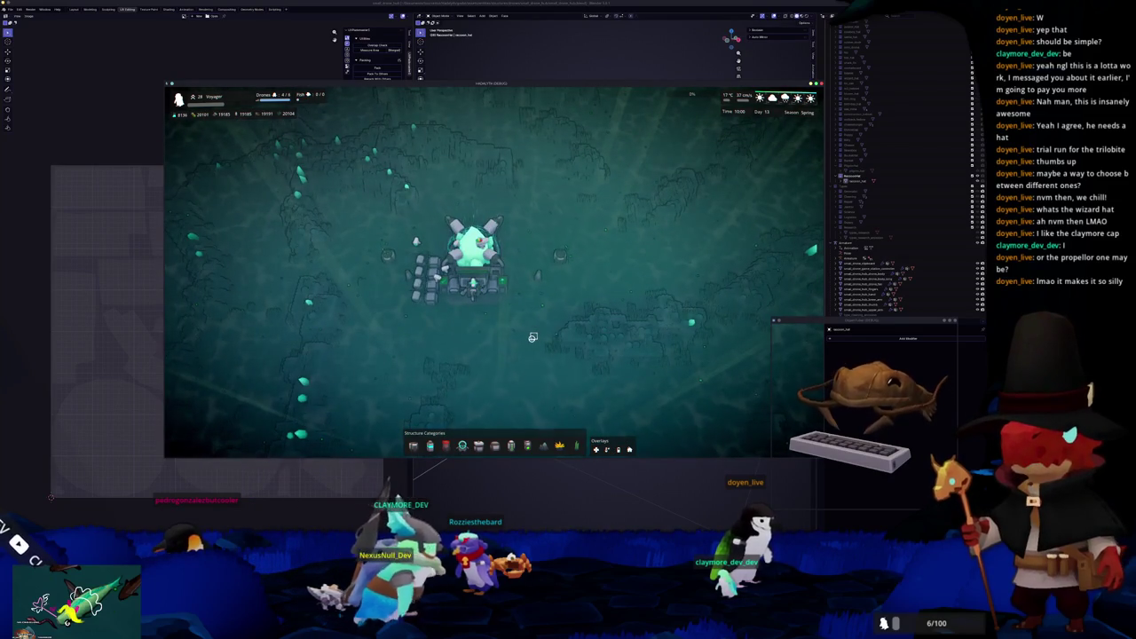
{"action": "scroll", "coordinate": [533, 337], "scroll_direction": "up", "scroll_amount": 2}
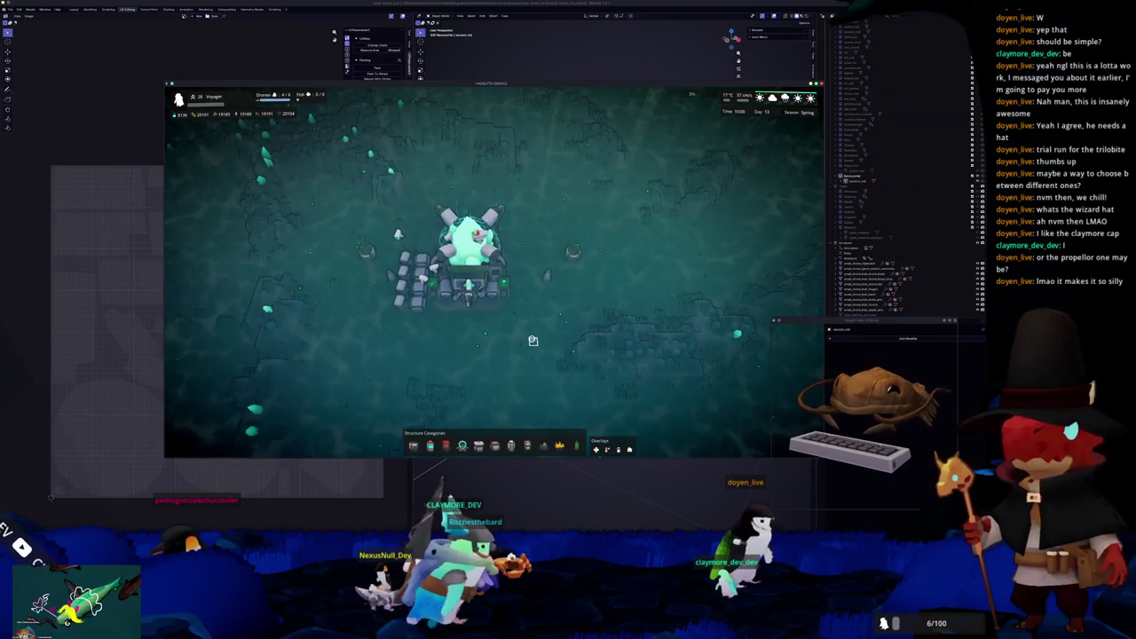
{"action": "scroll", "coordinate": [533, 340], "scroll_direction": "up", "scroll_amount": 2}
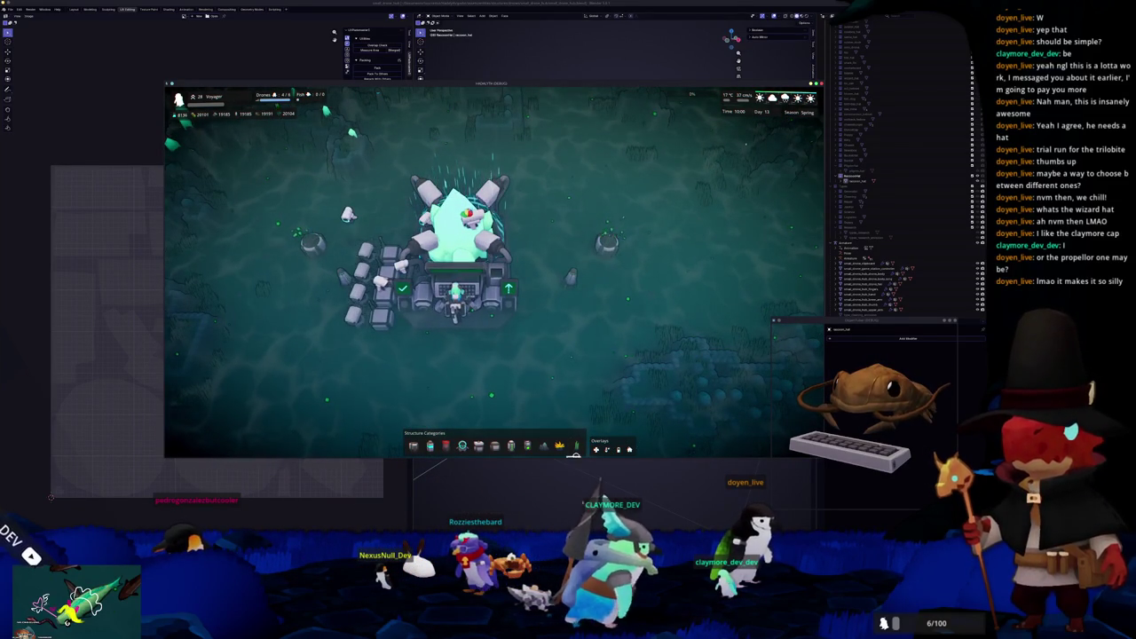
{"action": "key", "text": "alt+Tab"}
{"action": "scroll", "coordinate": [613, 320], "scroll_direction": "down", "scroll_amount": 3}
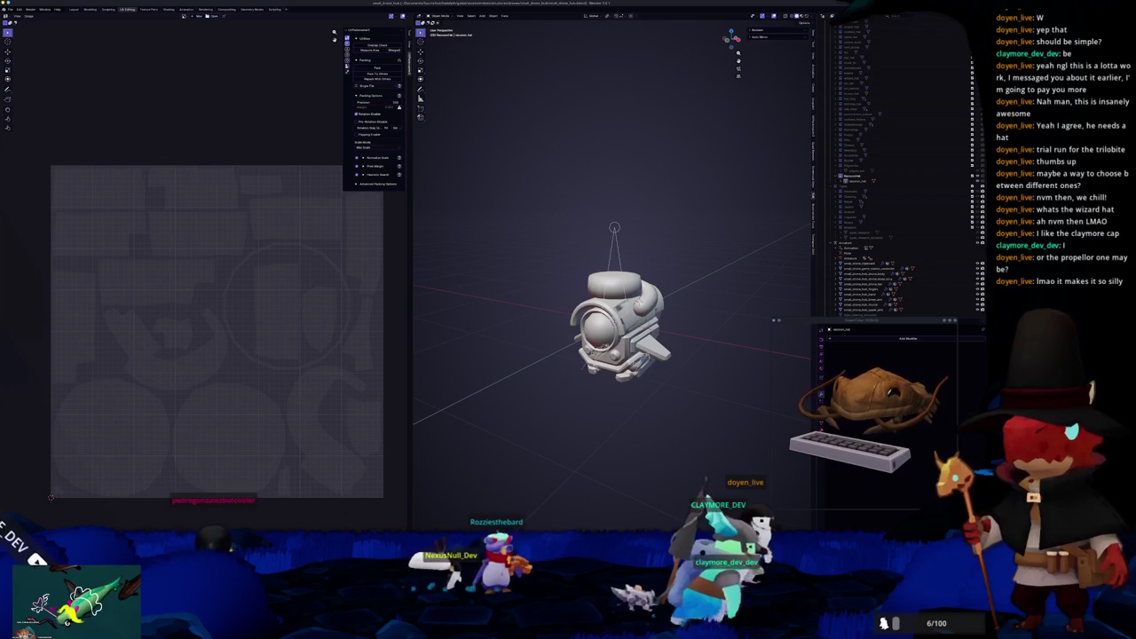
- Cycle windows with Alt-Tab past the game and Godot editor to Blender
{"action": "key", "text": "alt+Tab"}
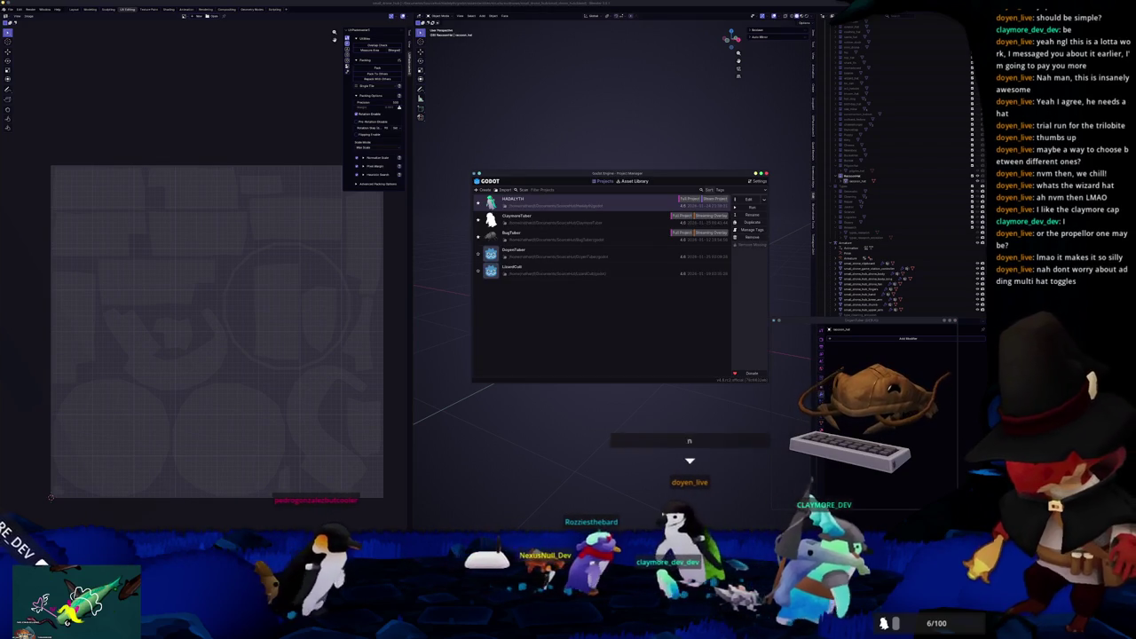
{"action": "key", "text": "alt+Tab"}
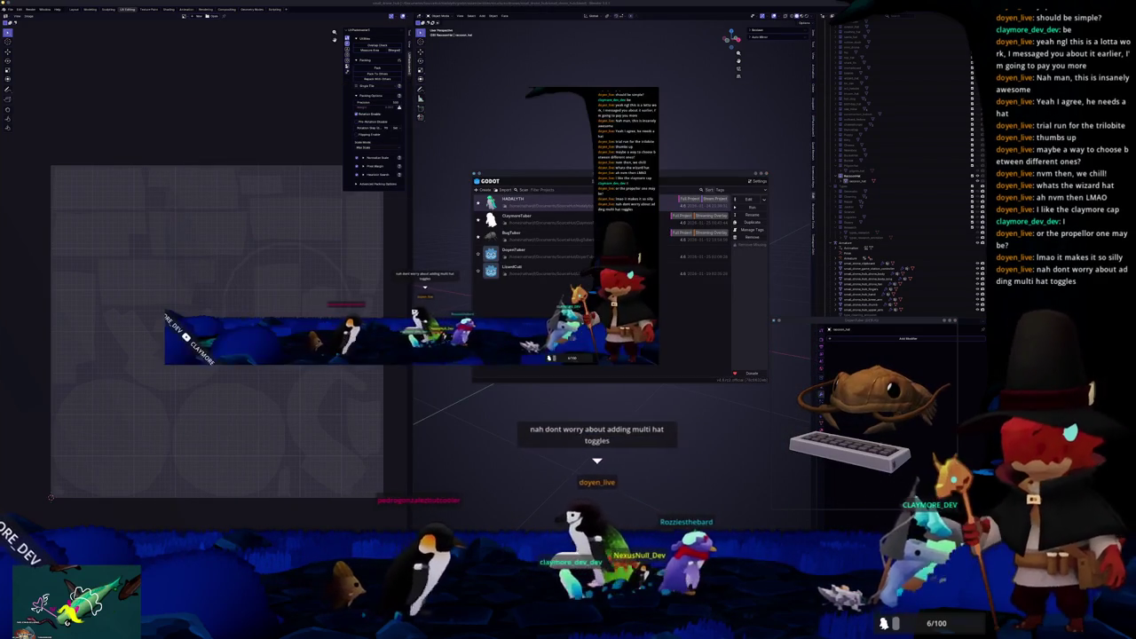
{"action": "key", "text": "alt+Tab"}
{"action": "scroll", "coordinate": [551, 232], "scroll_direction": "up", "scroll_amount": 6}
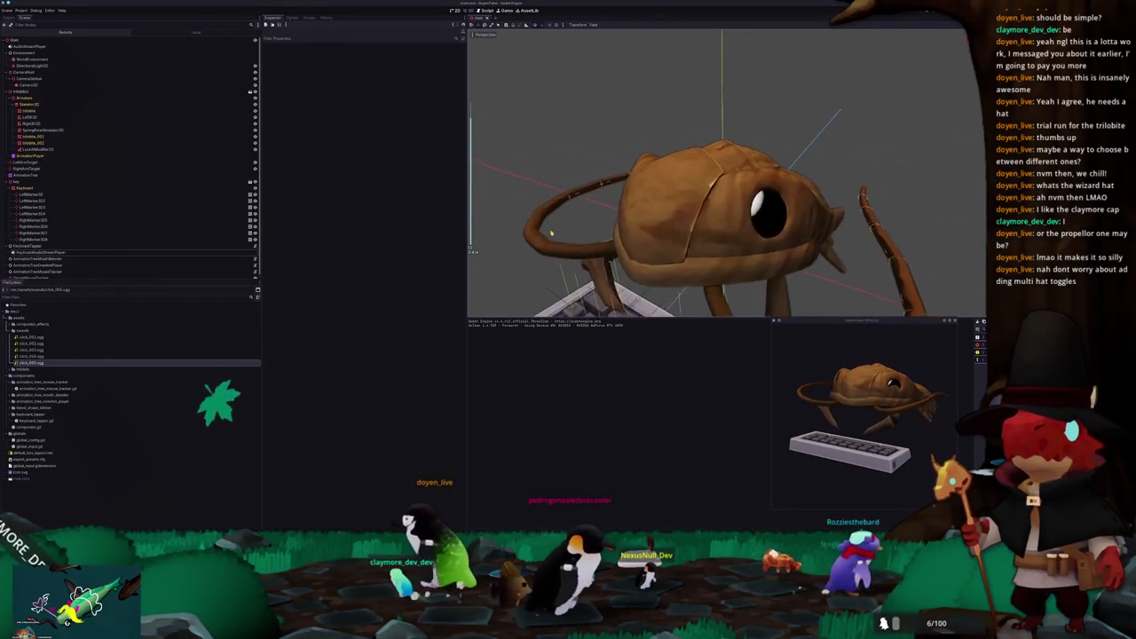
{"action": "scroll", "coordinate": [551, 232], "scroll_direction": "down", "scroll_amount": 5}
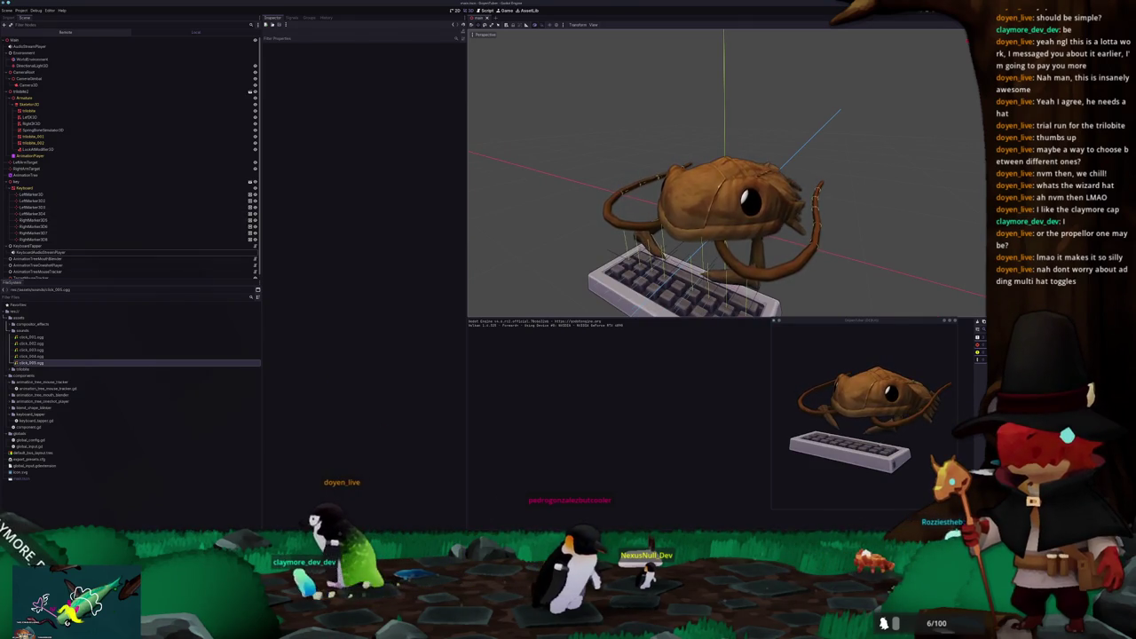
{"action": "key", "text": "alt+Tab"}
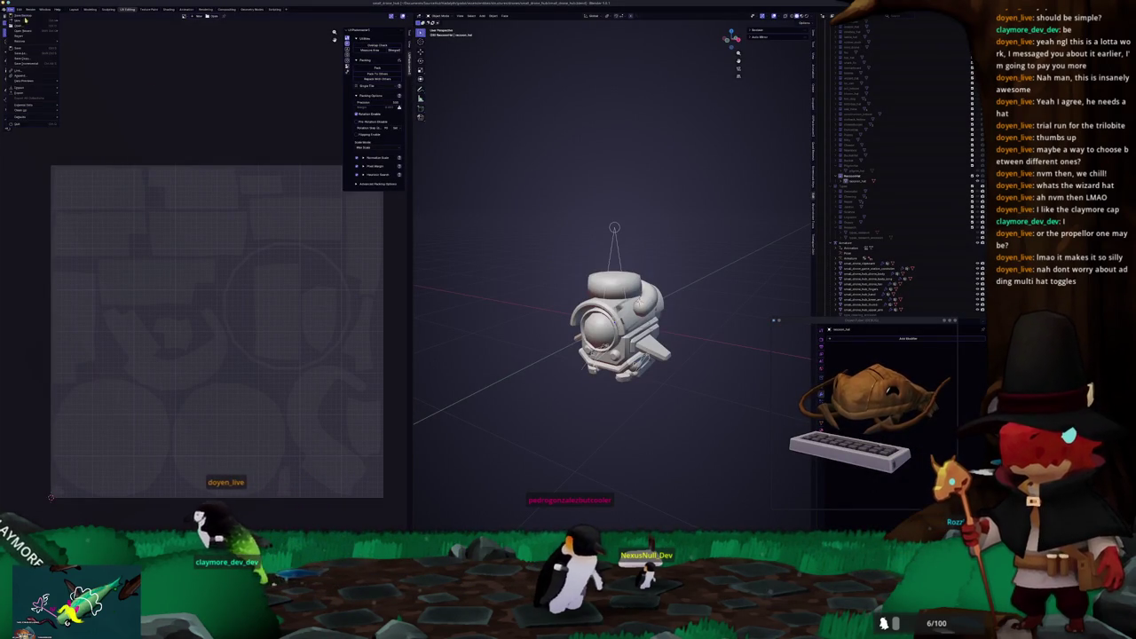
- Load the recent trilobite .blend, select its body mesh and armature, and open the File menu
{"action": "mouse_move", "coordinate": [33, 31]}
{"action": "left_click", "coordinate": [81, 35]}
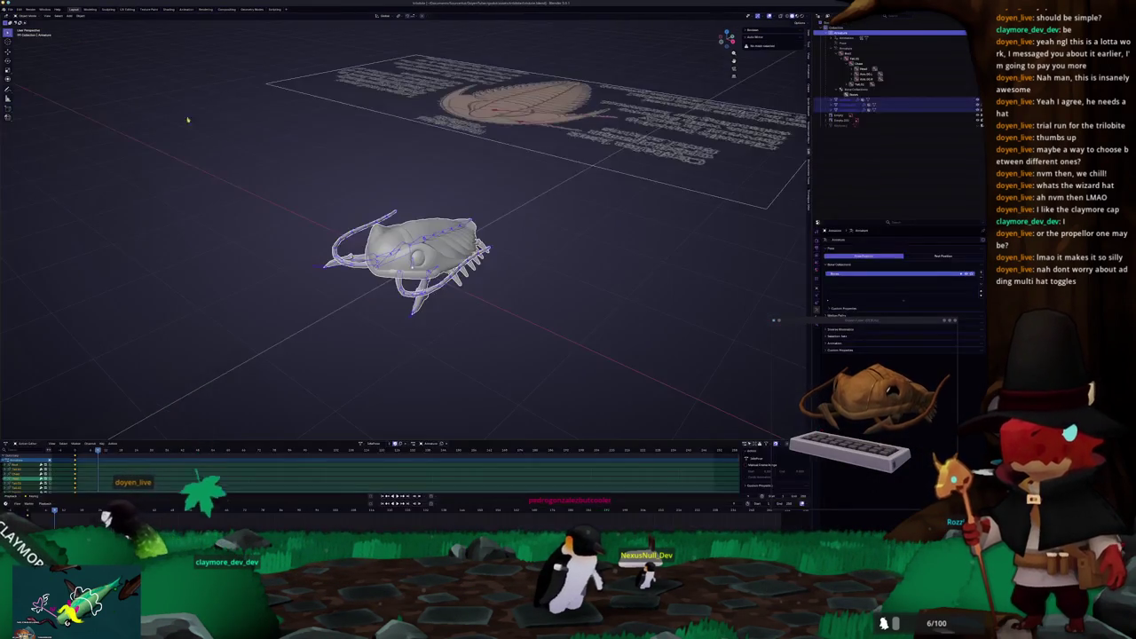
{"action": "left_click", "coordinate": [850, 101]}
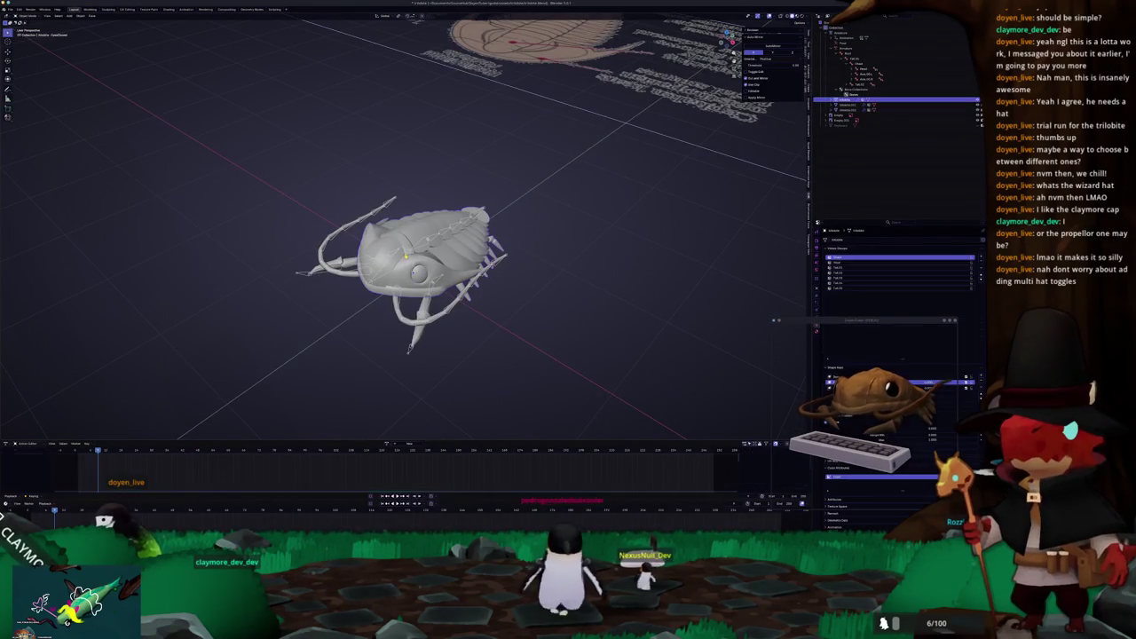
{"action": "left_click", "coordinate": [852, 68]}
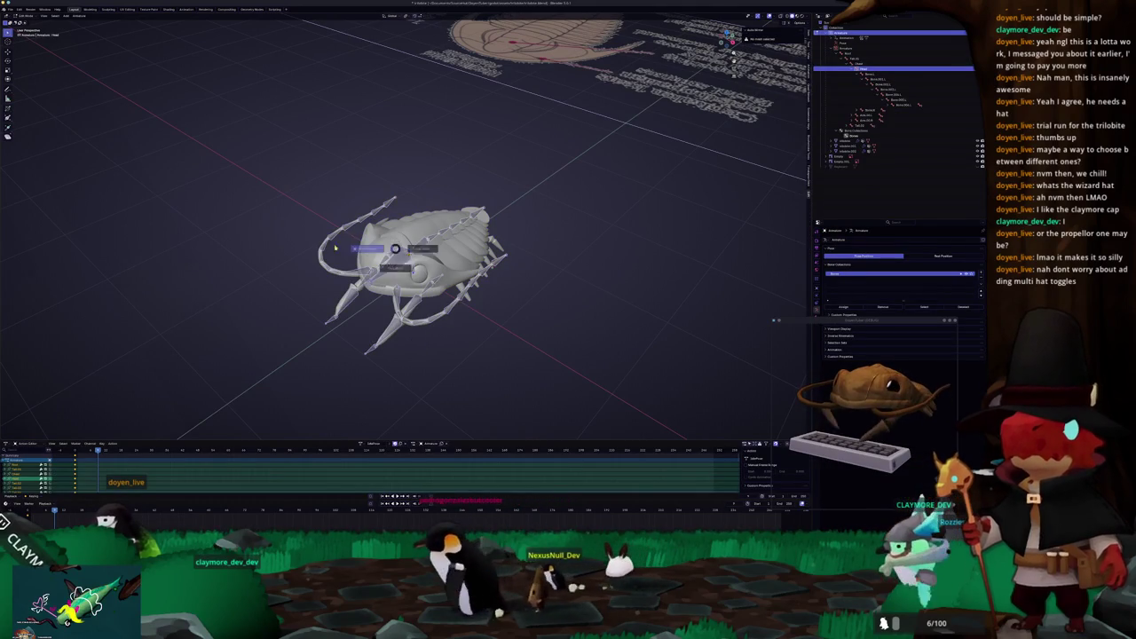
{"action": "left_click", "coordinate": [10, 9]}
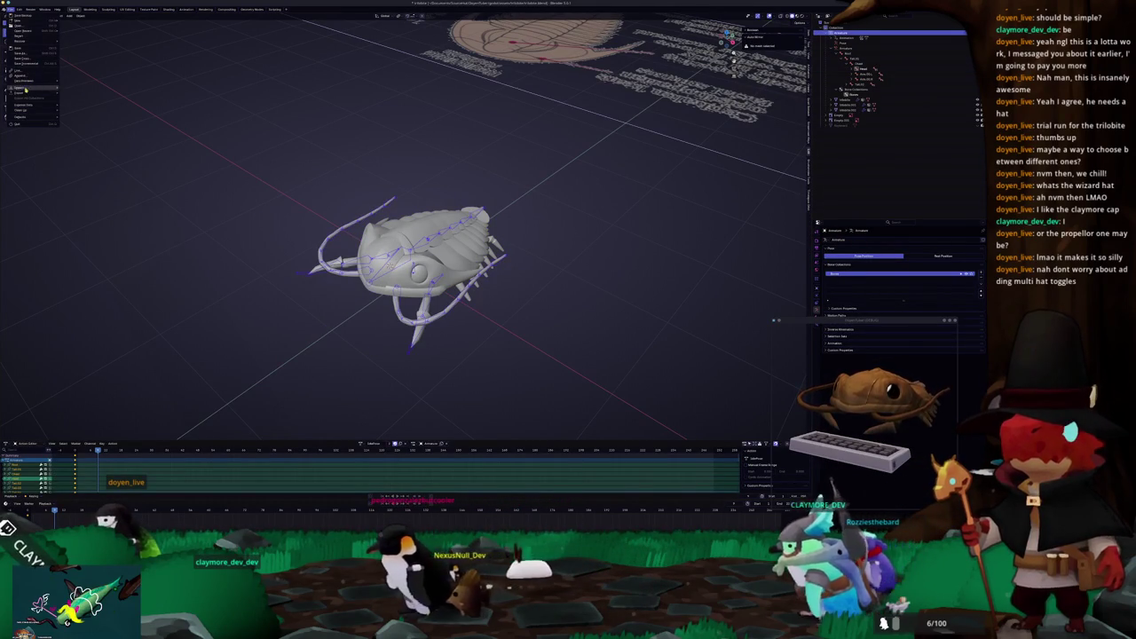
- Start File > Append and browse up and through folders toward the cap's .blend file
{"action": "left_click", "coordinate": [34, 85]}
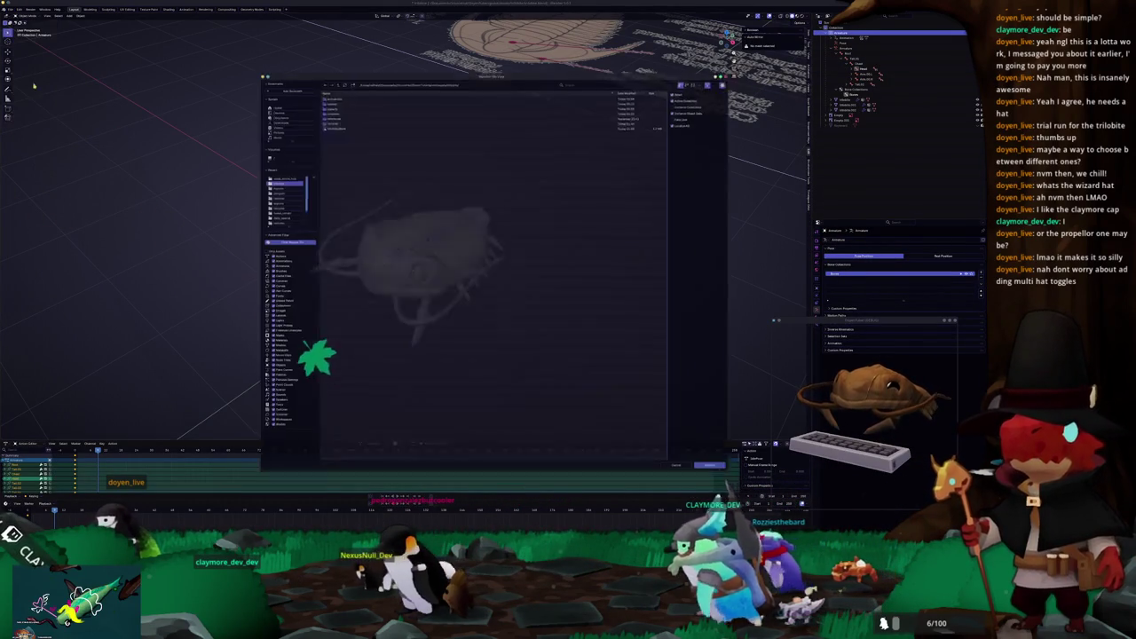
{"action": "left_click", "coordinate": [332, 77]}
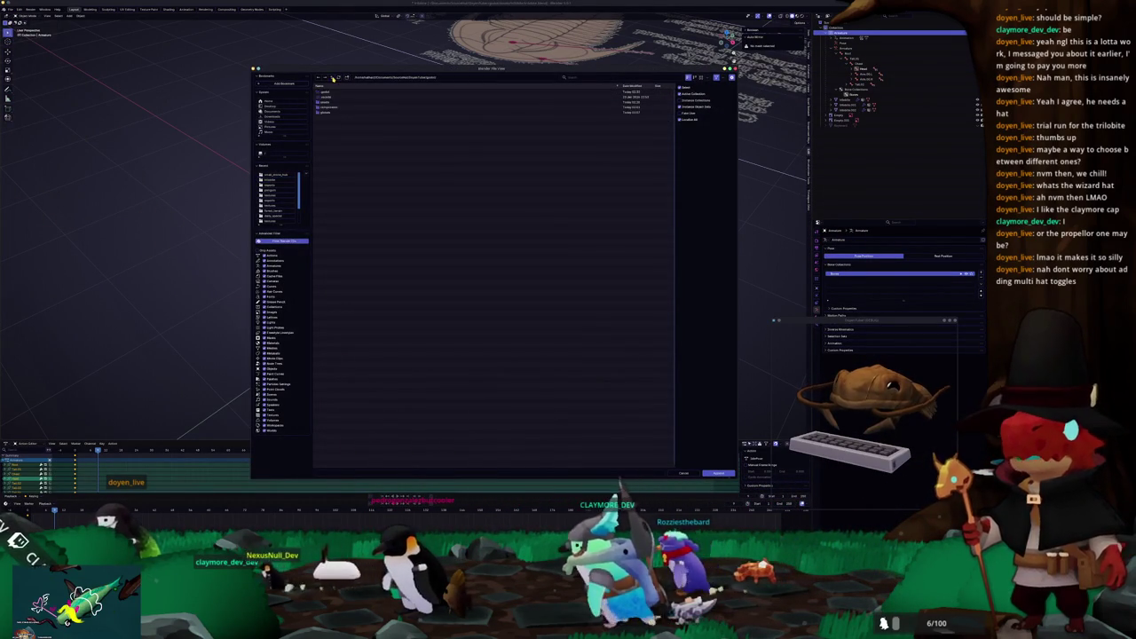
{"action": "left_click", "coordinate": [332, 77]}
{"action": "double_click", "coordinate": [327, 103]}
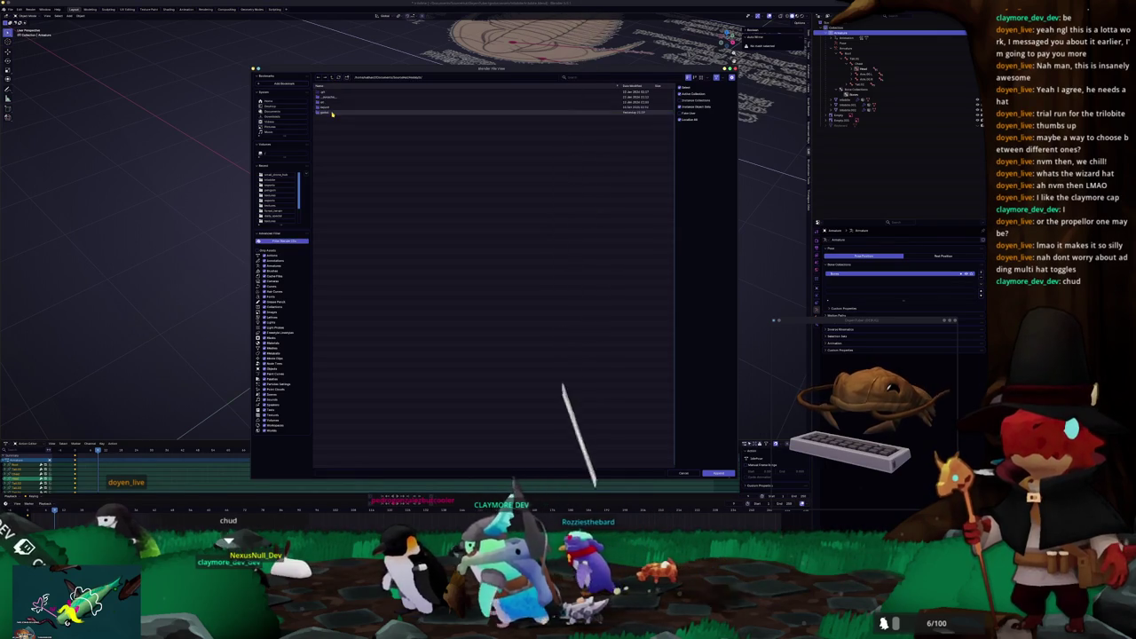
{"action": "left_click", "coordinate": [330, 113]}
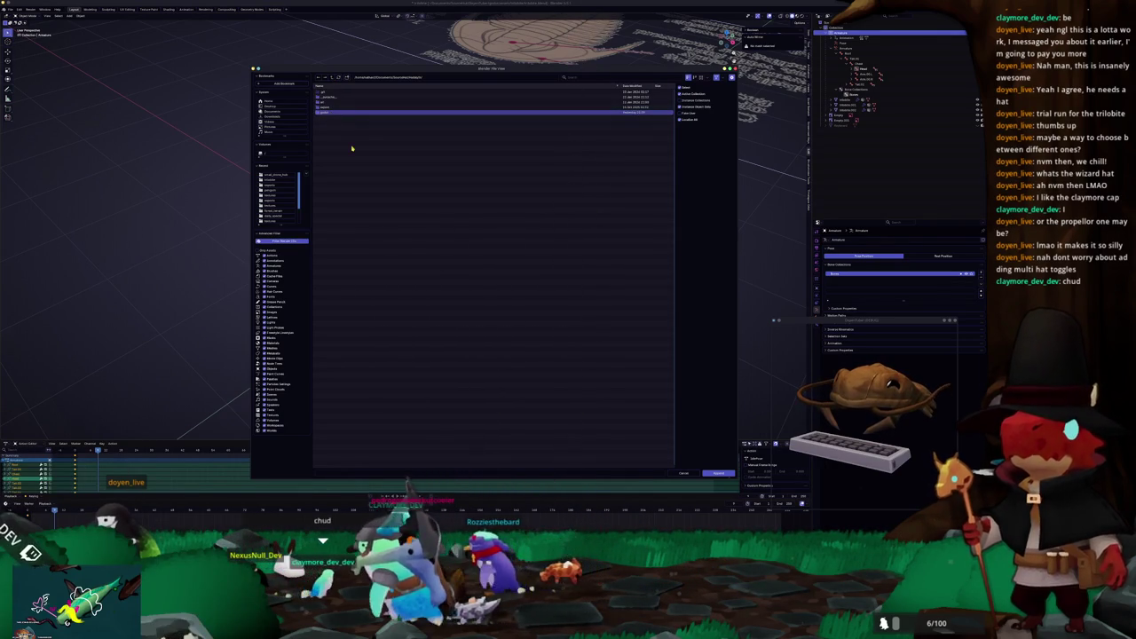
{"action": "double_click", "coordinate": [330, 112]}
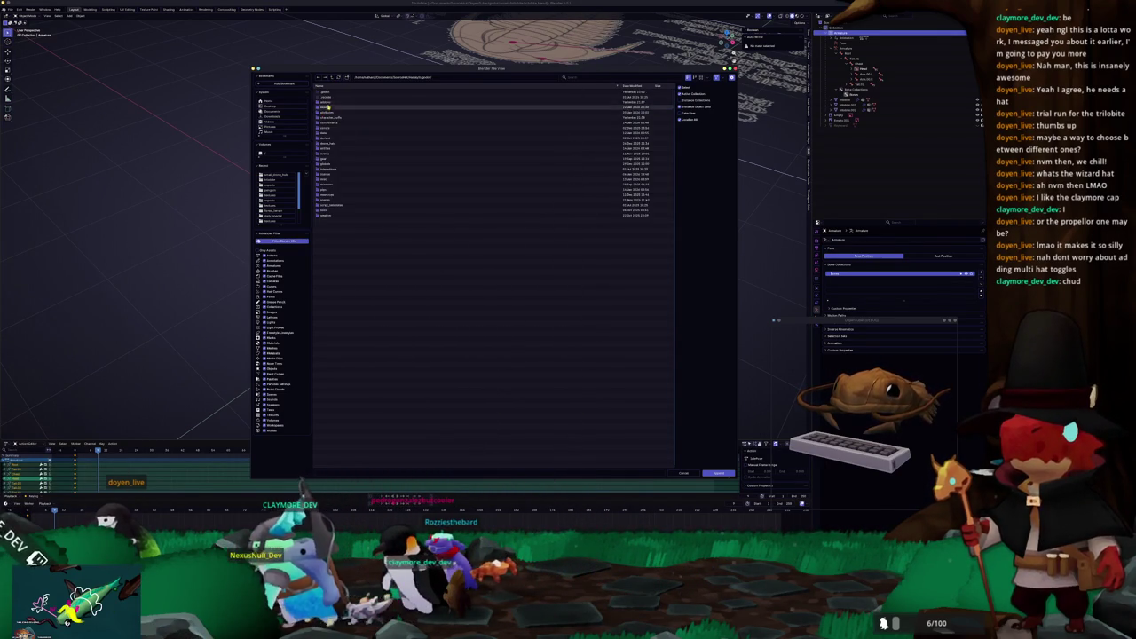
{"action": "double_click", "coordinate": [329, 108]}
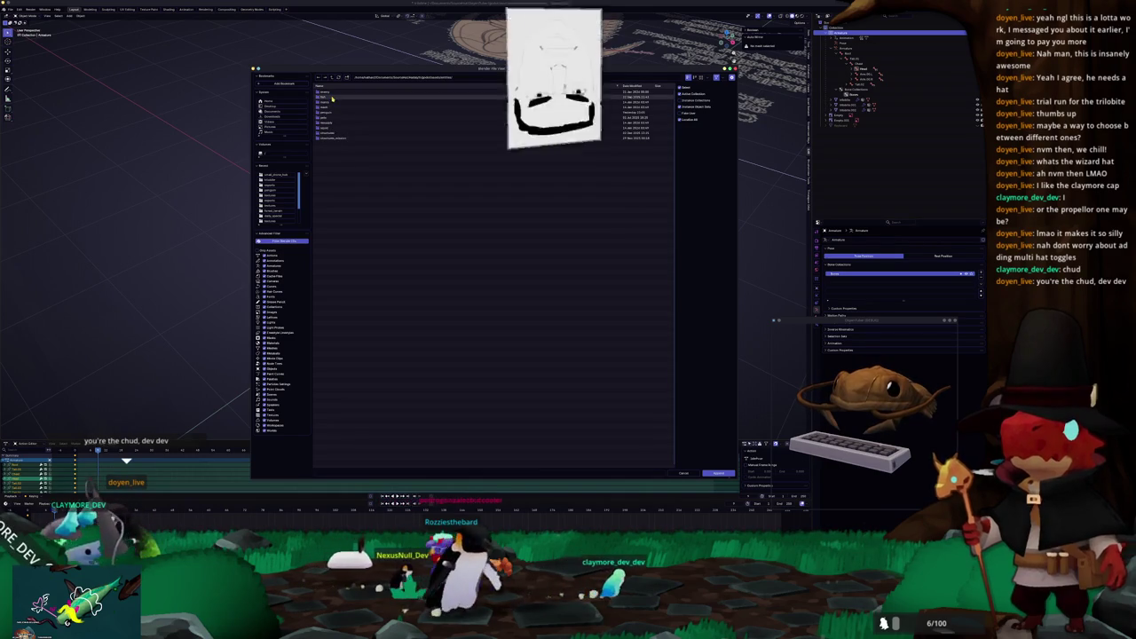
- Open the cap .blend's Object folder and append the baseball cap
{"action": "left_click", "coordinate": [329, 132]}
{"action": "double_click", "coordinate": [329, 132]}
{"action": "double_click", "coordinate": [334, 105]}
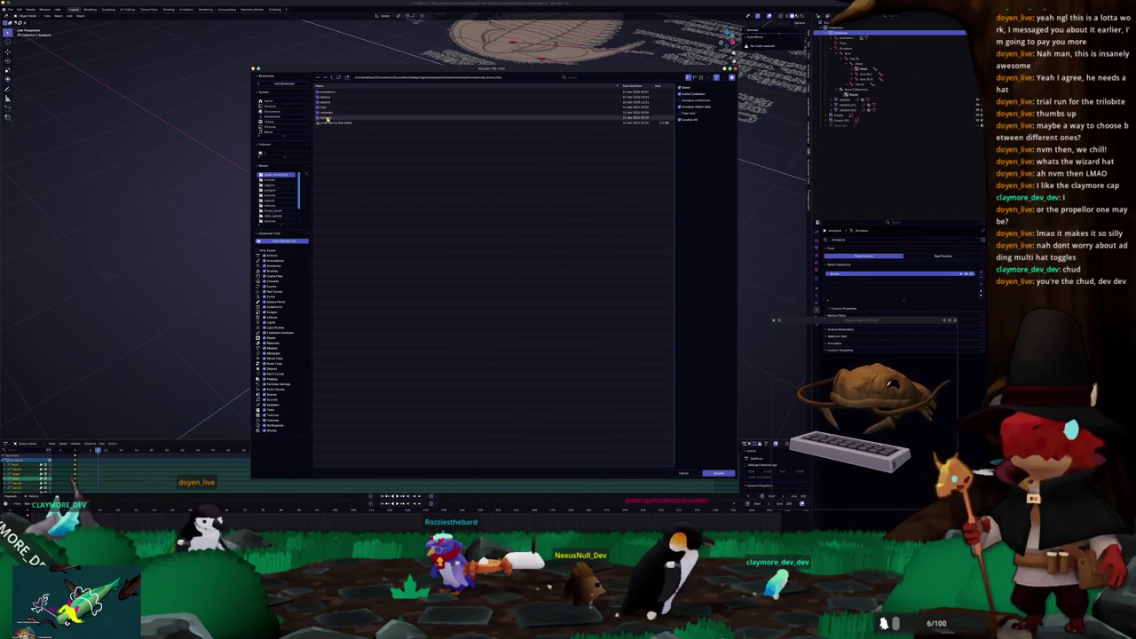
{"action": "double_click", "coordinate": [332, 122]}
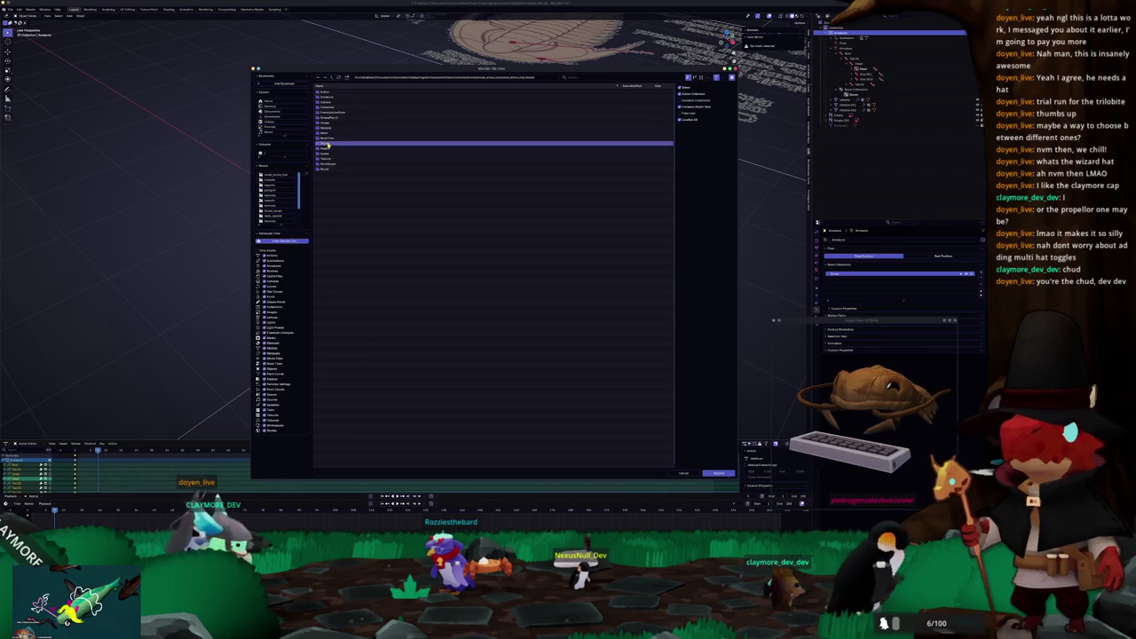
{"action": "double_click", "coordinate": [329, 129]}
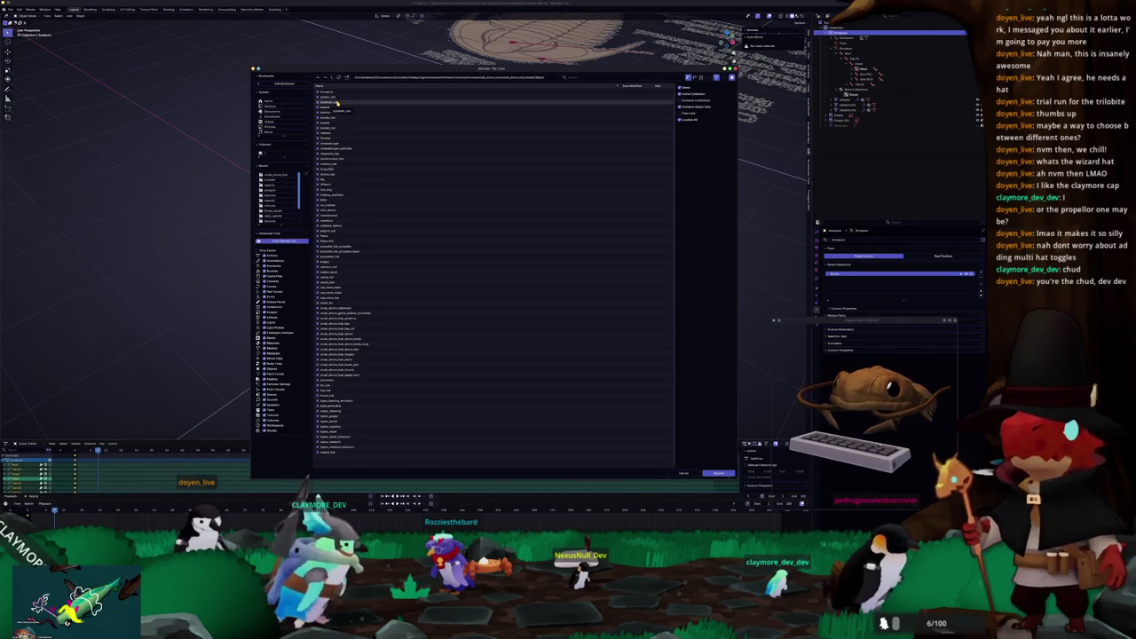
{"action": "double_click", "coordinate": [336, 104]}
- Raise the cap vertically and switch to a side orthographic view
{"action": "scroll", "coordinate": [408, 194], "scroll_direction": "up", "scroll_amount": 4}
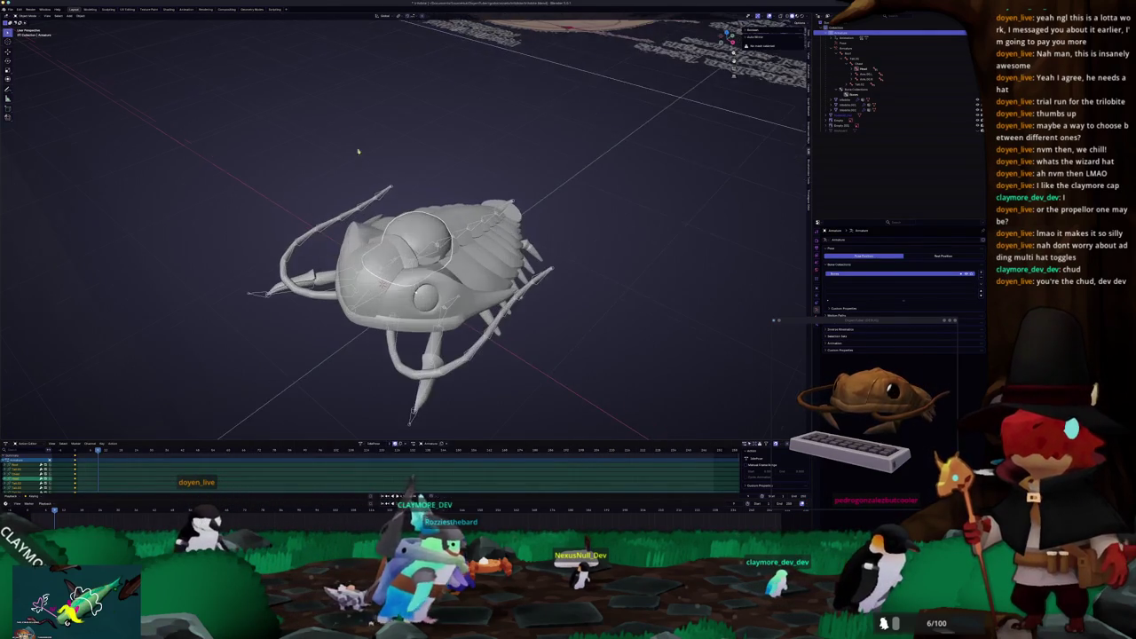
{"action": "left_click", "coordinate": [409, 166]}
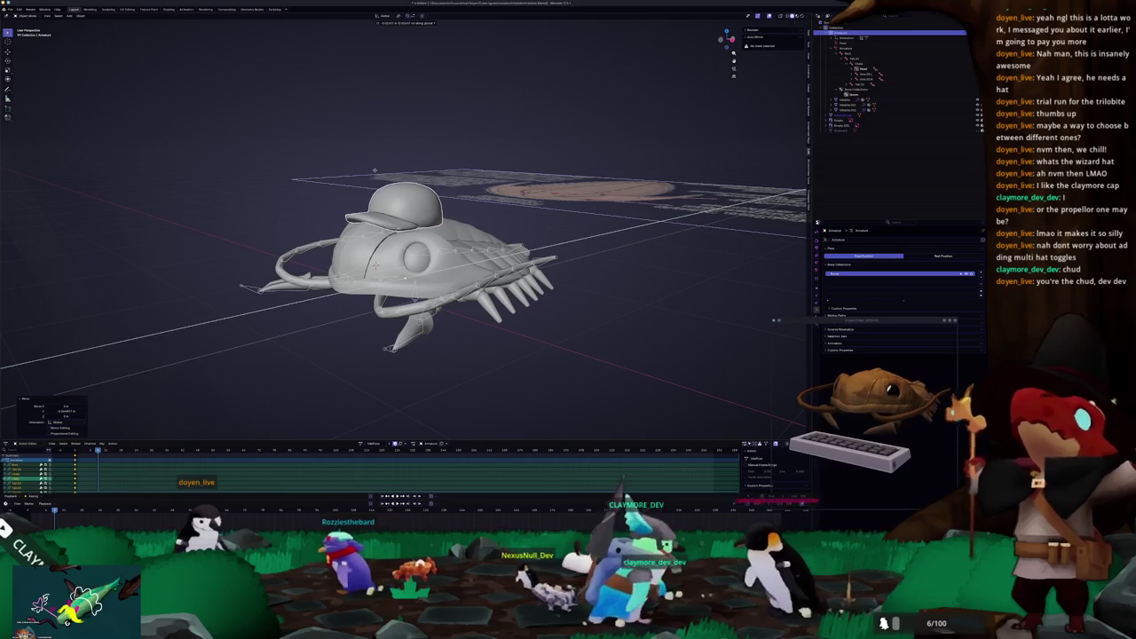
{"action": "key", "text": "KP_1"}
{"action": "key", "text": "KP_4"}
{"action": "key", "text": "KP_4"}
{"action": "key", "text": "KP_4"}
{"action": "key", "text": "KP_8"}
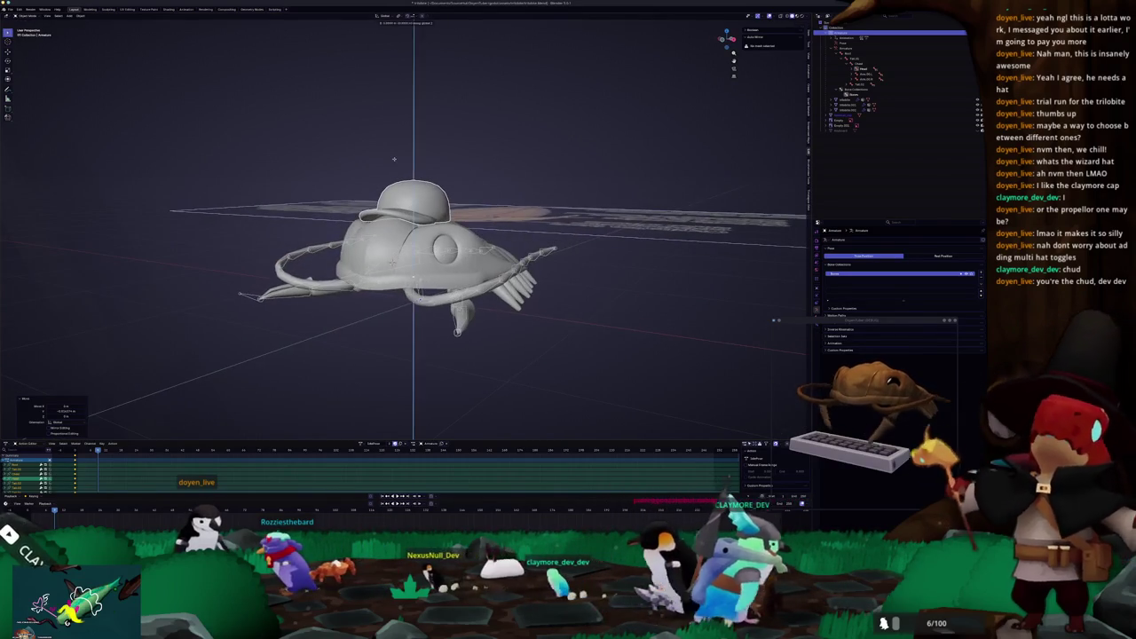
{"action": "key", "text": "KP_3"}
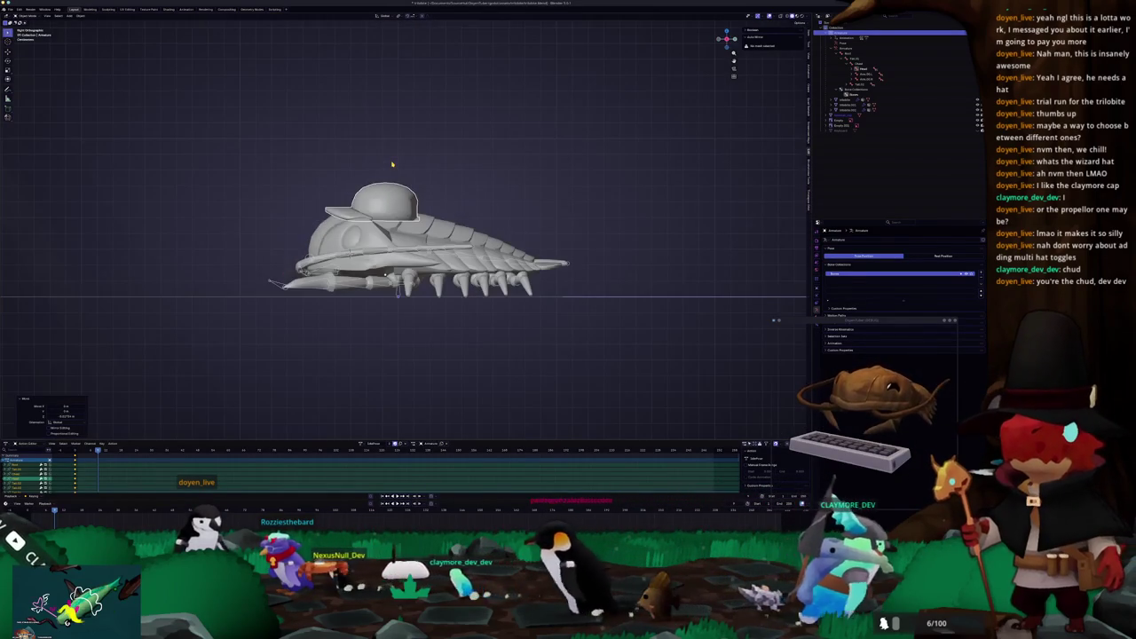
{"action": "scroll", "coordinate": [560, 190], "scroll_direction": "up", "scroll_amount": 4}
- Place the cap onto the trilobite's head and enter Edit Mode on its mesh
{"action": "key", "text": "g"}
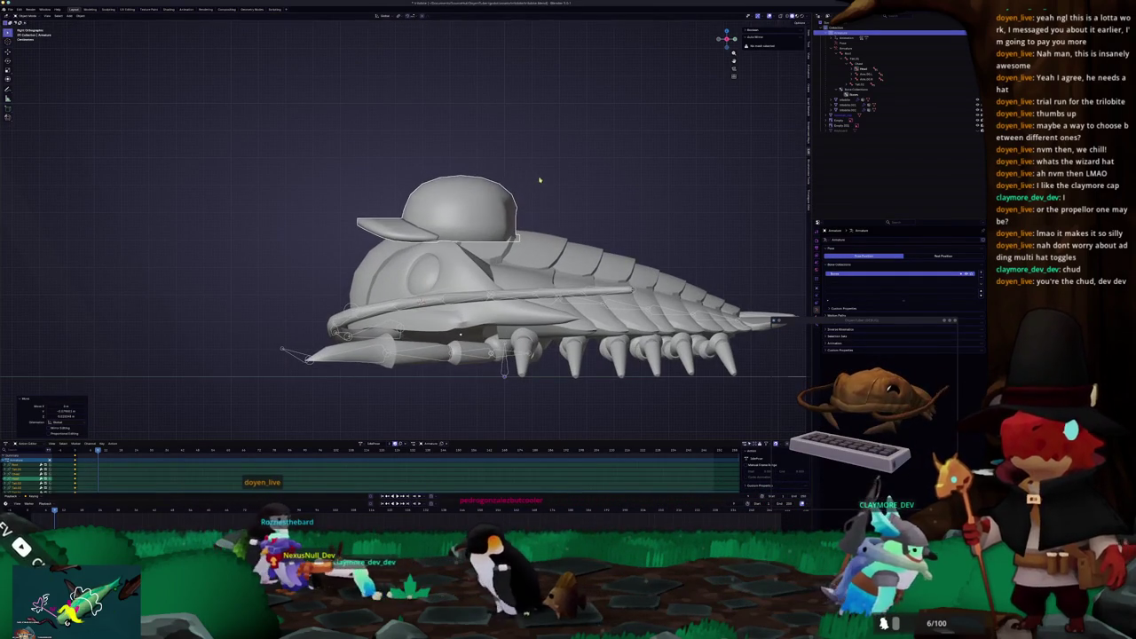
{"action": "left_click", "coordinate": [538, 166]}
{"action": "key", "text": "ctrl+z"}
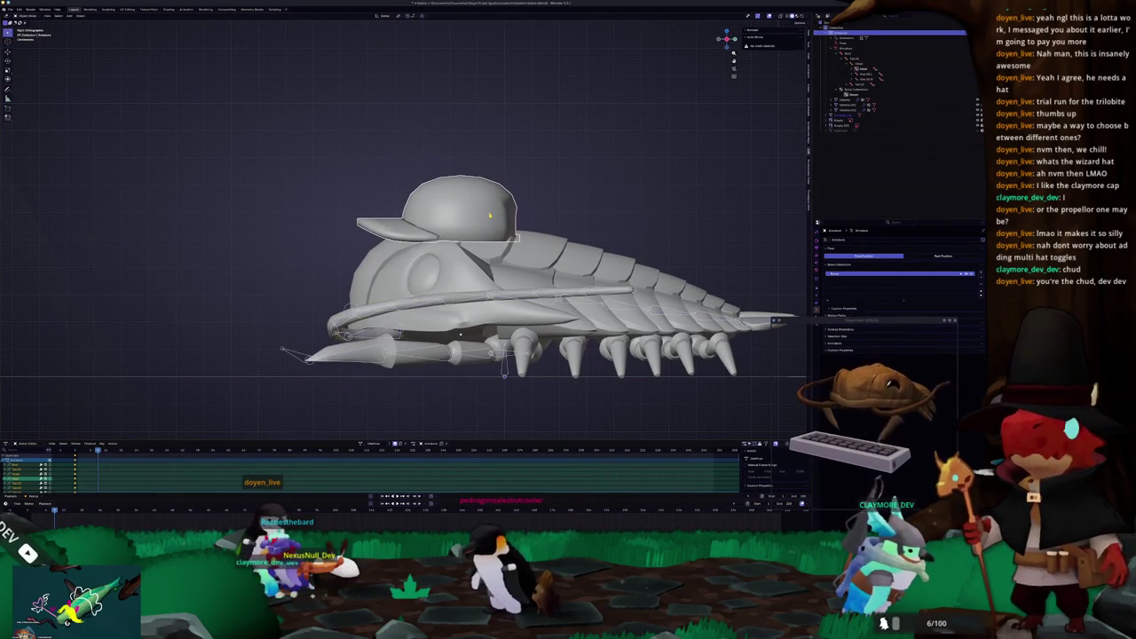
{"action": "key", "text": "Tab"}
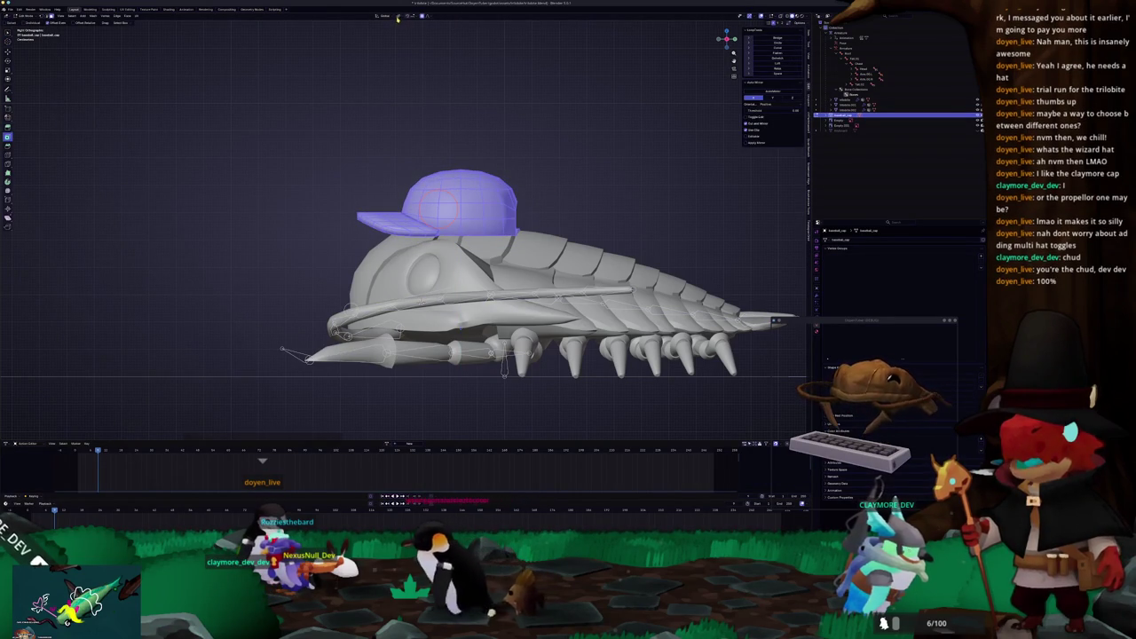
- Move the whole cap vertically along Z in Object Mode
{"action": "key", "text": "Tab"}
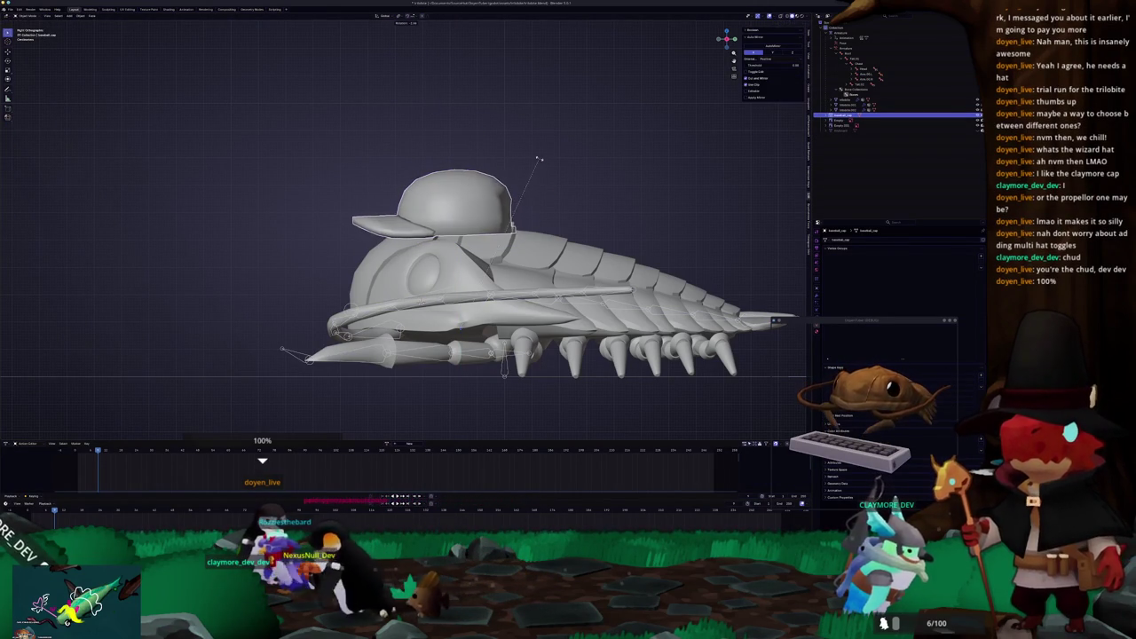
{"action": "left_click", "coordinate": [533, 155]}
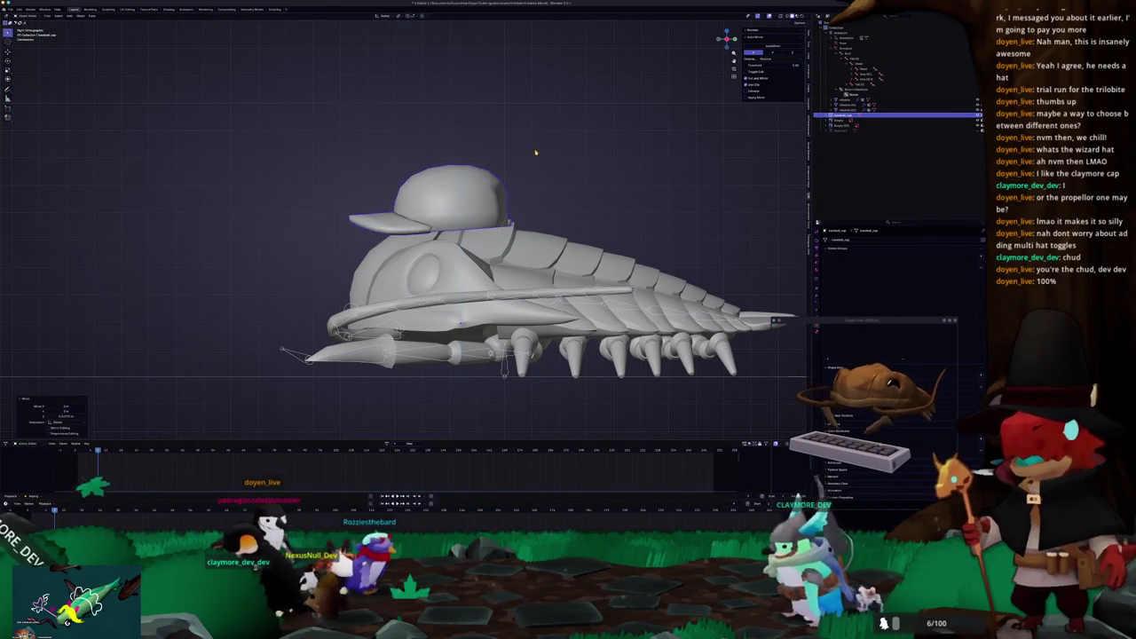
{"action": "mouse_move", "coordinate": [521, 138]}
{"action": "left_mouse_down"}
{"action": "mouse_move", "coordinate": [500, 156]}
{"action": "mouse_move", "coordinate": [657, 284]}
{"action": "left_mouse_up"}
{"action": "key", "text": "g"}
{"action": "key", "text": "z"}
{"action": "left_click", "coordinate": [500, 155]}
- Back in Edit Mode, pull the cap vertices along Z with soft proportional falloff
{"action": "key", "text": "ctrl+Tab"}
{"action": "scroll", "coordinate": [380, 229], "scroll_direction": "up", "scroll_amount": 4}
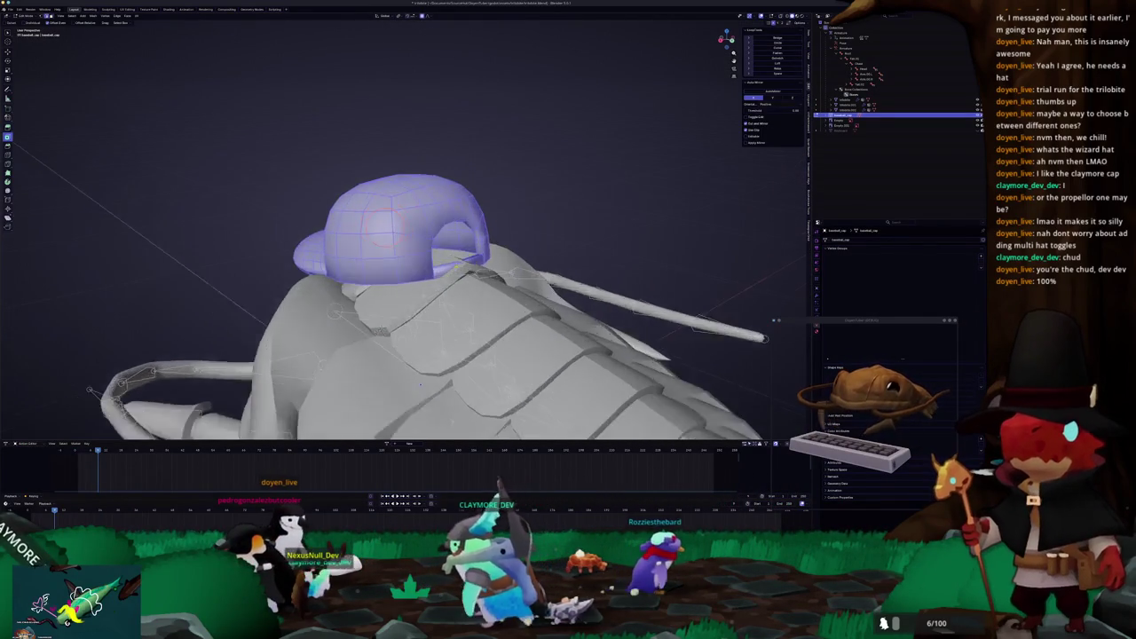
{"action": "key", "text": "Tab"}
{"action": "left_click_drag", "start_coordinate": [380, 229], "coordinate": [452, 414]}
{"action": "key", "text": "g"}
{"action": "key", "text": "z"}
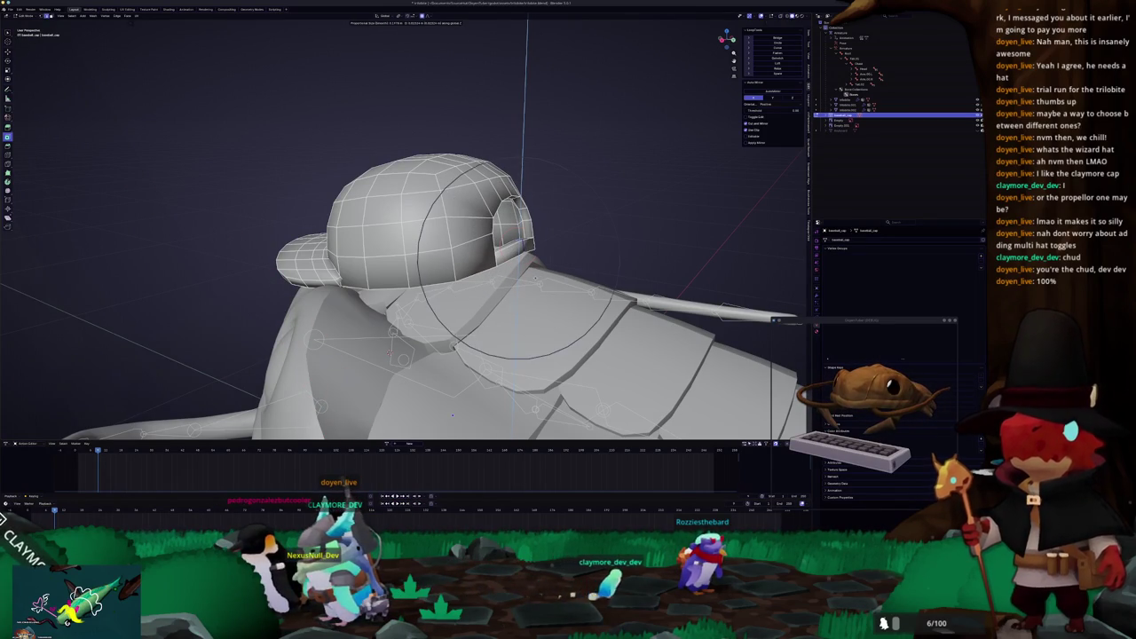
{"action": "left_click", "coordinate": [452, 413]}
- Check the fit from the front, then make another soft Z adjustment to the cap vertices
{"action": "key", "text": "Tab"}
{"action": "left_click_drag", "start_coordinate": [452, 414], "coordinate": [528, 337]}
{"action": "left_click_drag", "start_coordinate": [404, 348], "coordinate": [373, 340]}
{"action": "key", "text": "Tab"}
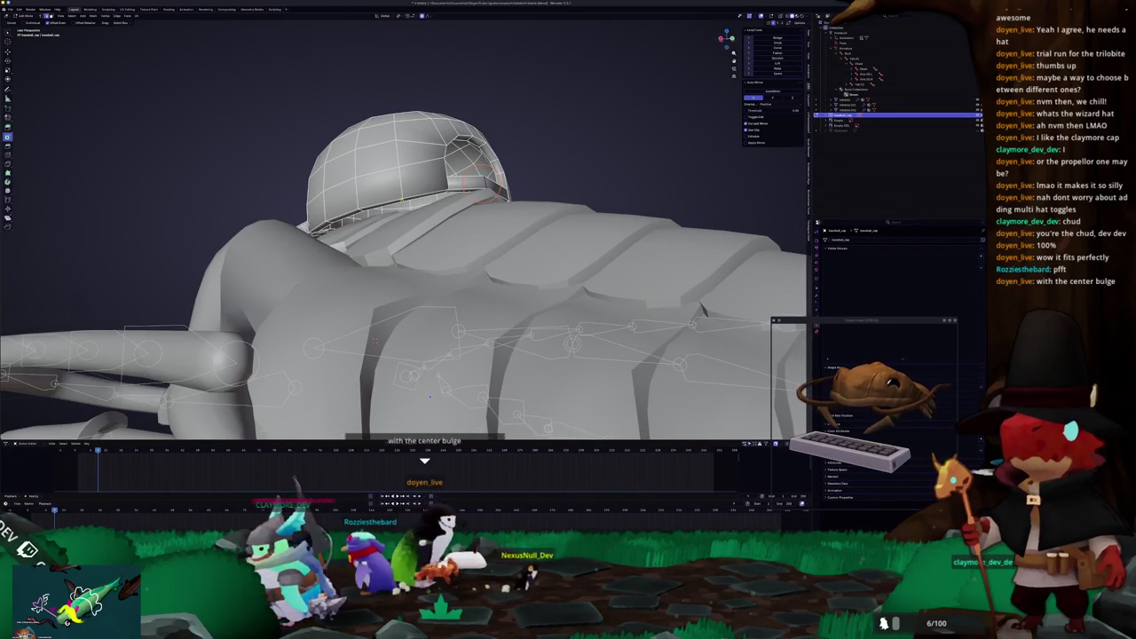
{"action": "left_click_drag", "start_coordinate": [374, 339], "coordinate": [351, 339]}
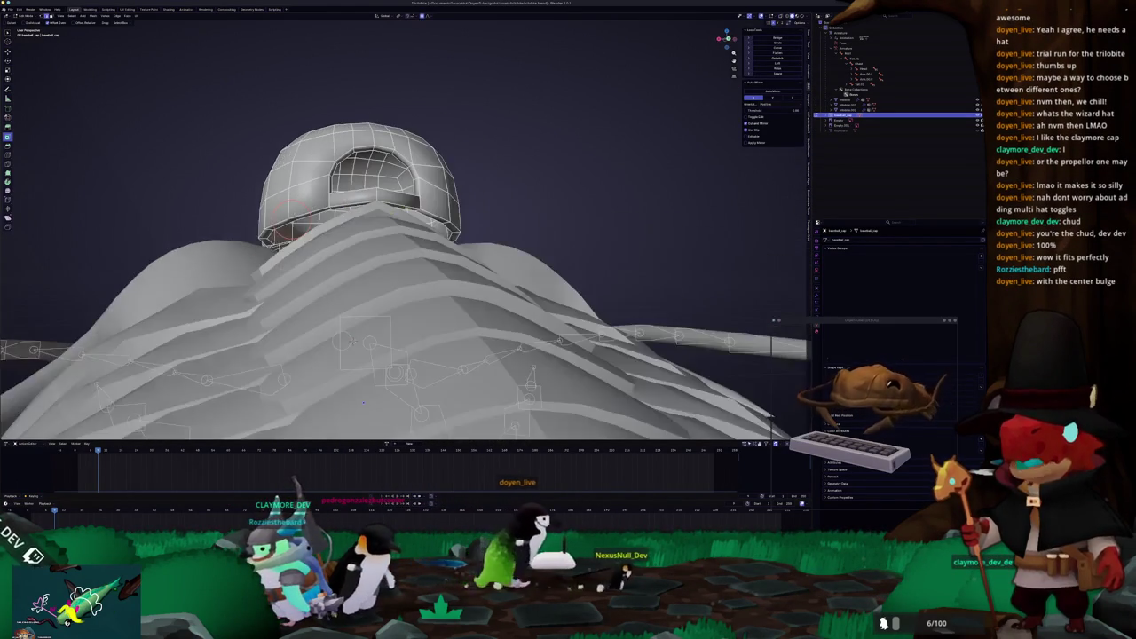
{"action": "key", "text": "g"}
{"action": "key", "text": "z"}
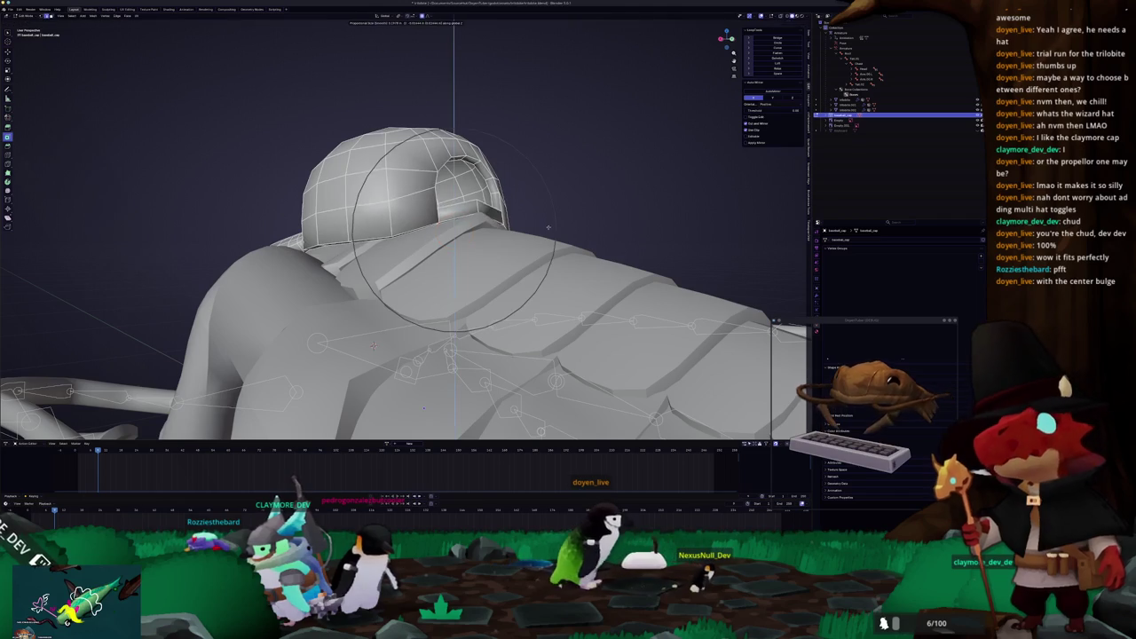
{"action": "left_click", "coordinate": [547, 227]}
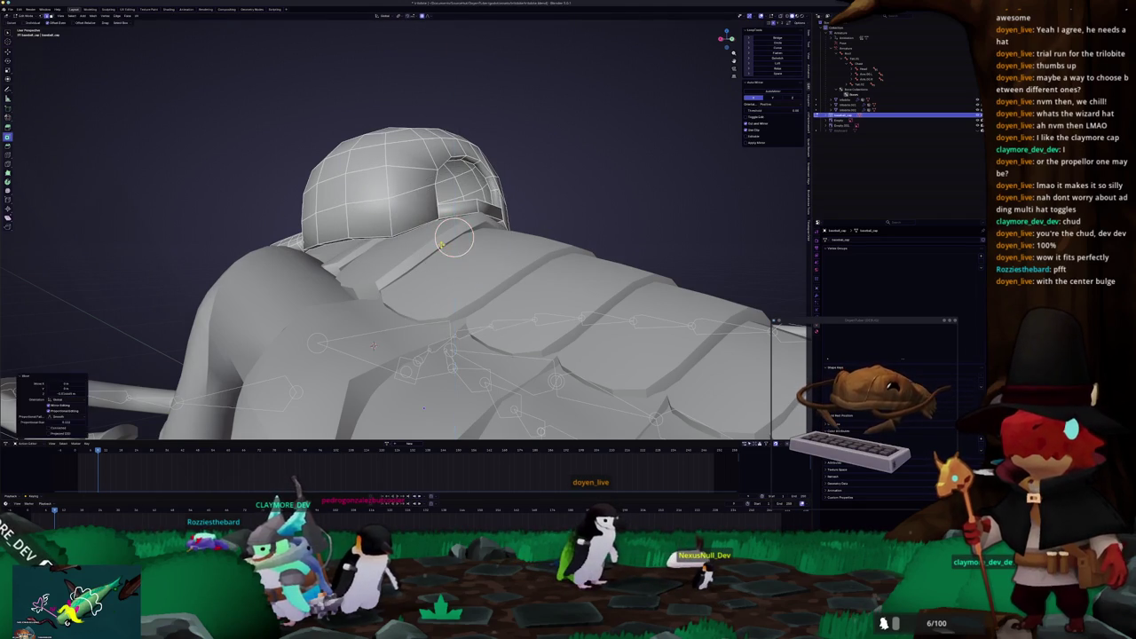
- Refine the cap's fit with further soft Z moves from front and side views
{"action": "scroll", "coordinate": [470, 244], "scroll_direction": "up", "scroll_amount": 2}
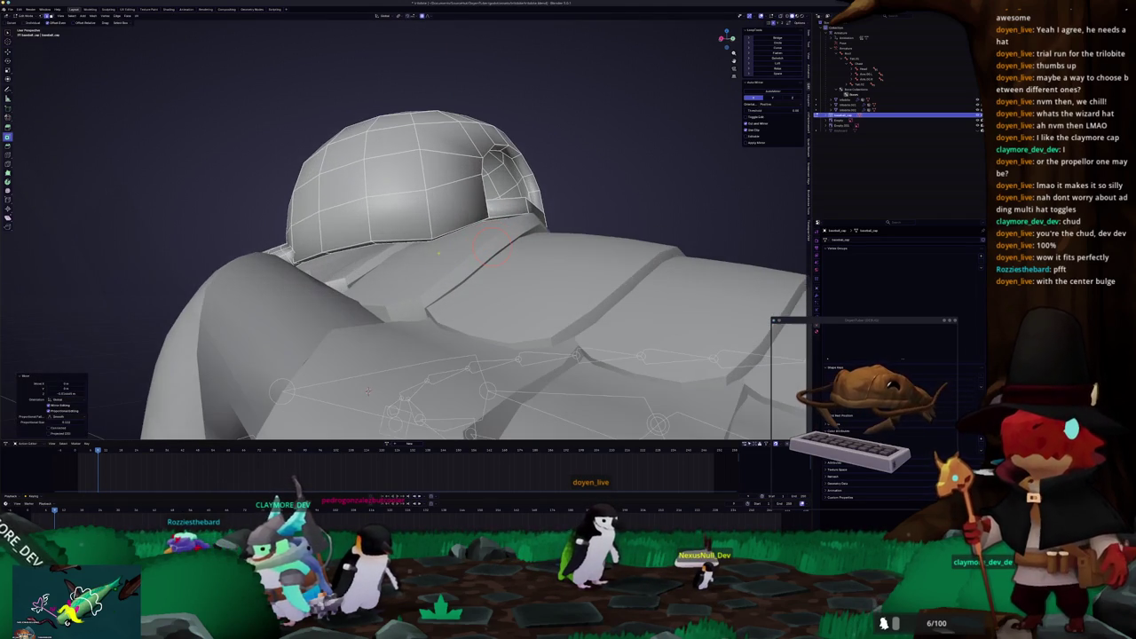
{"action": "left_click_drag", "start_coordinate": [492, 249], "coordinate": [202, 264]}
{"action": "key", "text": "g"}
{"action": "key", "text": "z"}
{"action": "left_click", "coordinate": [487, 246]}
{"action": "mouse_move", "coordinate": [391, 257]}
{"action": "left_mouse_down"}
{"action": "mouse_move", "coordinate": [521, 281]}
{"action": "mouse_move", "coordinate": [468, 423]}
{"action": "mouse_move", "coordinate": [364, 329]}
{"action": "left_mouse_up"}
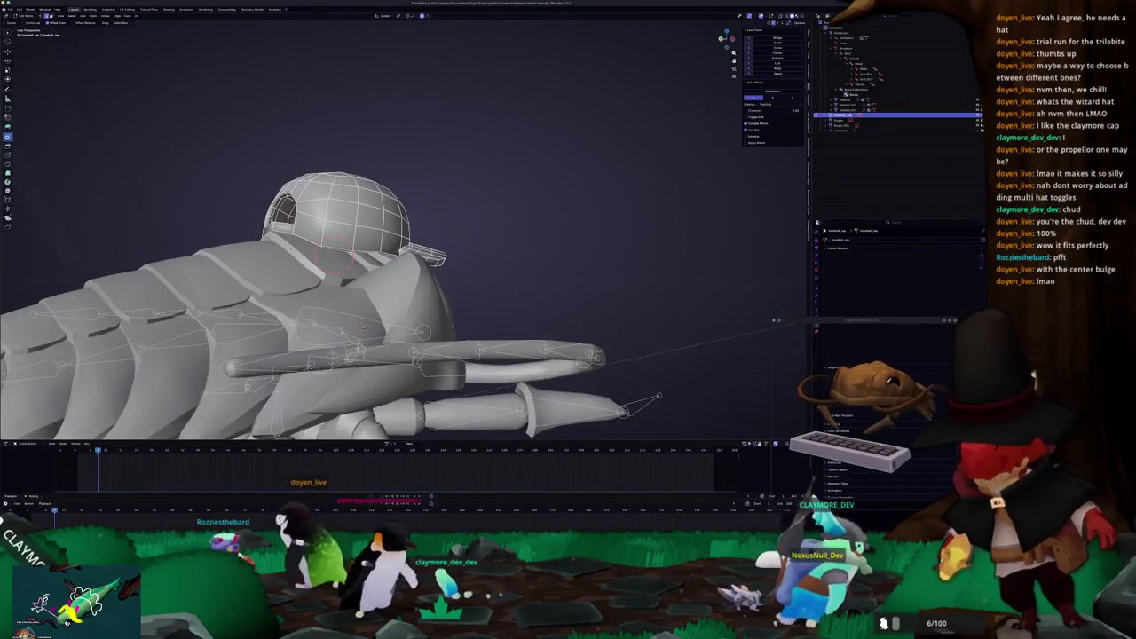
{"action": "key", "text": "g"}
{"action": "key", "text": "z"}
{"action": "key", "text": "Escape"}
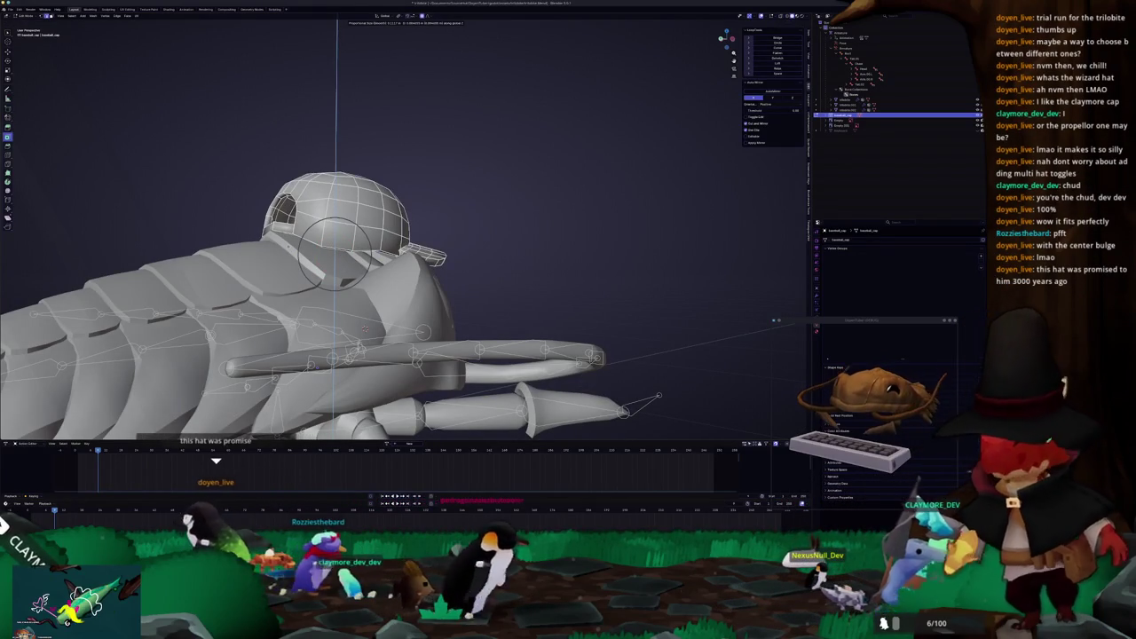
- Exit Edit Mode and deselect the cap
{"action": "scroll", "coordinate": [444, 222], "scroll_direction": "up", "scroll_amount": 4}
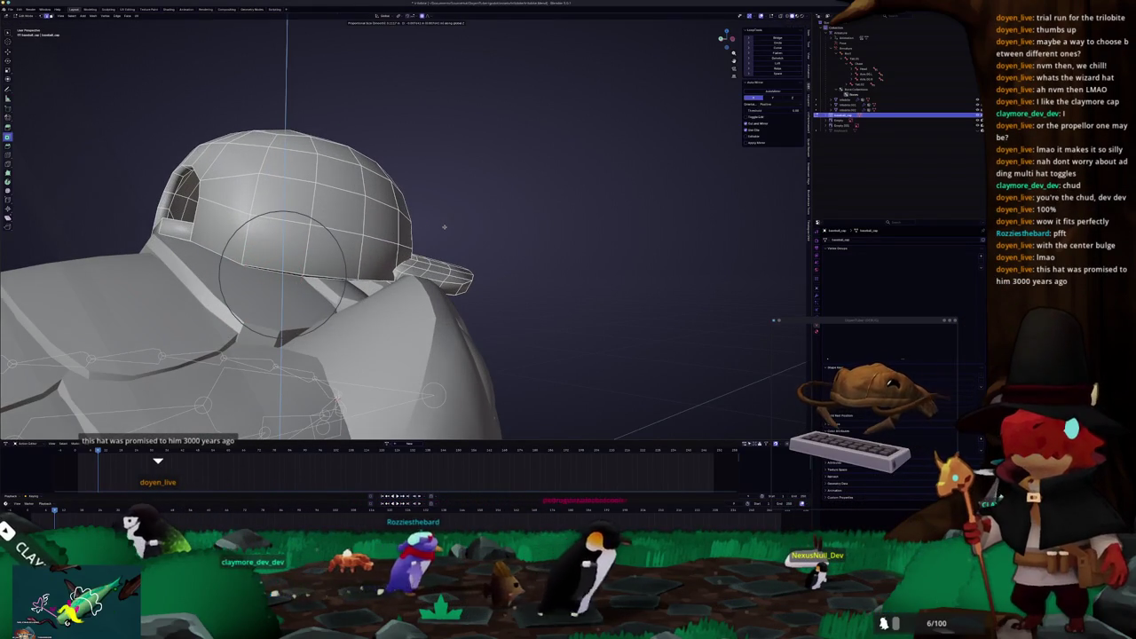
{"action": "key", "text": "Tab"}
{"action": "scroll", "coordinate": [445, 230], "scroll_direction": "down", "scroll_amount": 5}
{"action": "mouse_move", "coordinate": [446, 230]}
{"action": "left_mouse_down"}
{"action": "mouse_move", "coordinate": [266, 272]}
{"action": "mouse_move", "coordinate": [400, 243]}
{"action": "left_mouse_up"}
{"action": "left_click", "coordinate": [266, 272]}
- Scale the cap up slightly in Object Mode from the side view
{"action": "key", "text": "KP_3"}
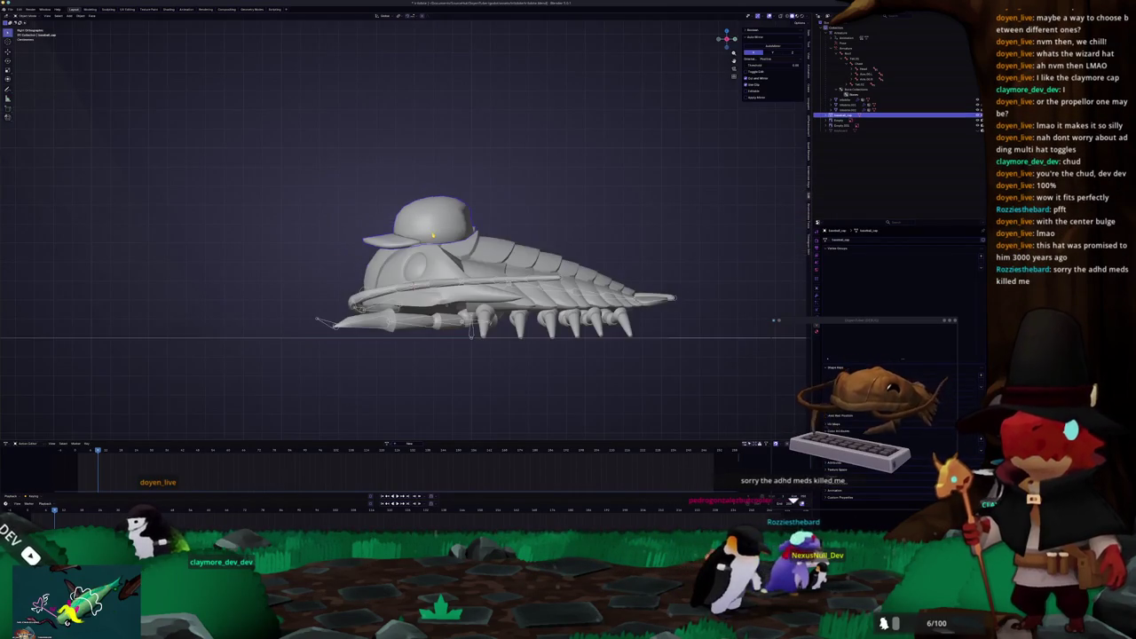
{"action": "key", "text": "Tab"}
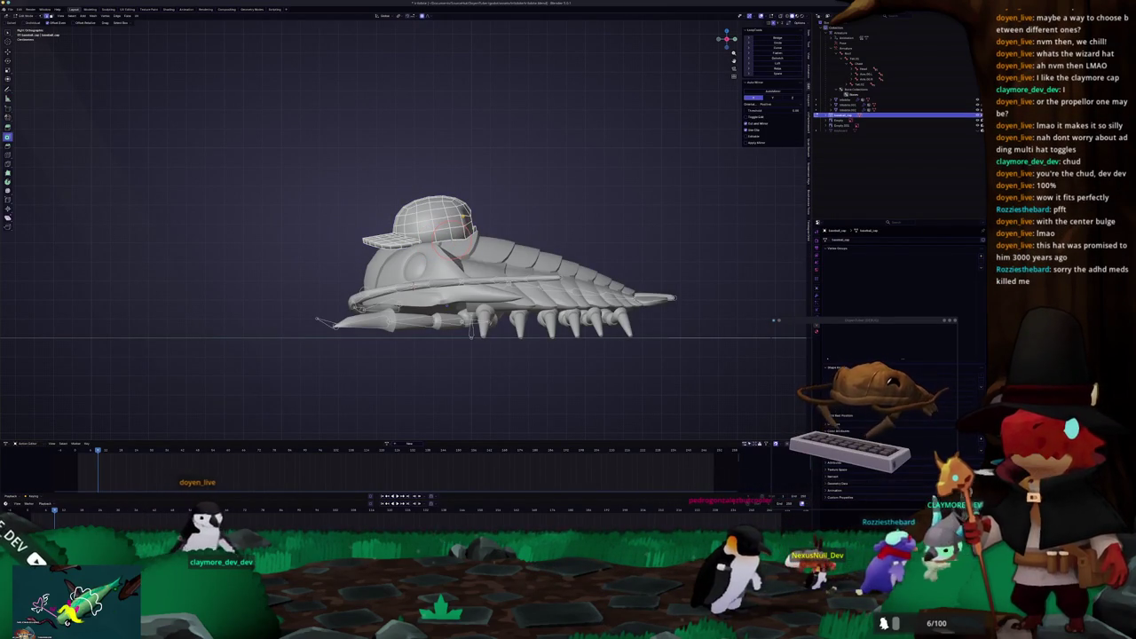
{"action": "key", "text": "Tab"}
{"action": "scroll", "coordinate": [462, 218], "scroll_direction": "up", "scroll_amount": 4}
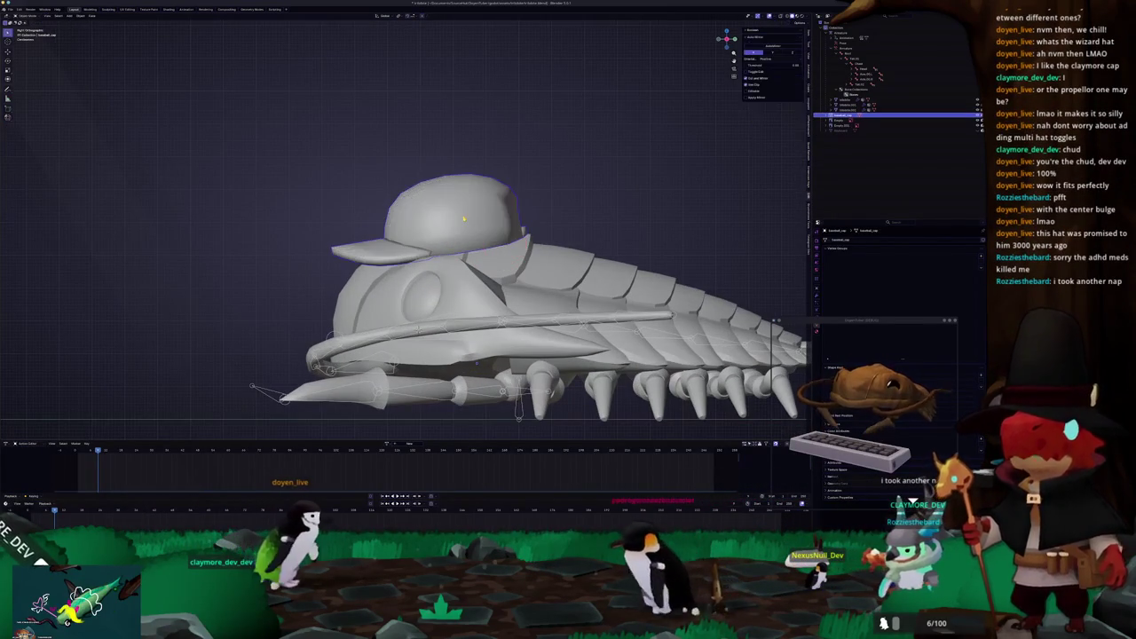
{"action": "key", "text": "s"}
{"action": "left_click", "coordinate": [532, 212]}
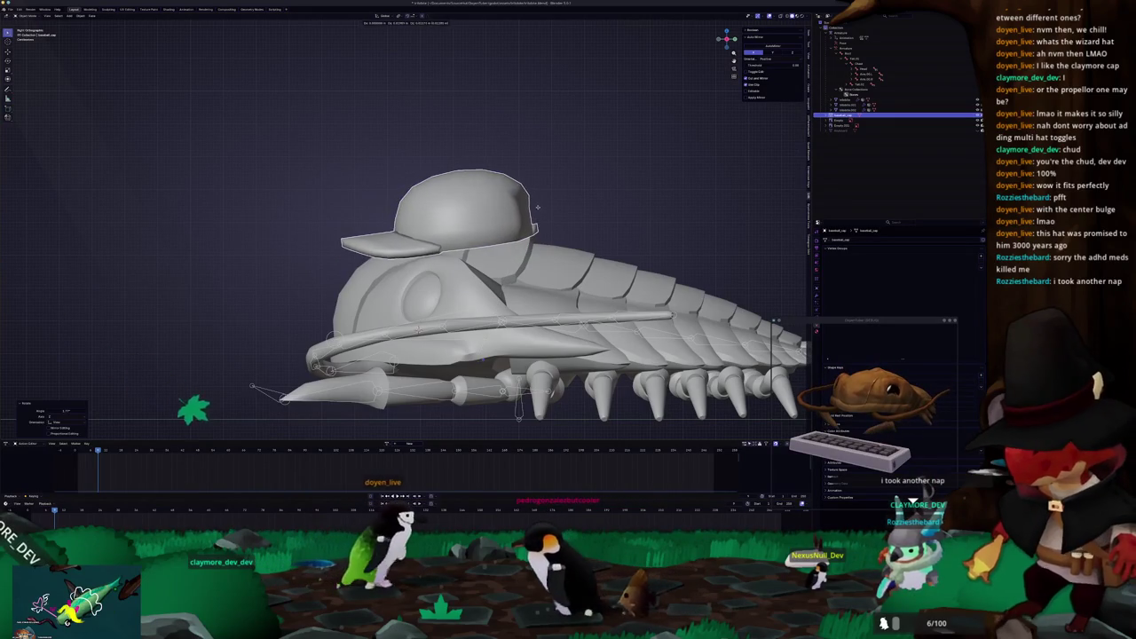
{"action": "mouse_move", "coordinate": [537, 211]}
{"action": "left_mouse_down"}
{"action": "mouse_move", "coordinate": [479, 214]}
{"action": "mouse_move", "coordinate": [516, 244]}
{"action": "left_mouse_up"}
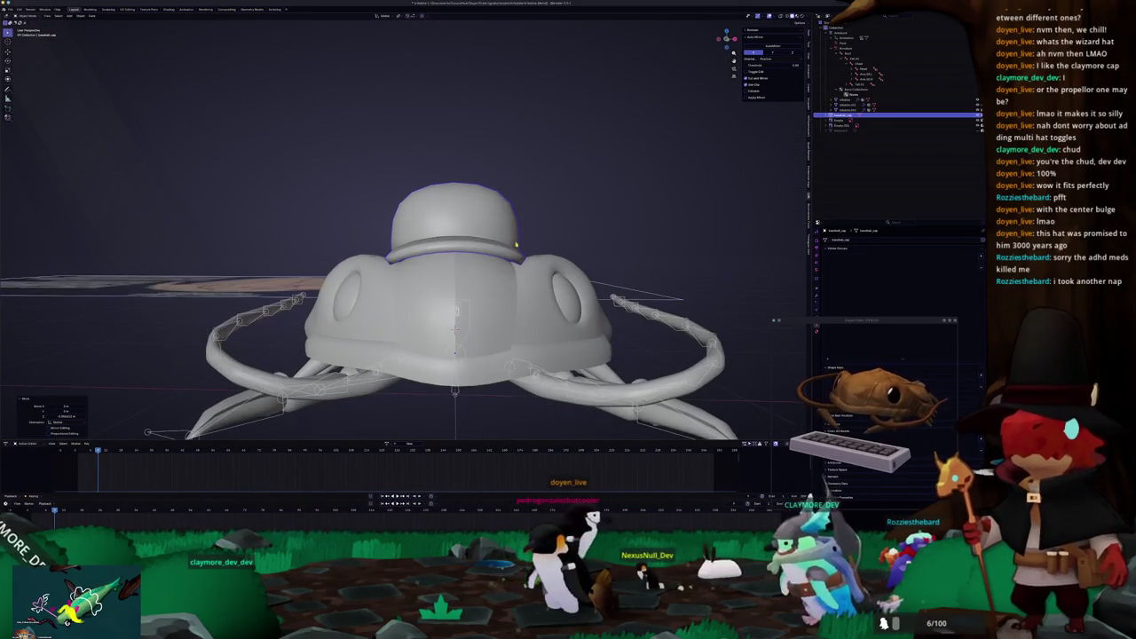
- Attempt a soft proportional scale of the cap mesh in Edit Mode, then return to Object Mode
{"action": "key", "text": "Tab"}
{"action": "key", "text": "s"}
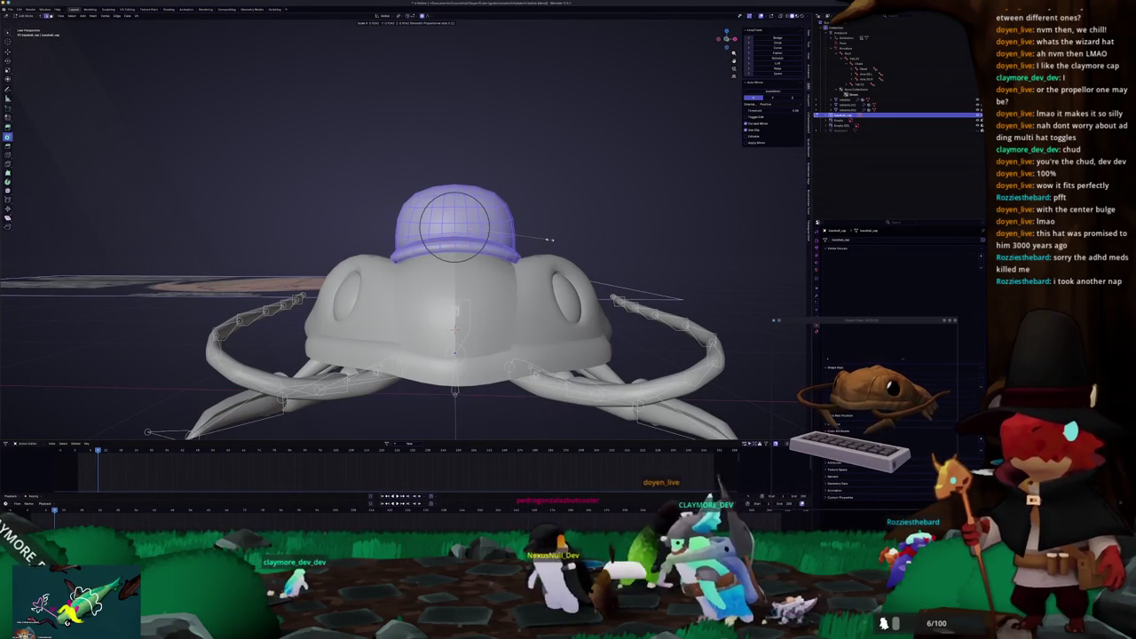
{"action": "key", "text": "Escape"}
{"action": "key", "text": "Tab"}
{"action": "left_click_drag", "start_coordinate": [549, 239], "coordinate": [519, 235]}
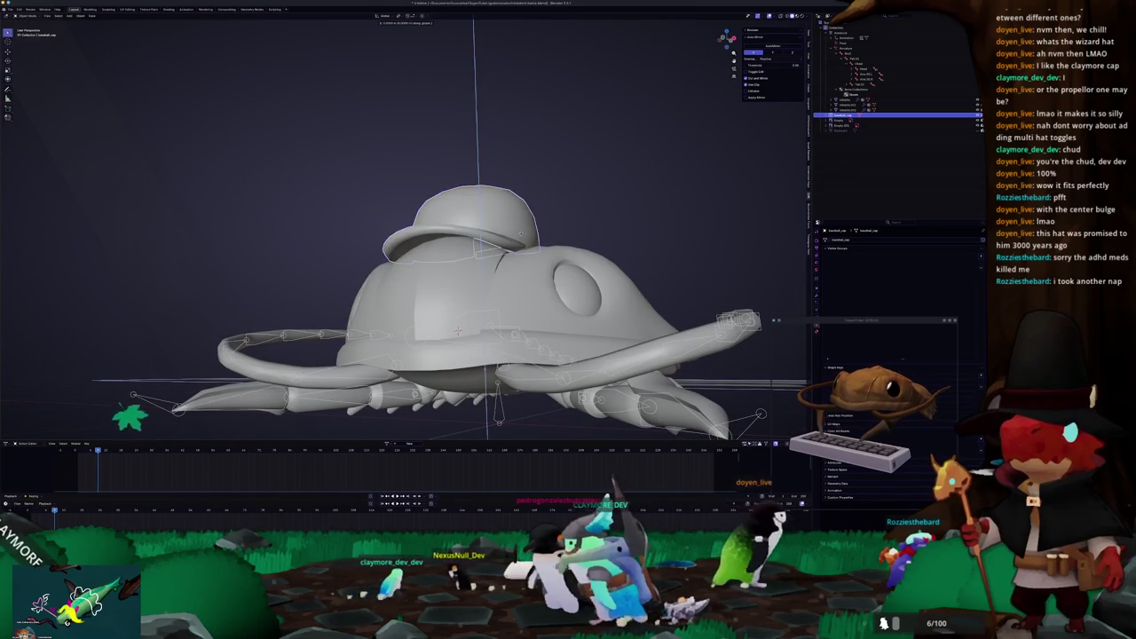
{"action": "scroll", "coordinate": [532, 212], "scroll_direction": "down", "scroll_amount": 5}
{"action": "left_click_drag", "start_coordinate": [562, 185], "coordinate": [543, 201]}
{"action": "key", "text": "KP_3"}
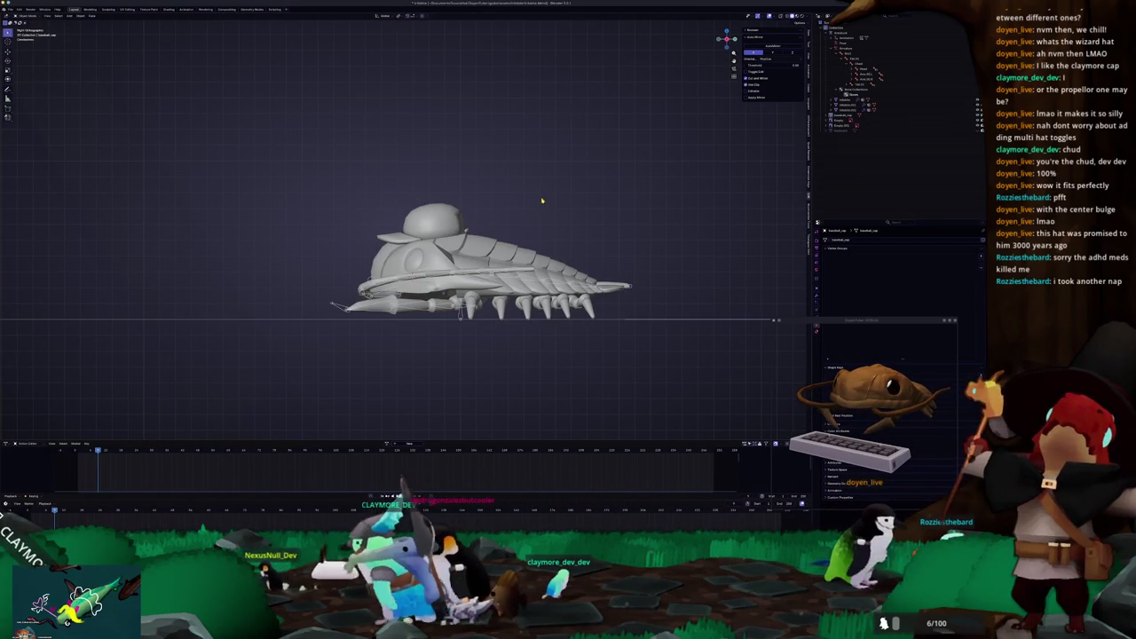
- Select and frame the cap, checking its fit with X-ray toggled on and off
{"action": "scroll", "coordinate": [491, 225], "scroll_direction": "up", "scroll_amount": 4}
{"action": "left_click", "coordinate": [491, 225]}
{"action": "key", "text": "KP_Decimal"}
{"action": "key", "text": "alt+z"}
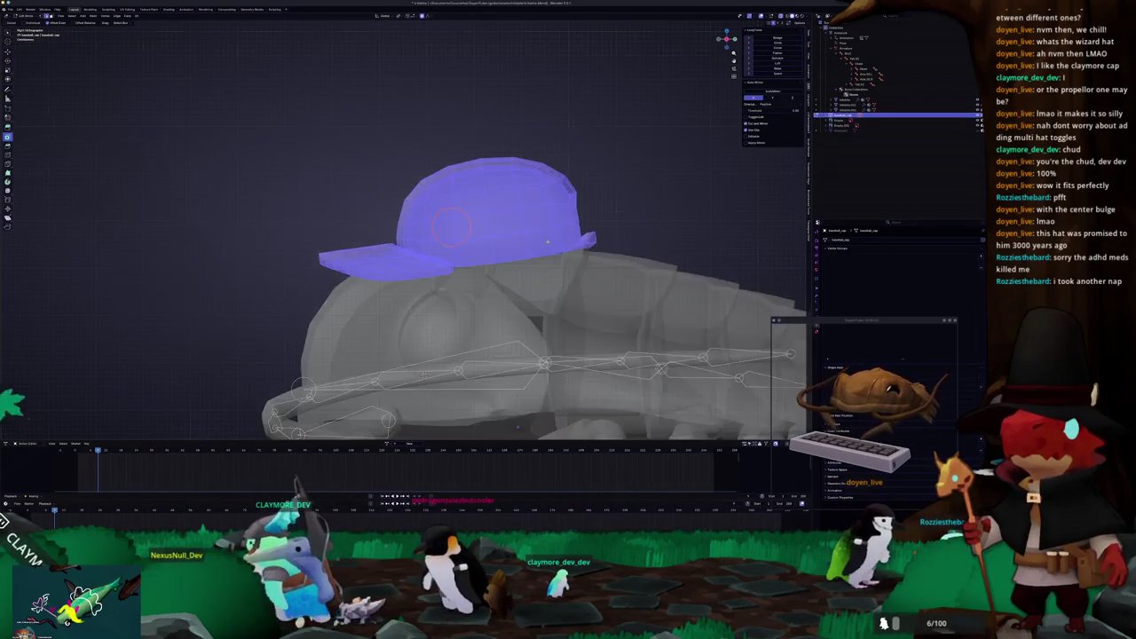
{"action": "mouse_move", "coordinate": [497, 228]}
{"action": "left_mouse_down"}
{"action": "mouse_move", "coordinate": [519, 244]}
{"action": "mouse_move", "coordinate": [457, 279]}
{"action": "mouse_move", "coordinate": [594, 253]}
{"action": "left_mouse_up"}
{"action": "key", "text": "alt+z"}
- Select all cap vertices and widen the crown with soft scaling in front view
{"action": "key", "text": "Tab"}
{"action": "key", "text": "alt+a"}
{"action": "key", "text": "a"}
{"action": "key", "text": "KP_1"}
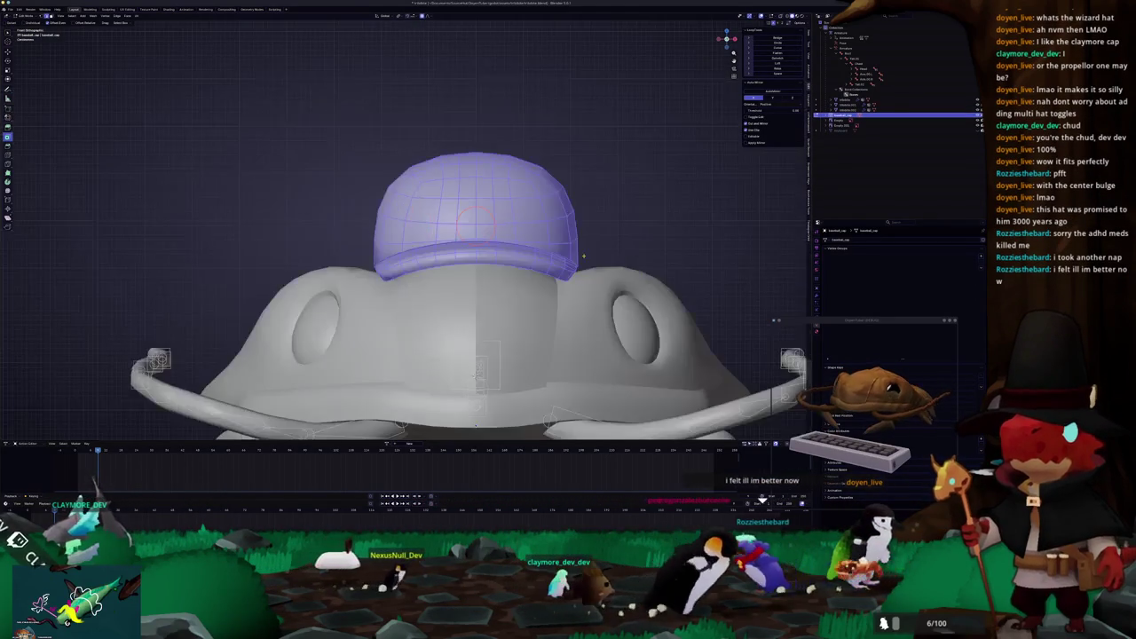
{"action": "key", "text": "s"}
{"action": "key", "text": "Return"}
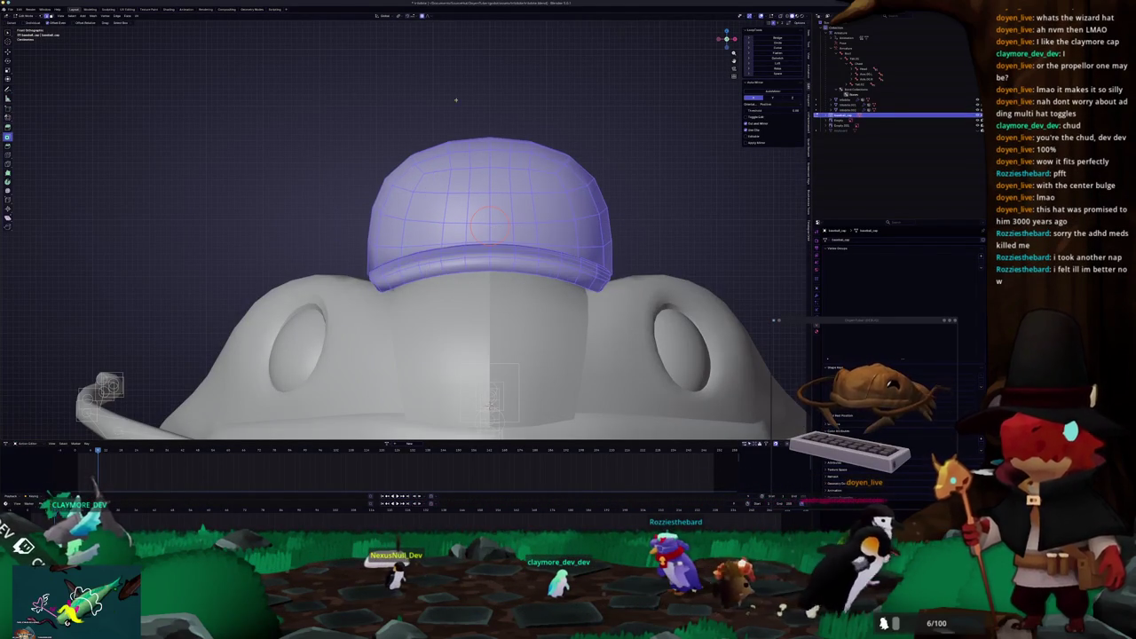
{"action": "left_click", "coordinate": [414, 45]}
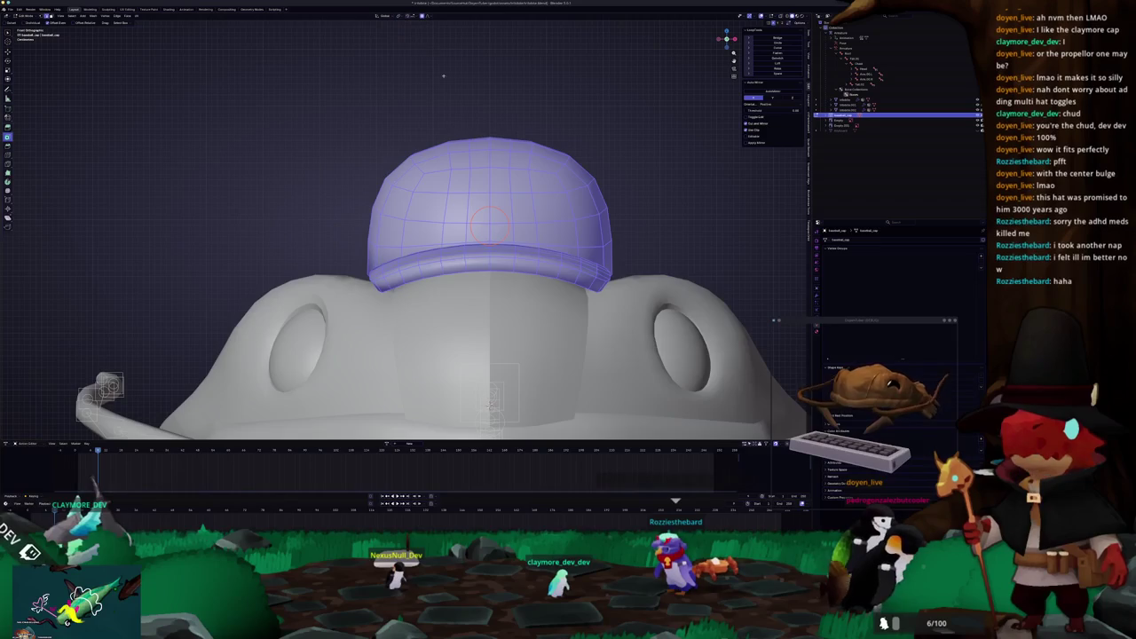
{"action": "key", "text": "s"}
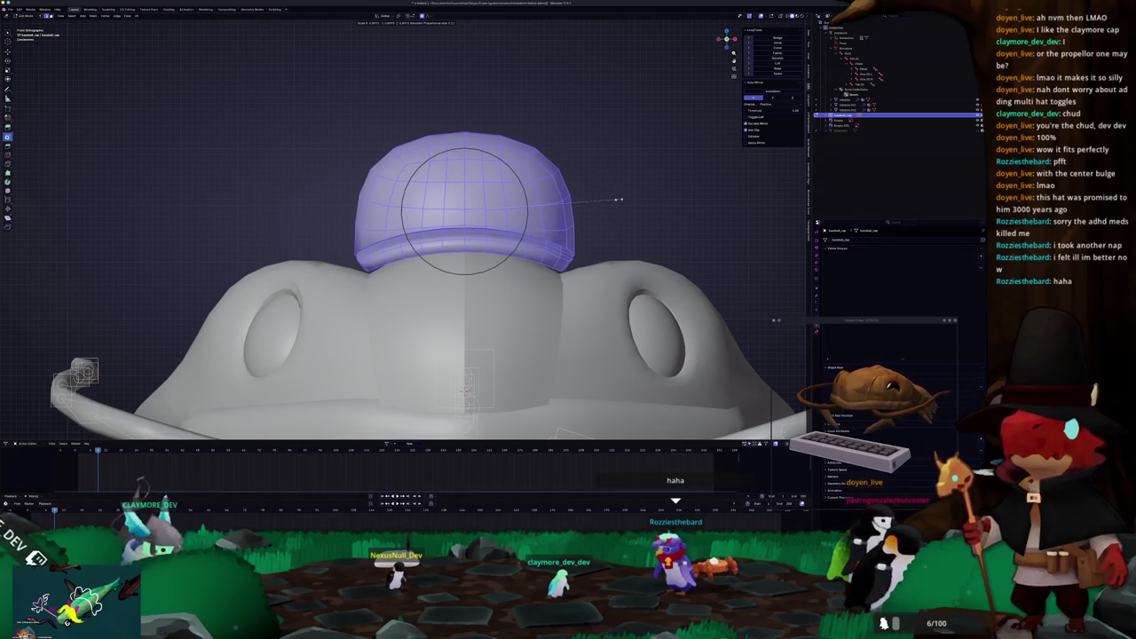
{"action": "key", "text": "Return"}
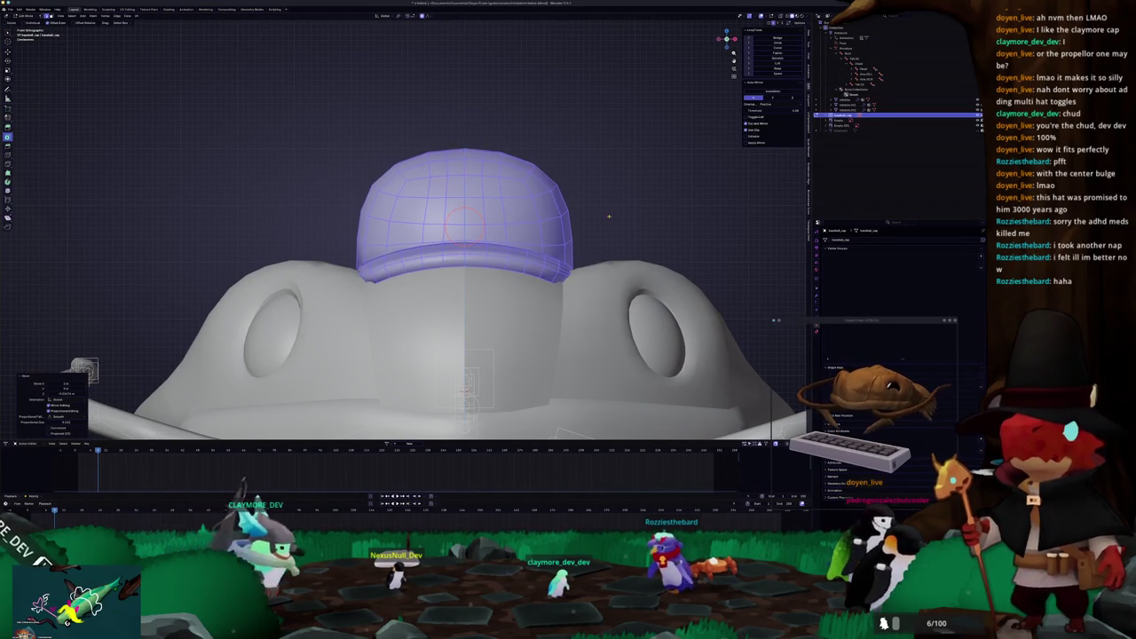
- Softly move the cap lower over the head from a raised side view, checking with X-ray
{"action": "key", "text": "KP_3"}
{"action": "key", "text": "KP_8"}
{"action": "key", "text": "KP_4"}
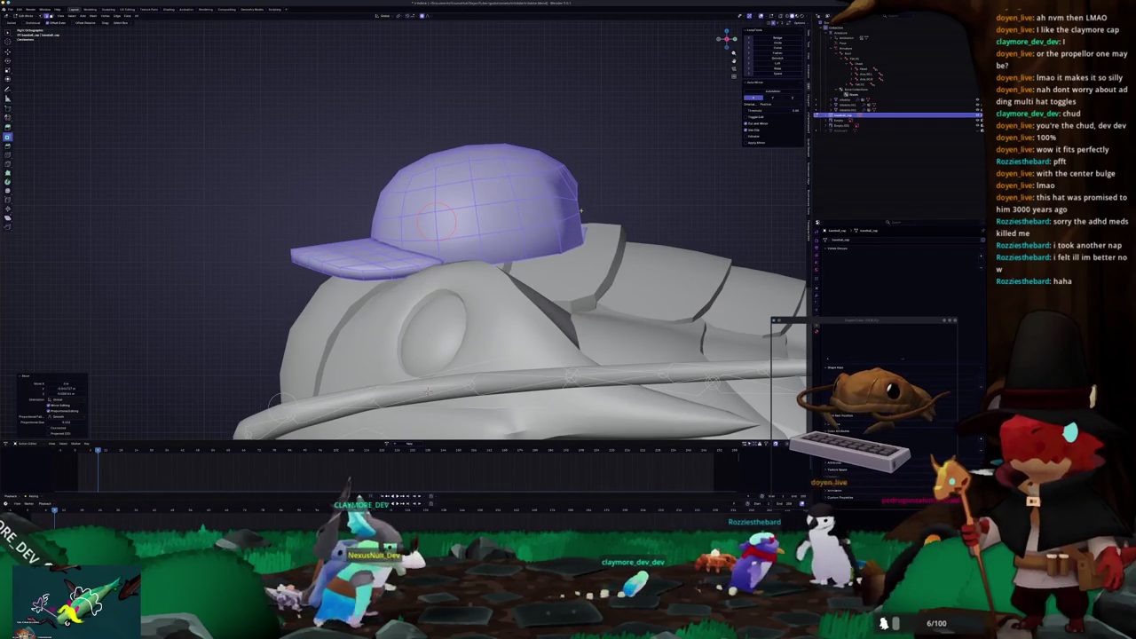
{"action": "key", "text": "g"}
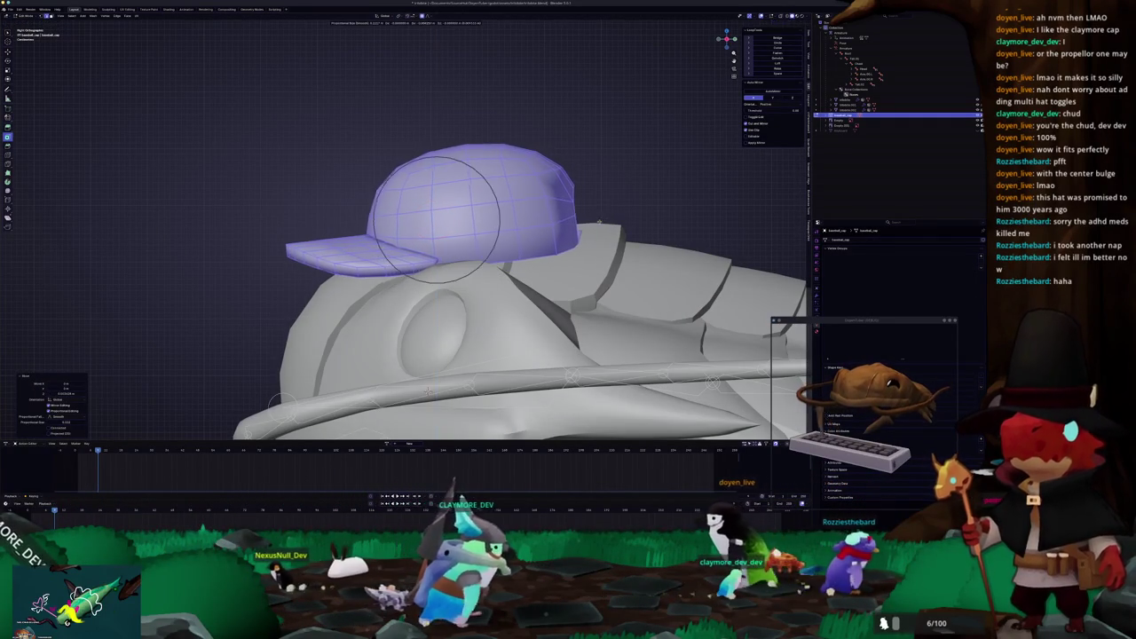
{"action": "key", "text": "Return"}
{"action": "key", "text": "KP_8"}
{"action": "key", "text": "alt+z"}
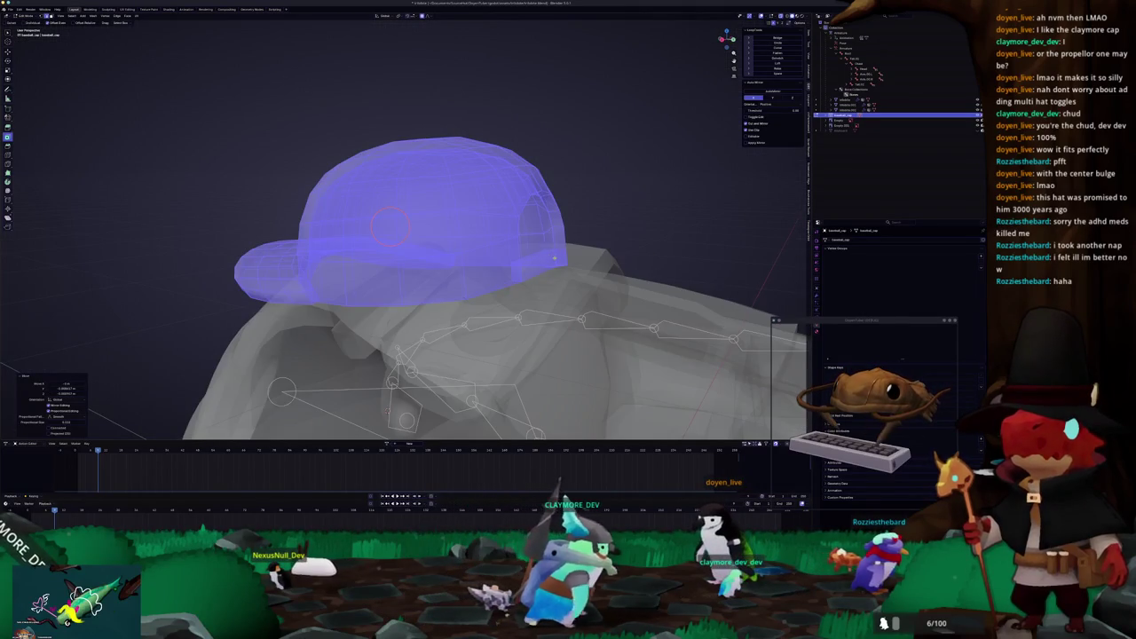
{"action": "key", "text": "KP_4"}
{"action": "key", "text": "KP_8"}
{"action": "key", "text": "alt+z"}
{"action": "key", "text": "alt+z"}
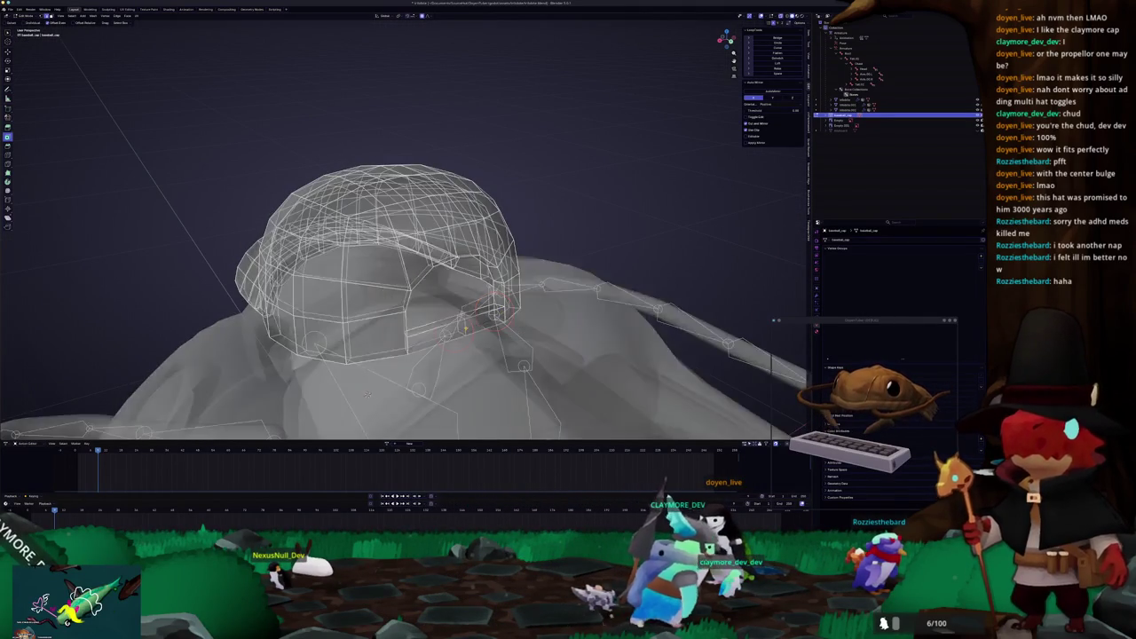
{"action": "key", "text": "alt+z"}
{"action": "key", "text": "alt+z"}
{"action": "key", "text": "alt+z"}
{"action": "key", "text": "KP_8"}
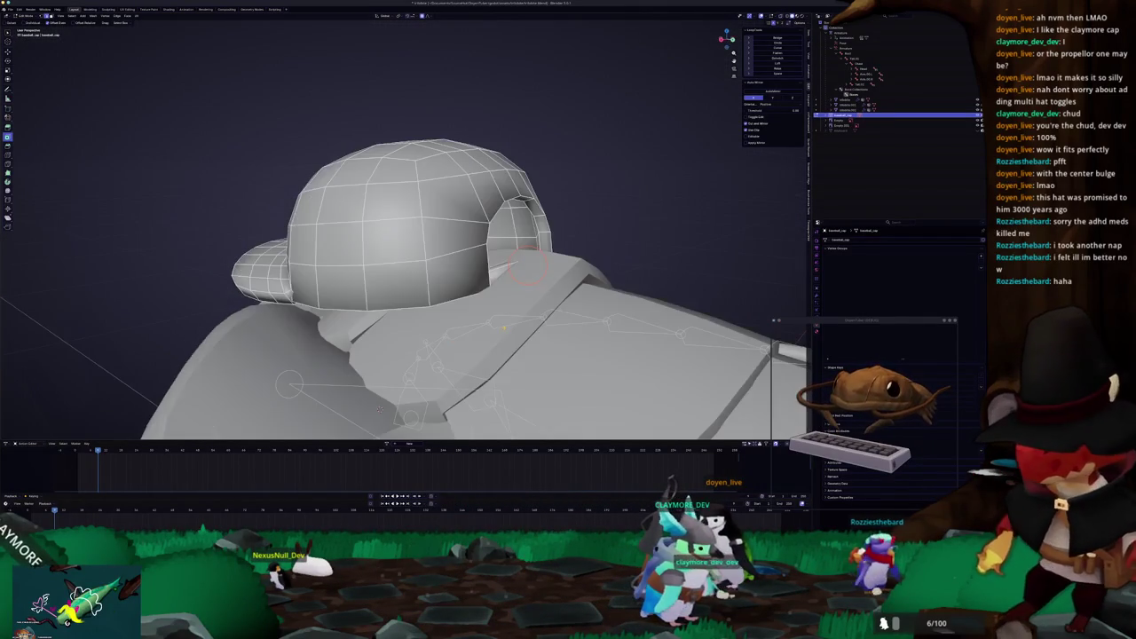
{"action": "scroll", "coordinate": [506, 322], "scroll_direction": "down", "scroll_amount": 5}
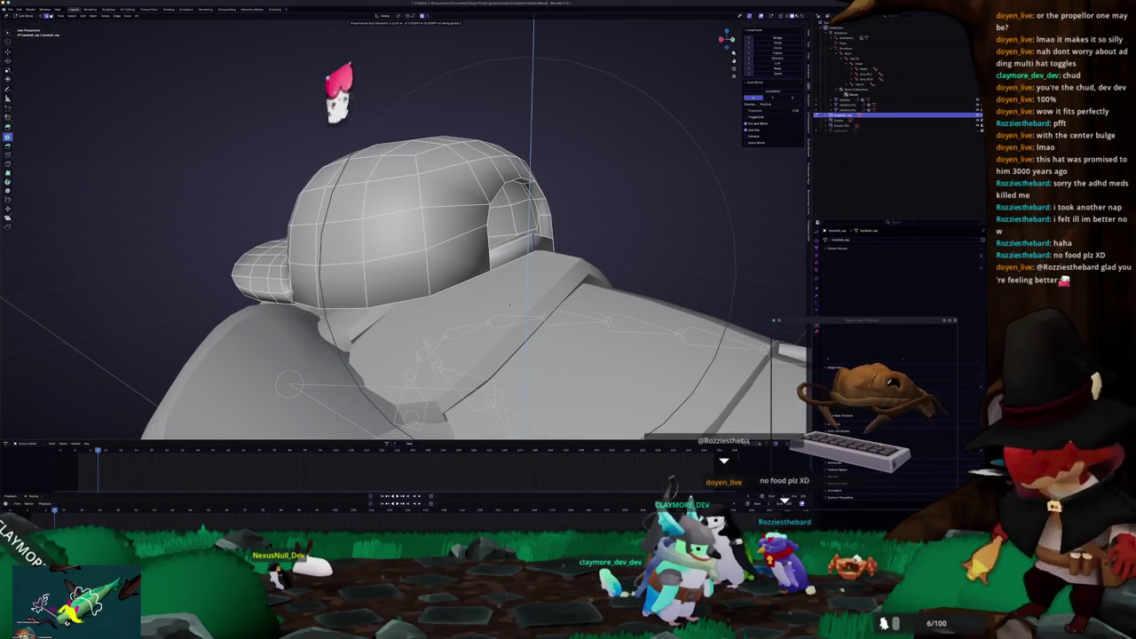
{"action": "scroll", "coordinate": [508, 305], "scroll_direction": "down", "scroll_amount": 3}
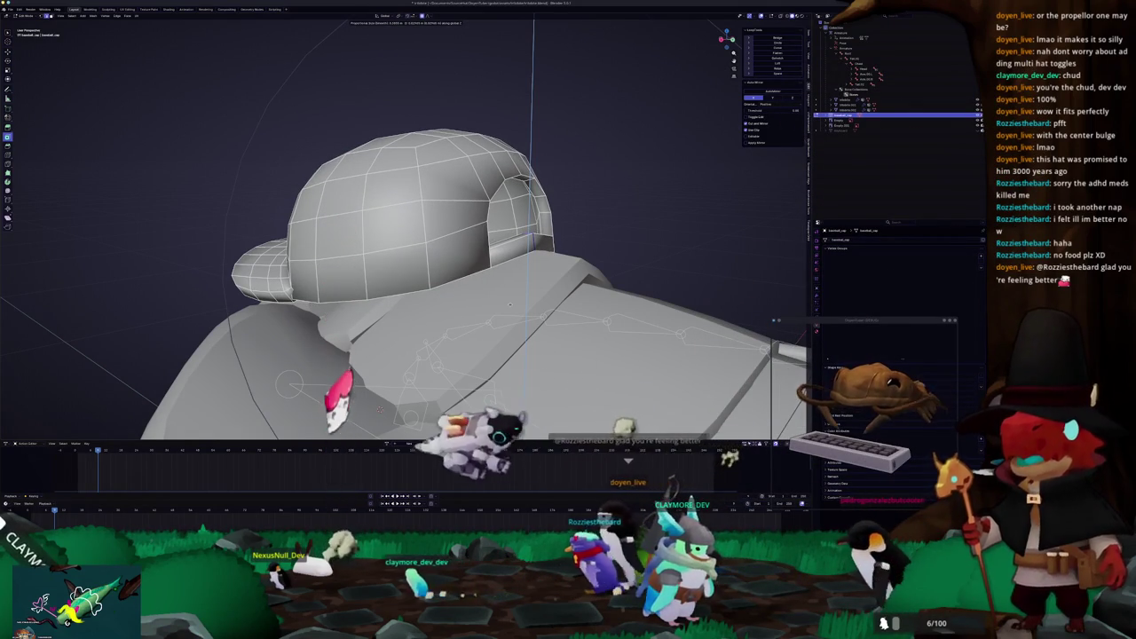
{"action": "left_click", "coordinate": [509, 304]}
{"action": "key", "text": "Tab"}
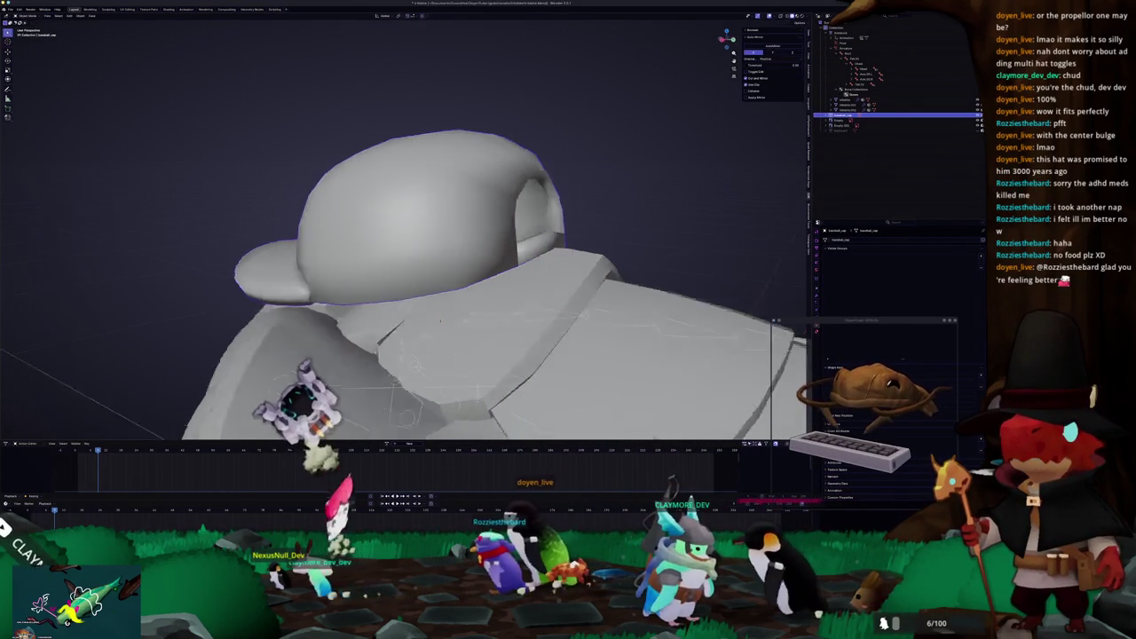
{"action": "scroll", "coordinate": [509, 305], "scroll_direction": "down", "scroll_amount": 10}
{"action": "key", "text": "KP_1"}
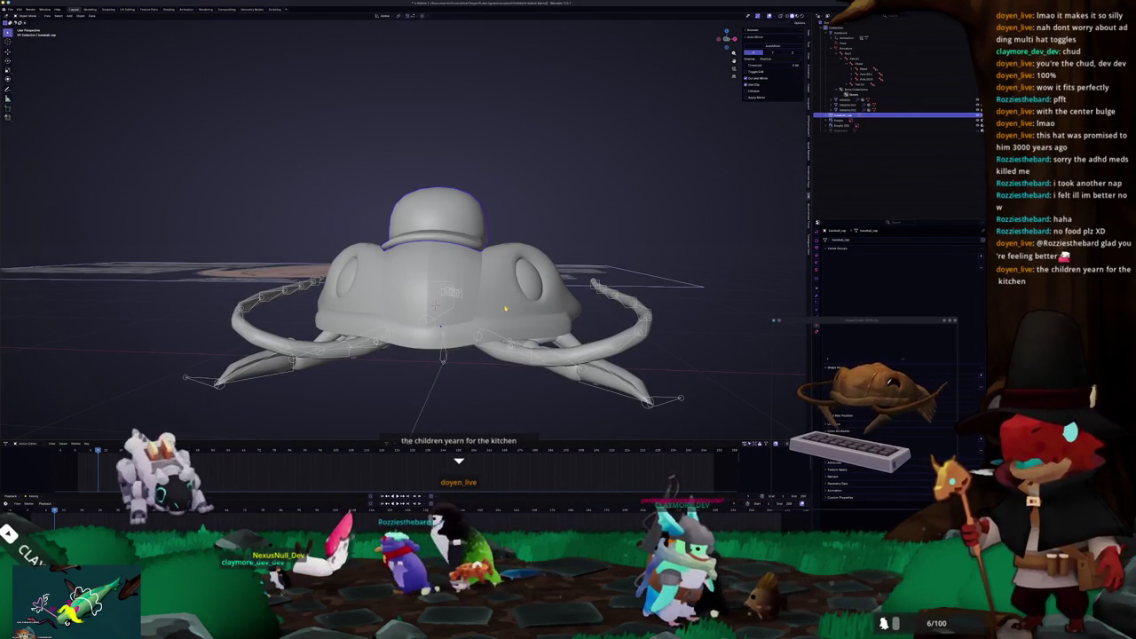
{"action": "key", "text": "KP_1"}
{"action": "key", "text": "KP_4"}
{"action": "key", "text": "KP_4"}
{"action": "key", "text": "KP_4"}
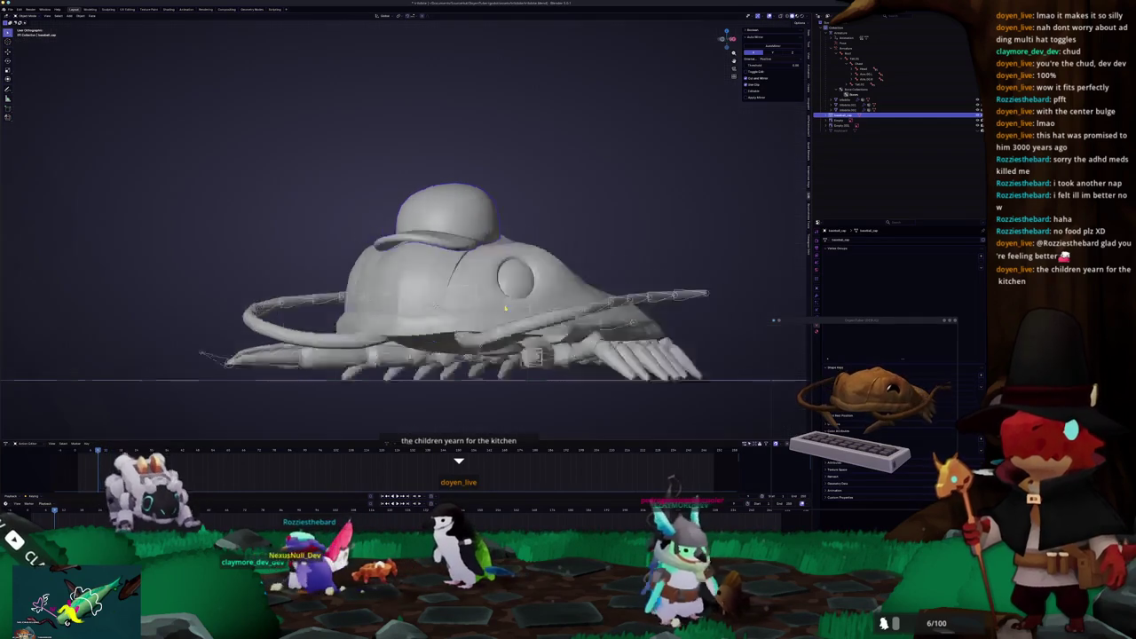
{"action": "key", "text": "KP_4"}
{"action": "key", "text": "KP_4"}
{"action": "key", "text": "KP_8"}
{"action": "key", "text": "KP_8"}
{"action": "key", "text": "KP_8"}
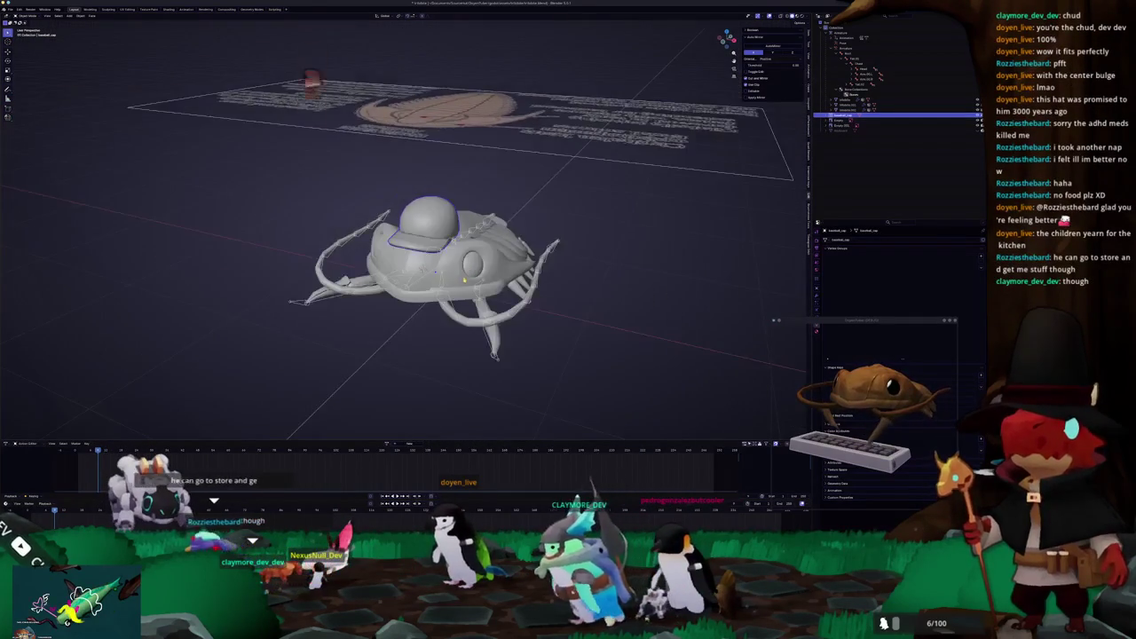
{"action": "key", "text": "KP_2"}
{"action": "key", "text": "KP_2"}
{"action": "key", "text": "KP_4"}
{"action": "key", "text": "KP_4"}
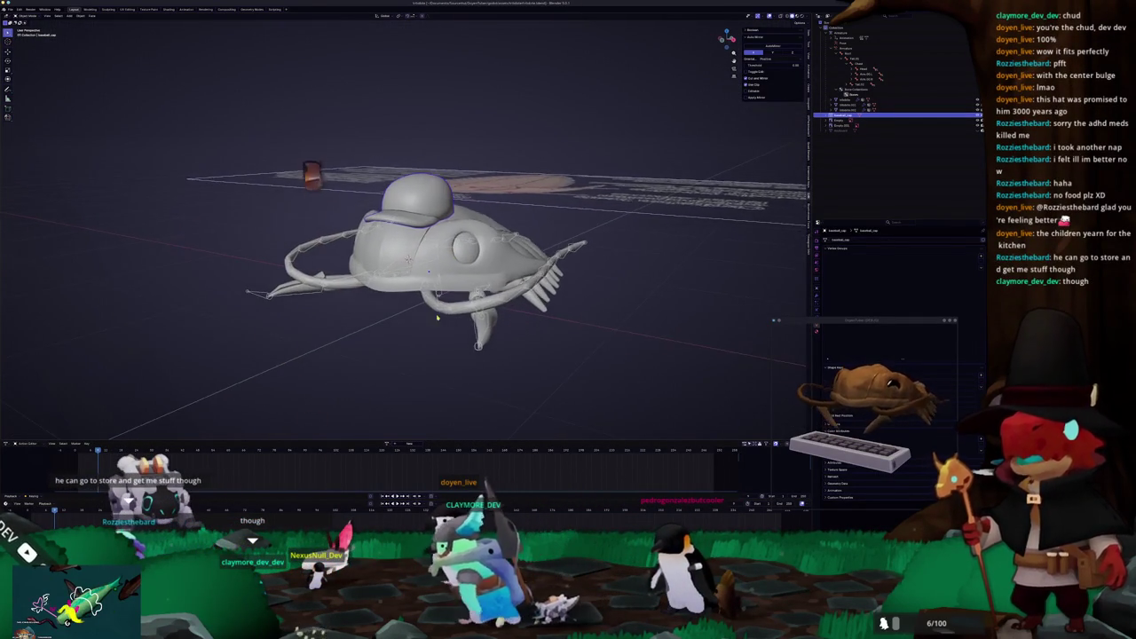
{"action": "key", "text": "KP_2"}
{"action": "key", "text": "KP_2"}
{"action": "key", "text": "KP_2"}
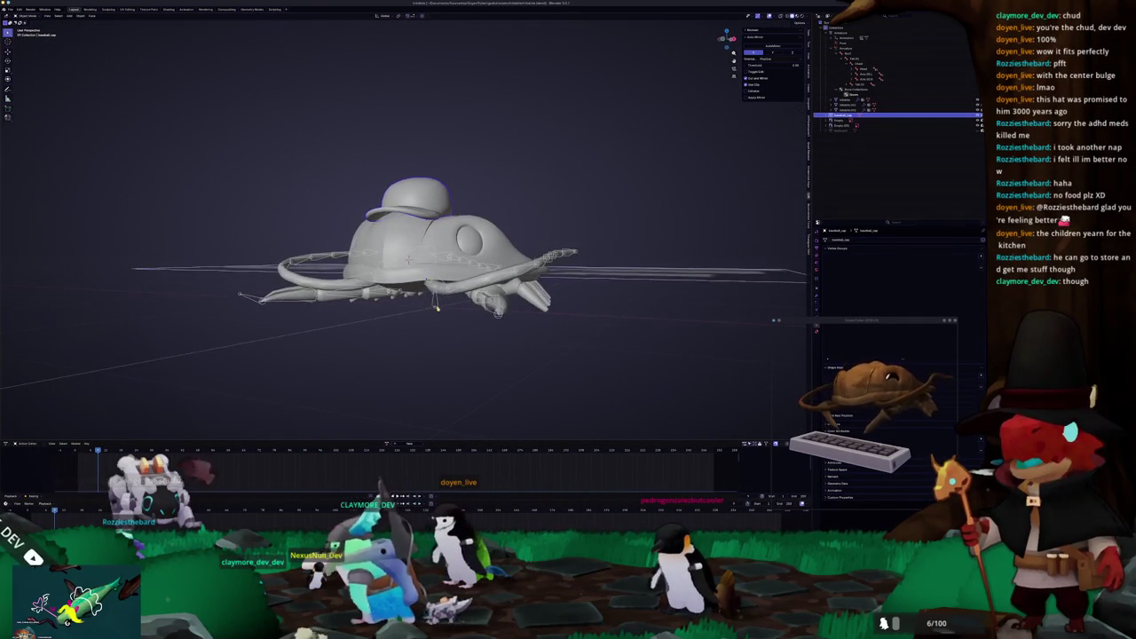
{"action": "key", "text": "KP_8"}
{"action": "key", "text": "KP_8"}
{"action": "key", "text": "KP_8"}
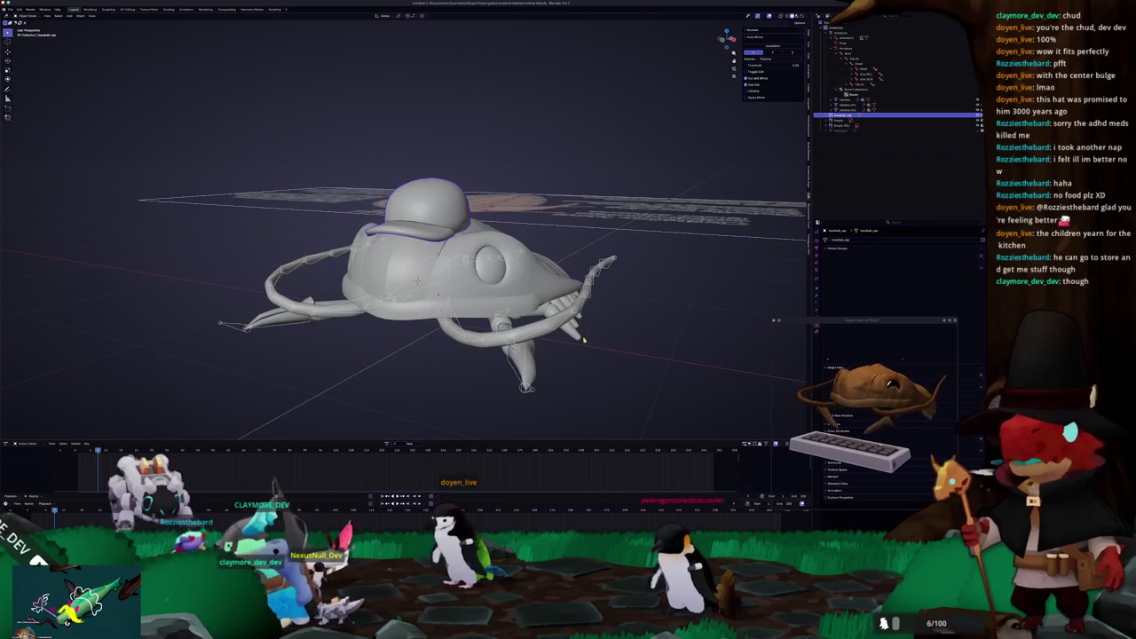
- Parent the baseball cap to the armature's head bone in Pose Mode
{"action": "left_click", "coordinate": [852, 67]}
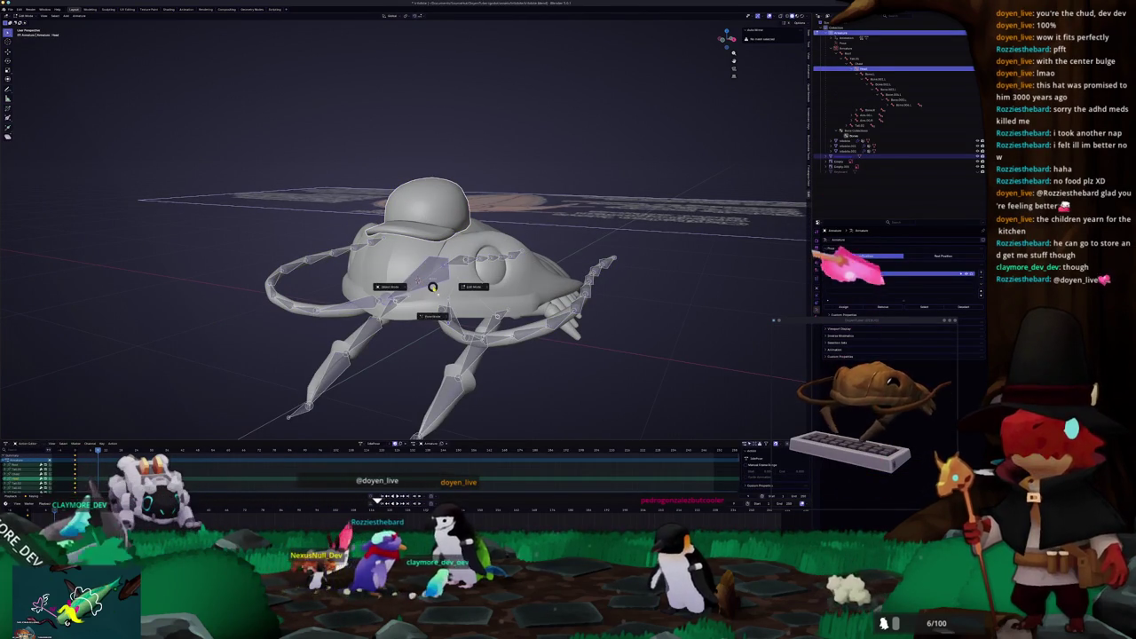
{"action": "left_click", "coordinate": [436, 306]}
{"action": "key", "text": "ctrl+p"}
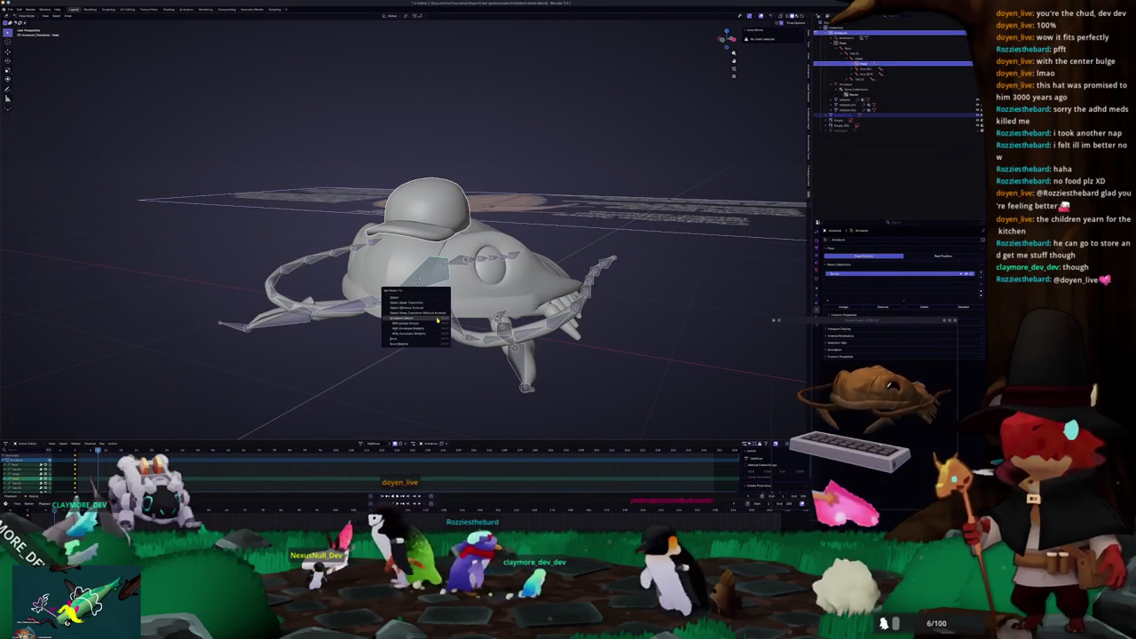
{"action": "left_click", "coordinate": [437, 321]}
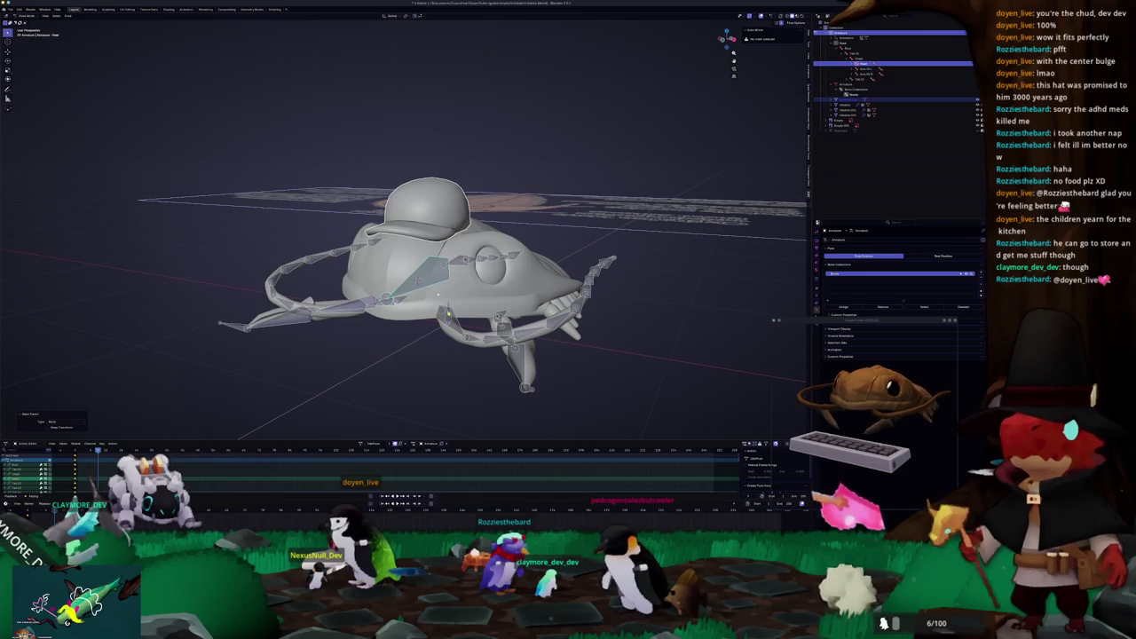
- Return to Object Mode and apply the baseball cap's object transforms
{"action": "key", "text": "ctrl+Tab"}
{"action": "left_click", "coordinate": [427, 216]}
{"action": "key", "text": "ctrl+a"}
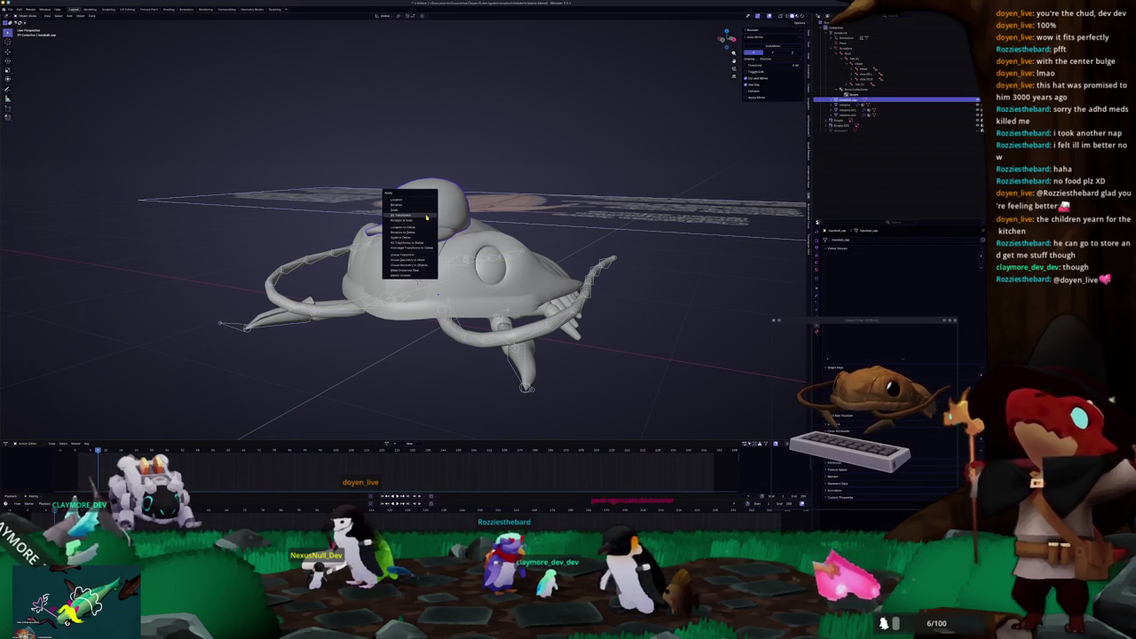
{"action": "left_click", "coordinate": [426, 216]}
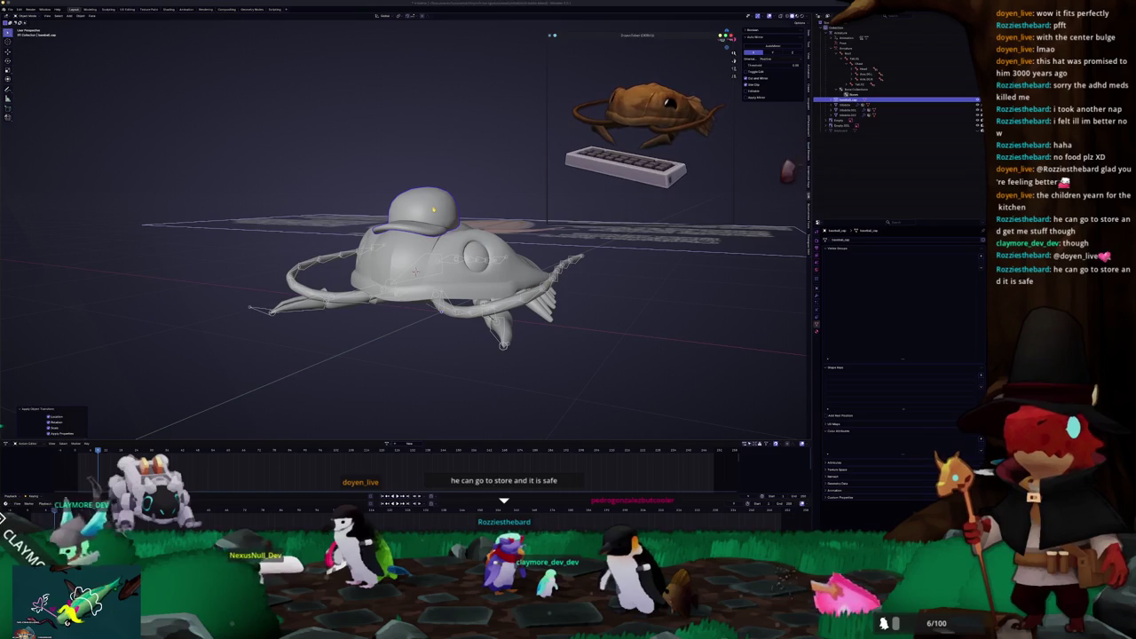
- Inspect the model and its materials, box-select all isopod parts, and open the File menu
{"action": "left_click_drag", "start_coordinate": [426, 266], "coordinate": [391, 324]}
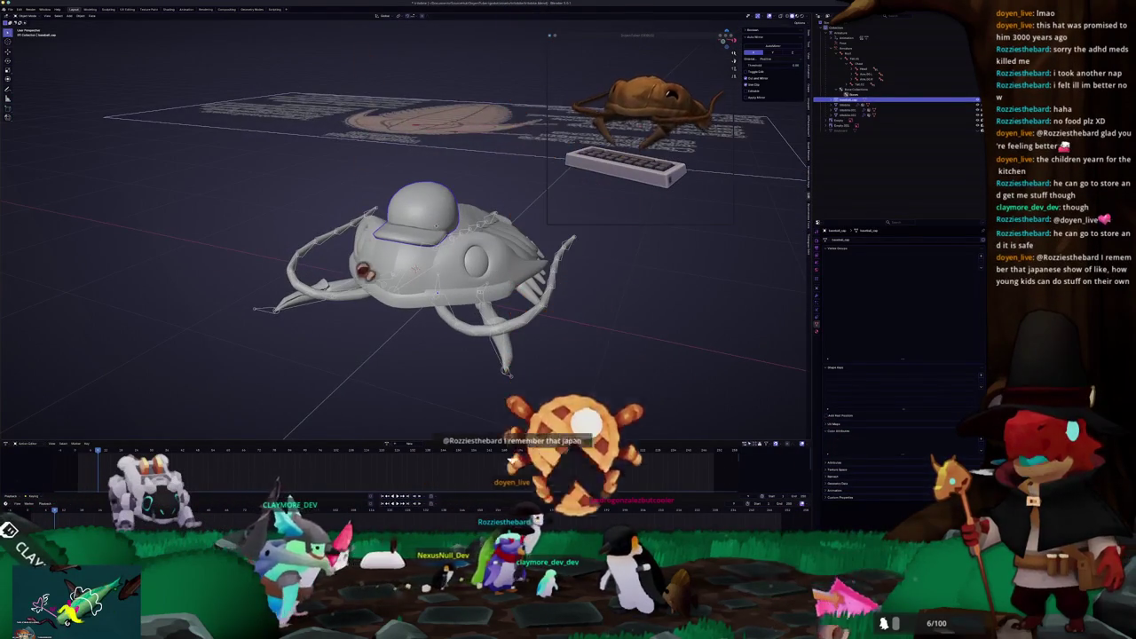
{"action": "scroll", "coordinate": [417, 266], "scroll_direction": "up", "scroll_amount": 3}
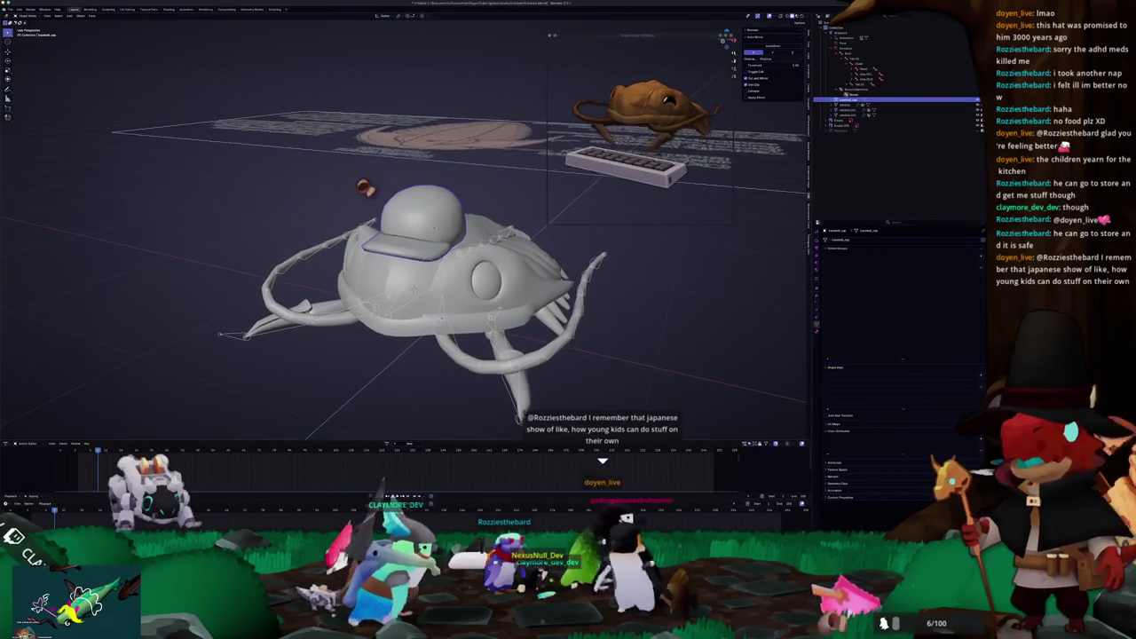
{"action": "left_click_drag", "start_coordinate": [390, 324], "coordinate": [412, 302]}
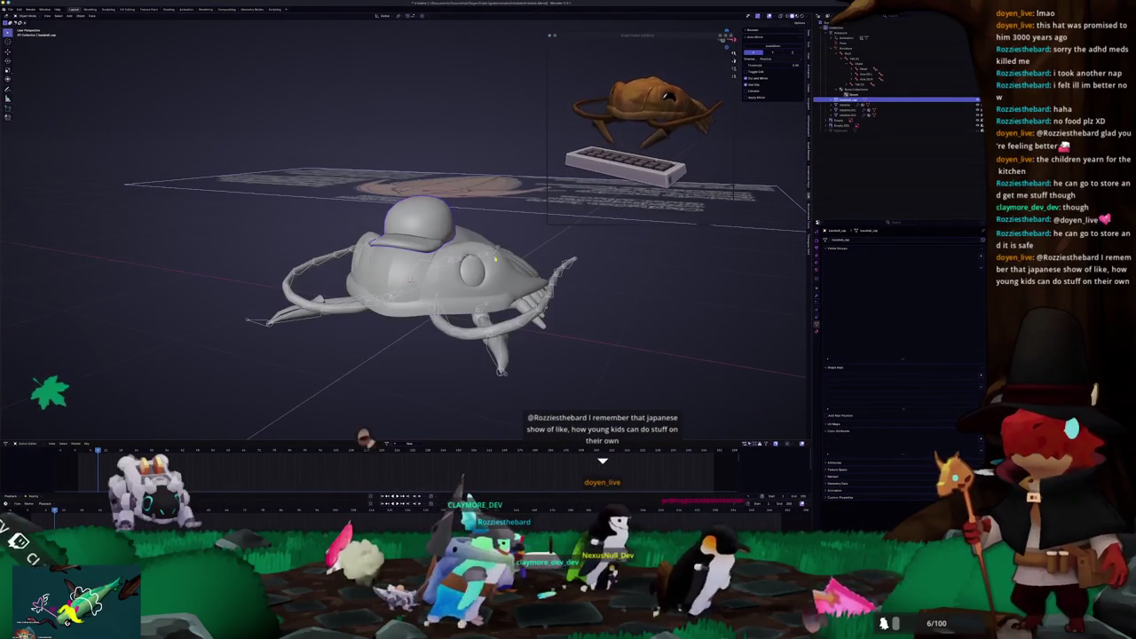
{"action": "left_click", "coordinate": [817, 330]}
{"action": "left_click", "coordinate": [817, 323]}
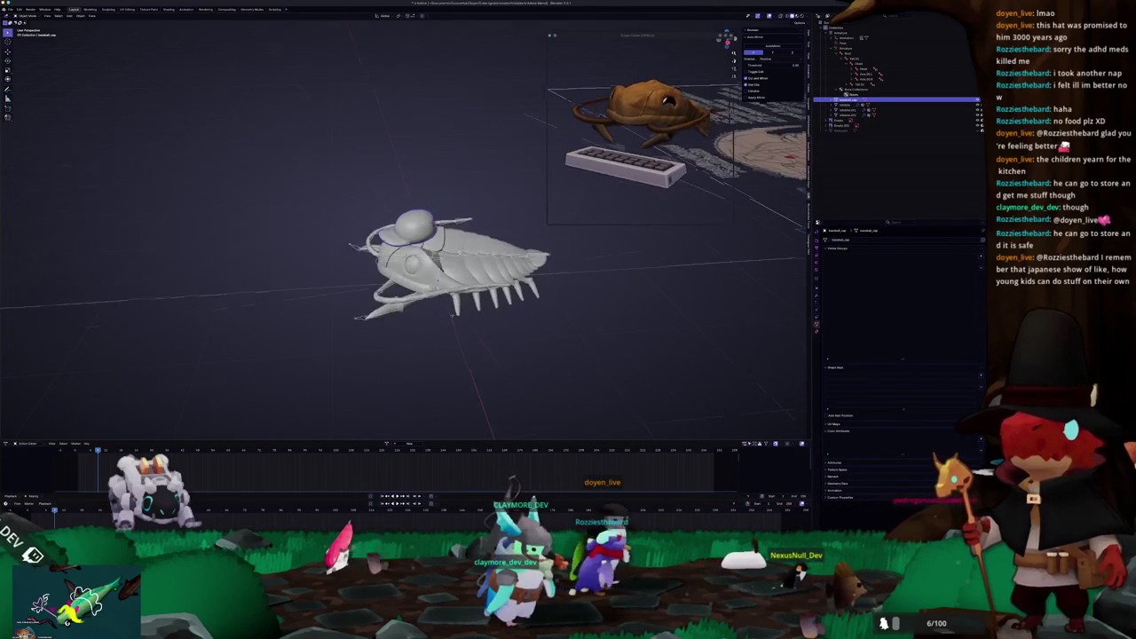
{"action": "left_click_drag", "start_coordinate": [536, 362], "coordinate": [333, 213]}
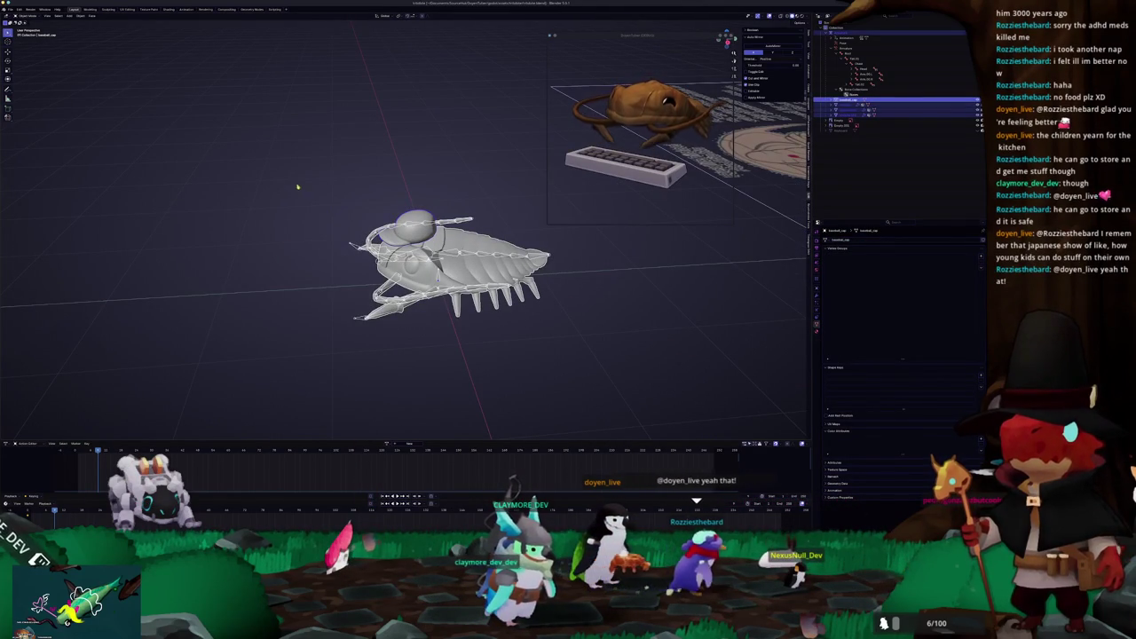
{"action": "left_click", "coordinate": [19, 9]}
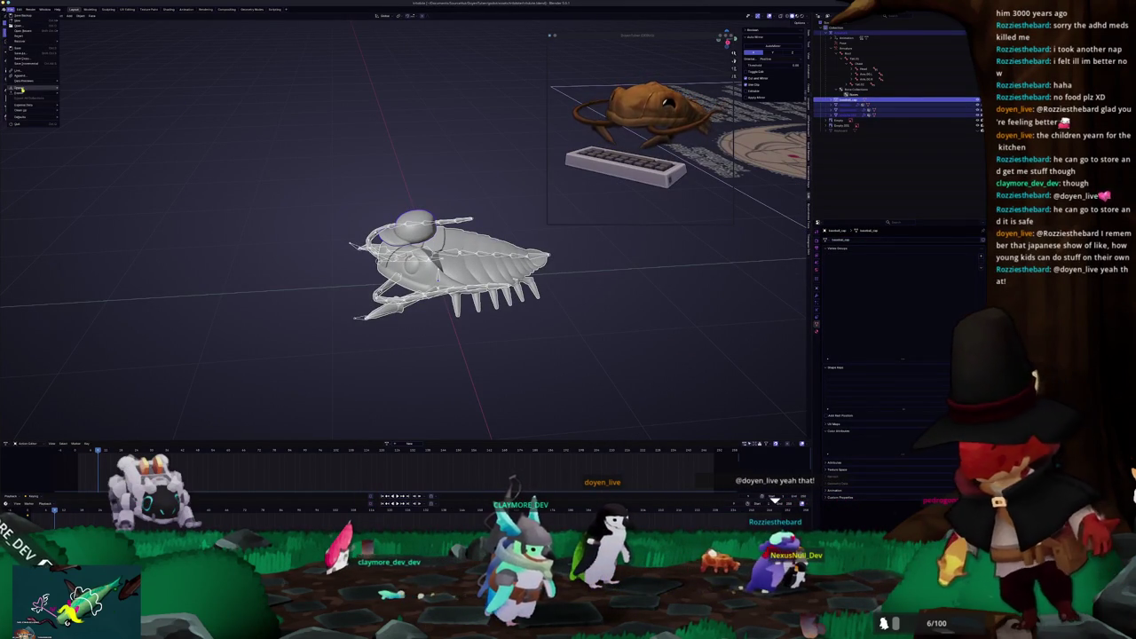
- Start a glTF 2.0 export and review its Animation options
{"action": "left_click", "coordinate": [78, 139]}
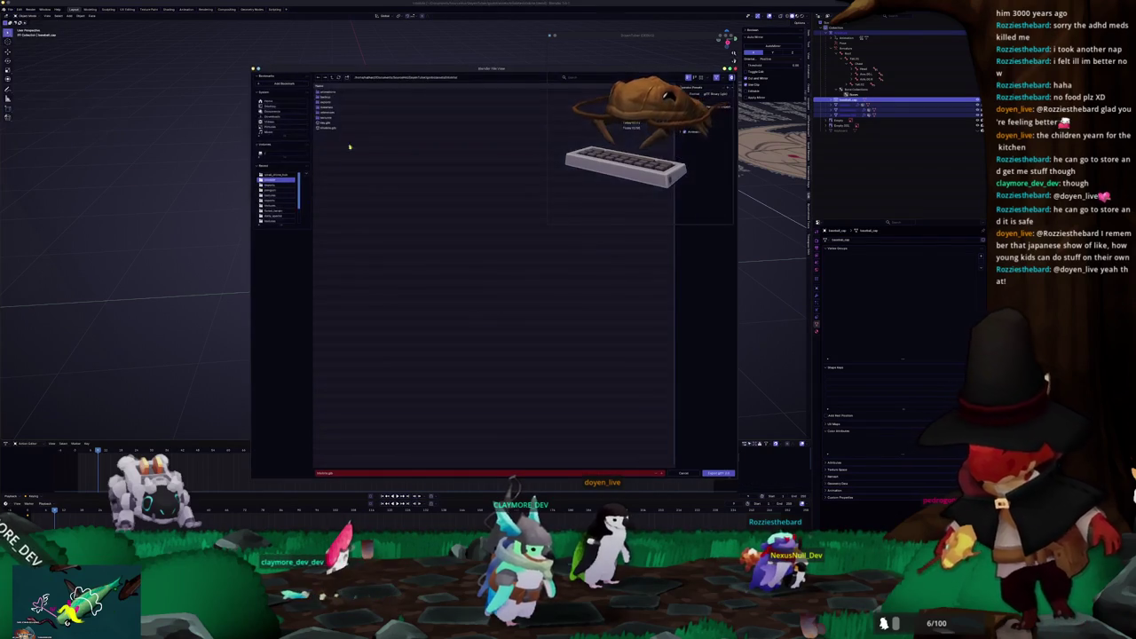
{"action": "left_click_drag", "start_coordinate": [418, 73], "coordinate": [215, 61]}
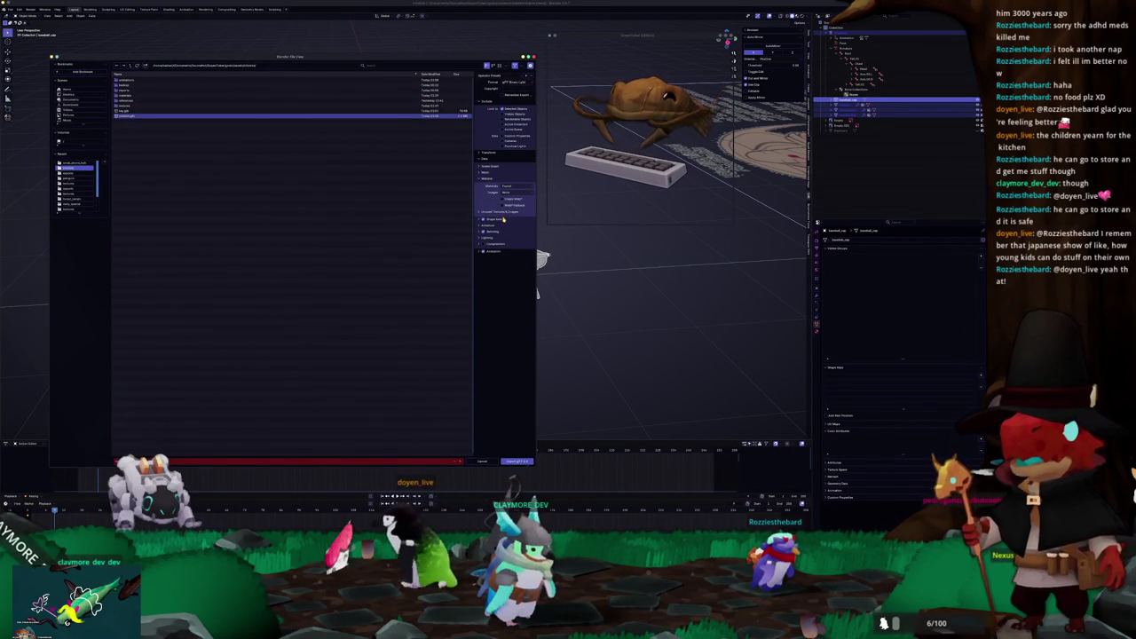
{"action": "left_click", "coordinate": [498, 254]}
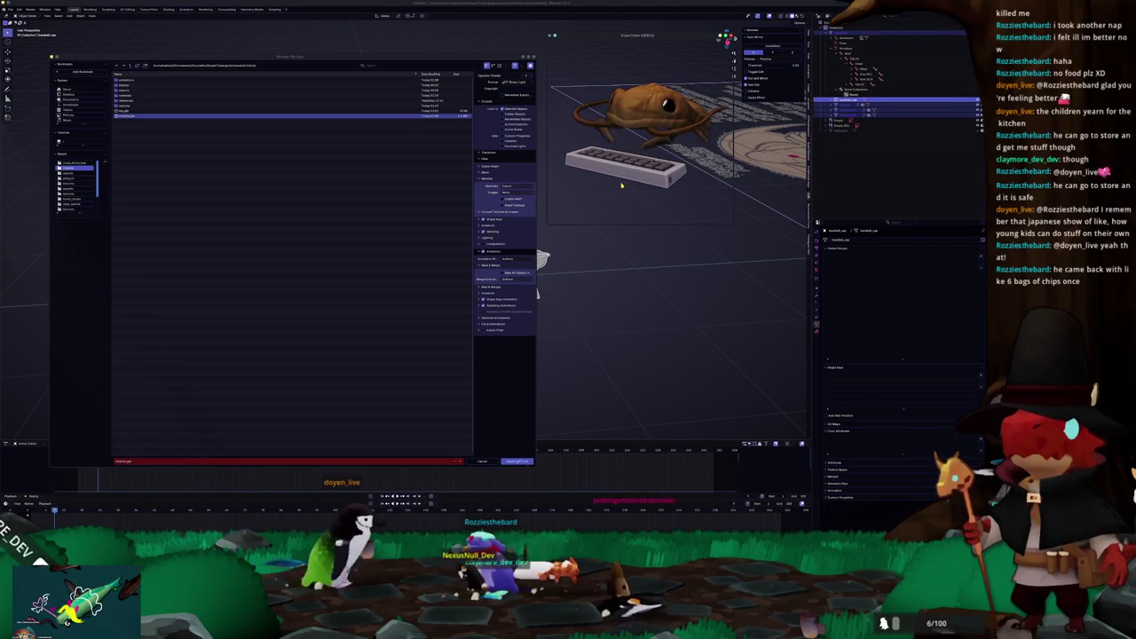
{"action": "left_click", "coordinate": [422, 194]}
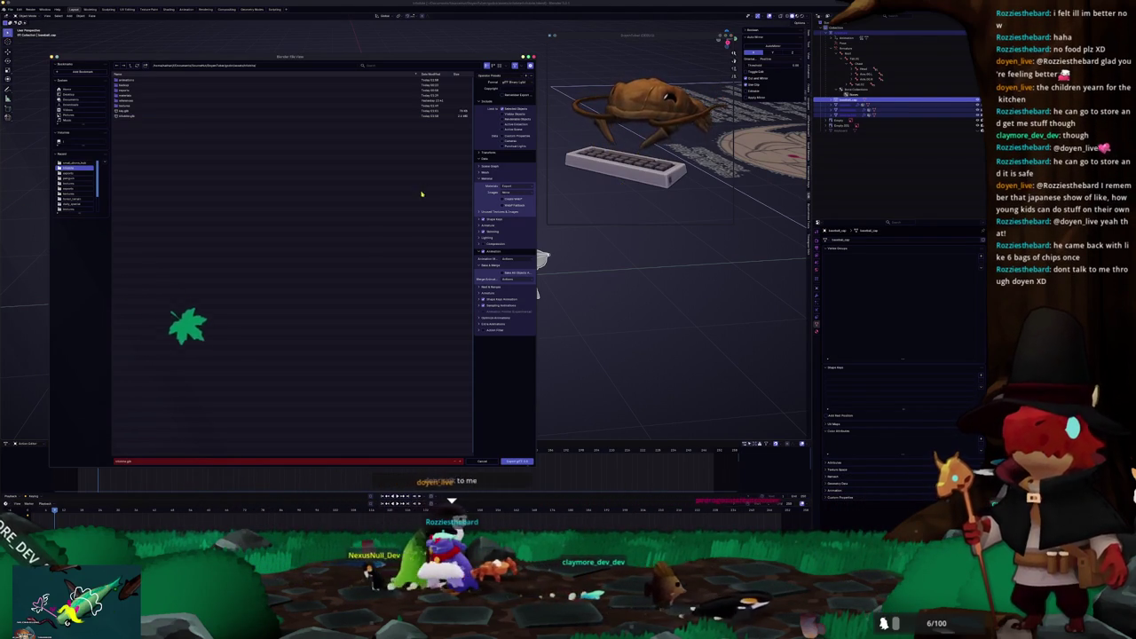
{"action": "mouse_move", "coordinate": [387, 57]}
{"action": "left_mouse_down"}
{"action": "mouse_move", "coordinate": [406, 62]}
{"action": "mouse_move", "coordinate": [389, 55]}
{"action": "left_mouse_up"}
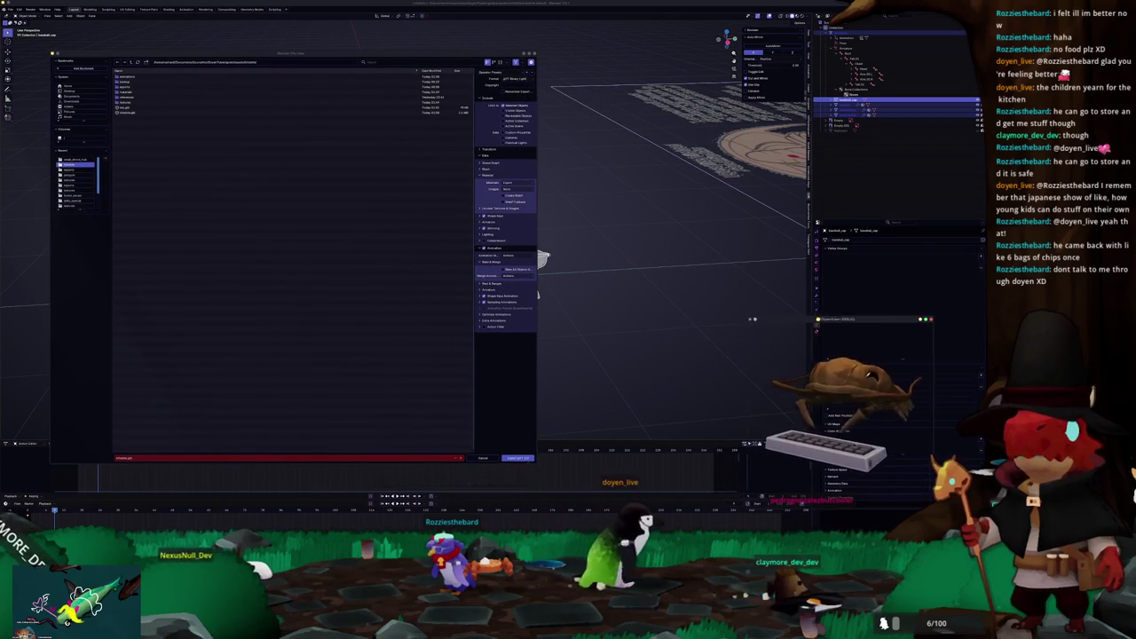
{"action": "left_click_drag", "start_coordinate": [418, 64], "coordinate": [609, 78]}
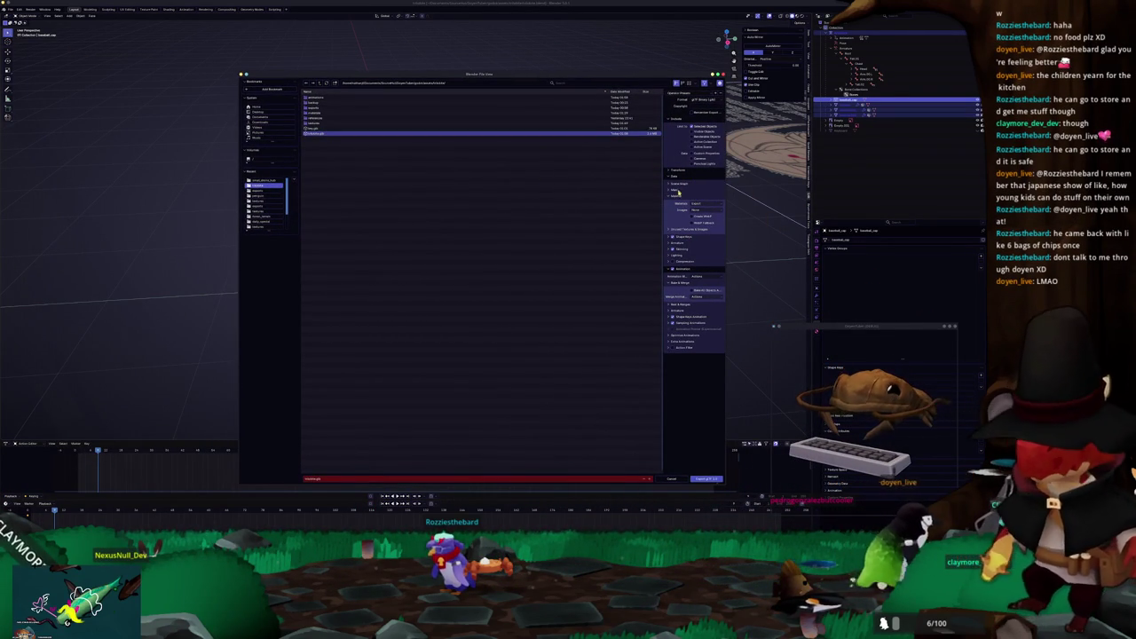
- Adjust further export settings and export the model as a glTF binary
{"action": "left_click", "coordinate": [676, 190]}
{"action": "left_click", "coordinate": [679, 249]}
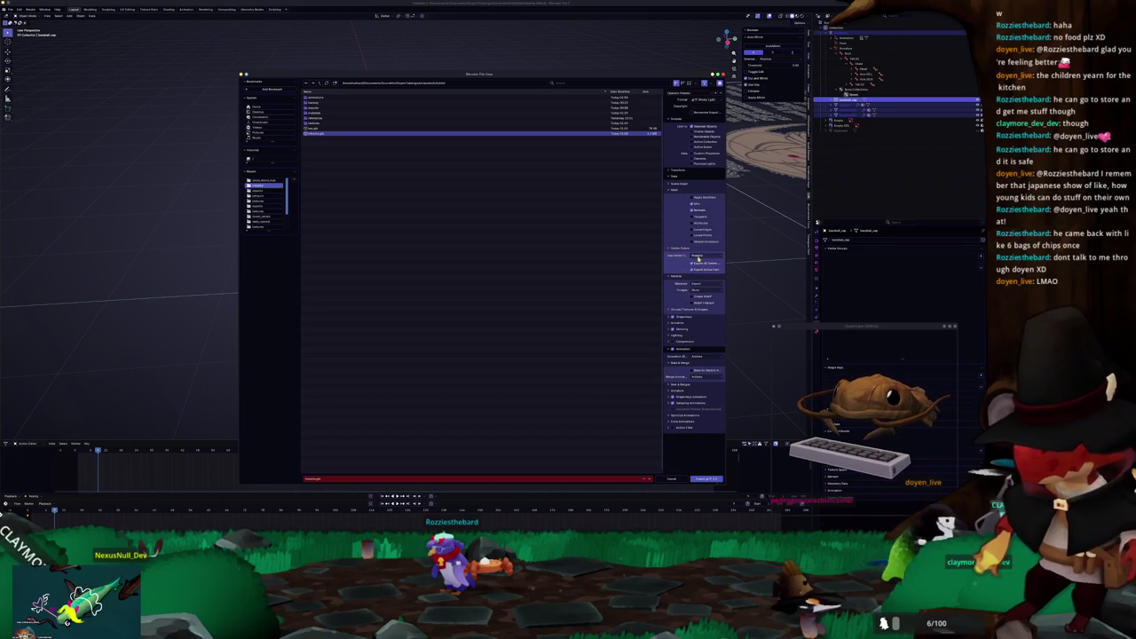
{"action": "left_click", "coordinate": [696, 274]}
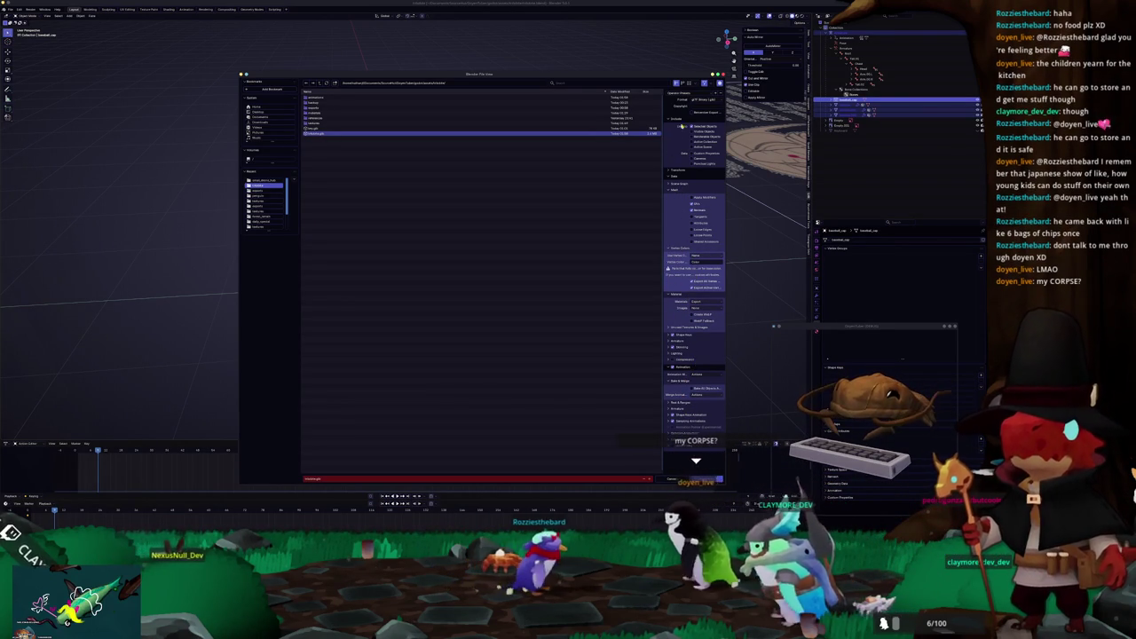
{"action": "left_click", "coordinate": [678, 190]}
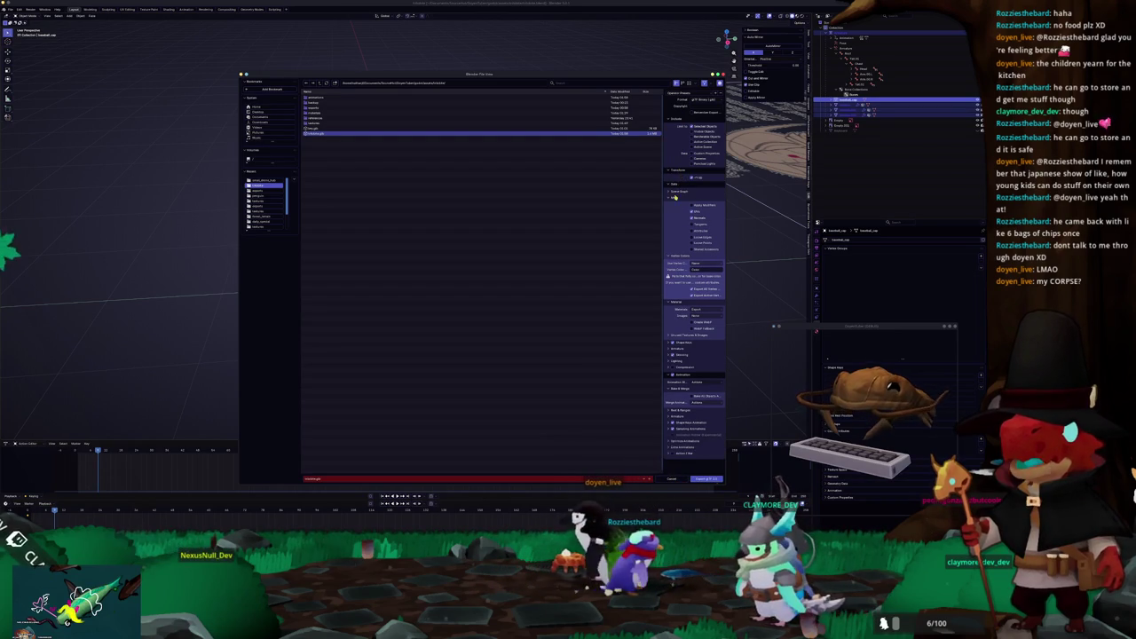
{"action": "left_click", "coordinate": [678, 190]}
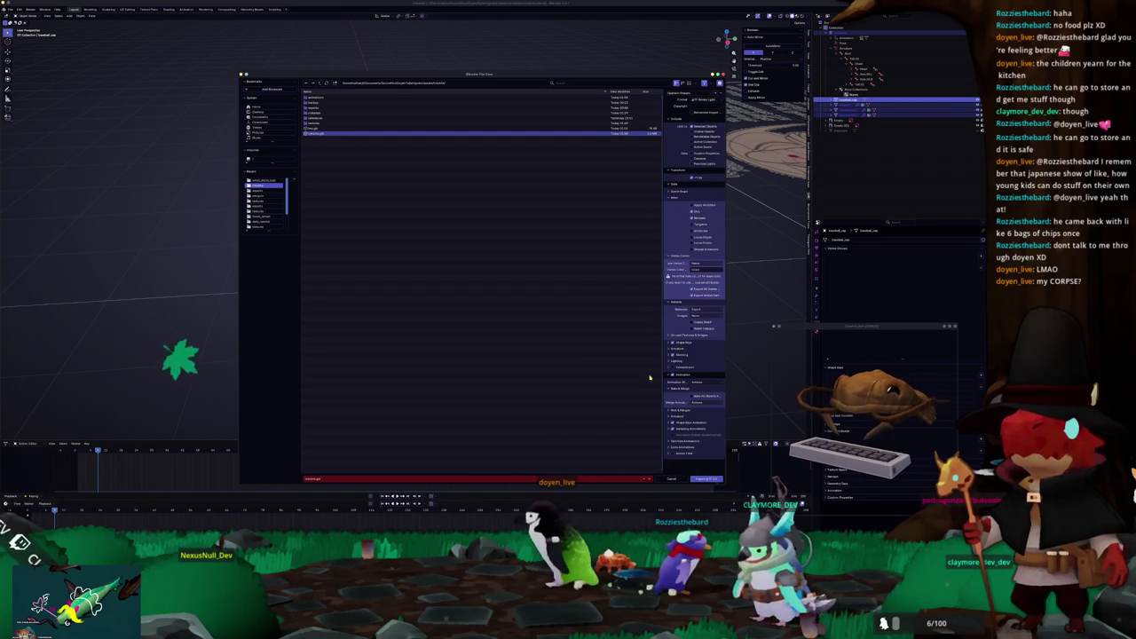
{"action": "left_click", "coordinate": [701, 480]}
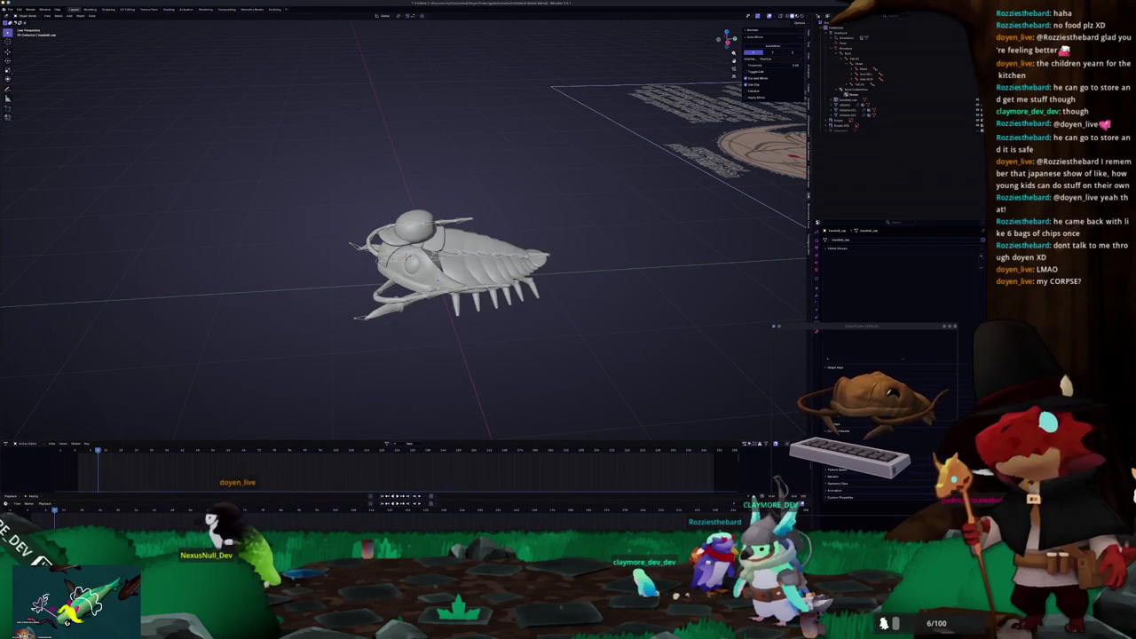
- In Godot, expand the FileSystem folders down to the textures folder
{"action": "mouse_move", "coordinate": [540, 632]}
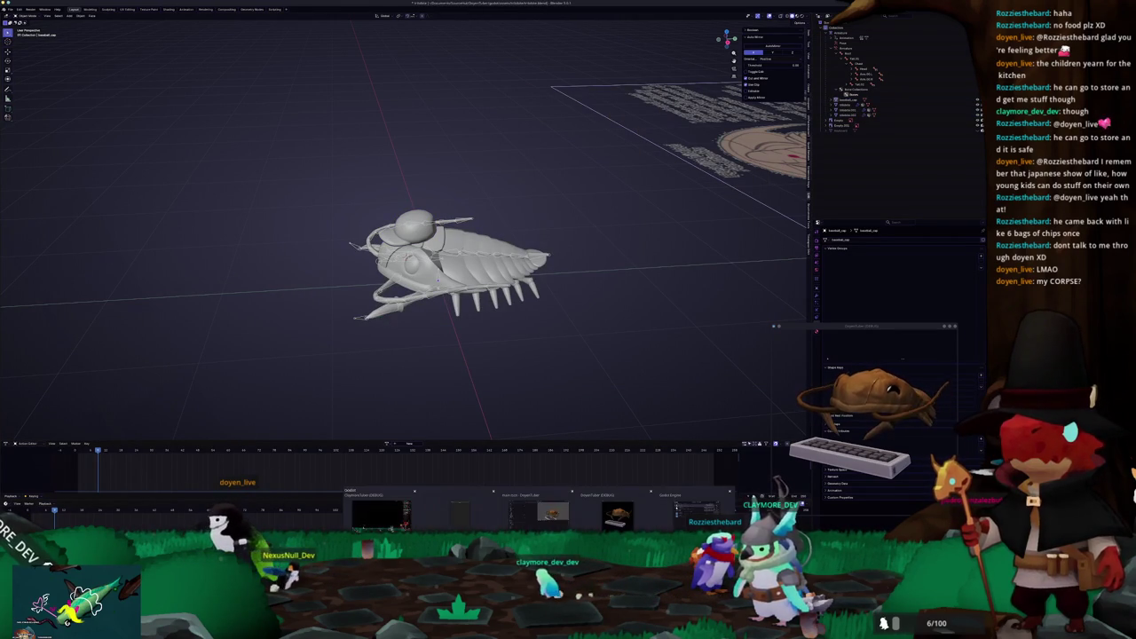
{"action": "left_click", "coordinate": [541, 522]}
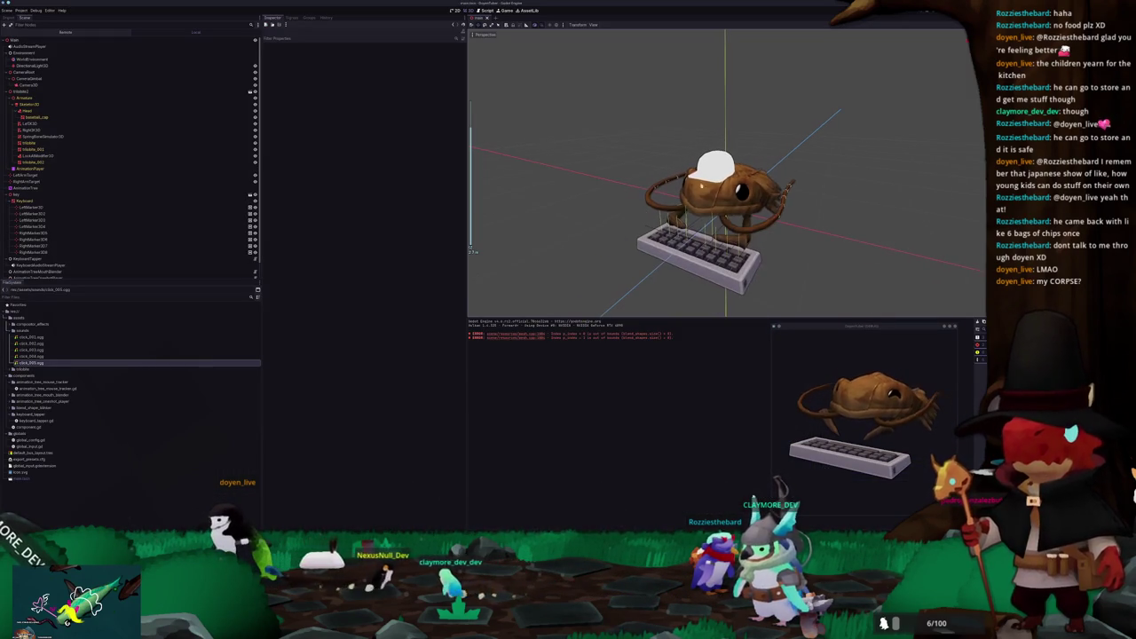
{"action": "mouse_move", "coordinate": [586, 266]}
{"action": "left_mouse_down"}
{"action": "mouse_move", "coordinate": [608, 279]}
{"action": "mouse_move", "coordinate": [547, 198]}
{"action": "left_mouse_up"}
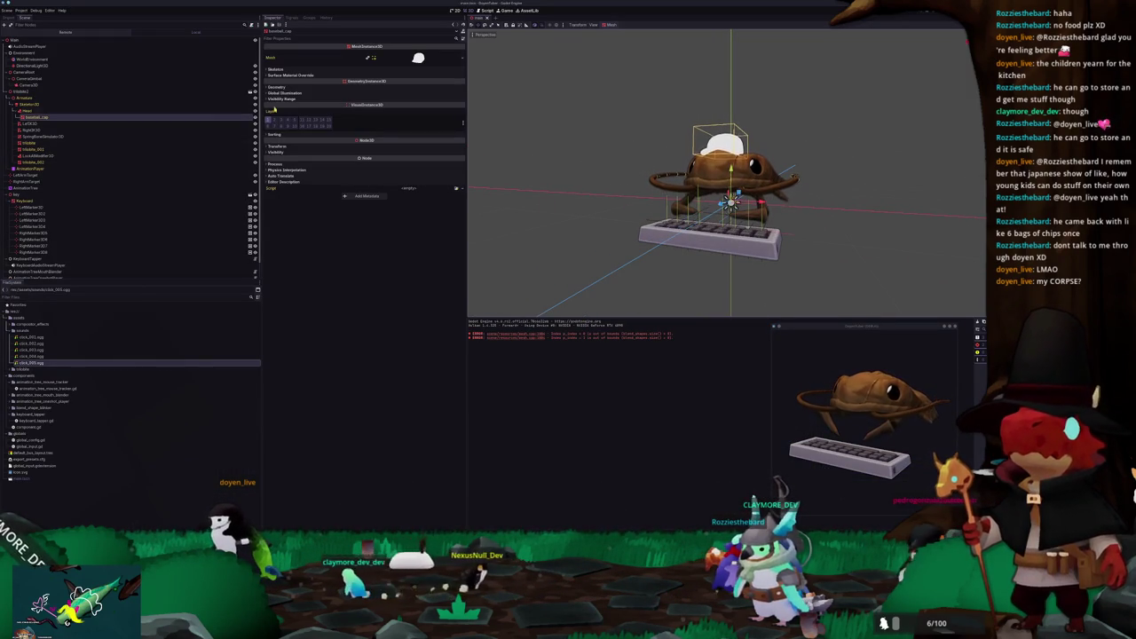
{"action": "left_click", "coordinate": [31, 331]}
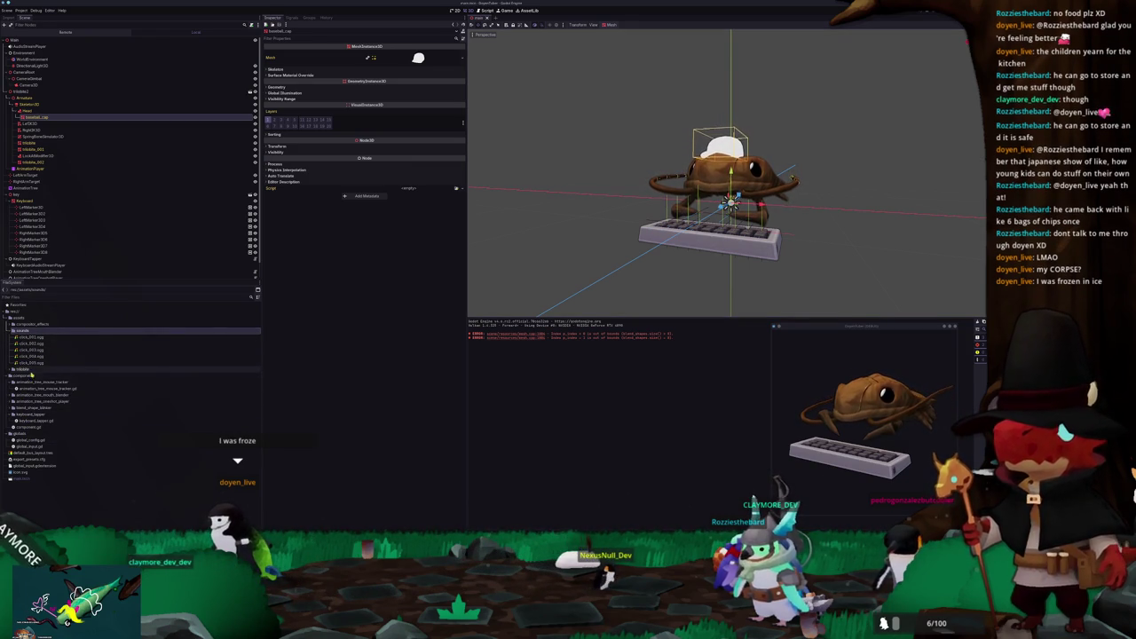
{"action": "double_click", "coordinate": [29, 369]}
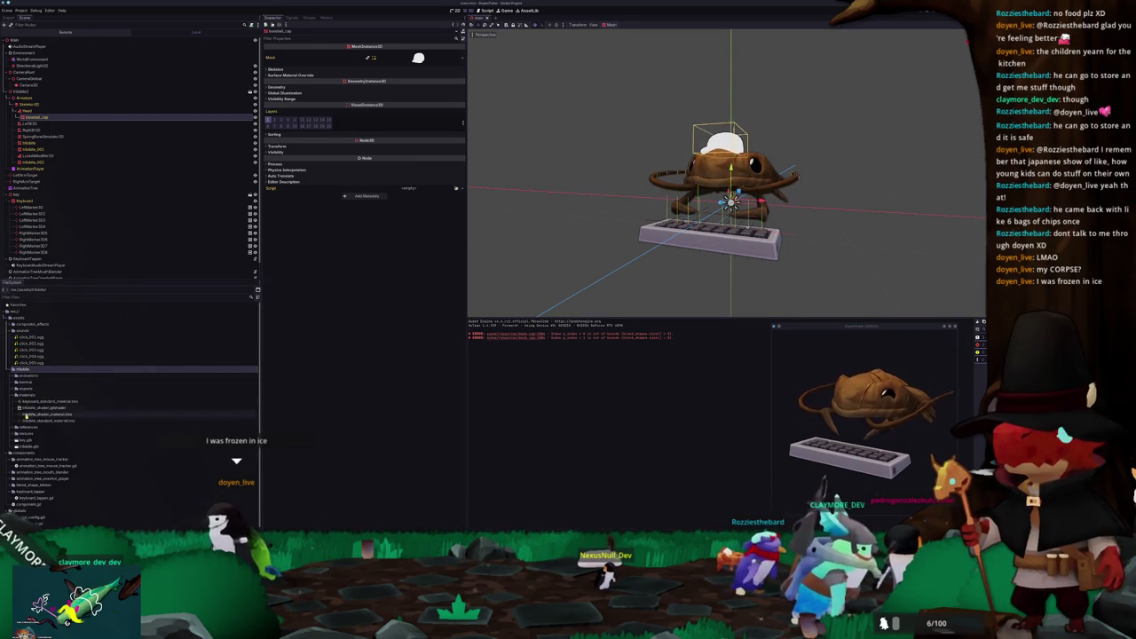
{"action": "double_click", "coordinate": [28, 432]}
{"action": "type", "text": "baseball_cap_standard_material.tres"}
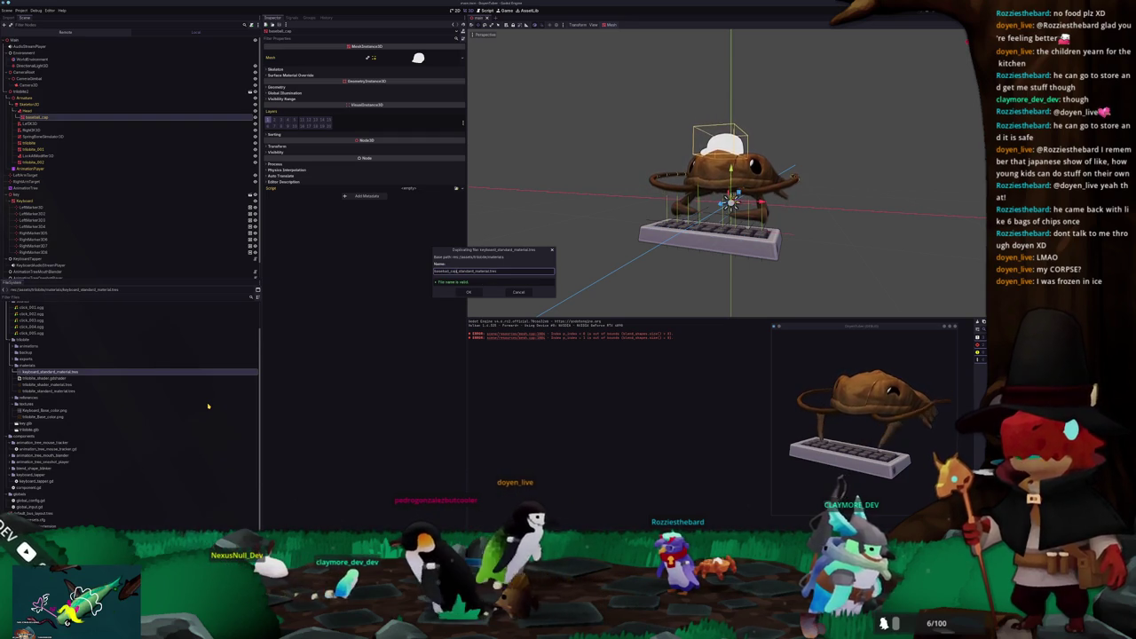
- Confirm the baseball_cap_standard_material.tres duplicate and open the project folder in the file manager
{"action": "key", "text": "Return"}
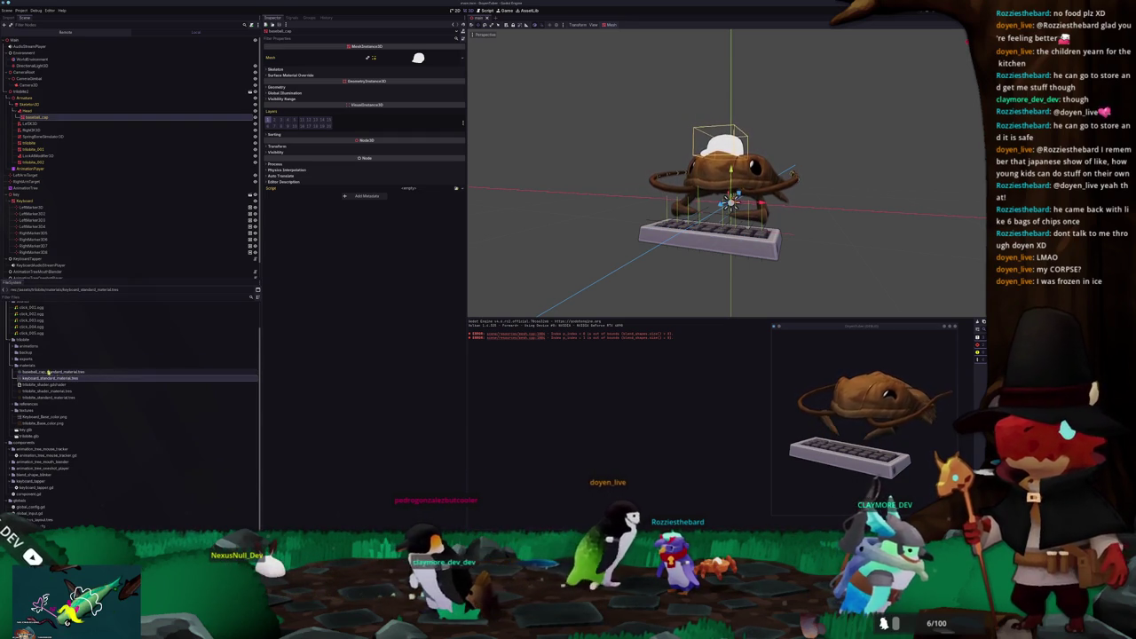
{"action": "right_click", "coordinate": [28, 410]}
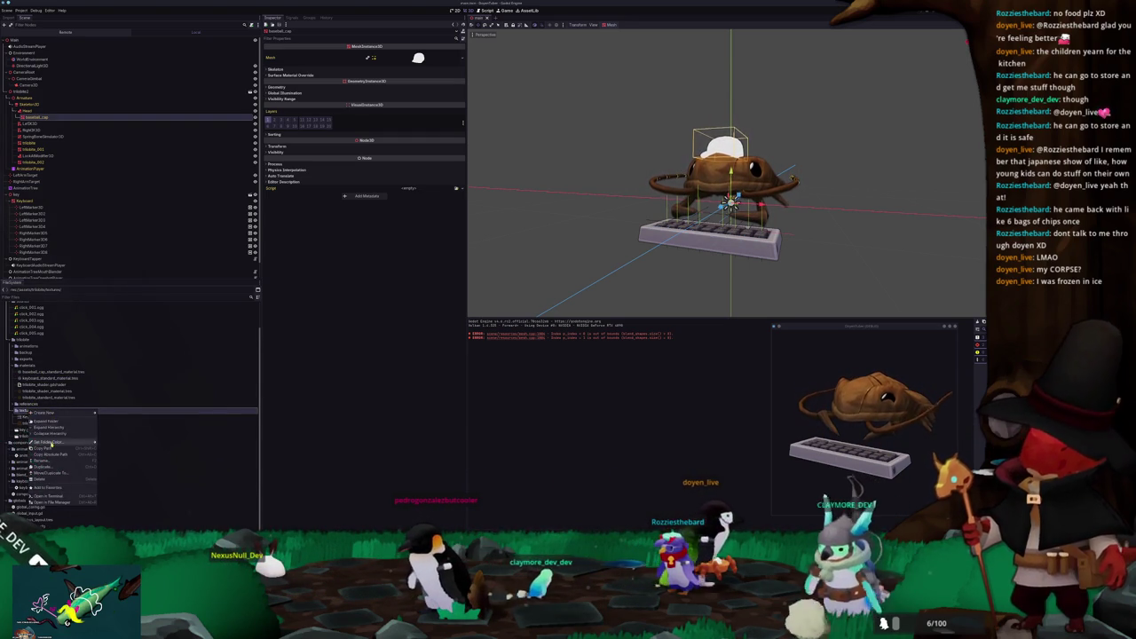
{"action": "left_click", "coordinate": [62, 501]}
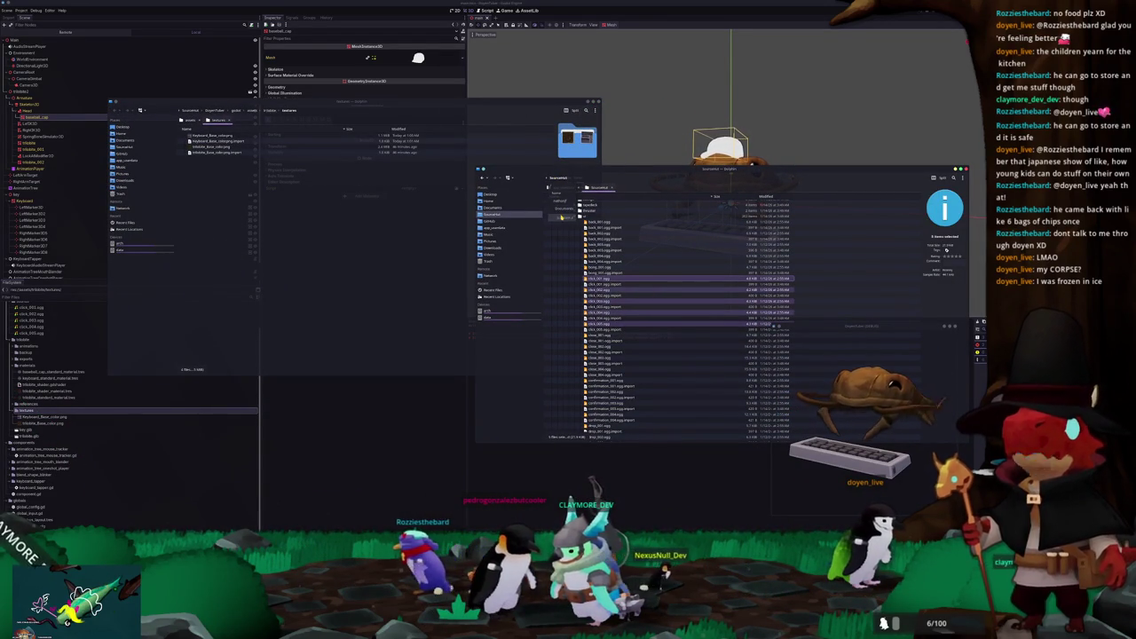
- Collapse sounds and browse entities > drones > small_drone_hub in Dolphin's folder tree
{"action": "left_click", "coordinate": [560, 217]}
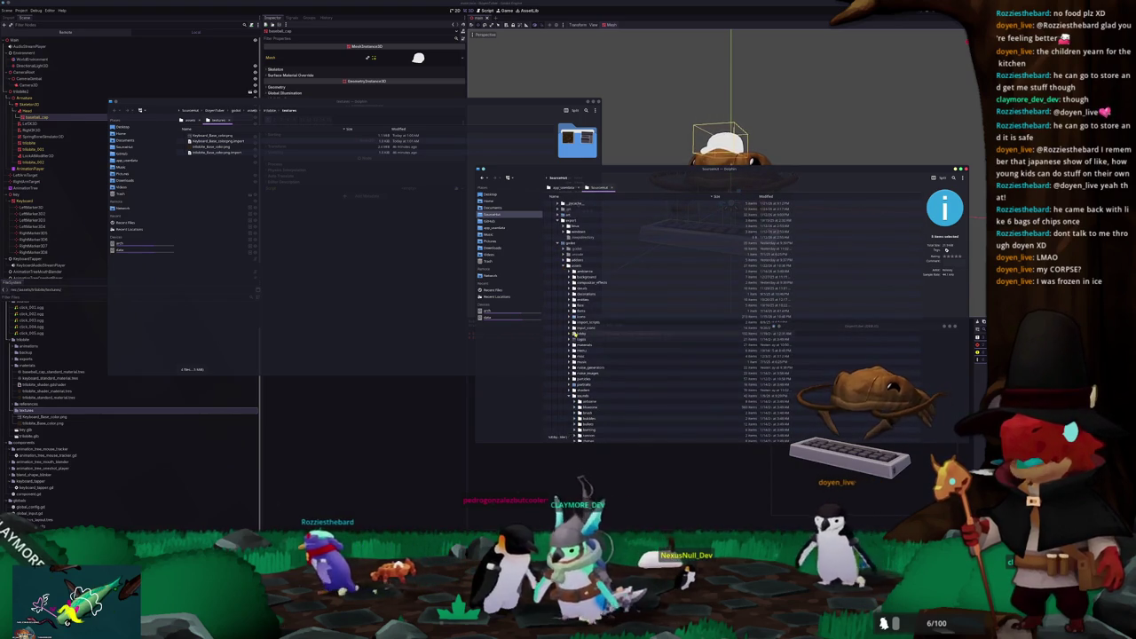
{"action": "scroll", "coordinate": [574, 334], "scroll_direction": "down", "scroll_amount": 6}
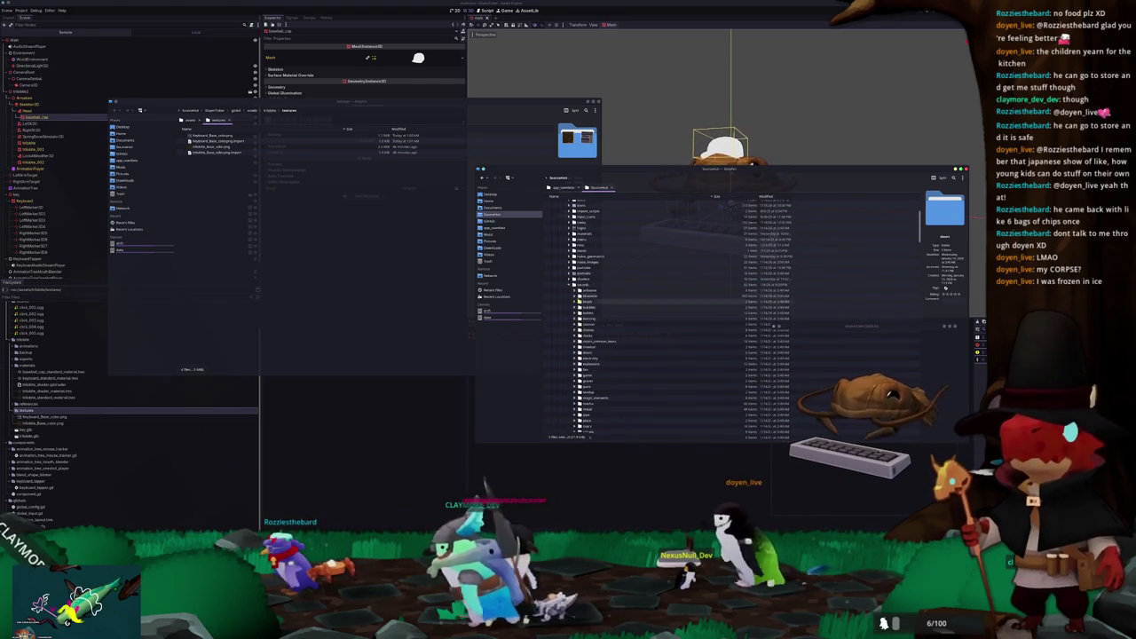
{"action": "left_click", "coordinate": [569, 285]}
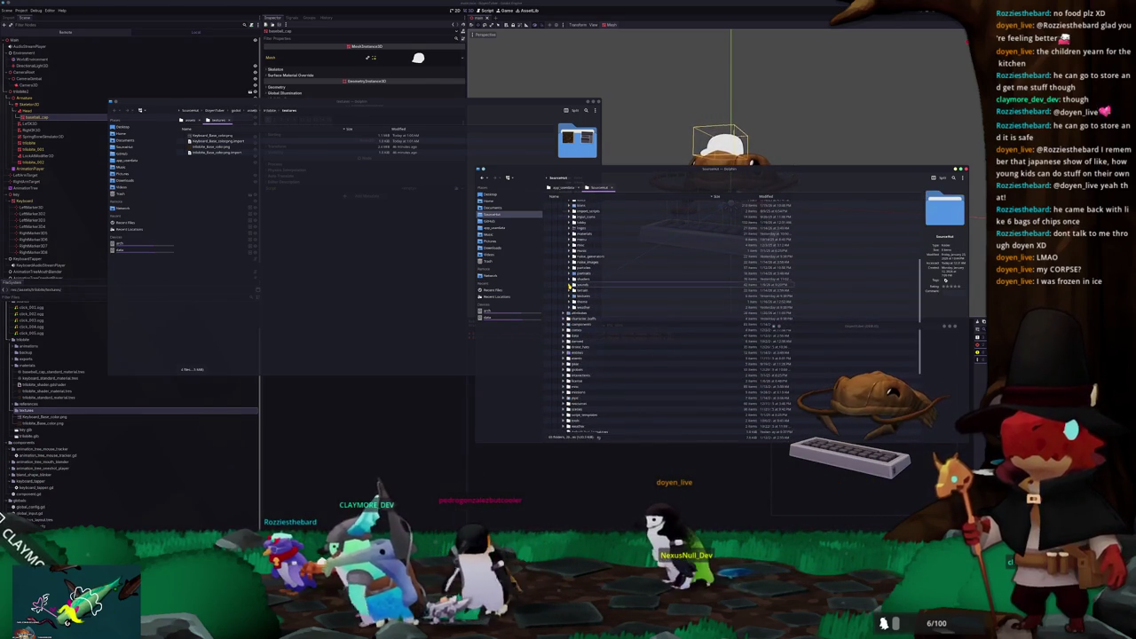
{"action": "scroll", "coordinate": [569, 286], "scroll_direction": "up", "scroll_amount": 3}
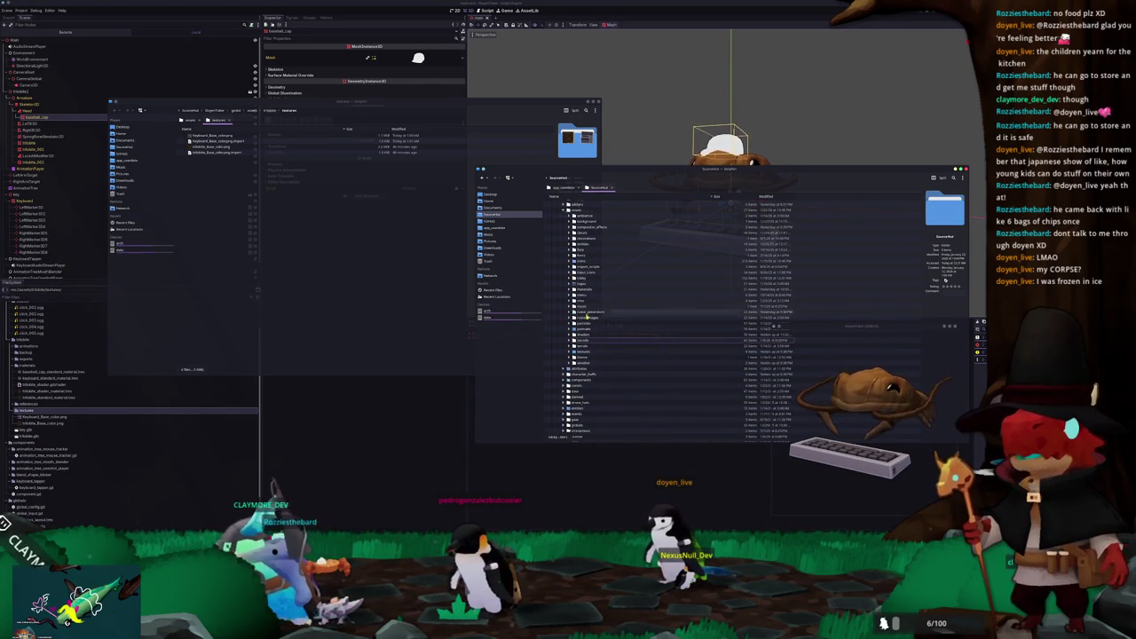
{"action": "scroll", "coordinate": [591, 275], "scroll_direction": "up", "scroll_amount": 3}
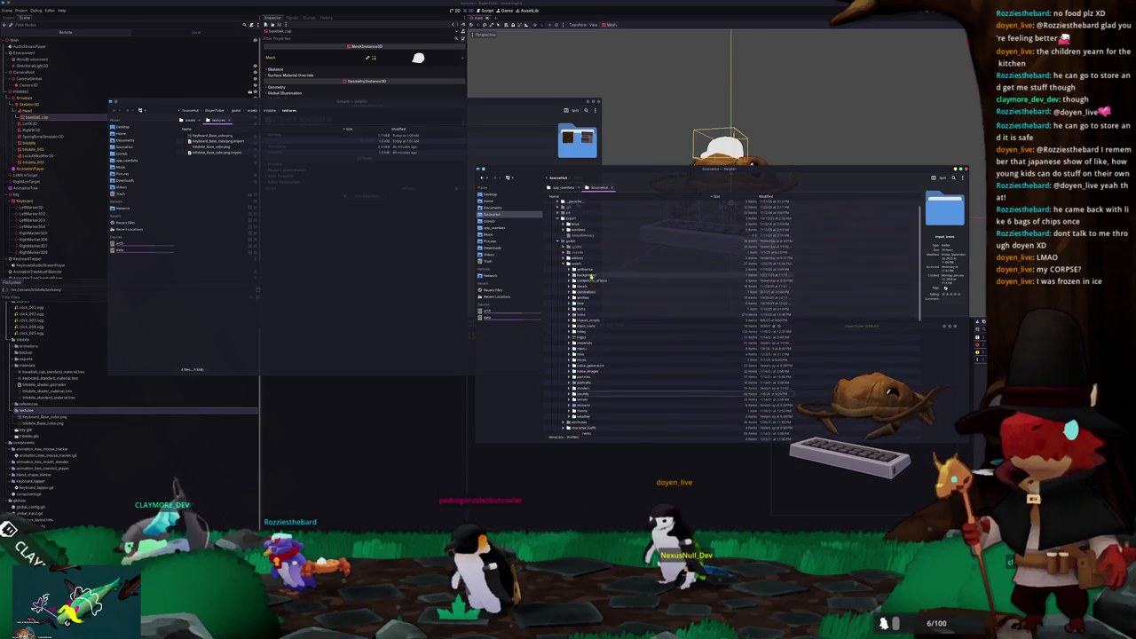
{"action": "left_click", "coordinate": [569, 300]}
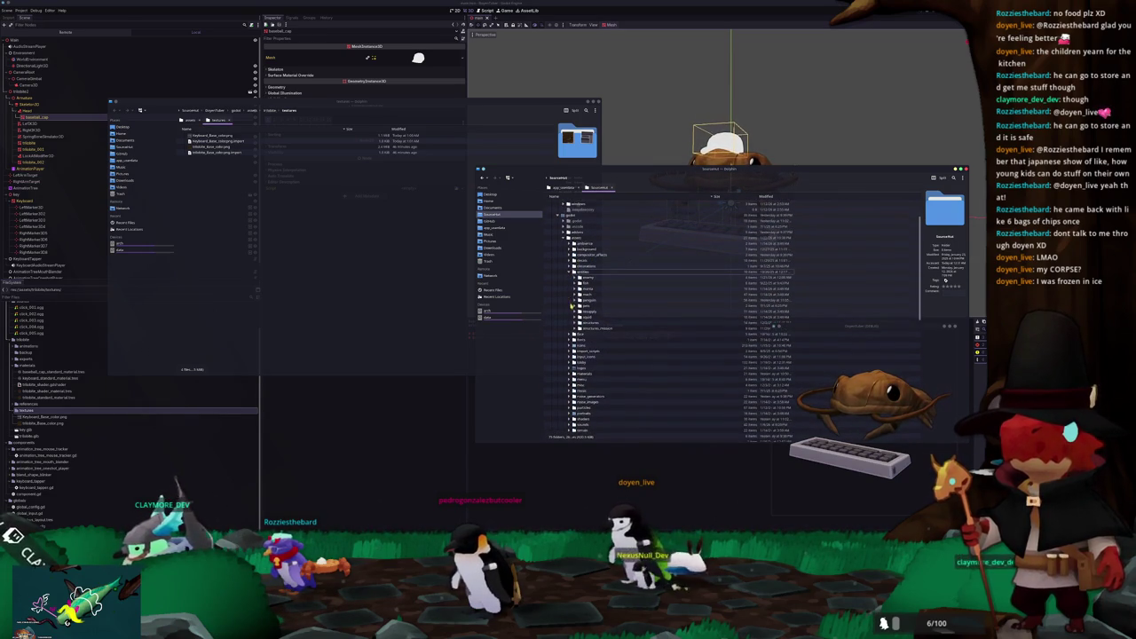
{"action": "left_click", "coordinate": [581, 283]}
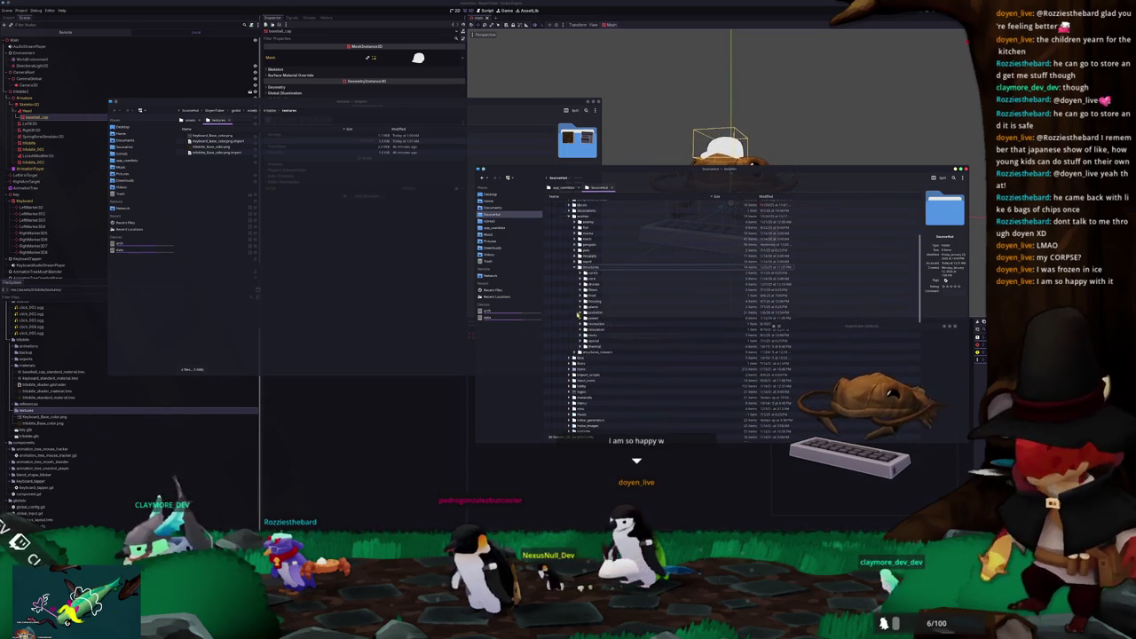
{"action": "left_click", "coordinate": [584, 285]}
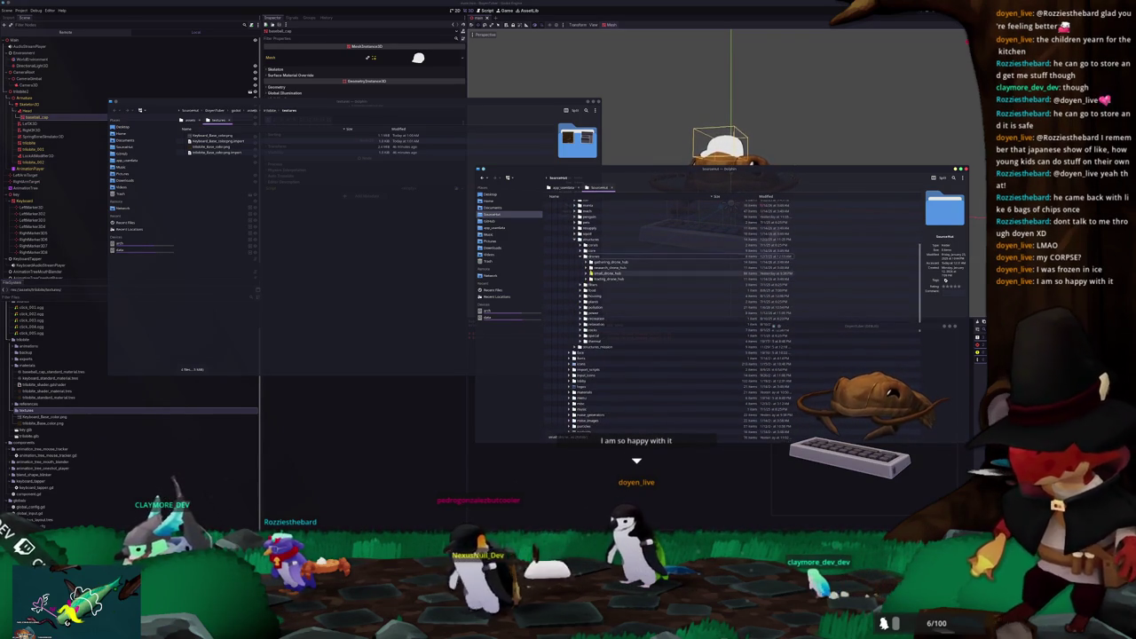
{"action": "left_click", "coordinate": [588, 273]}
- Drag baseball_cap_Base_color.png from small_drone_hub/textures into the project textures folder
{"action": "scroll", "coordinate": [588, 275], "scroll_direction": "down", "scroll_amount": 2}
{"action": "left_click", "coordinate": [593, 253]}
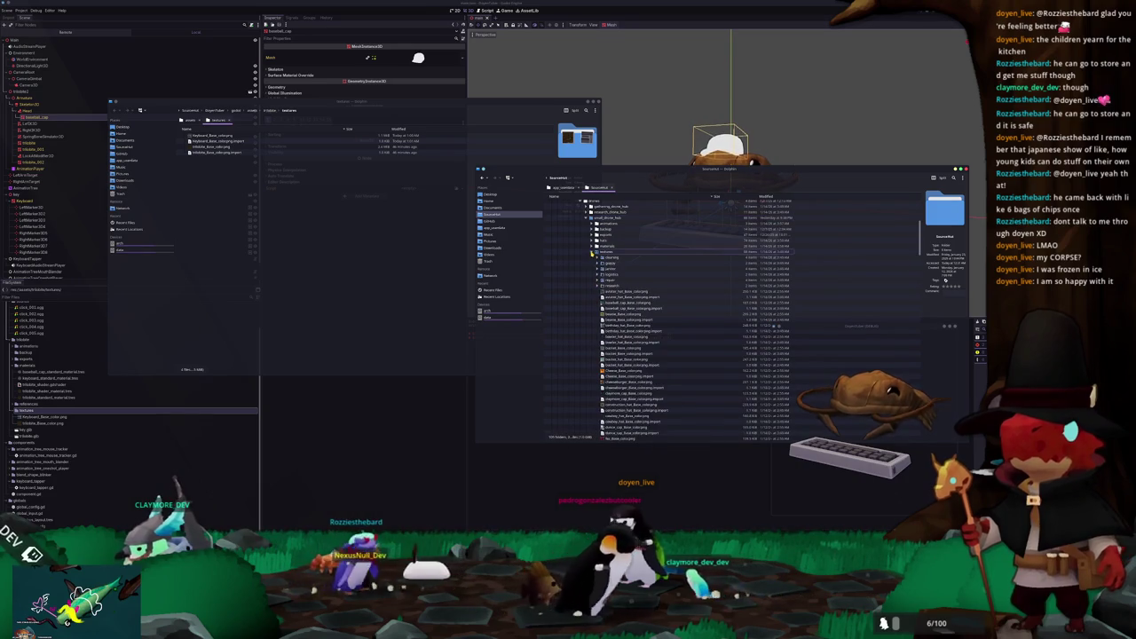
{"action": "scroll", "coordinate": [597, 274], "scroll_direction": "down", "scroll_amount": 3}
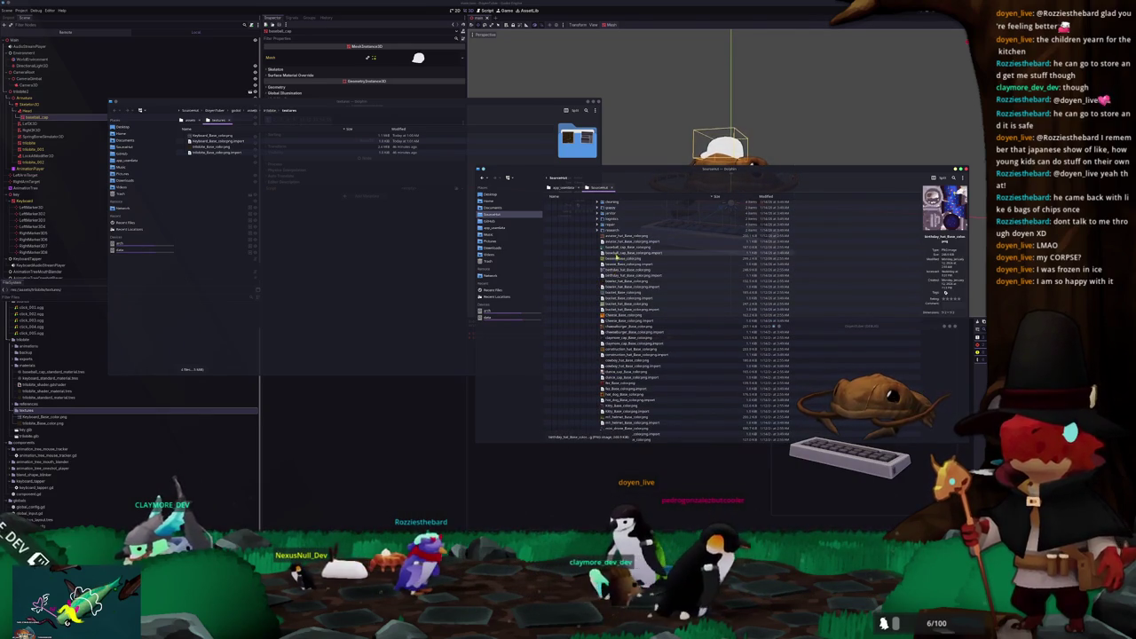
{"action": "left_click_drag", "start_coordinate": [621, 247], "coordinate": [313, 304]}
{"action": "left_click", "coordinate": [362, 449]}
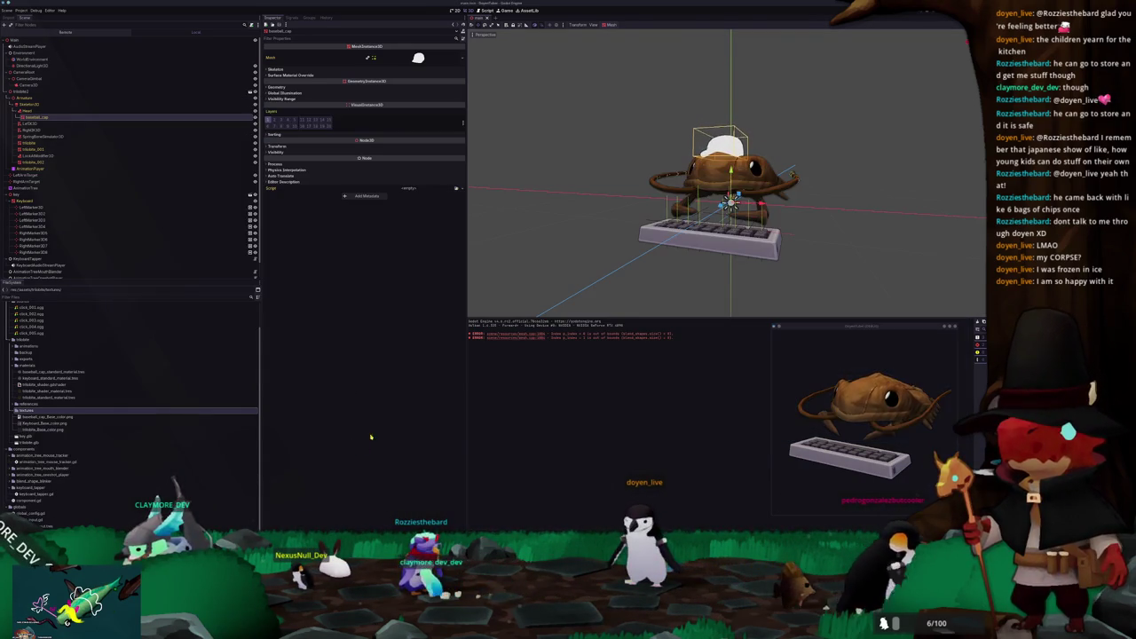
- Set the baseball_cap material's Albedo texture to baseball_cap_Base_color.png
{"action": "left_click", "coordinate": [62, 418]}
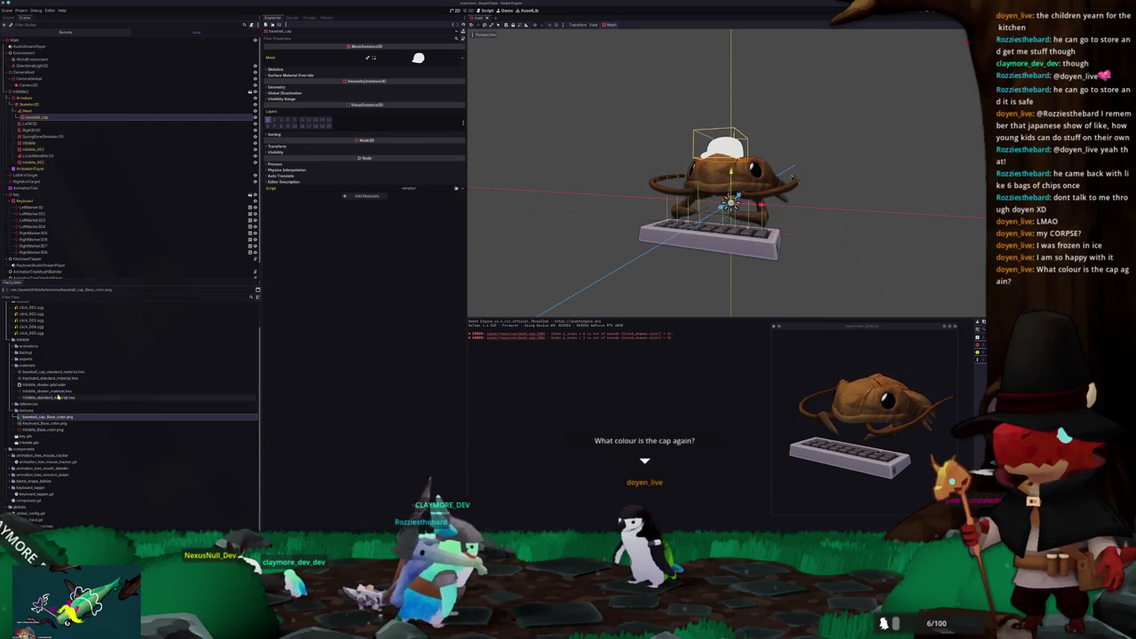
{"action": "left_click", "coordinate": [53, 372]}
{"action": "left_click", "coordinate": [462, 171]}
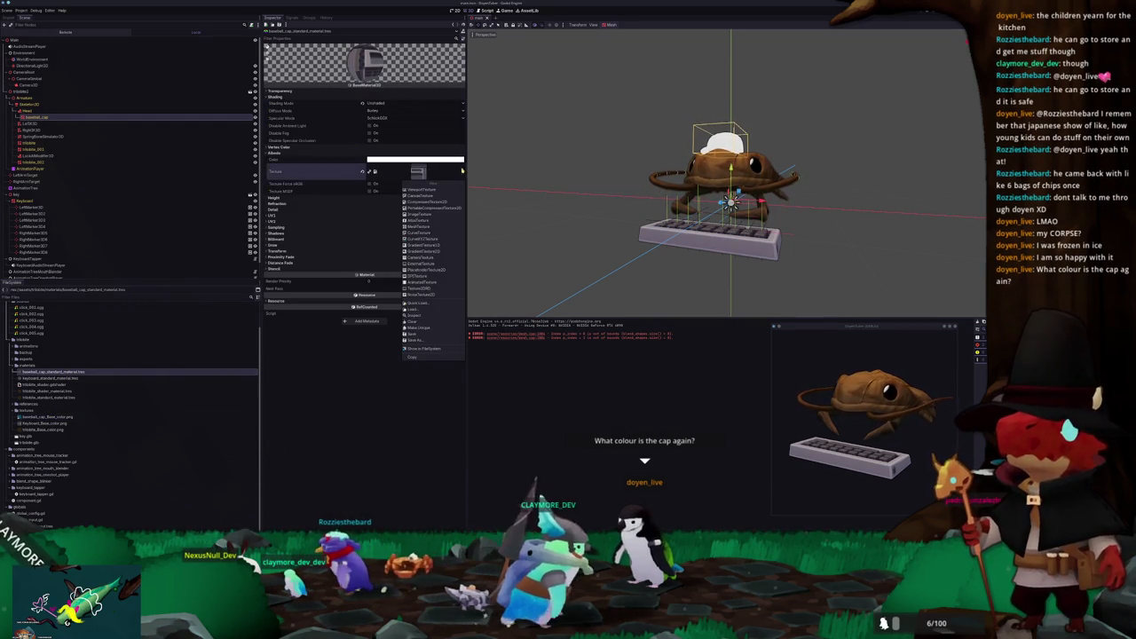
{"action": "left_click", "coordinate": [426, 304]}
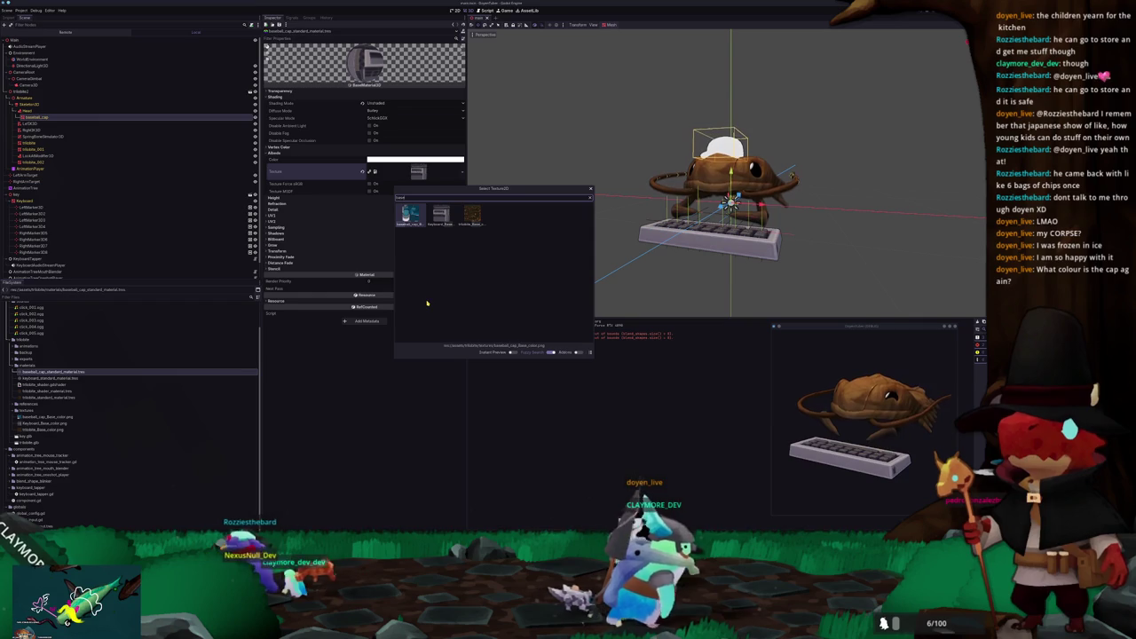
{"action": "key", "text": "Return"}
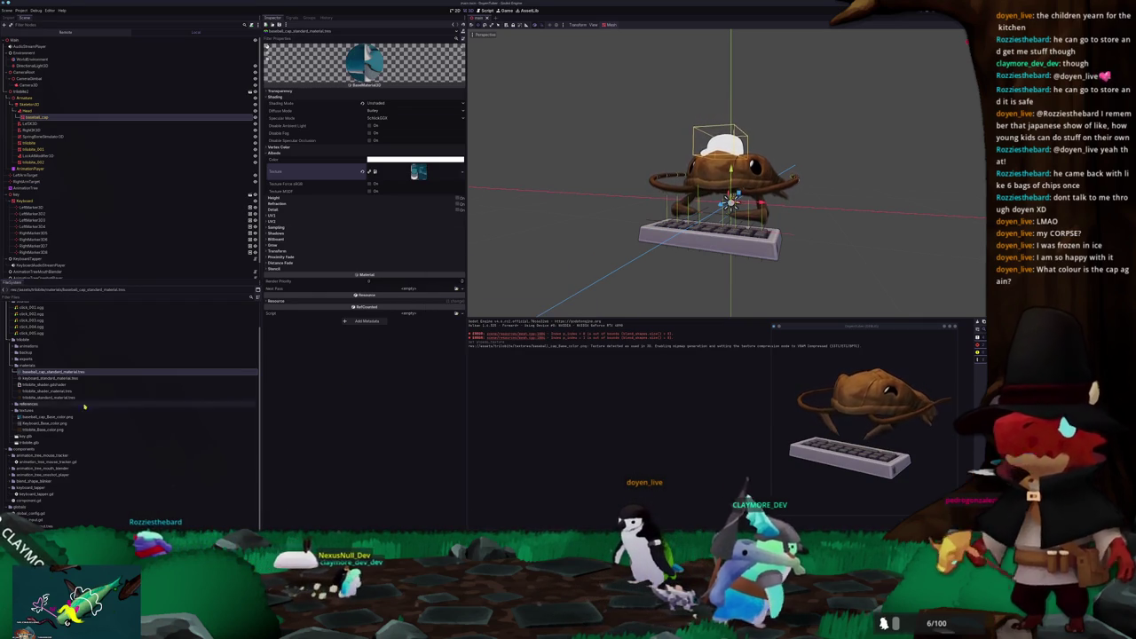
- Assign the cap material as the baseball_cap node's Geometry Material Override
{"action": "left_click", "coordinate": [36, 116]}
{"action": "left_click", "coordinate": [276, 86]}
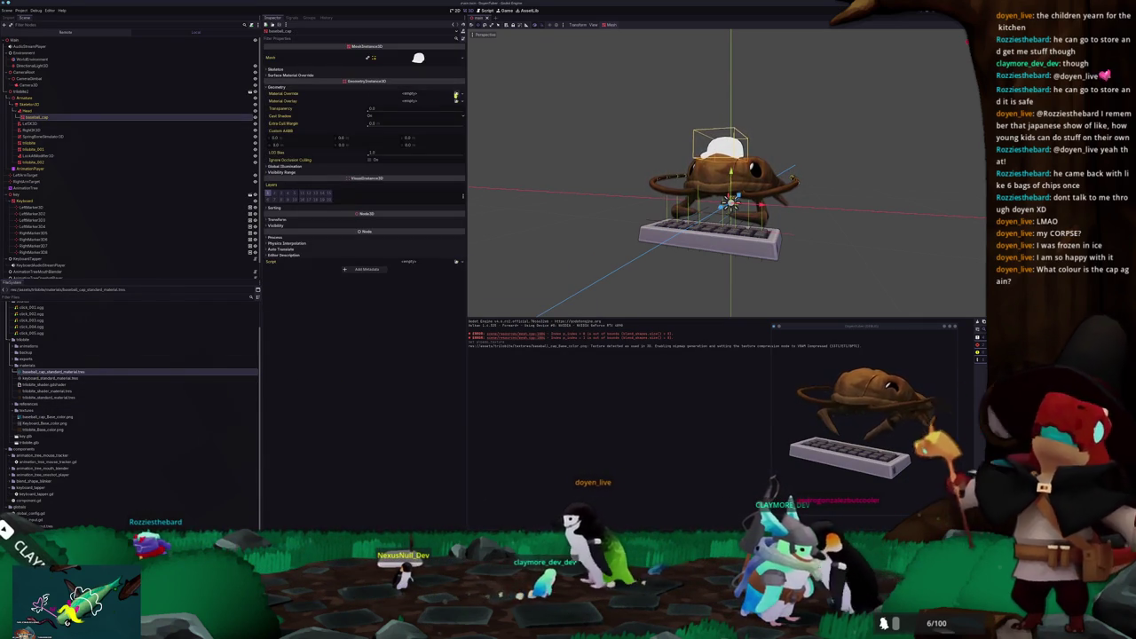
{"action": "left_click", "coordinate": [455, 93]}
{"action": "key", "text": "Return"}
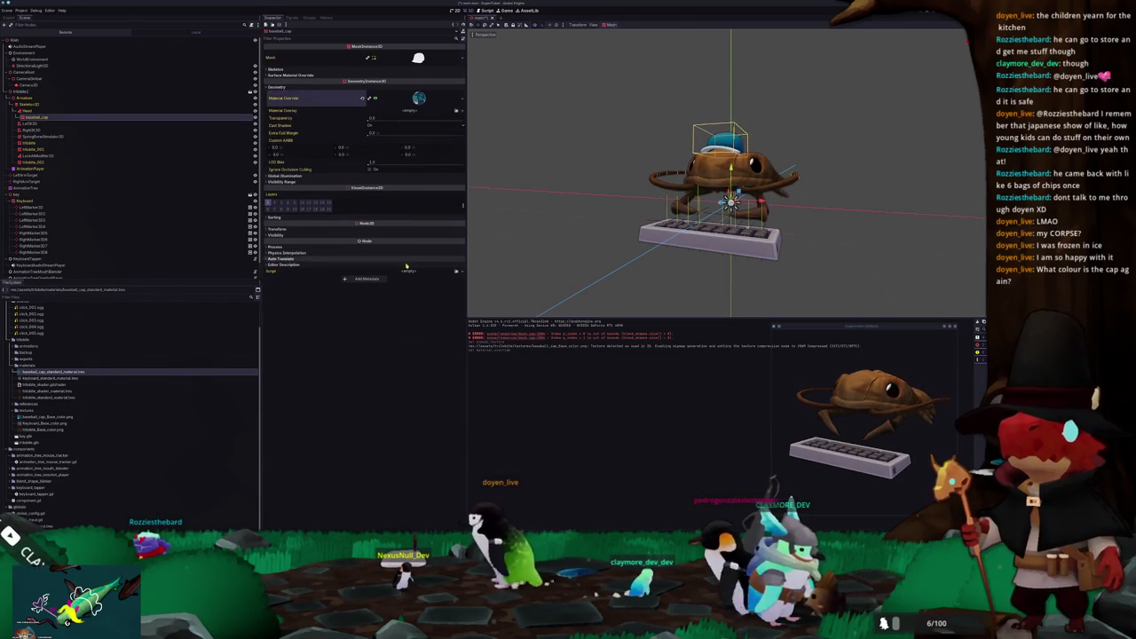
{"action": "left_click", "coordinate": [548, 232]}
{"action": "scroll", "coordinate": [527, 248], "scroll_direction": "up", "scroll_amount": 5}
{"action": "scroll", "coordinate": [525, 252], "scroll_direction": "down", "scroll_amount": 3}
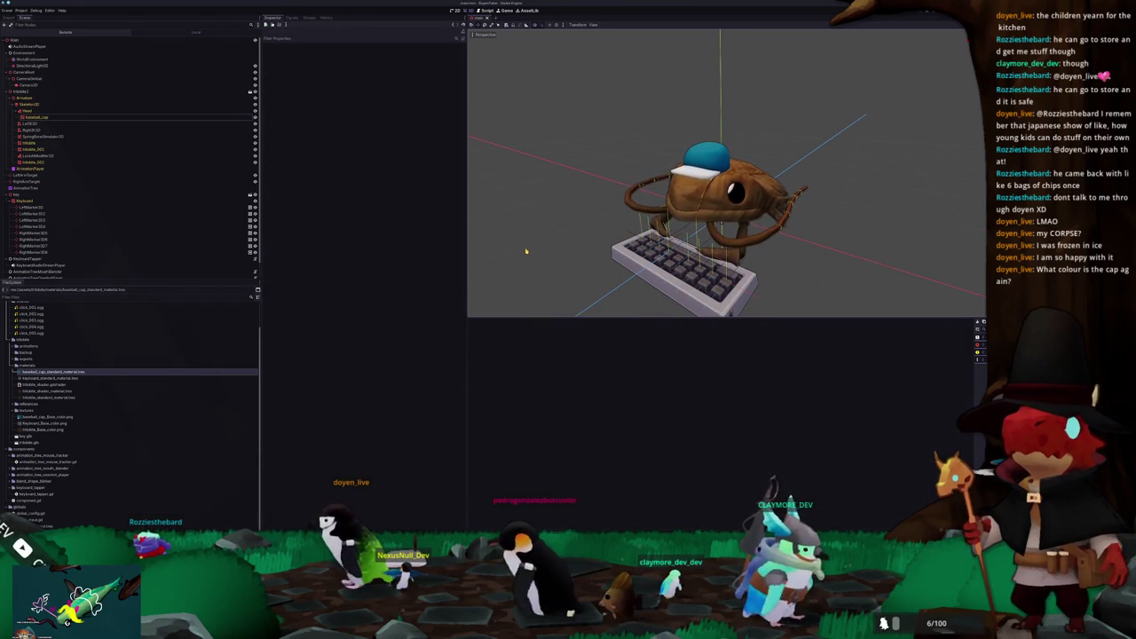
- Move the running game window aside and cycle through windows back to Godot
{"action": "mouse_move", "coordinate": [496, 176]}
{"action": "left_mouse_down"}
{"action": "mouse_move", "coordinate": [471, 169]}
{"action": "mouse_move", "coordinate": [539, 155]}
{"action": "mouse_move", "coordinate": [755, 244]}
{"action": "mouse_move", "coordinate": [839, 313]}
{"action": "left_mouse_up"}
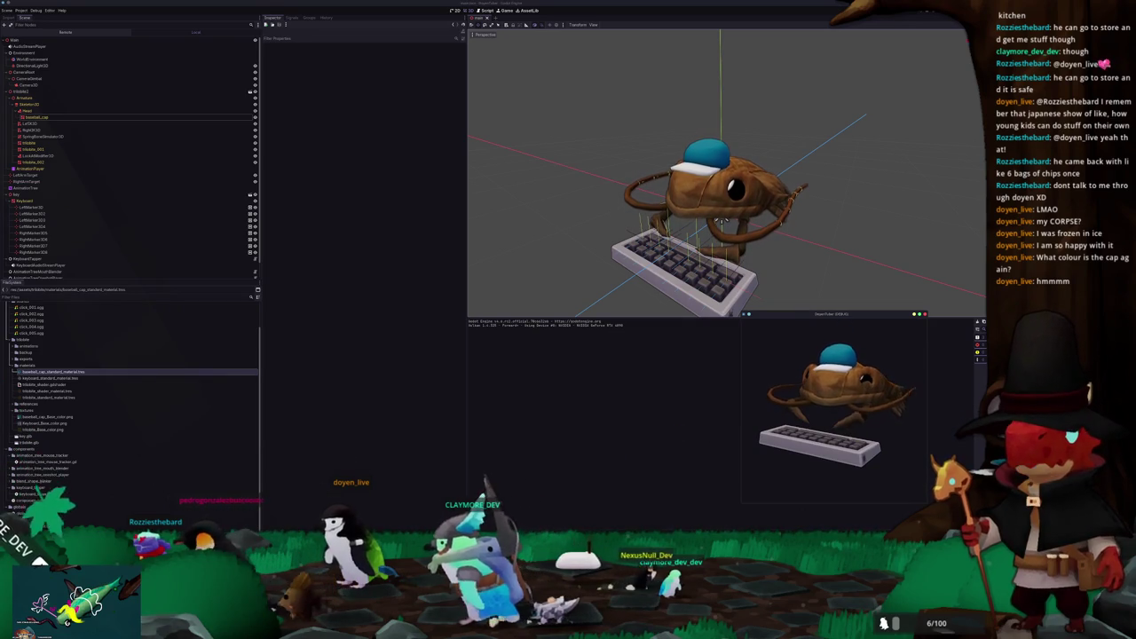
{"action": "key", "text": "alt+Tab"}
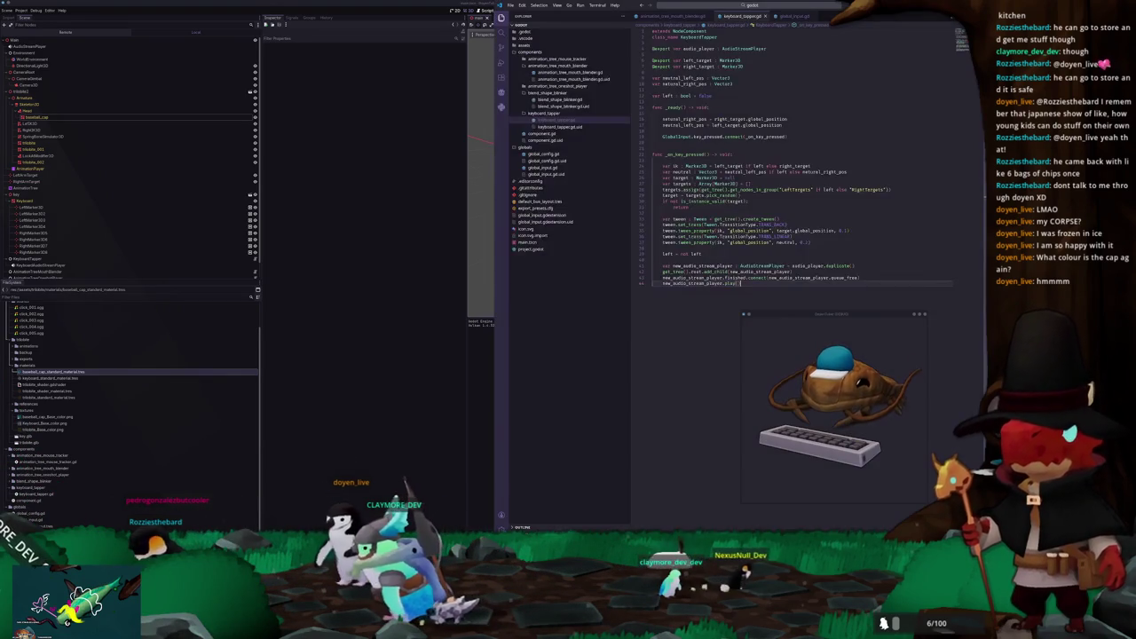
{"action": "key", "text": "alt+Tab"}
{"action": "key", "text": "alt+Tab"}
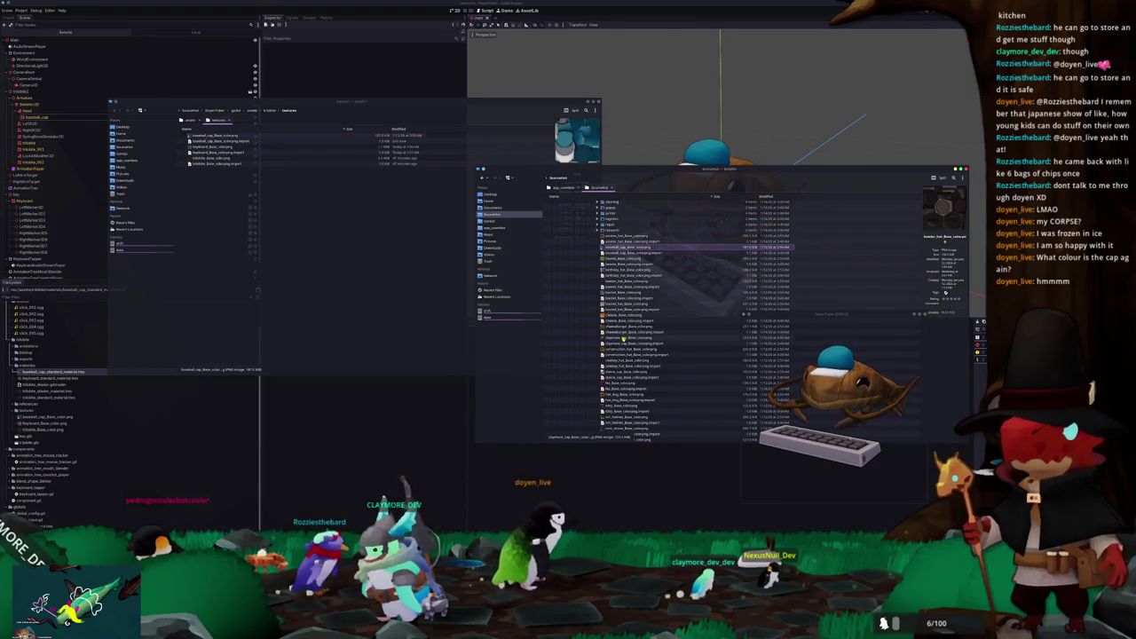
{"action": "left_click", "coordinate": [308, 239]}
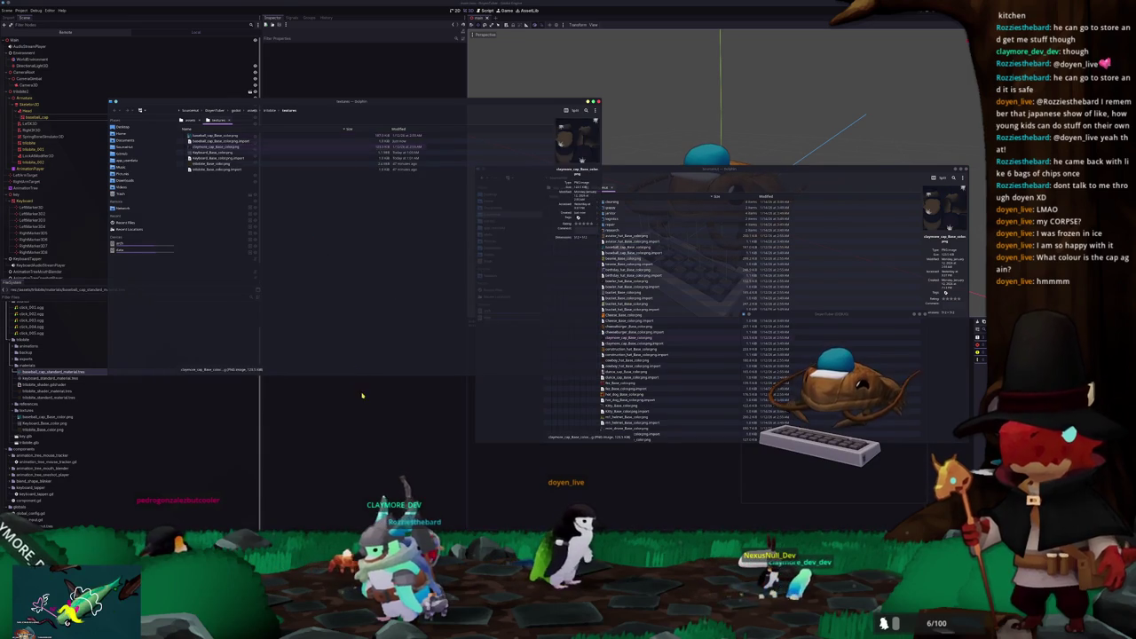
{"action": "key", "text": "alt+Tab"}
- Change the cap's override albedo texture to claymore_cap_Base_color.png via Quick Load
{"action": "left_click", "coordinate": [37, 118]}
{"action": "left_click", "coordinate": [417, 97]}
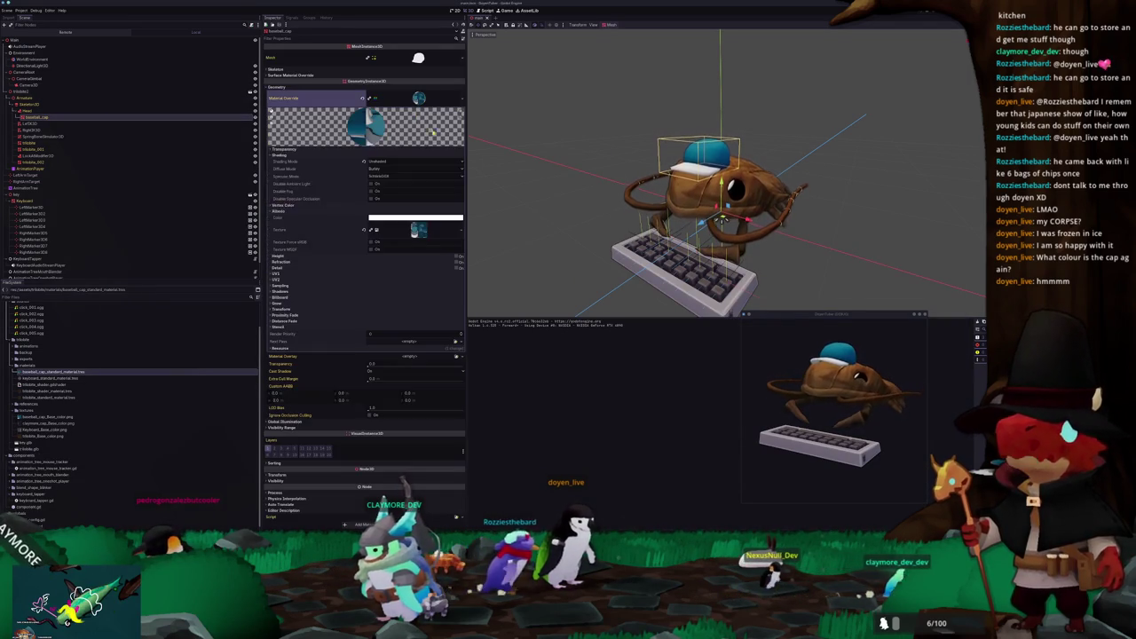
{"action": "left_click", "coordinate": [457, 229]}
{"action": "left_click", "coordinate": [419, 361]}
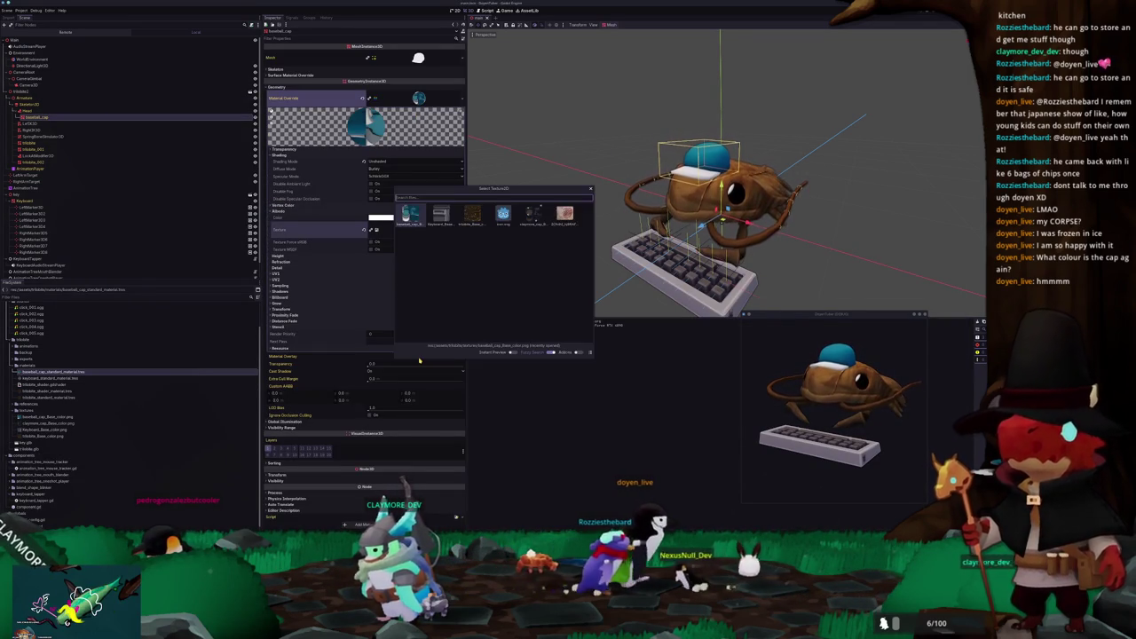
{"action": "double_click", "coordinate": [533, 213]}
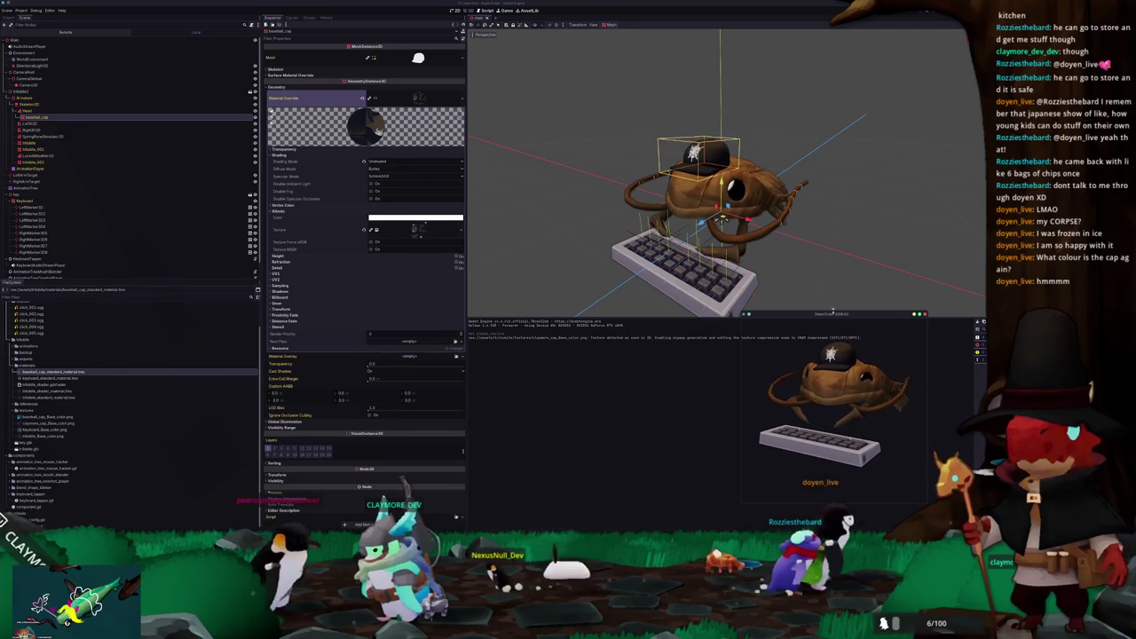
- Reposition the game preview and look over the black-capped model
{"action": "left_click_drag", "start_coordinate": [828, 314], "coordinate": [854, 305]}
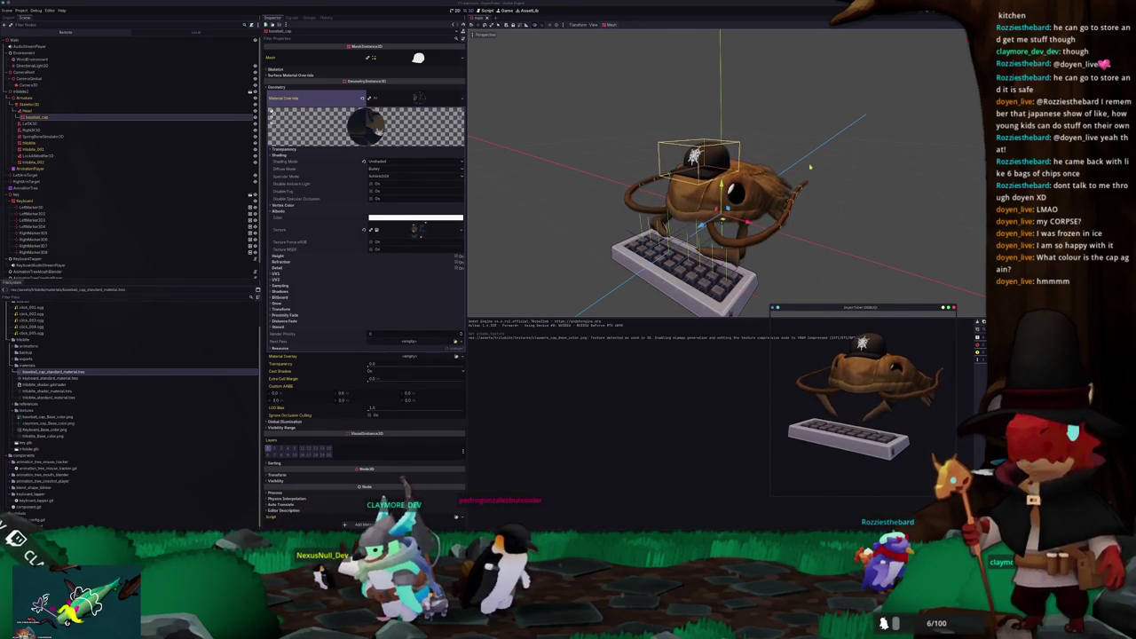
{"action": "left_click_drag", "start_coordinate": [850, 222], "coordinate": [848, 214]}
{"action": "left_click", "coordinate": [856, 309]}
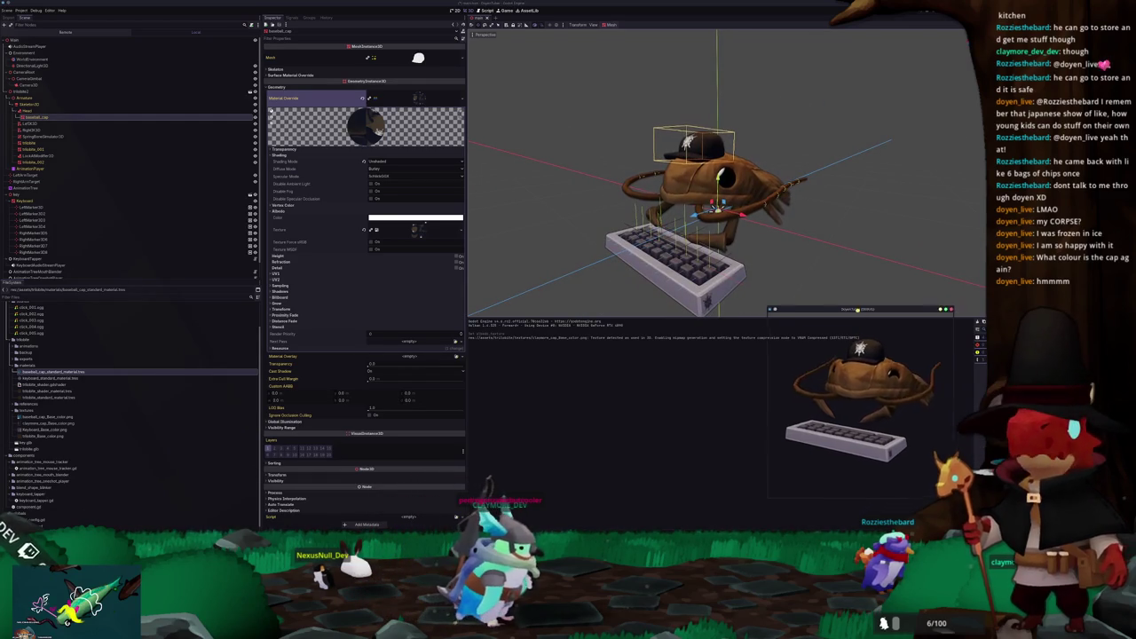
{"action": "left_click", "coordinate": [720, 443]}
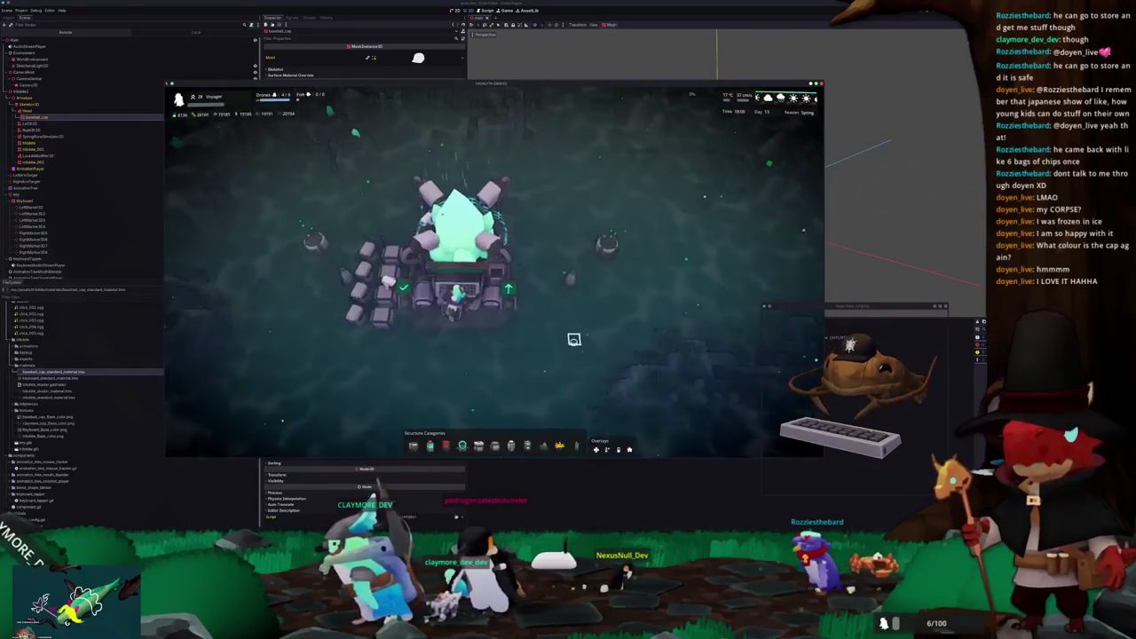
- Pause the game, exit to its main menu, and stop the test run with F8
{"action": "key", "text": "Escape"}
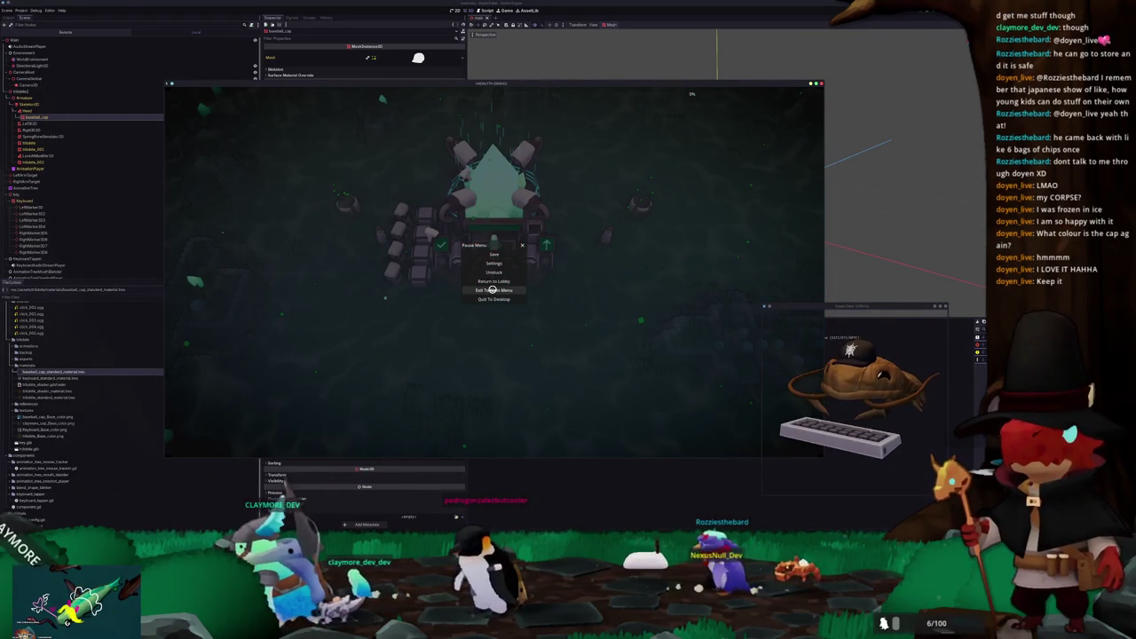
{"action": "left_click", "coordinate": [492, 290]}
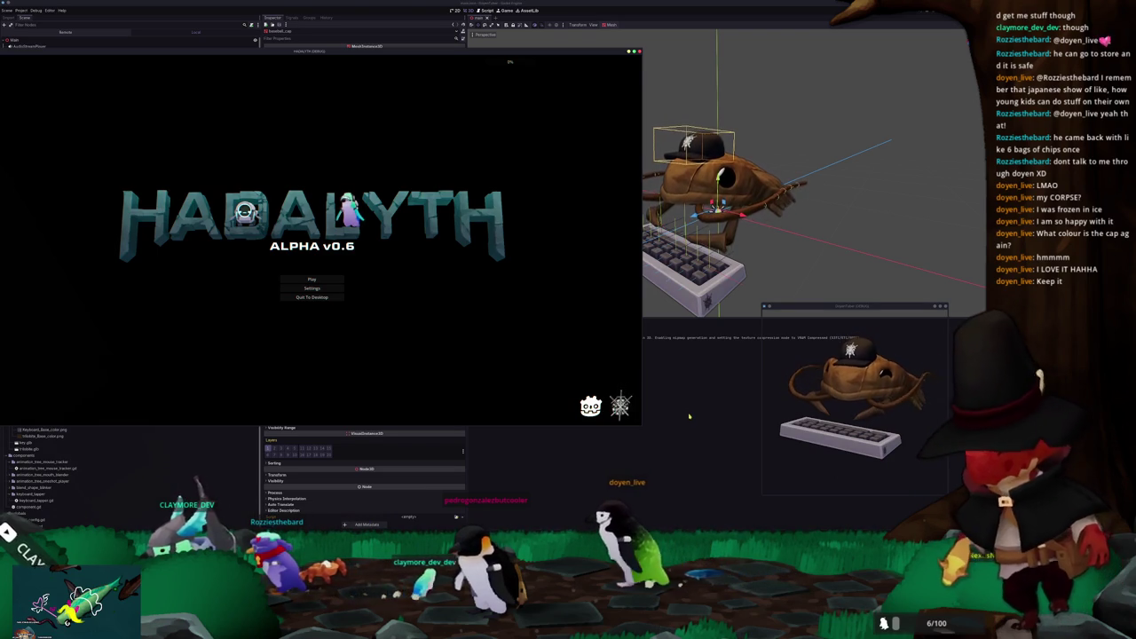
{"action": "key", "text": "F8"}
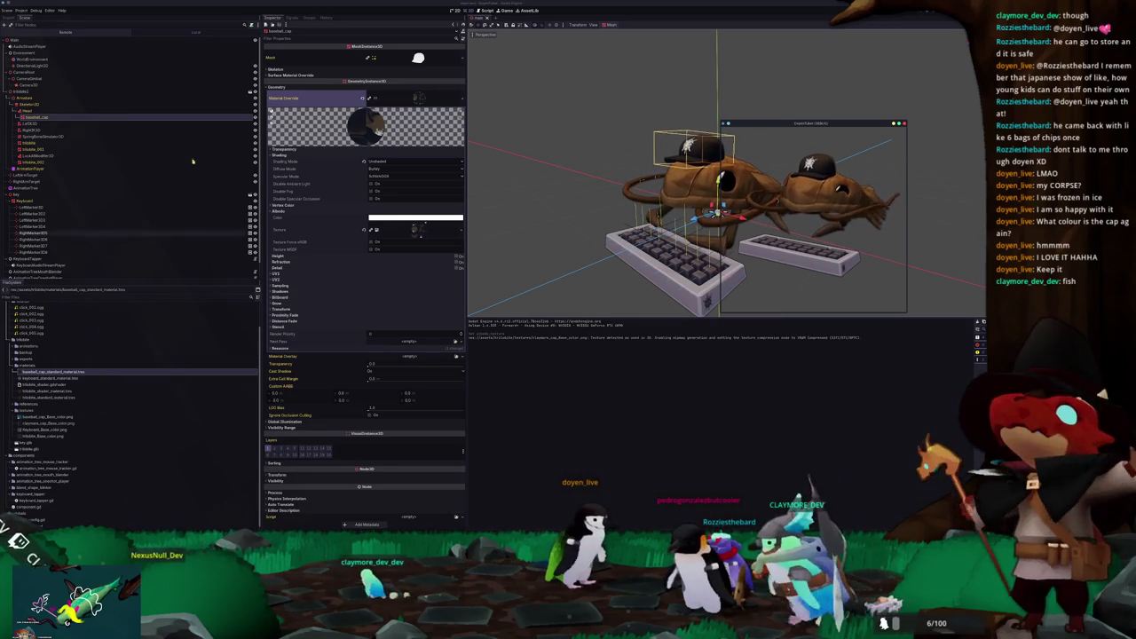
- Add a GPUParticles3D node under the Head bone attachment by searching 'gpuparticles'
{"action": "left_click", "coordinate": [35, 110]}
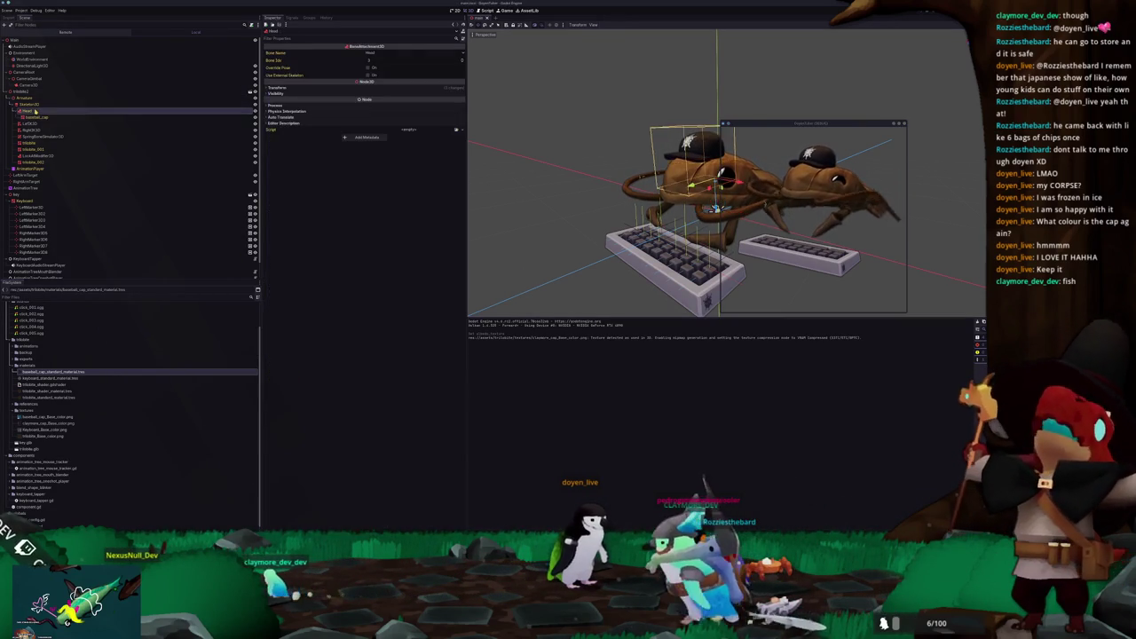
{"action": "key", "text": "ctrl+a"}
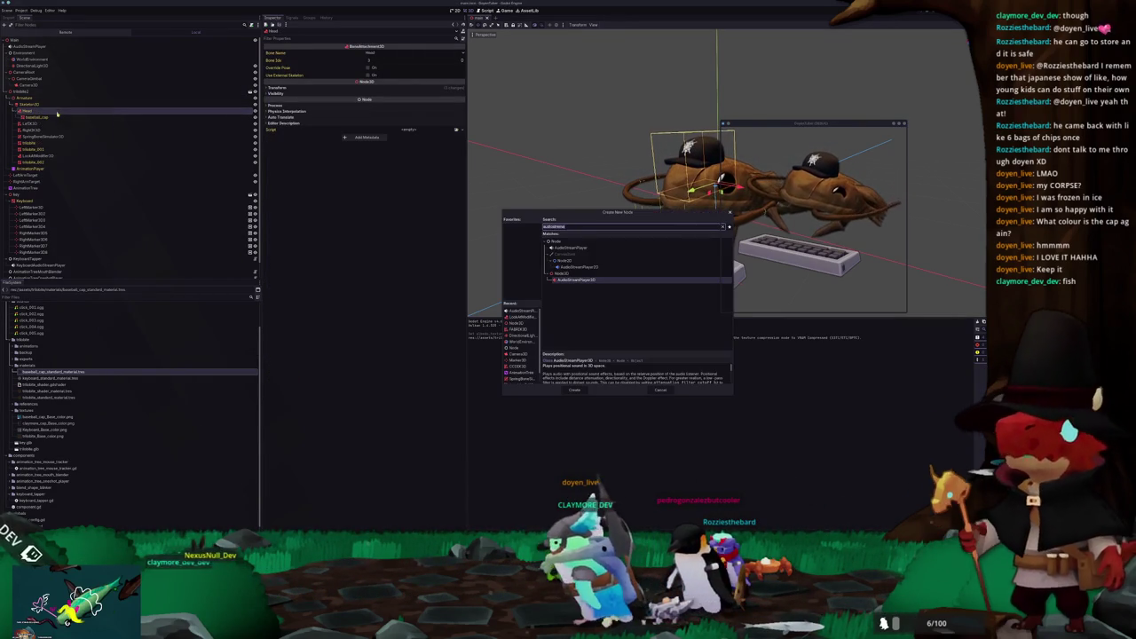
{"action": "type", "text": "gpuparticles"}
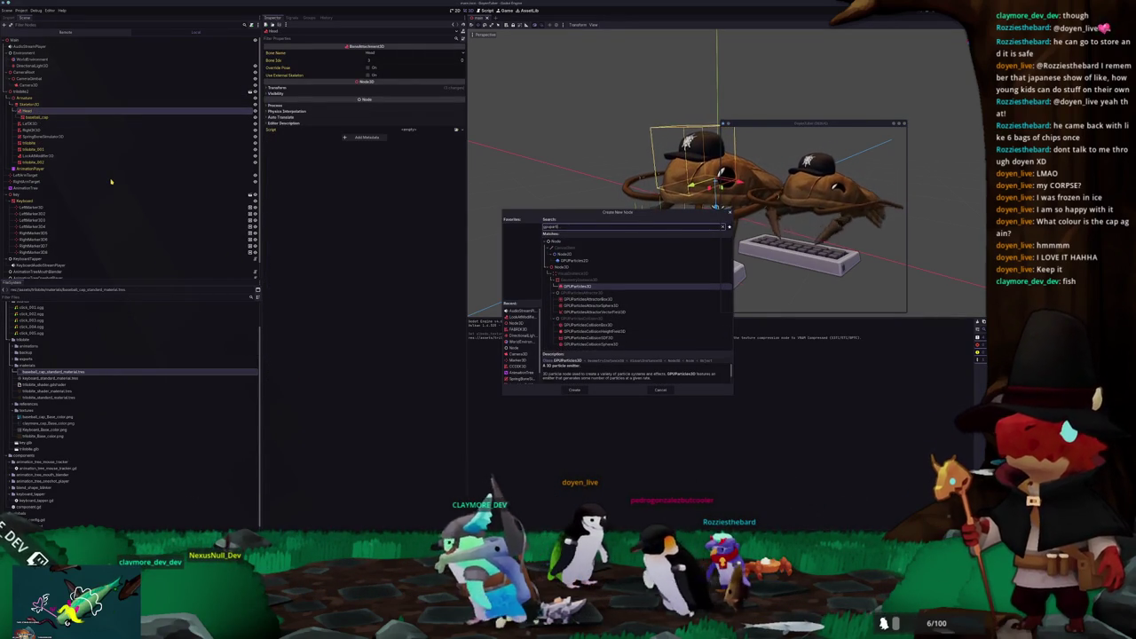
{"action": "key", "text": "Return"}
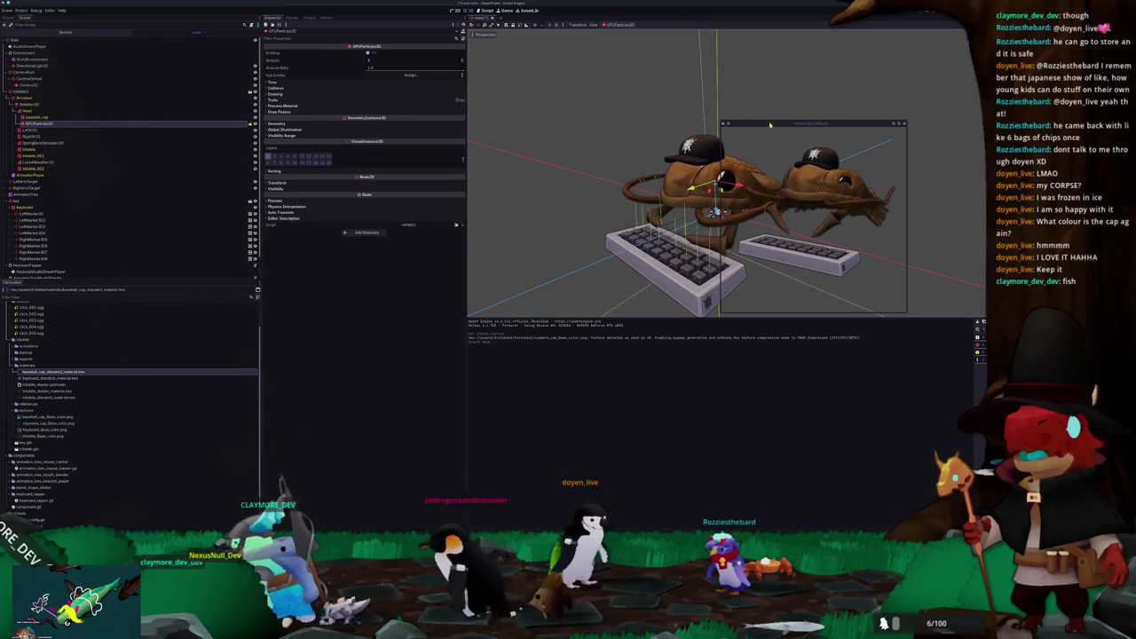
{"action": "mouse_move", "coordinate": [773, 123]}
{"action": "left_mouse_down"}
{"action": "mouse_move", "coordinate": [788, 282]}
{"action": "mouse_move", "coordinate": [817, 330]}
{"action": "left_mouse_up"}
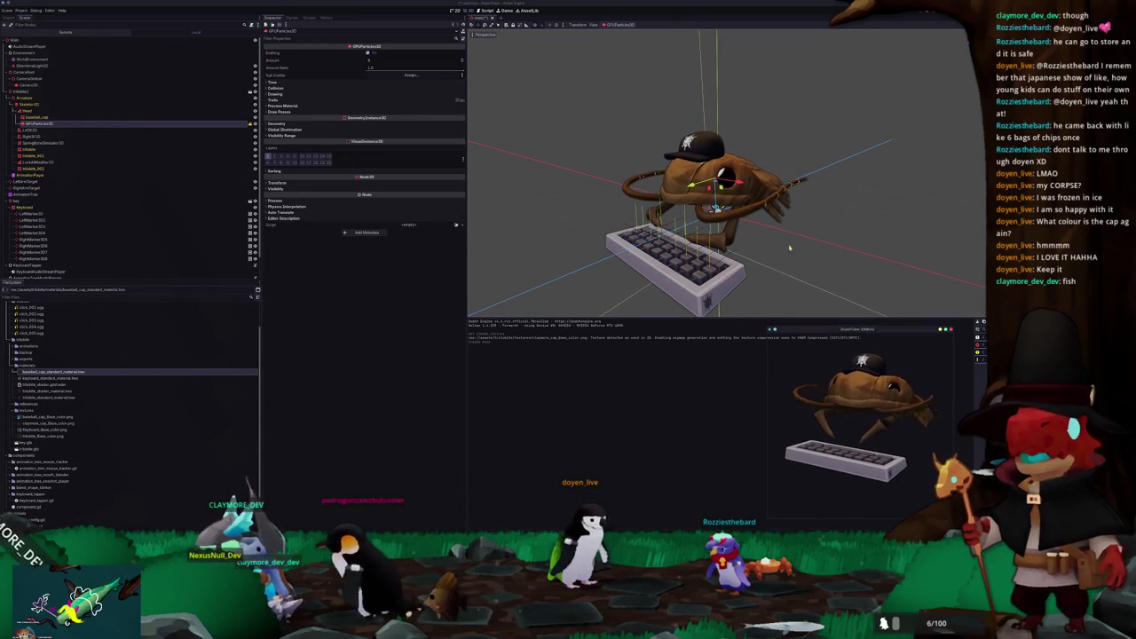
{"action": "scroll", "coordinate": [664, 124], "scroll_direction": "down", "scroll_amount": 5}
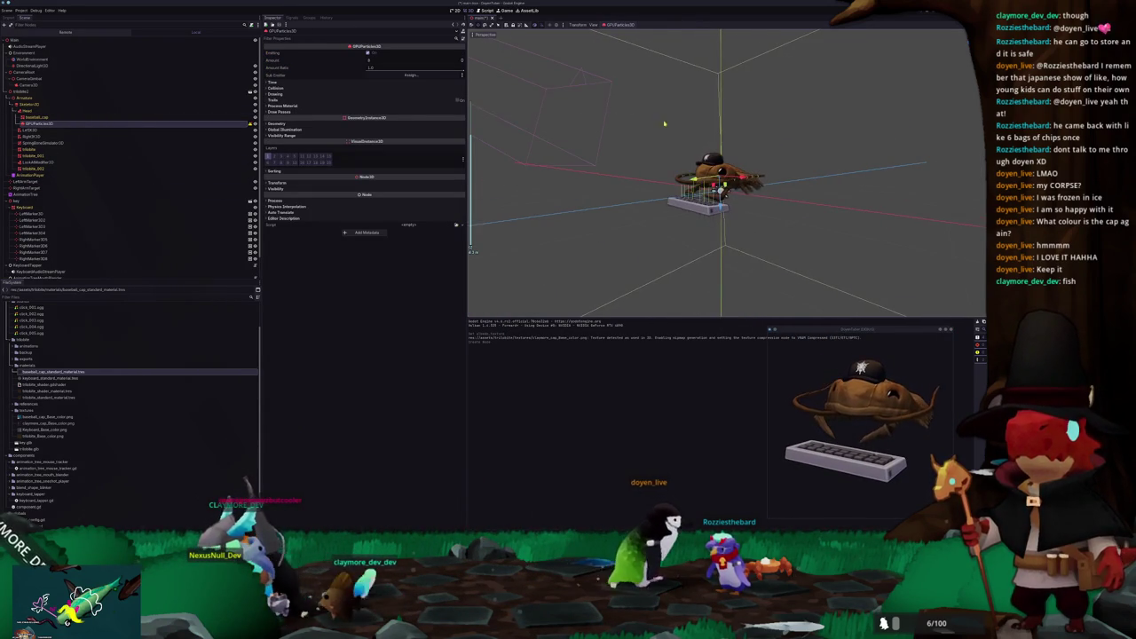
{"action": "left_click_drag", "start_coordinate": [762, 142], "coordinate": [676, 201]}
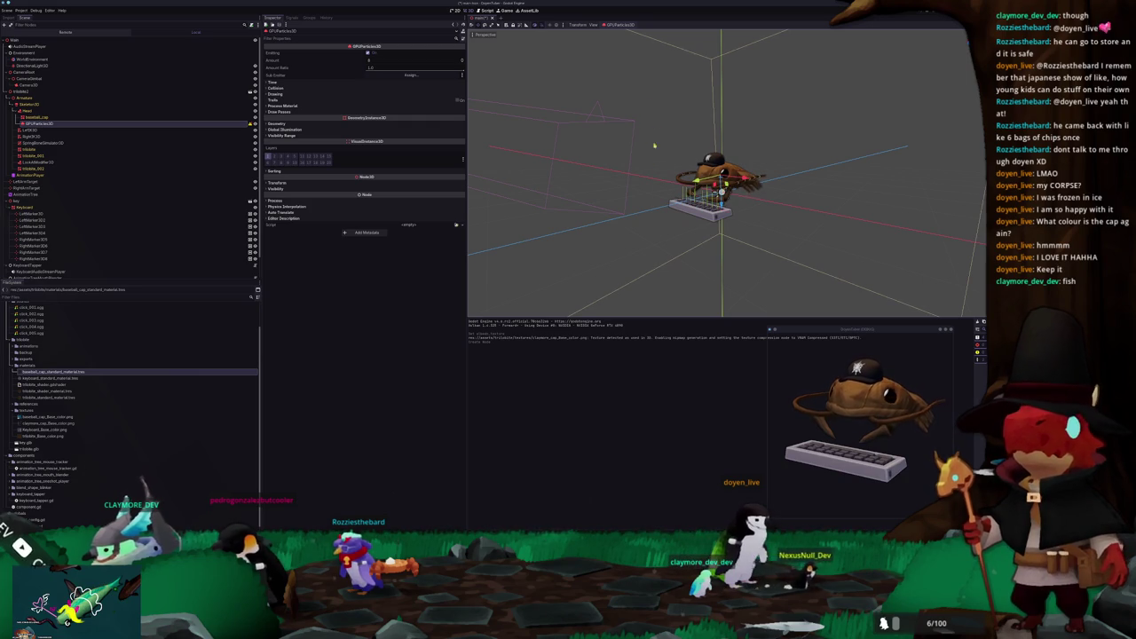
{"action": "scroll", "coordinate": [665, 156], "scroll_direction": "up", "scroll_amount": 2}
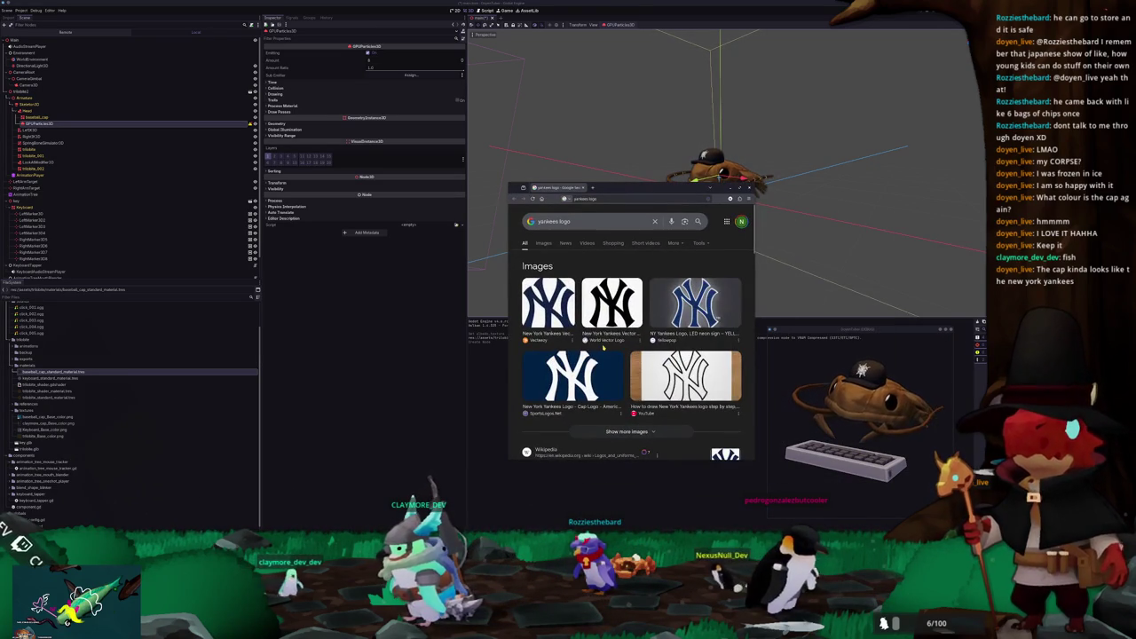
{"action": "left_click", "coordinate": [544, 245]}
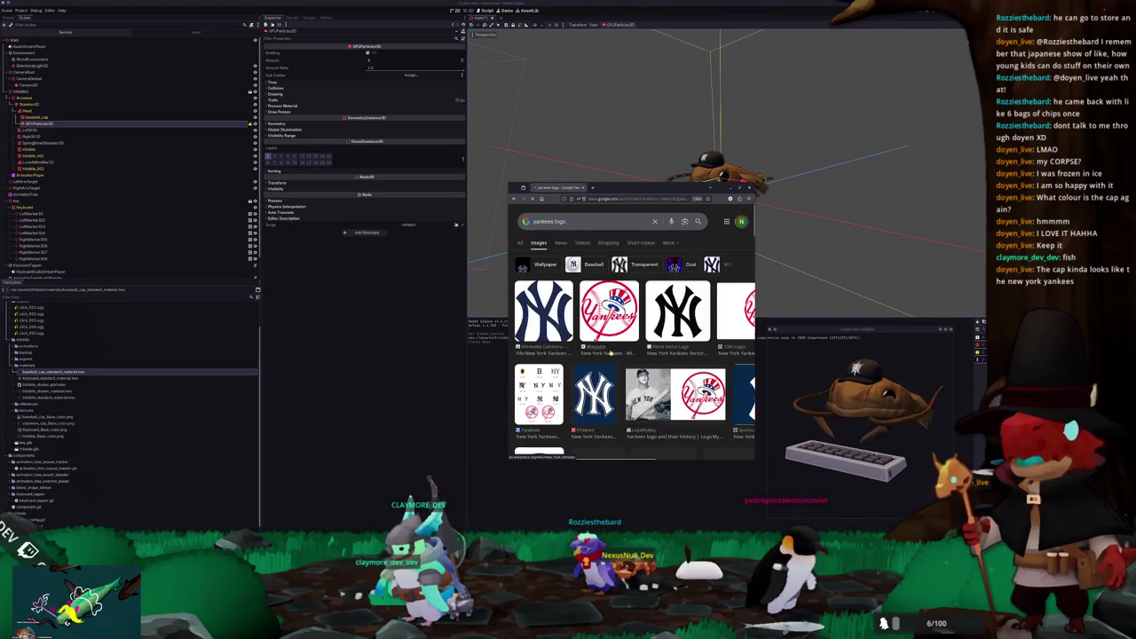
{"action": "scroll", "coordinate": [604, 346], "scroll_direction": "down", "scroll_amount": 5}
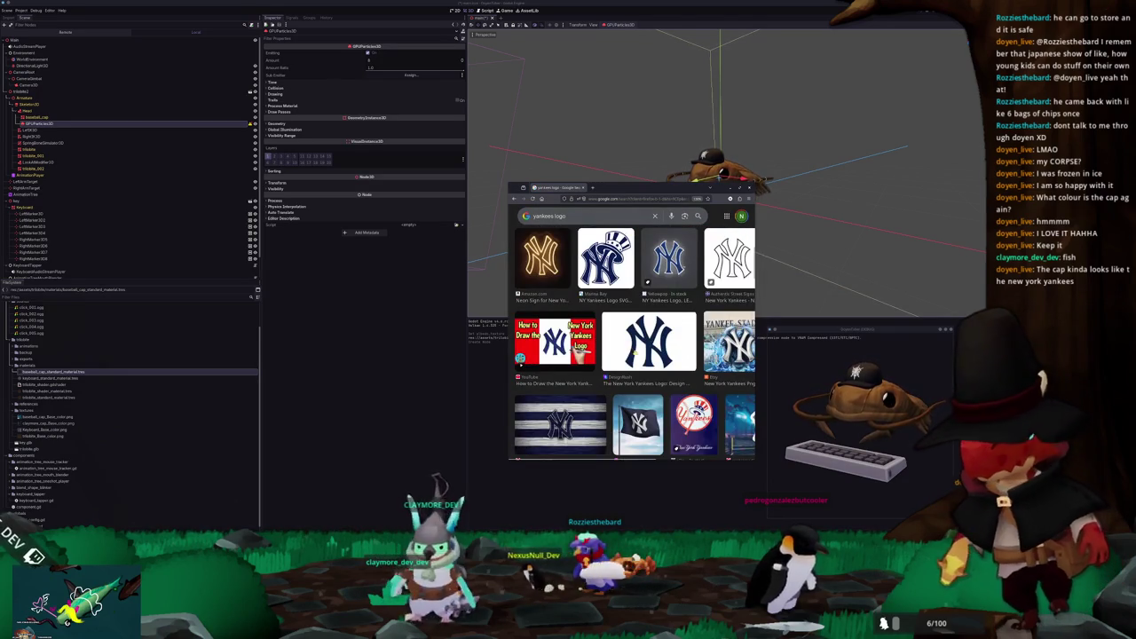
{"action": "scroll", "coordinate": [635, 352], "scroll_direction": "up", "scroll_amount": 5}
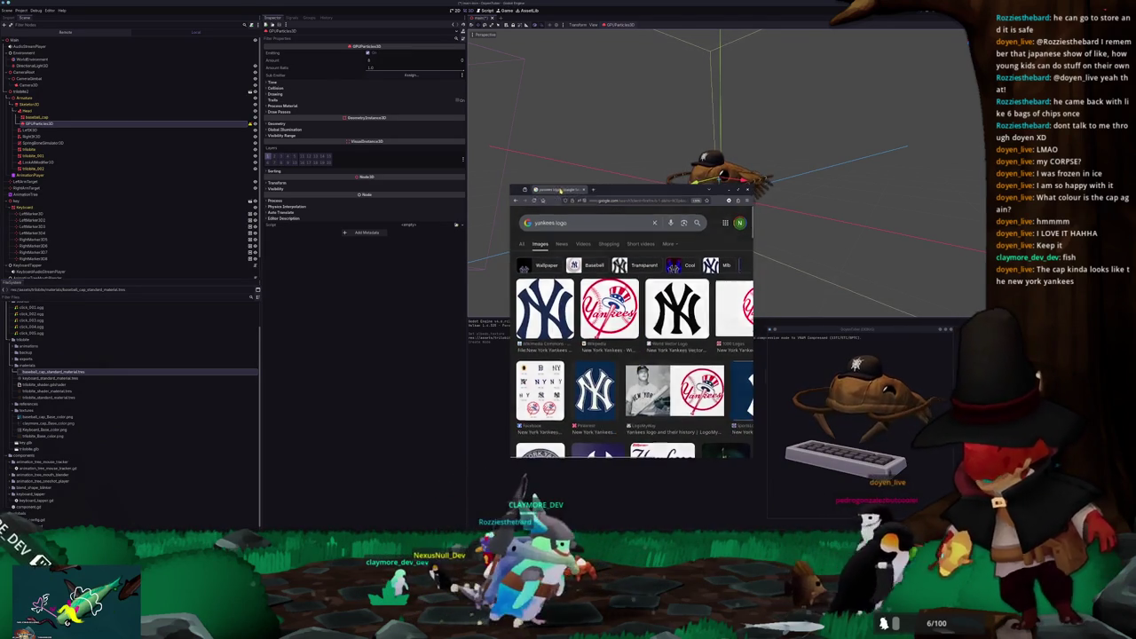
{"action": "key", "text": "alt+Tab"}
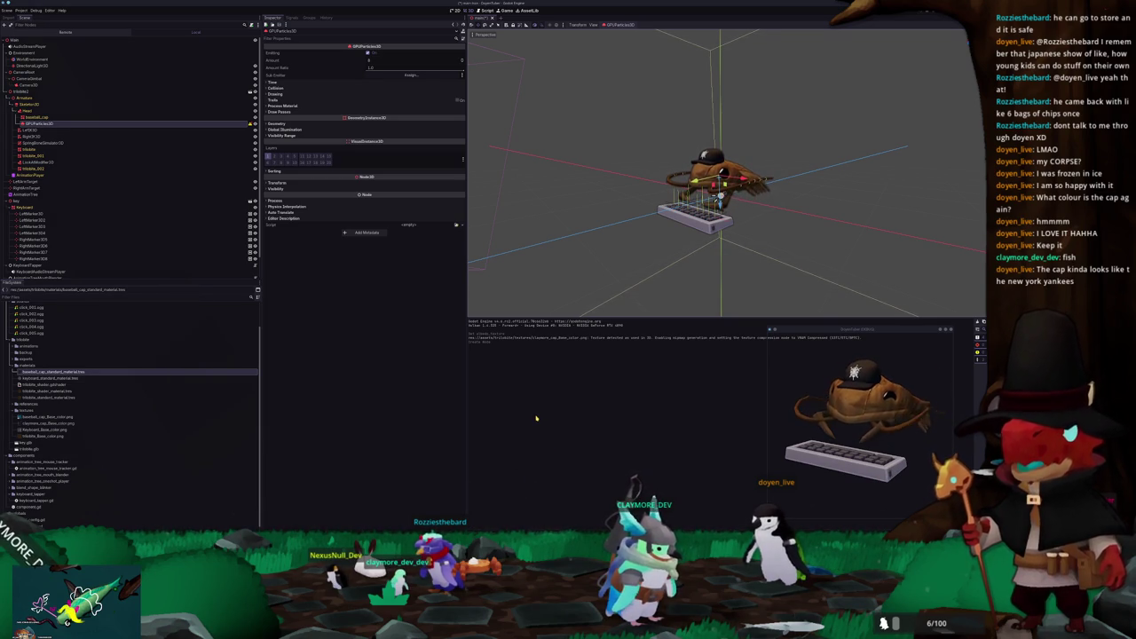
- Delete GPUParticles3D and add a Sprite3D child under Head
{"action": "key", "text": "Delete"}
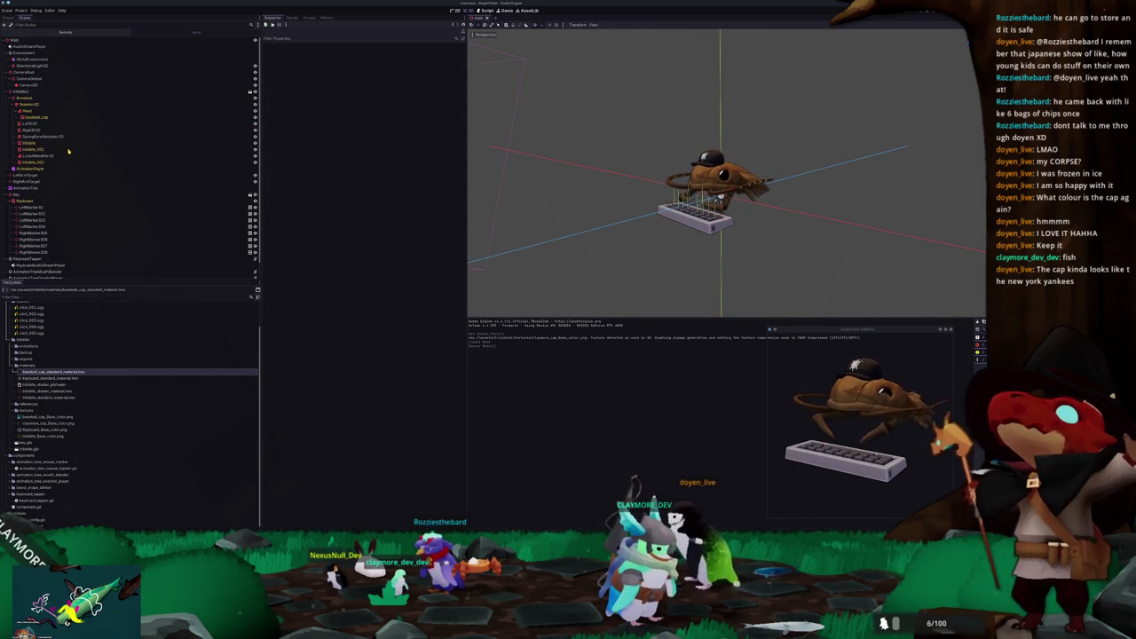
{"action": "right_click", "coordinate": [40, 112]}
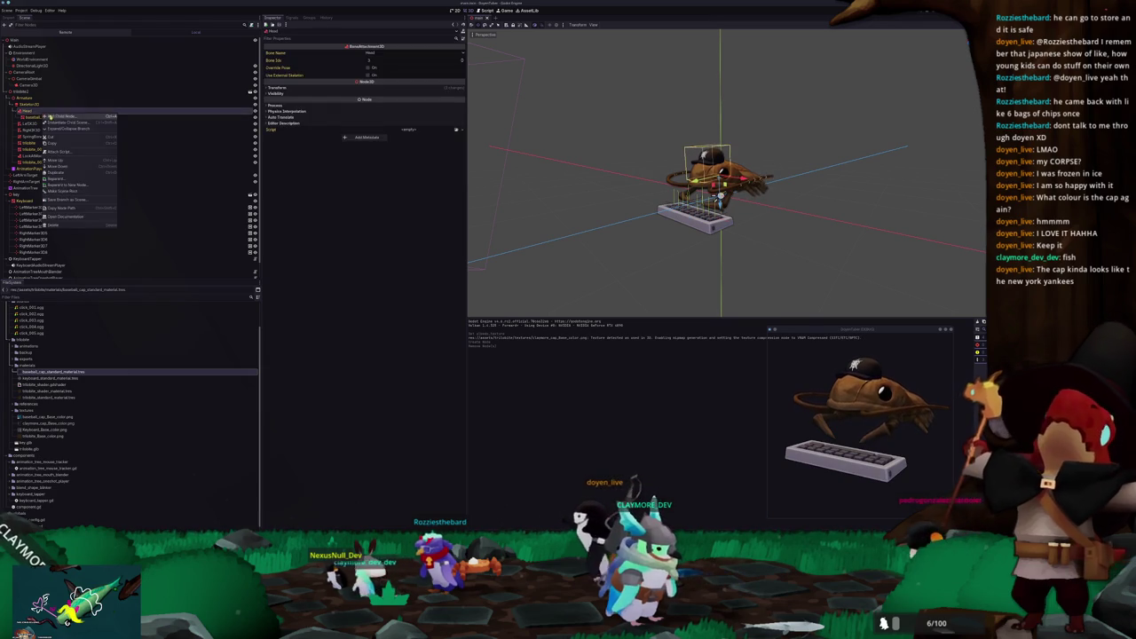
{"action": "left_click", "coordinate": [67, 118]}
{"action": "type", "text": "sprite"}
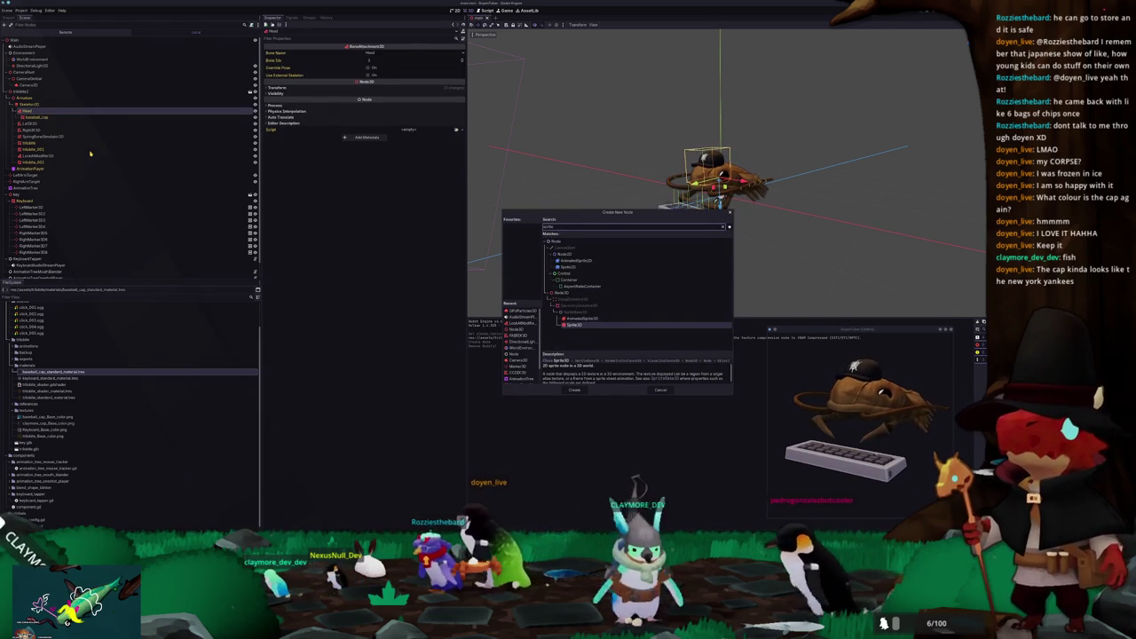
{"action": "key", "text": "Return"}
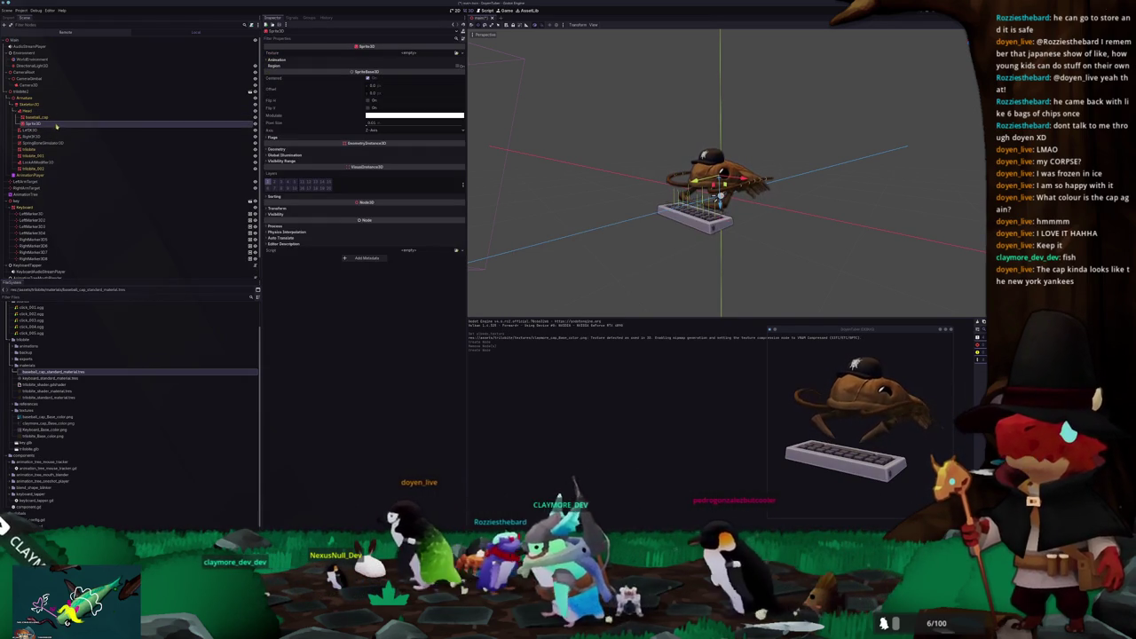
- Convert the Sprite3D to AnimatedSprite3D with new SpriteFrames, then switch to Blender
{"action": "right_click", "coordinate": [55, 123]}
{"action": "left_click", "coordinate": [89, 174]}
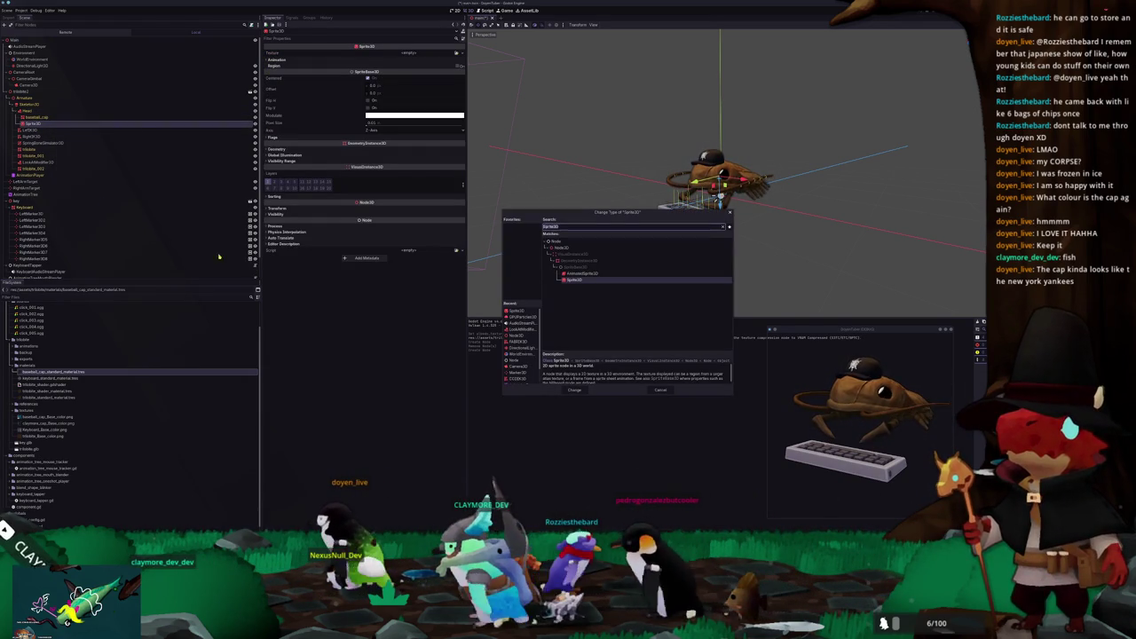
{"action": "left_click", "coordinate": [581, 274]}
{"action": "left_click", "coordinate": [576, 390]}
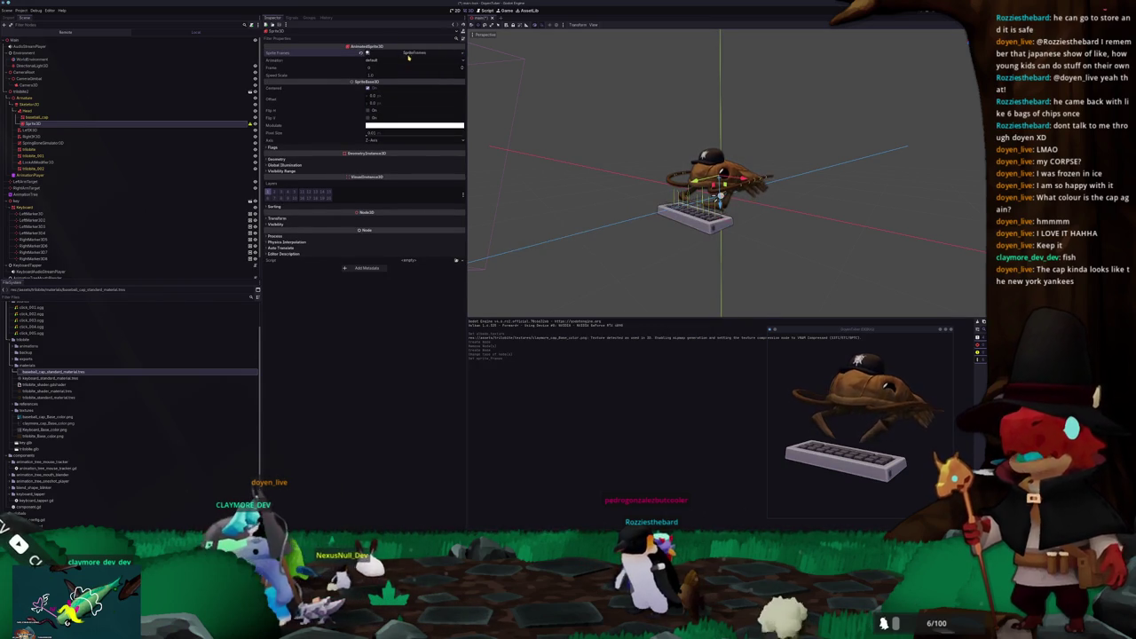
{"action": "left_click", "coordinate": [408, 56]}
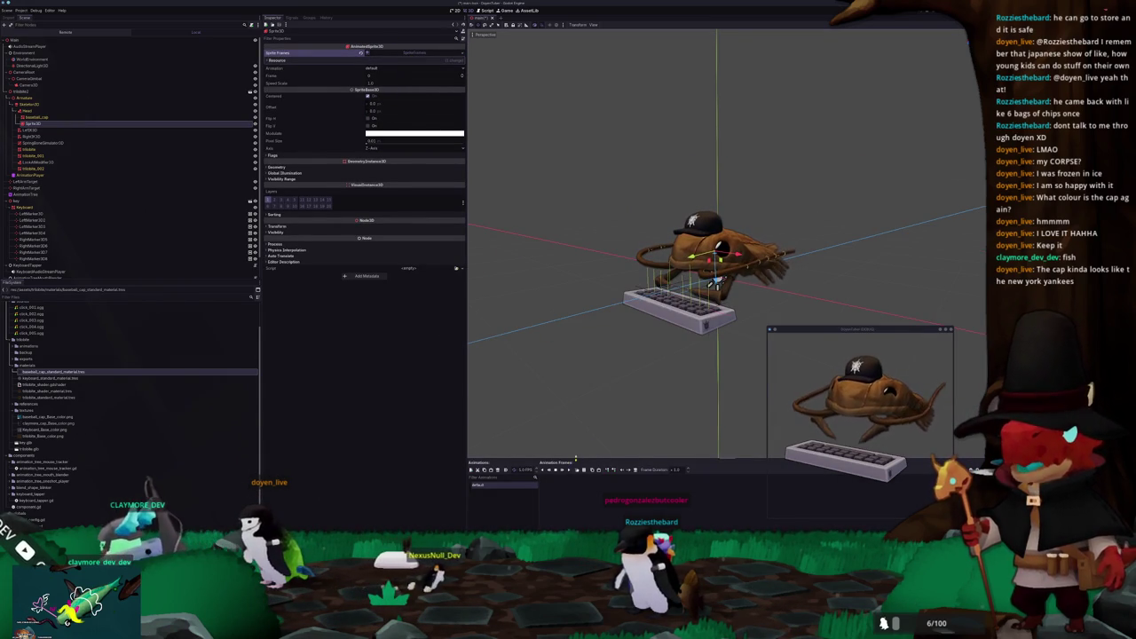
{"action": "mouse_move", "coordinate": [576, 458]}
{"action": "left_mouse_down"}
{"action": "mouse_move", "coordinate": [578, 324]}
{"action": "mouse_move", "coordinate": [582, 417]}
{"action": "left_mouse_up"}
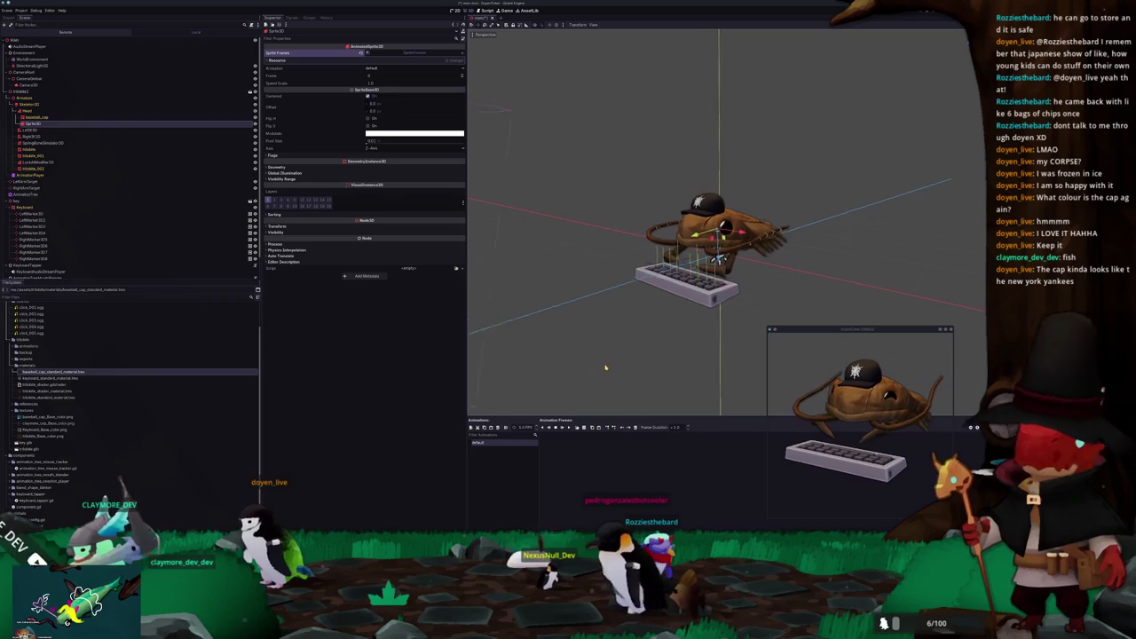
{"action": "scroll", "coordinate": [606, 366], "scroll_direction": "up", "scroll_amount": 4}
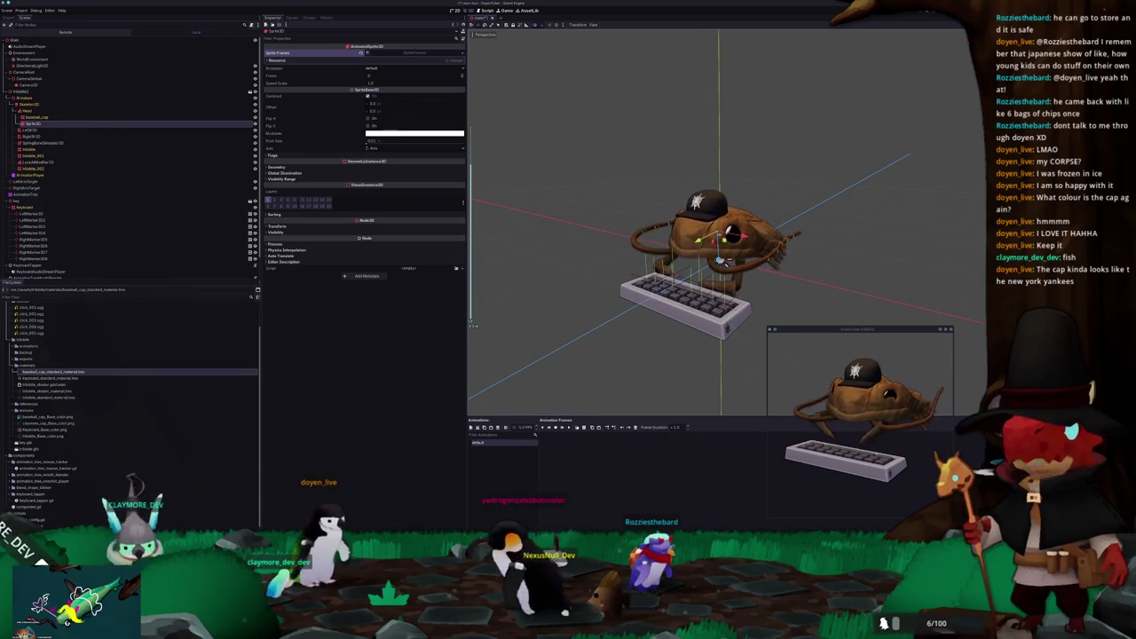
{"action": "key", "text": "alt+Tab"}
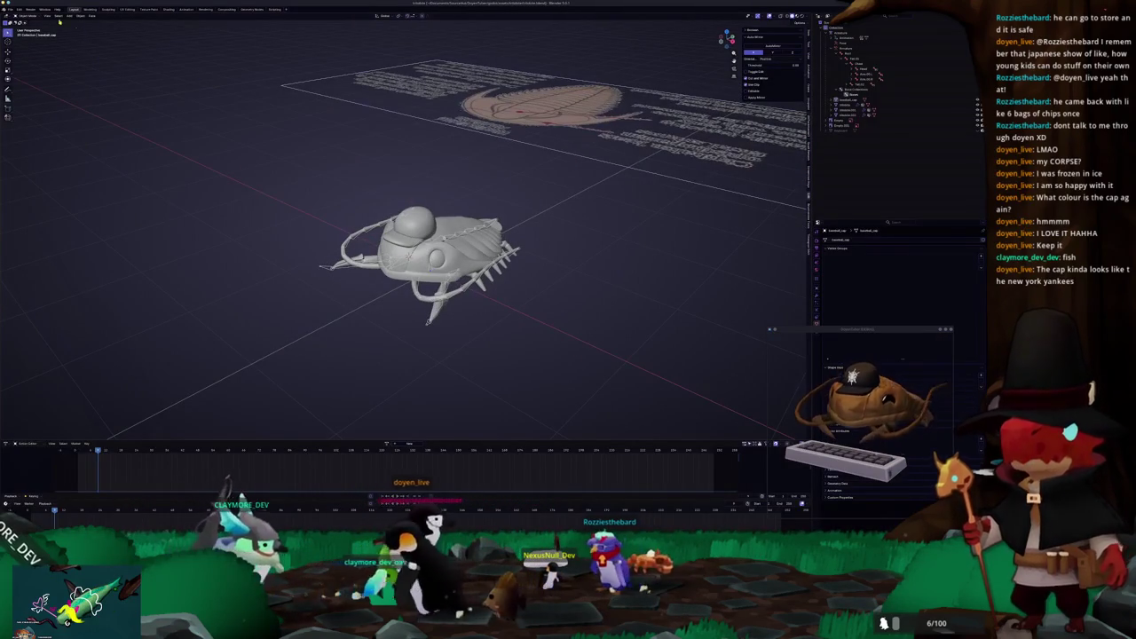
- Start a new General file and delete the default cube, camera and light
{"action": "left_click", "coordinate": [10, 9]}
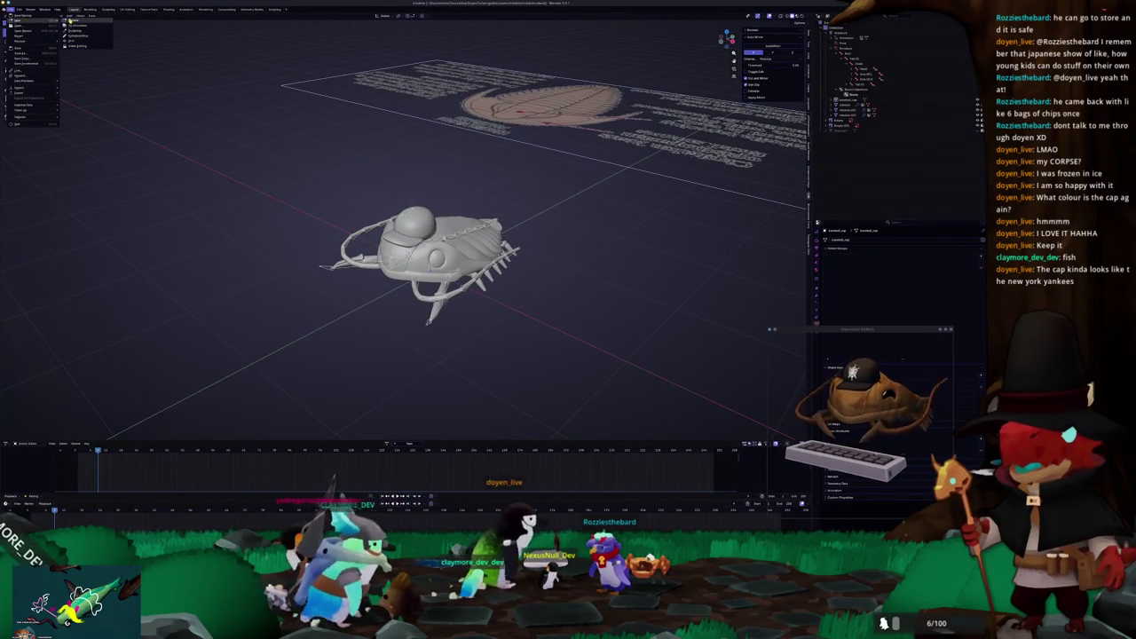
{"action": "left_click", "coordinate": [71, 20]}
{"action": "key", "text": "a"}
{"action": "key", "text": "Delete"}
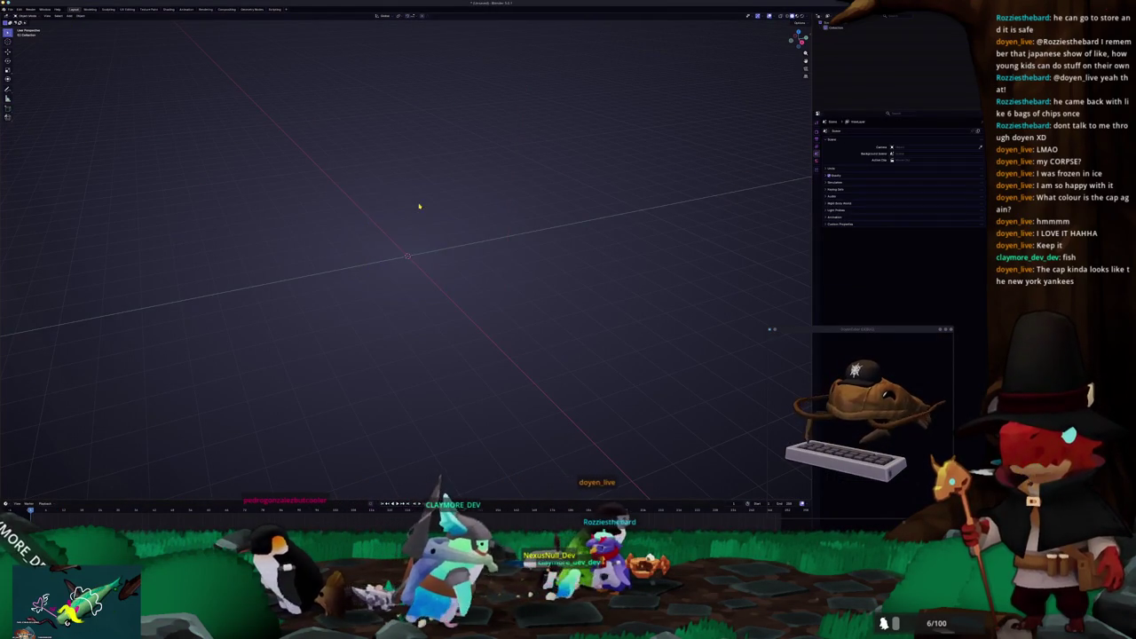
- Save the empty scene as 'tabling' inside a newly created folder
{"action": "key", "text": "ctrl+s"}
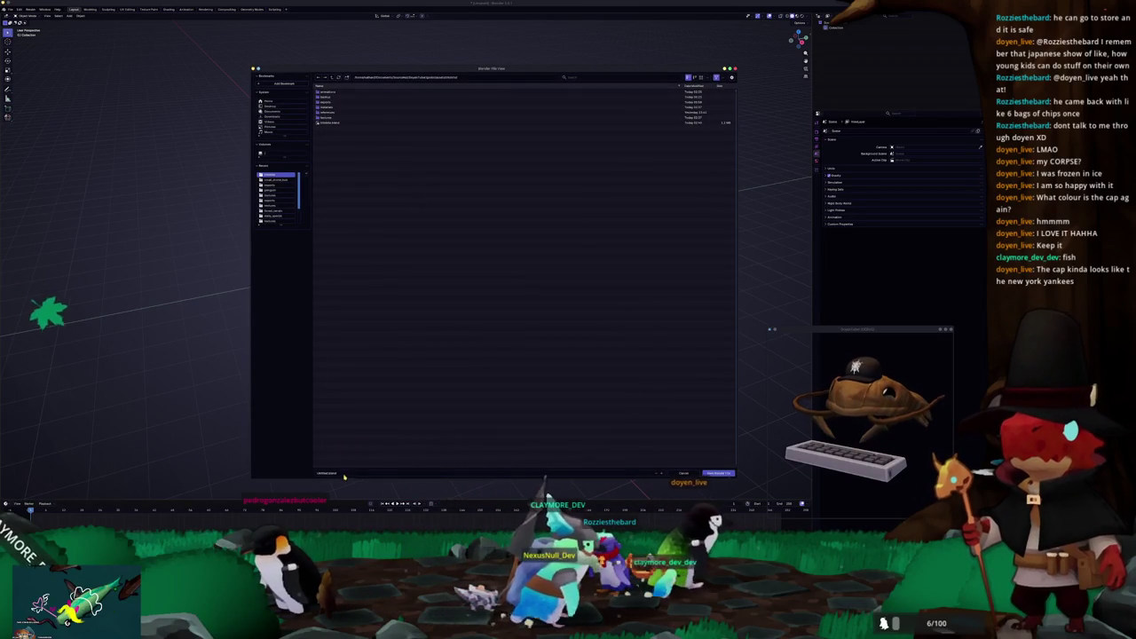
{"action": "left_click", "coordinate": [345, 473]}
{"action": "key", "text": "Escape"}
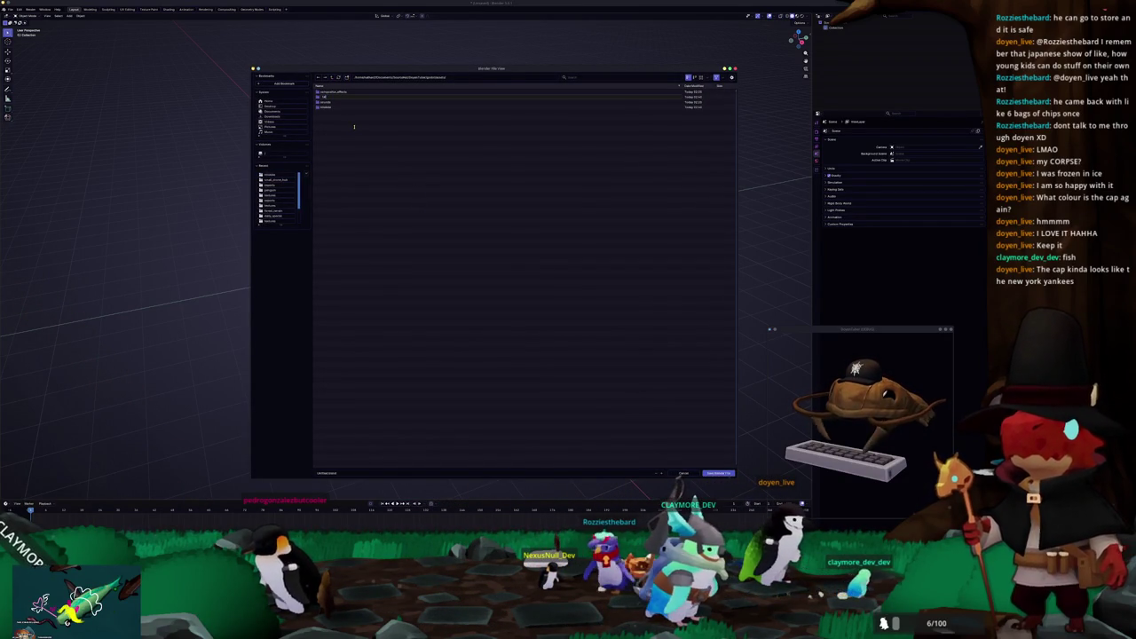
{"action": "key", "text": "Return"}
{"action": "left_click", "coordinate": [332, 103]}
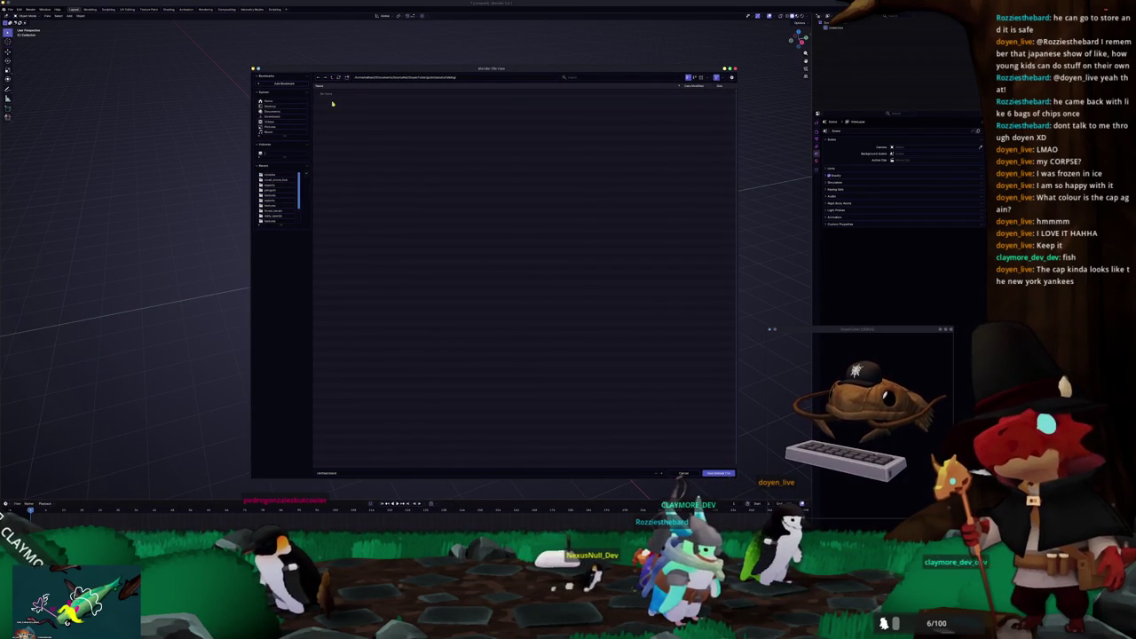
{"action": "left_click", "coordinate": [353, 474]}
{"action": "type", "text": "tabling"}
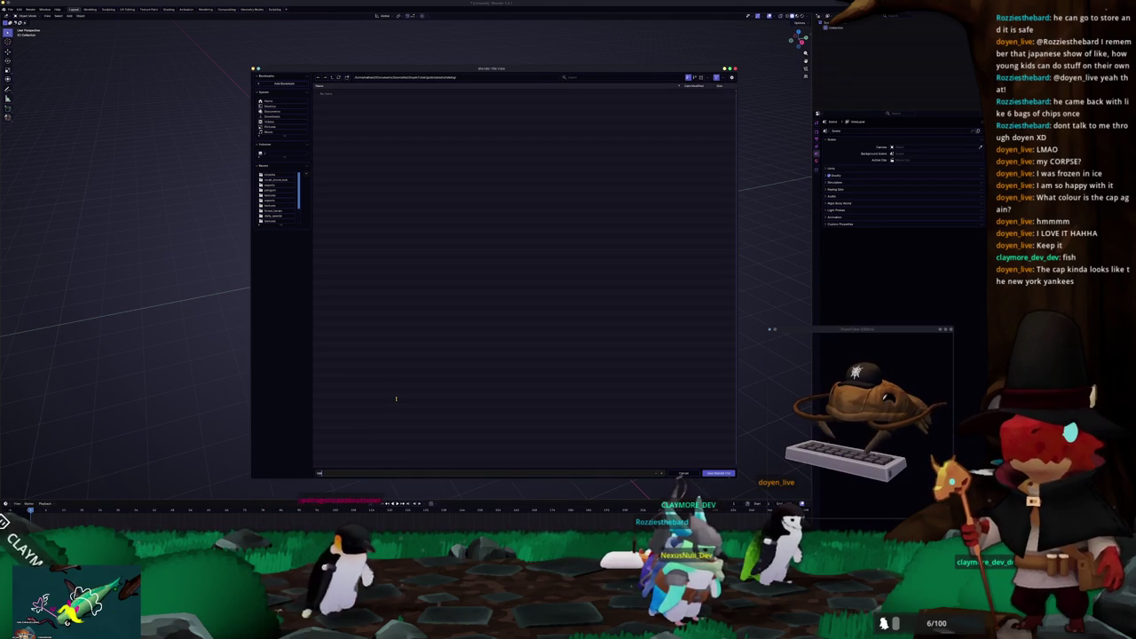
{"action": "key", "text": "Return"}
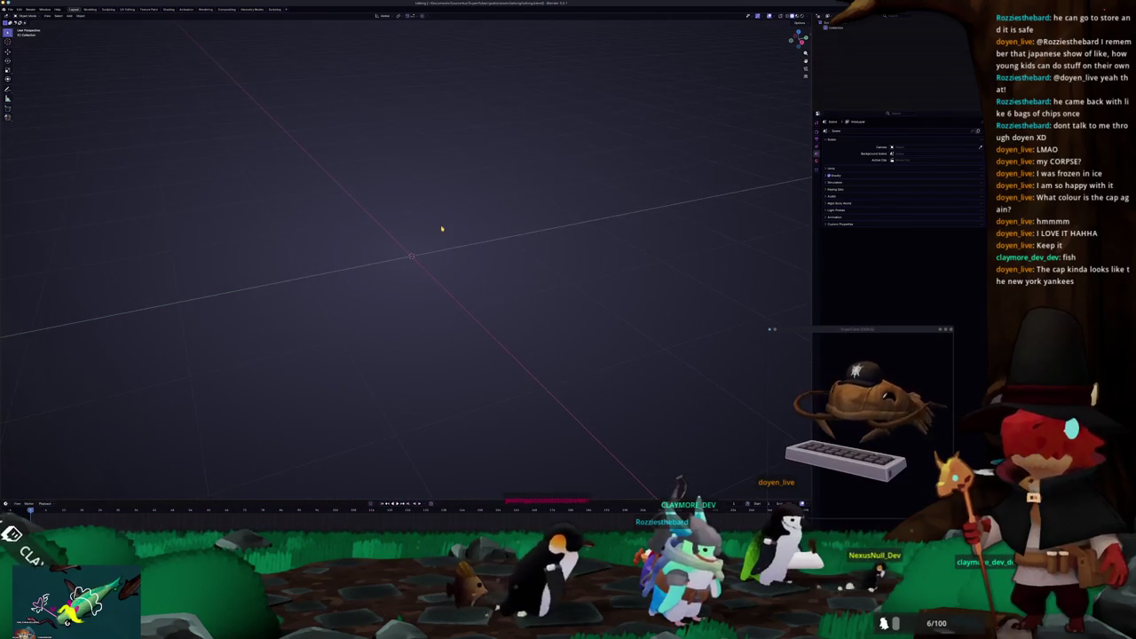
{"action": "left_click_drag", "start_coordinate": [441, 233], "coordinate": [468, 216]}
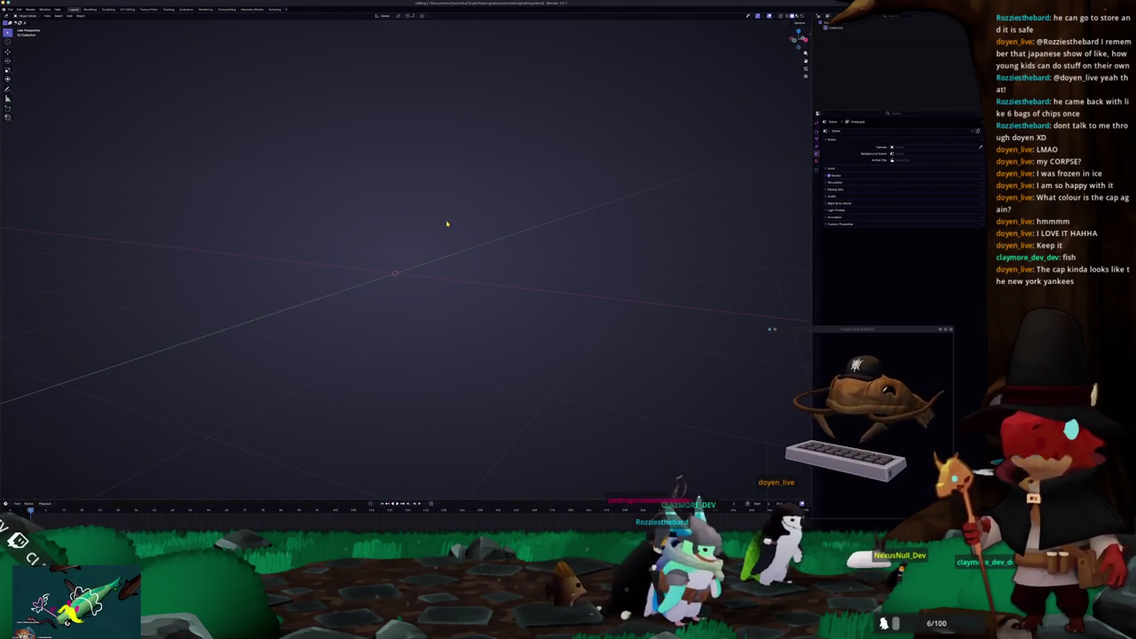
{"action": "key", "text": "shift+a"}
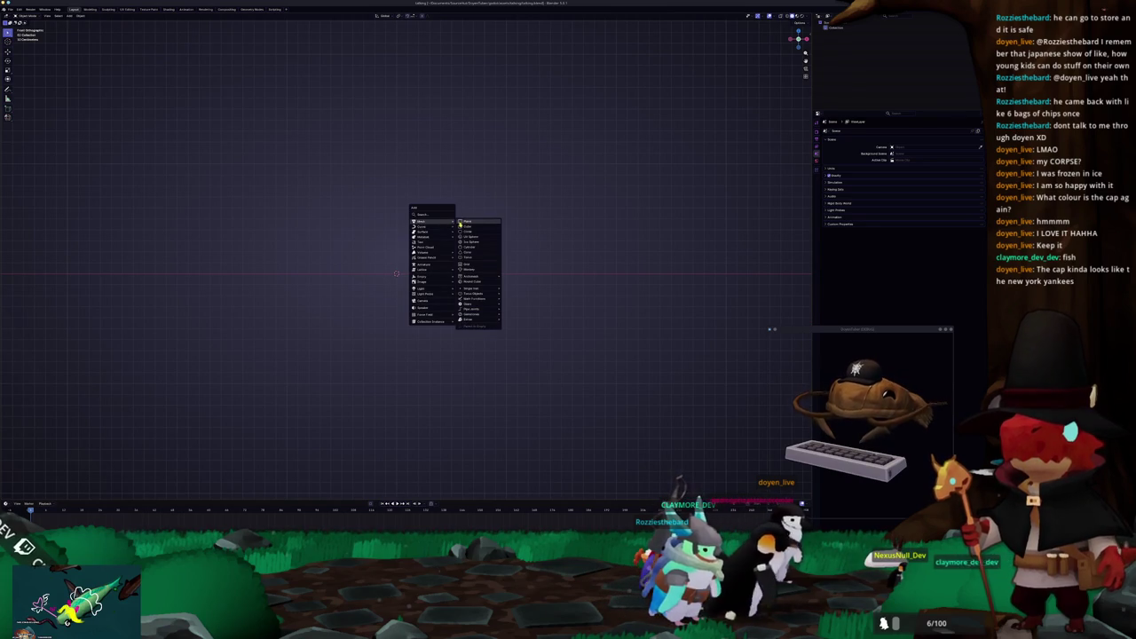
- Add a plane, rotate it 90° on X, and shrink it into a small diamond
{"action": "left_click", "coordinate": [462, 222]}
{"action": "key", "text": "9"}
{"action": "key", "text": "0"}
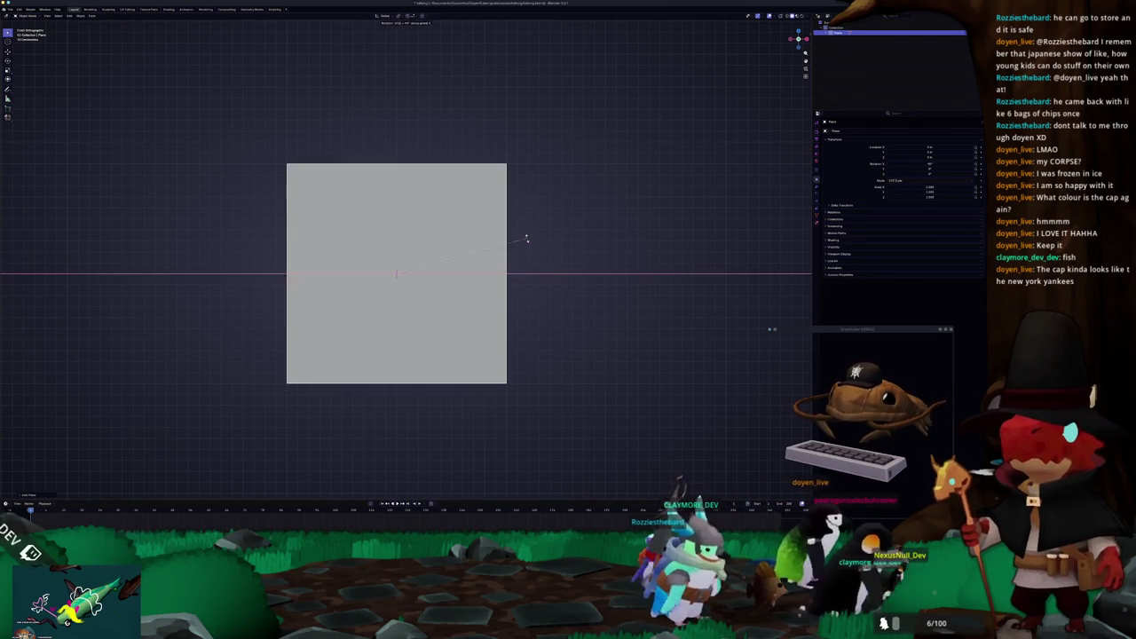
{"action": "key", "text": "s"}
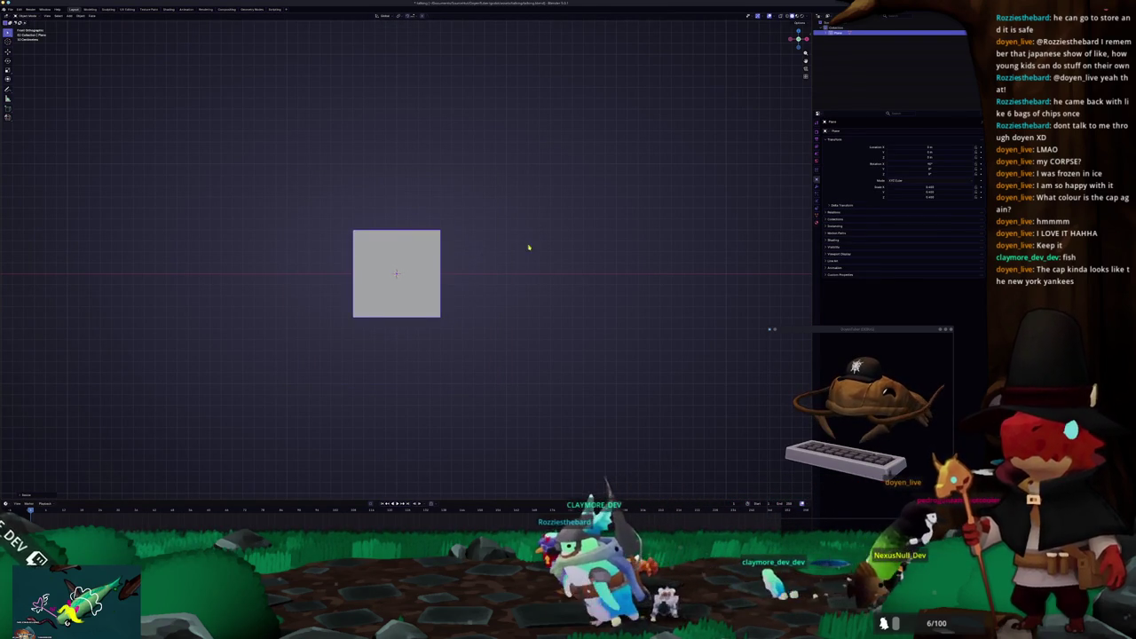
{"action": "key", "text": "r"}
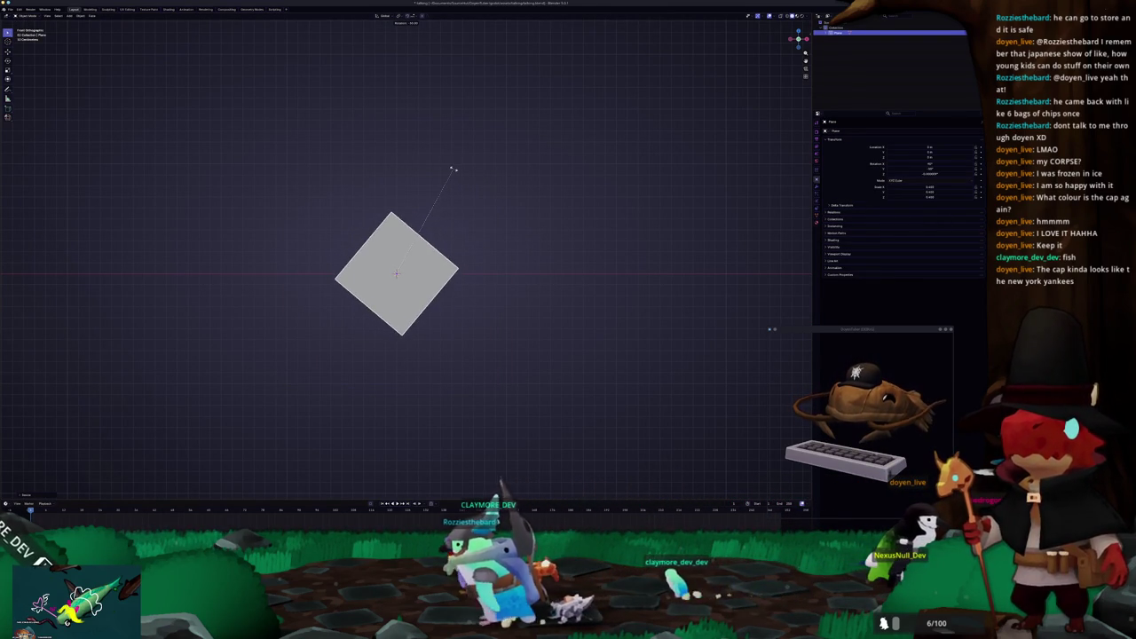
{"action": "key", "text": "s"}
{"action": "left_click", "coordinate": [488, 266]}
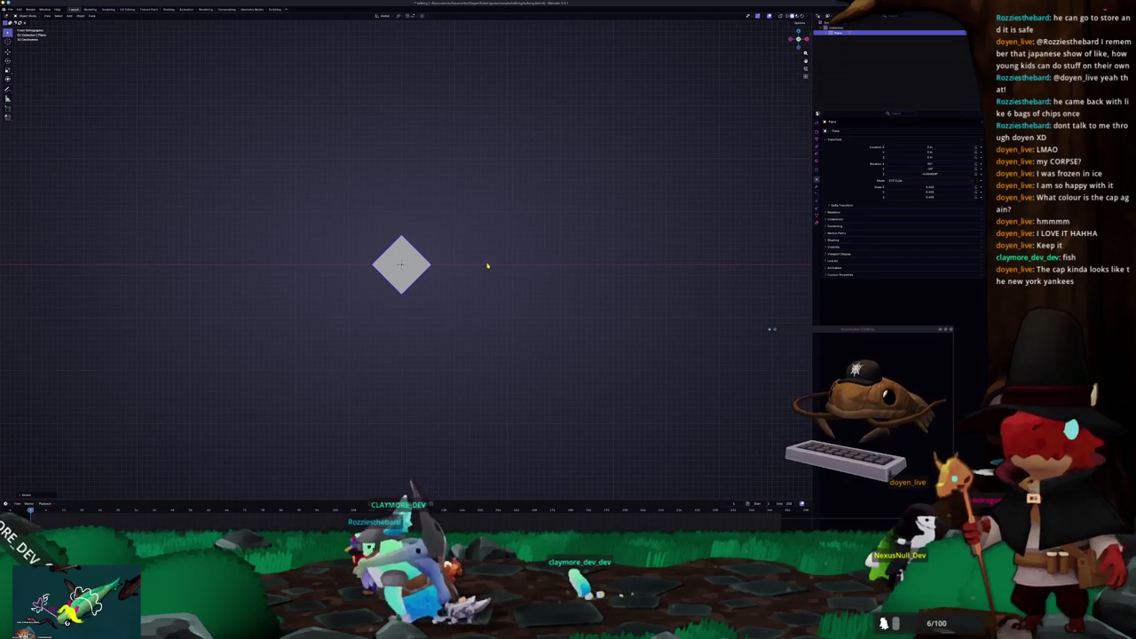
{"action": "key", "text": "g"}
{"action": "key", "text": "x"}
{"action": "key", "text": "x"}
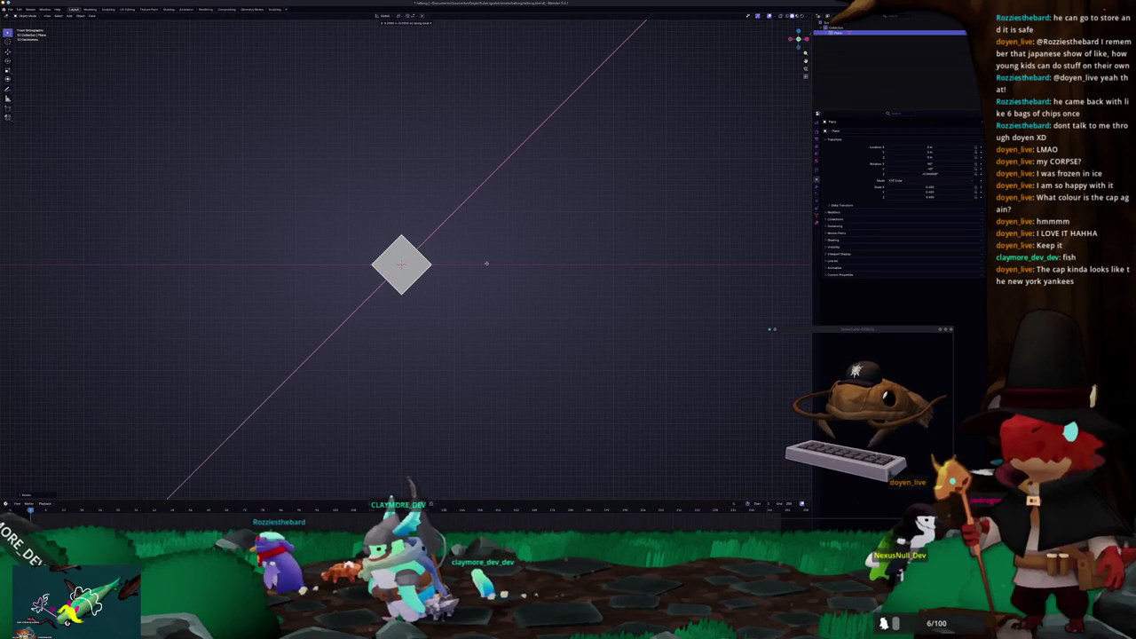
{"action": "right_click", "coordinate": [486, 263]}
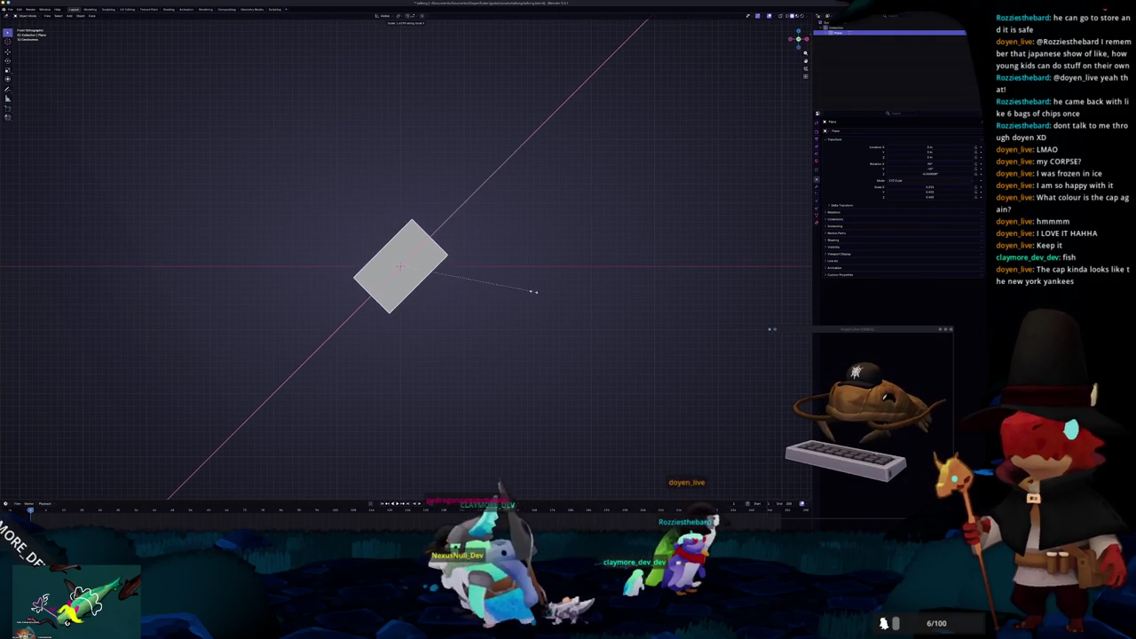
- Tilt the strip slightly and move it along its axis
{"action": "key", "text": "y"}
{"action": "left_click", "coordinate": [603, 321]}
{"action": "scroll", "coordinate": [502, 269], "scroll_direction": "down", "scroll_amount": 2}
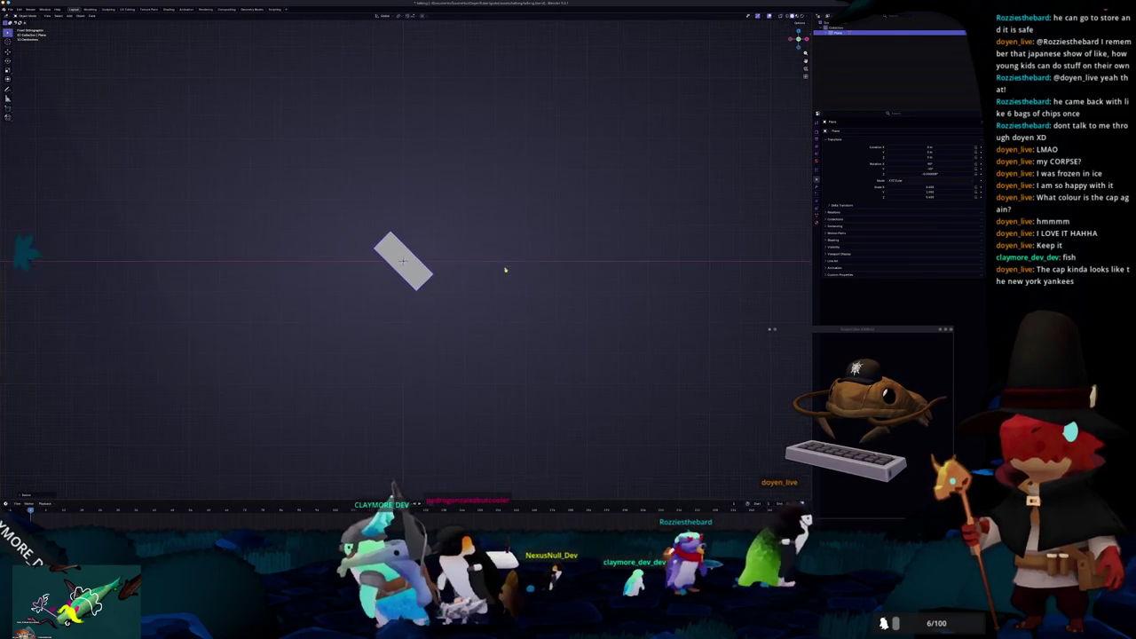
{"action": "key", "text": "g"}
{"action": "key", "text": "x"}
{"action": "key", "text": "x"}
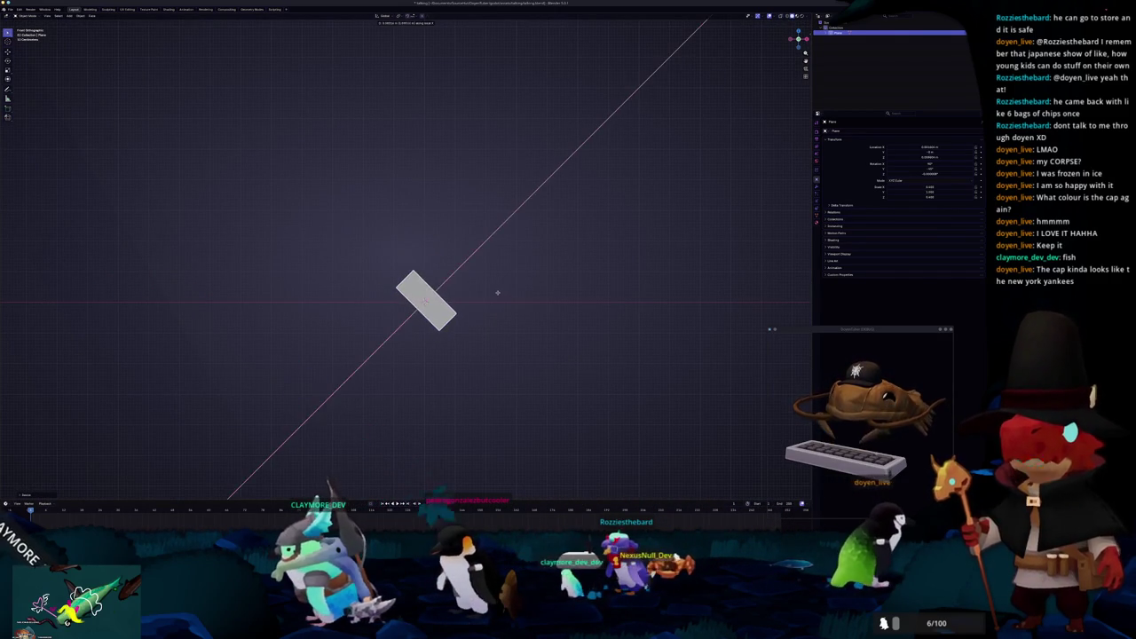
{"action": "key", "text": "y"}
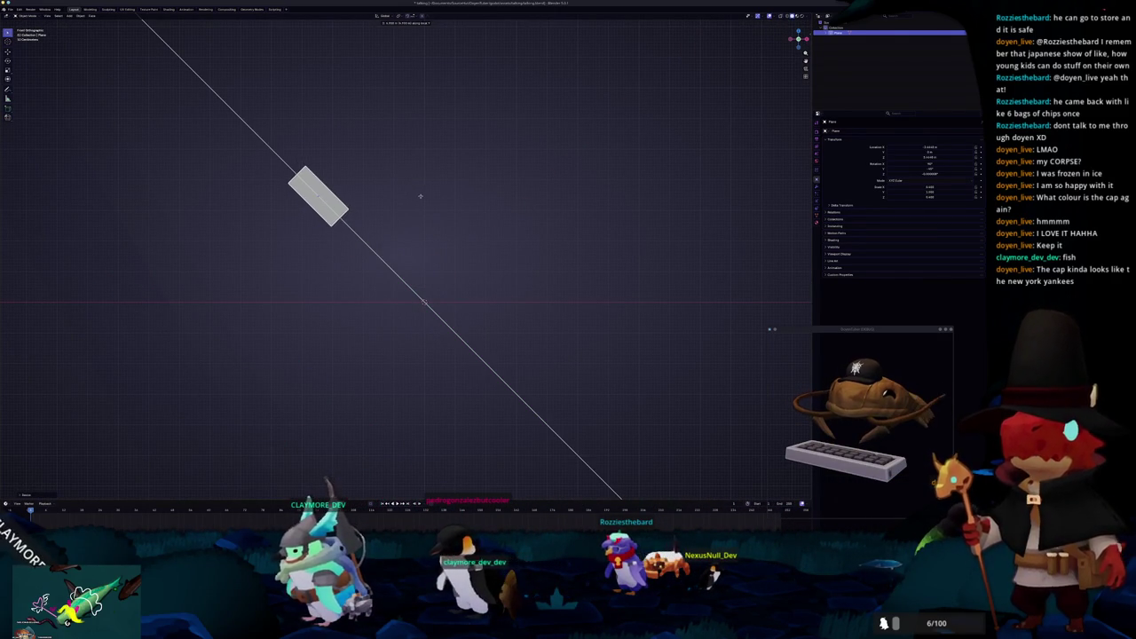
- Duplicate the strip twice, rotate the third copy horizontal, and select all three strips
{"action": "key", "text": "shift+d"}
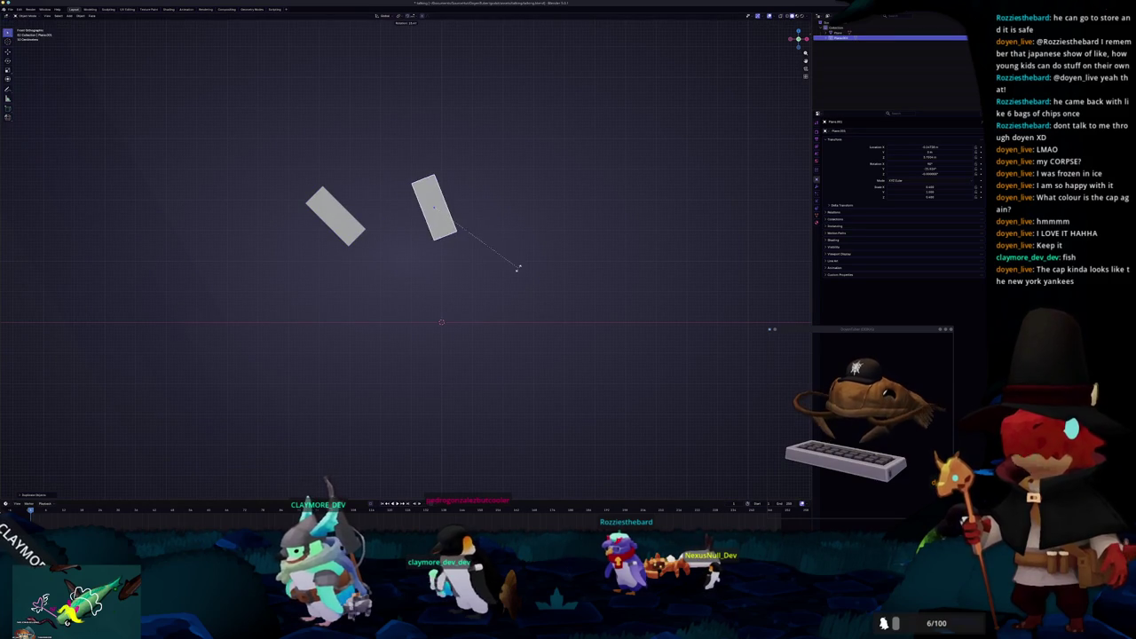
{"action": "key", "text": "shift+d"}
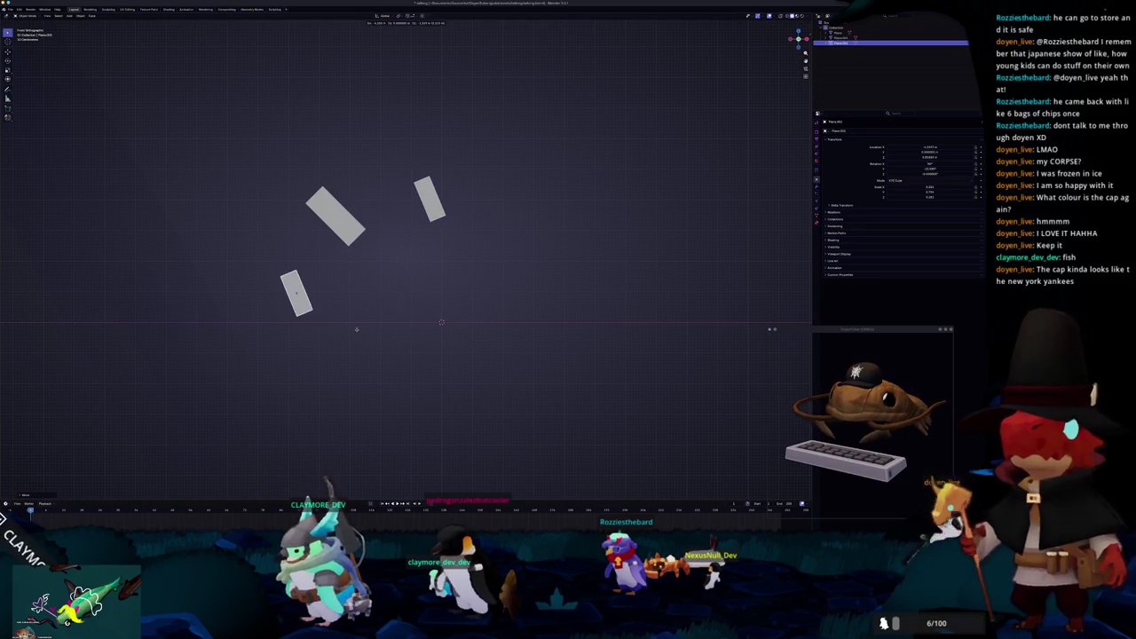
{"action": "key", "text": "r"}
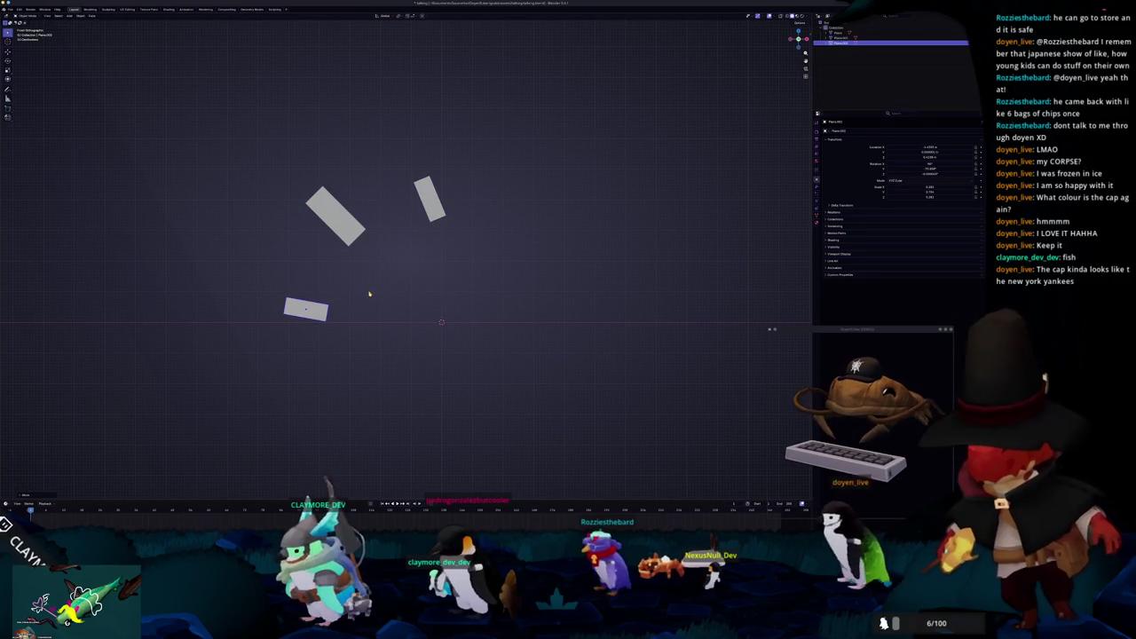
{"action": "key", "text": "Tab"}
{"action": "scroll", "coordinate": [344, 345], "scroll_direction": "up", "scroll_amount": 1}
{"action": "key", "text": "Tab"}
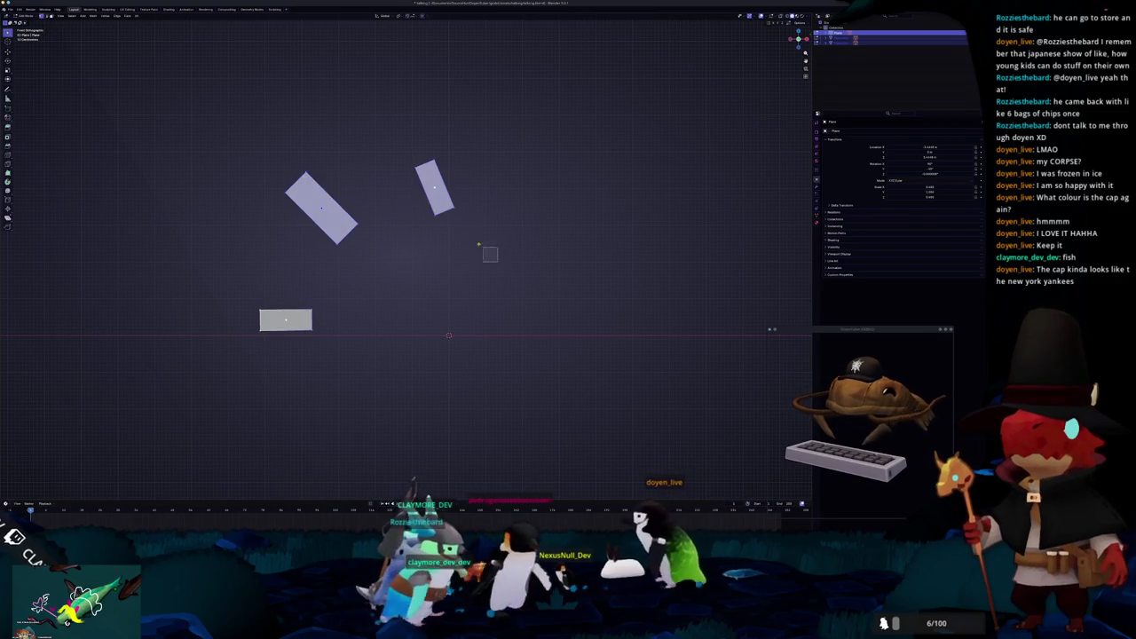
{"action": "left_click_drag", "start_coordinate": [483, 247], "coordinate": [425, 204]}
{"action": "left_click_drag", "start_coordinate": [381, 265], "coordinate": [328, 209]}
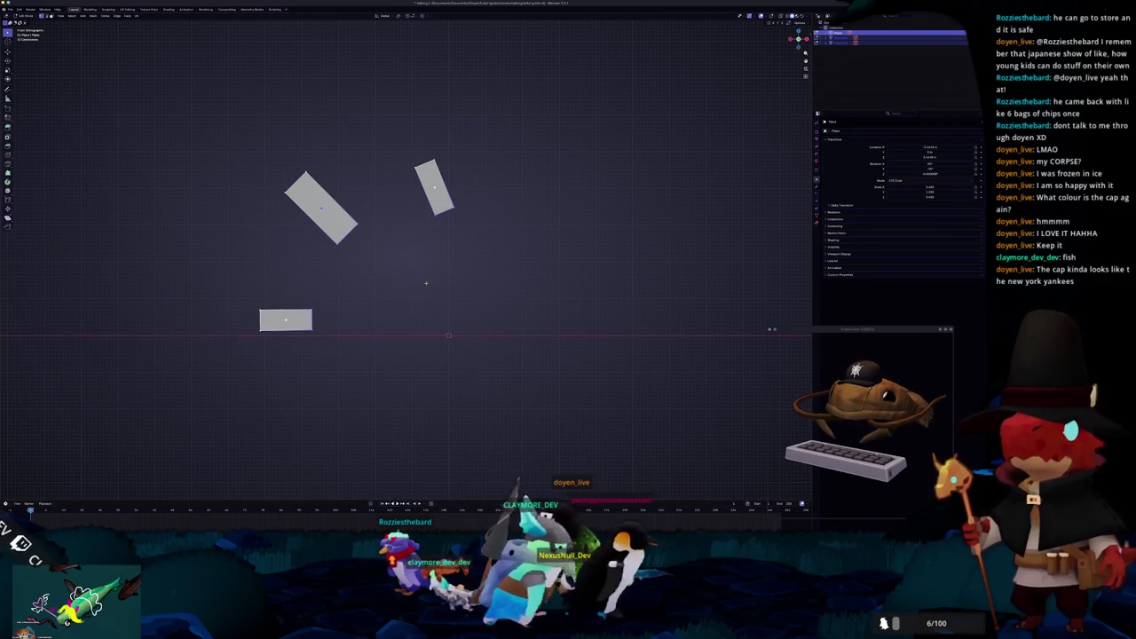
{"action": "key", "text": "shift+ctrl+alt+s"}
{"action": "key", "text": "Escape"}
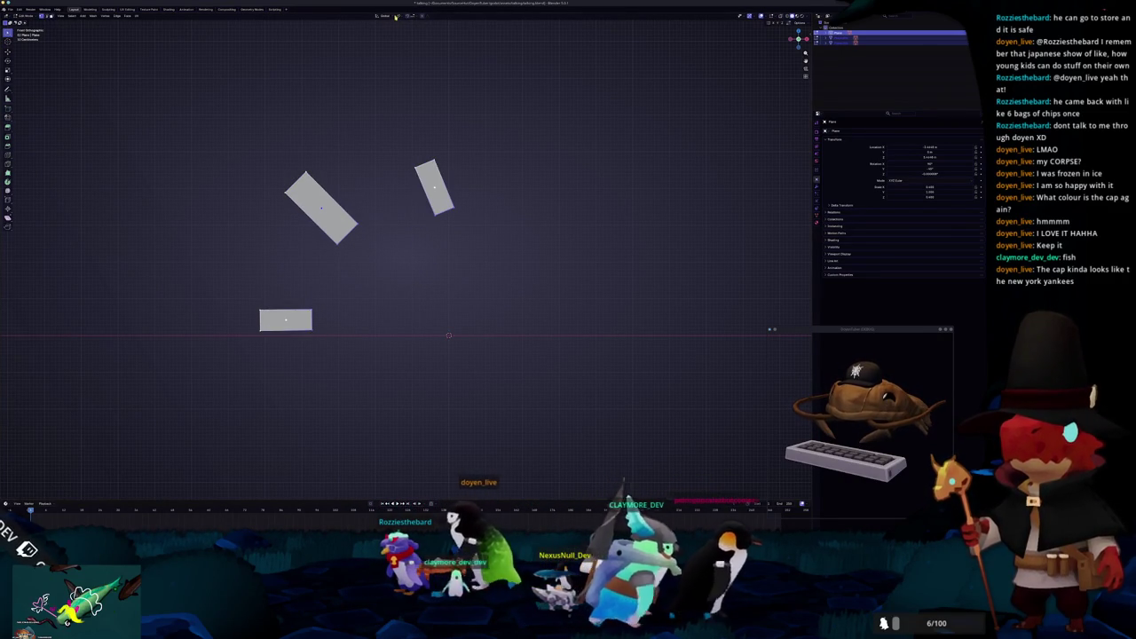
- Change the scaling pivot to taper the strips and rotate the lower strip
{"action": "left_click", "coordinate": [409, 44]}
{"action": "key", "text": "s"}
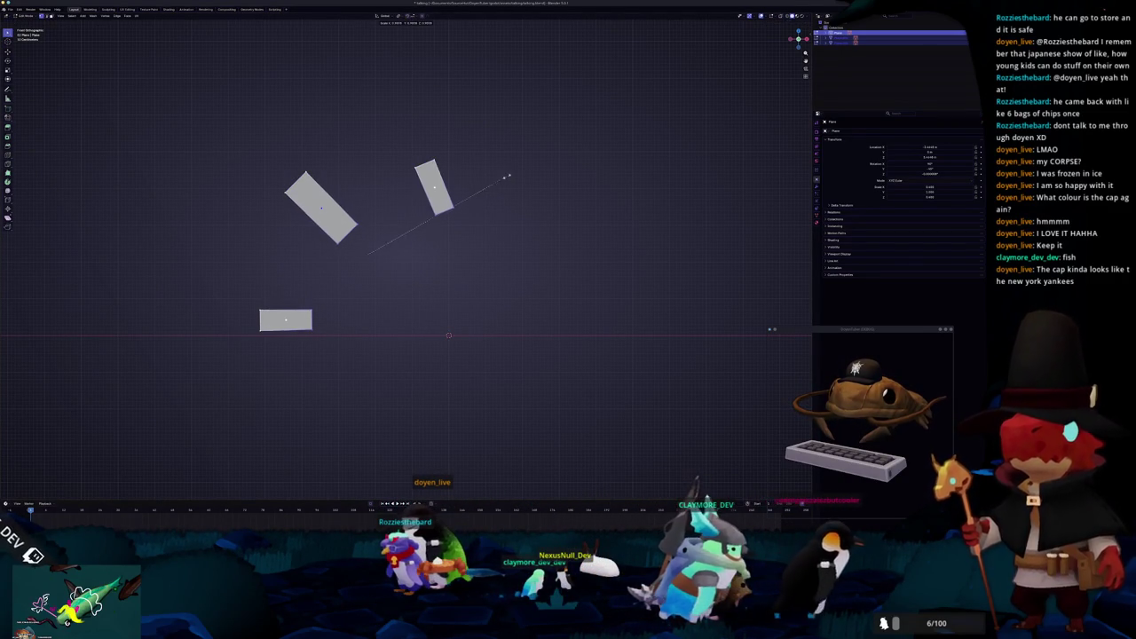
{"action": "key", "text": "Tab"}
{"action": "left_click", "coordinate": [471, 211]}
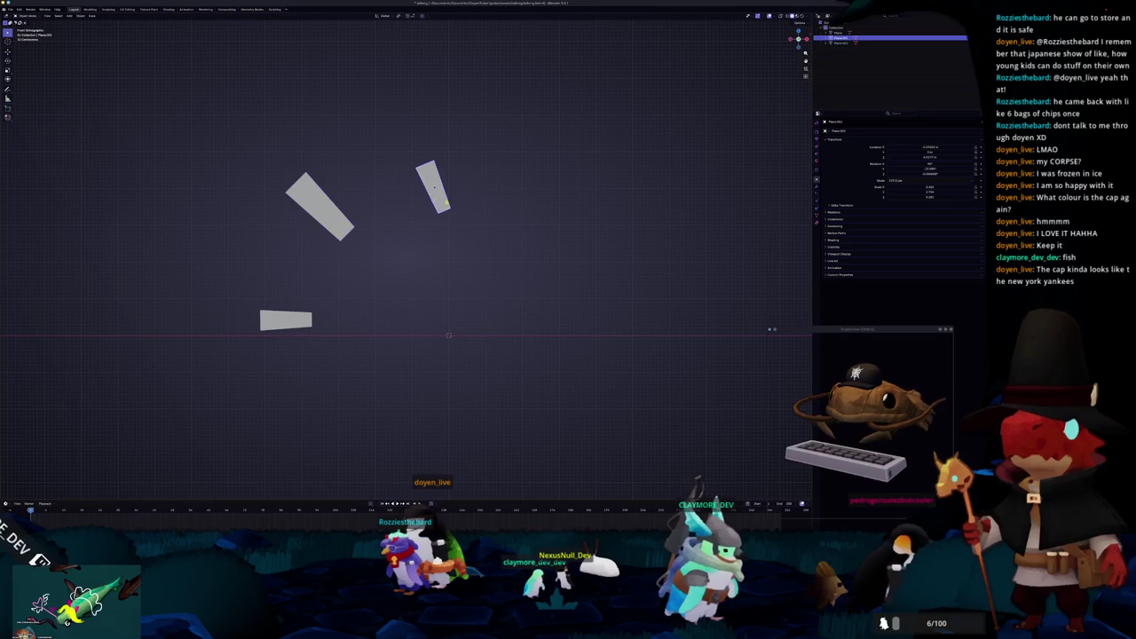
{"action": "key", "text": "s"}
{"action": "key", "text": "Escape"}
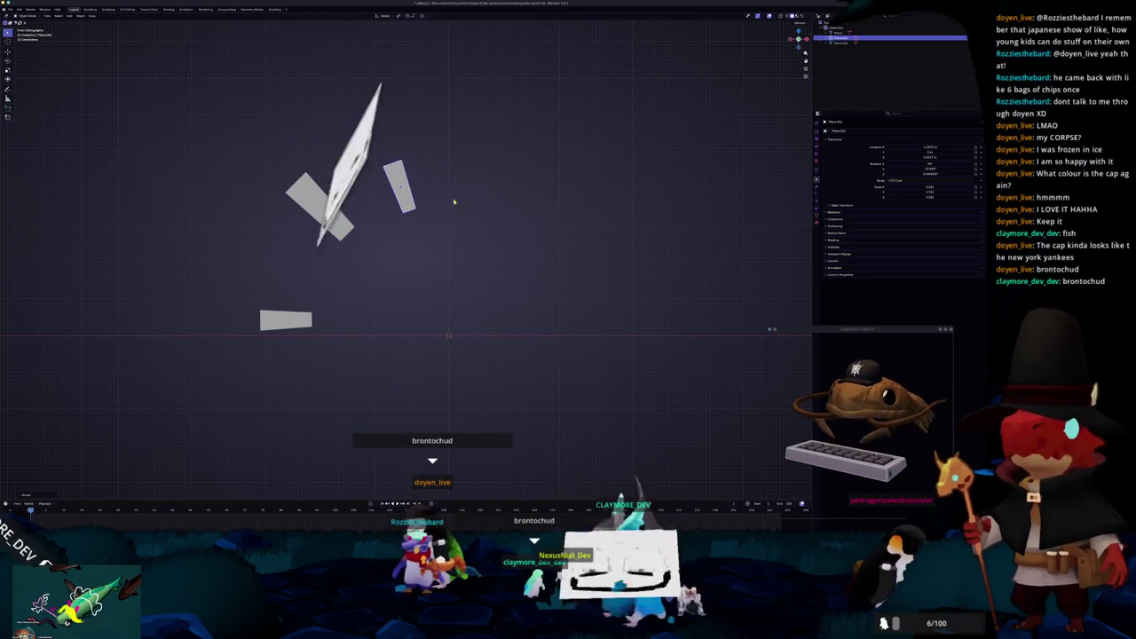
{"action": "key", "text": "r"}
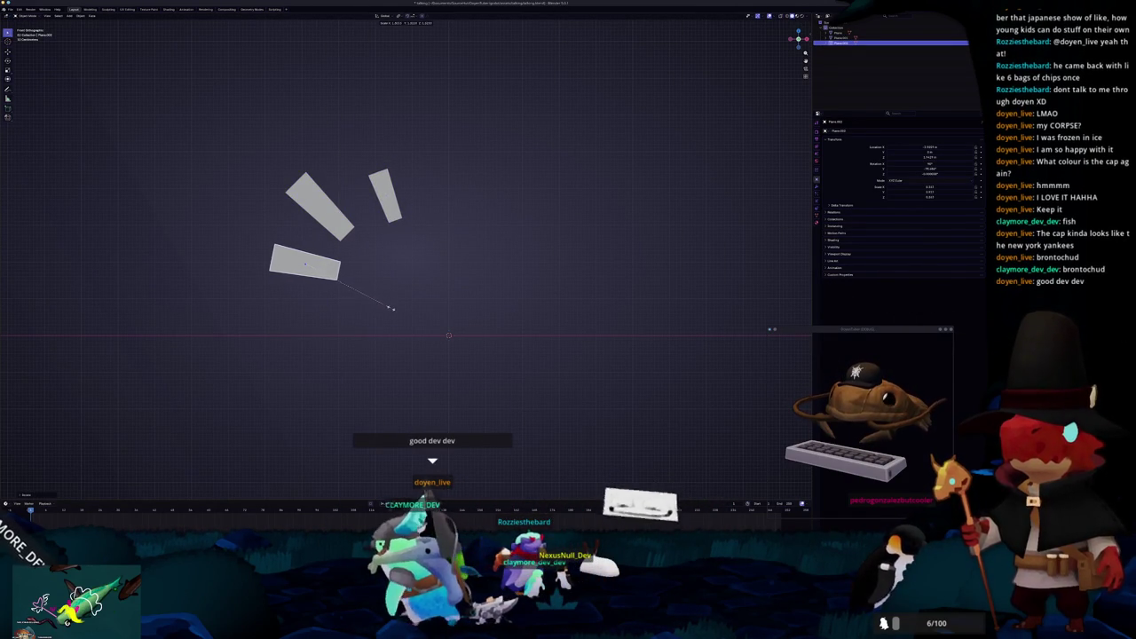
{"action": "scroll", "coordinate": [388, 309], "scroll_direction": "down", "scroll_amount": 3}
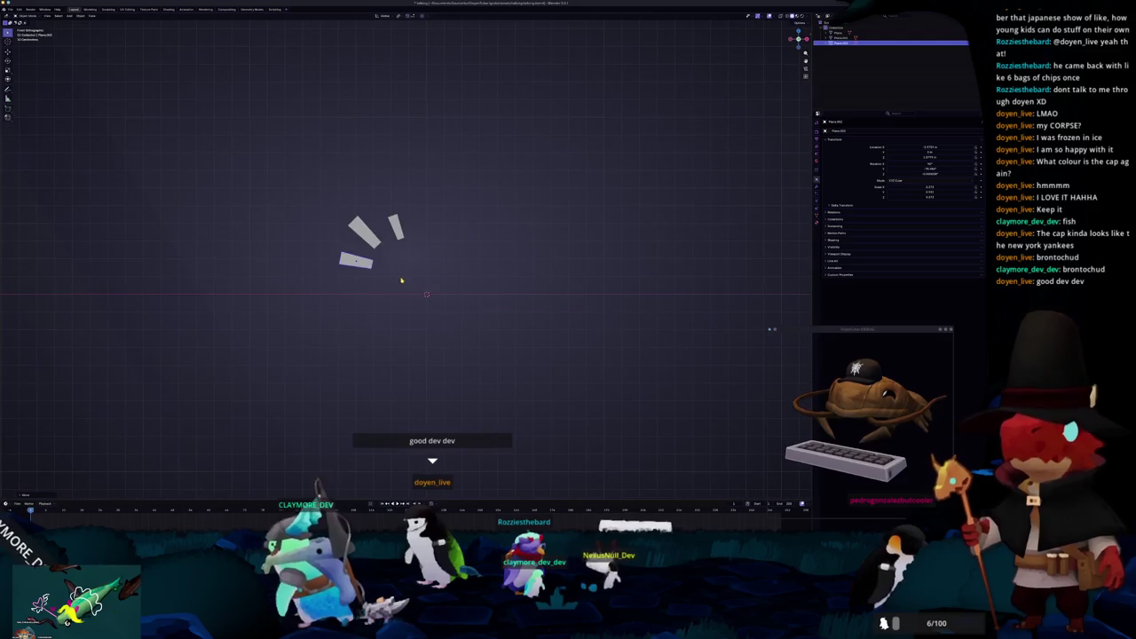
{"action": "scroll", "coordinate": [387, 310], "scroll_direction": "up", "scroll_amount": 2}
{"action": "key", "text": "Tab"}
{"action": "key", "text": "Tab"}
{"action": "left_click", "coordinate": [334, 219]}
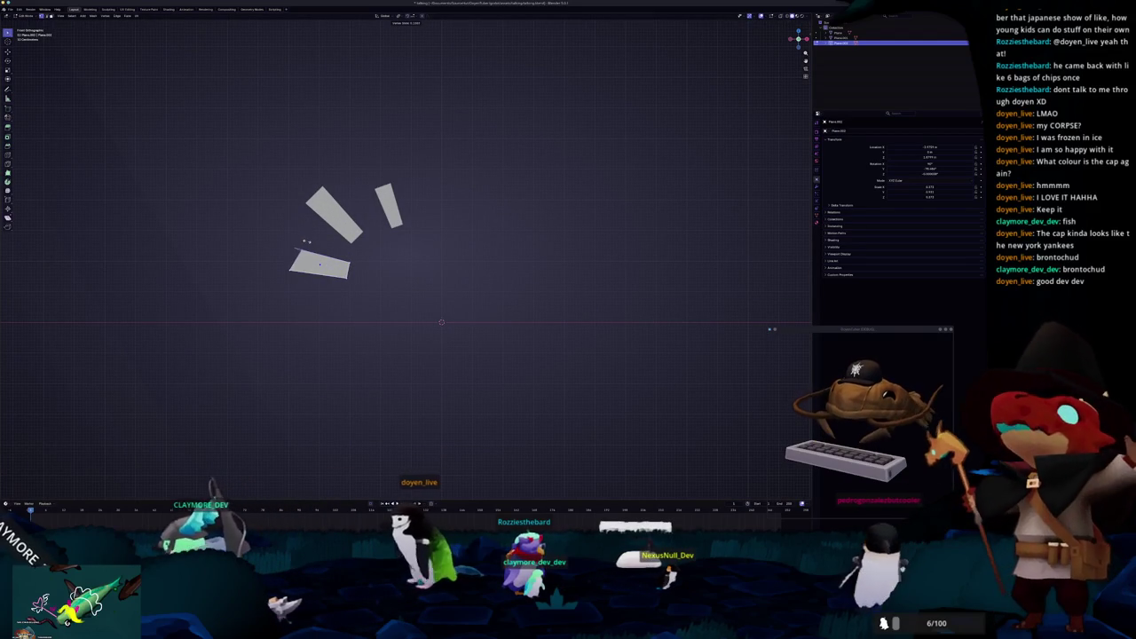
{"action": "key", "text": "Tab"}
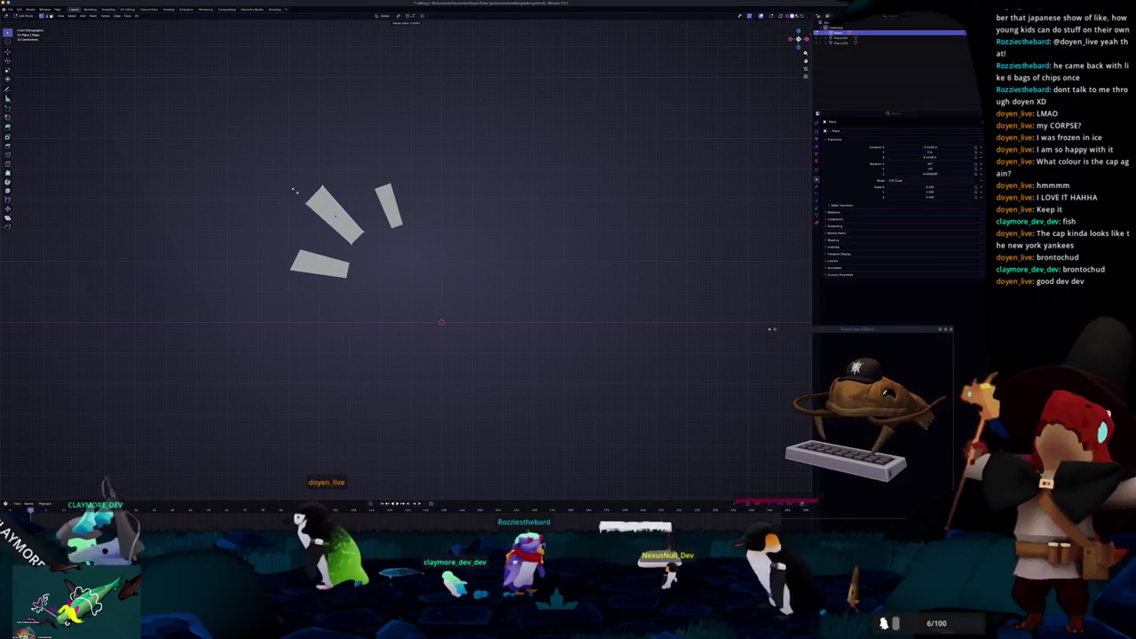
- Slide corners of the upper-left and right strips to taper them, then leave Edit Mode
{"action": "key", "text": "g"}
{"action": "key", "text": "g"}
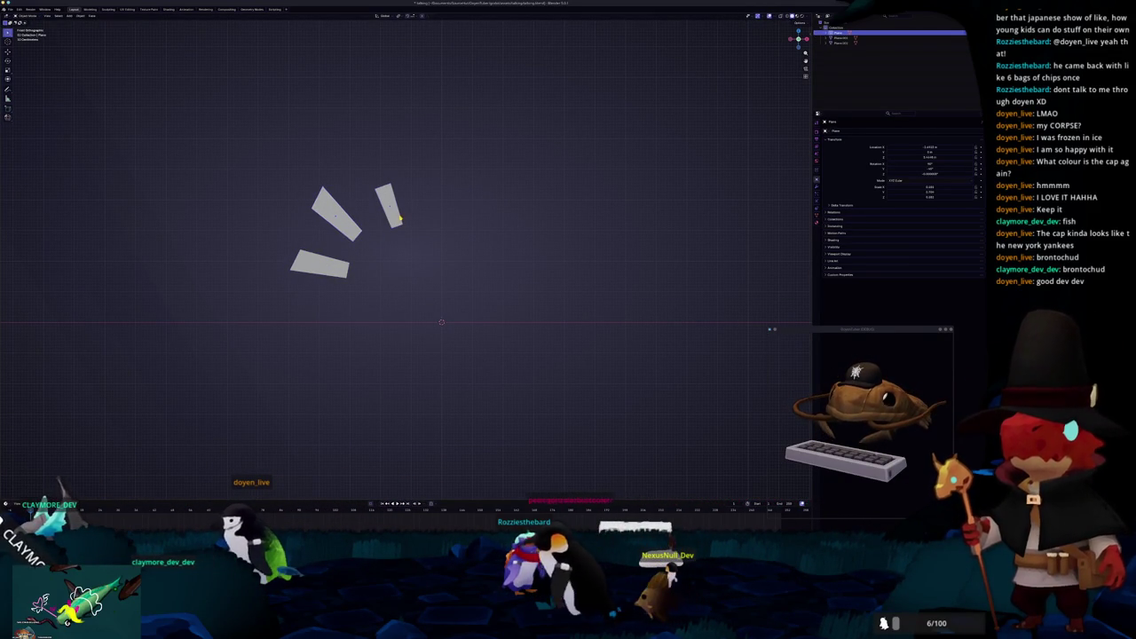
{"action": "left_click", "coordinate": [385, 195]}
{"action": "scroll", "coordinate": [386, 195], "scroll_direction": "up", "scroll_amount": 1}
{"action": "key", "text": "g"}
{"action": "key", "text": "g"}
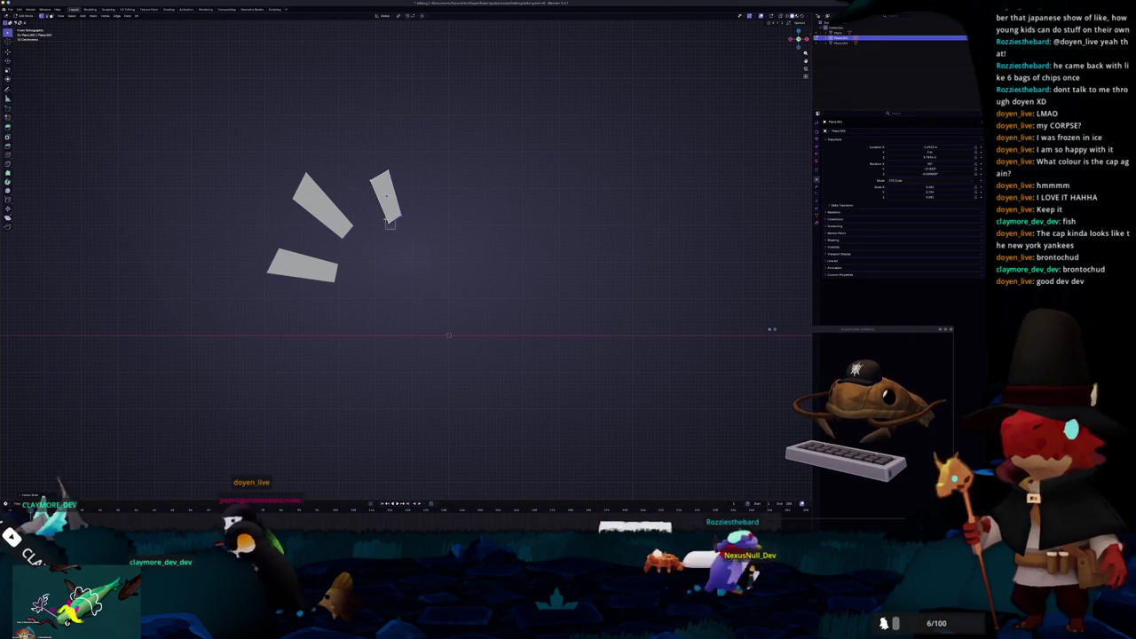
{"action": "left_click", "coordinate": [384, 218]}
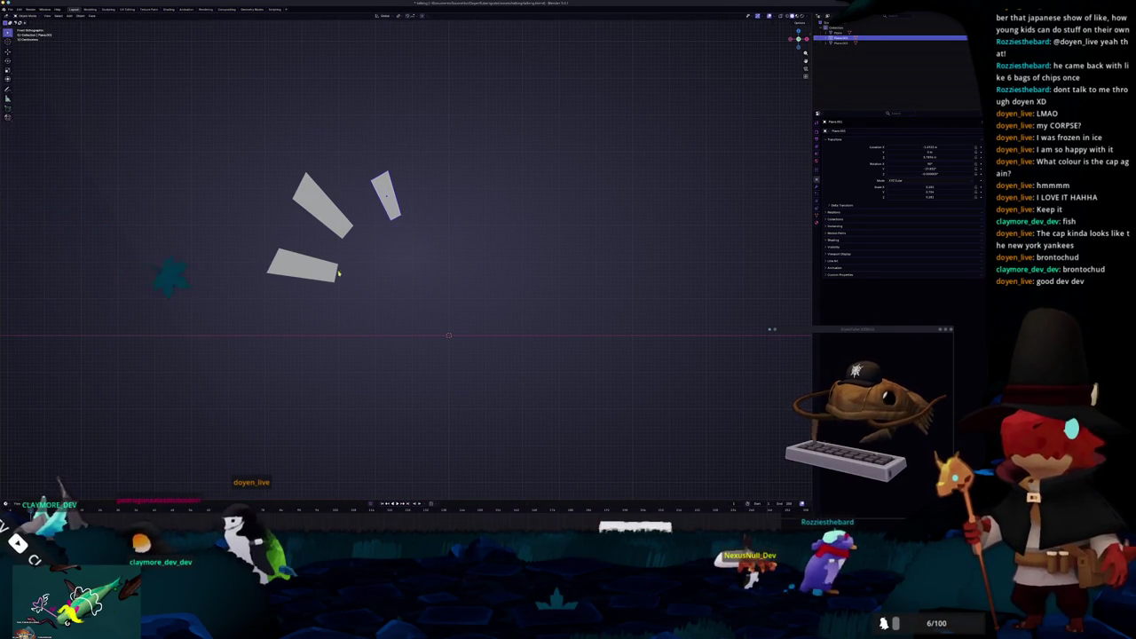
{"action": "left_click", "coordinate": [302, 267]}
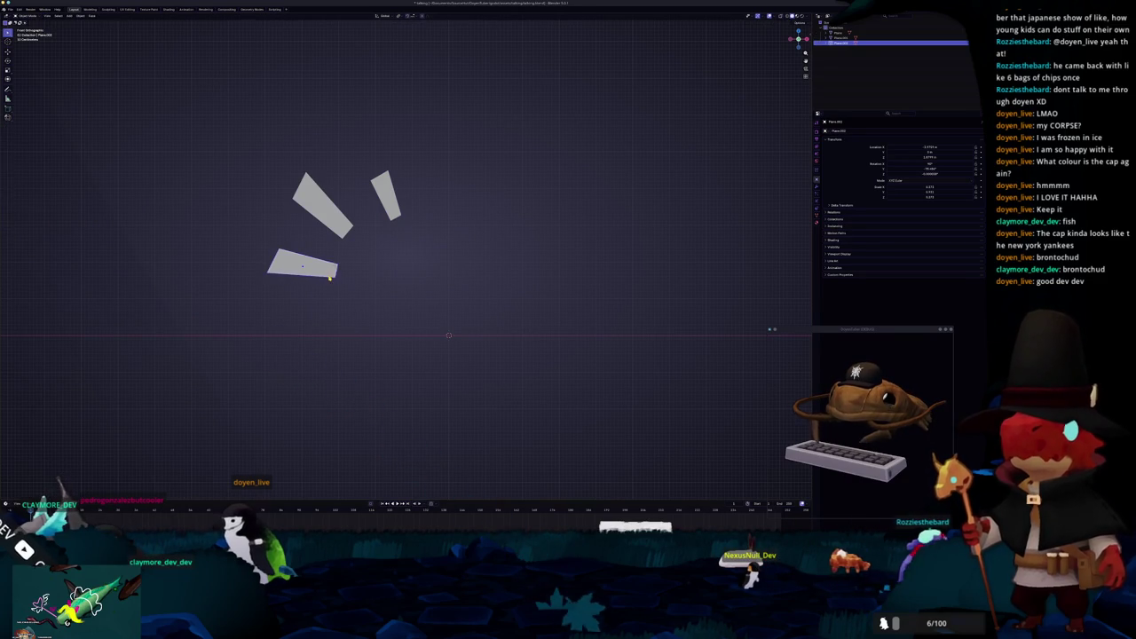
{"action": "key", "text": "Tab"}
{"action": "scroll", "coordinate": [364, 244], "scroll_direction": "down", "scroll_amount": 4}
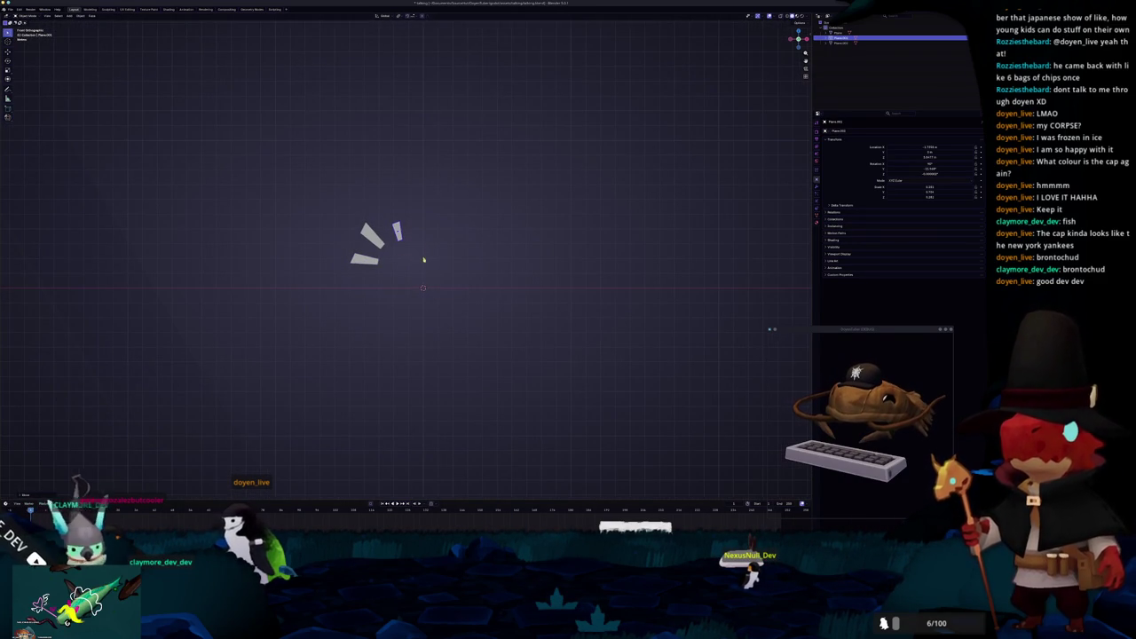
- Move all three strips together to the right and return to the front orthographic view
{"action": "key", "text": "a"}
{"action": "key", "text": "g"}
{"action": "key", "text": "x"}
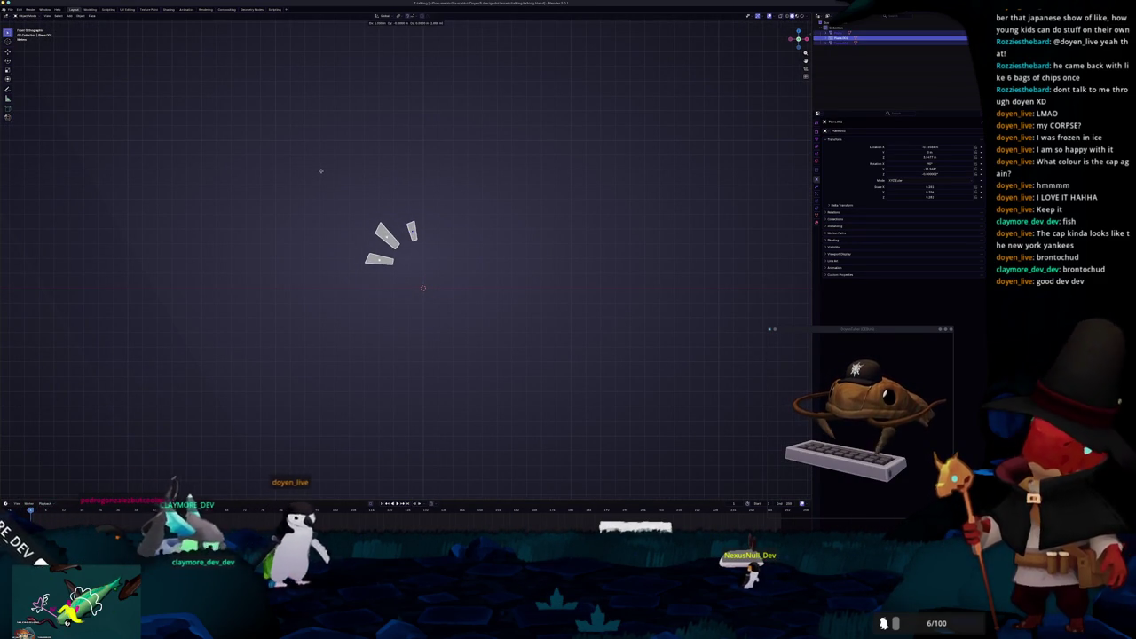
{"action": "left_click", "coordinate": [388, 171]}
{"action": "left_click", "coordinate": [458, 248]}
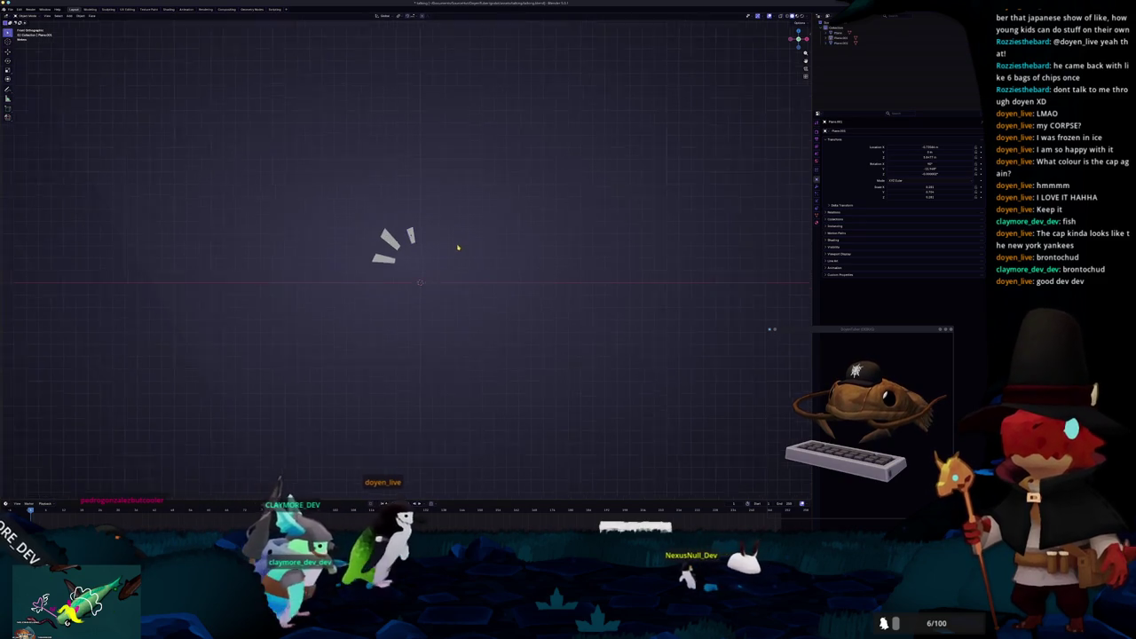
{"action": "mouse_move", "coordinate": [458, 247]}
{"action": "left_mouse_down"}
{"action": "mouse_move", "coordinate": [447, 243]}
{"action": "mouse_move", "coordinate": [462, 238]}
{"action": "left_mouse_up"}
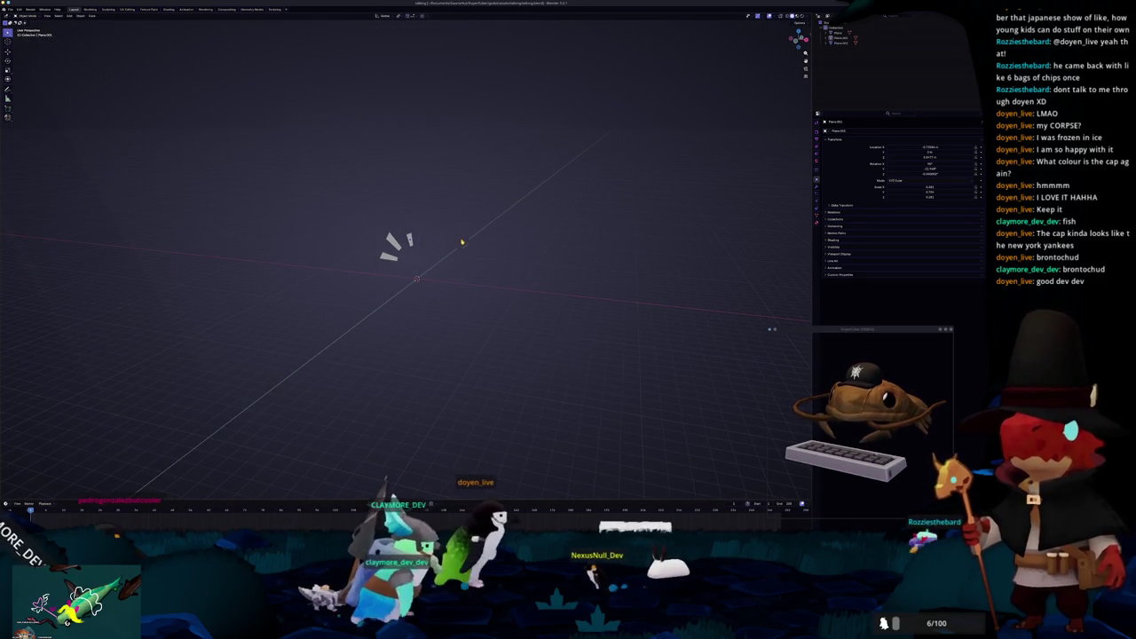
{"action": "key", "text": "KP_5"}
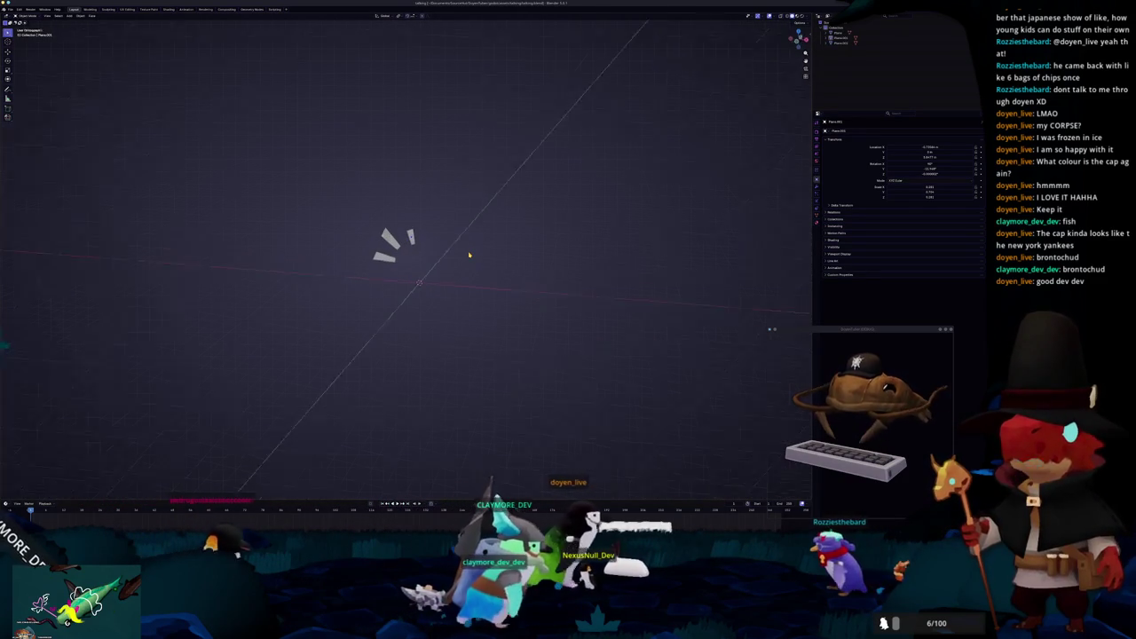
{"action": "key", "text": "KP_1"}
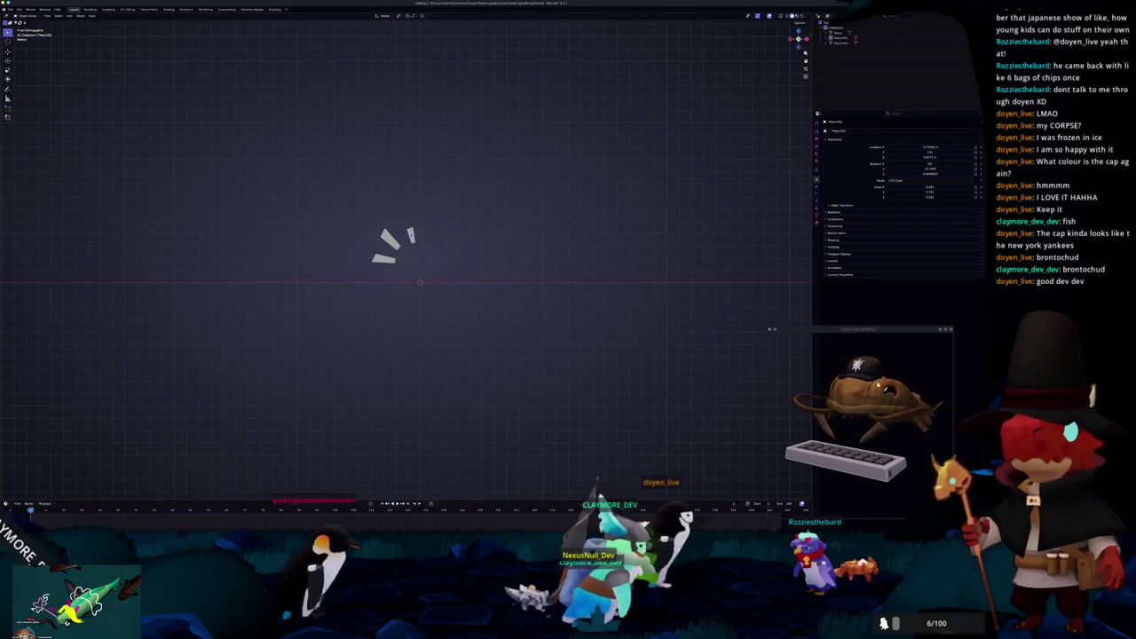
- In the Shading workspace, create a new material for the right strip and reposition the strips
{"action": "left_click", "coordinate": [166, 8]}
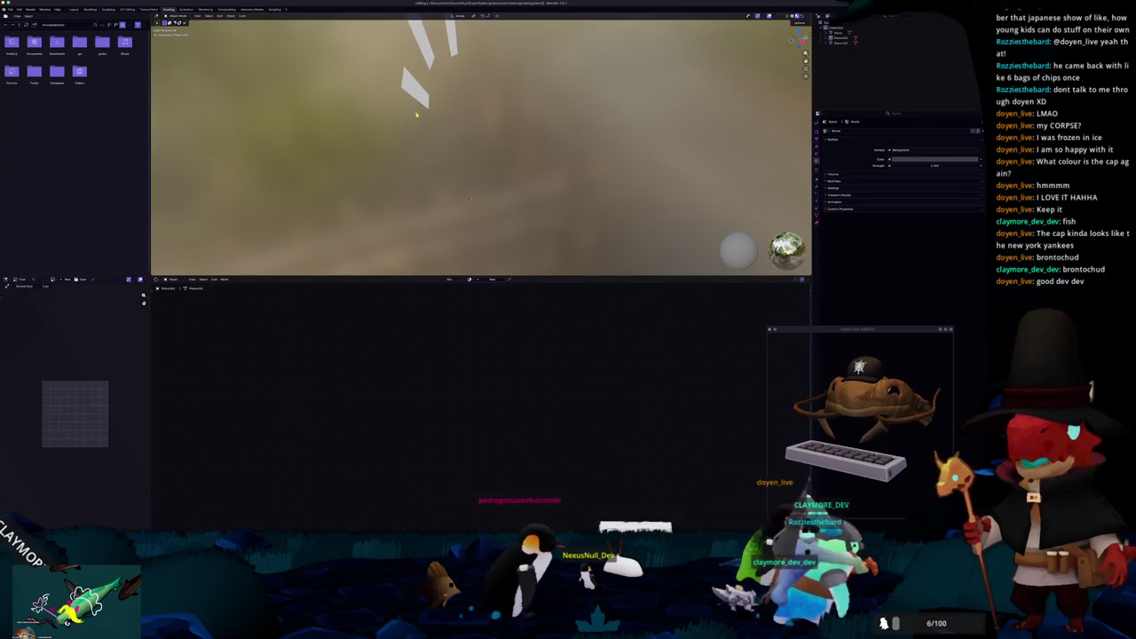
{"action": "scroll", "coordinate": [379, 80], "scroll_direction": "down", "scroll_amount": 6}
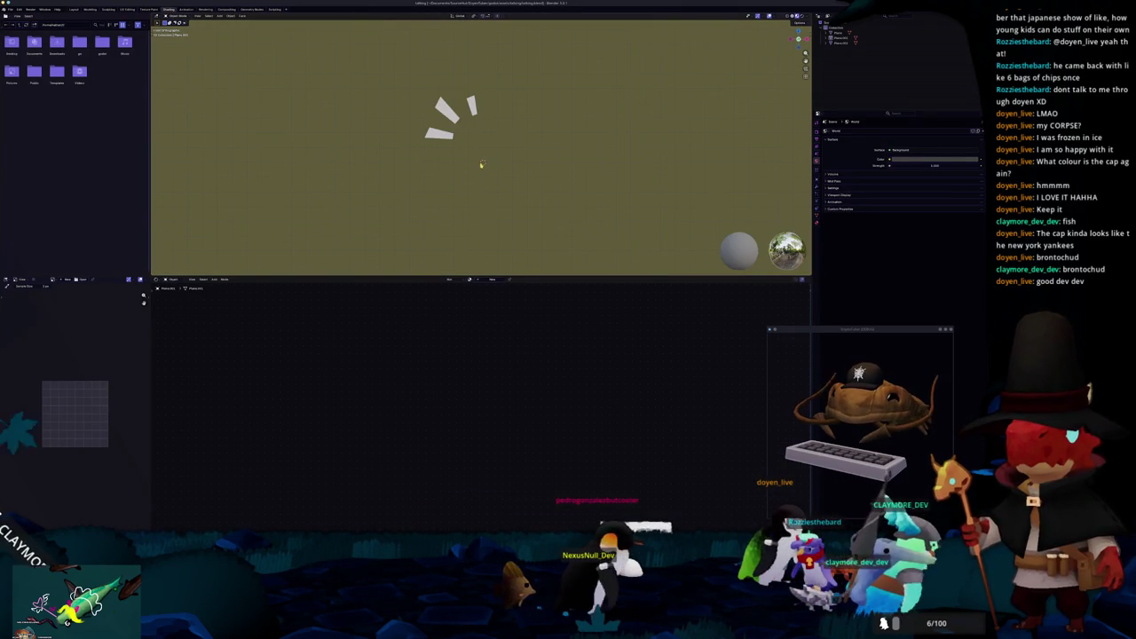
{"action": "left_click", "coordinate": [490, 280]}
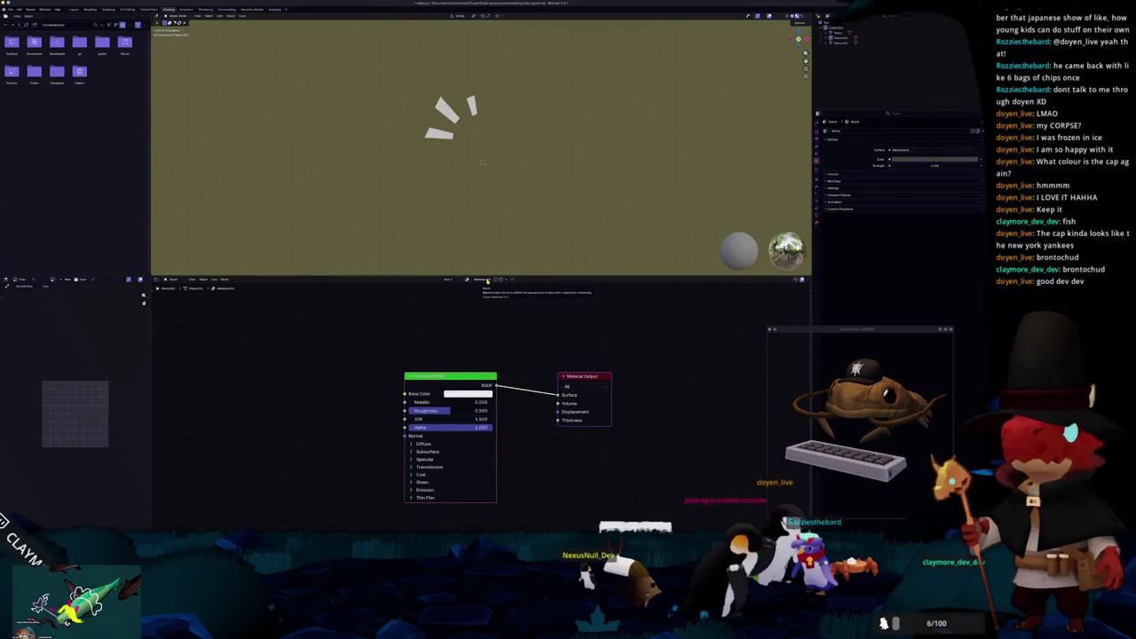
{"action": "key", "text": "g"}
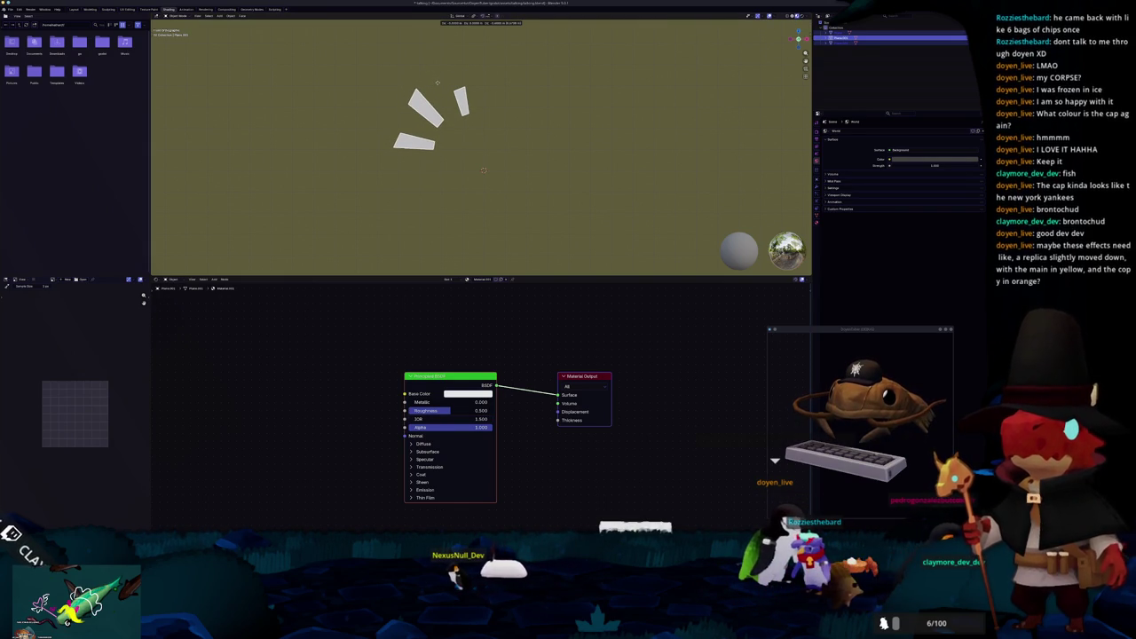
{"action": "left_click", "coordinate": [439, 85]}
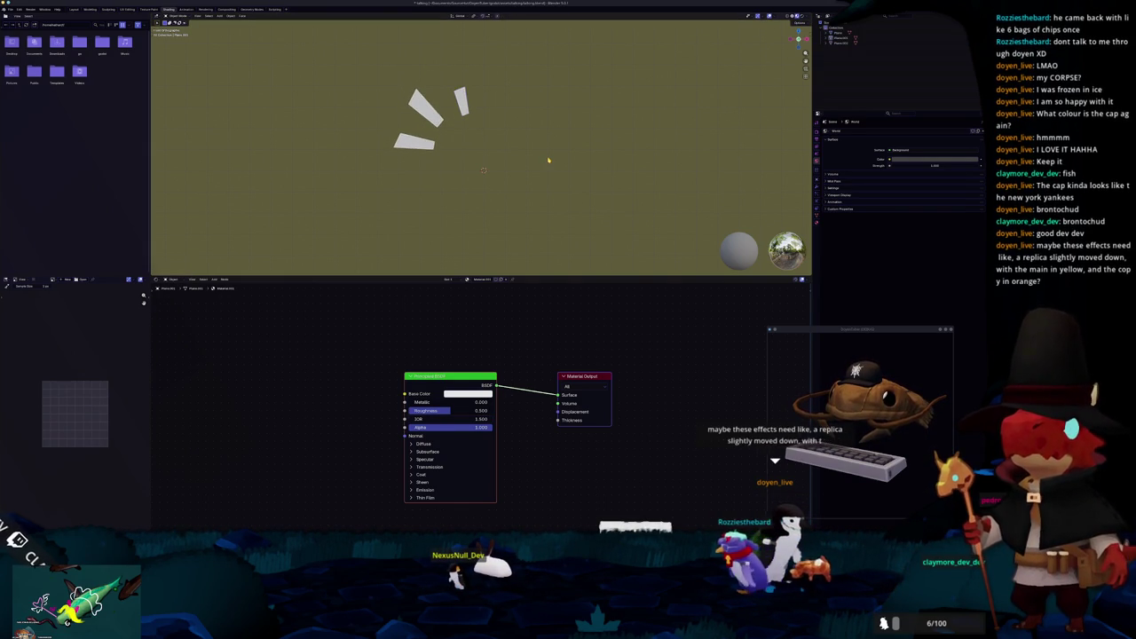
{"action": "scroll", "coordinate": [547, 161], "scroll_direction": "down", "scroll_amount": 2}
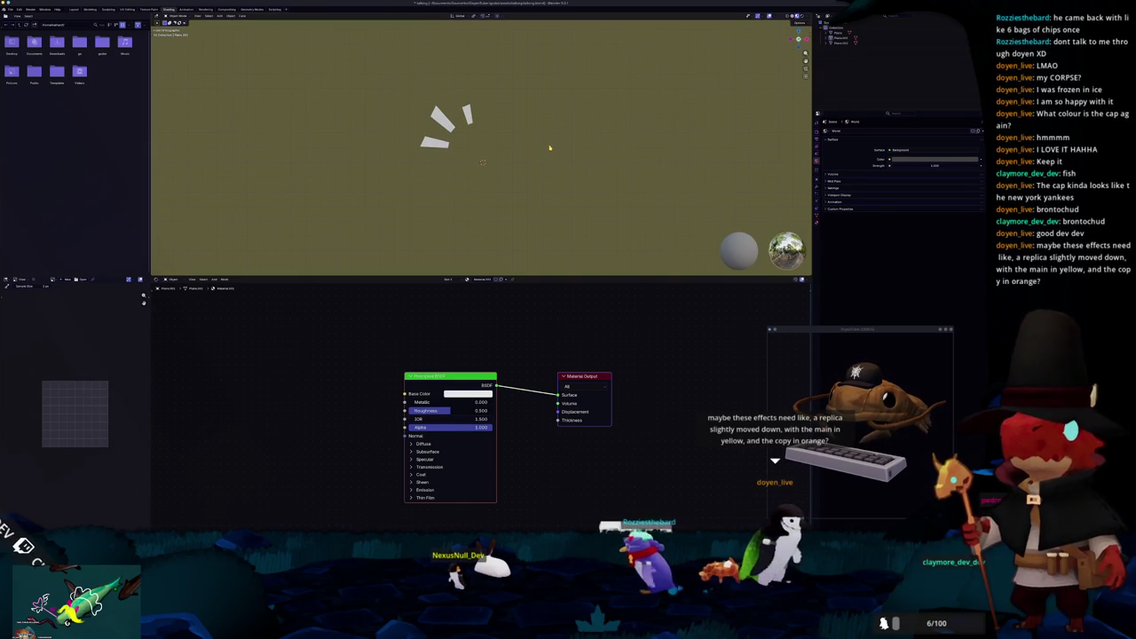
{"action": "scroll", "coordinate": [475, 132], "scroll_direction": "up", "scroll_amount": 2}
{"action": "left_click_drag", "start_coordinate": [473, 165], "coordinate": [364, 58]}
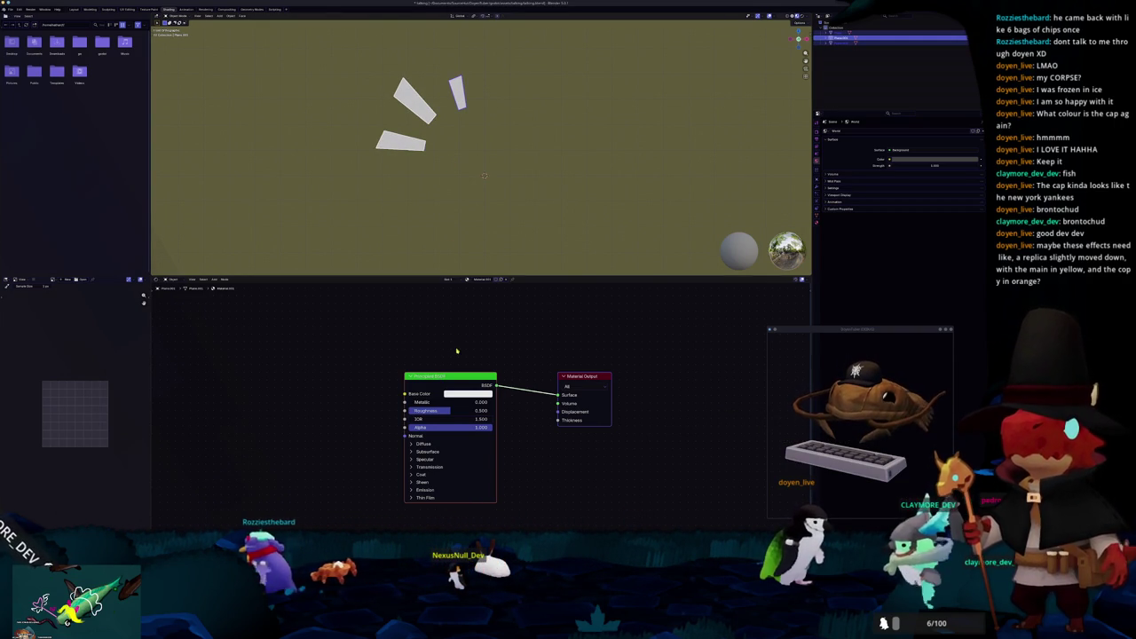
- Add a Radial Gradient Texture and feed its Color into the Material Output surface
{"action": "left_click_drag", "start_coordinate": [480, 376], "coordinate": [486, 378]}
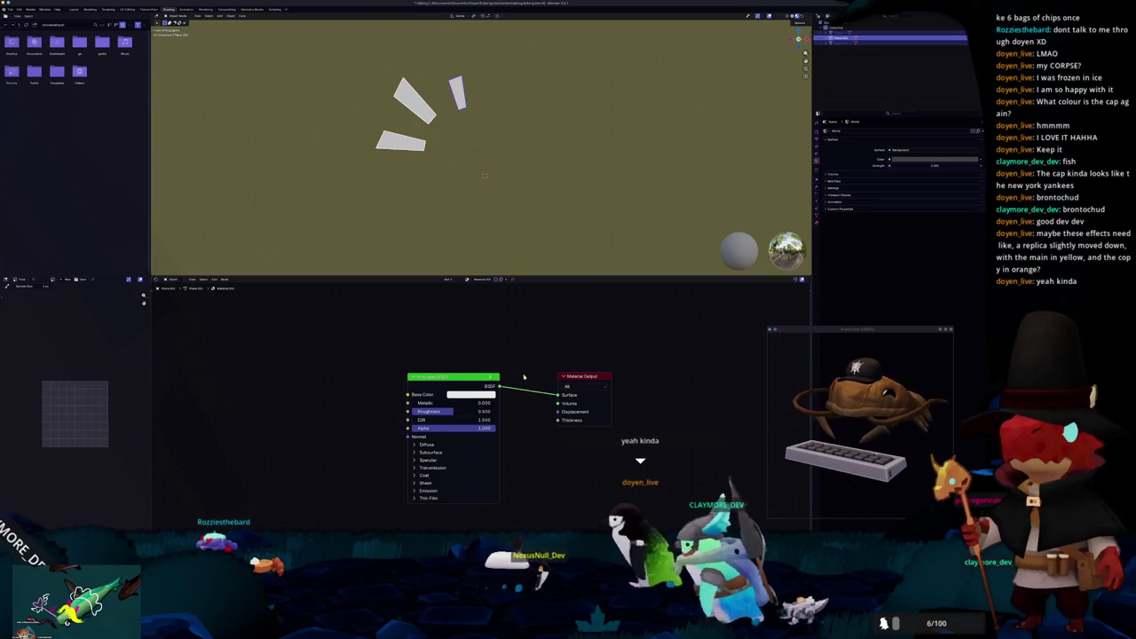
{"action": "left_click_drag", "start_coordinate": [558, 394], "coordinate": [477, 337]}
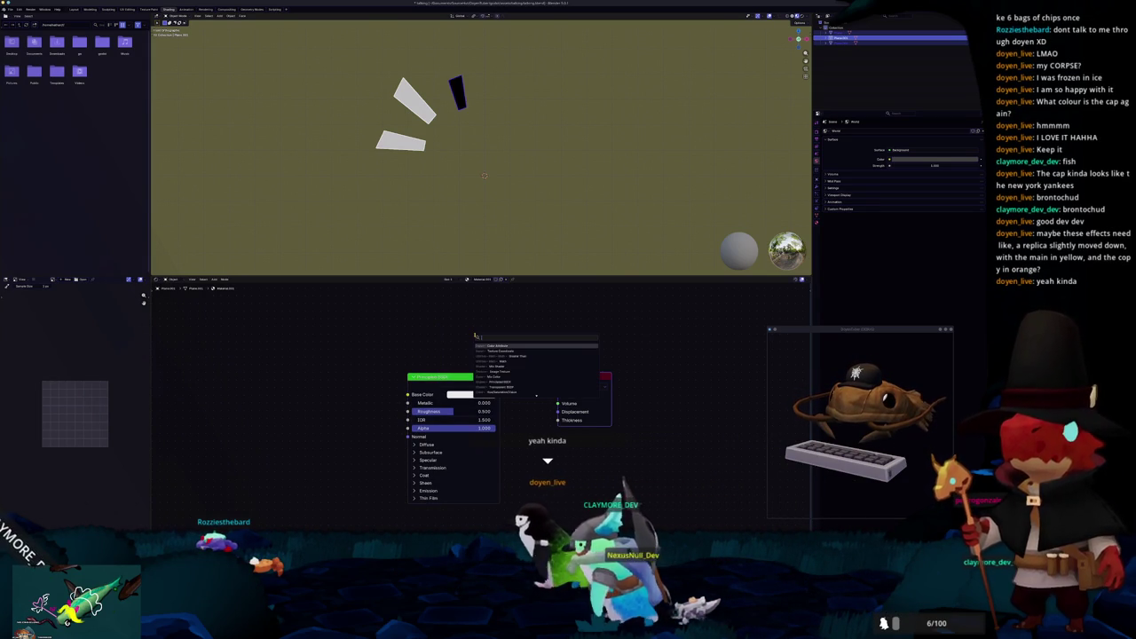
{"action": "type", "text": "gradient"}
{"action": "key", "text": "Return"}
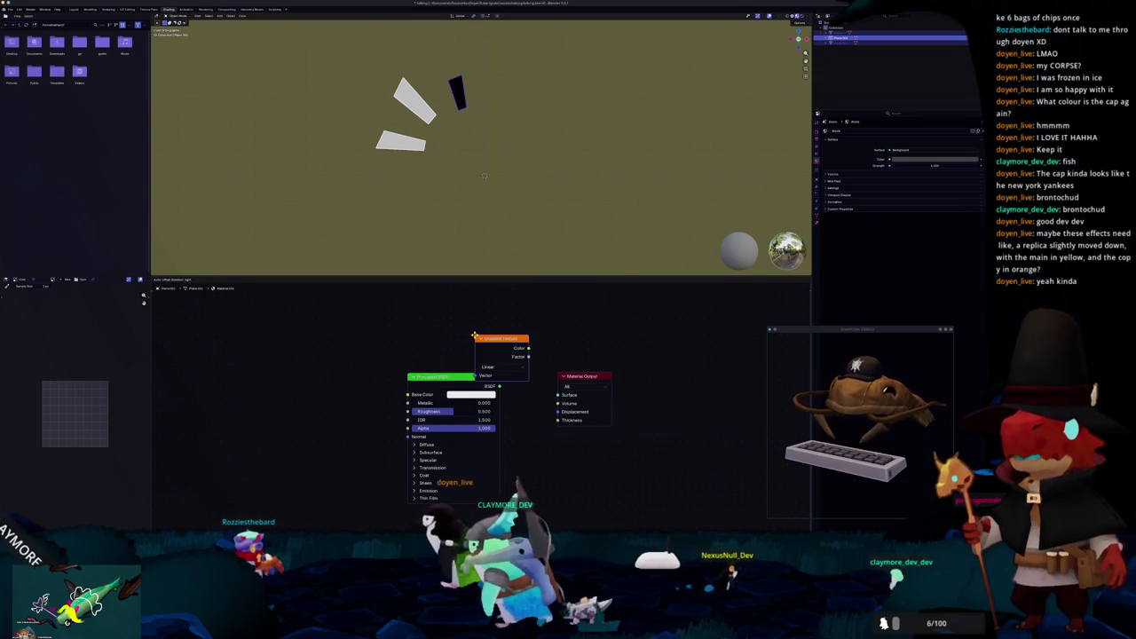
{"action": "left_click", "coordinate": [349, 348]}
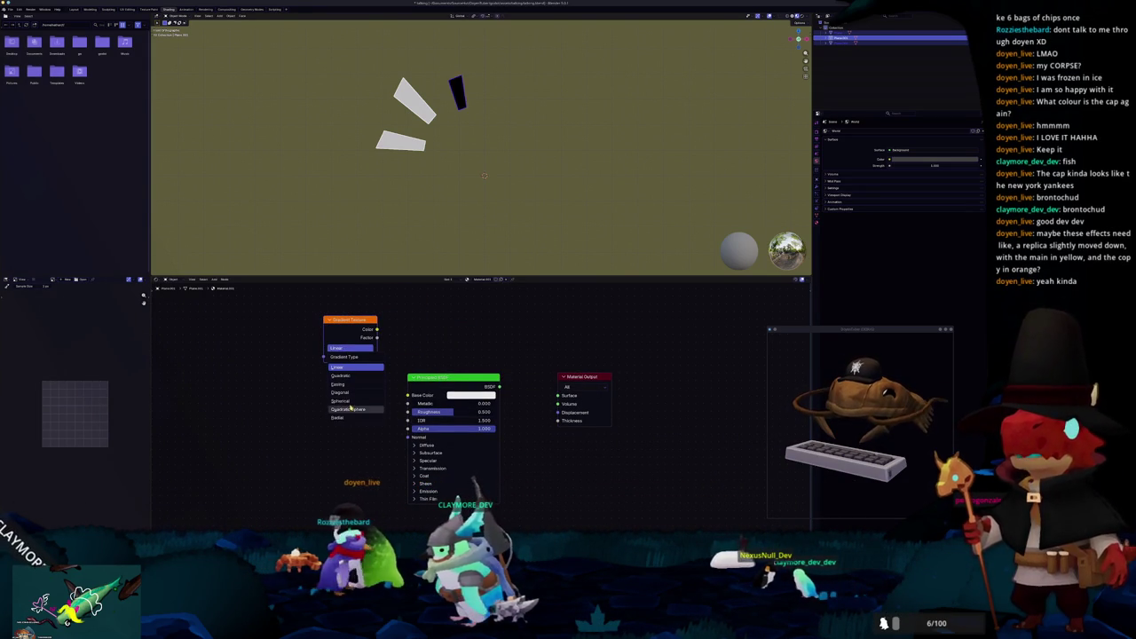
{"action": "left_click", "coordinate": [355, 414]}
{"action": "left_click_drag", "start_coordinate": [376, 329], "coordinate": [557, 395]}
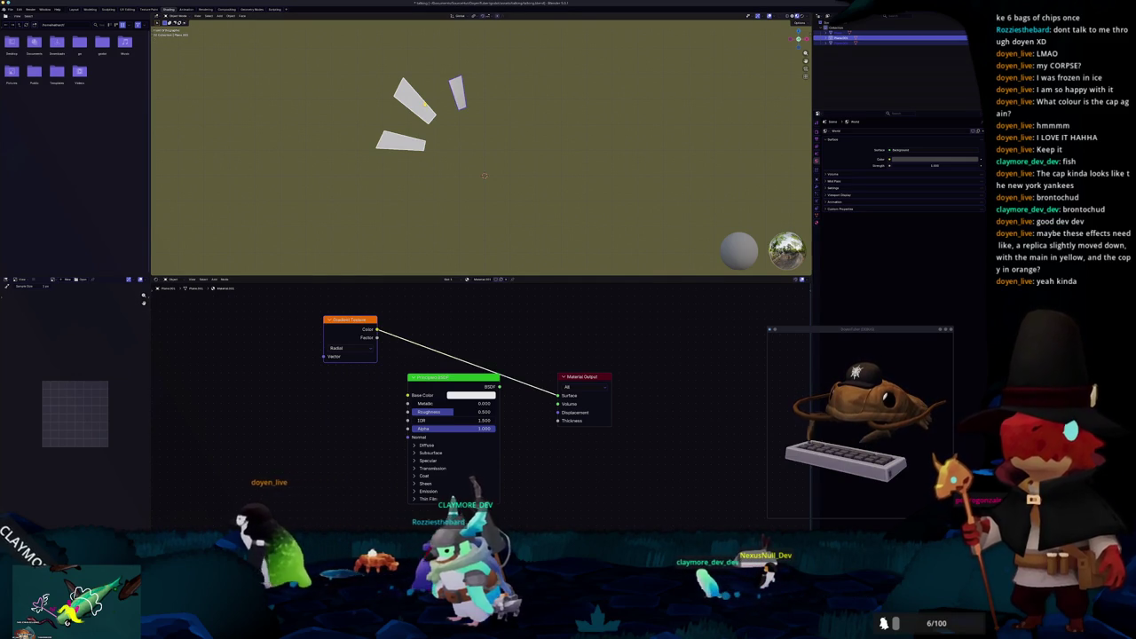
{"action": "left_click", "coordinate": [414, 103]}
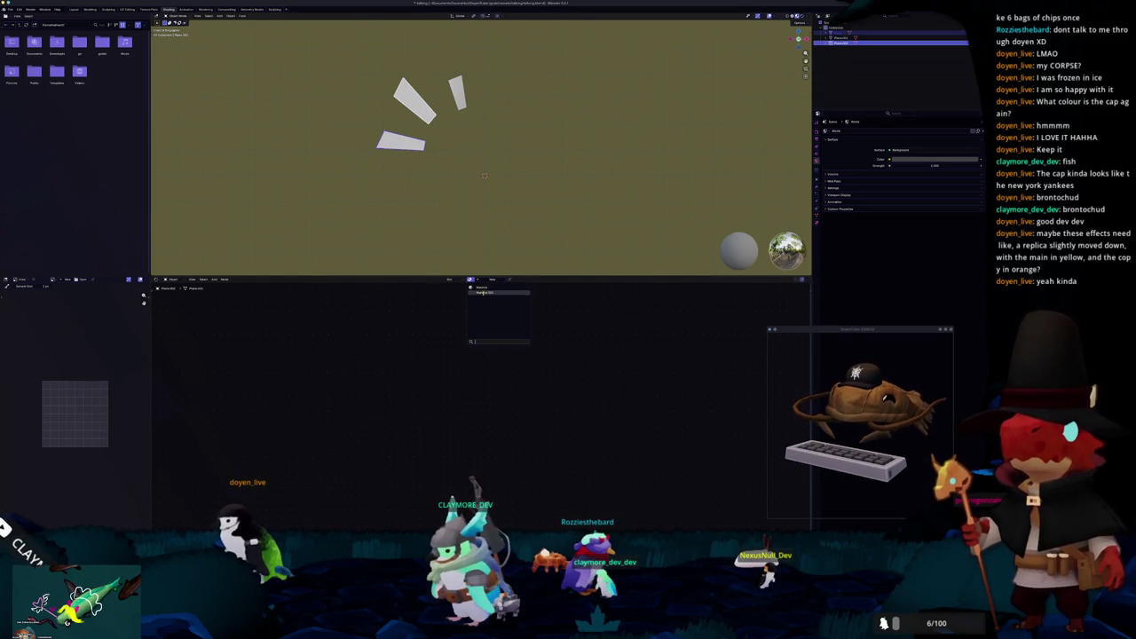
- Assign the existing gradient material to the left and upper-left strips
{"action": "left_click", "coordinate": [484, 293]}
{"action": "left_click", "coordinate": [463, 278]}
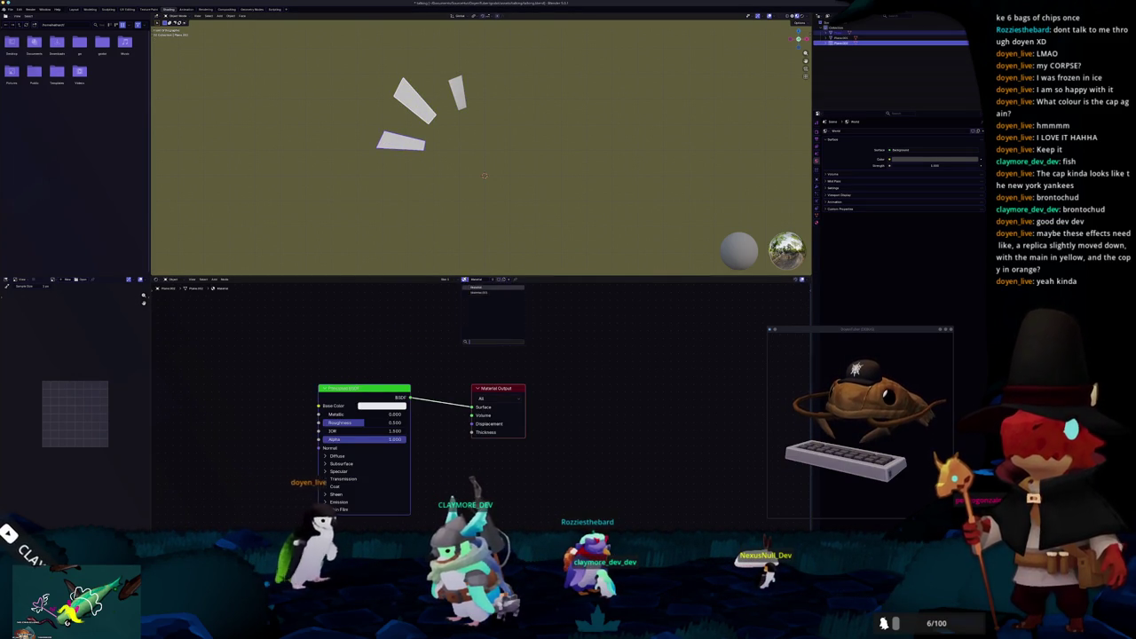
{"action": "left_click", "coordinate": [469, 324]}
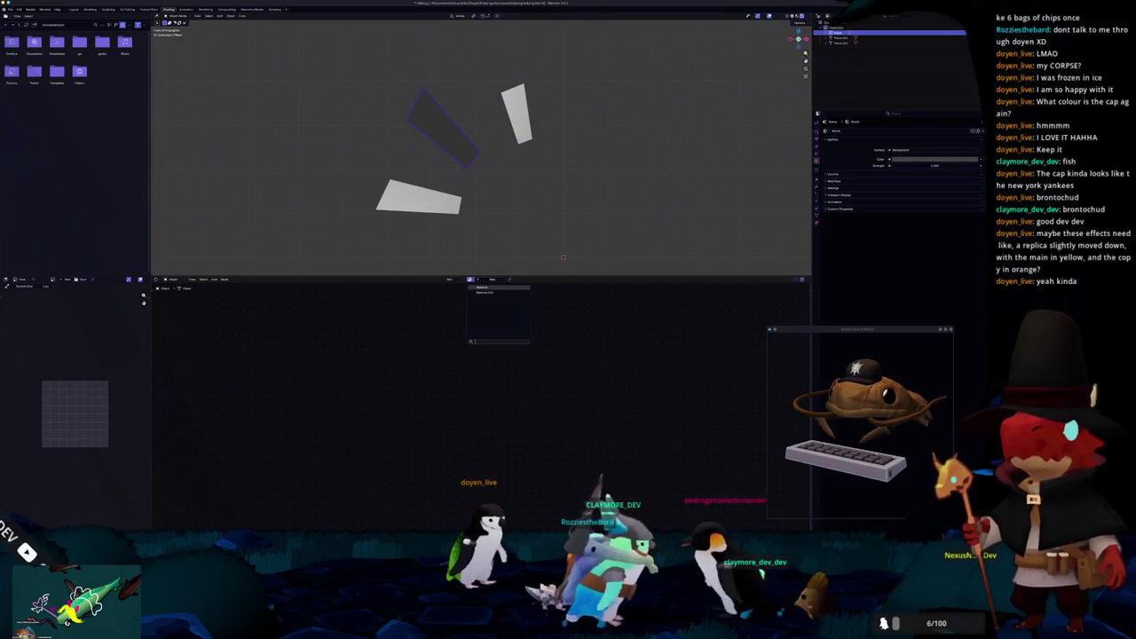
{"action": "left_click", "coordinate": [479, 289]}
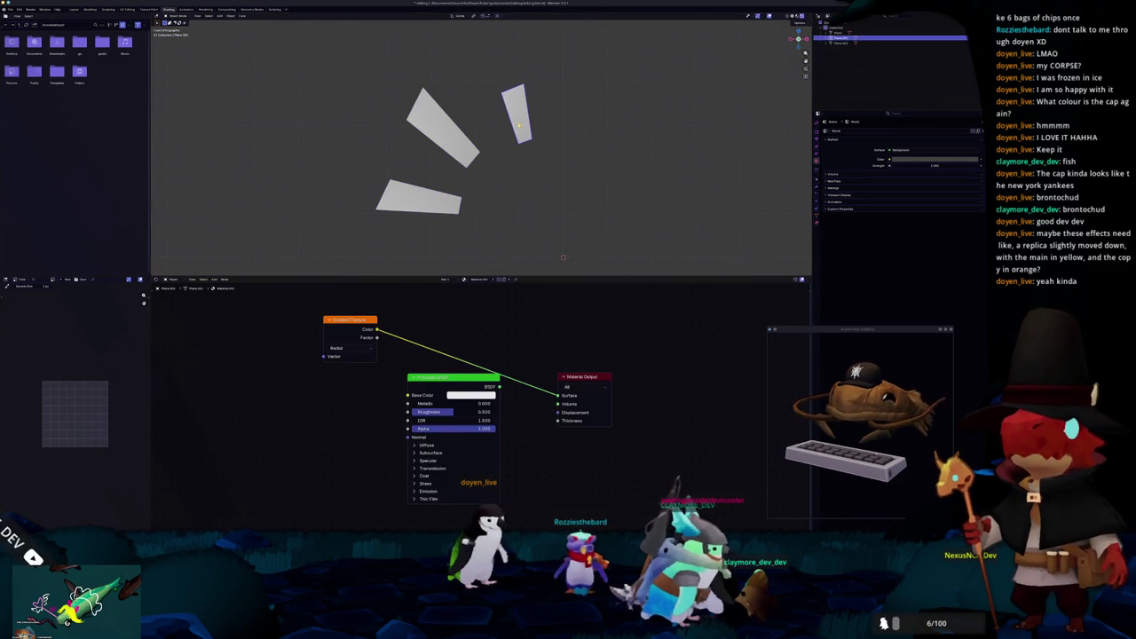
- Add Texture Coordinate and Mapping nodes to the gradient and tidy the node layout
{"action": "left_click_drag", "start_coordinate": [451, 378], "coordinate": [344, 419]}
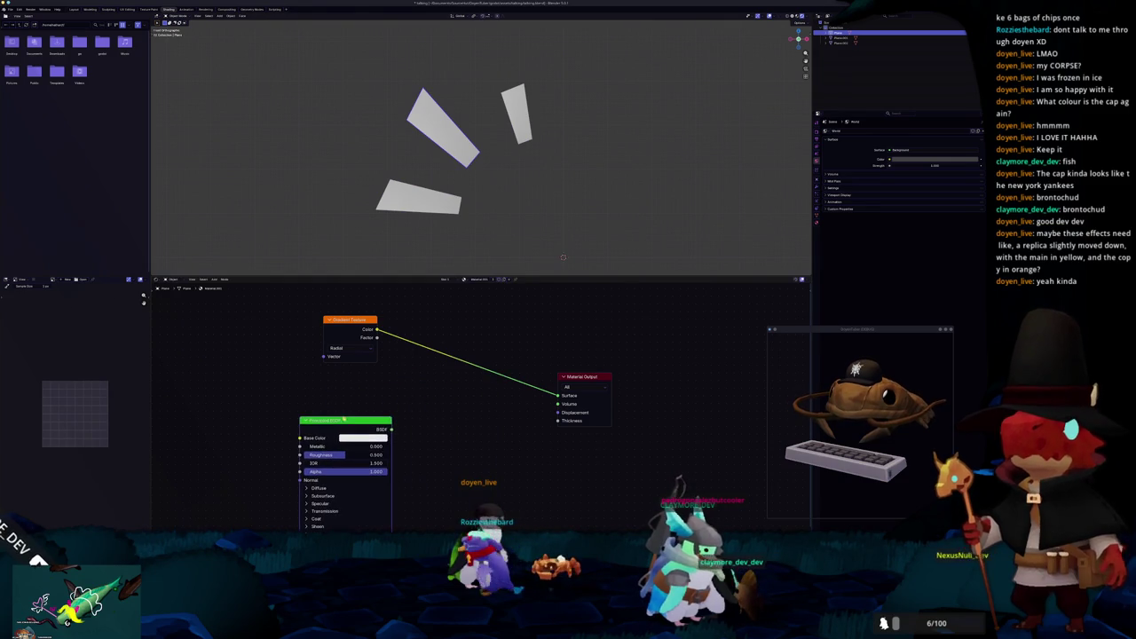
{"action": "key", "text": "ctrl+t"}
{"action": "key", "text": "Home"}
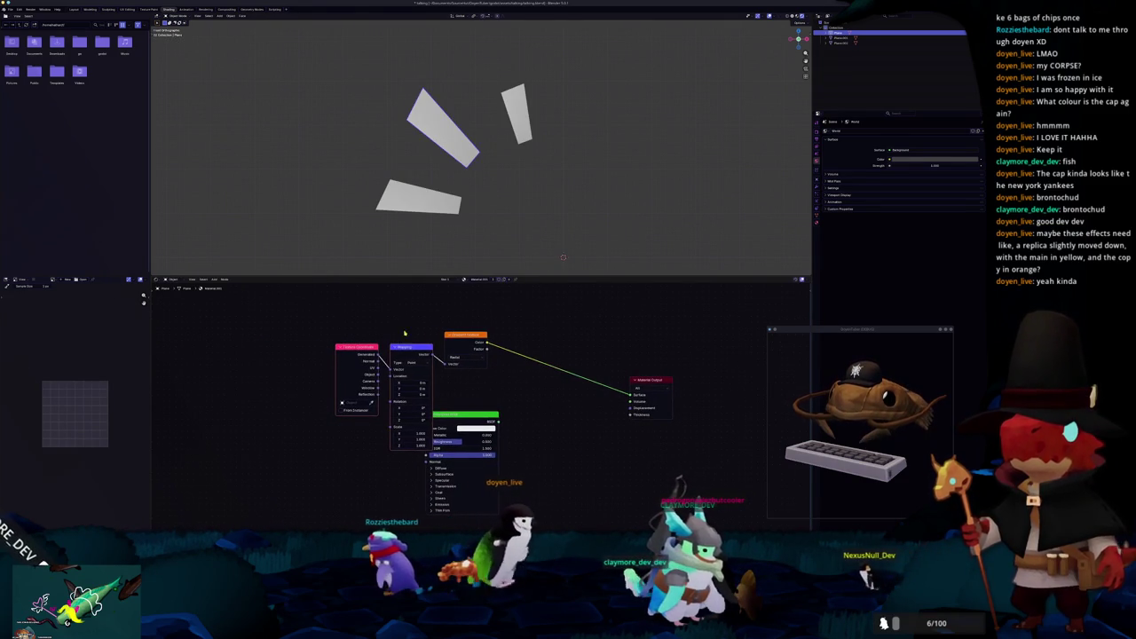
{"action": "left_click_drag", "start_coordinate": [377, 376], "coordinate": [311, 374]}
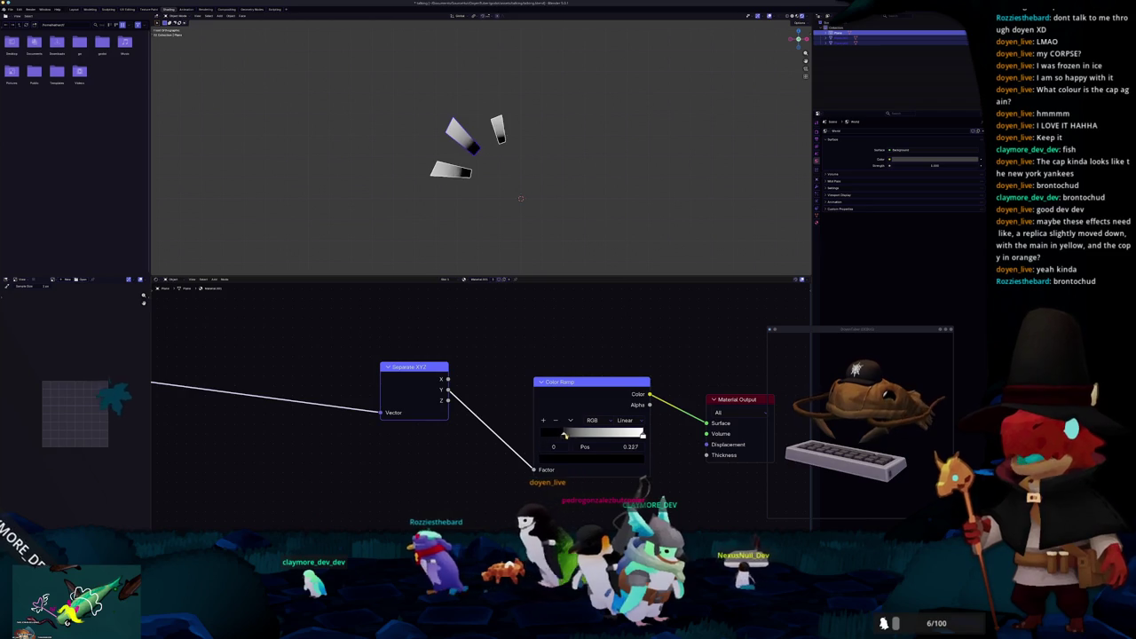
- Set the Color Ramp stops to orange at the start and pure yellow at the end
{"action": "left_click_drag", "start_coordinate": [564, 435], "coordinate": [540, 435]}
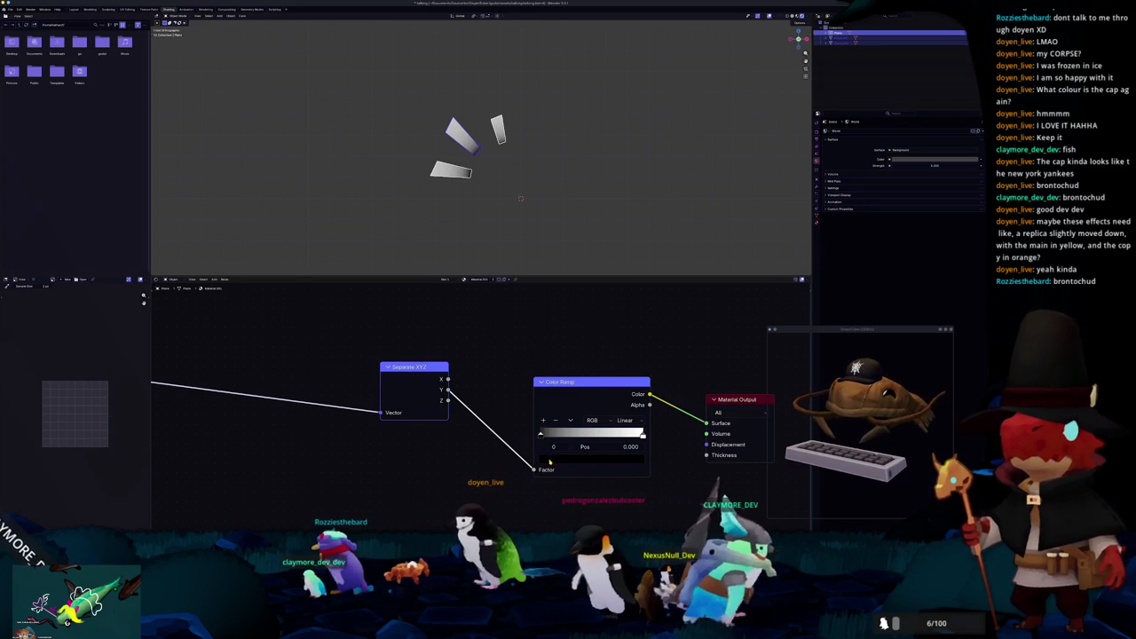
{"action": "left_click", "coordinate": [549, 461]}
{"action": "key", "text": "ctrl+v"}
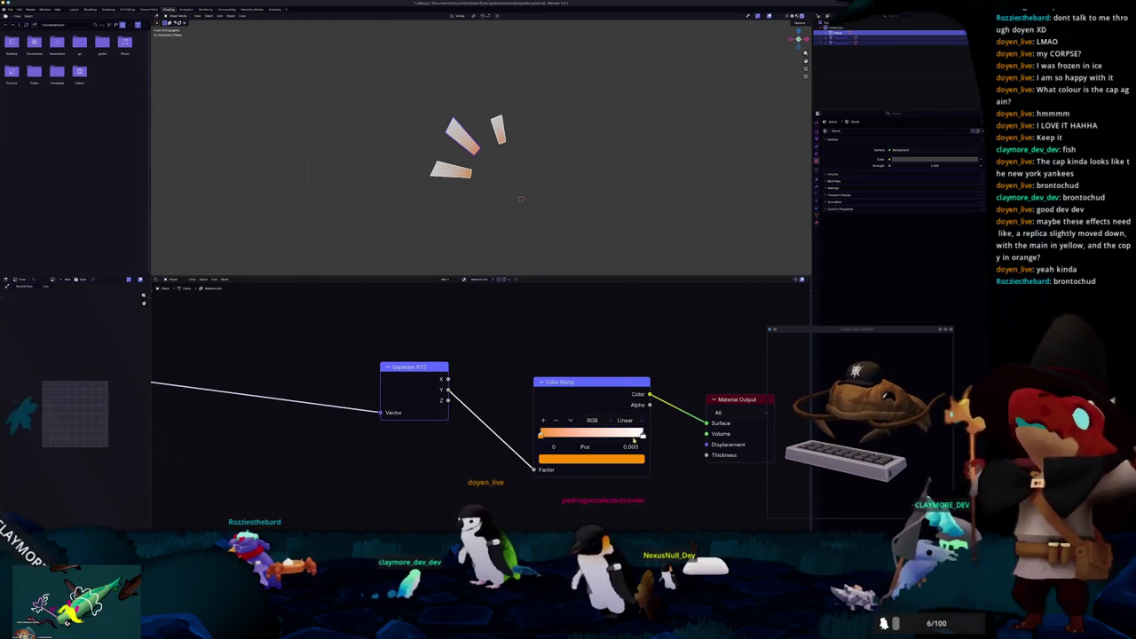
{"action": "left_click", "coordinate": [641, 435]}
{"action": "left_click", "coordinate": [634, 459]}
{"action": "key", "text": "ctrl+v"}
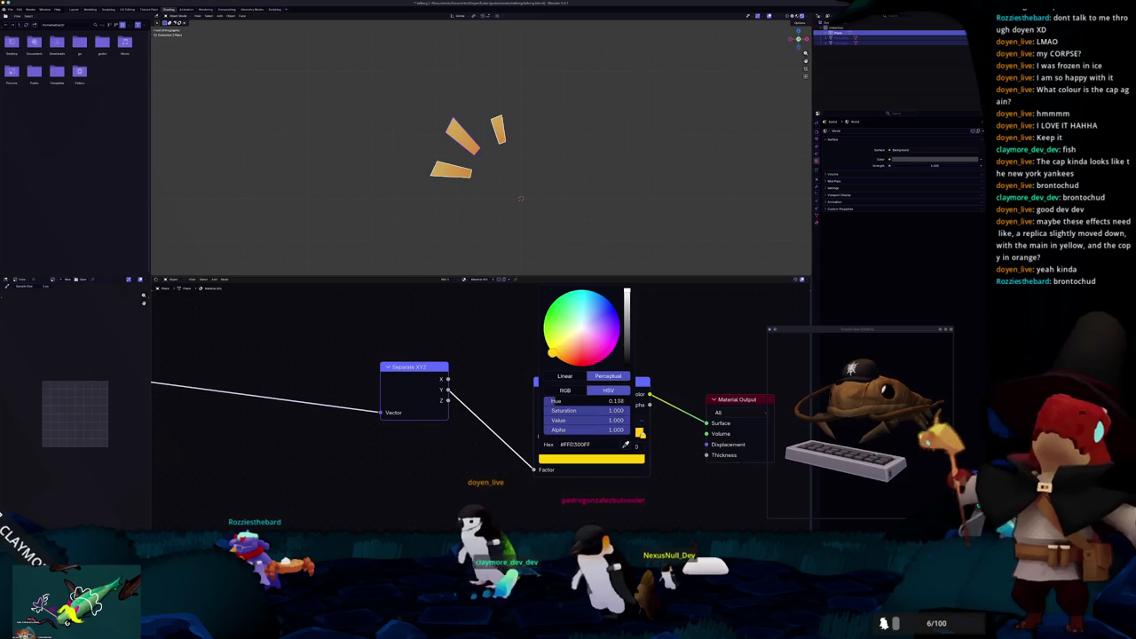
{"action": "left_click_drag", "start_coordinate": [586, 401], "coordinate": [603, 401]}
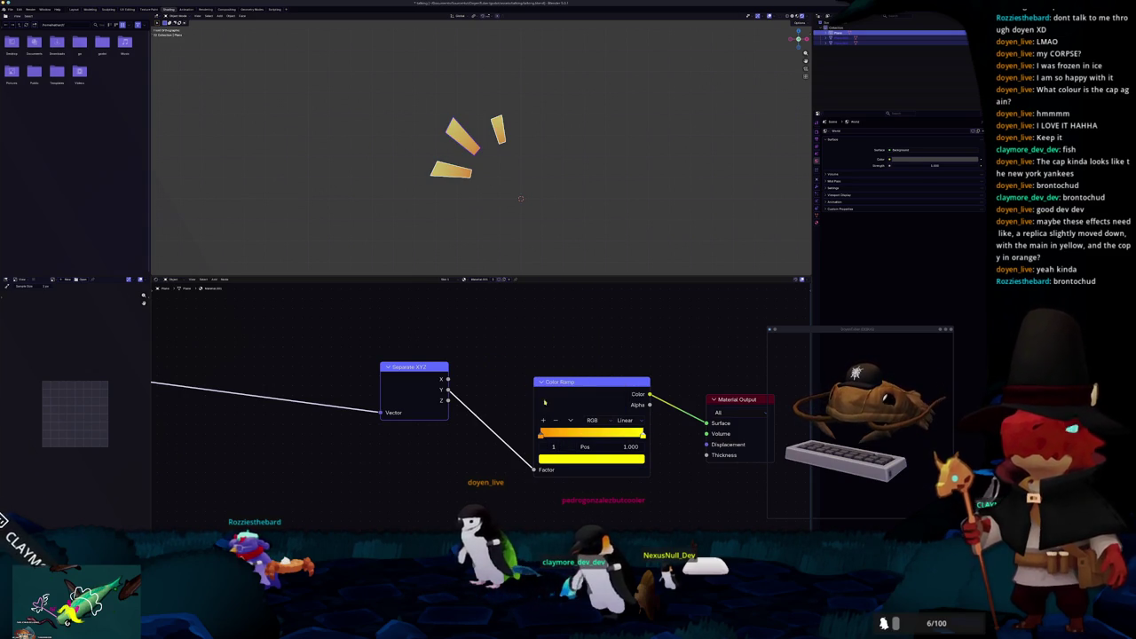
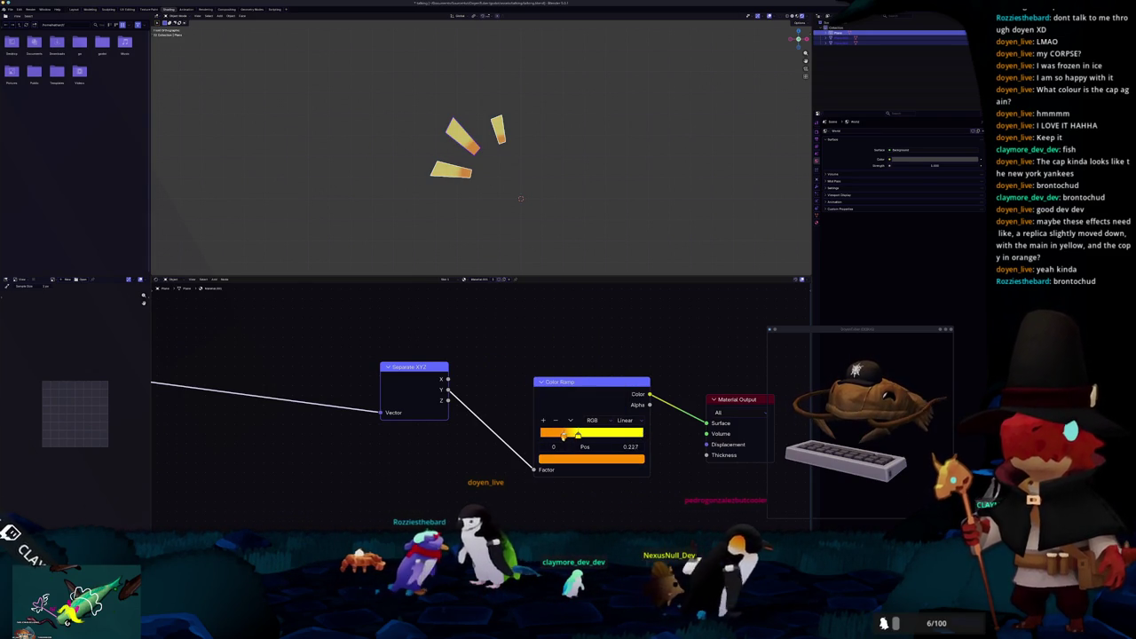
- In the Compositing workspace, split off a right-hand 3D viewport looking through the camera
{"action": "left_click", "coordinate": [227, 9]}
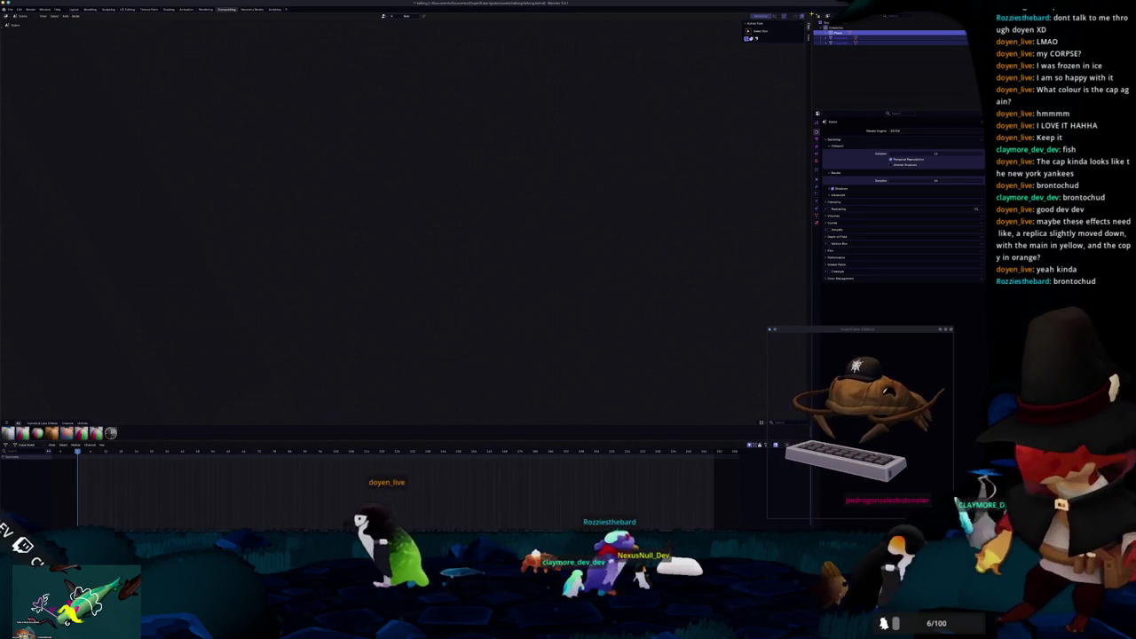
{"action": "left_click_drag", "start_coordinate": [3, 19], "coordinate": [471, 23]}
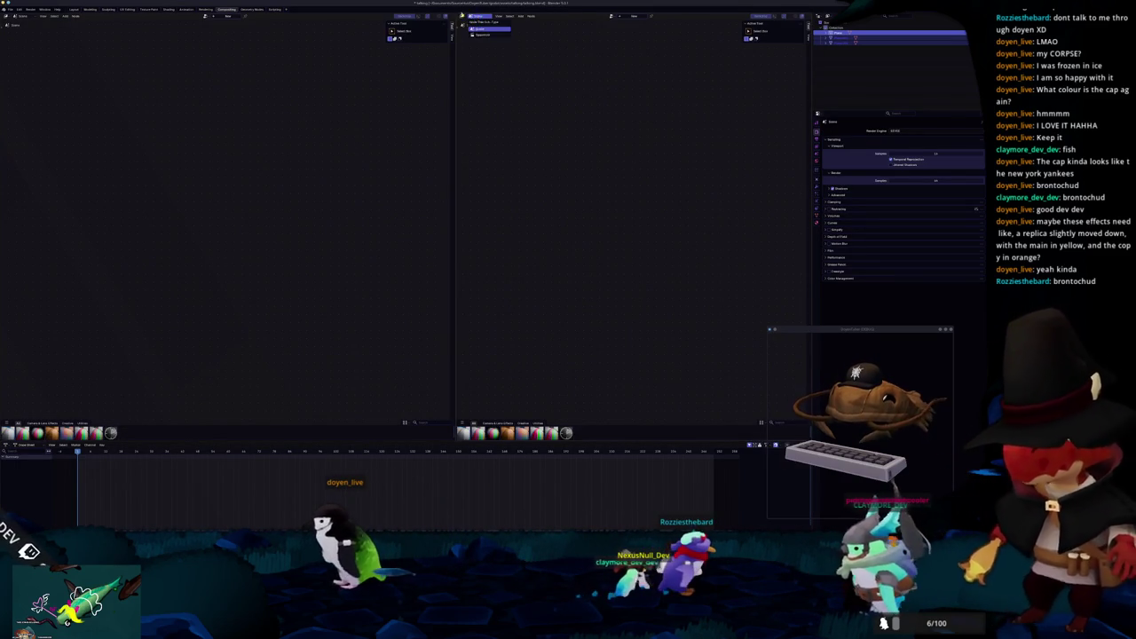
{"action": "left_click", "coordinate": [463, 16]}
{"action": "left_click", "coordinate": [484, 30]}
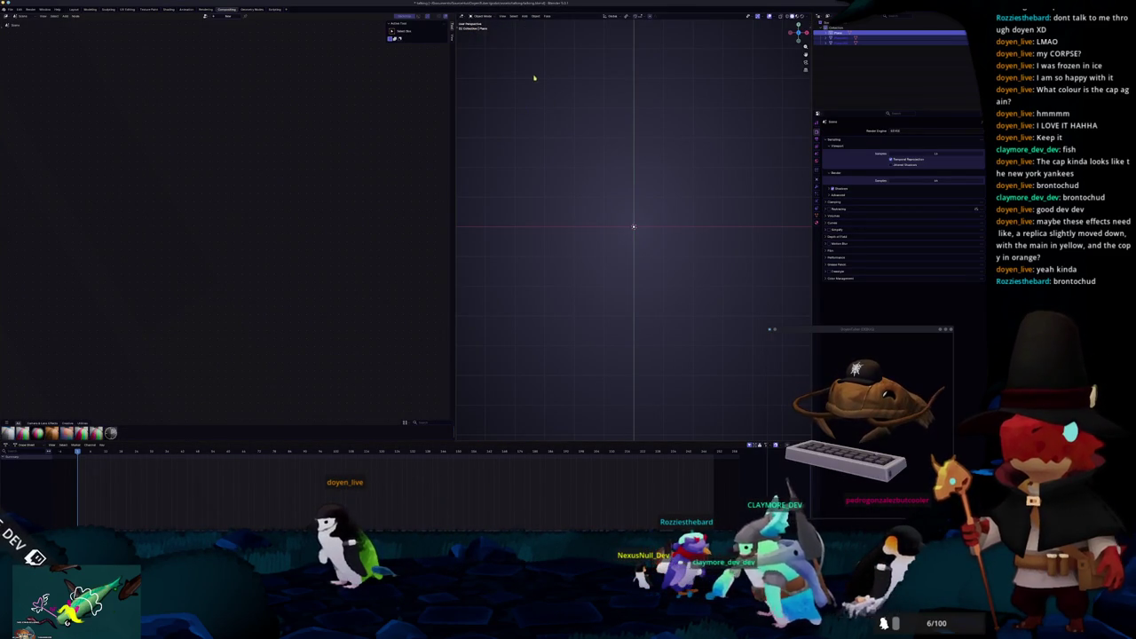
{"action": "key", "text": "KP_0"}
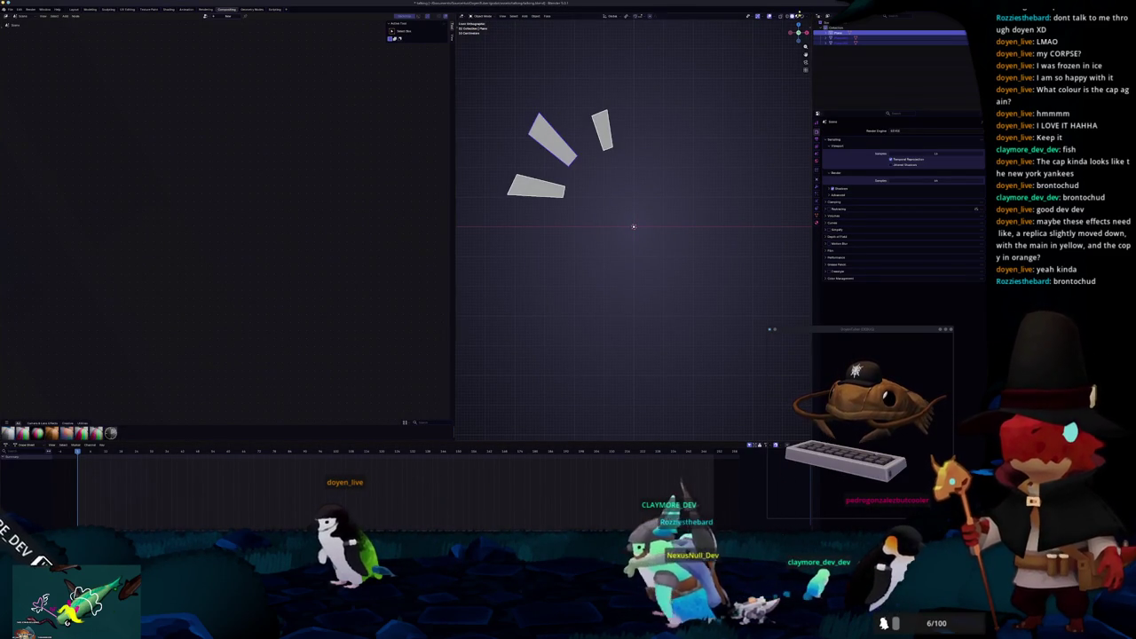
- Show the yellow bursts in Rendered shading with Transparent film and the Standard view transform
{"action": "left_click", "coordinate": [816, 16]}
{"action": "left_click", "coordinate": [823, 16]}
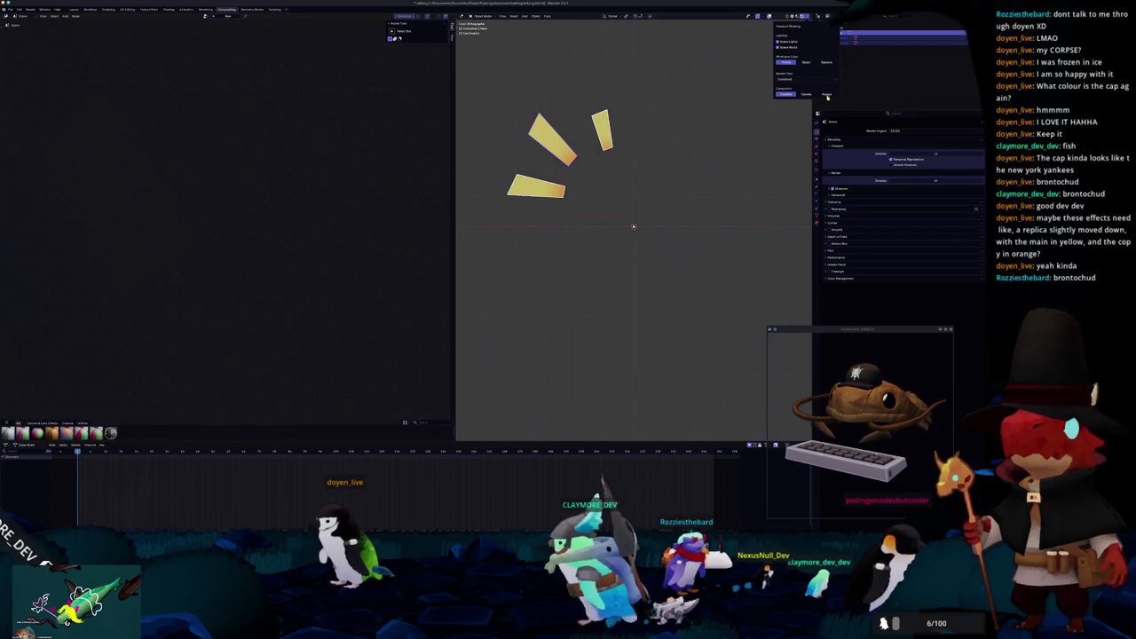
{"action": "left_click", "coordinate": [882, 251]}
{"action": "left_click", "coordinate": [890, 264]}
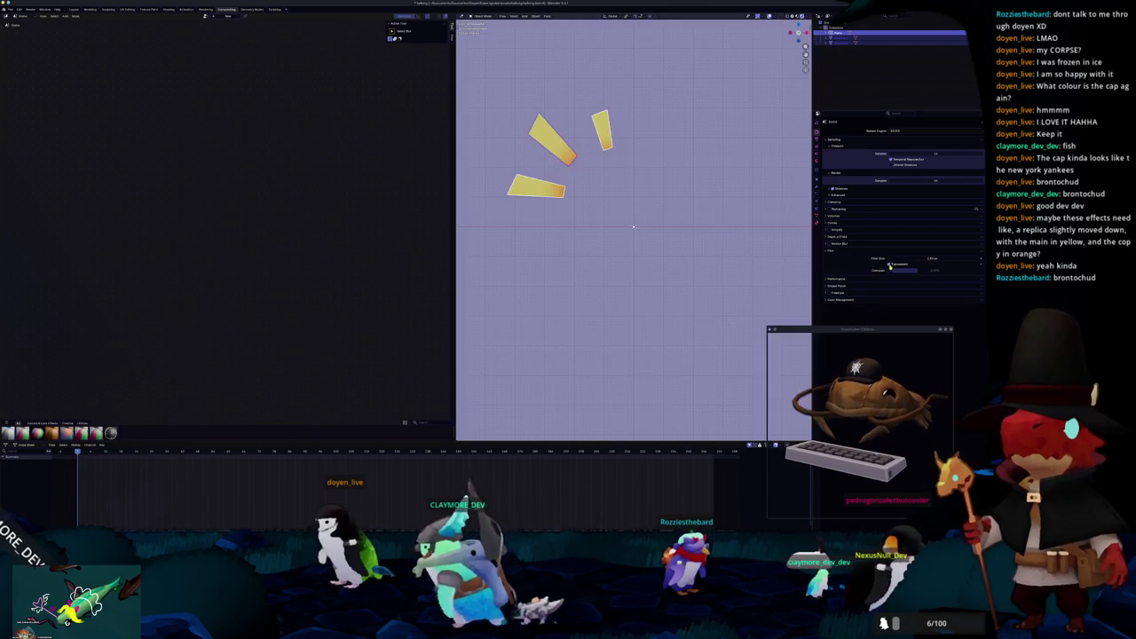
{"action": "left_click", "coordinate": [839, 299]}
{"action": "left_click_drag", "start_coordinate": [898, 328], "coordinate": [767, 327]}
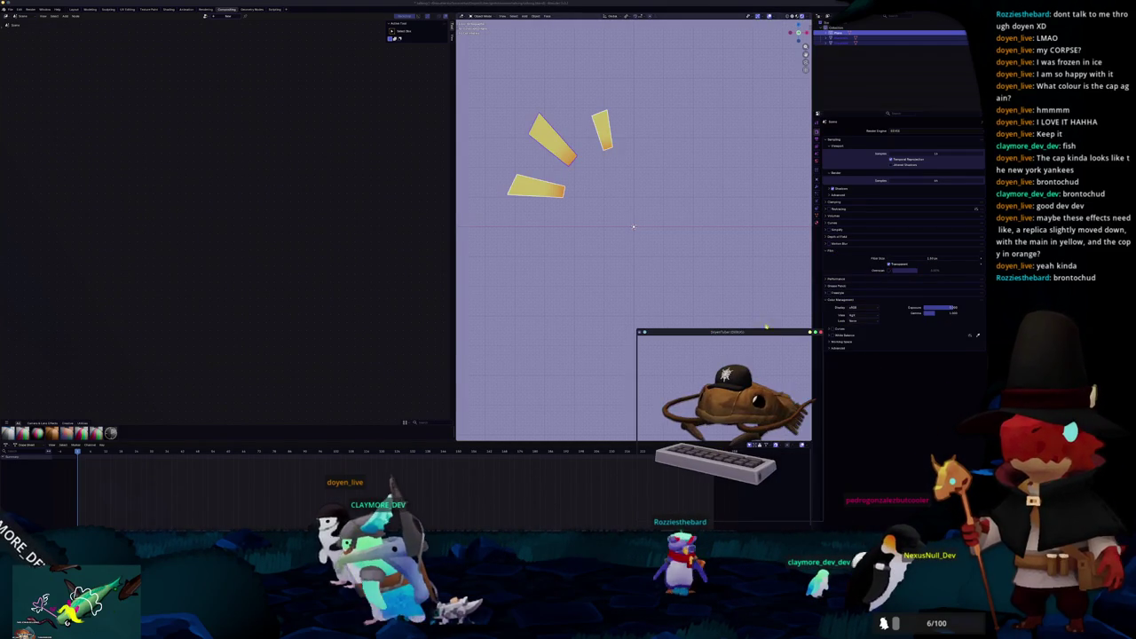
{"action": "left_click", "coordinate": [852, 315]}
{"action": "left_click", "coordinate": [856, 321]}
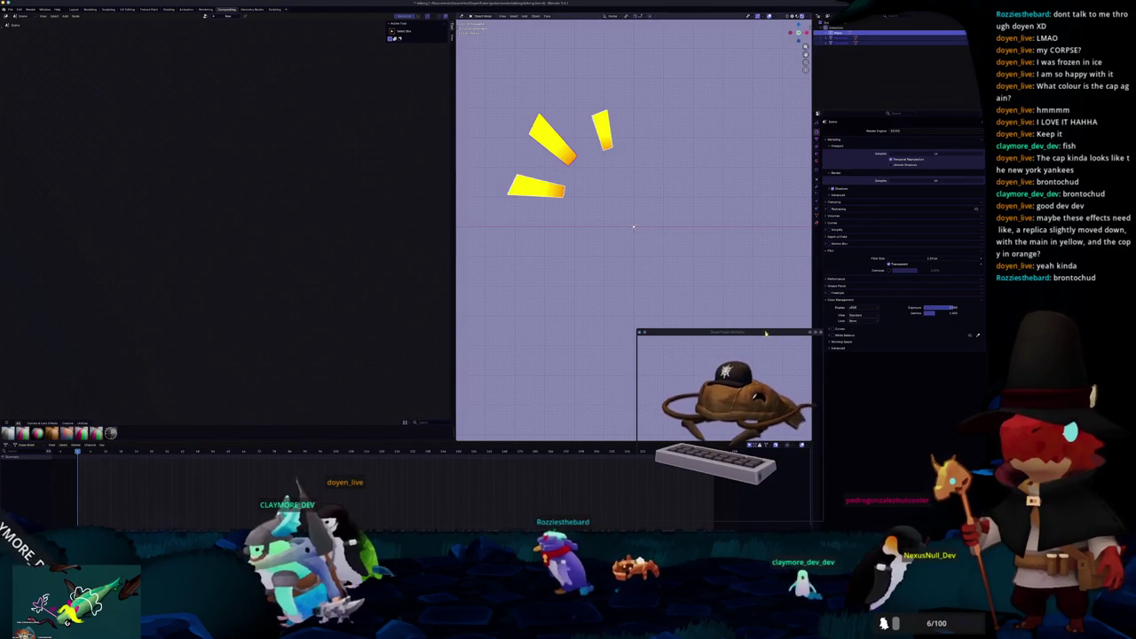
{"action": "left_click_drag", "start_coordinate": [723, 331], "coordinate": [824, 344]}
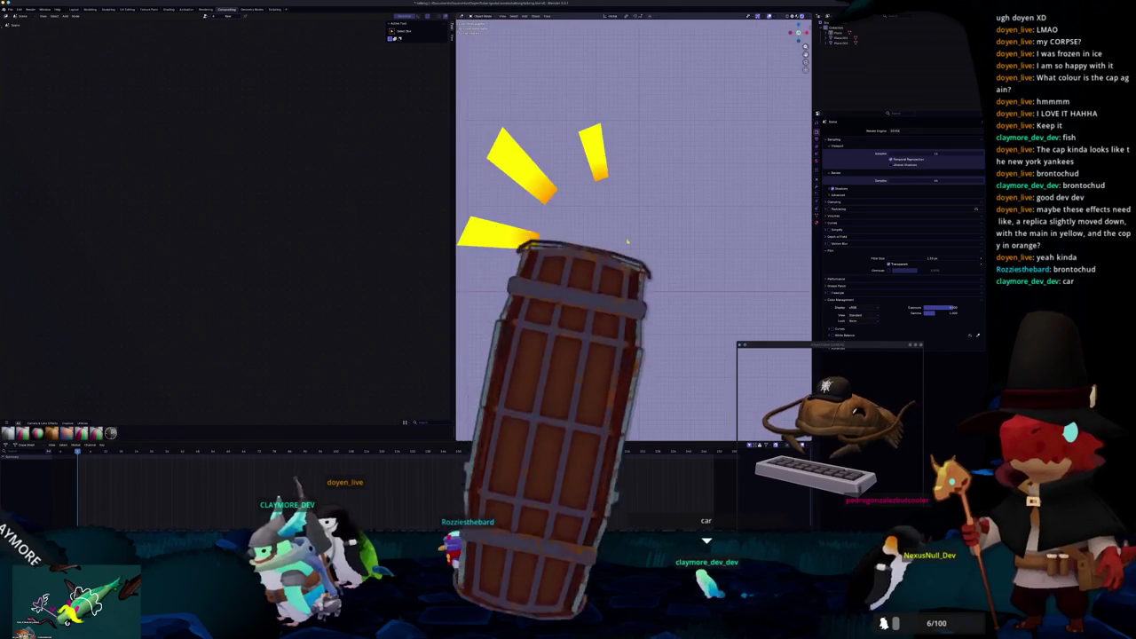
{"action": "key", "text": "n"}
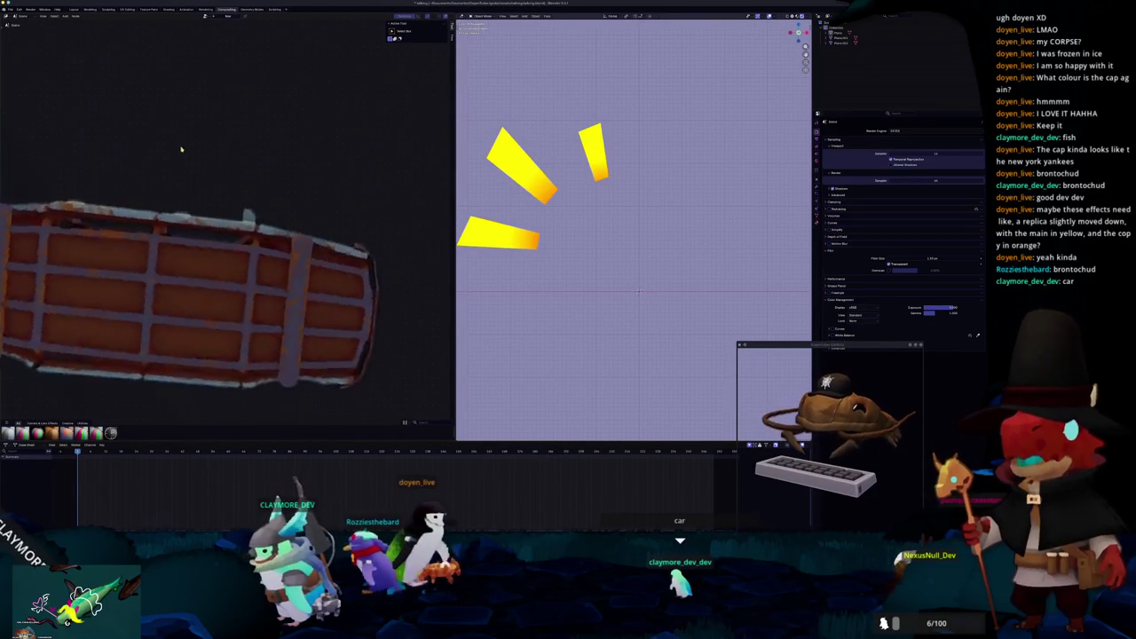
- Enable compositor nodes and link the Render Layers Image to the Viewer
{"action": "left_click", "coordinate": [228, 16]}
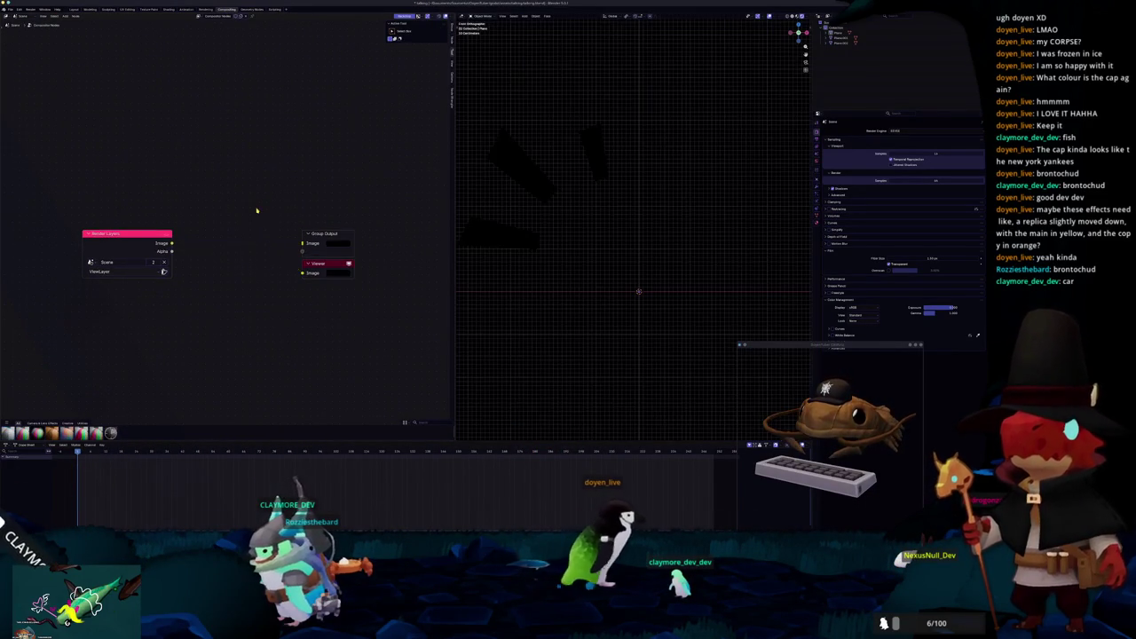
{"action": "left_click_drag", "start_coordinate": [321, 235], "coordinate": [406, 234]}
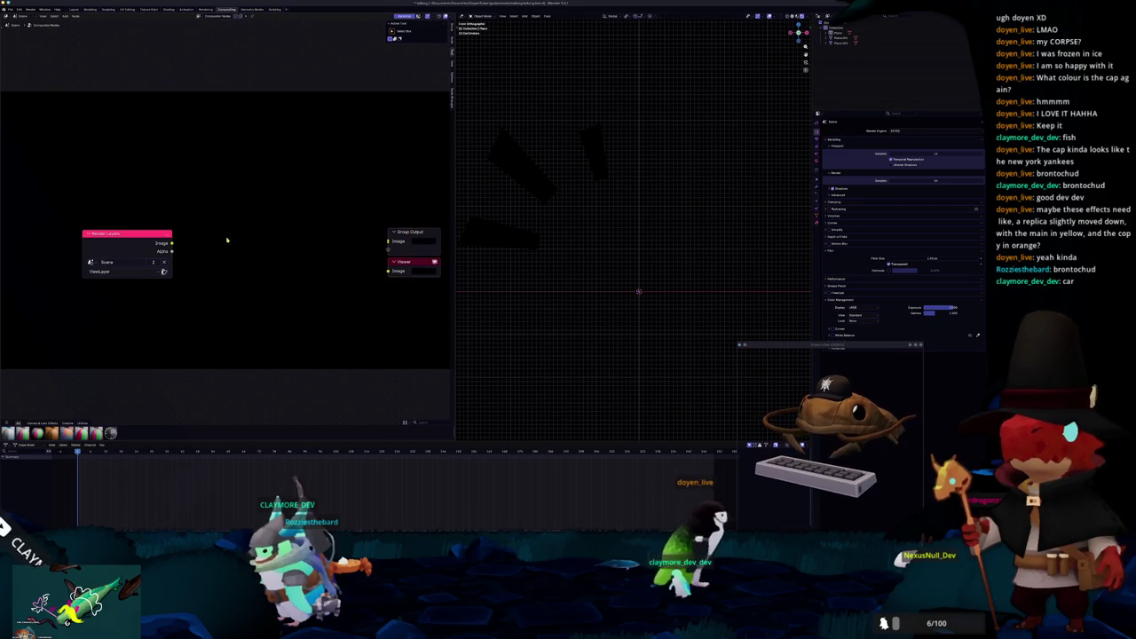
{"action": "left_click_drag", "start_coordinate": [147, 240], "coordinate": [121, 230]}
{"action": "left_click", "coordinate": [120, 230], "text": "ctrl+shift"}
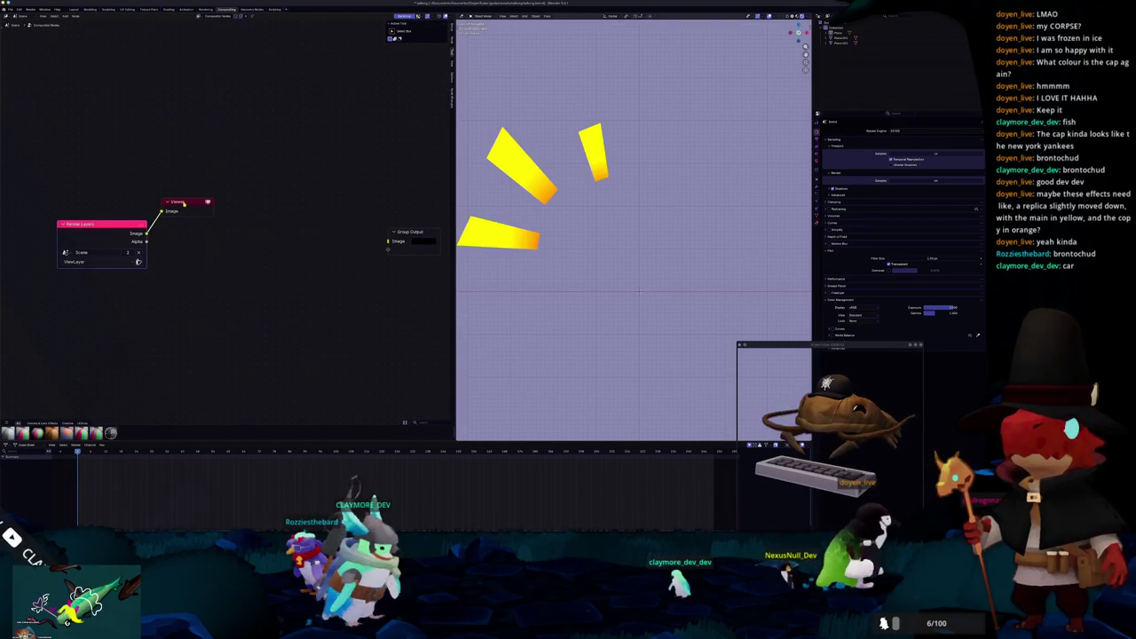
{"action": "left_click_drag", "start_coordinate": [186, 203], "coordinate": [409, 204]}
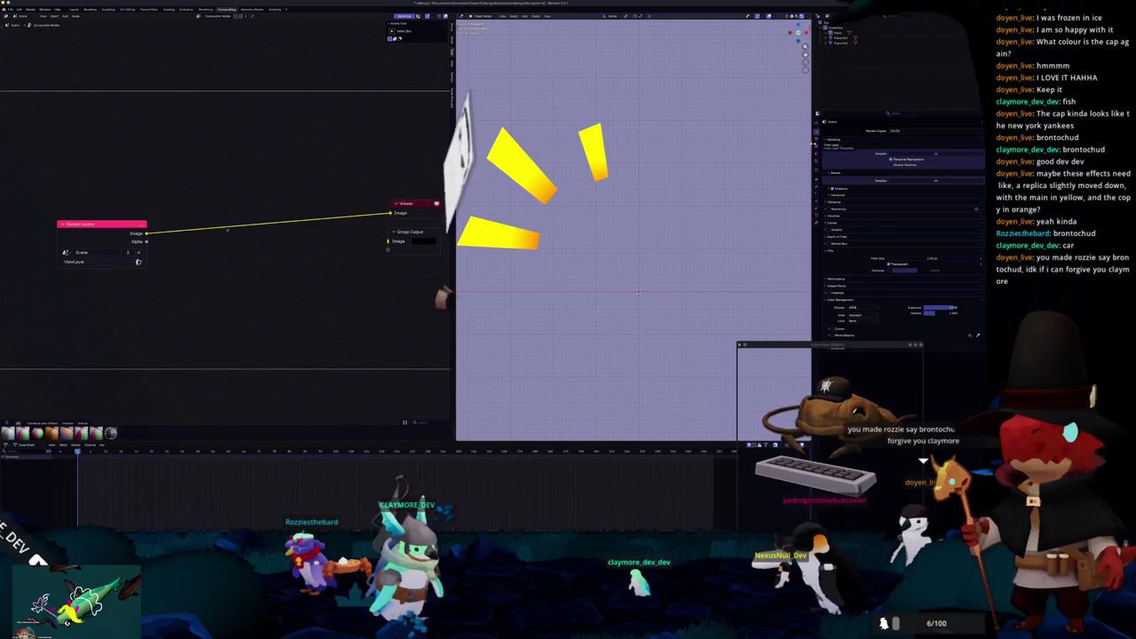
- Enable the Z pass in View Layer settings and pull a link from Depth
{"action": "left_click", "coordinate": [818, 153]}
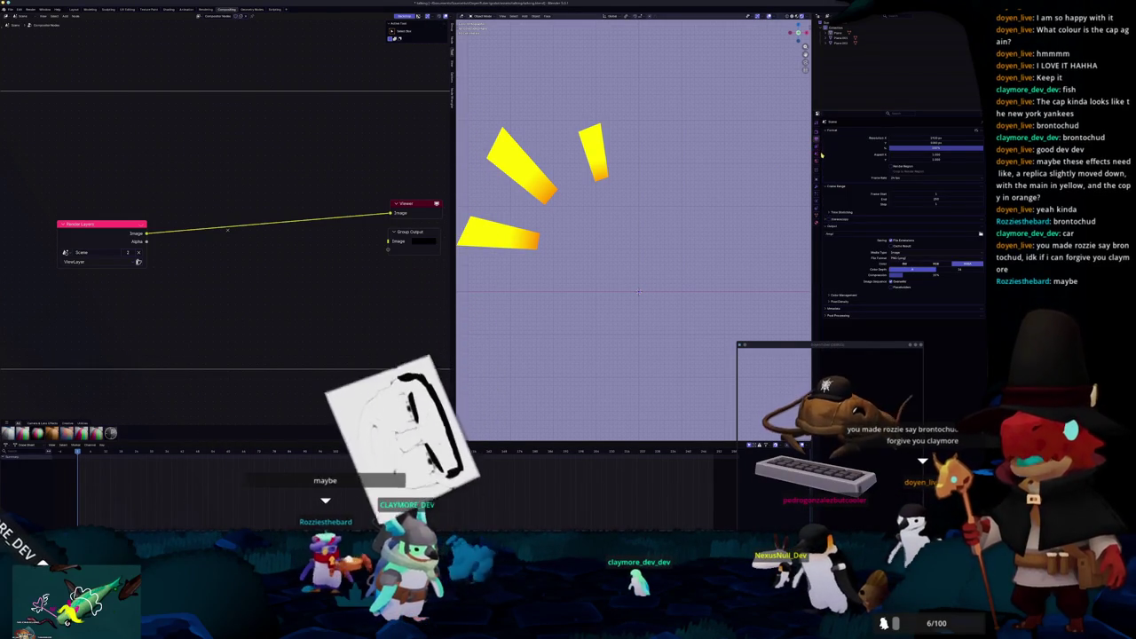
{"action": "left_click", "coordinate": [817, 161]}
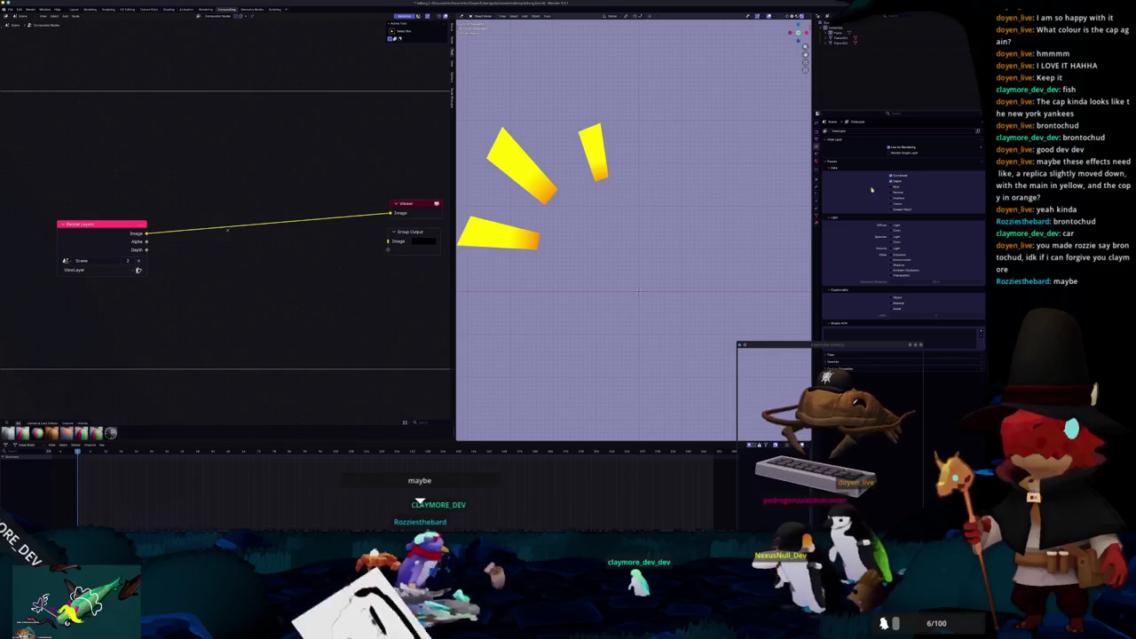
{"action": "left_click_drag", "start_coordinate": [145, 249], "coordinate": [217, 170]}
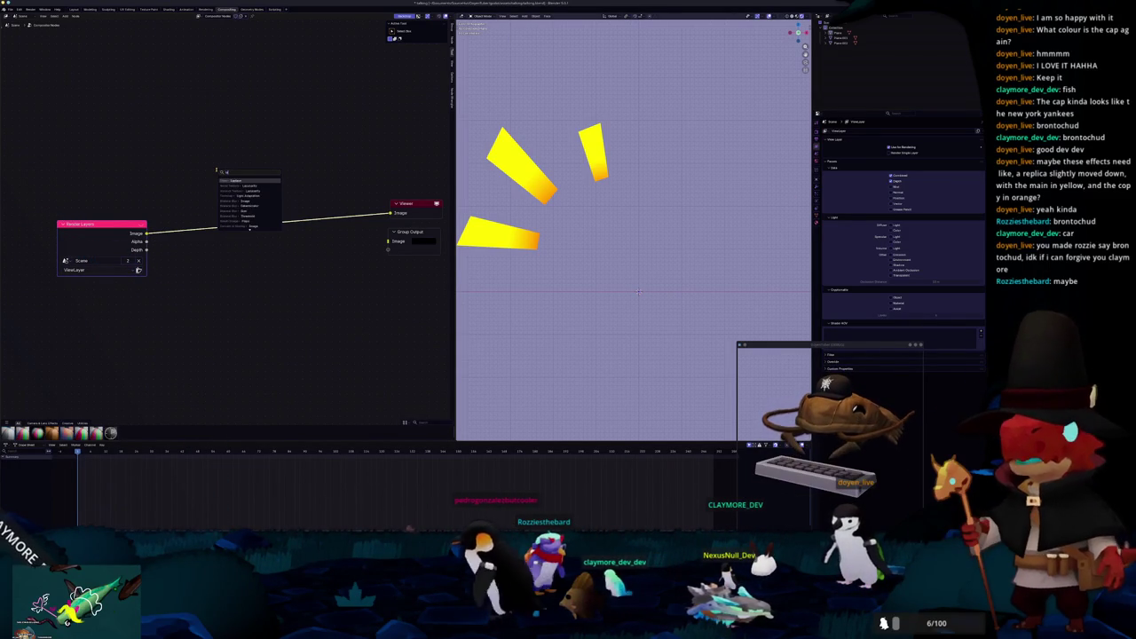
- Add a Filter node on the depth link, followed by a Blur node feeding the Viewer
{"action": "key", "text": "Return"}
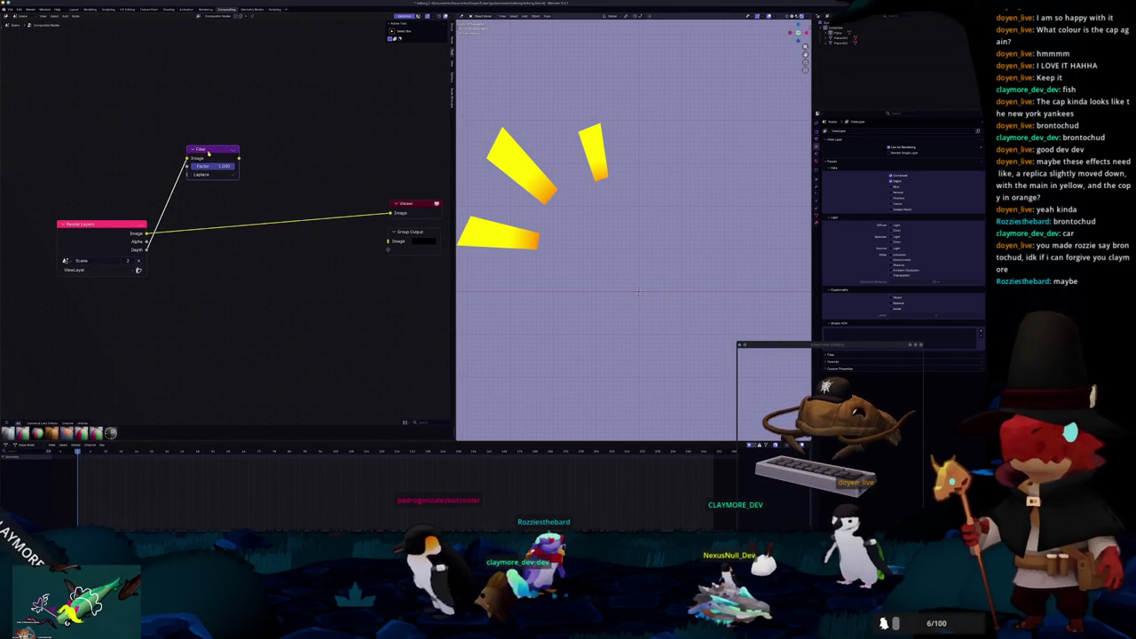
{"action": "left_click", "coordinate": [209, 154]}
{"action": "left_click", "coordinate": [210, 153], "text": "ctrl+shift"}
{"action": "key", "text": "Home"}
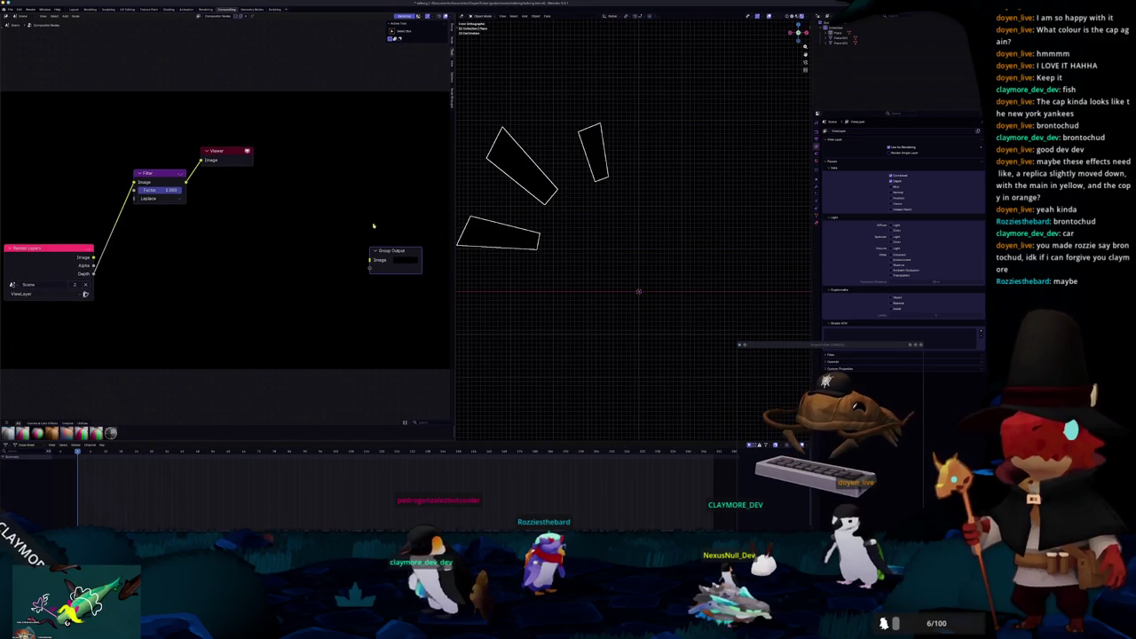
{"action": "left_click_drag", "start_coordinate": [189, 182], "coordinate": [249, 197]}
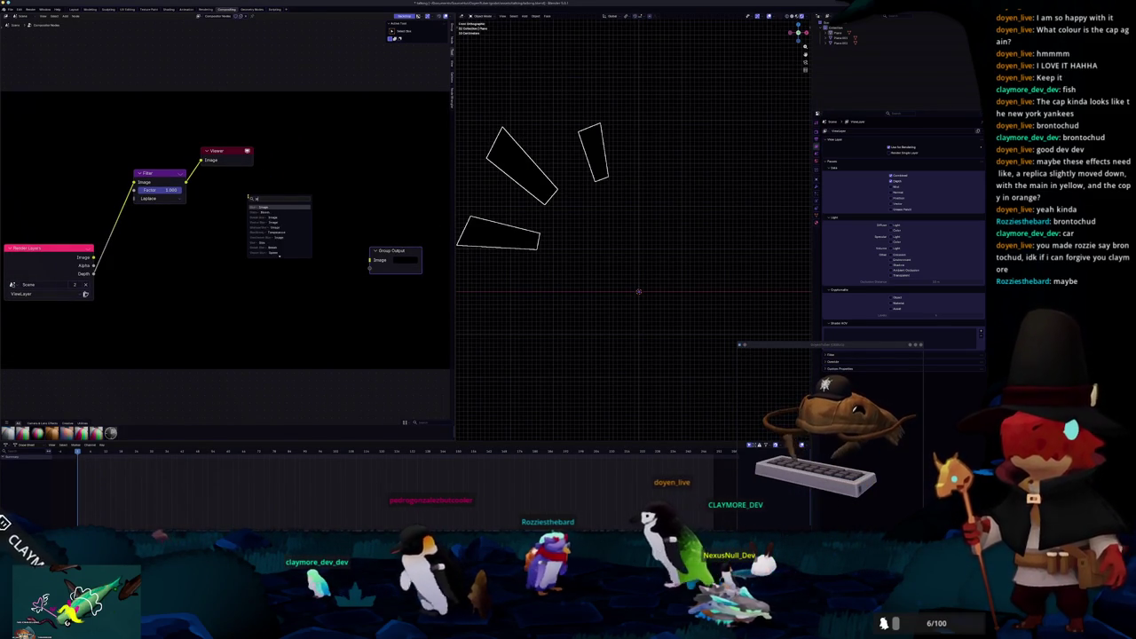
{"action": "key", "text": "Return"}
{"action": "left_click", "coordinate": [222, 200]}
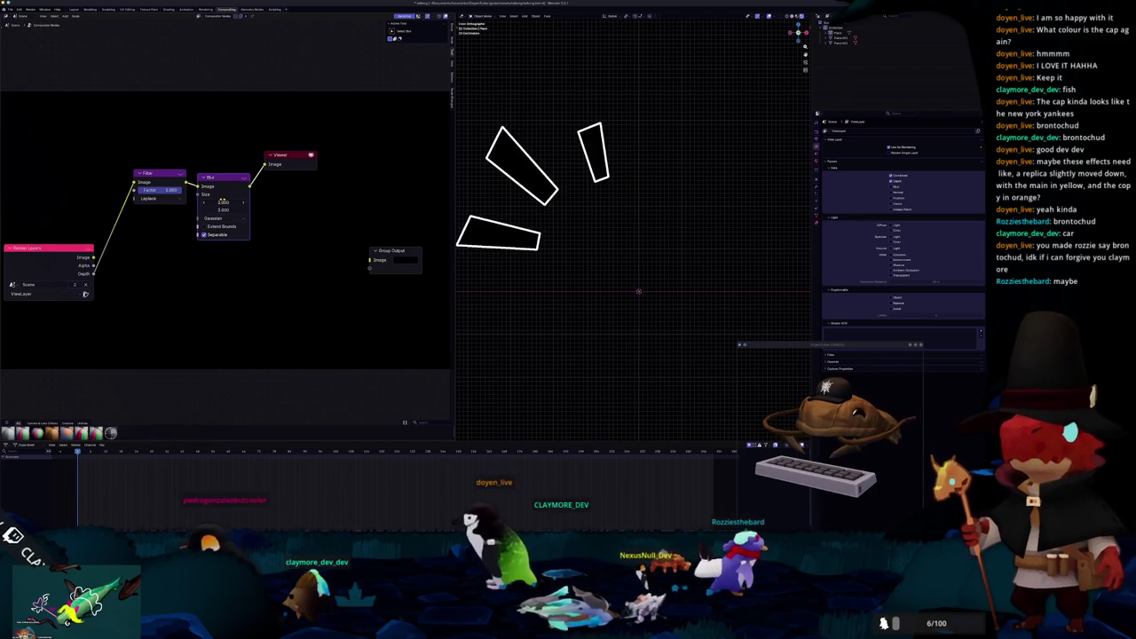
{"action": "key", "text": "g"}
- Add a plain Mix node after the Blur, wired to Viewer and Group Output, with a B colour
{"action": "key", "text": "shift+a"}
{"action": "type", "text": "val"}
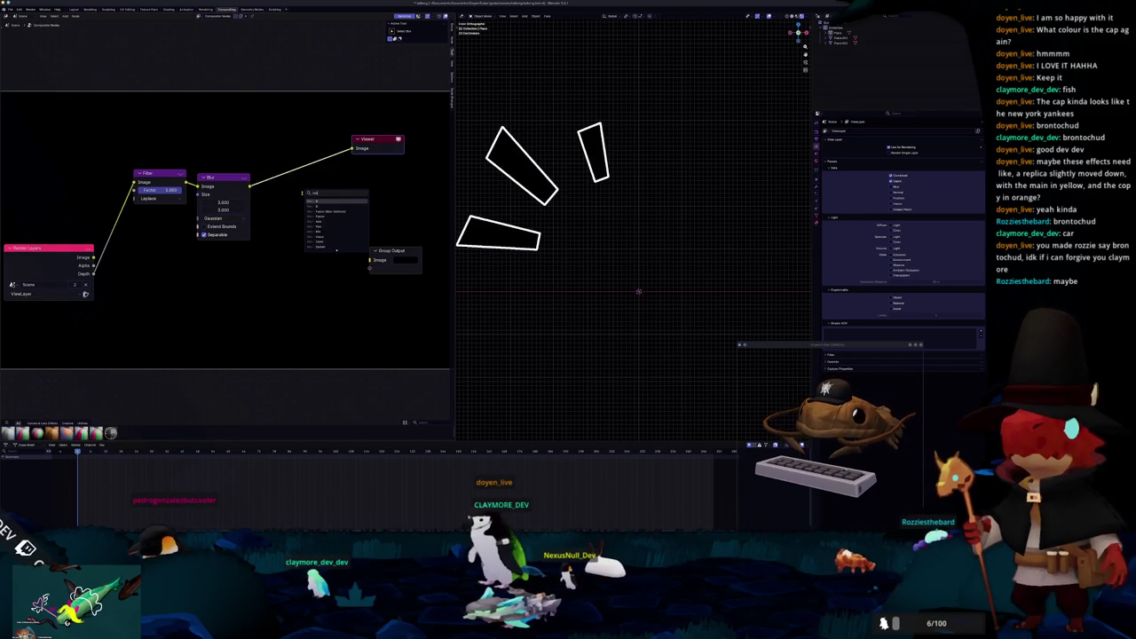
{"action": "key", "text": "Return"}
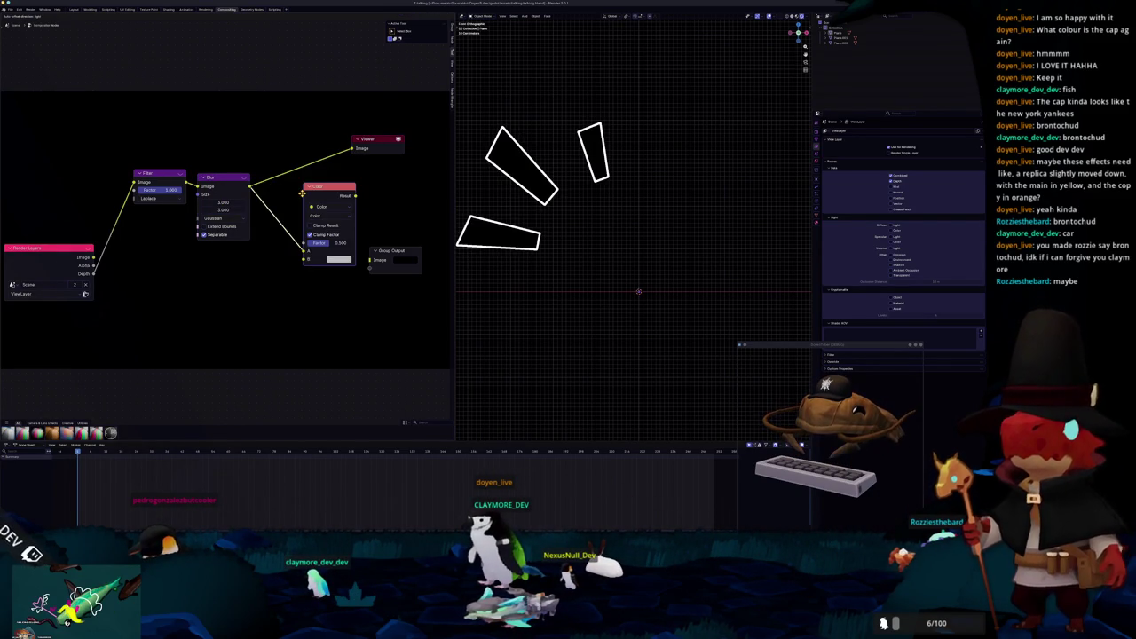
{"action": "left_click", "coordinate": [312, 215]}
{"action": "left_click", "coordinate": [372, 232]}
{"action": "scroll", "coordinate": [275, 241], "scroll_direction": "right", "scroll_amount": 2}
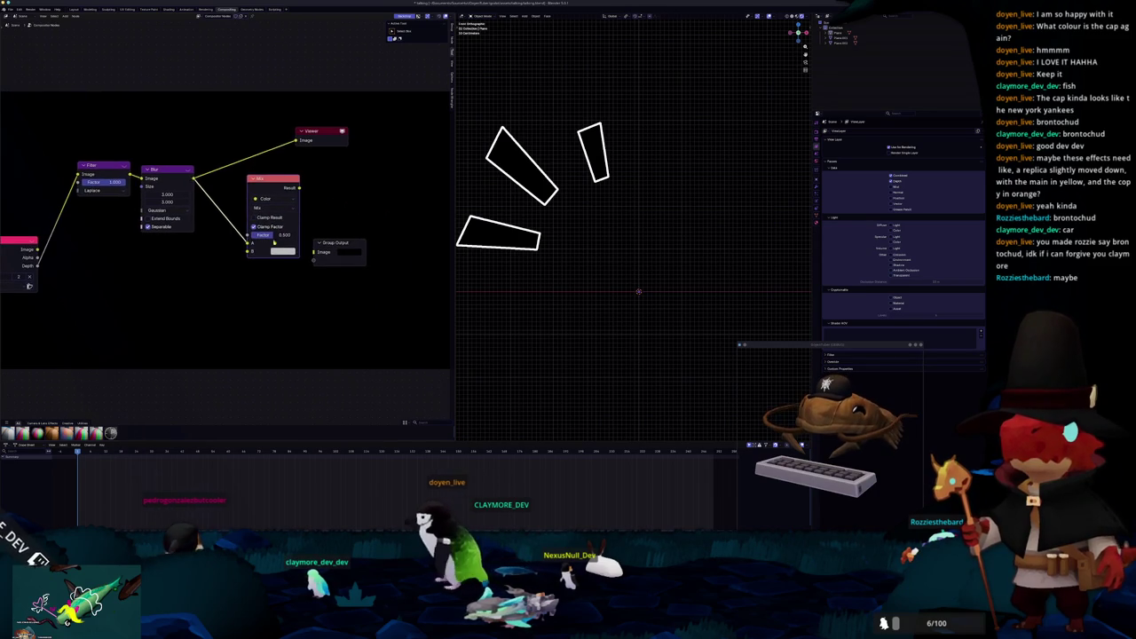
{"action": "left_click", "coordinate": [274, 187], "text": "ctrl+shift"}
{"action": "left_click_drag", "start_coordinate": [300, 187], "coordinate": [376, 191]}
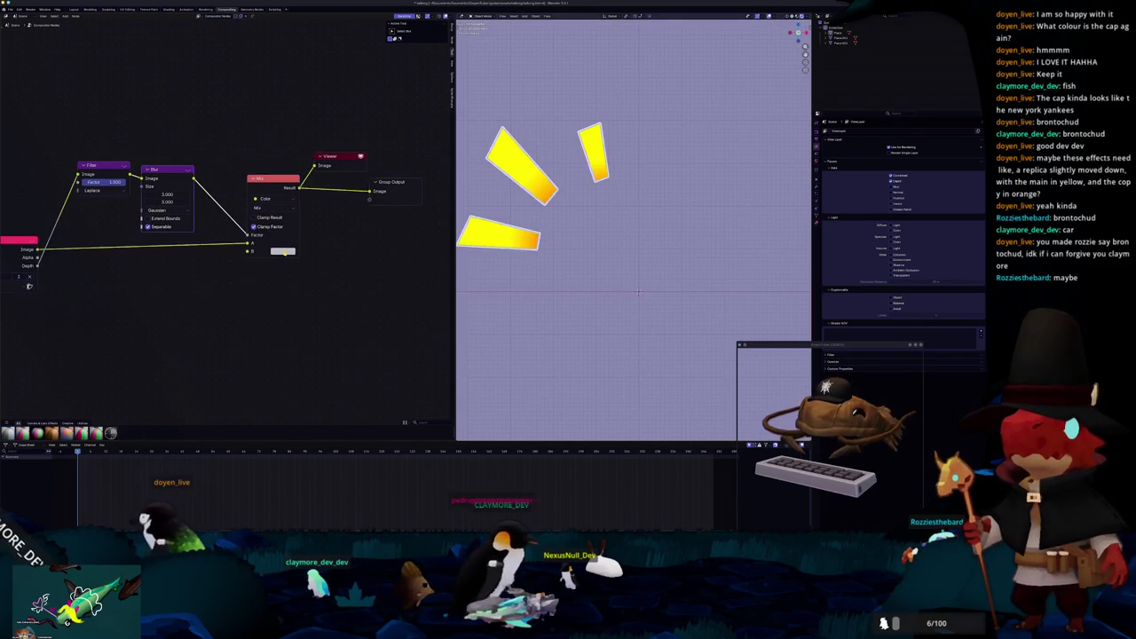
{"action": "left_click", "coordinate": [283, 251]}
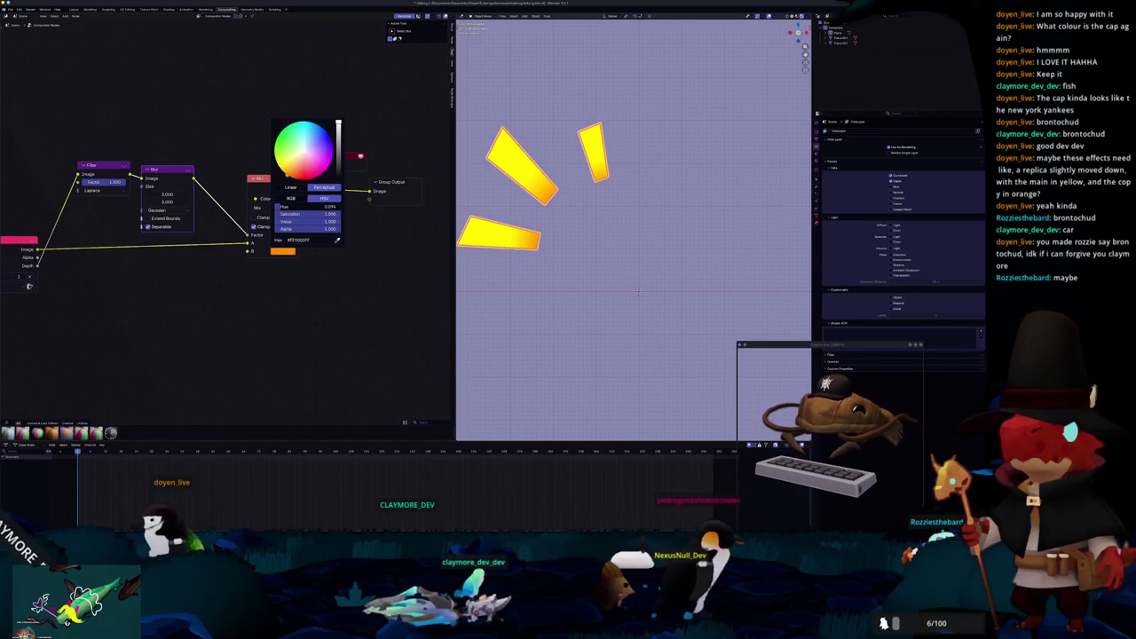
- Add a Math node fed by the Render Layers output
{"action": "scroll", "coordinate": [533, 213], "scroll_direction": "up", "scroll_amount": 3}
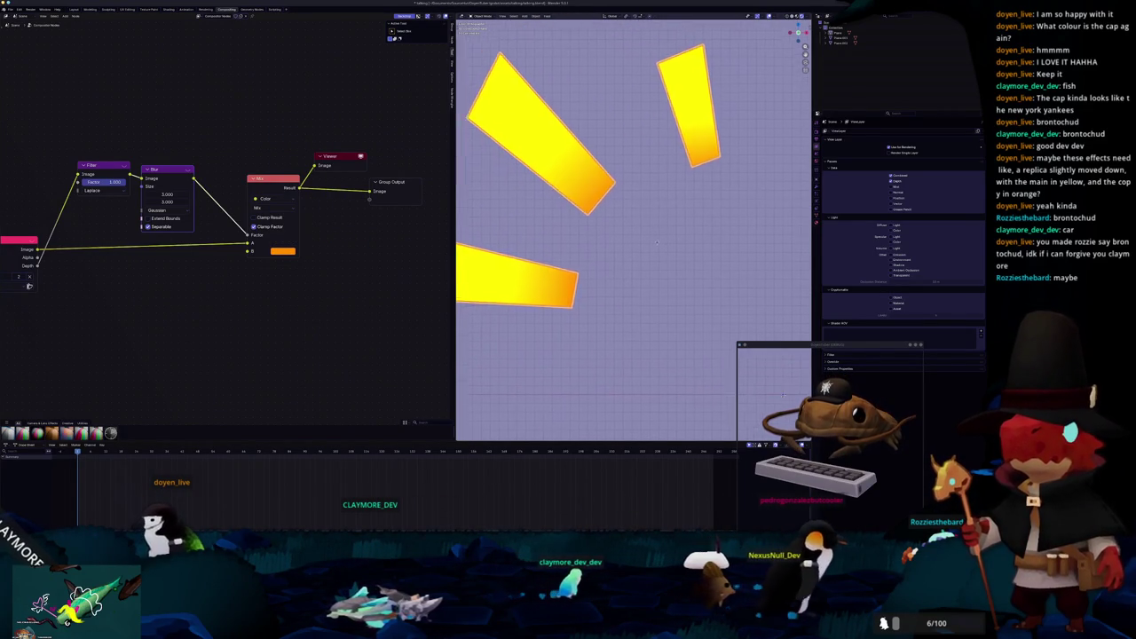
{"action": "scroll", "coordinate": [315, 250], "scroll_direction": "down", "scroll_amount": 2}
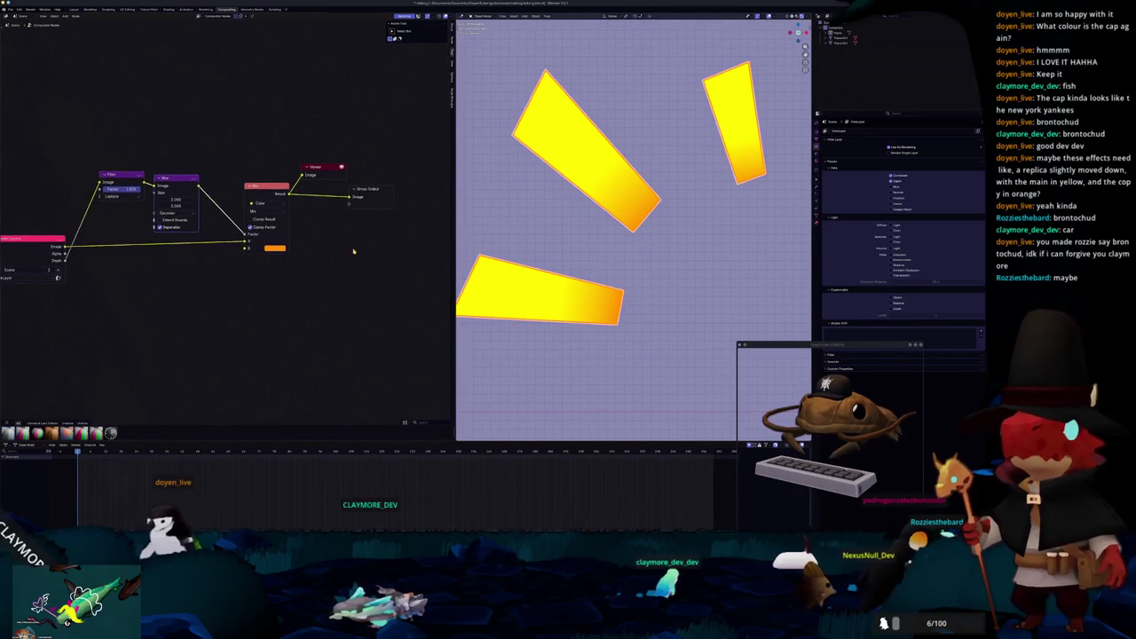
{"action": "scroll", "coordinate": [316, 250], "scroll_direction": "down", "scroll_amount": 1}
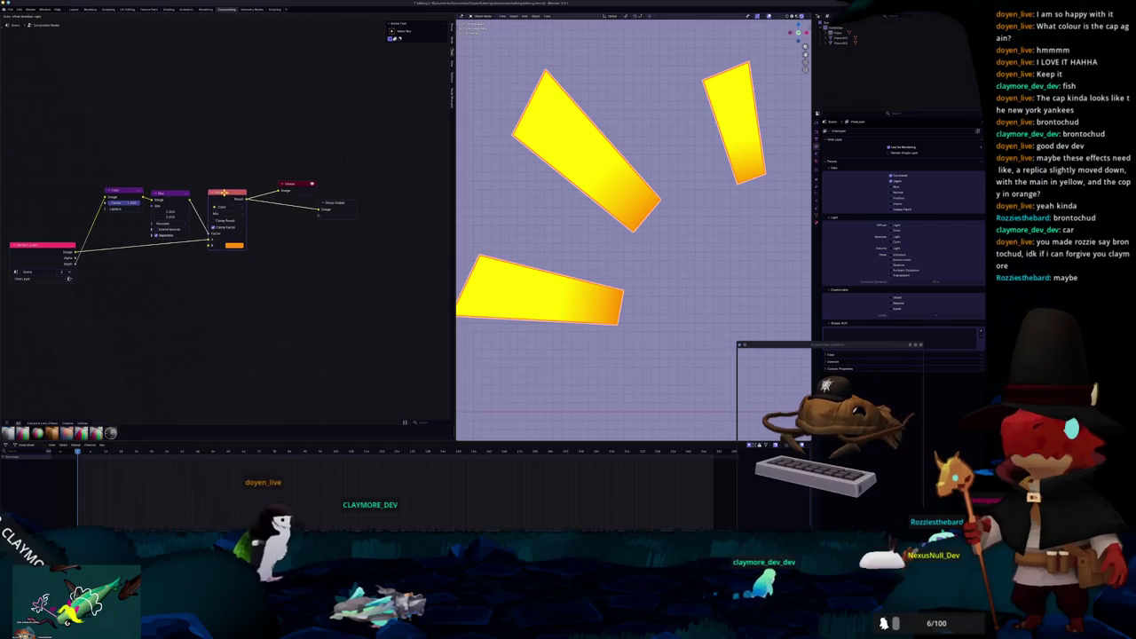
{"action": "key", "text": "shift+a"}
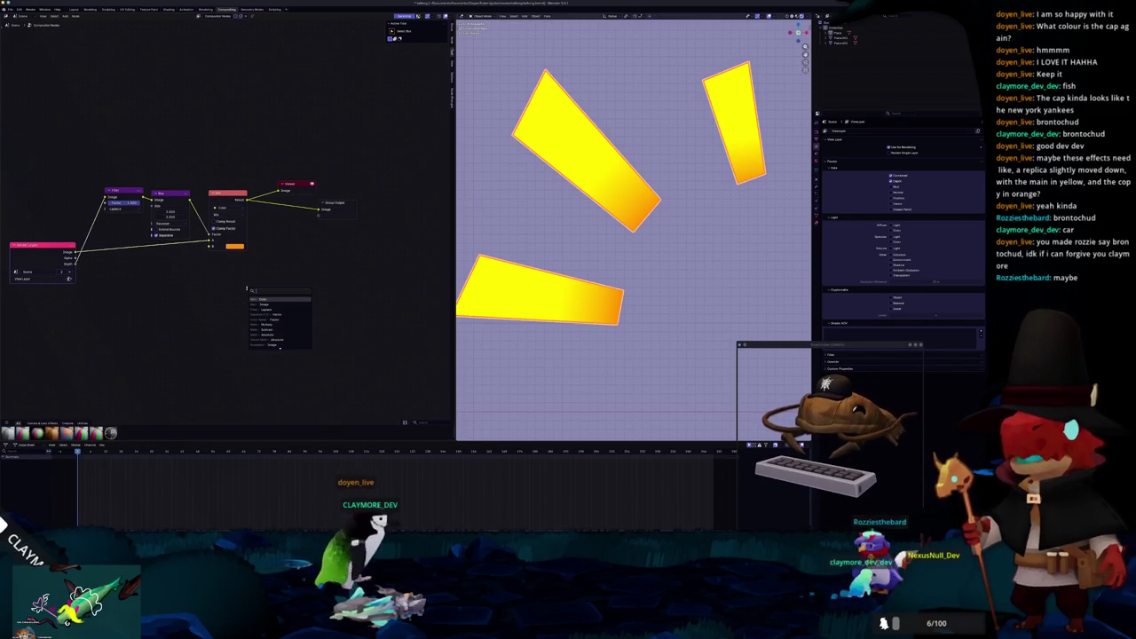
{"action": "type", "text": "add"}
{"action": "key", "text": "Return"}
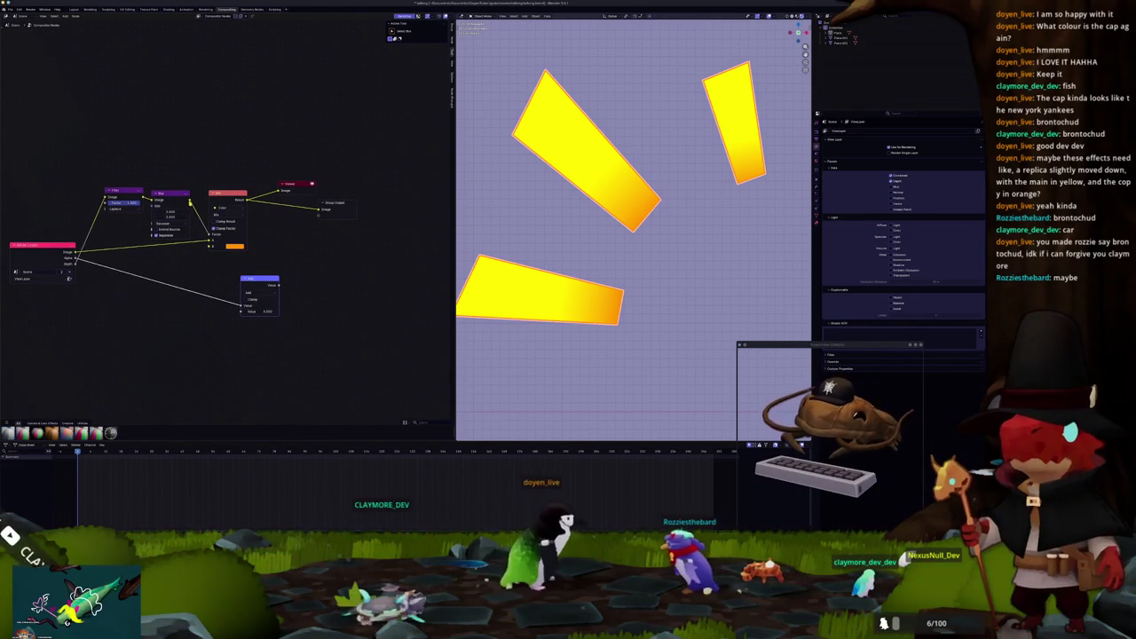
- Drop a Separate Color node onto the output link and view a separated channel
{"action": "left_click", "coordinate": [260, 281], "text": "ctrl+shift"}
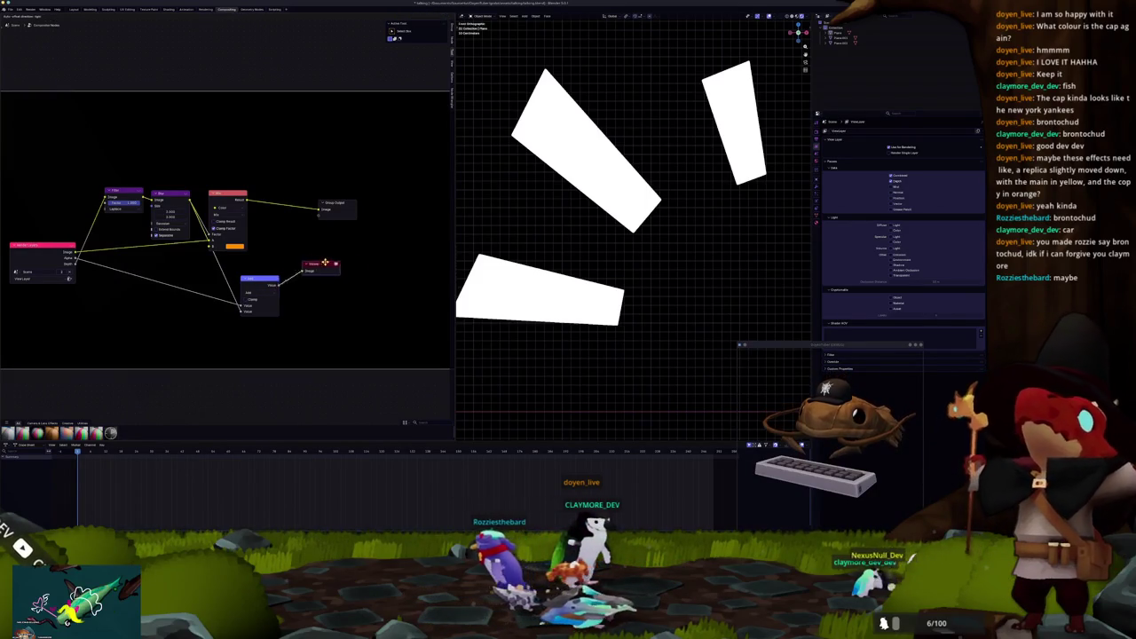
{"action": "key", "text": "shift+a"}
{"action": "type", "text": "sep"}
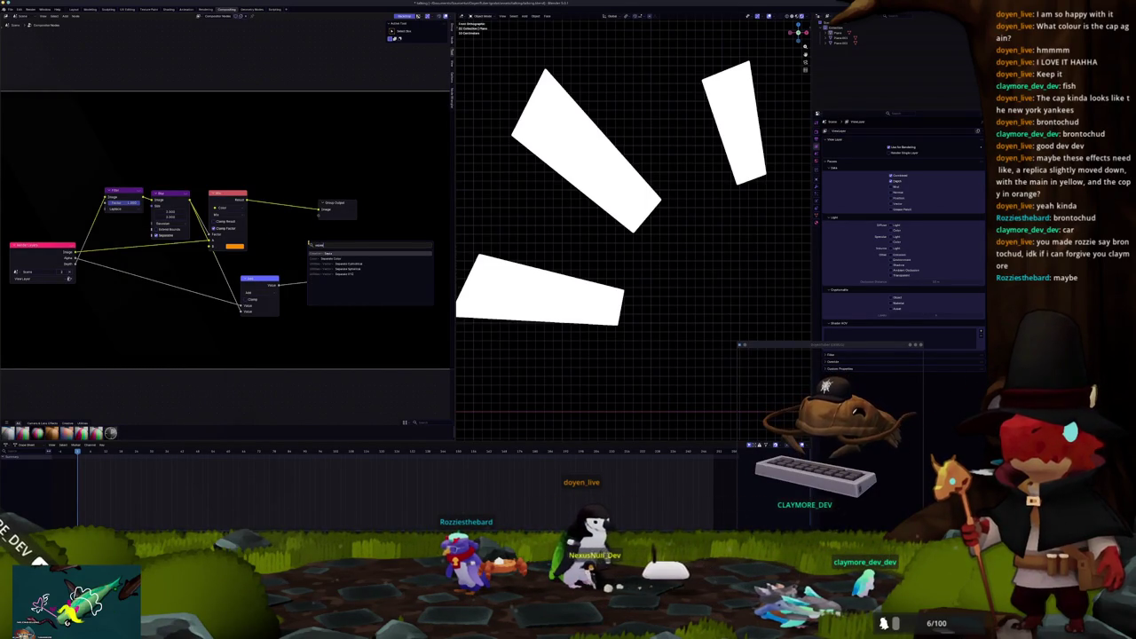
{"action": "key", "text": "Return"}
{"action": "left_click", "coordinate": [276, 203]}
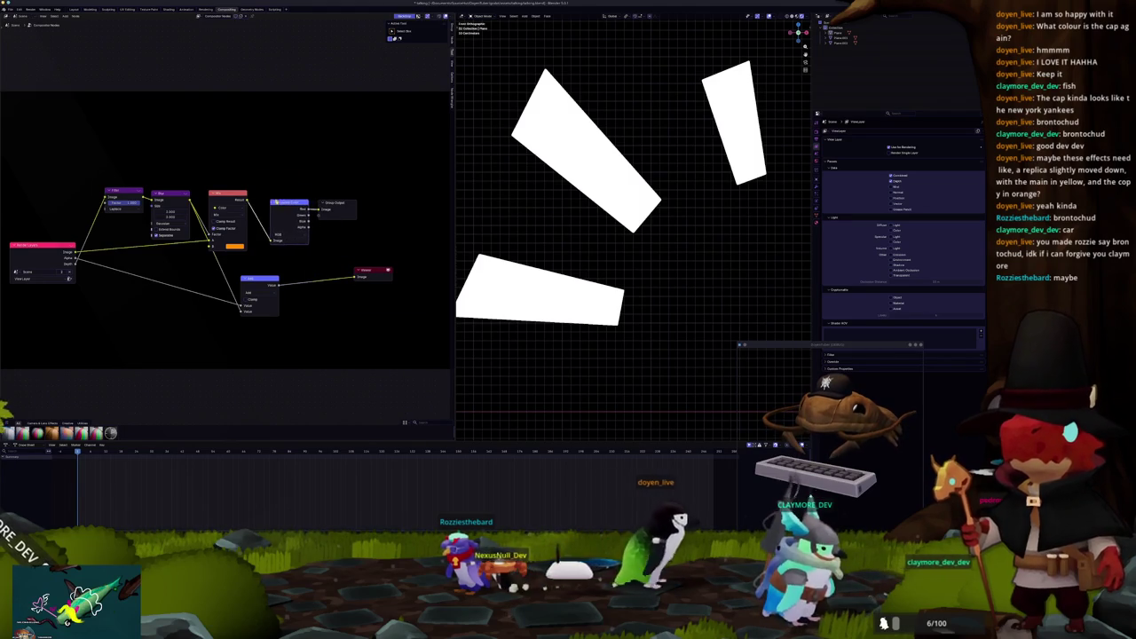
{"action": "left_click_drag", "start_coordinate": [308, 209], "coordinate": [347, 218]}
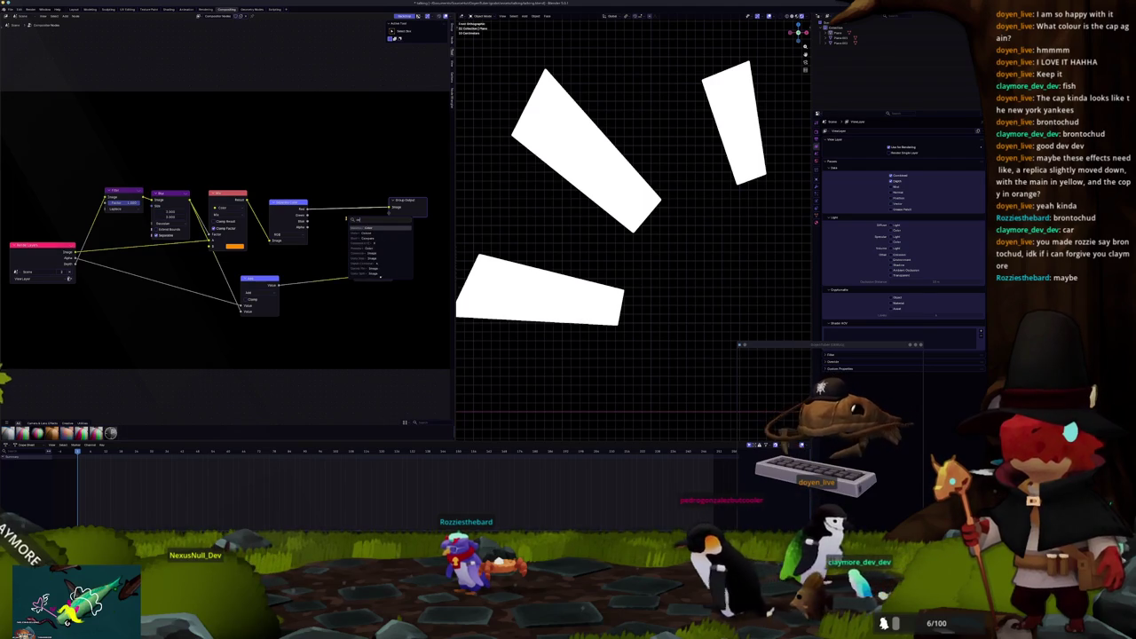
{"action": "key", "text": "Return"}
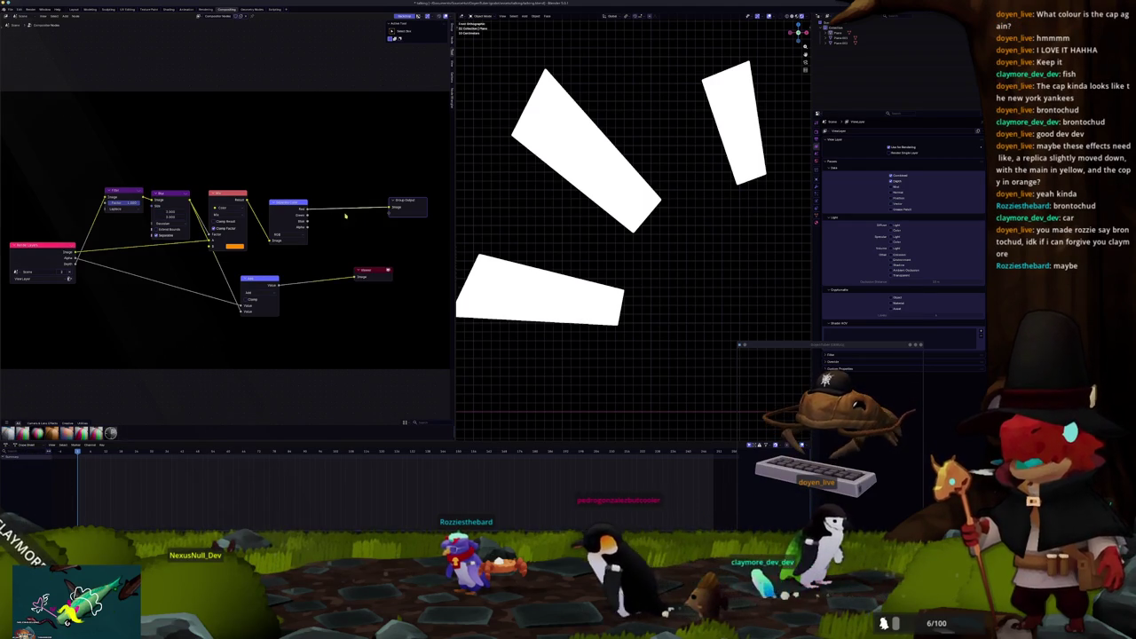
- Add a Combine Color node into the tree and split a 3D viewport beside the preview
{"action": "key", "text": "shift+a"}
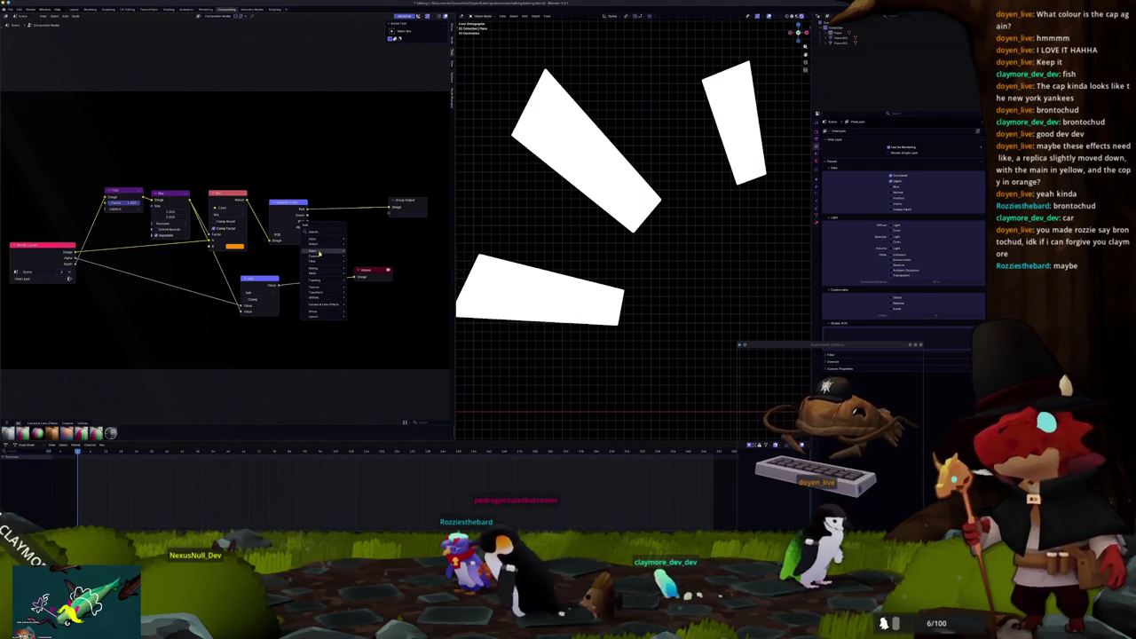
{"action": "mouse_move", "coordinate": [319, 252]}
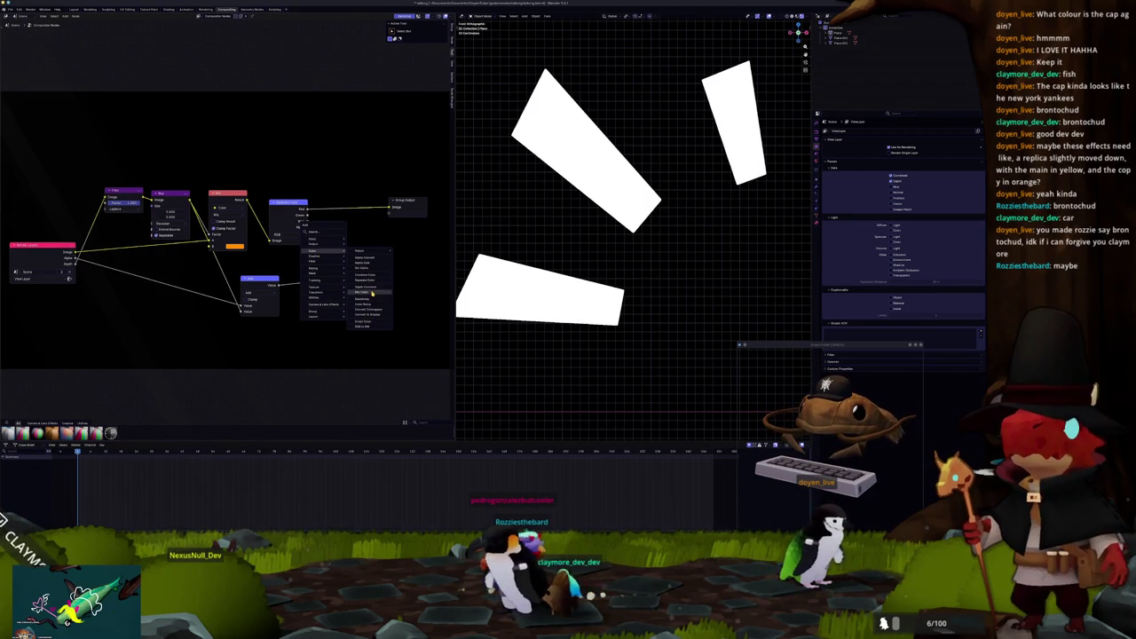
{"action": "left_click", "coordinate": [372, 276]}
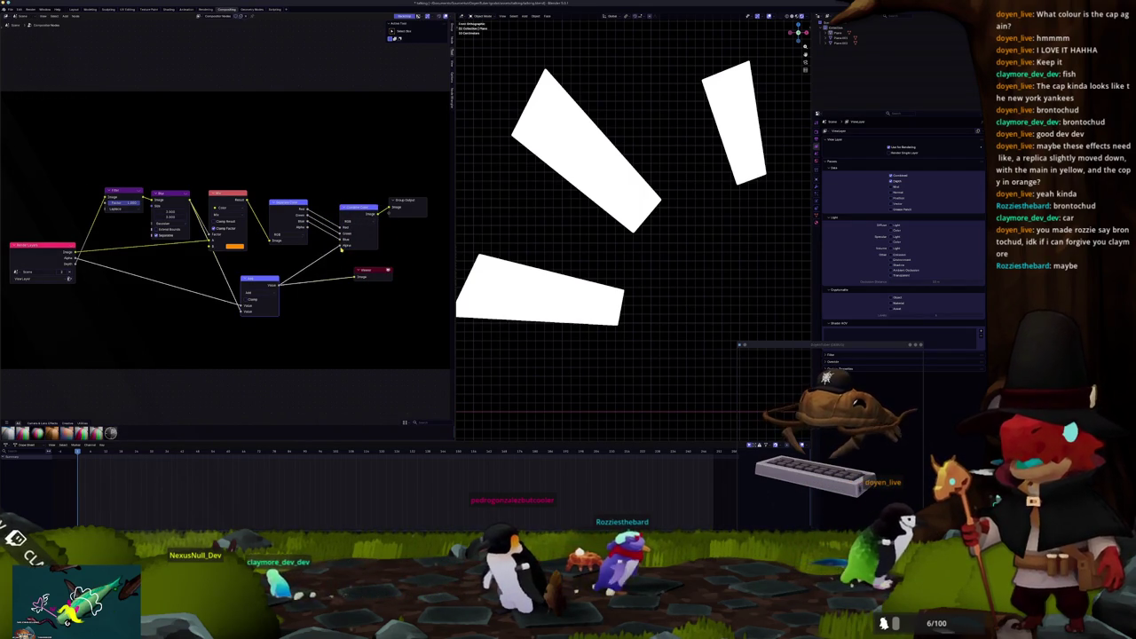
{"action": "left_click", "coordinate": [355, 210]}
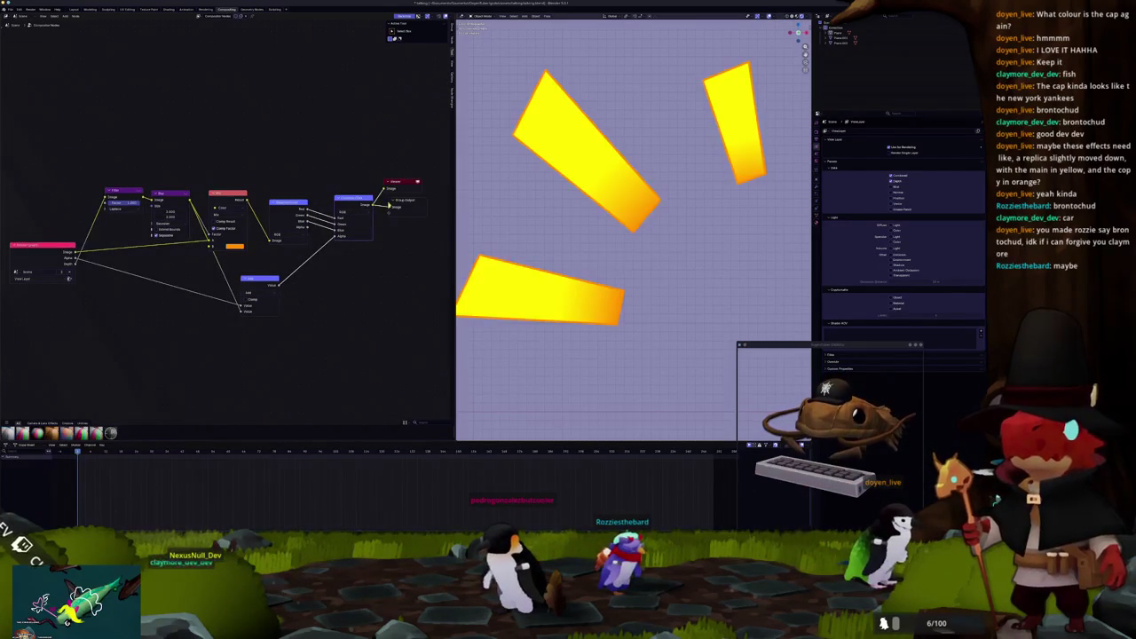
{"action": "left_click_drag", "start_coordinate": [398, 190], "coordinate": [409, 189]}
{"action": "scroll", "coordinate": [646, 210], "scroll_direction": "up", "scroll_amount": 8}
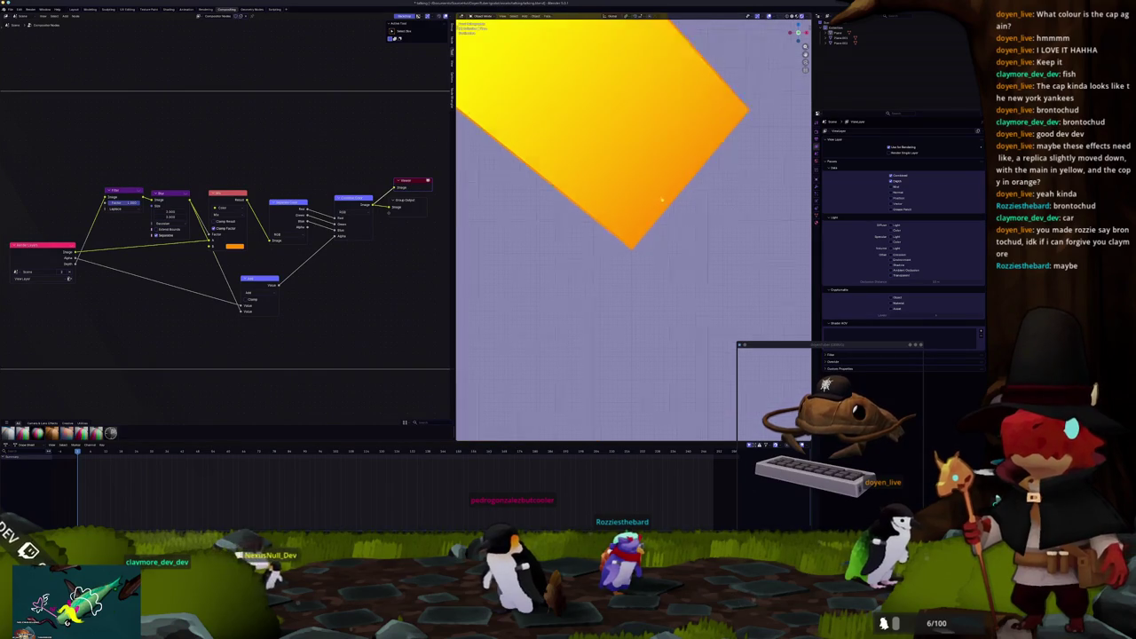
{"action": "scroll", "coordinate": [612, 220], "scroll_direction": "down", "scroll_amount": 8}
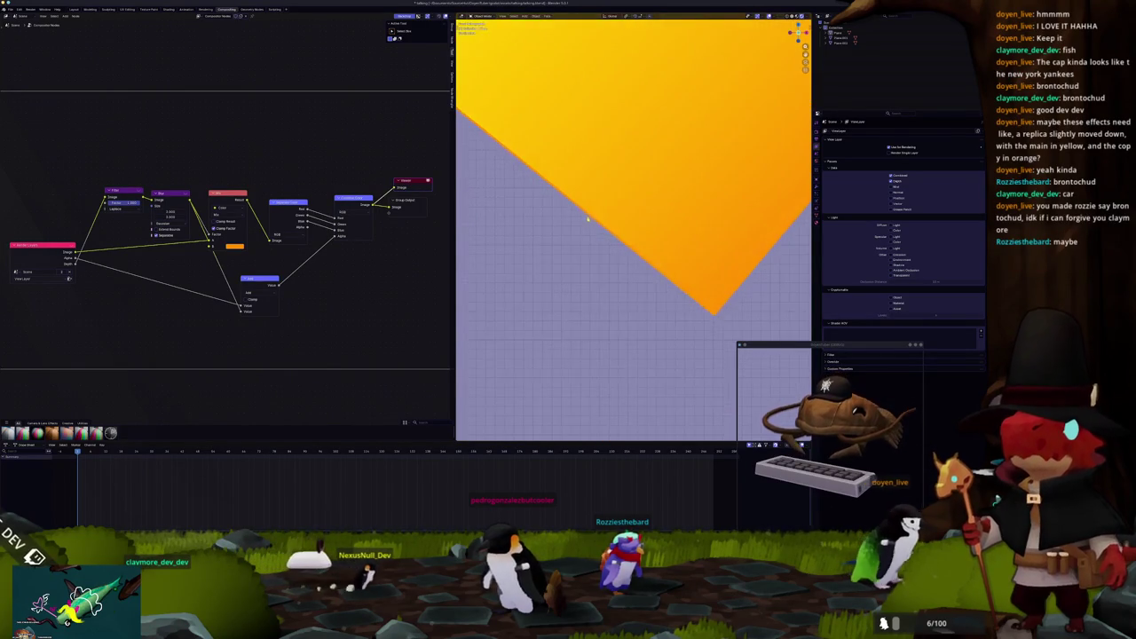
{"action": "scroll", "coordinate": [731, 315], "scroll_direction": "down", "scroll_amount": 2}
{"action": "scroll", "coordinate": [639, 231], "scroll_direction": "up", "scroll_amount": 3}
{"action": "scroll", "coordinate": [222, 248], "scroll_direction": "up", "scroll_amount": 2}
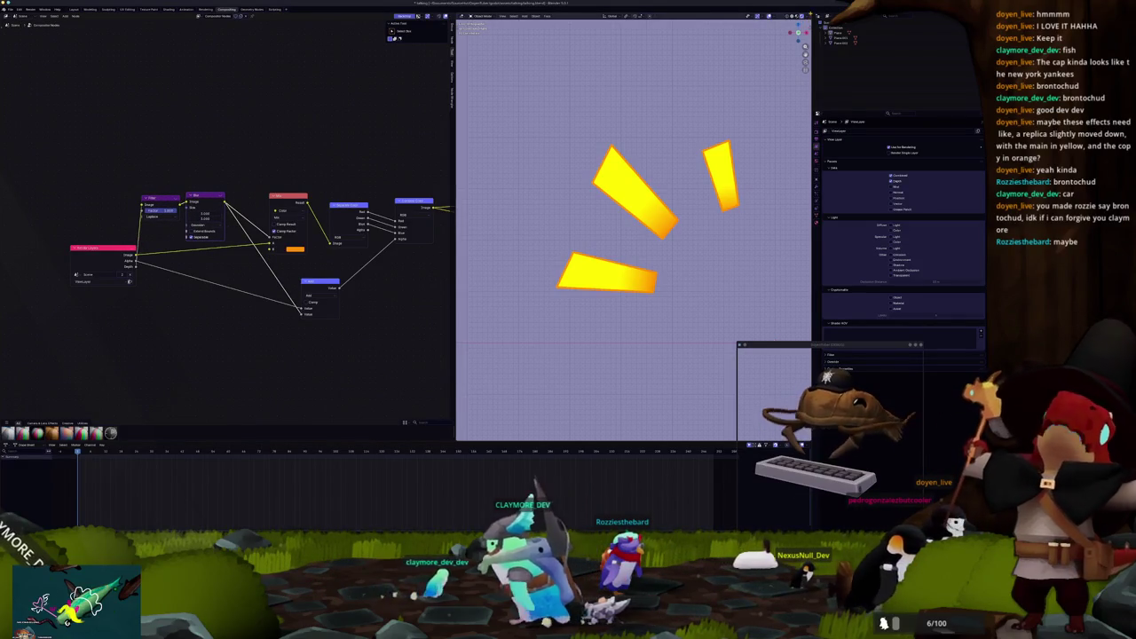
{"action": "left_click_drag", "start_coordinate": [810, 27], "coordinate": [627, 27]}
{"action": "left_click", "coordinate": [653, 17]}
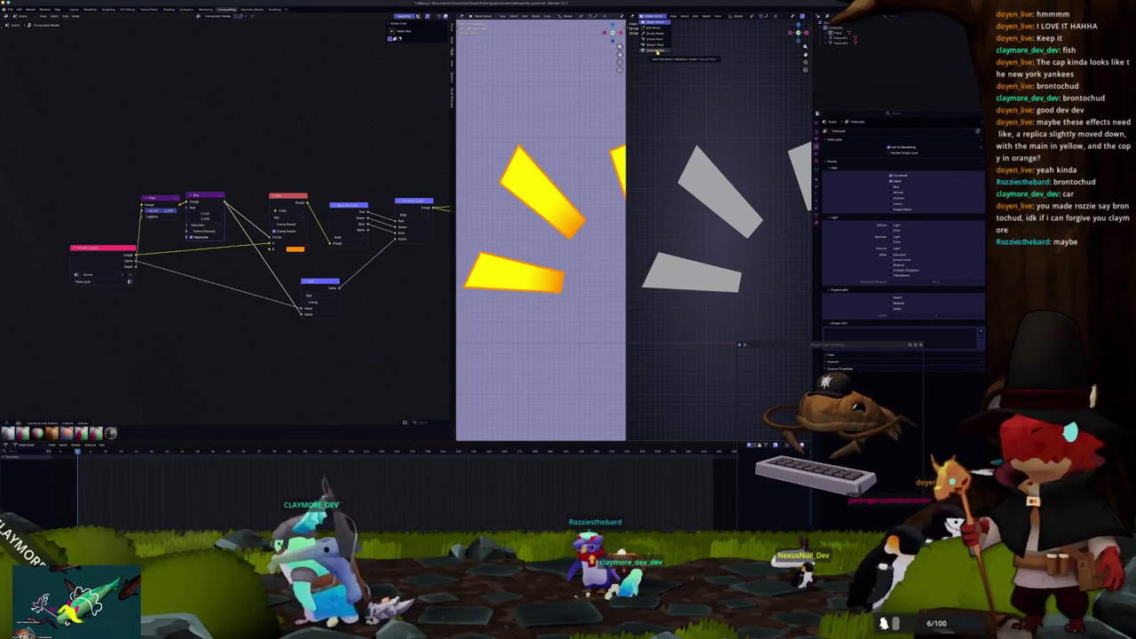
- Turn the right area into an Image Editor showing the Render Result
{"action": "left_click", "coordinate": [634, 17]}
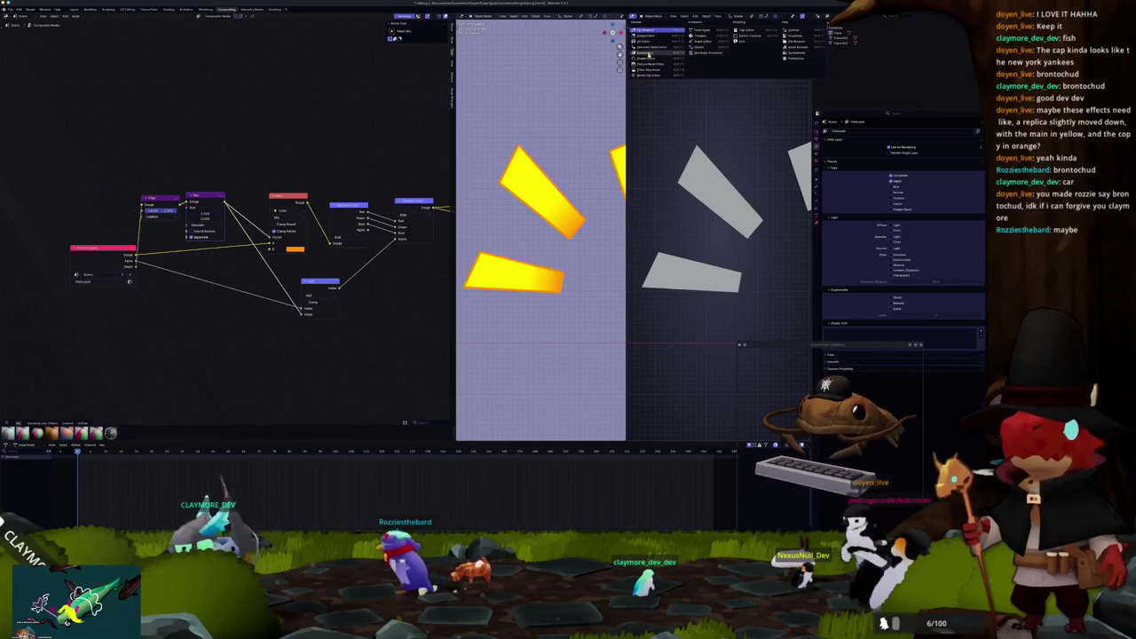
{"action": "left_click", "coordinate": [646, 36]}
{"action": "left_click", "coordinate": [698, 16]}
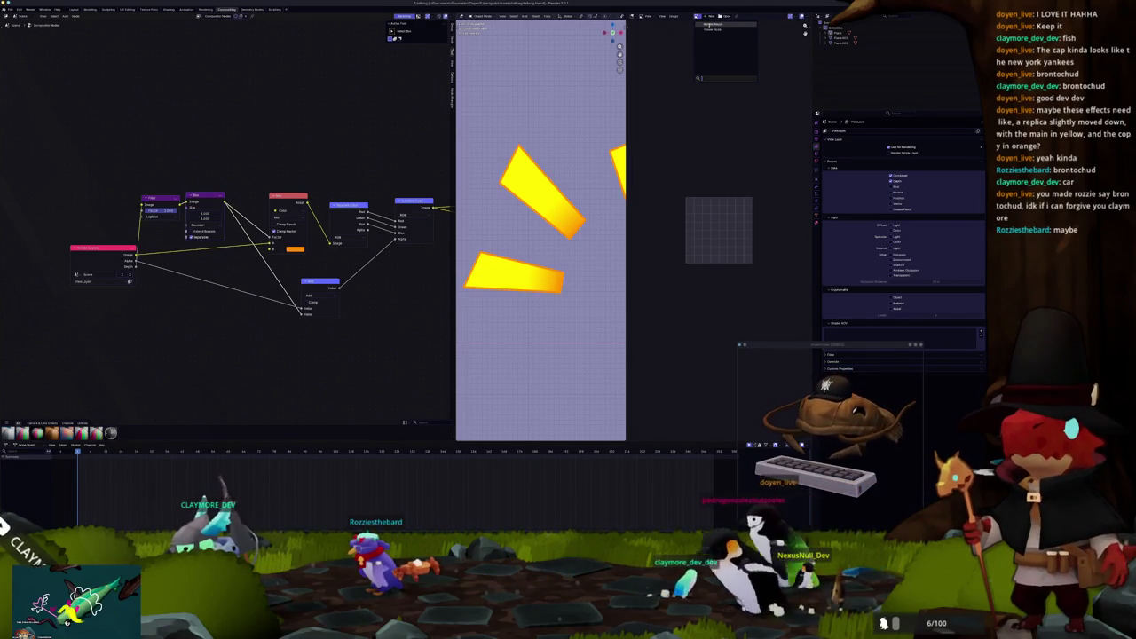
{"action": "left_click", "coordinate": [710, 24]}
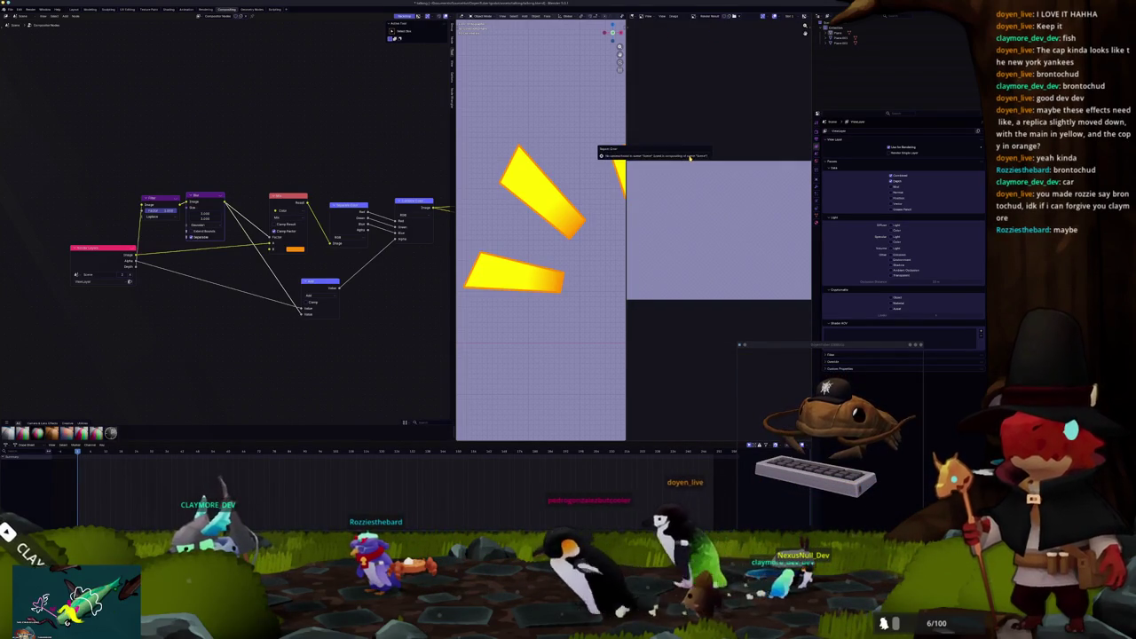
- Add a camera to the scene and move it toward the yellow shards
{"action": "left_click_drag", "start_coordinate": [532, 254], "coordinate": [511, 260]}
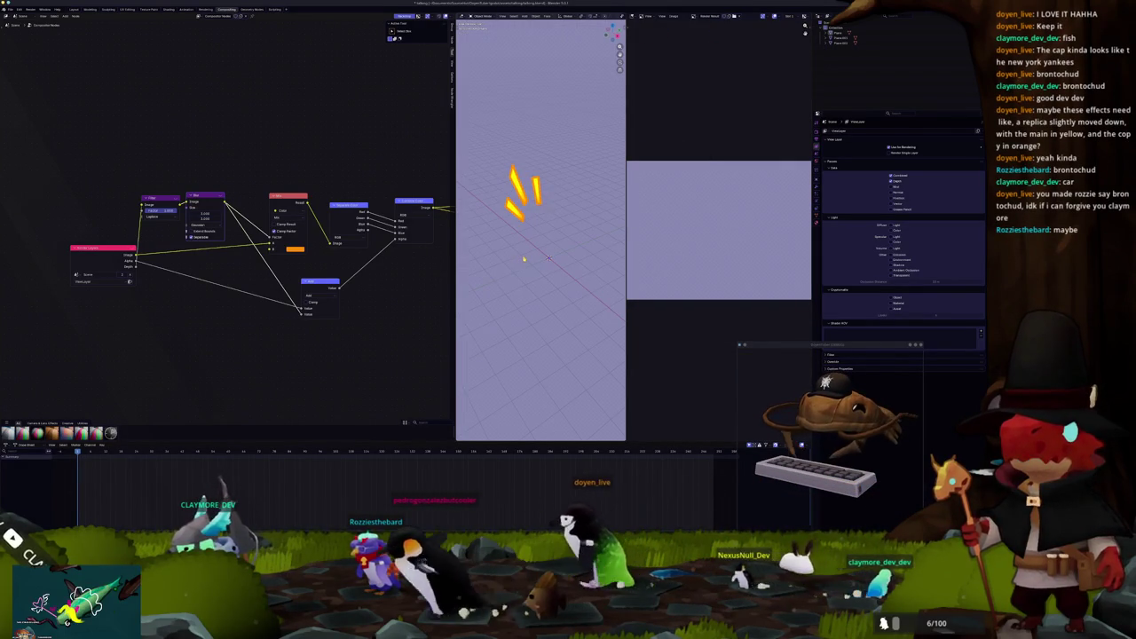
{"action": "key", "text": "shift+a"}
{"action": "left_click", "coordinate": [503, 344]}
{"action": "left_click_drag", "start_coordinate": [502, 345], "coordinate": [559, 292]}
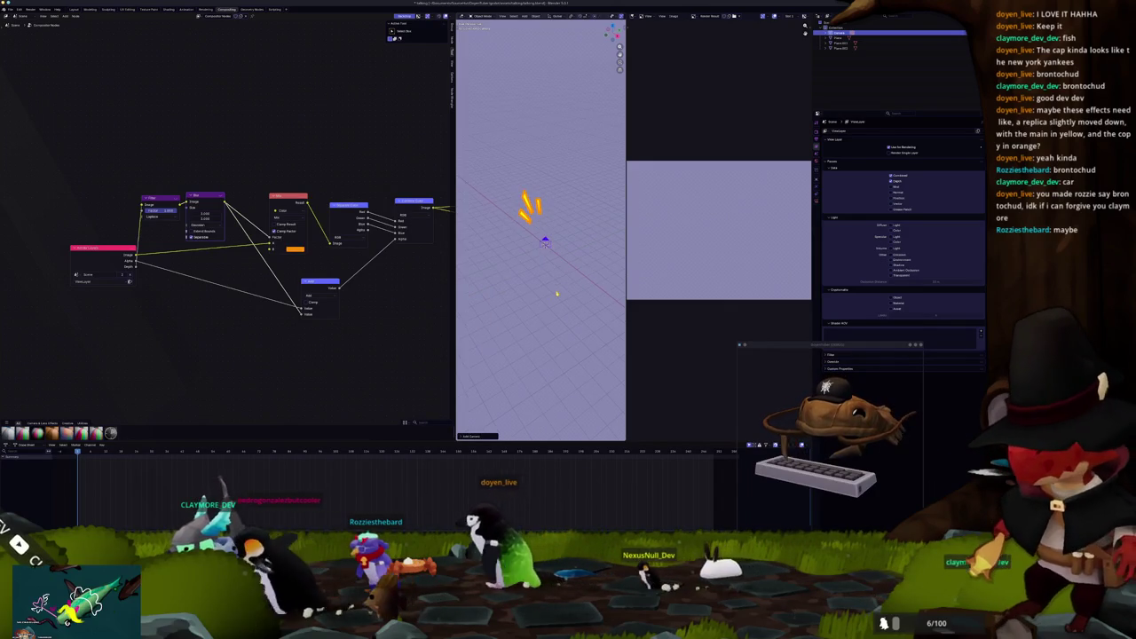
{"action": "key", "text": "g"}
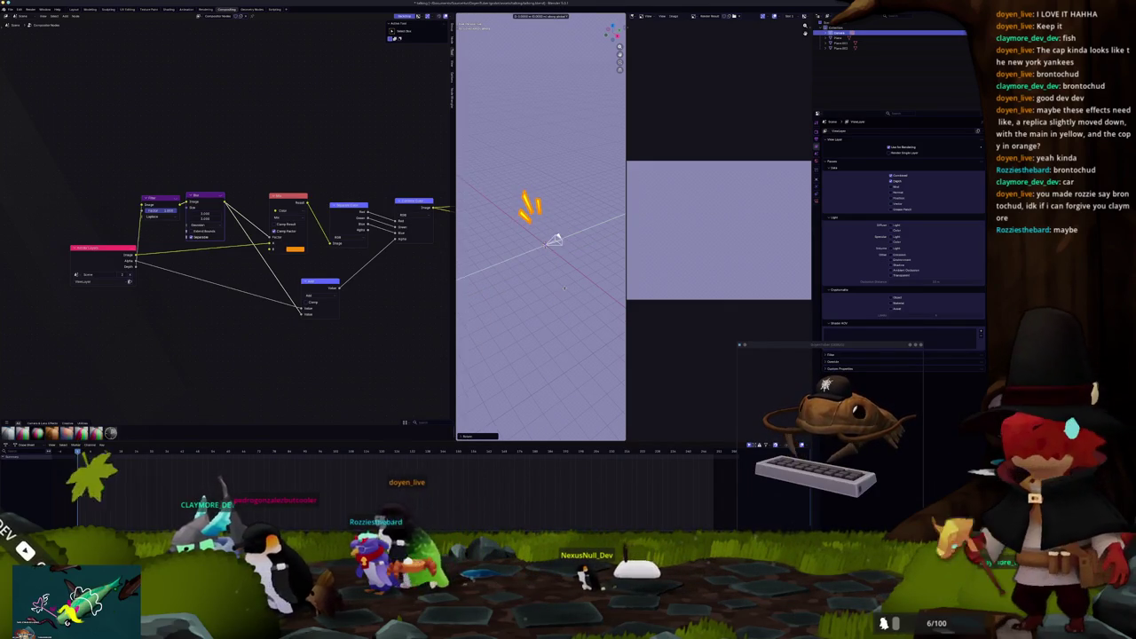
- Set the output width to 1080 px and make the camera Orthographic
{"action": "left_click", "coordinate": [817, 142]}
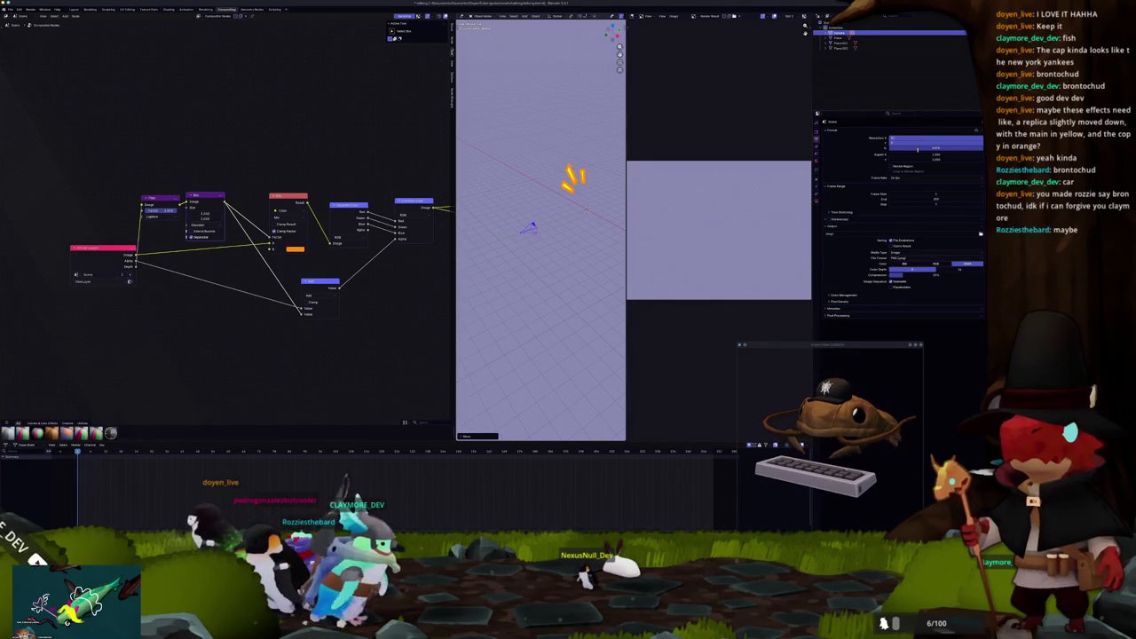
{"action": "key", "text": "Return"}
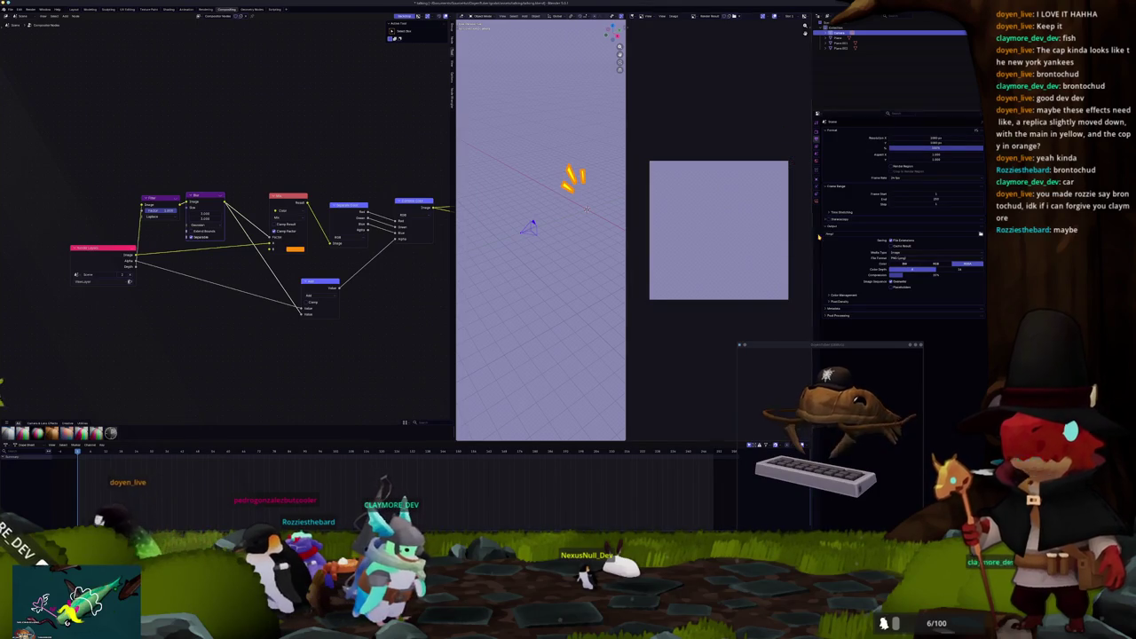
{"action": "scroll", "coordinate": [572, 249], "scroll_direction": "down", "scroll_amount": 1}
{"action": "left_click", "coordinate": [818, 202]}
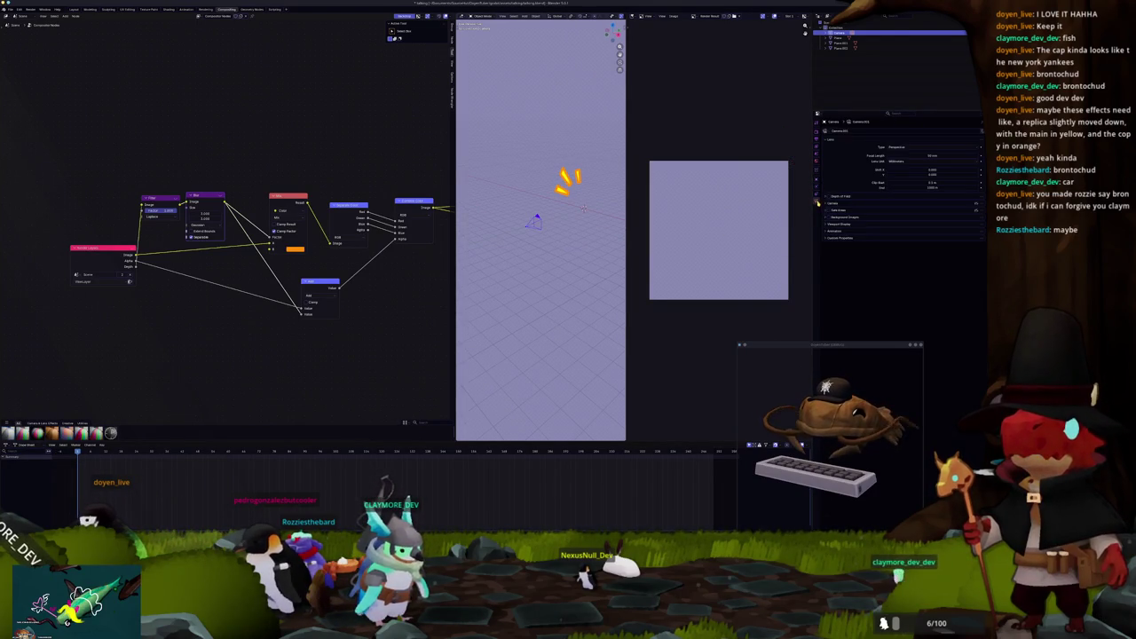
{"action": "left_click", "coordinate": [899, 161]}
{"action": "left_click", "coordinate": [899, 160]}
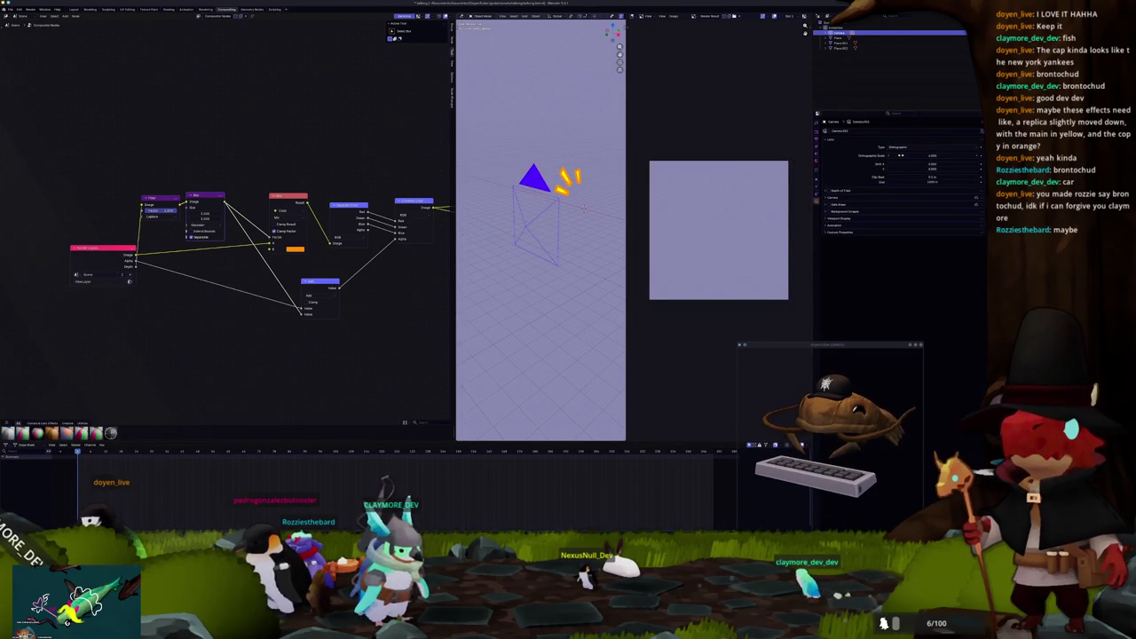
{"action": "key", "text": "KP_1"}
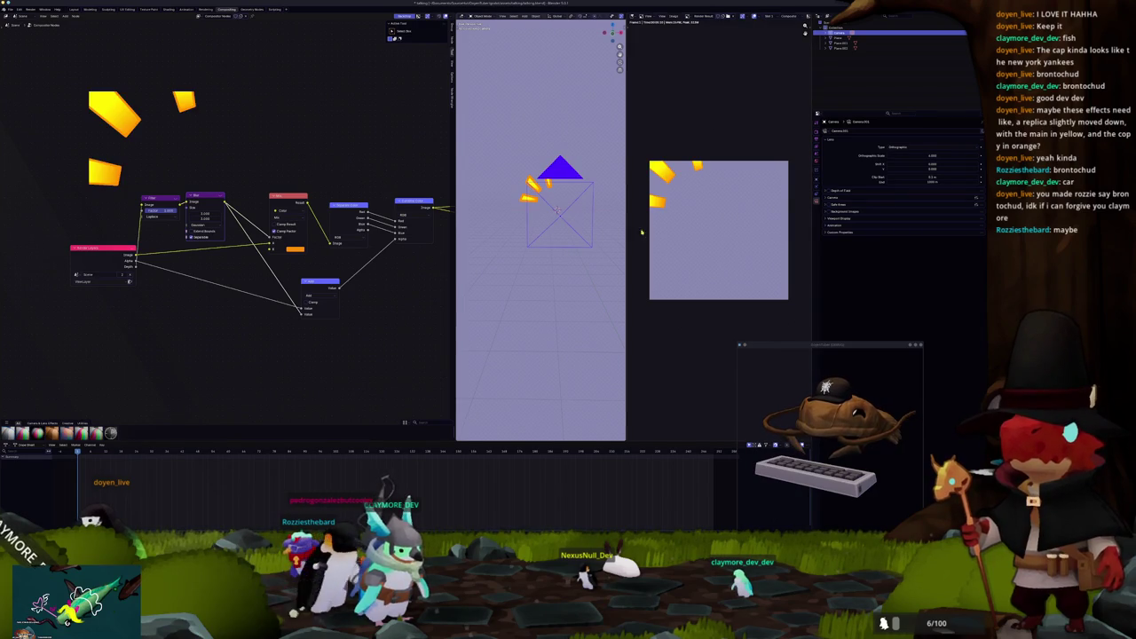
- Widen the orthographic camera scale and look through the camera
{"action": "left_click_drag", "start_coordinate": [931, 155], "coordinate": [985, 155]}
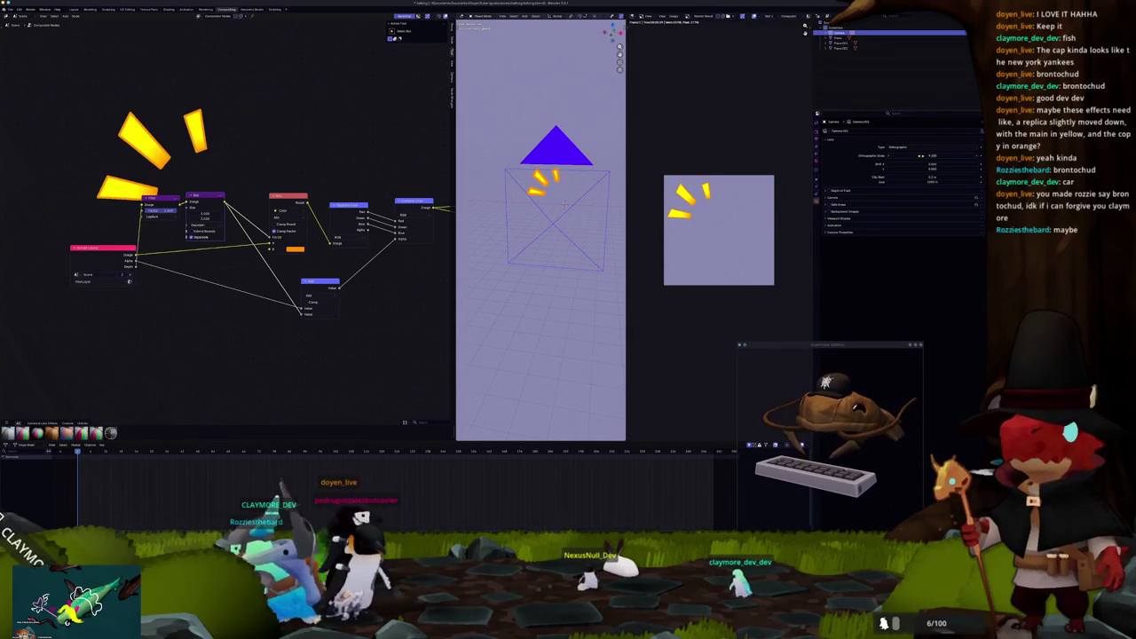
{"action": "scroll", "coordinate": [569, 202], "scroll_direction": "up", "scroll_amount": 1}
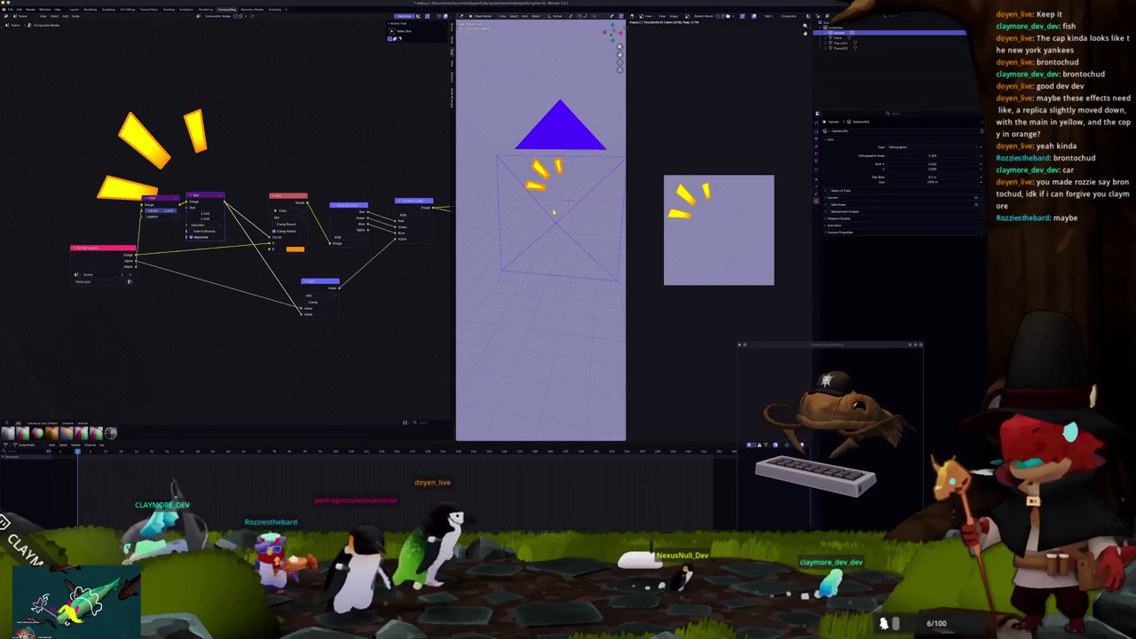
{"action": "key", "text": "KP_0"}
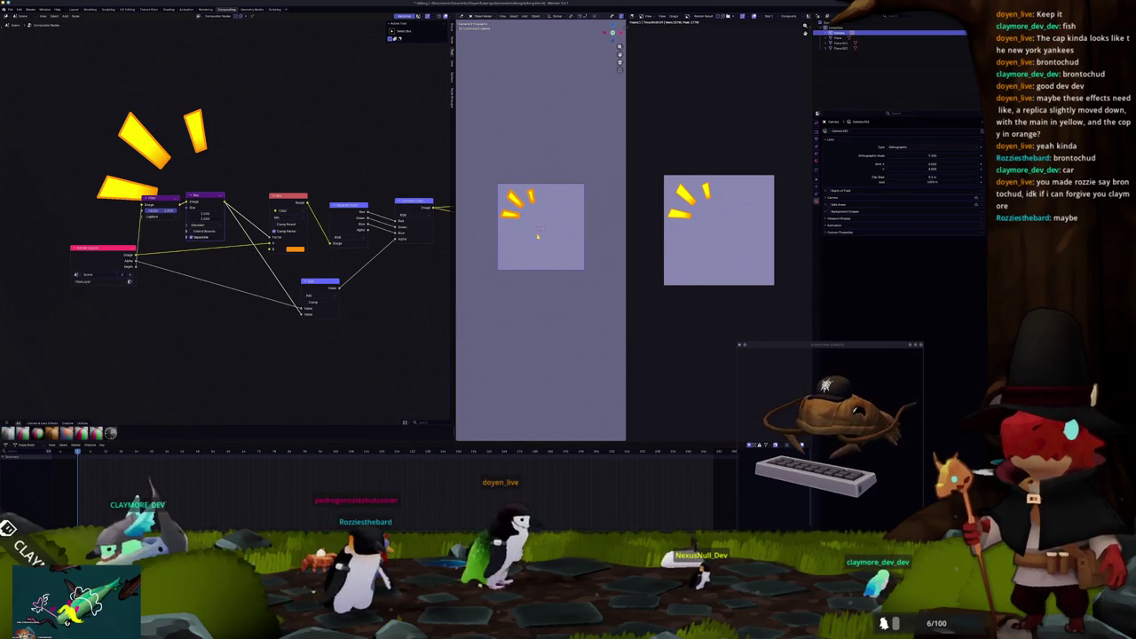
{"action": "scroll", "coordinate": [540, 227], "scroll_direction": "up", "scroll_amount": 5}
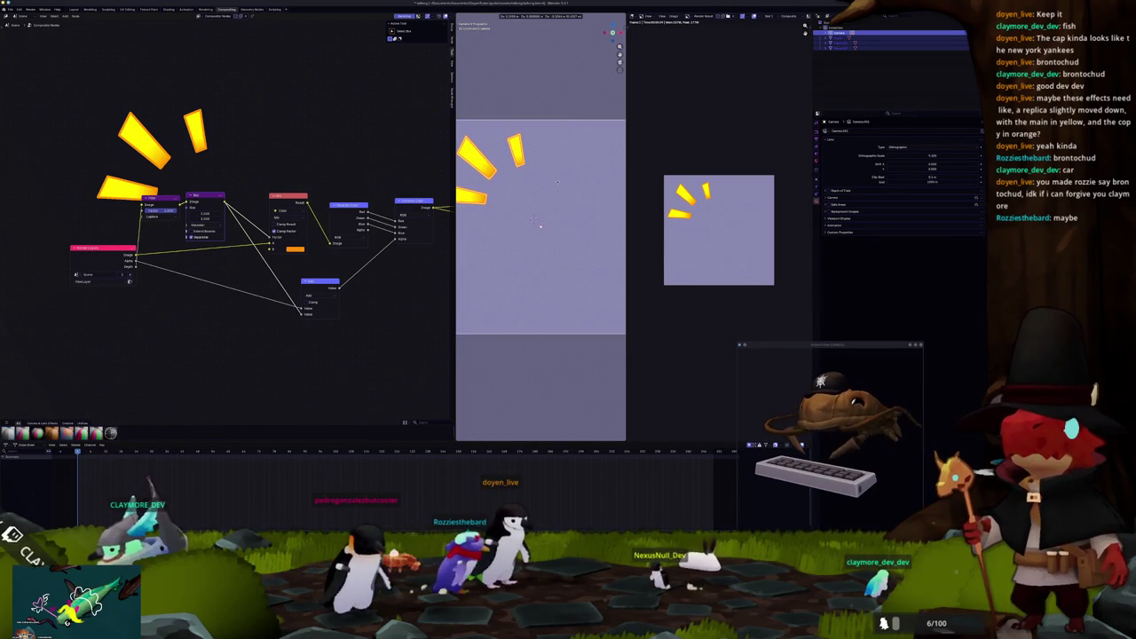
{"action": "scroll", "coordinate": [580, 232], "scroll_direction": "down", "scroll_amount": 1}
- Move the burst planes down-right in the frame and apply all transforms
{"action": "left_click", "coordinate": [580, 232]}
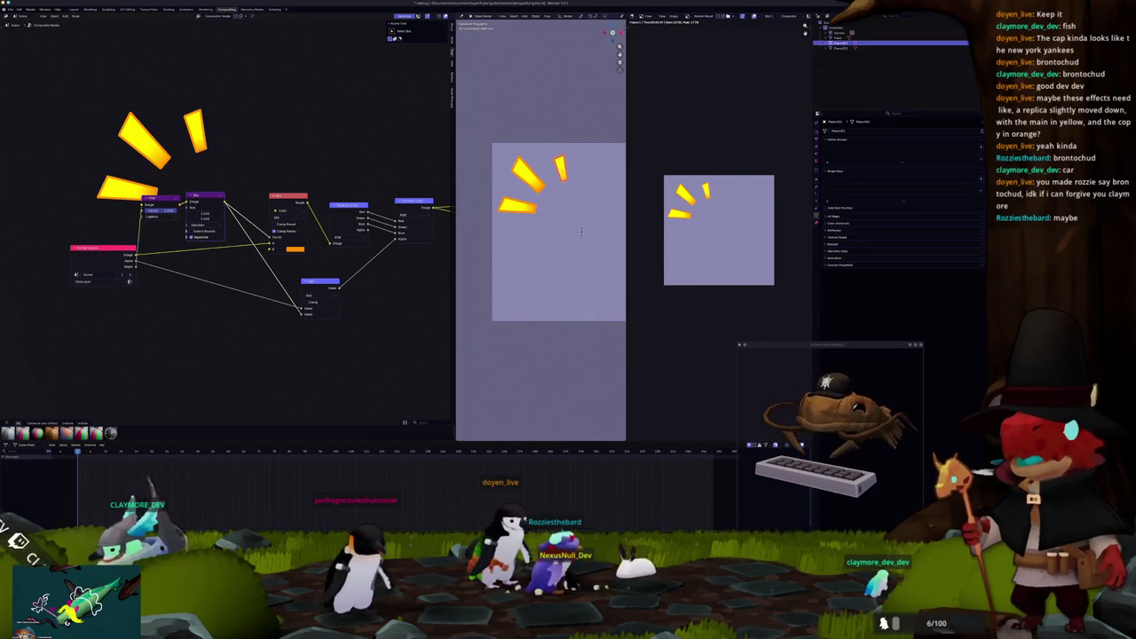
{"action": "left_click", "coordinate": [580, 232]}
{"action": "key", "text": "g"}
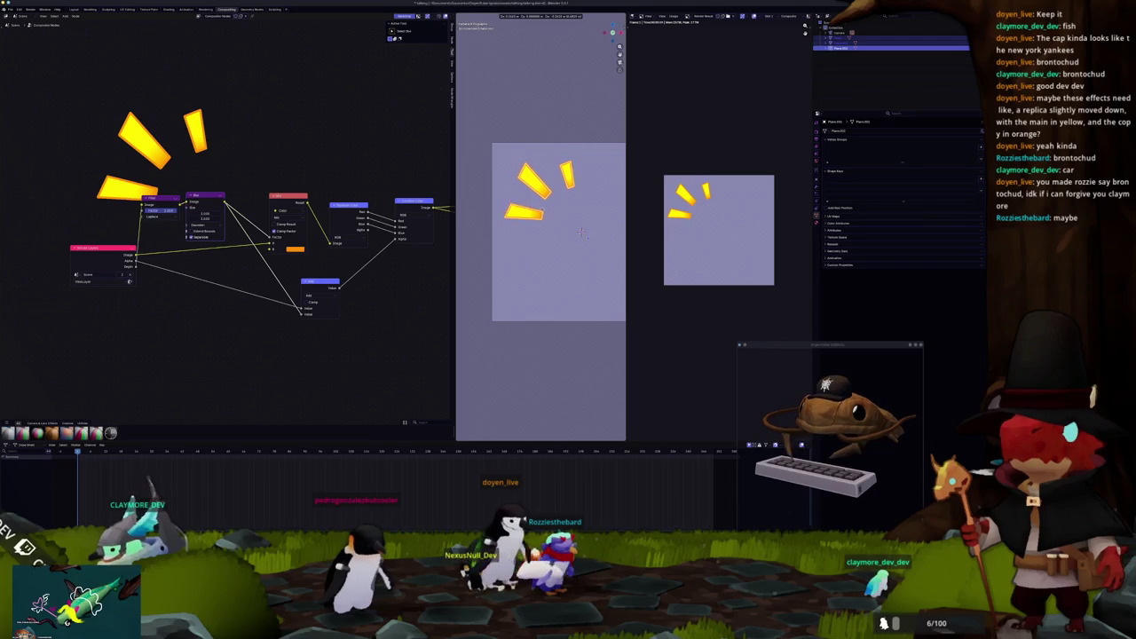
{"action": "left_click", "coordinate": [551, 218]}
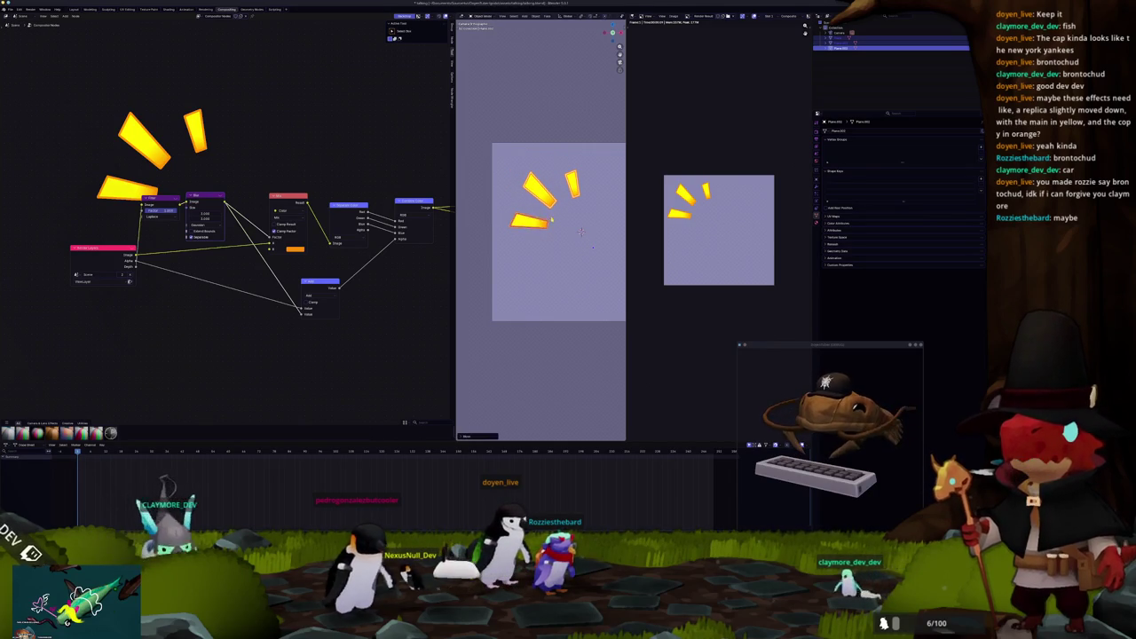
{"action": "key", "text": "ctrl+a"}
{"action": "left_click", "coordinate": [551, 218]}
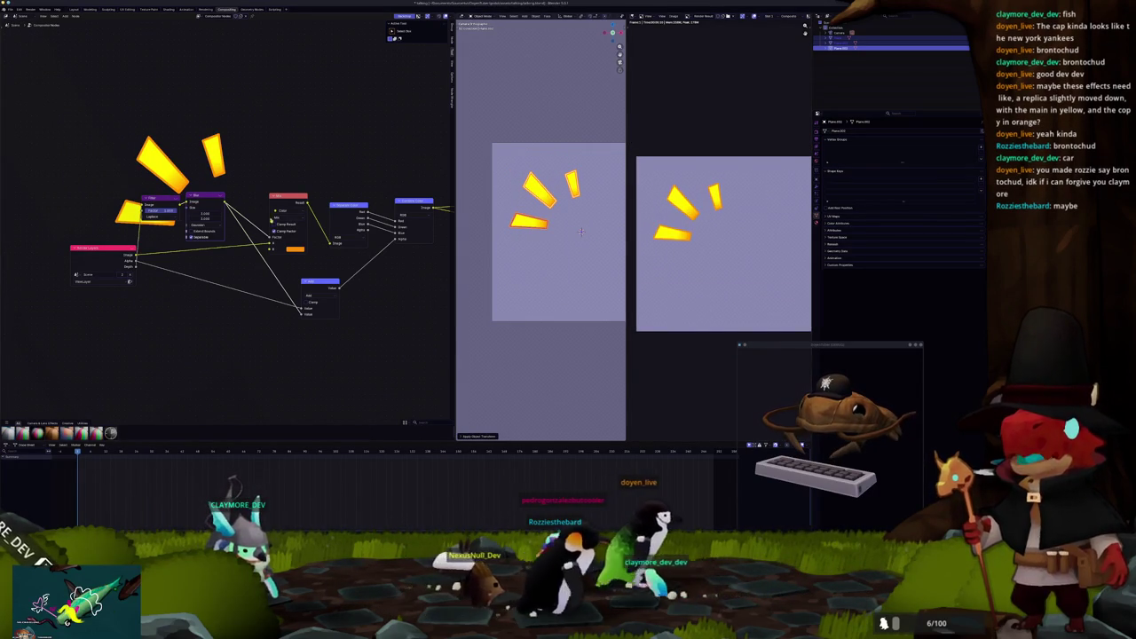
- Insert a Kuwahara filter before the Viewer and connect its output to Group Output
{"action": "scroll", "coordinate": [230, 247], "scroll_direction": "up", "scroll_amount": 3}
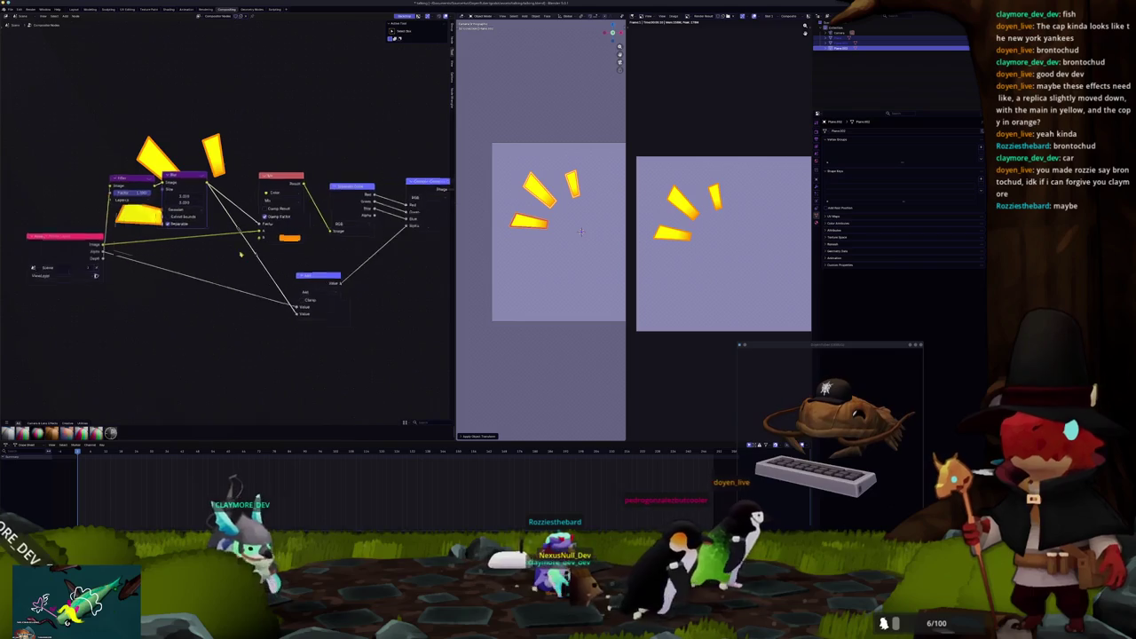
{"action": "left_click_drag", "start_coordinate": [230, 248], "coordinate": [67, 284]}
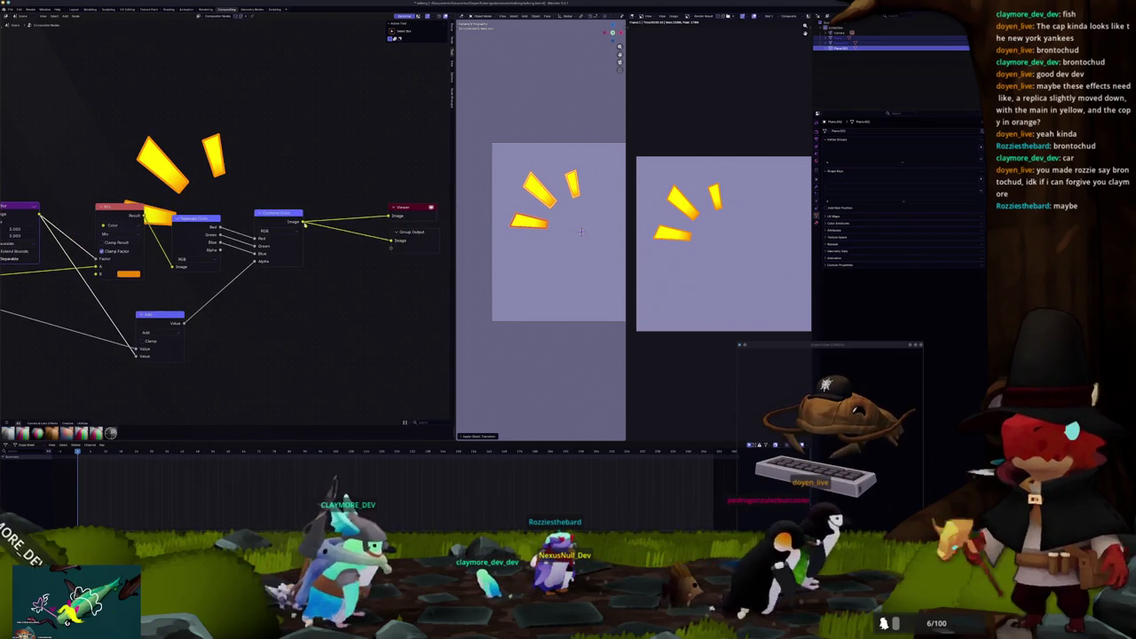
{"action": "key", "text": "shift+a"}
{"action": "type", "text": "b"}
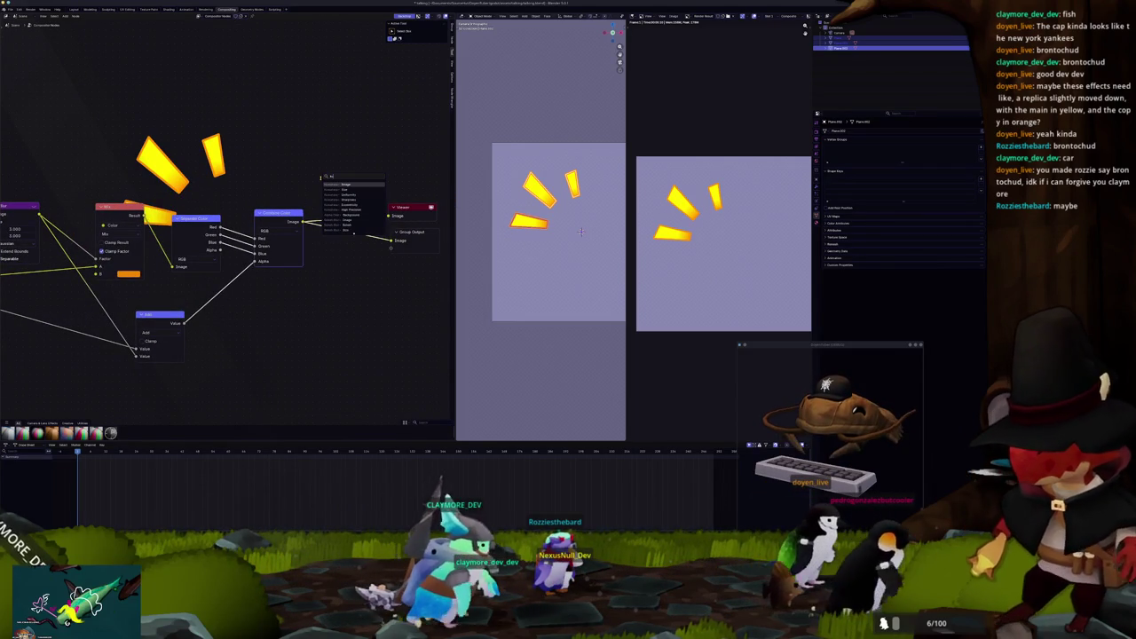
{"action": "key", "text": "Return"}
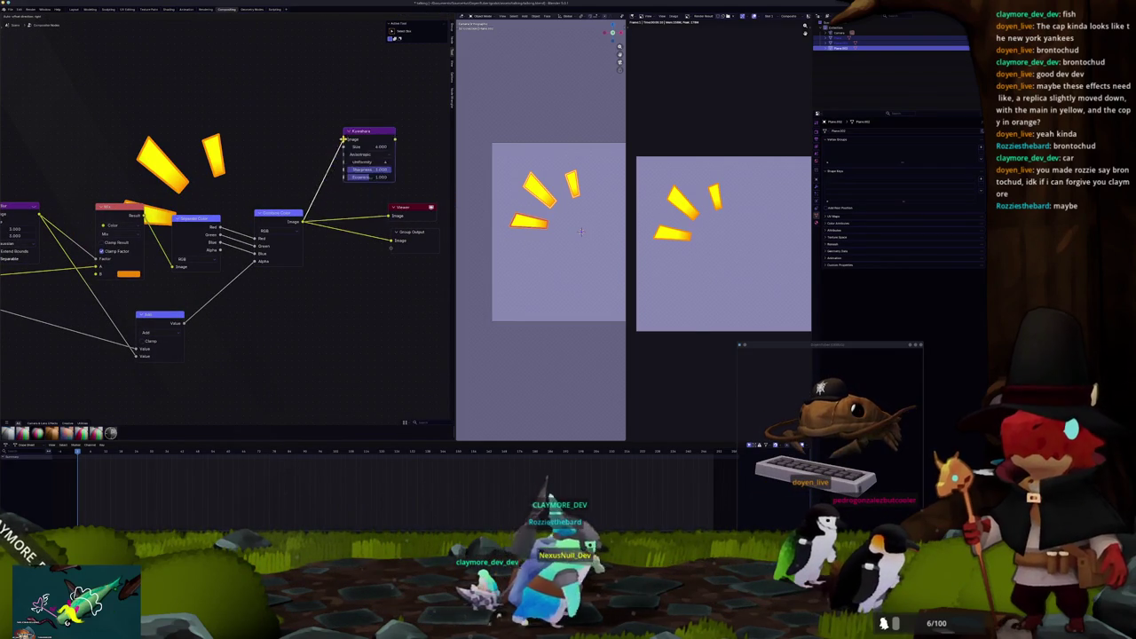
{"action": "left_click", "coordinate": [337, 146]}
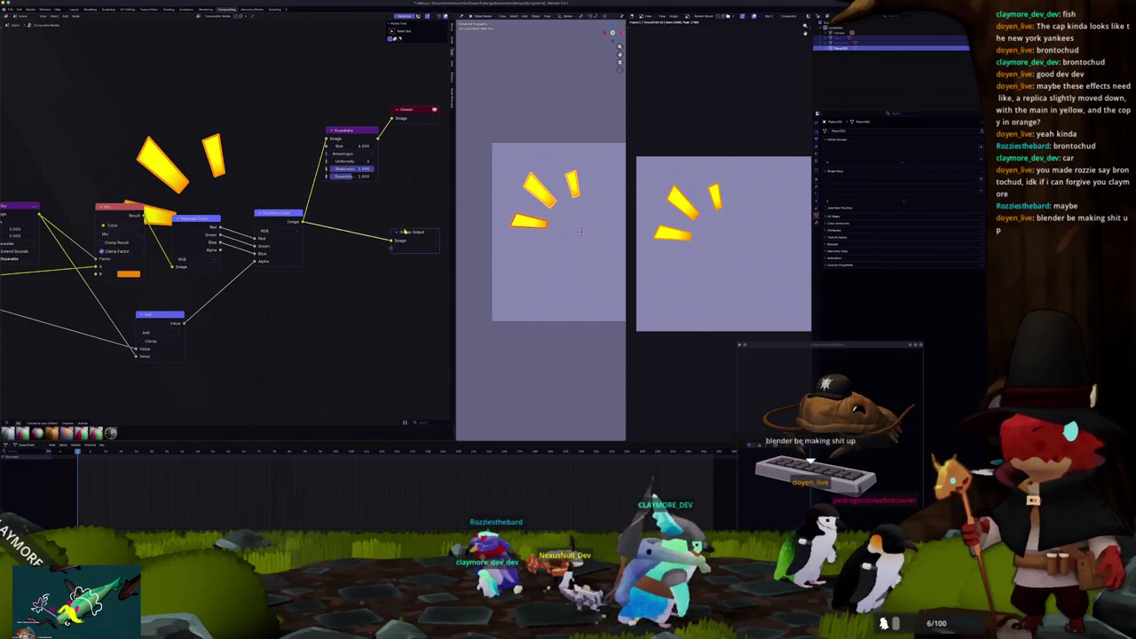
{"action": "left_click_drag", "start_coordinate": [413, 232], "coordinate": [436, 227]}
{"action": "left_click_drag", "start_coordinate": [377, 132], "coordinate": [431, 234]}
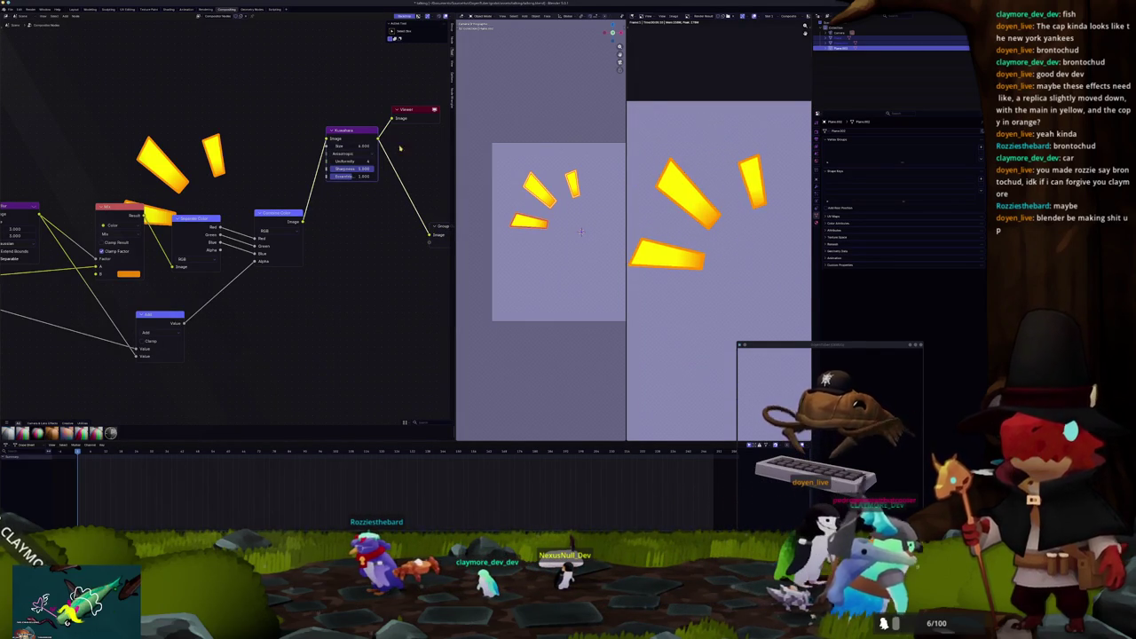
{"action": "left_click_drag", "start_coordinate": [401, 149], "coordinate": [373, 165]}
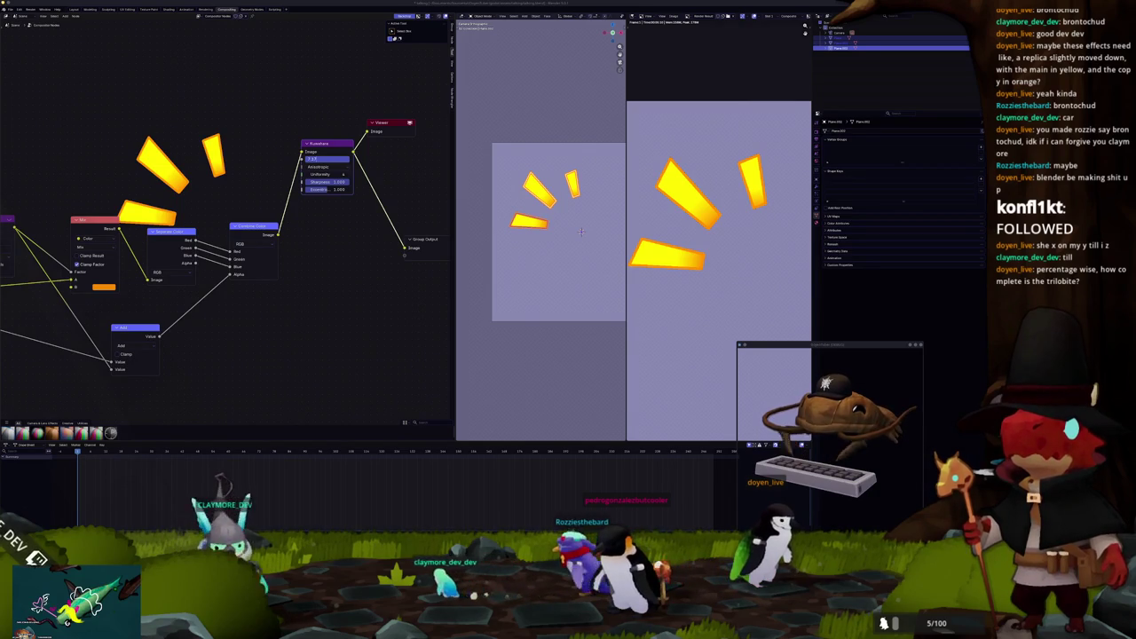
- Switch the Kuwahara node to Classic and change its Size from 7.179 to 6.000
{"action": "key", "text": "Return"}
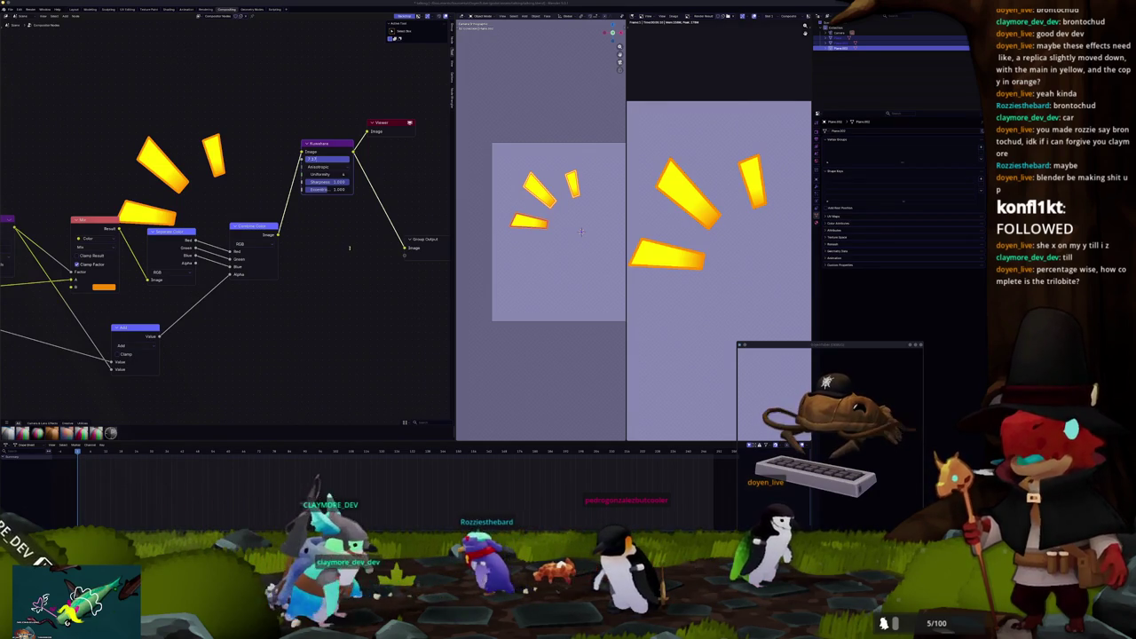
{"action": "scroll", "coordinate": [372, 322], "scroll_direction": "down", "scroll_amount": 1}
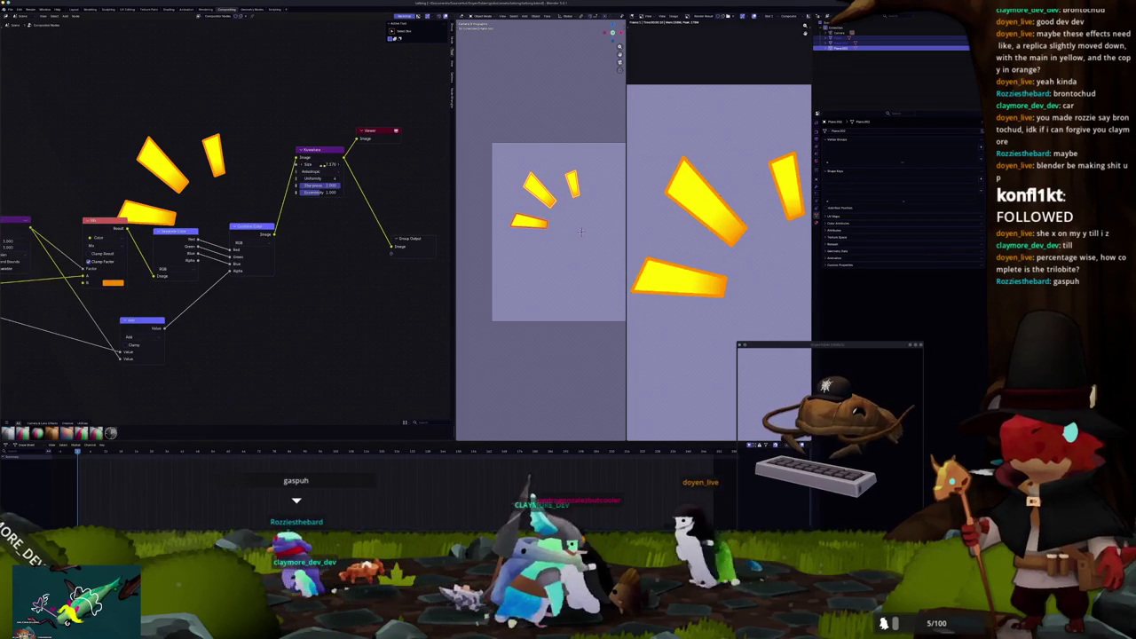
{"action": "double_click", "coordinate": [319, 164]}
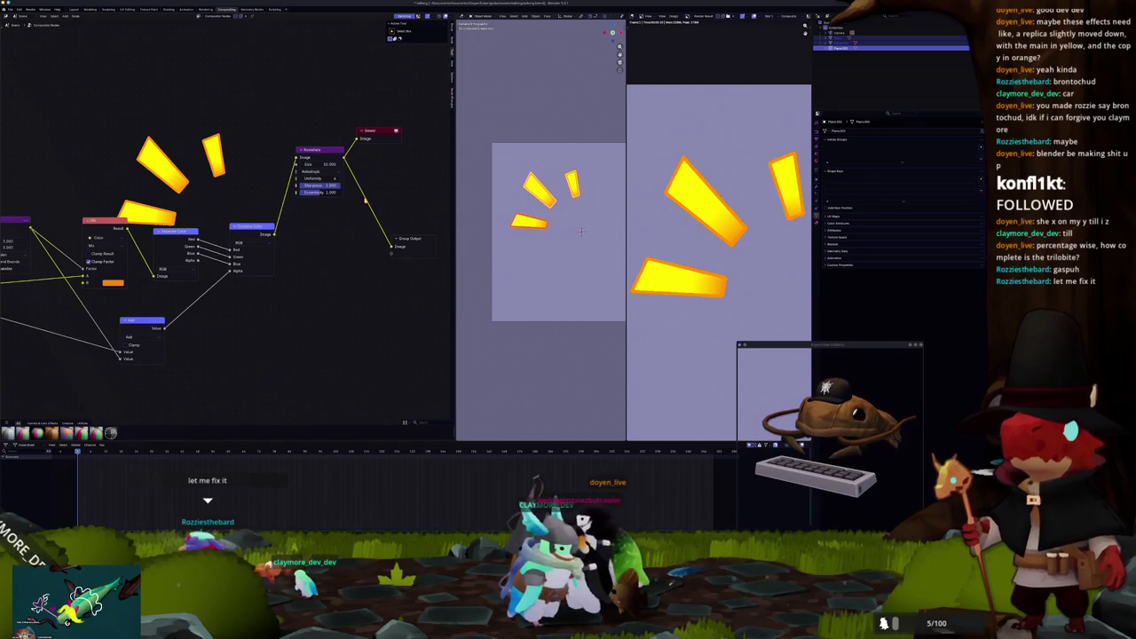
{"action": "scroll", "coordinate": [394, 208], "scroll_direction": "right", "scroll_amount": 2}
{"action": "scroll", "coordinate": [394, 207], "scroll_direction": "up", "scroll_amount": 1}
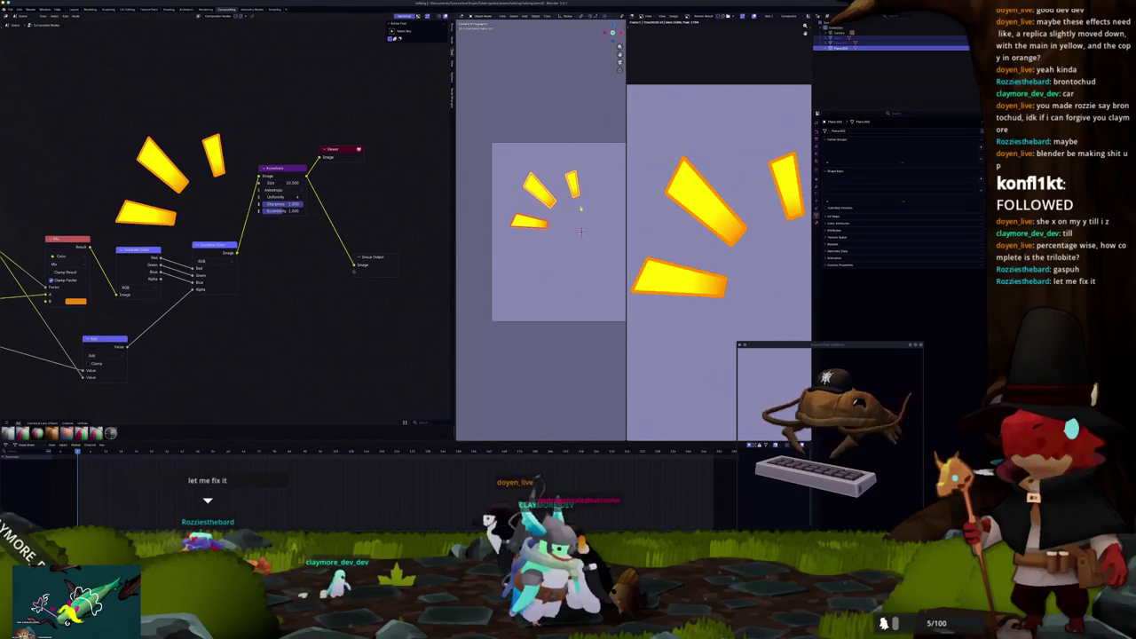
{"action": "scroll", "coordinate": [670, 217], "scroll_direction": "down", "scroll_amount": 2}
{"action": "scroll", "coordinate": [670, 217], "scroll_direction": "up", "scroll_amount": 1}
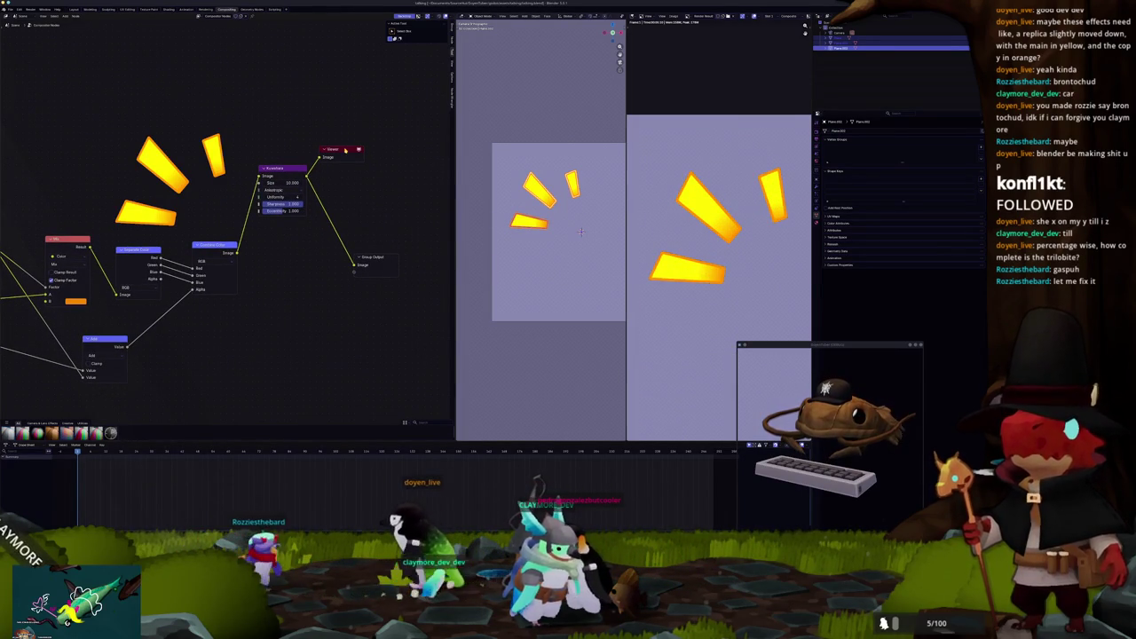
{"action": "left_click_drag", "start_coordinate": [347, 149], "coordinate": [387, 173]}
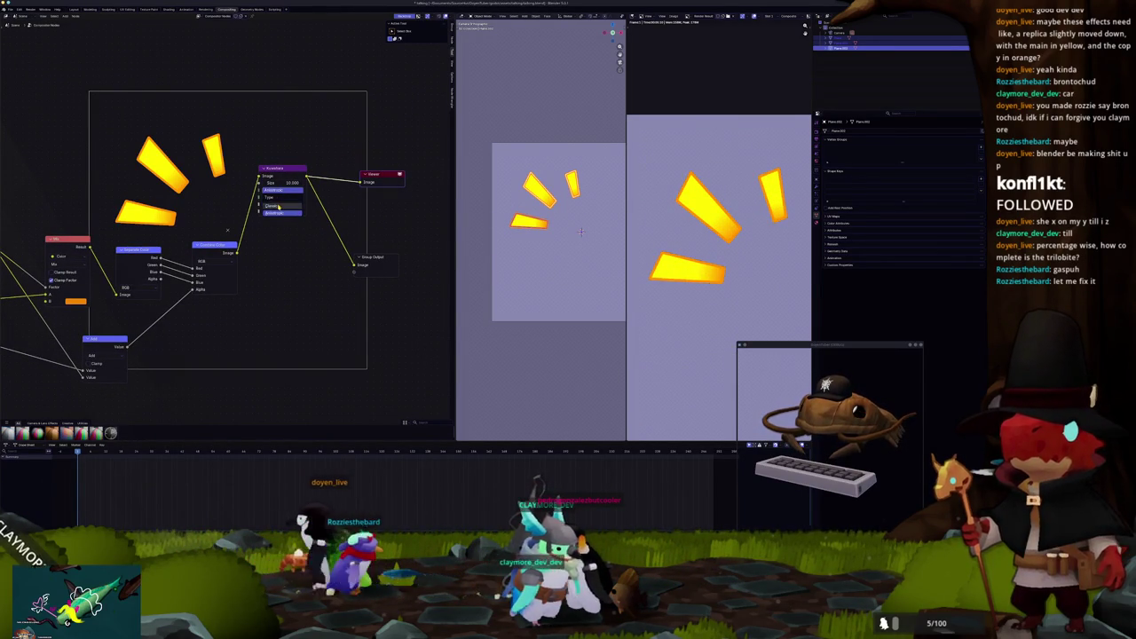
{"action": "left_click", "coordinate": [277, 206]}
{"action": "left_click", "coordinate": [282, 182]}
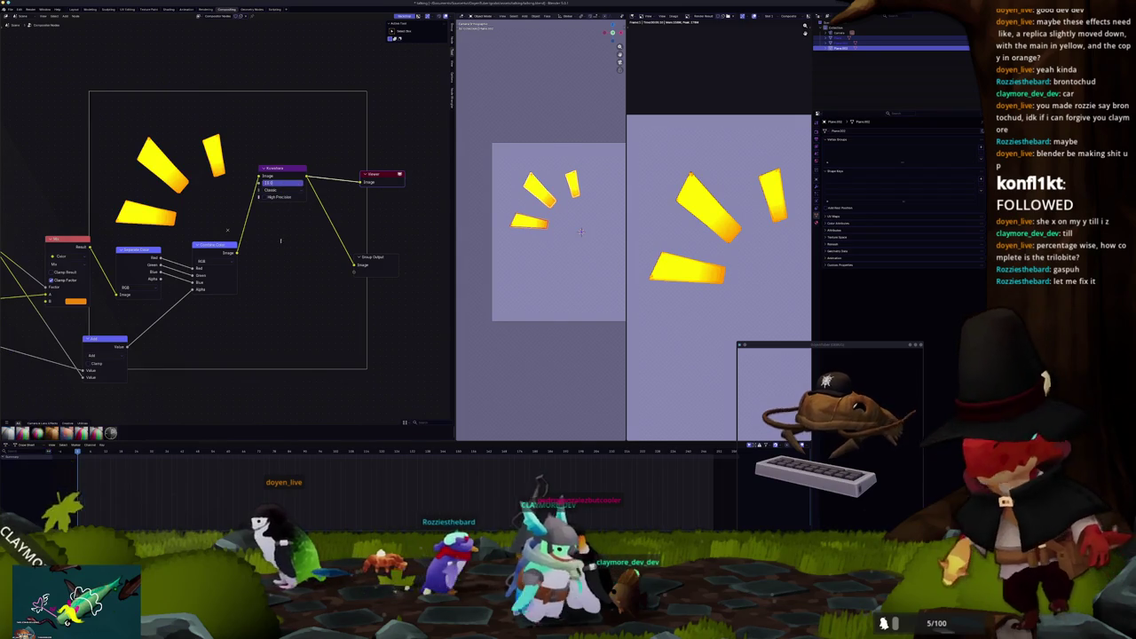
{"action": "key", "text": "Return"}
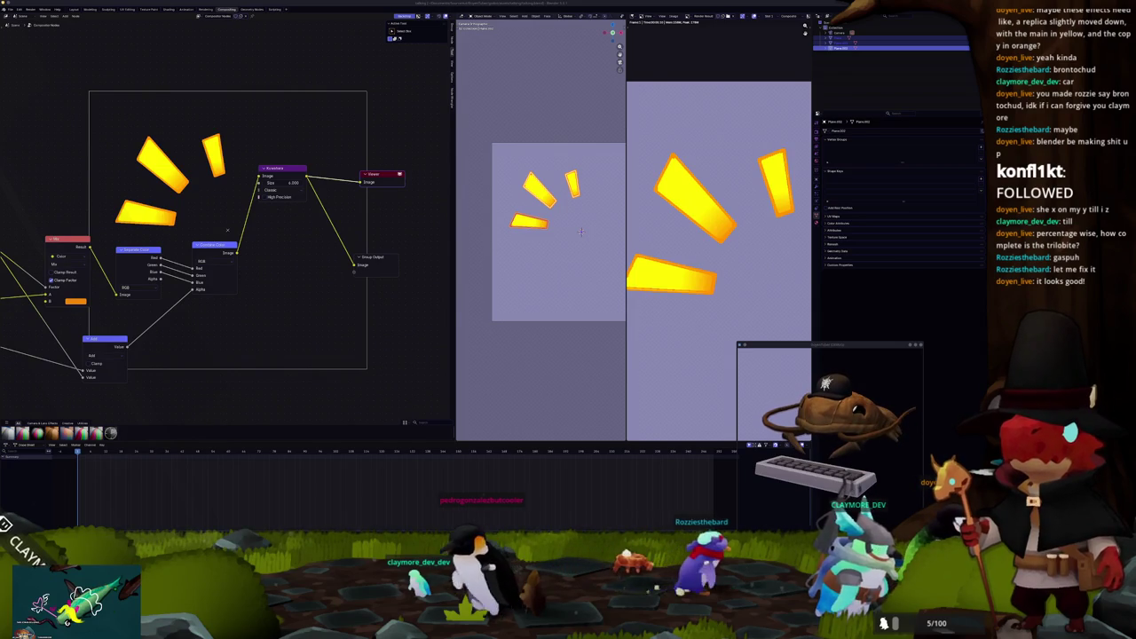
{"action": "scroll", "coordinate": [639, 333], "scroll_direction": "down", "scroll_amount": 2}
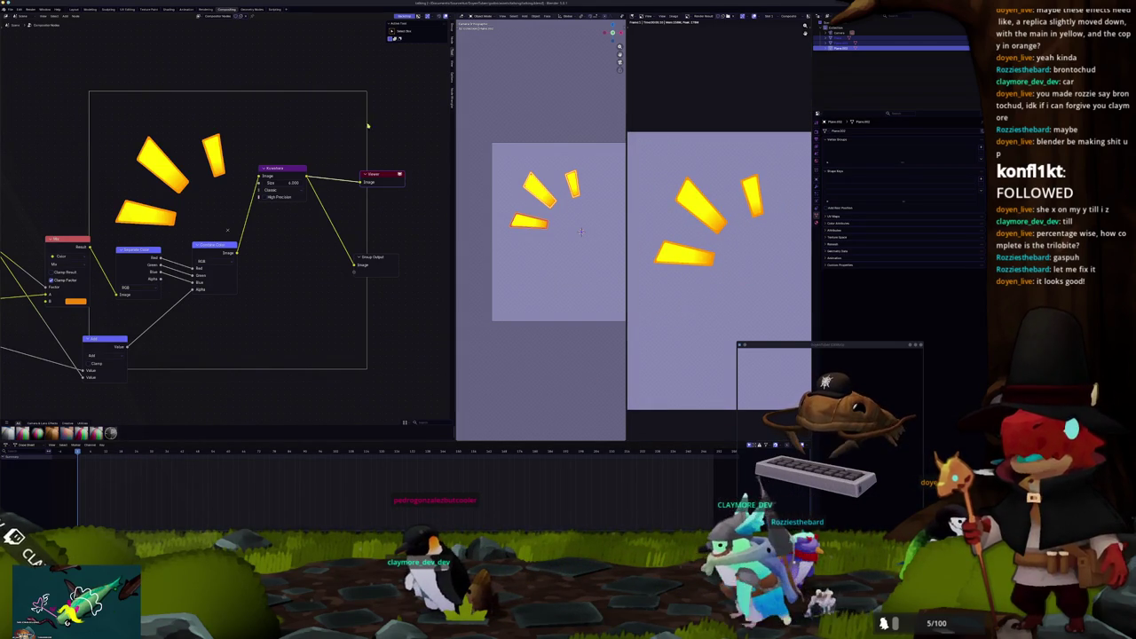
- Go back to the Layout workspace, zoom onto the camera frame, and return to Object Mode
{"action": "left_click", "coordinate": [73, 10]}
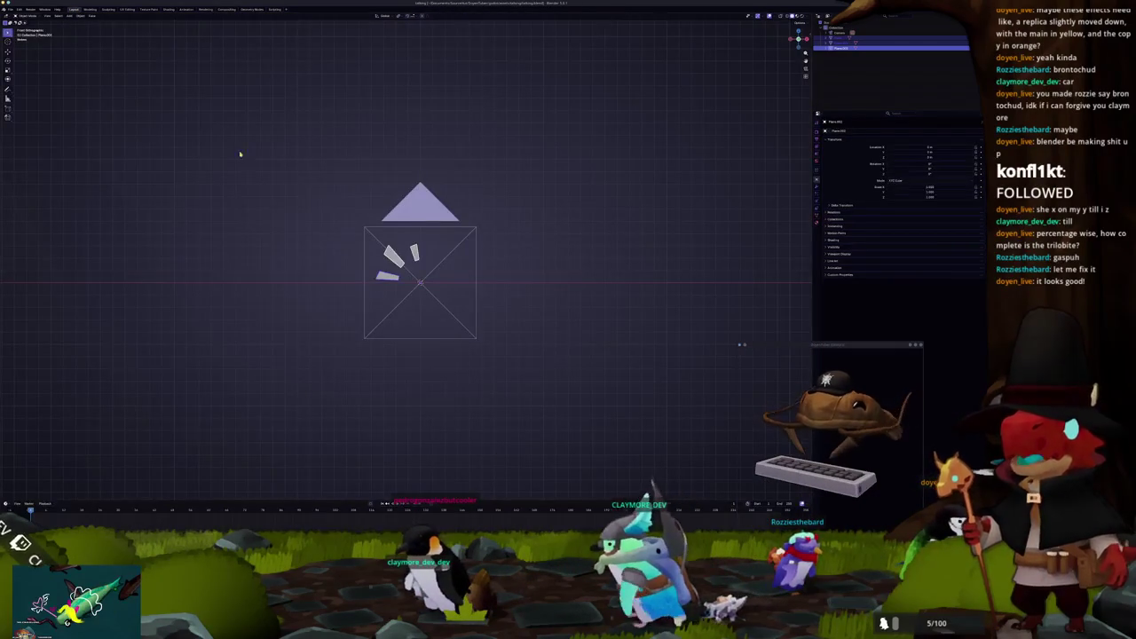
{"action": "scroll", "coordinate": [436, 261], "scroll_direction": "up", "scroll_amount": 5}
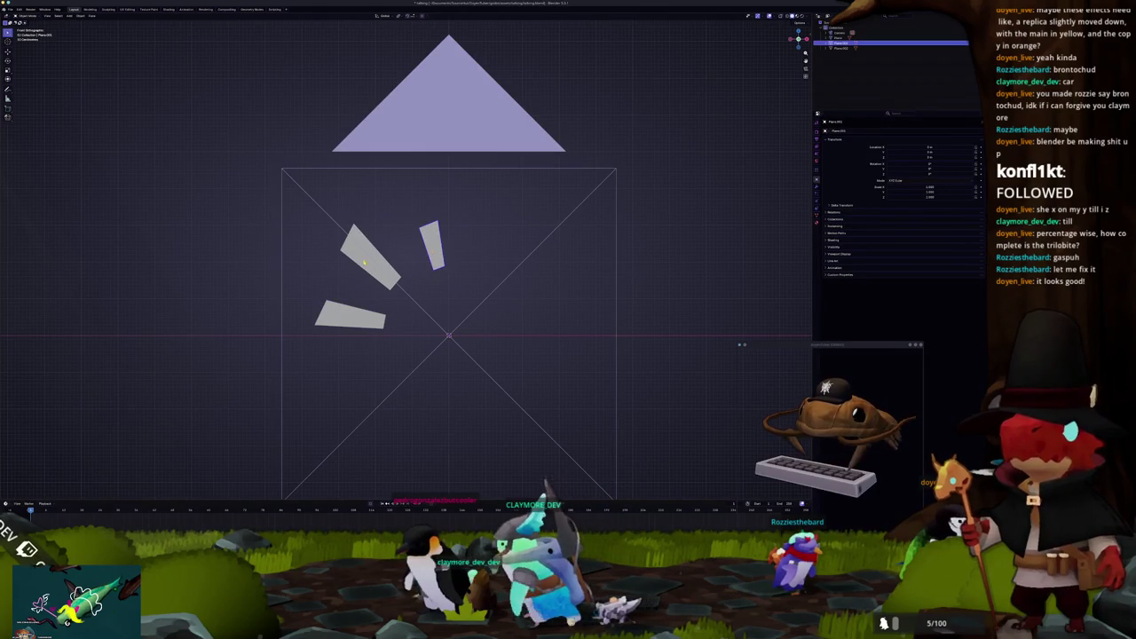
{"action": "scroll", "coordinate": [433, 252], "scroll_direction": "down", "scroll_amount": 2}
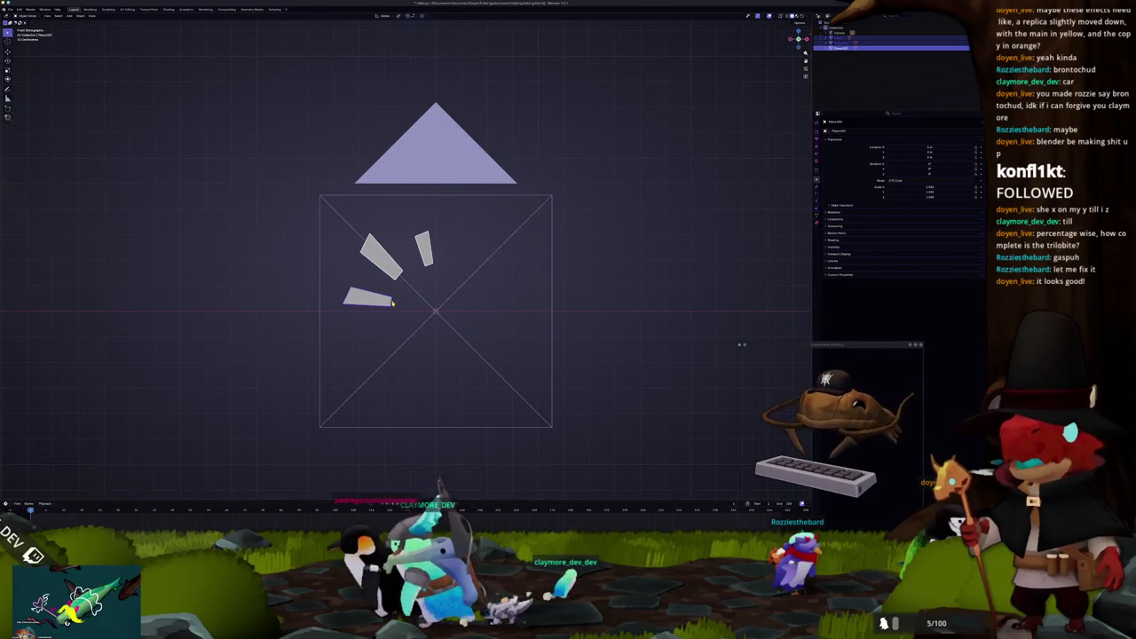
{"action": "scroll", "coordinate": [391, 306], "scroll_direction": "up", "scroll_amount": 1}
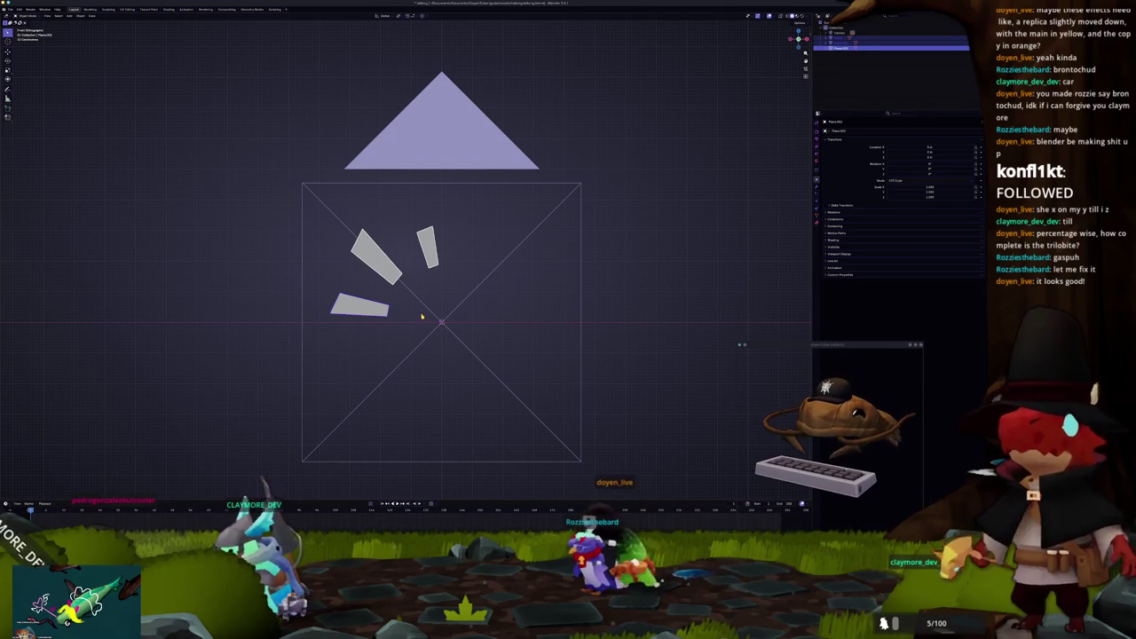
{"action": "scroll", "coordinate": [422, 316], "scroll_direction": "down", "scroll_amount": 2}
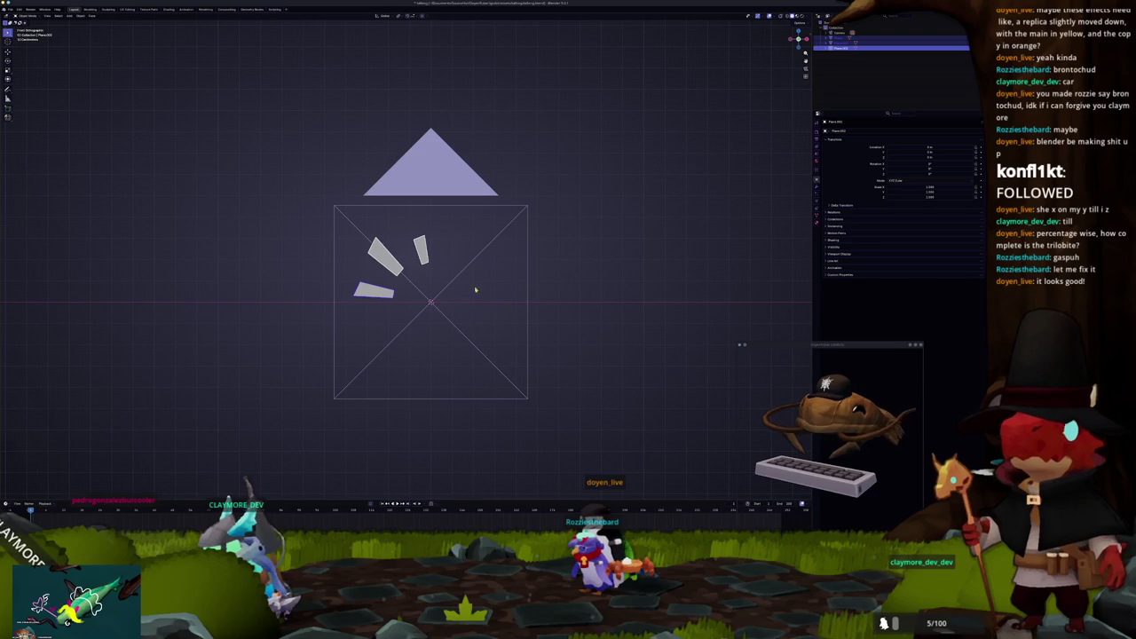
{"action": "scroll", "coordinate": [539, 322], "scroll_direction": "up", "scroll_amount": 2}
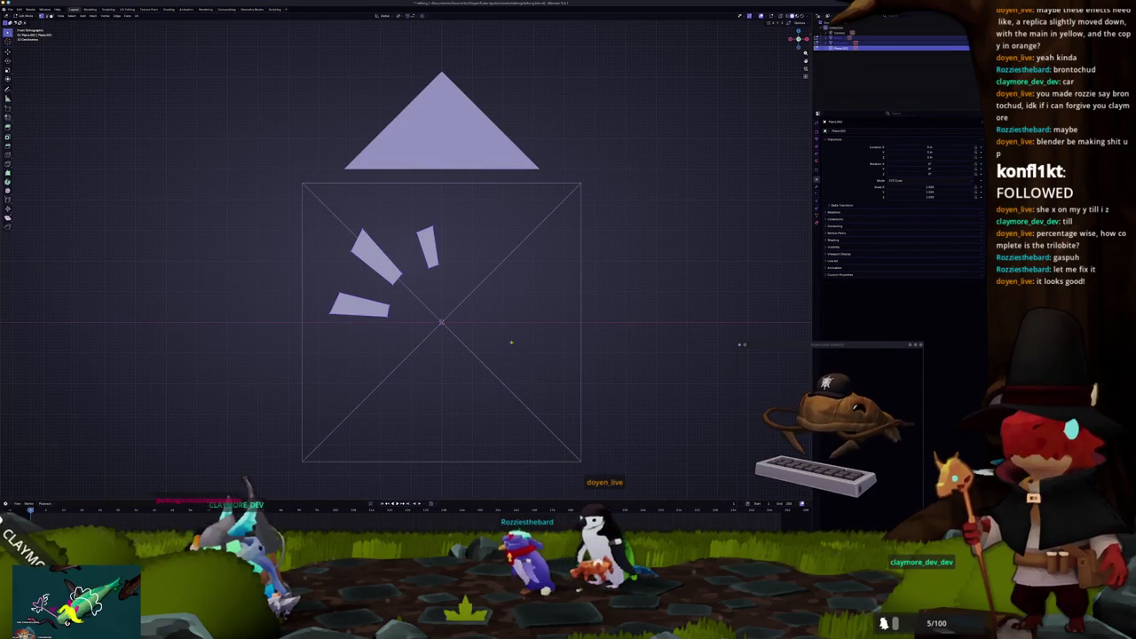
{"action": "key", "text": "Tab"}
- Add a Displace modifier to the shard plane with texture coordinates set to Object
{"action": "left_click", "coordinate": [815, 187]}
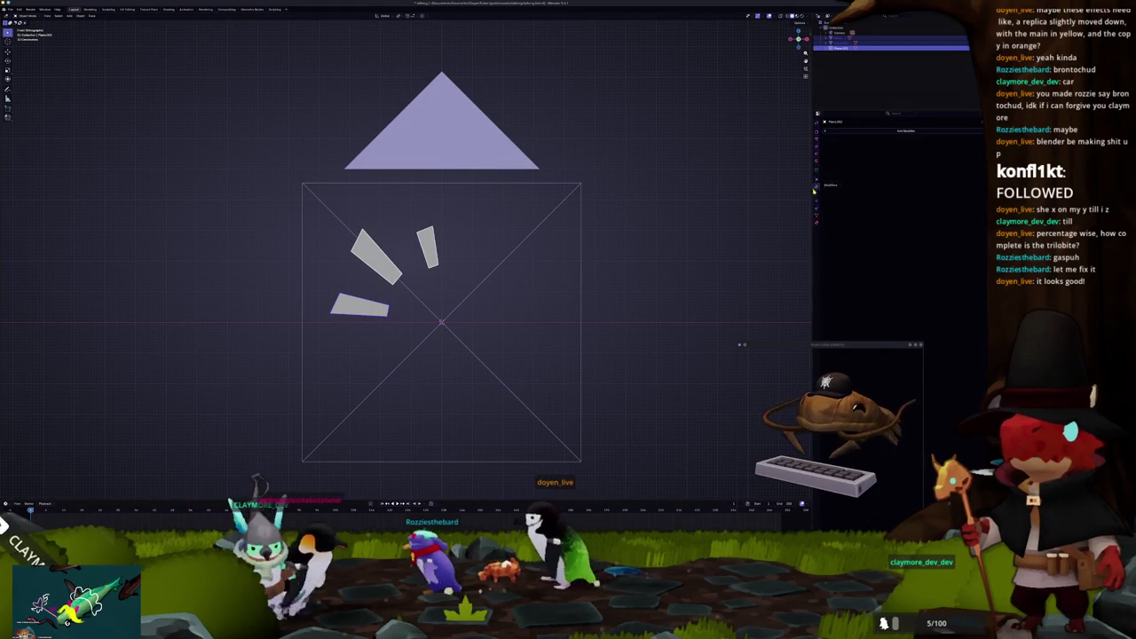
{"action": "left_click", "coordinate": [901, 130]}
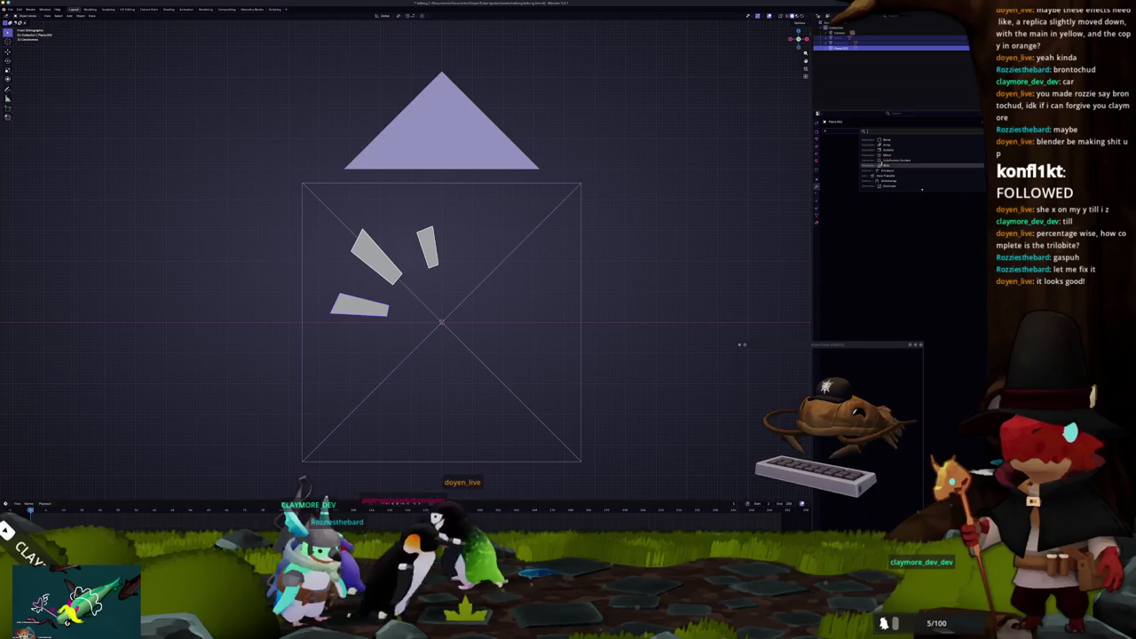
{"action": "left_click", "coordinate": [880, 165]}
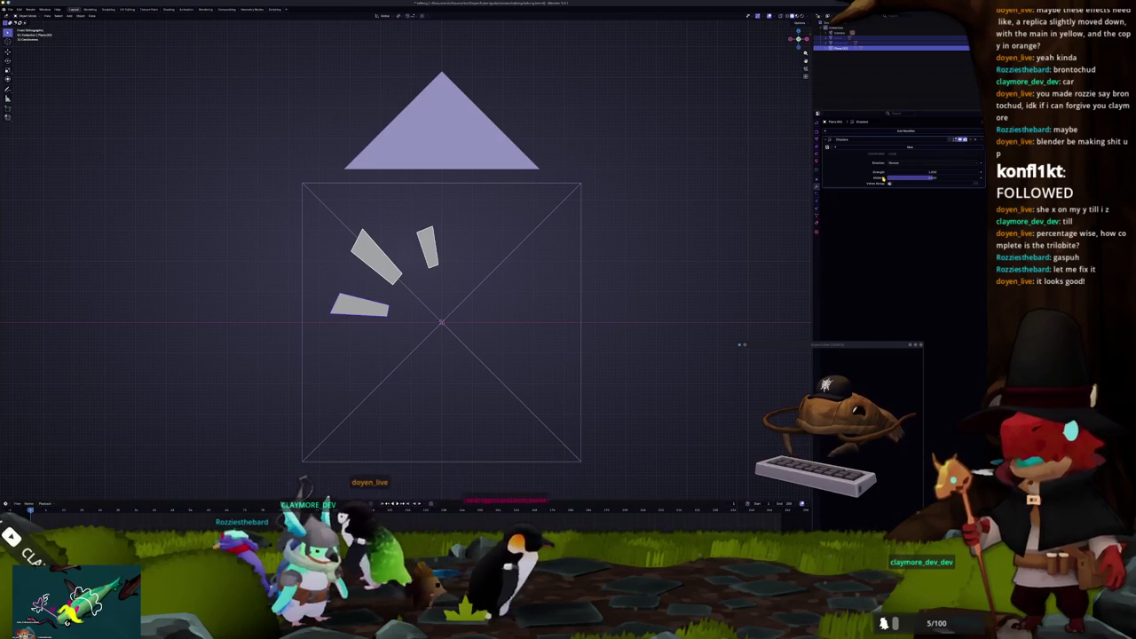
{"action": "scroll", "coordinate": [625, 231], "scroll_direction": "up", "scroll_amount": 2}
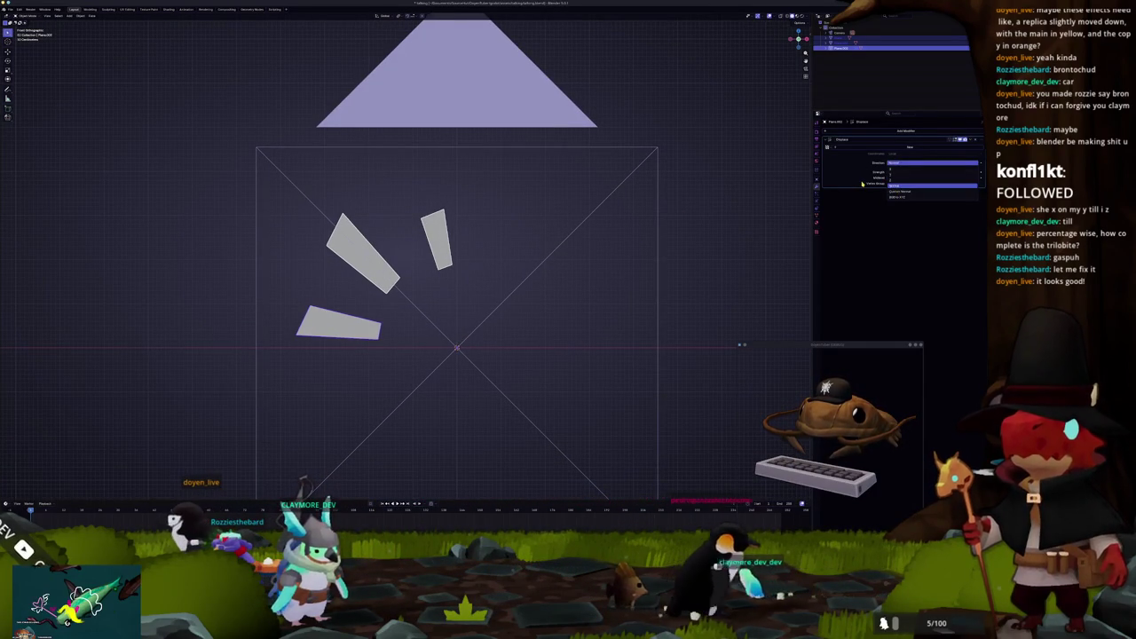
{"action": "left_click", "coordinate": [896, 163]}
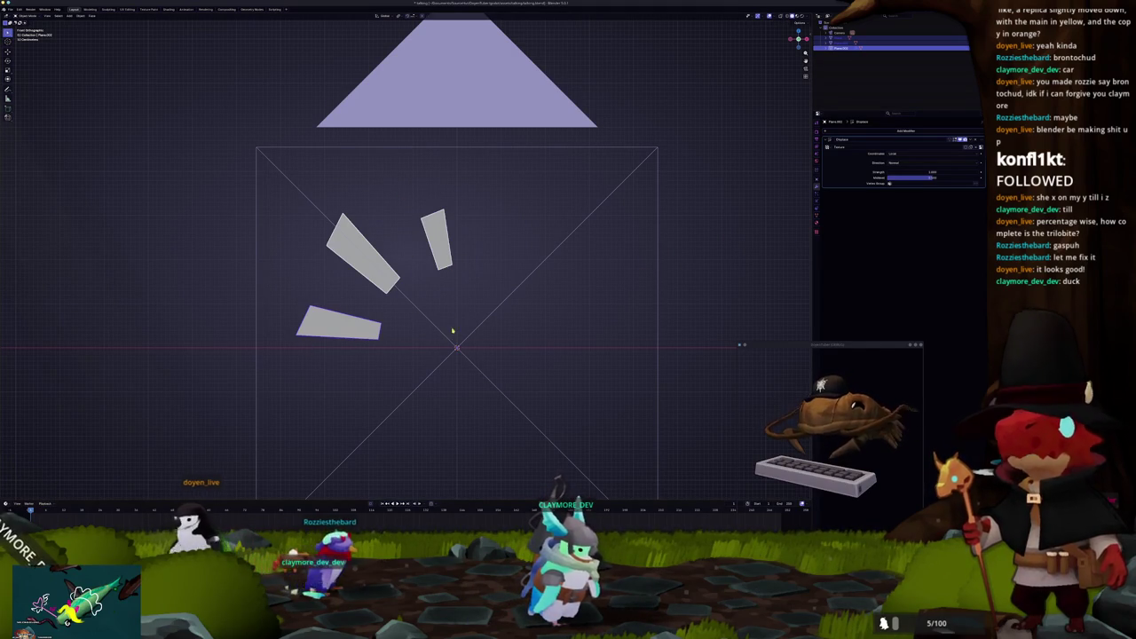
{"action": "left_click_drag", "start_coordinate": [330, 367], "coordinate": [413, 359]}
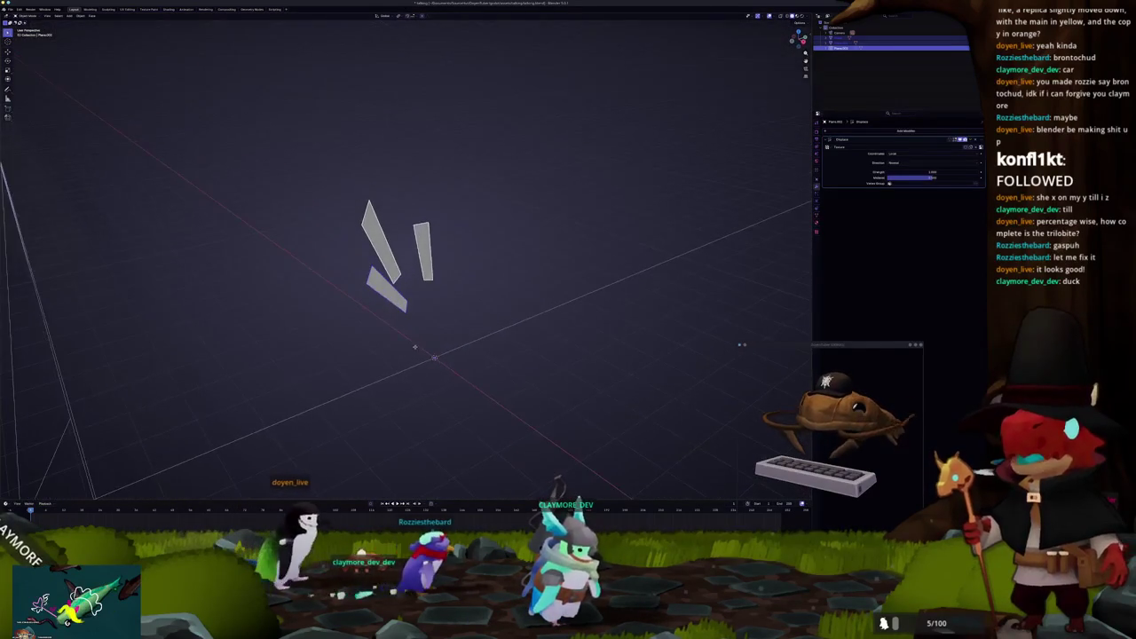
{"action": "key", "text": "KP_1"}
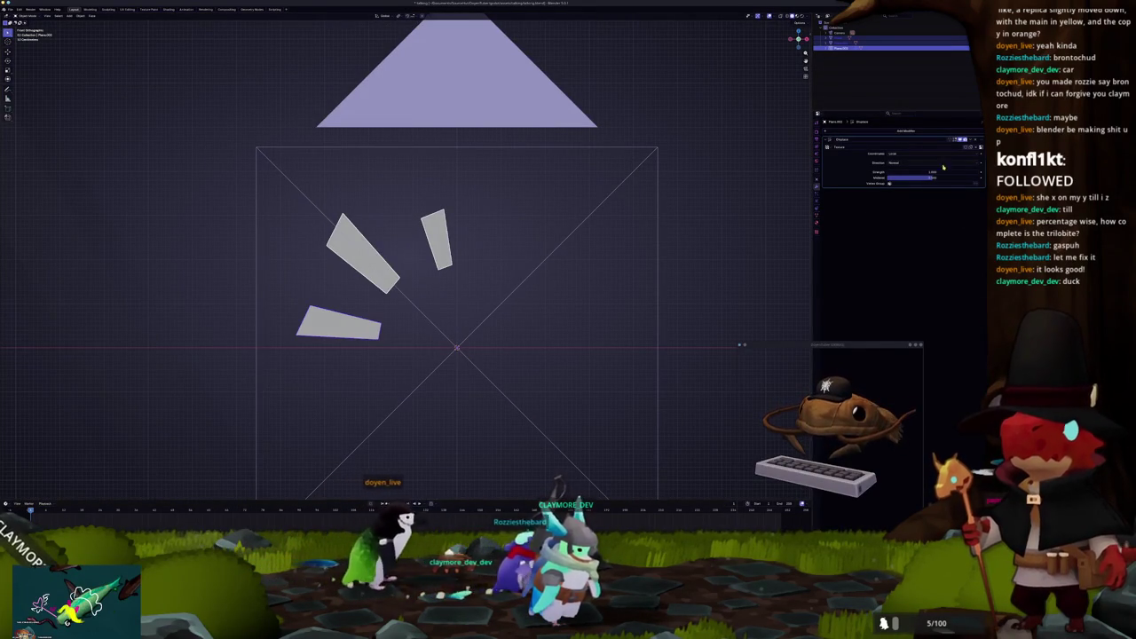
{"action": "left_click", "coordinate": [903, 154]}
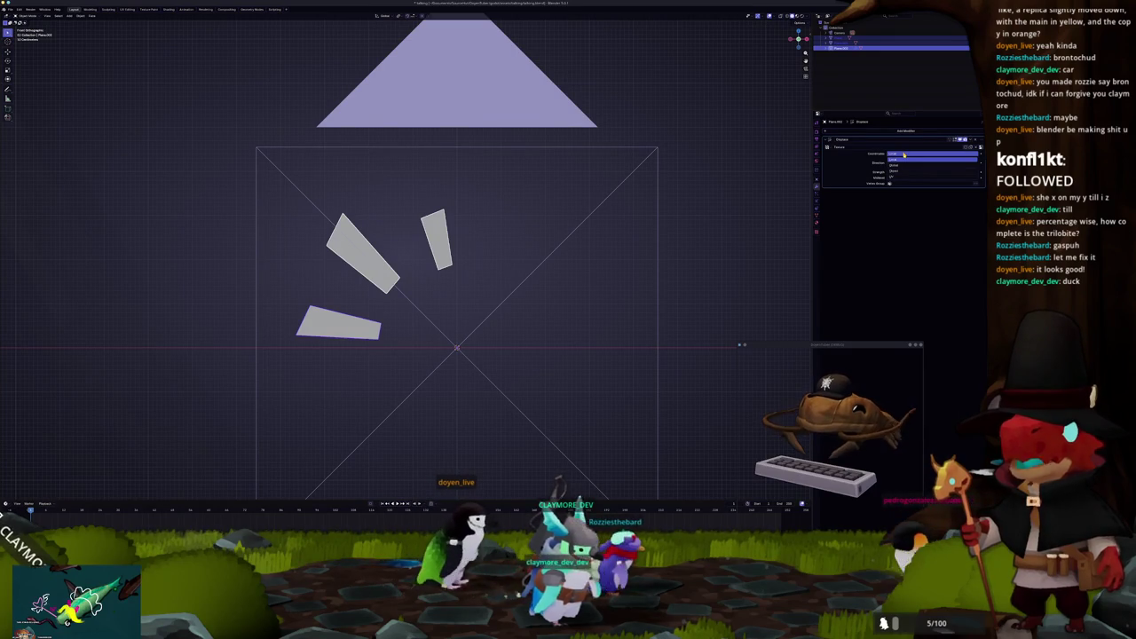
{"action": "left_click", "coordinate": [898, 158]}
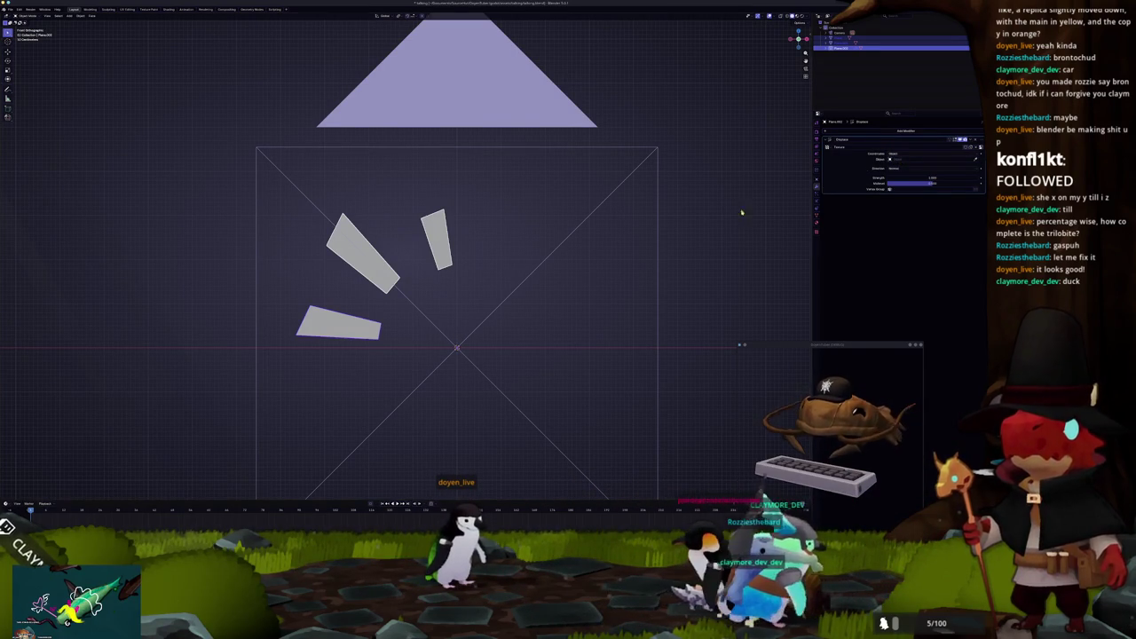
{"action": "key", "text": "alt+a"}
- Add a Plain Axes empty at the origin and select the shard plane Plane.001
{"action": "key", "text": "shift+a"}
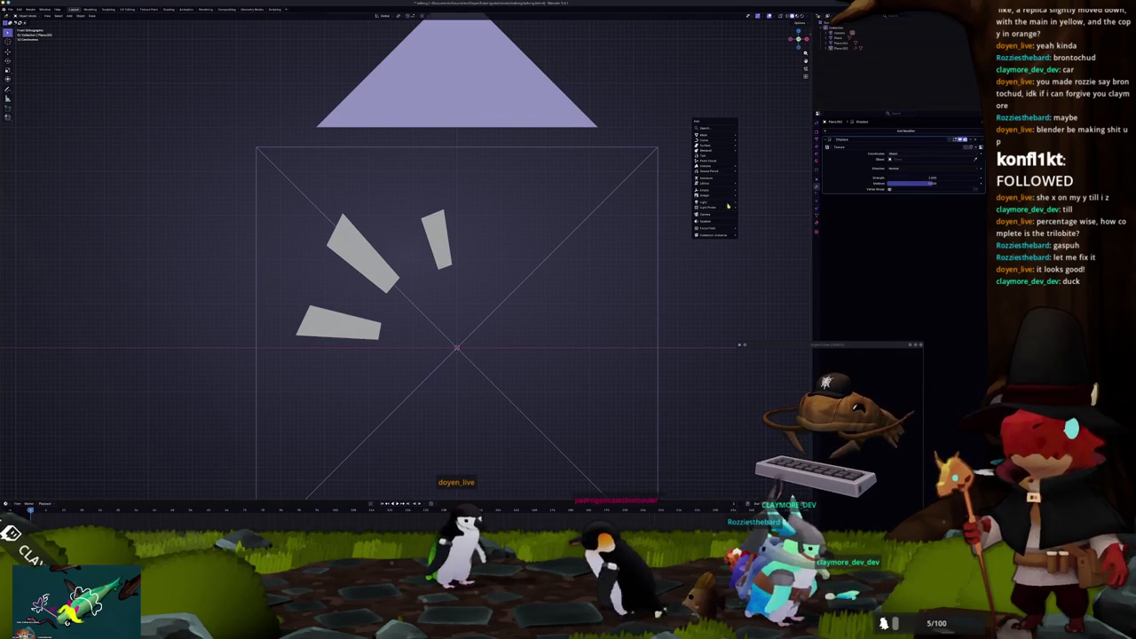
{"action": "left_click", "coordinate": [748, 190]}
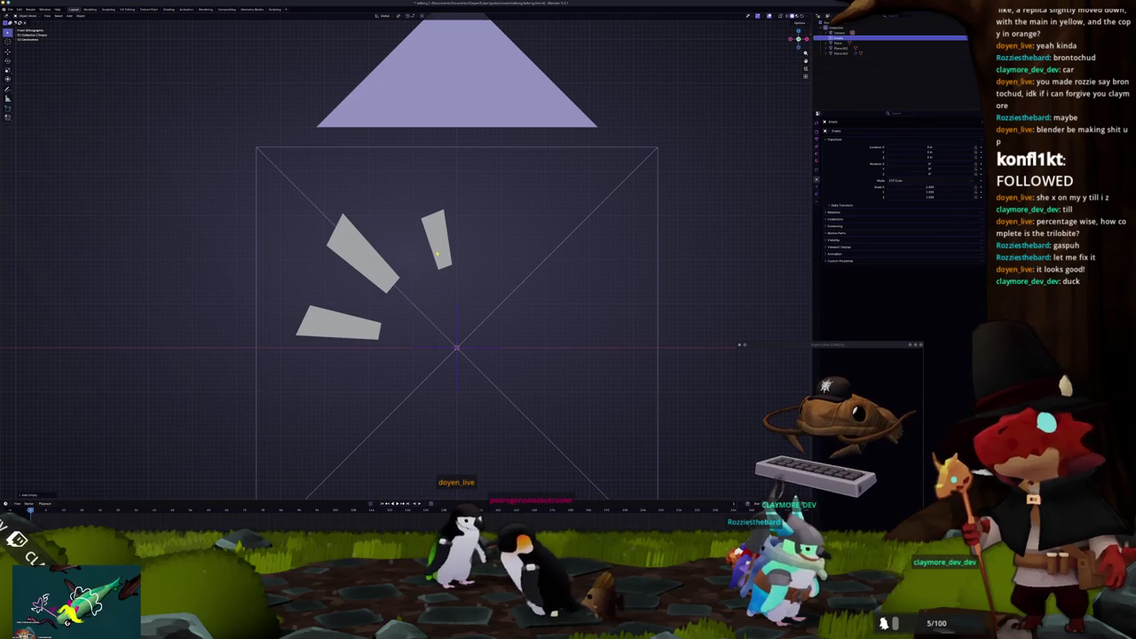
{"action": "left_click", "coordinate": [337, 330]}
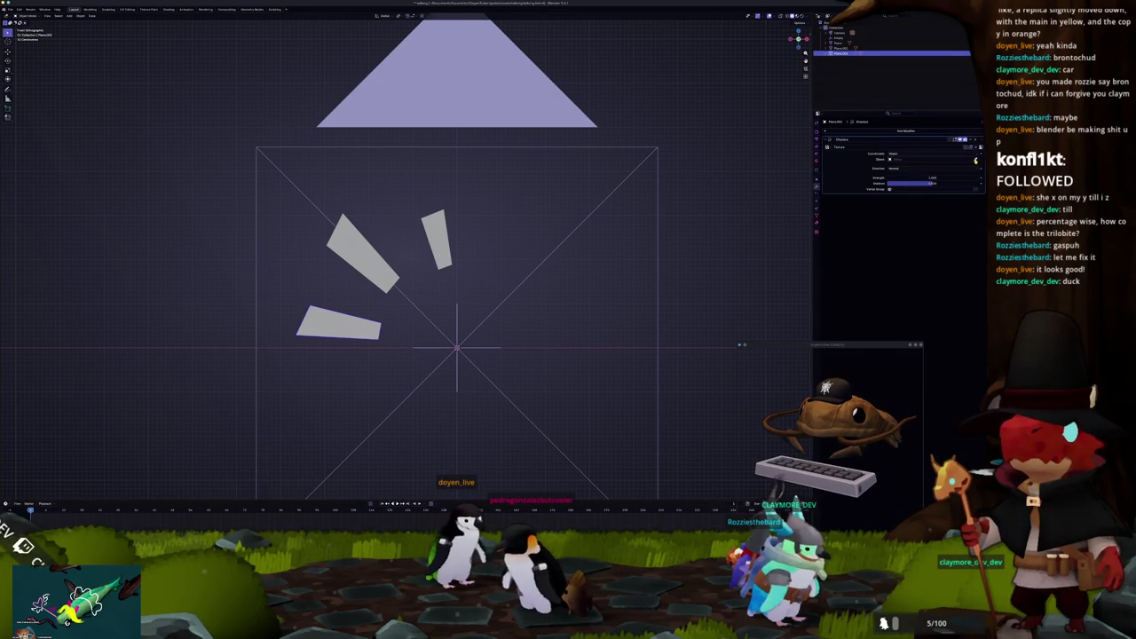
- Give the Displace modifier a Clouds texture with RGB to XYZ direction and expand its Colors settings
{"action": "left_click", "coordinate": [817, 232]}
{"action": "left_click", "coordinate": [937, 148]}
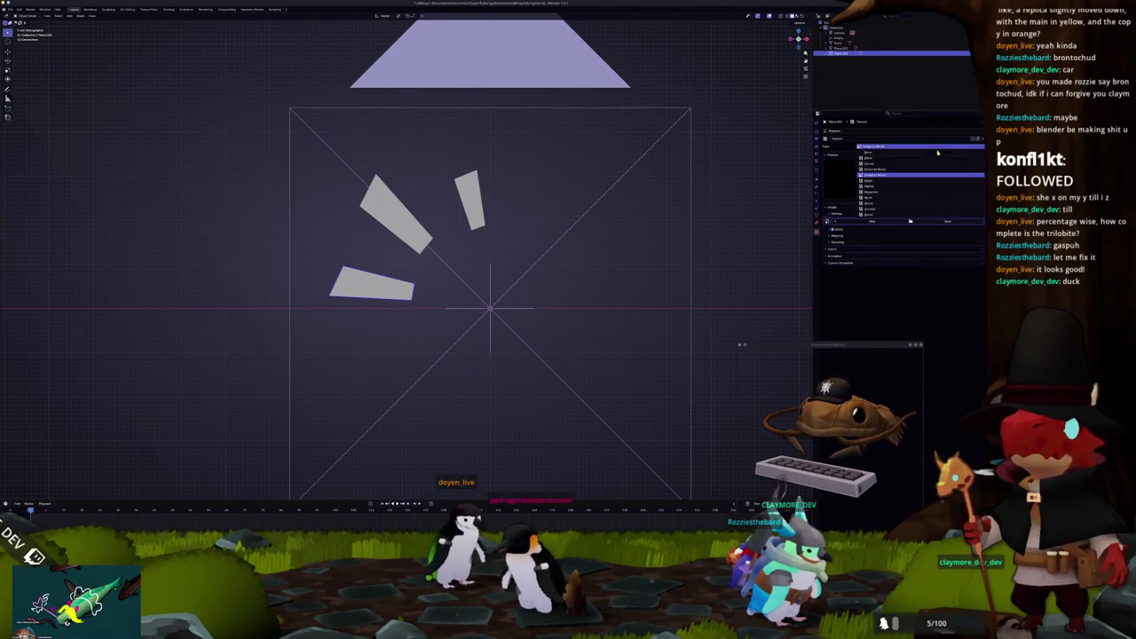
{"action": "left_click", "coordinate": [869, 165]}
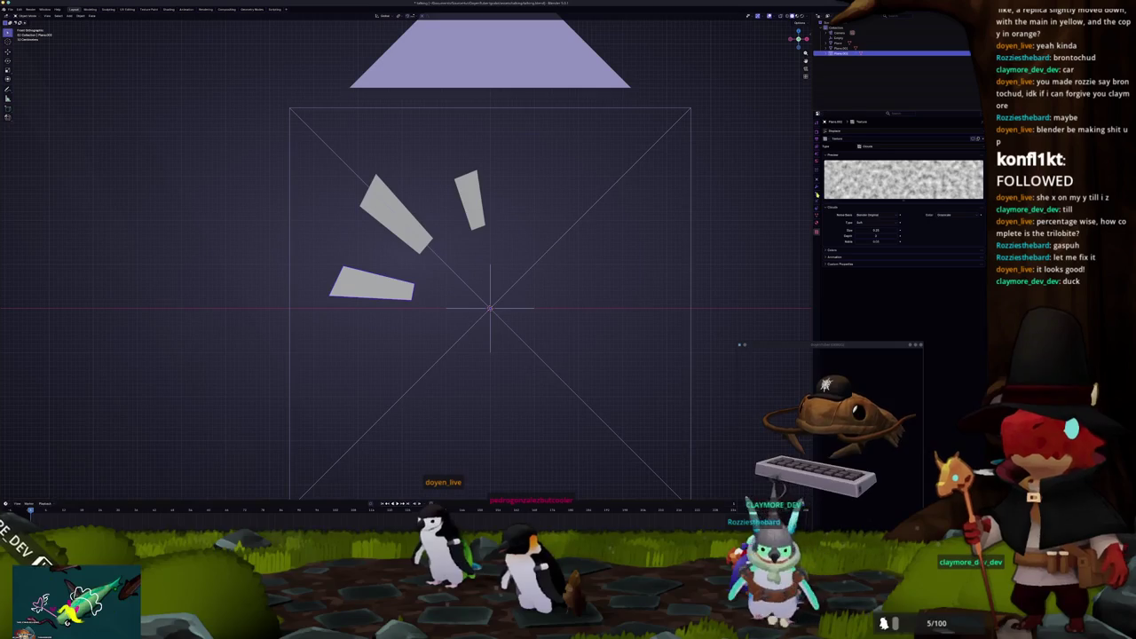
{"action": "left_click", "coordinate": [818, 190]}
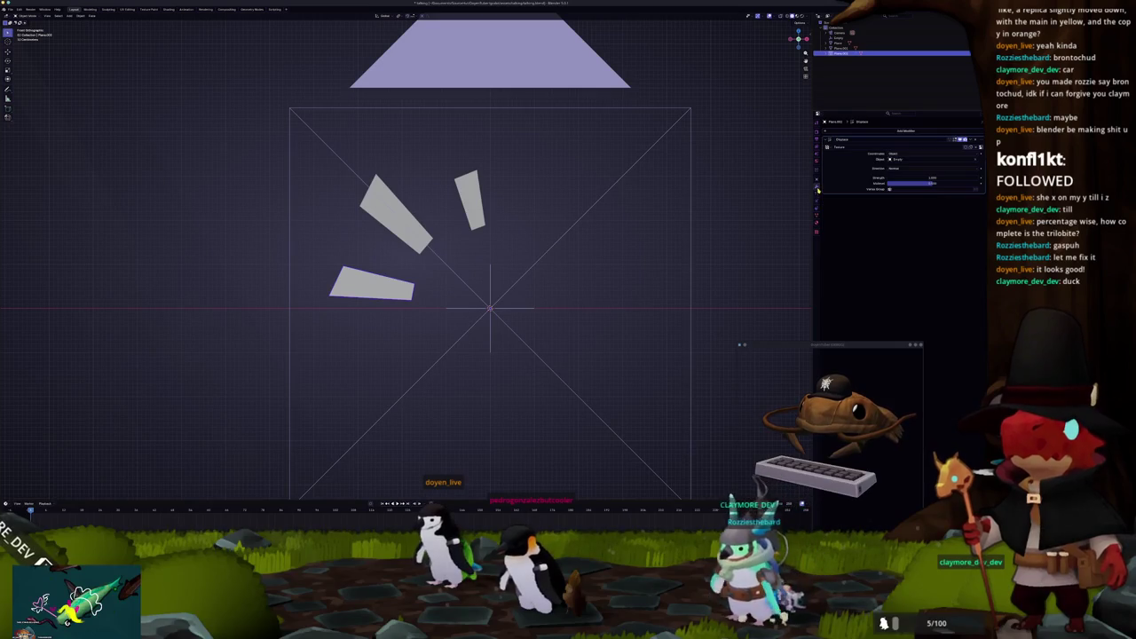
{"action": "left_click", "coordinate": [901, 168]}
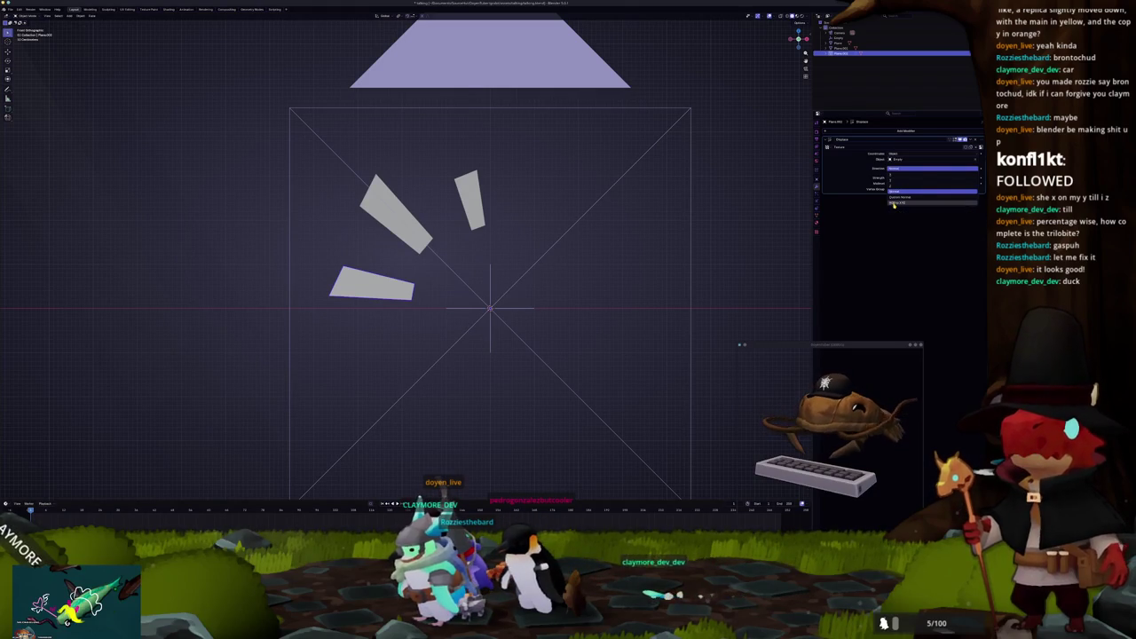
{"action": "left_click", "coordinate": [894, 204]}
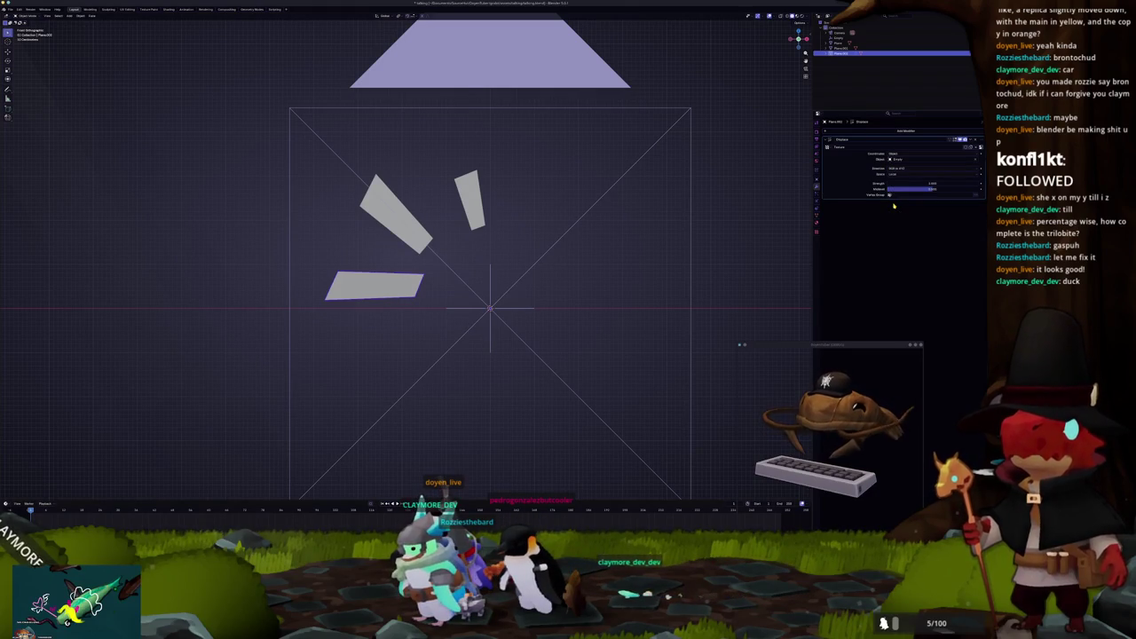
{"action": "left_click", "coordinate": [816, 233]}
{"action": "left_click", "coordinate": [830, 265]}
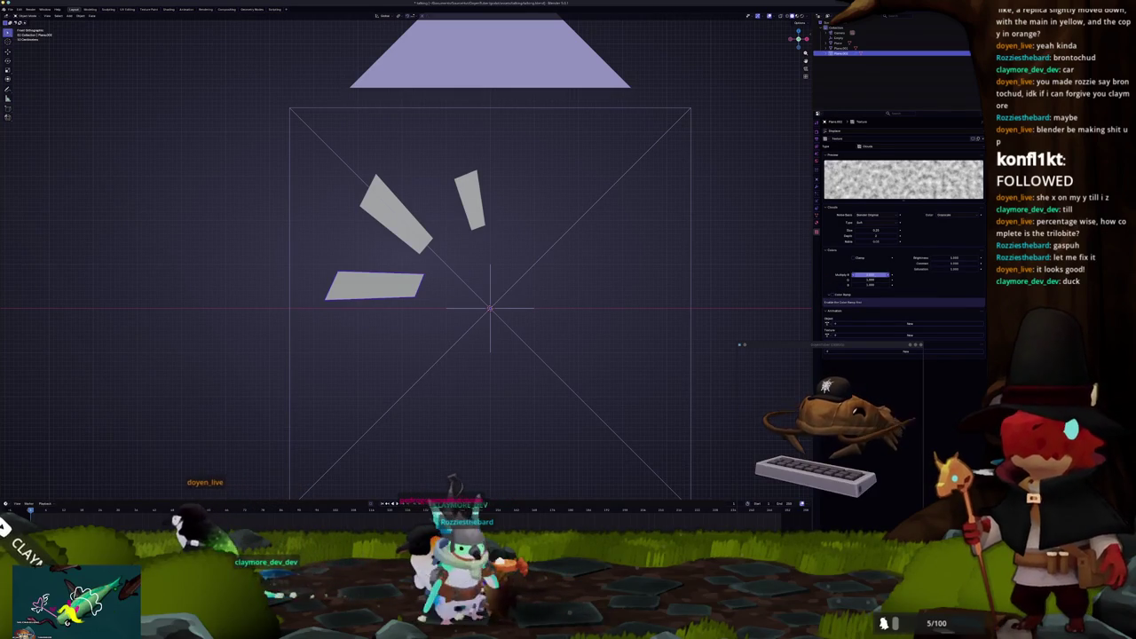
{"action": "left_click_drag", "start_coordinate": [532, 293], "coordinate": [635, 310]}
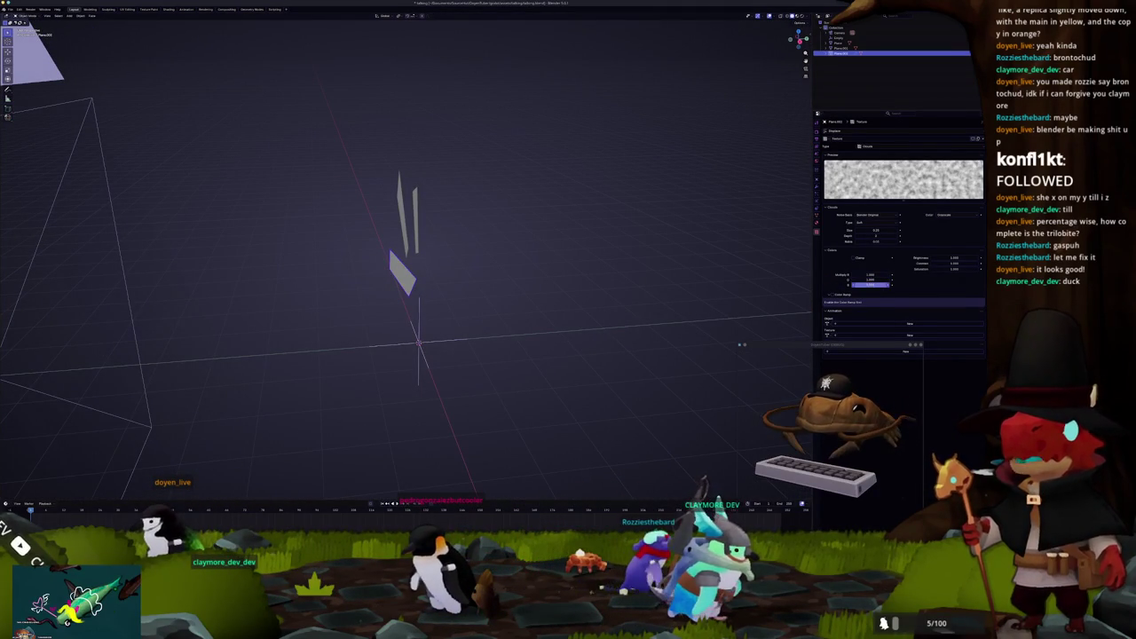
- Change the Clouds texture's Multiply G value and the Displace modifier's strength
{"action": "key", "text": "KP_3"}
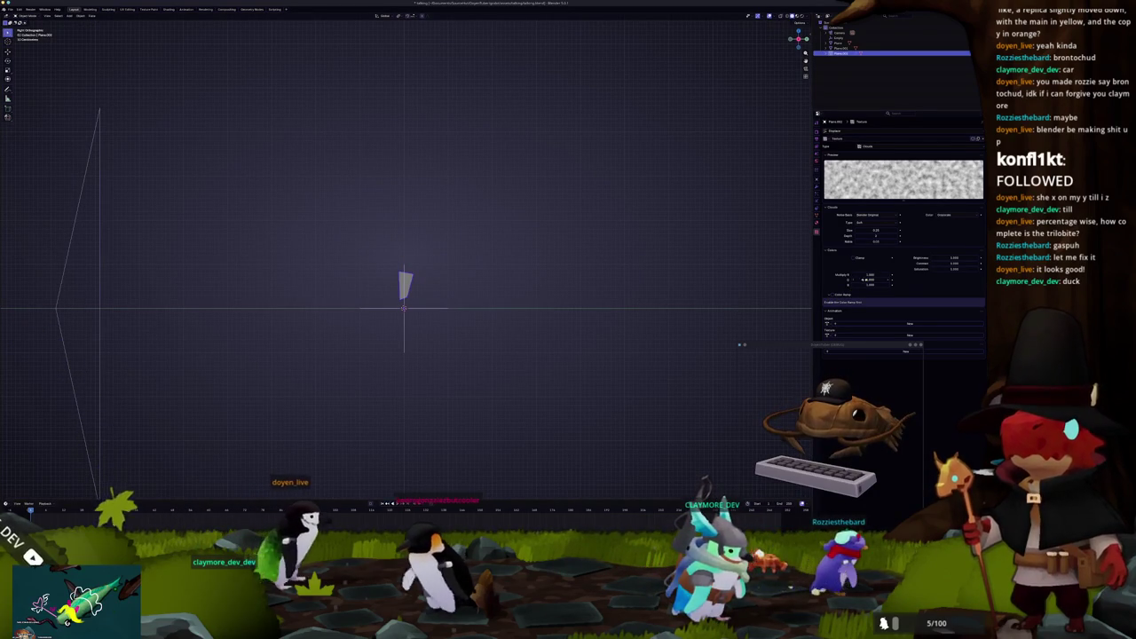
{"action": "double_click", "coordinate": [865, 280]}
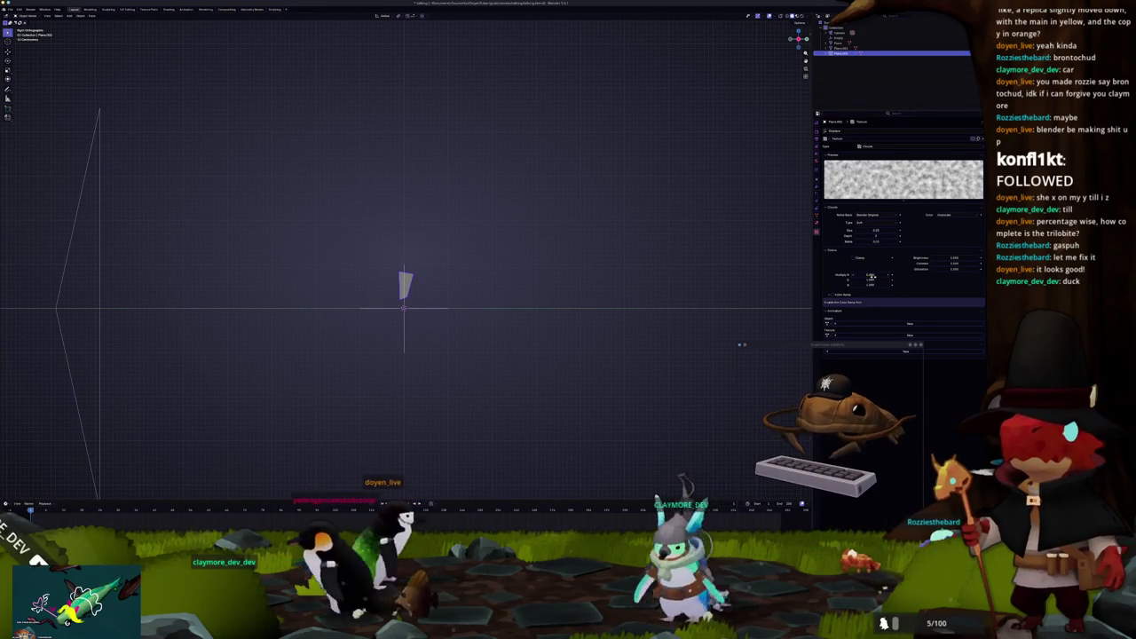
{"action": "key", "text": "Return"}
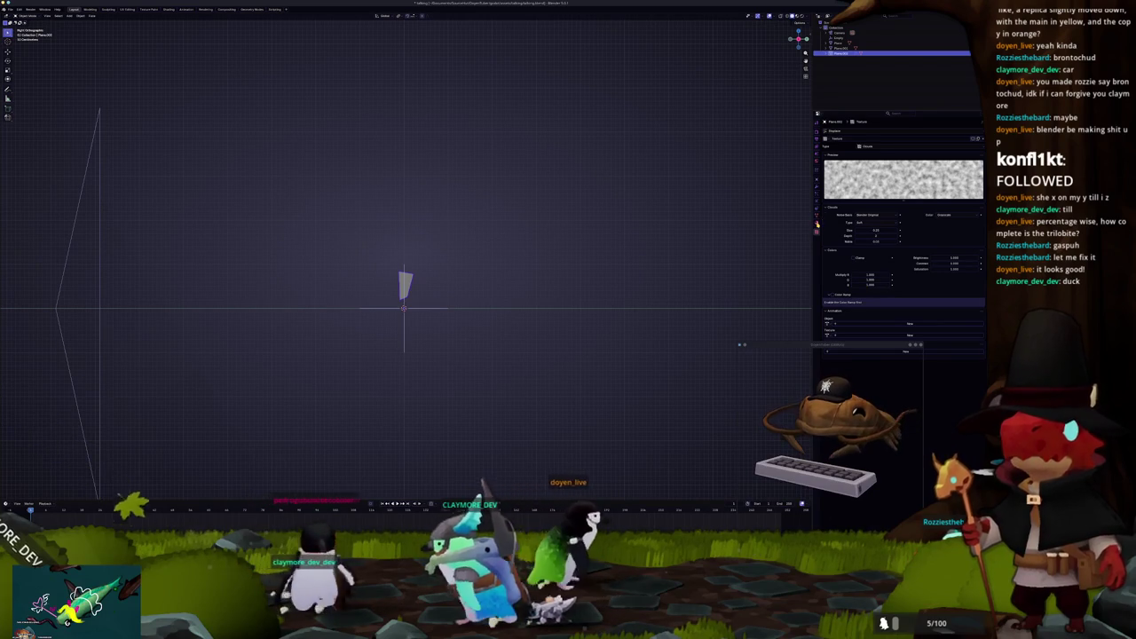
{"action": "left_click", "coordinate": [817, 185]}
{"action": "scroll", "coordinate": [548, 279], "scroll_direction": "up", "scroll_amount": 5}
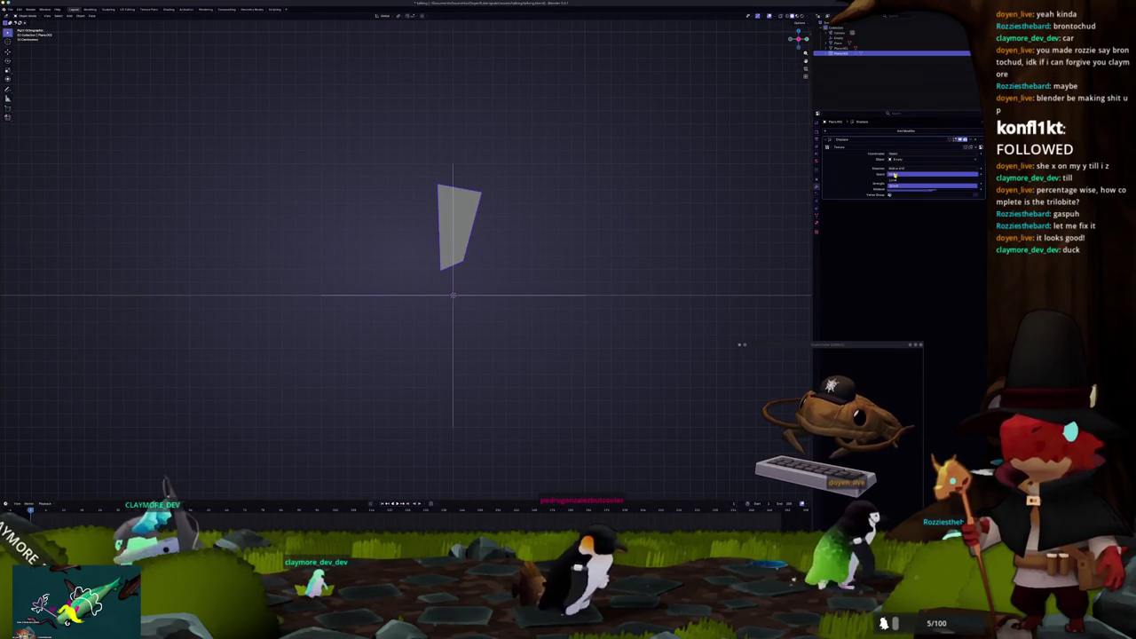
{"action": "left_click", "coordinate": [893, 183]}
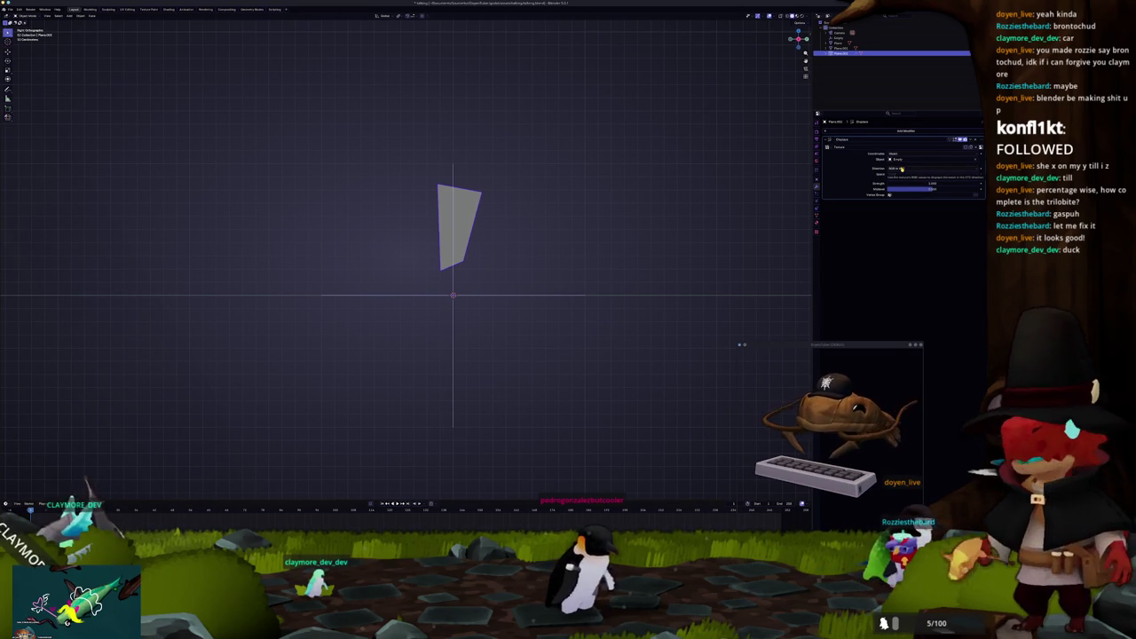
- Adjust the Clouds Contrast, enable Color Ramp, and set a ramp stop to magenta
{"action": "left_click", "coordinate": [815, 224]}
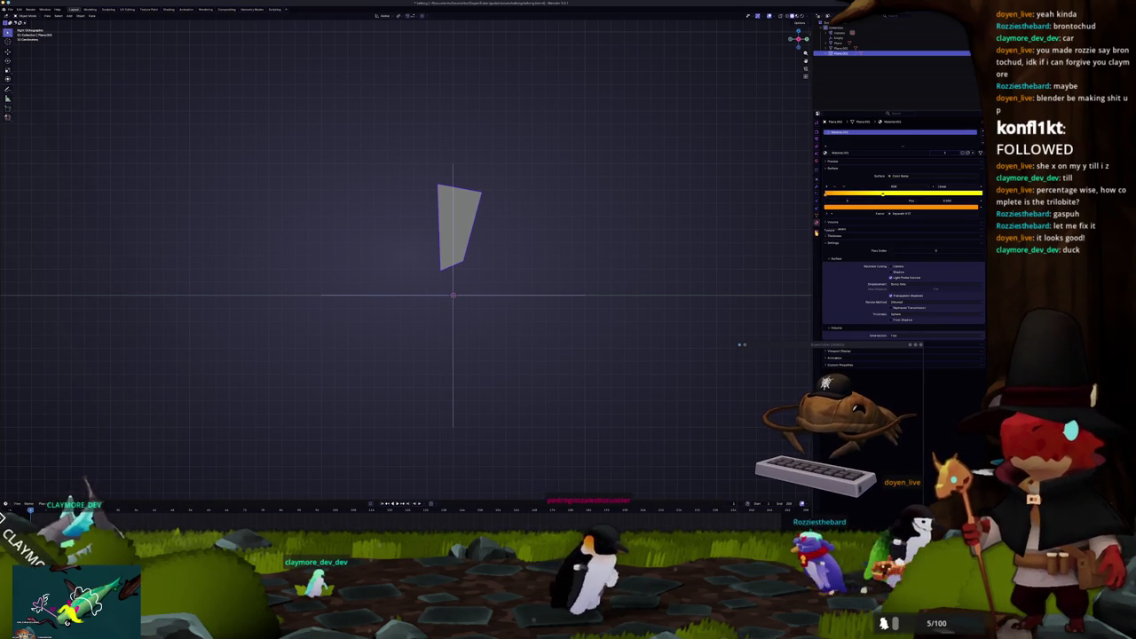
{"action": "left_click", "coordinate": [816, 232]}
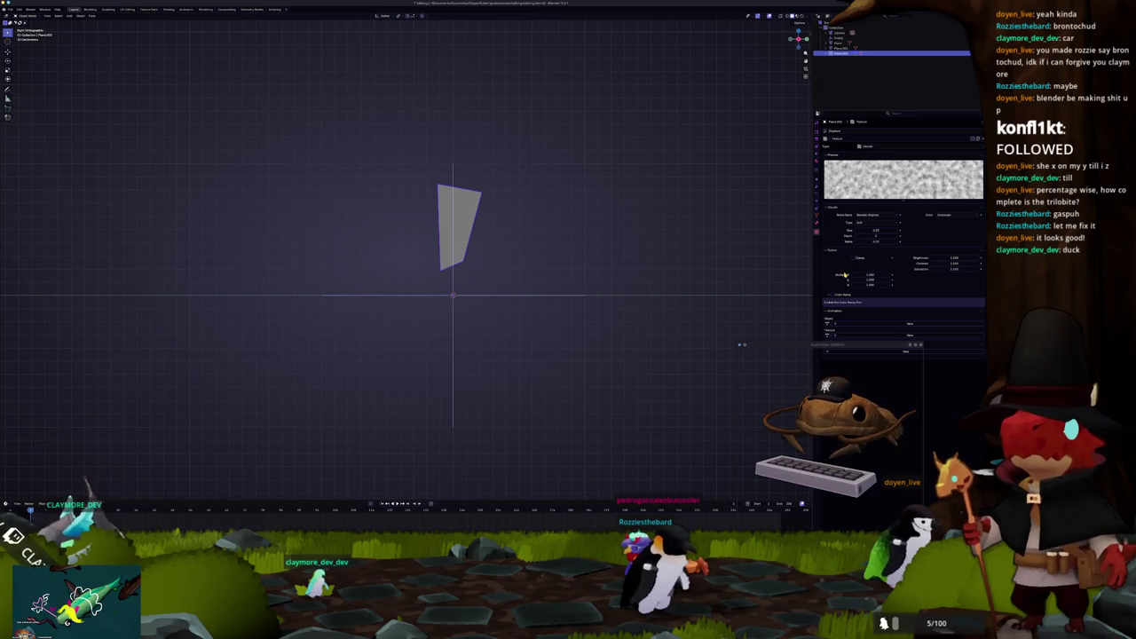
{"action": "left_click_drag", "start_coordinate": [946, 268], "coordinate": [943, 266]}
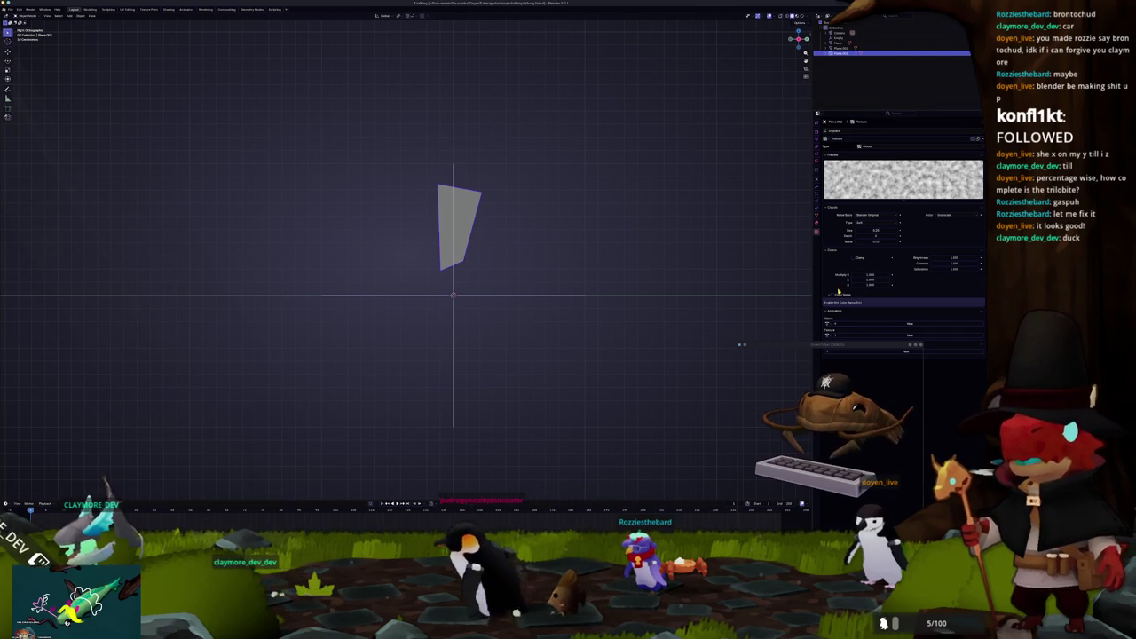
{"action": "left_click", "coordinate": [827, 294]}
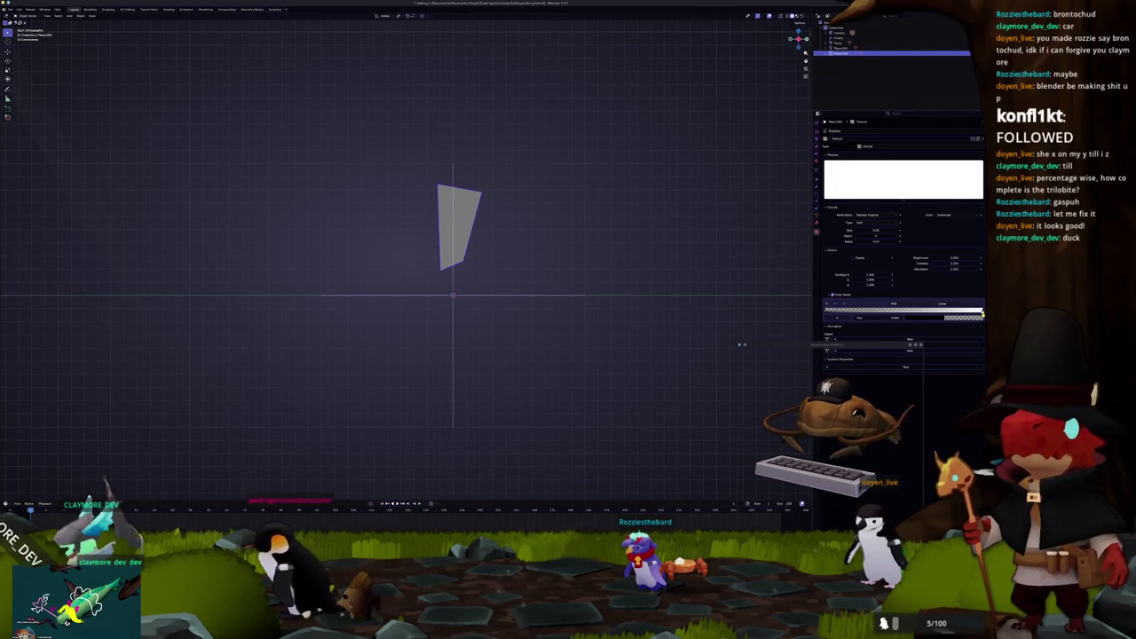
{"action": "left_click", "coordinate": [943, 317]}
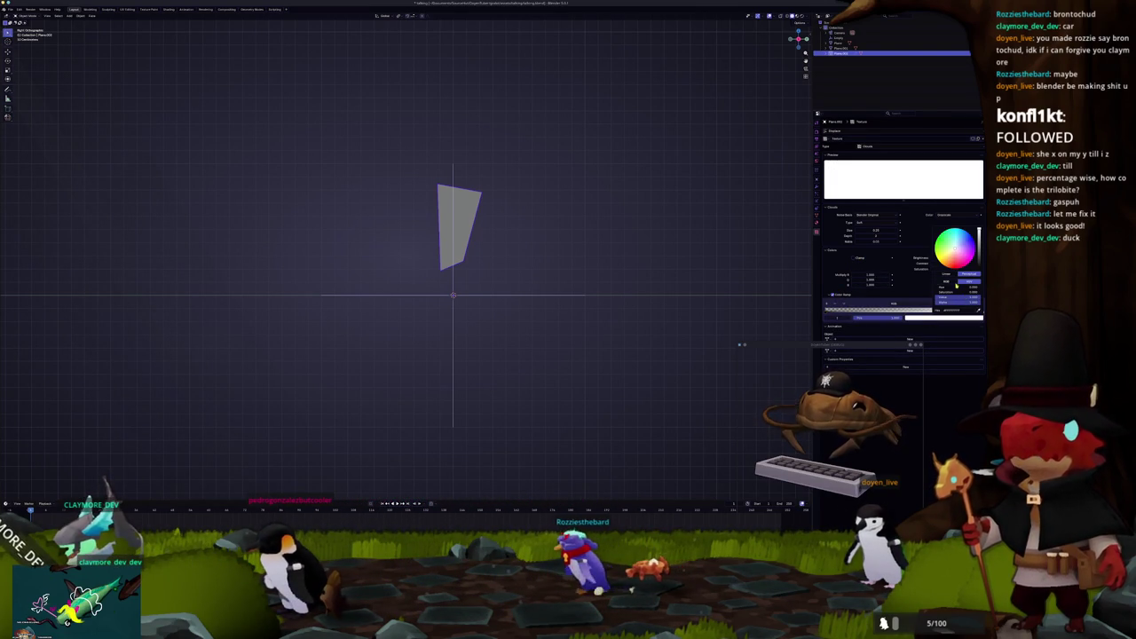
{"action": "mouse_move", "coordinate": [969, 293]}
{"action": "left_mouse_down"}
{"action": "mouse_move", "coordinate": [677, 311]}
{"action": "mouse_move", "coordinate": [513, 307]}
{"action": "mouse_move", "coordinate": [456, 287]}
{"action": "mouse_move", "coordinate": [481, 301]}
{"action": "left_mouse_up"}
{"action": "key", "text": "KP_1"}
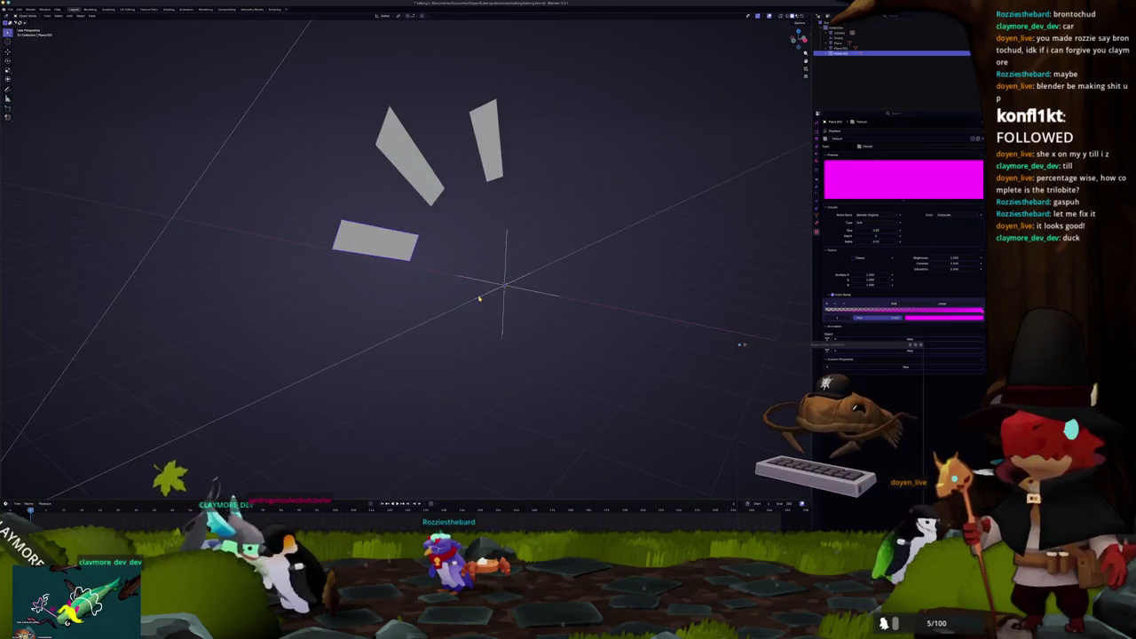
- Select the lower shard plane and apply a reshaping option from its modifier menu
{"action": "scroll", "coordinate": [797, 203], "scroll_direction": "down", "scroll_amount": 2}
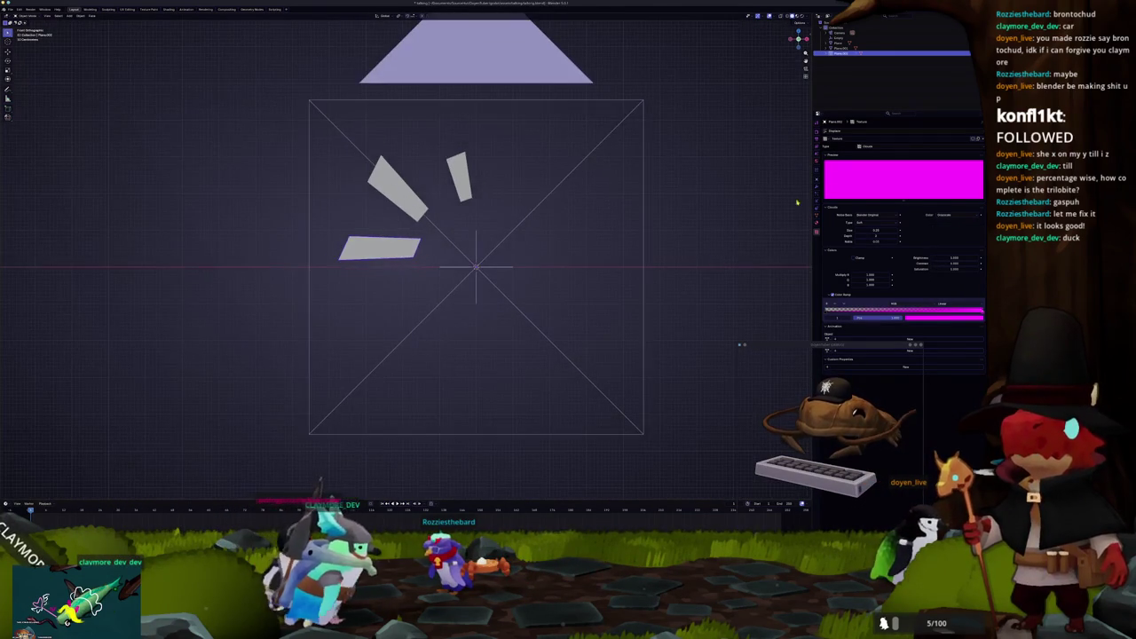
{"action": "left_click", "coordinate": [818, 189]}
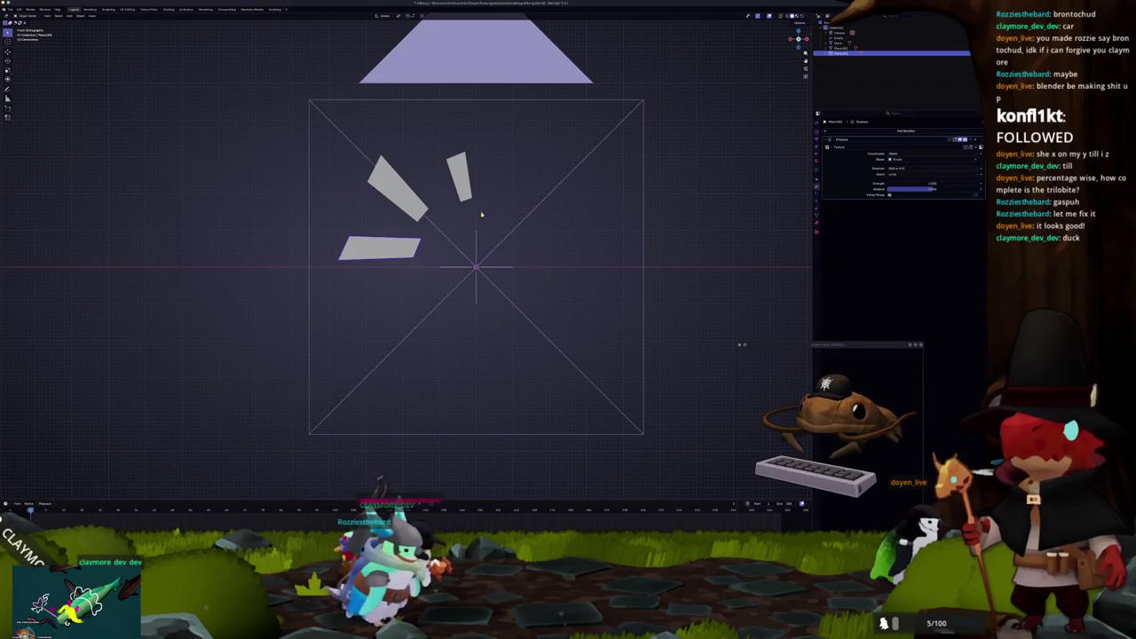
{"action": "left_click", "coordinate": [392, 242]}
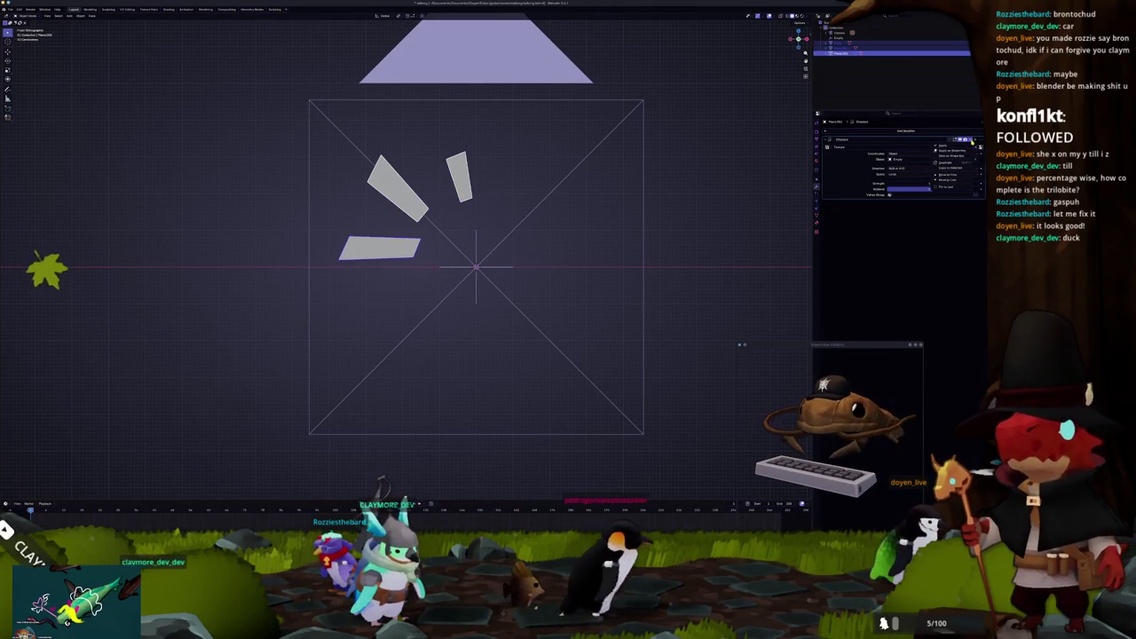
{"action": "left_click", "coordinate": [973, 139]}
{"action": "left_click", "coordinate": [961, 156]}
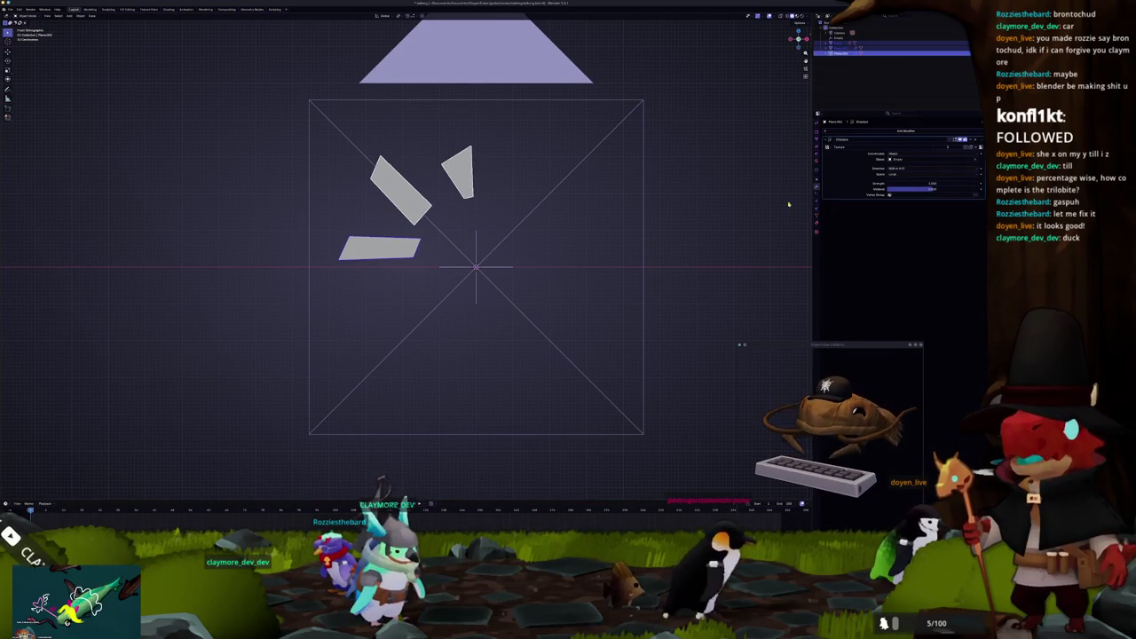
{"action": "scroll", "coordinate": [550, 245], "scroll_direction": "down", "scroll_amount": 1}
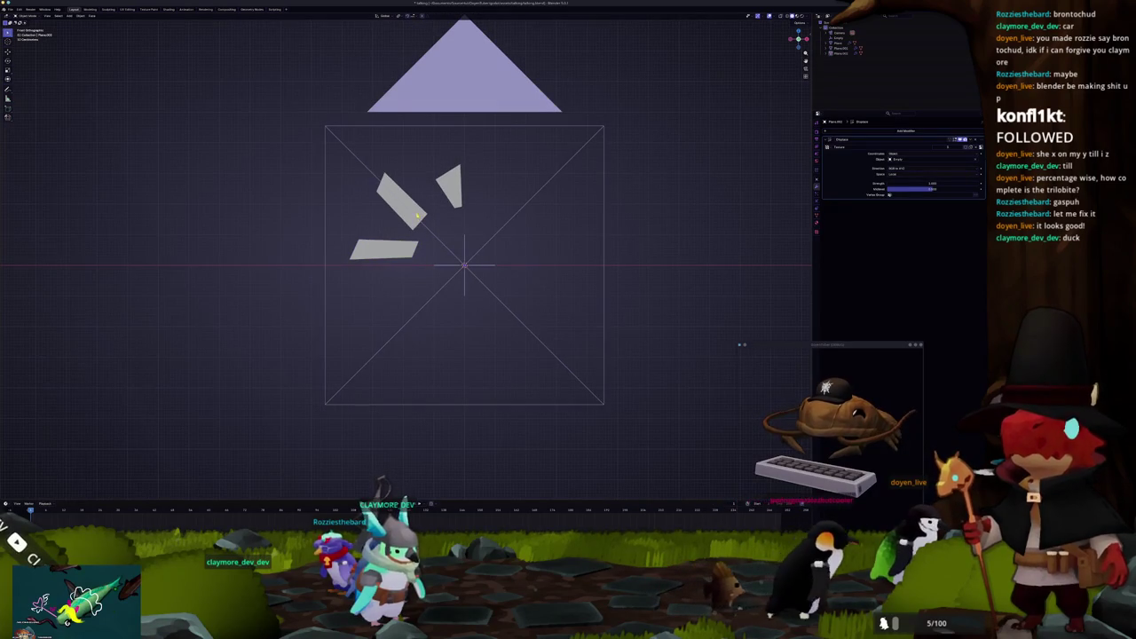
- Raise another shard's Displace Midlevel and Strength values, then select the Empty at the burst centre
{"action": "left_click", "coordinate": [458, 197]}
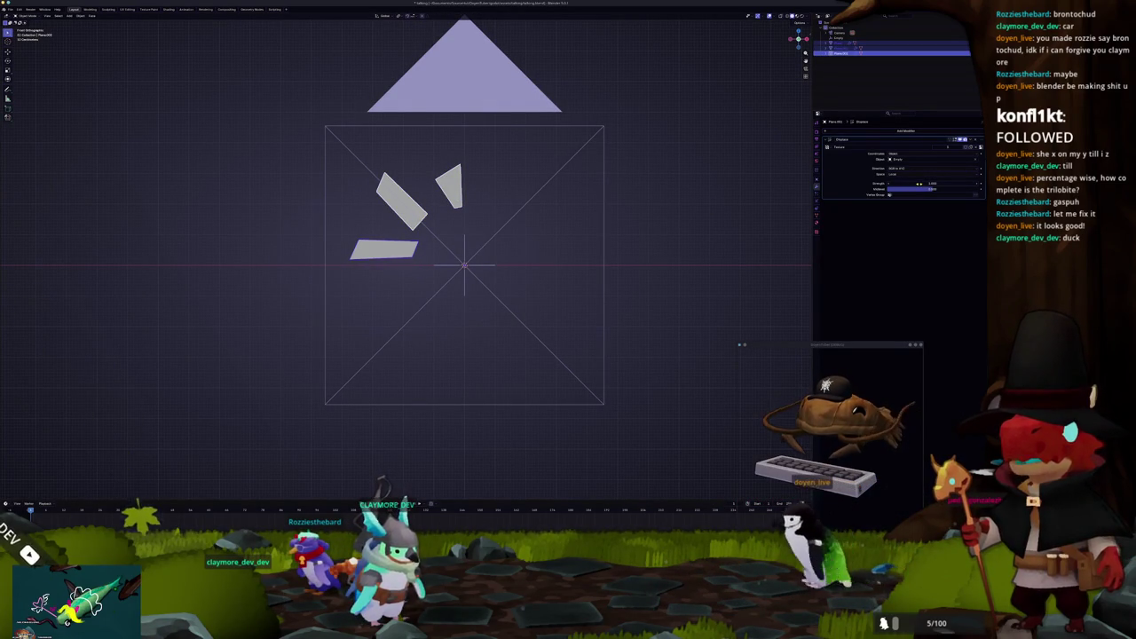
{"action": "left_click_drag", "start_coordinate": [918, 188], "coordinate": [935, 190]}
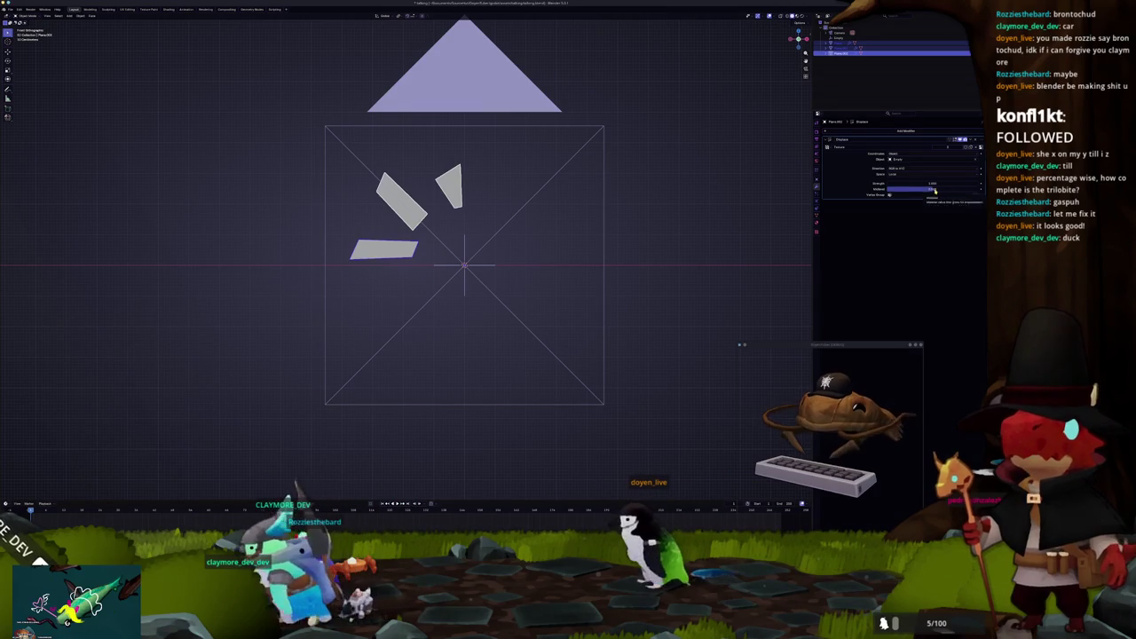
{"action": "left_click_drag", "start_coordinate": [921, 189], "coordinate": [929, 189]}
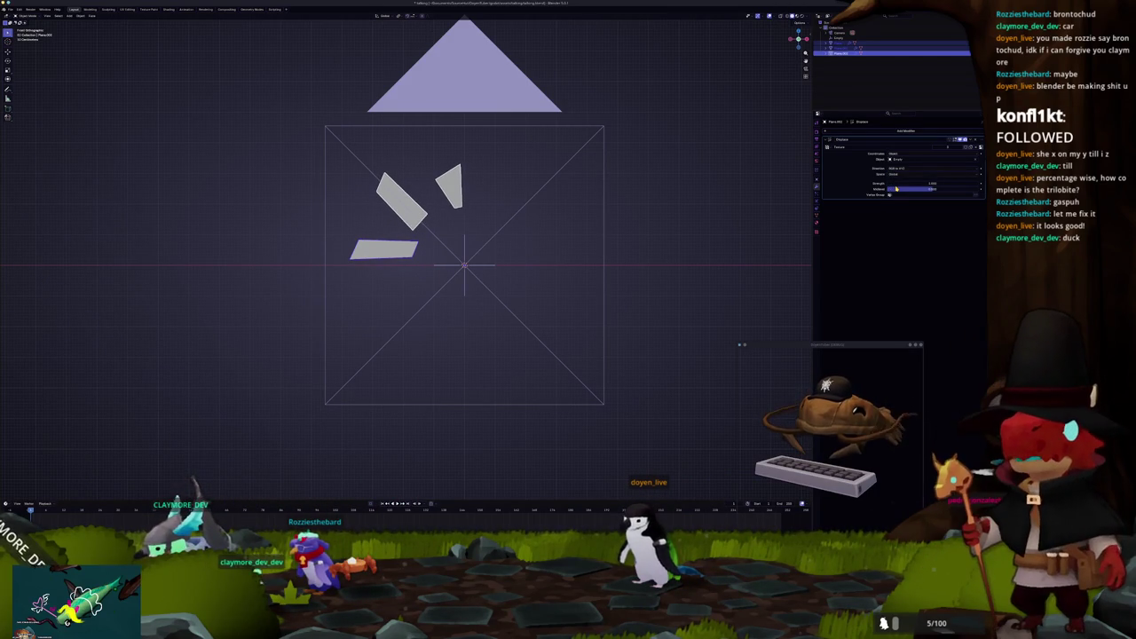
{"action": "left_click_drag", "start_coordinate": [929, 189], "coordinate": [967, 189]}
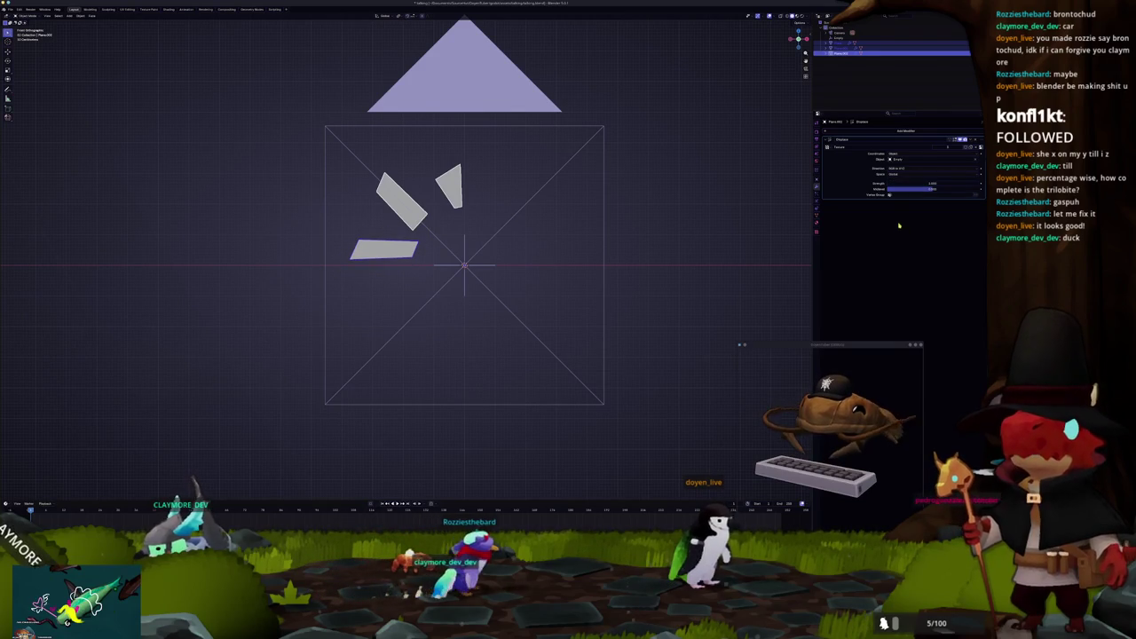
{"action": "left_click_drag", "start_coordinate": [965, 181], "coordinate": [976, 181]}
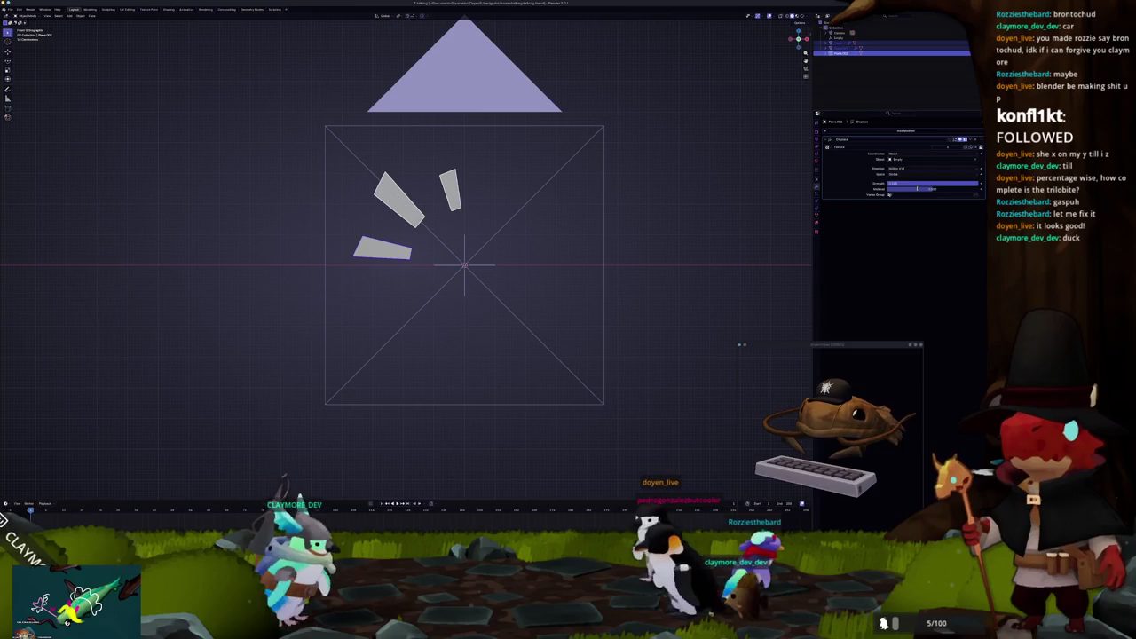
{"action": "key", "text": "Return"}
{"action": "left_click", "coordinate": [923, 184]}
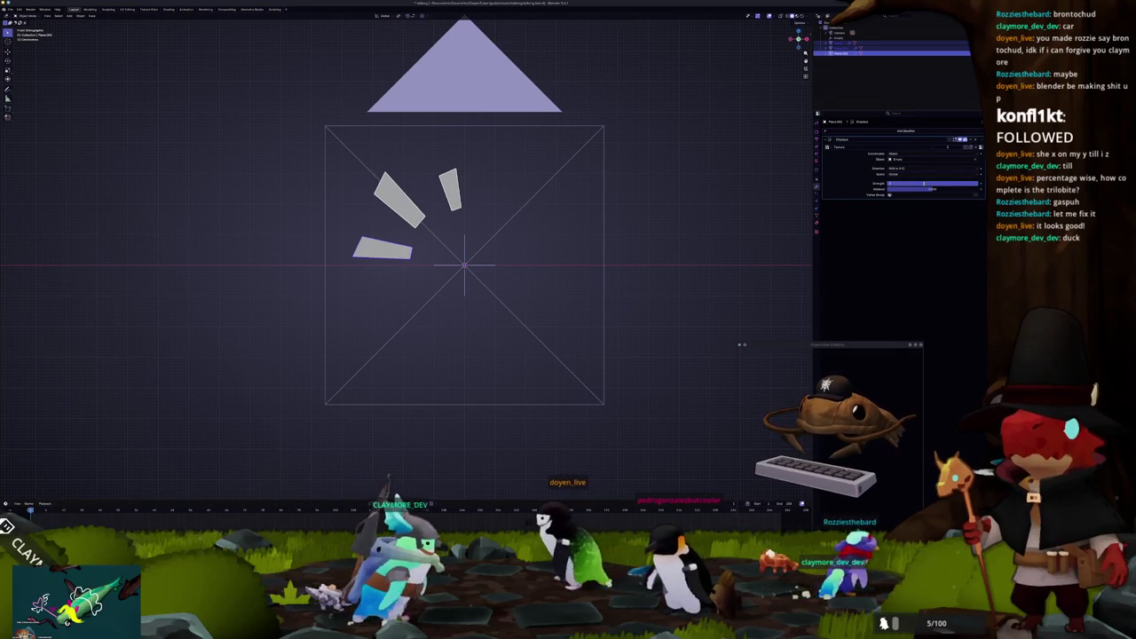
{"action": "key", "text": "Return"}
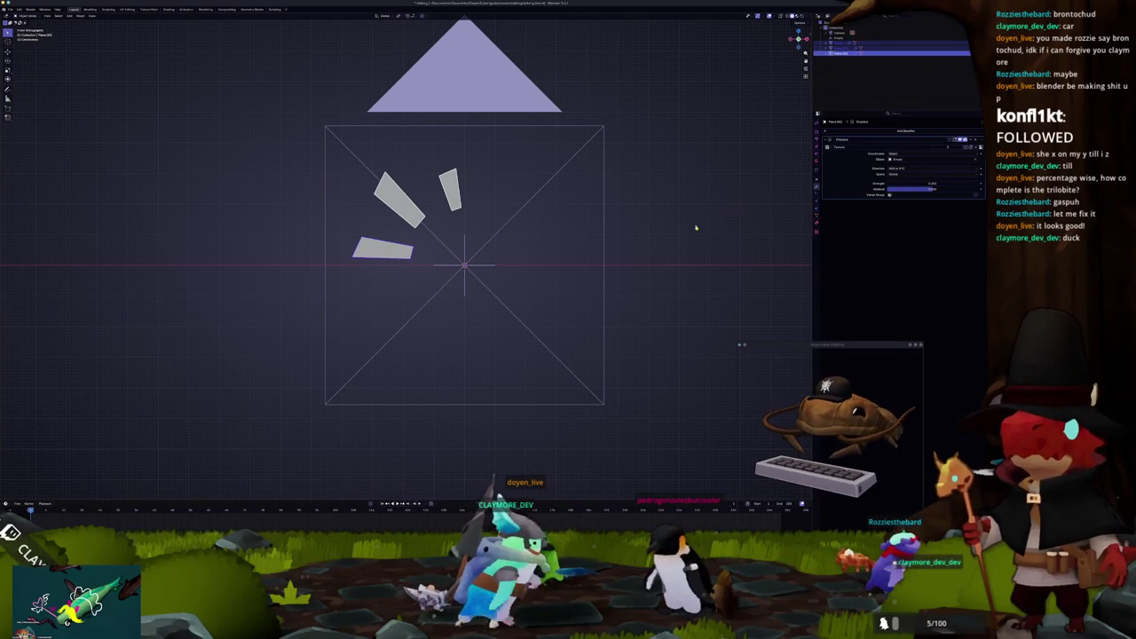
{"action": "left_click", "coordinate": [913, 184]}
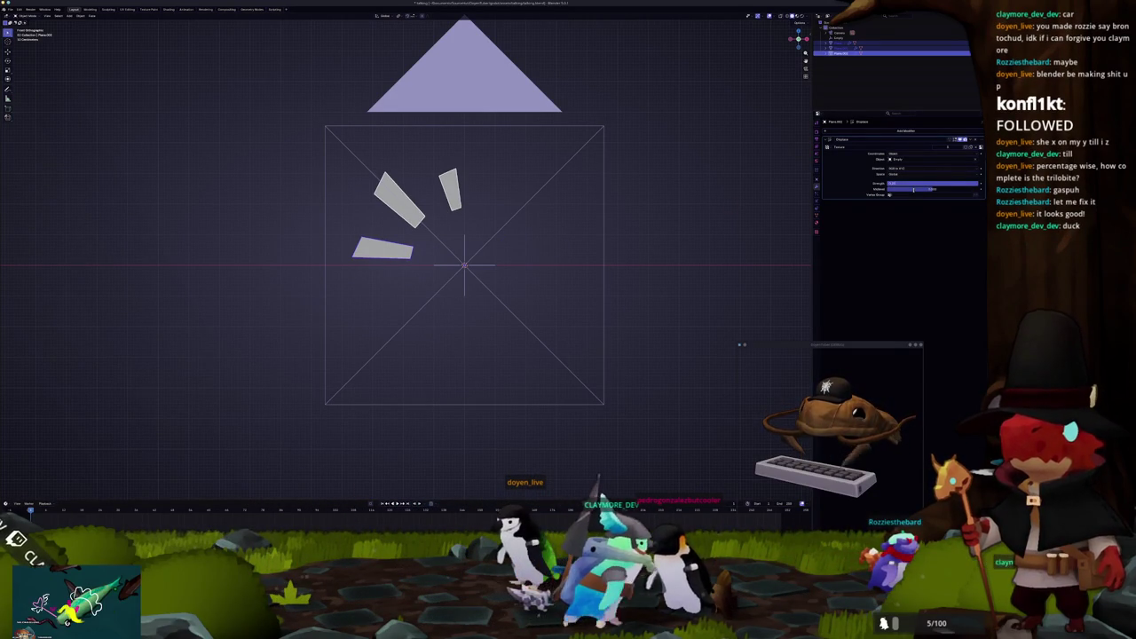
{"action": "left_click", "coordinate": [485, 268]}
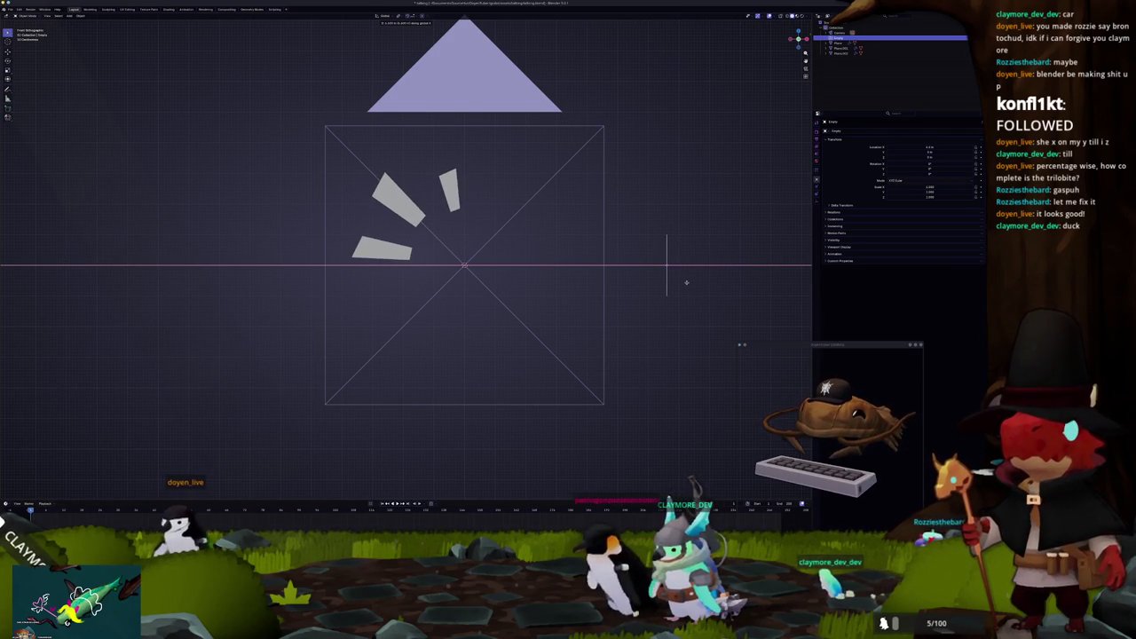
- Cancel the Empty move and rotate the top-right blade shard to a new angle
{"action": "key", "text": "Escape"}
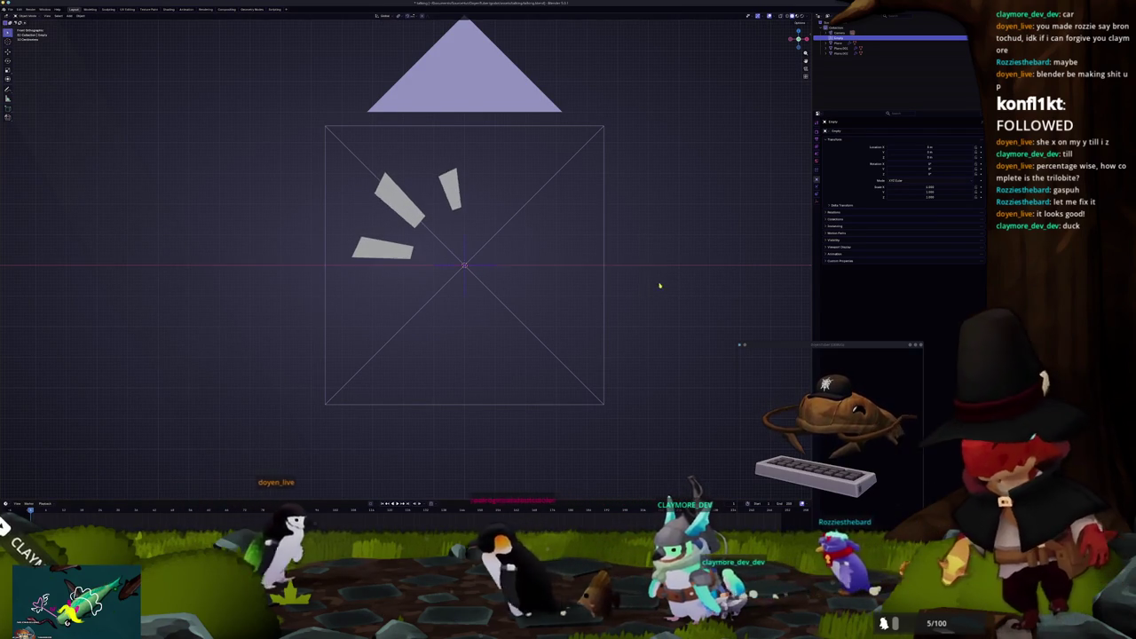
{"action": "scroll", "coordinate": [456, 190], "scroll_direction": "down", "scroll_amount": 2}
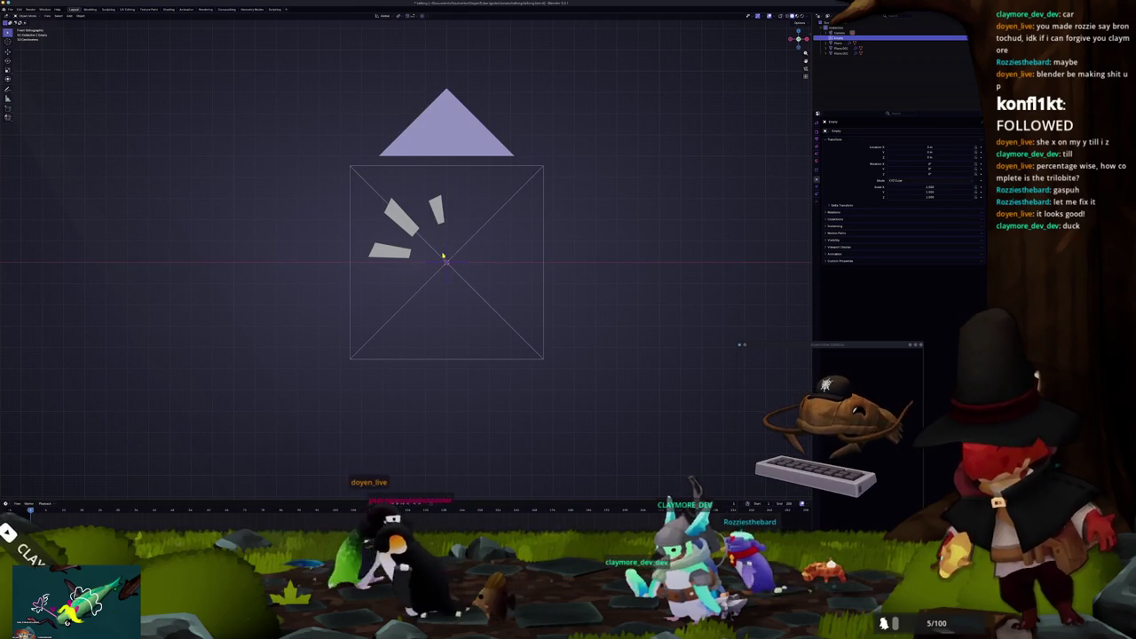
{"action": "scroll", "coordinate": [443, 255], "scroll_direction": "up", "scroll_amount": 1}
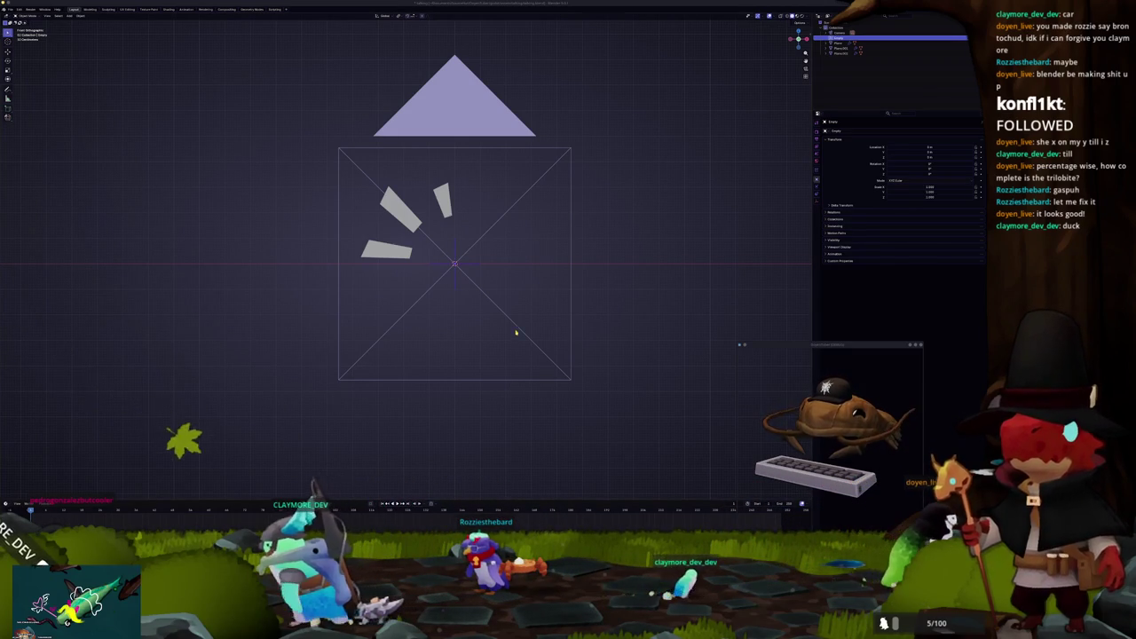
{"action": "scroll", "coordinate": [400, 239], "scroll_direction": "up", "scroll_amount": 1}
{"action": "left_click", "coordinate": [452, 199]}
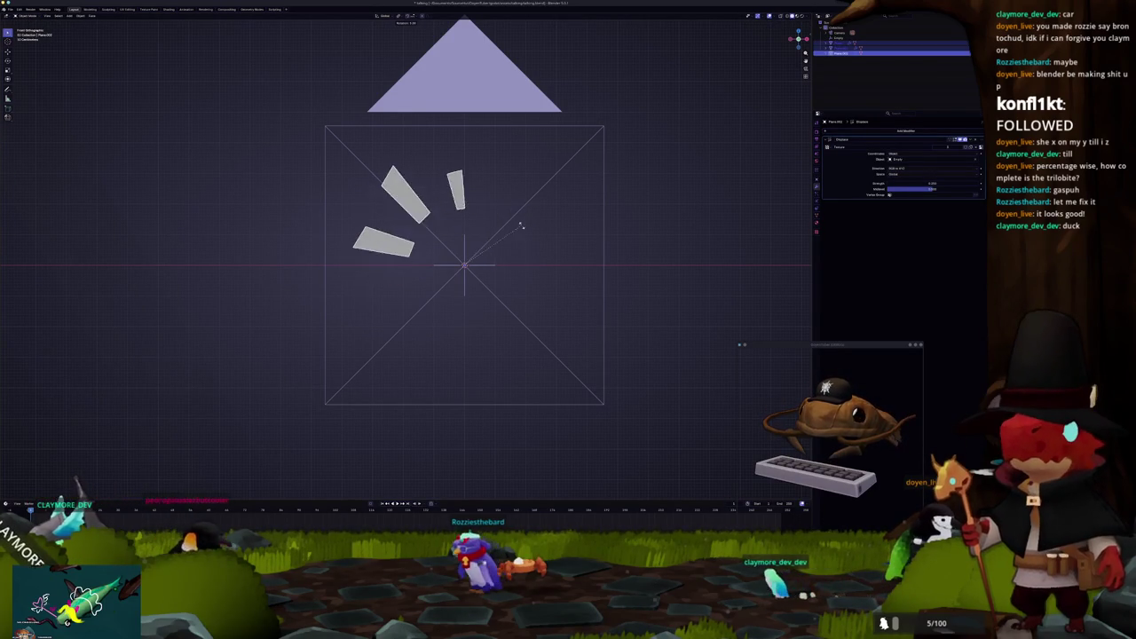
{"action": "left_click", "coordinate": [436, 231]}
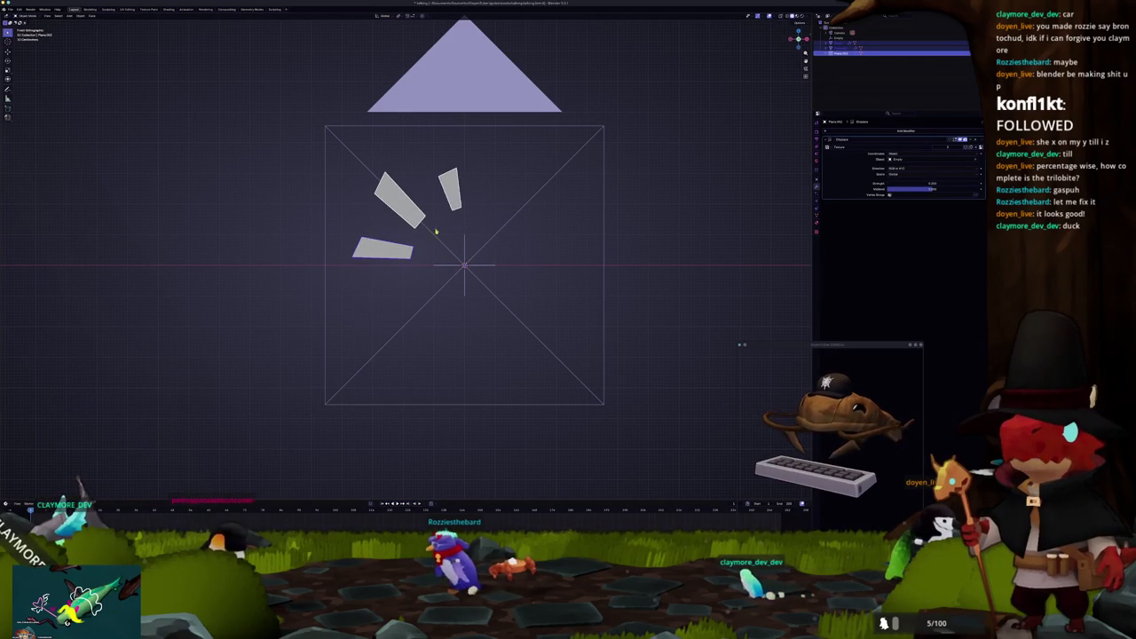
- Rotate the lower blade to a flatter angle and switch to the Compositing workspace
{"action": "key", "text": "r"}
{"action": "left_click", "coordinate": [502, 206]}
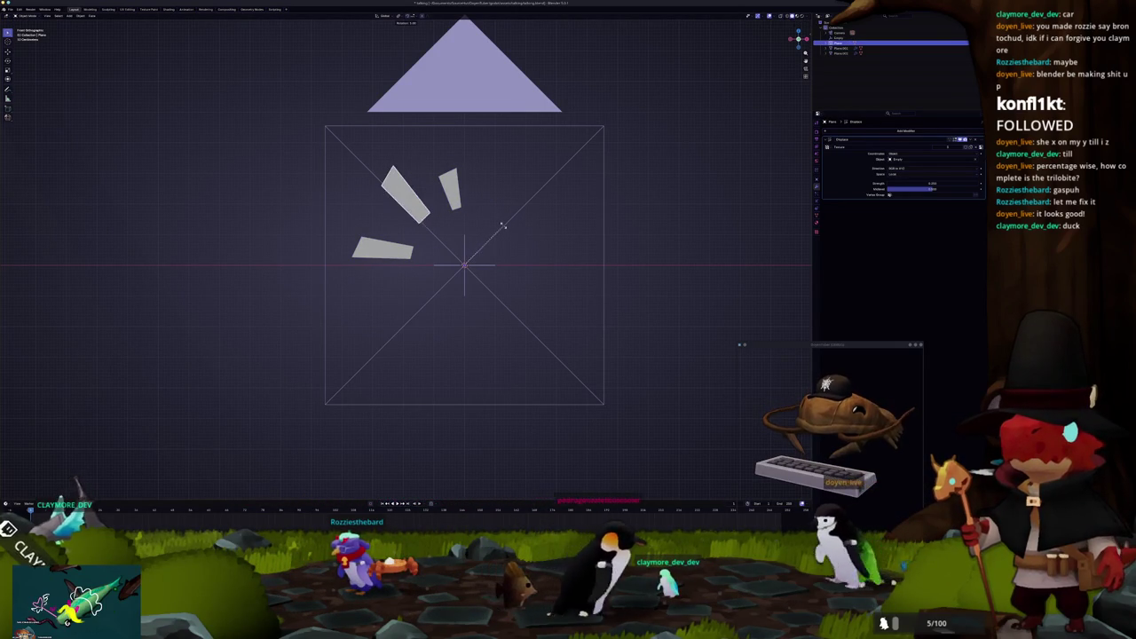
{"action": "scroll", "coordinate": [500, 245], "scroll_direction": "down", "scroll_amount": 2}
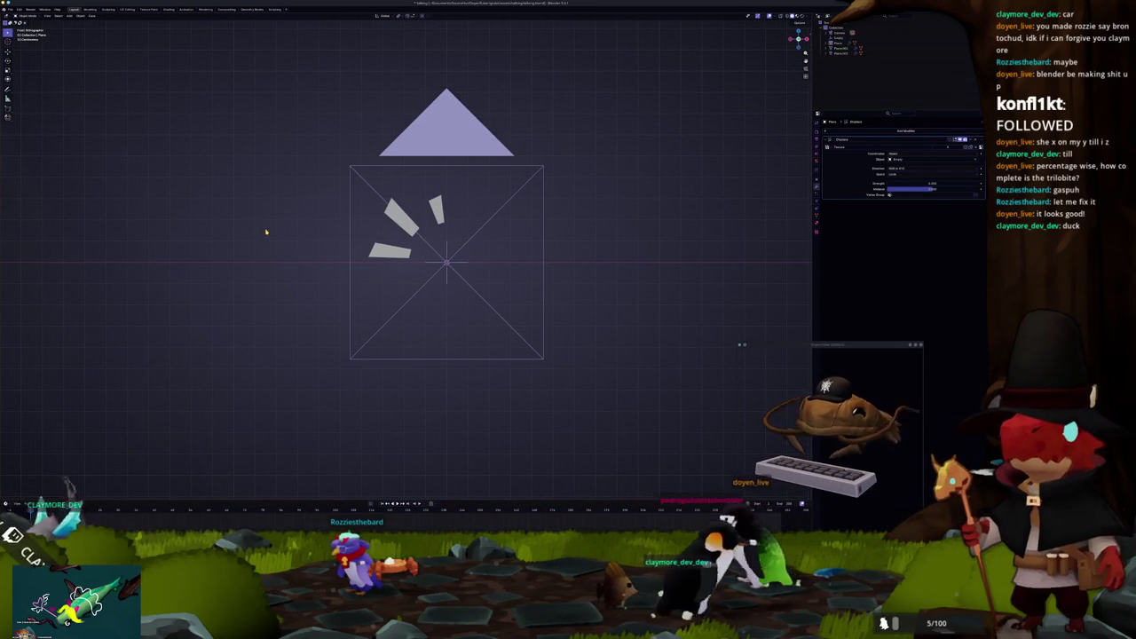
{"action": "left_click", "coordinate": [206, 10]}
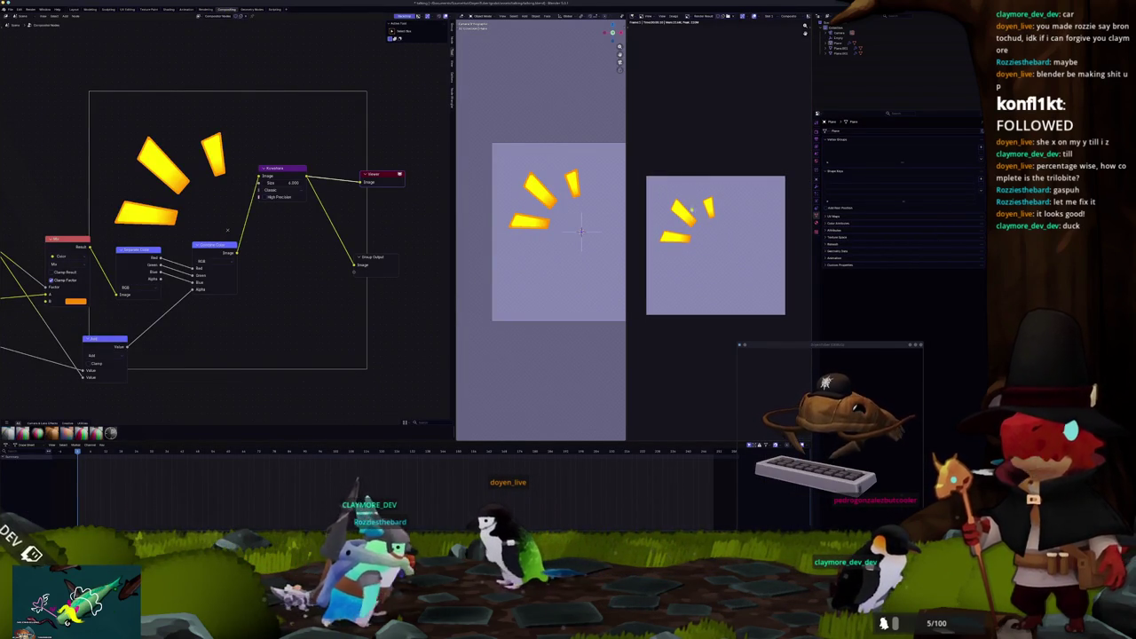
- Save the yellow burst render as a new image file via Image > Save As
{"action": "left_click", "coordinate": [674, 16]}
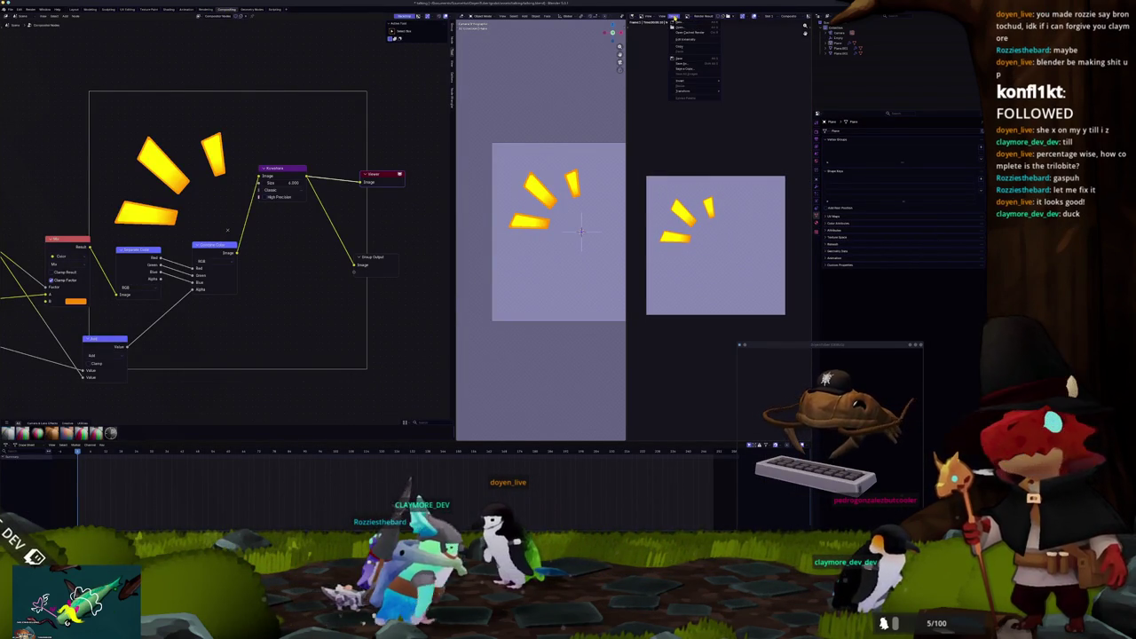
{"action": "left_click", "coordinate": [682, 64]}
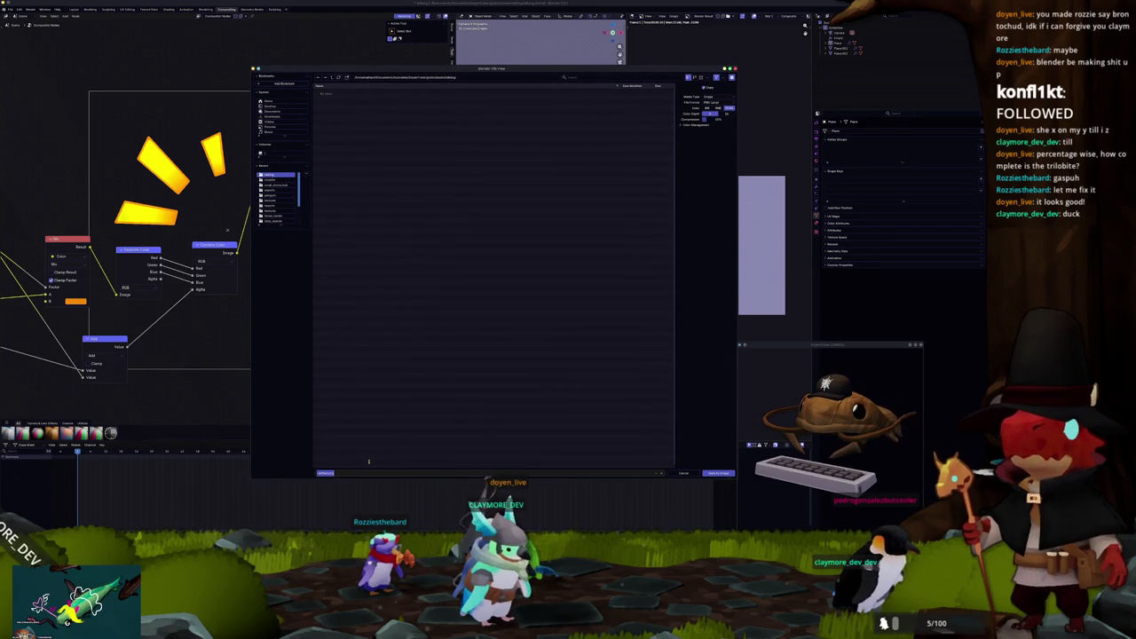
{"action": "left_click", "coordinate": [368, 302]}
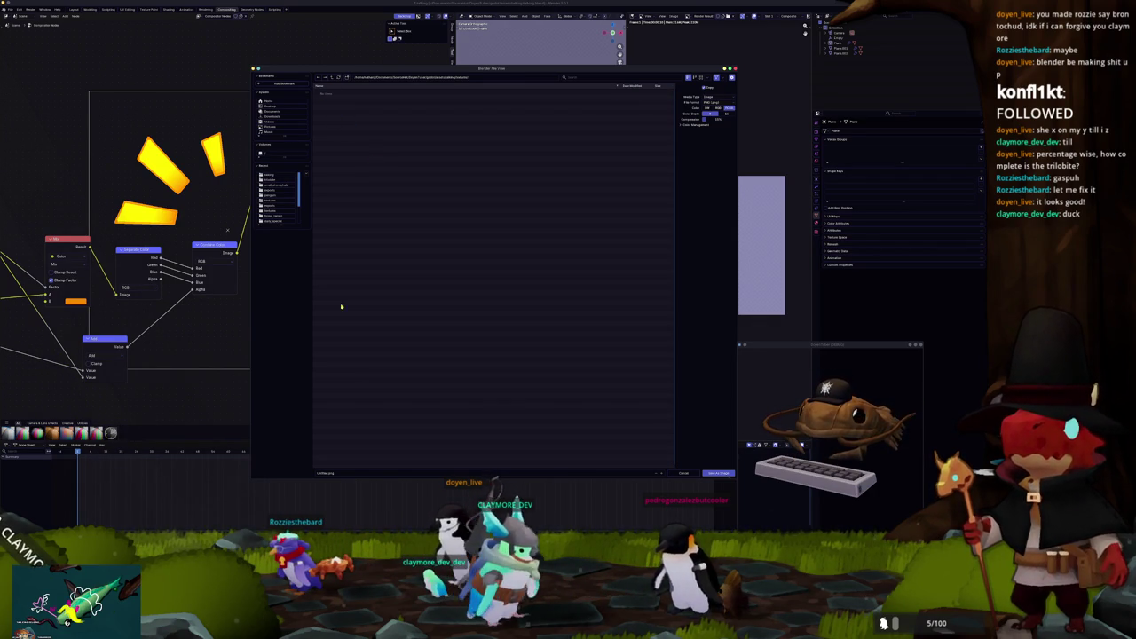
{"action": "key", "text": "Return"}
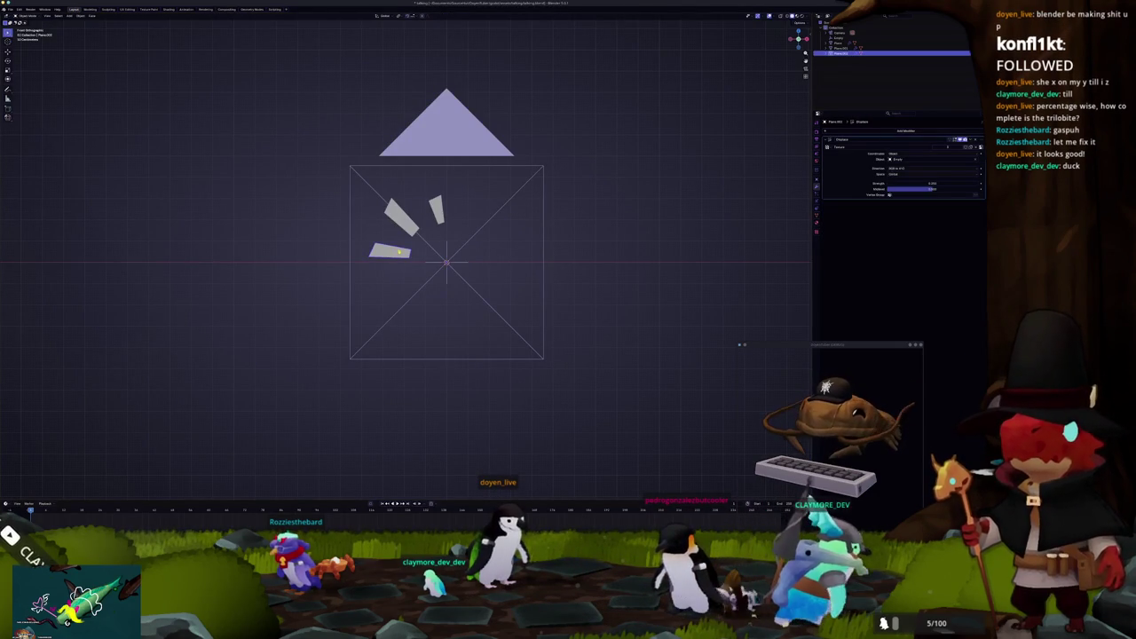
- Switch to rendered shading and duplicate the group of burst shards
{"action": "left_click", "coordinate": [802, 15]}
{"action": "left_click", "coordinate": [808, 15]}
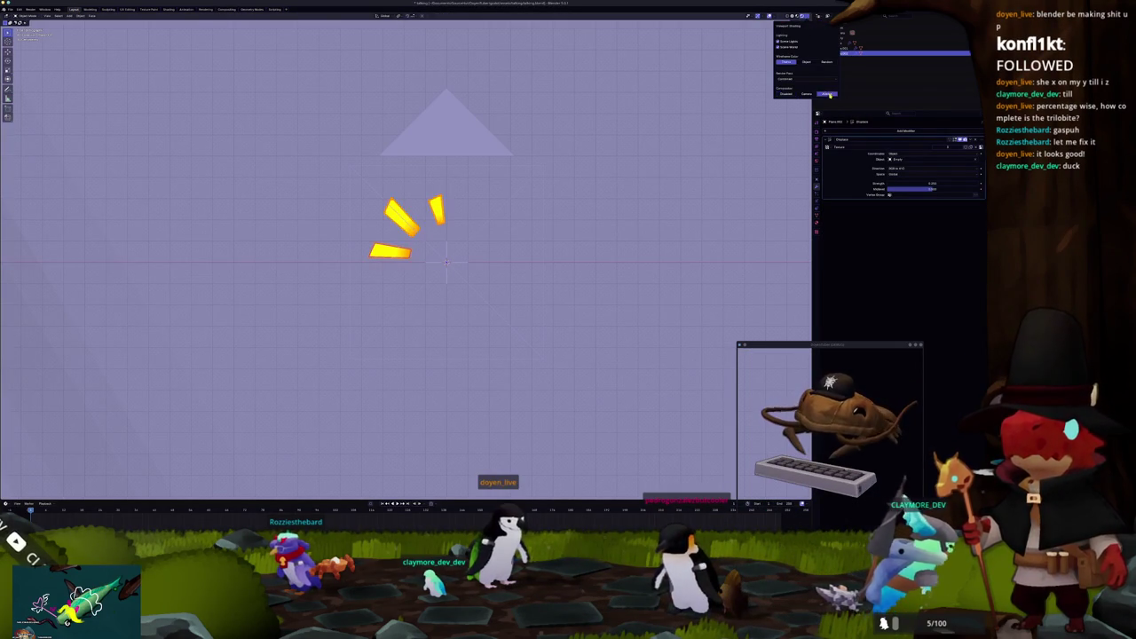
{"action": "scroll", "coordinate": [613, 182], "scroll_direction": "up", "scroll_amount": 2}
{"action": "scroll", "coordinate": [533, 209], "scroll_direction": "up", "scroll_amount": 1}
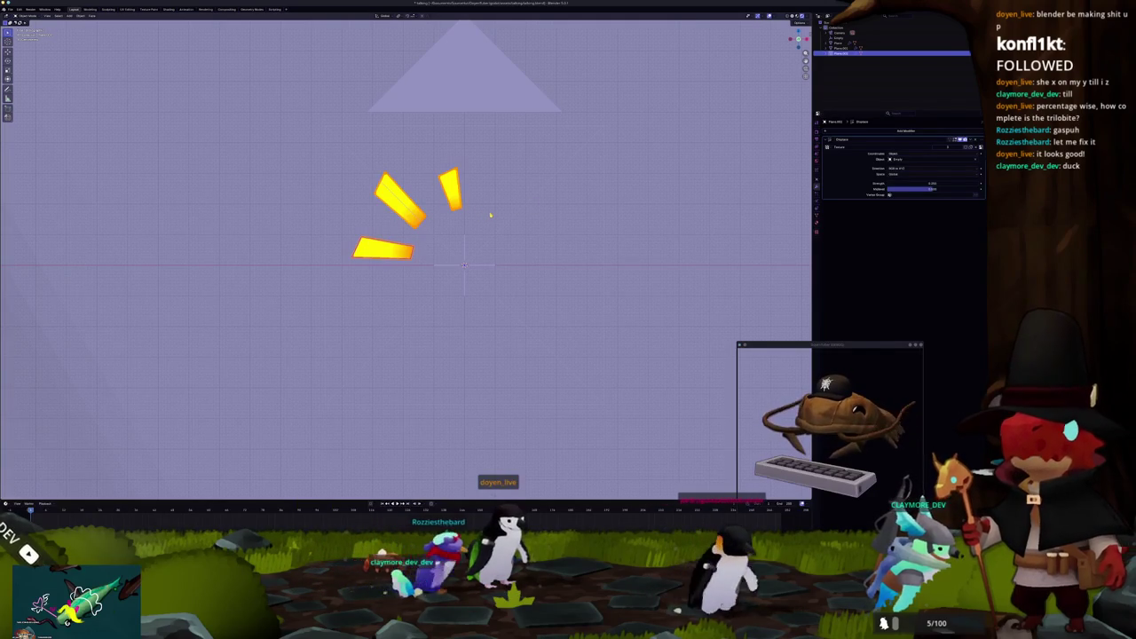
{"action": "left_click", "coordinate": [384, 239]}
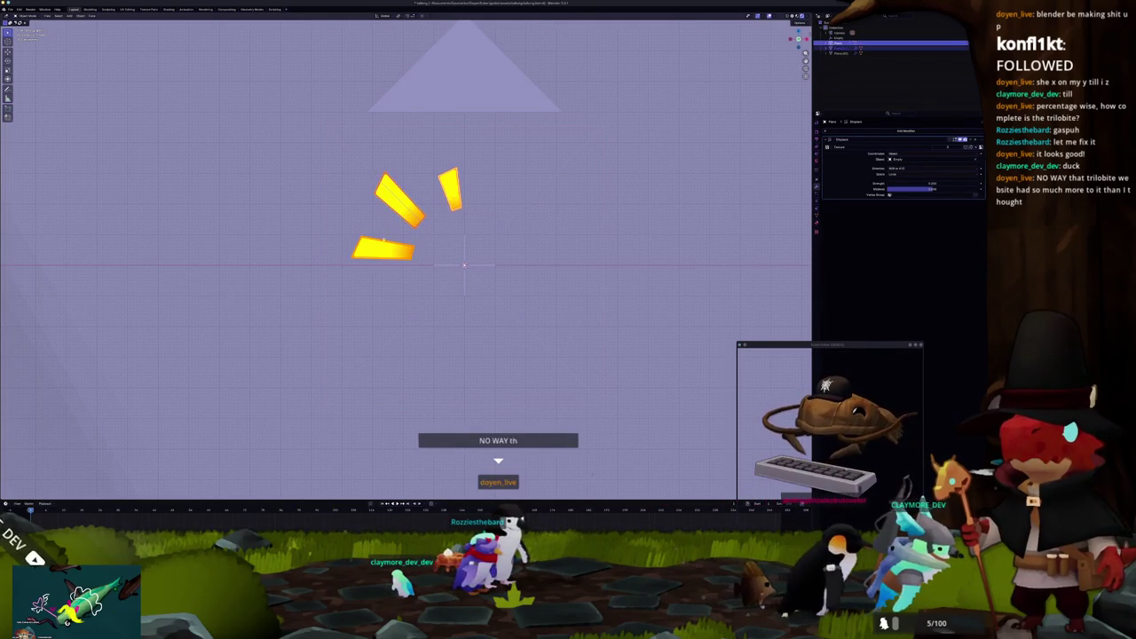
{"action": "left_click", "coordinate": [482, 234]}
{"action": "key", "text": "shift+d"}
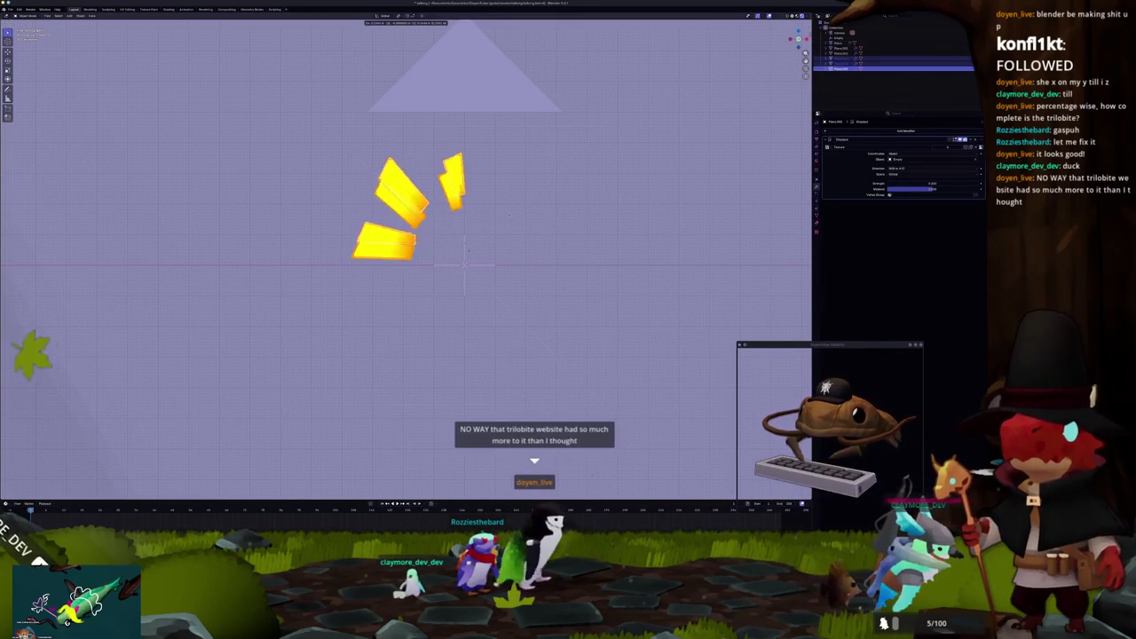
{"action": "scroll", "coordinate": [504, 233], "scroll_direction": "down", "scroll_amount": 2}
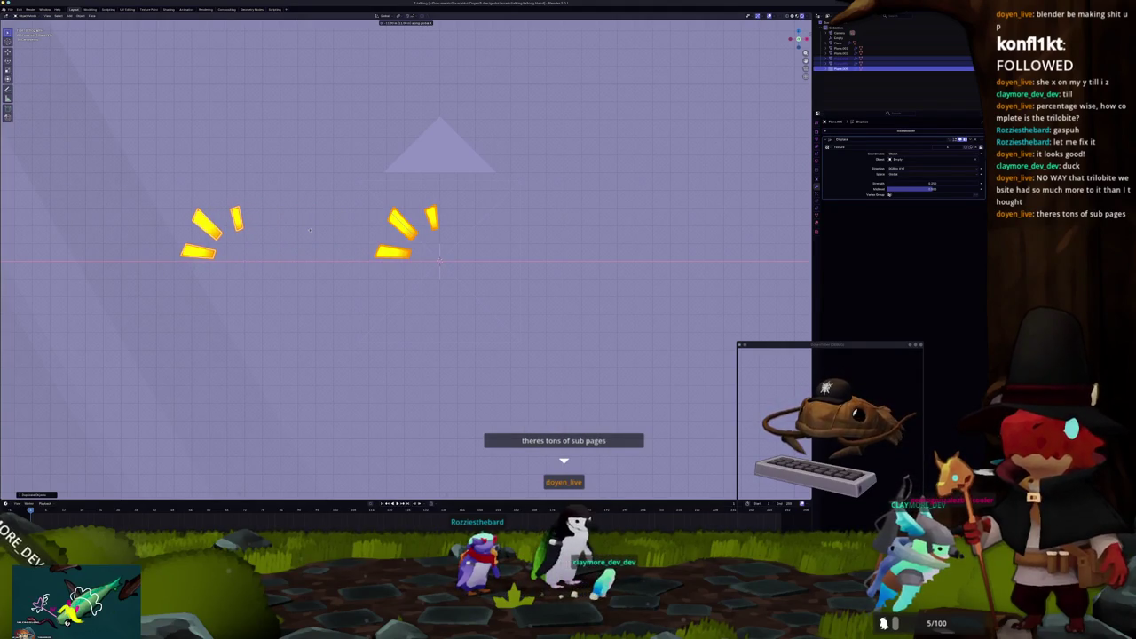
{"action": "scroll", "coordinate": [312, 248], "scroll_direction": "up", "scroll_amount": 1}
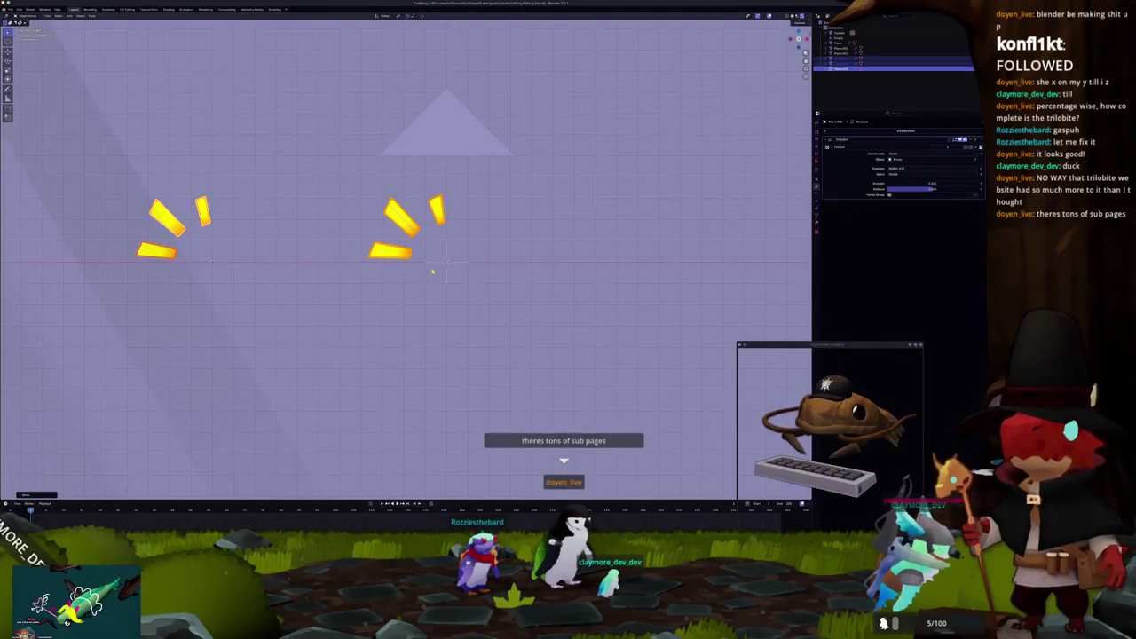
{"action": "scroll", "coordinate": [432, 270], "scroll_direction": "up", "scroll_amount": 1}
{"action": "left_click_drag", "start_coordinate": [417, 260], "coordinate": [398, 270]}
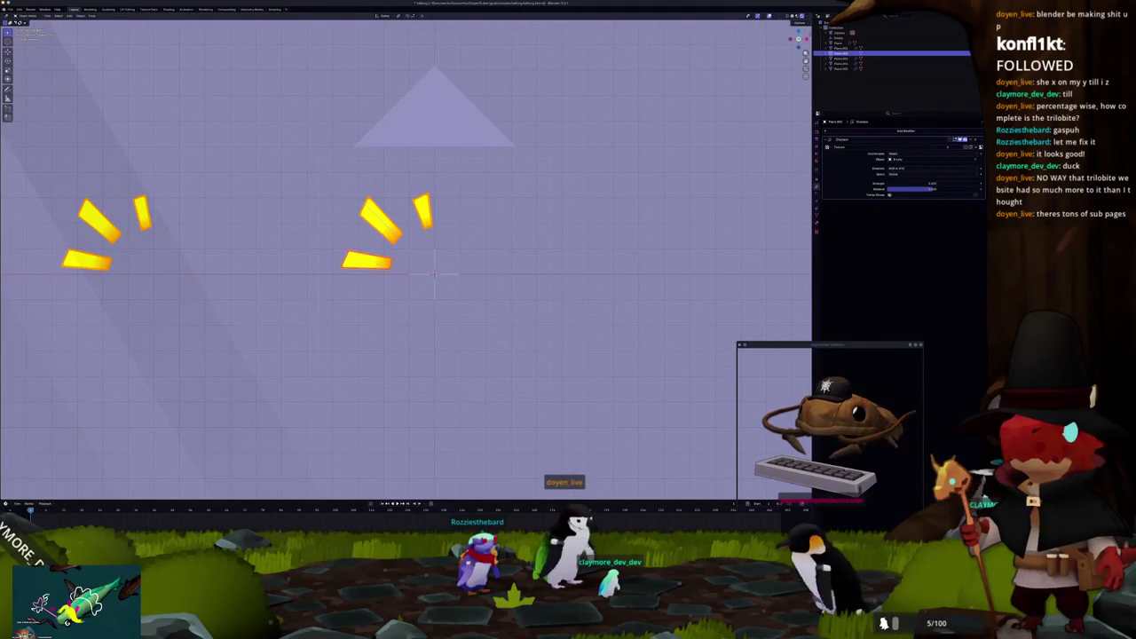
- Rotate the duplicated shard group and shrink its bottom shard in edit mode
{"action": "key", "text": "r"}
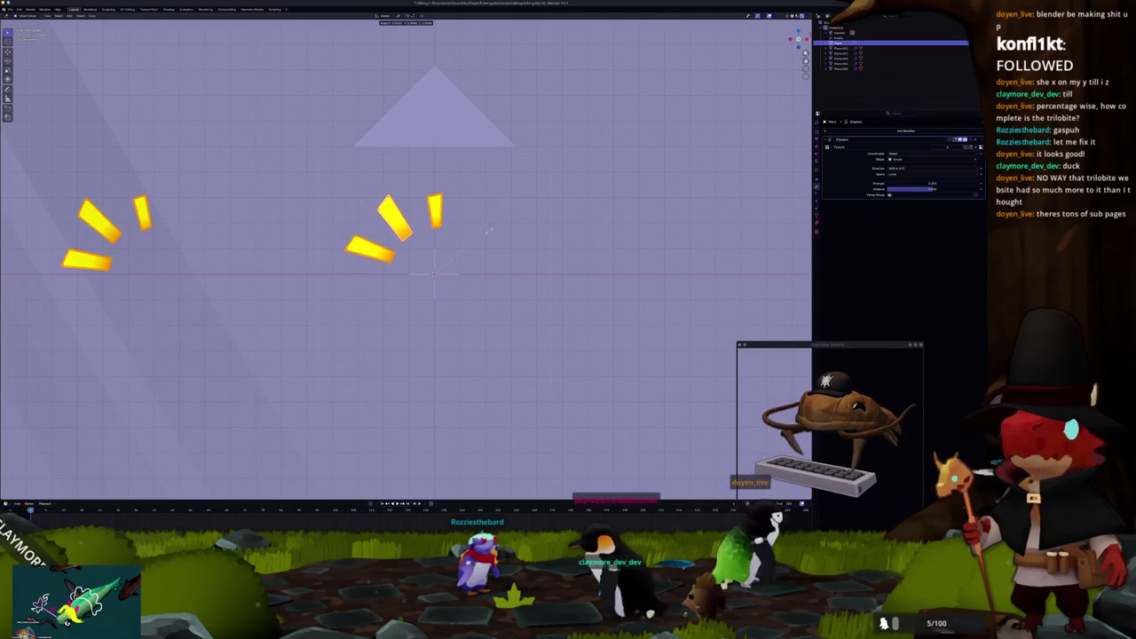
{"action": "left_click", "coordinate": [482, 231]}
{"action": "key", "text": "Tab"}
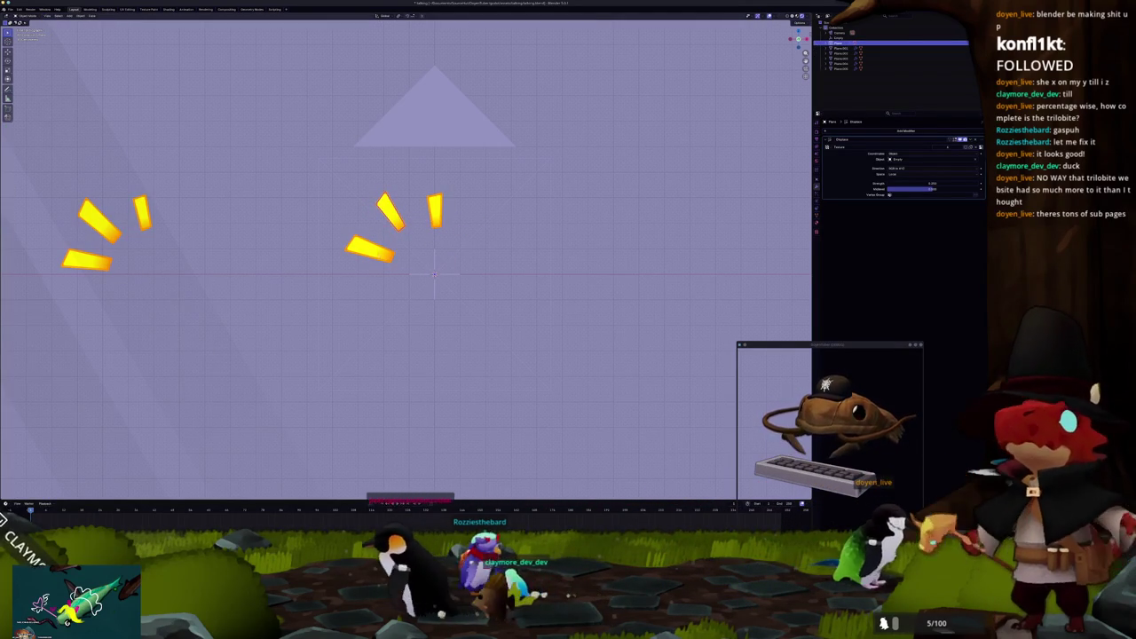
{"action": "left_click", "coordinate": [475, 244]}
{"action": "key", "text": "s"}
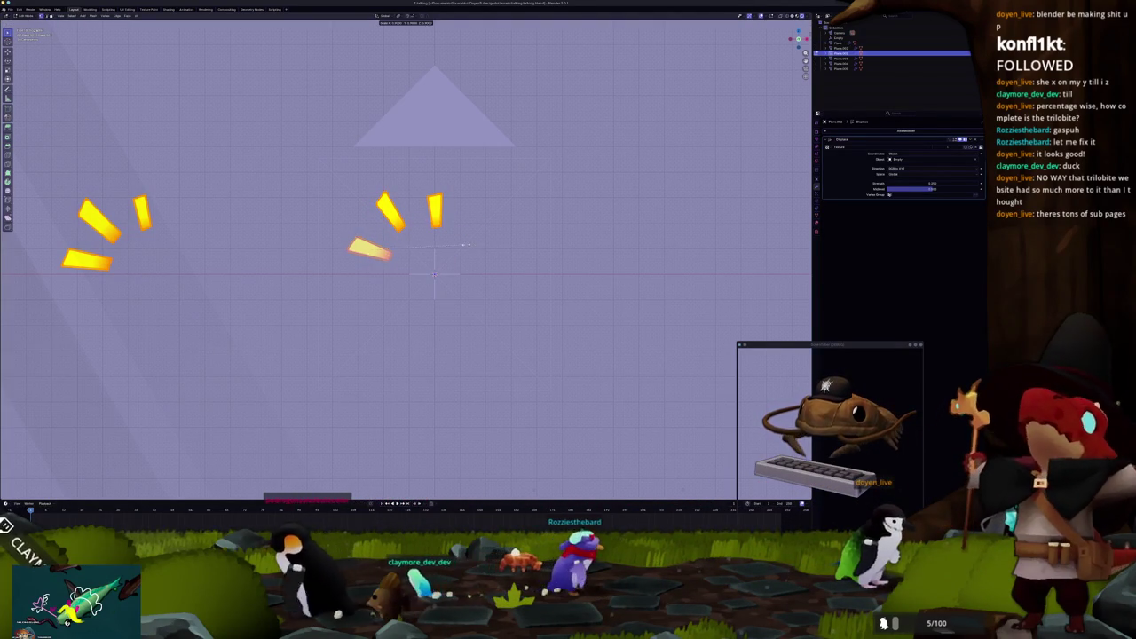
{"action": "left_click", "coordinate": [459, 245]}
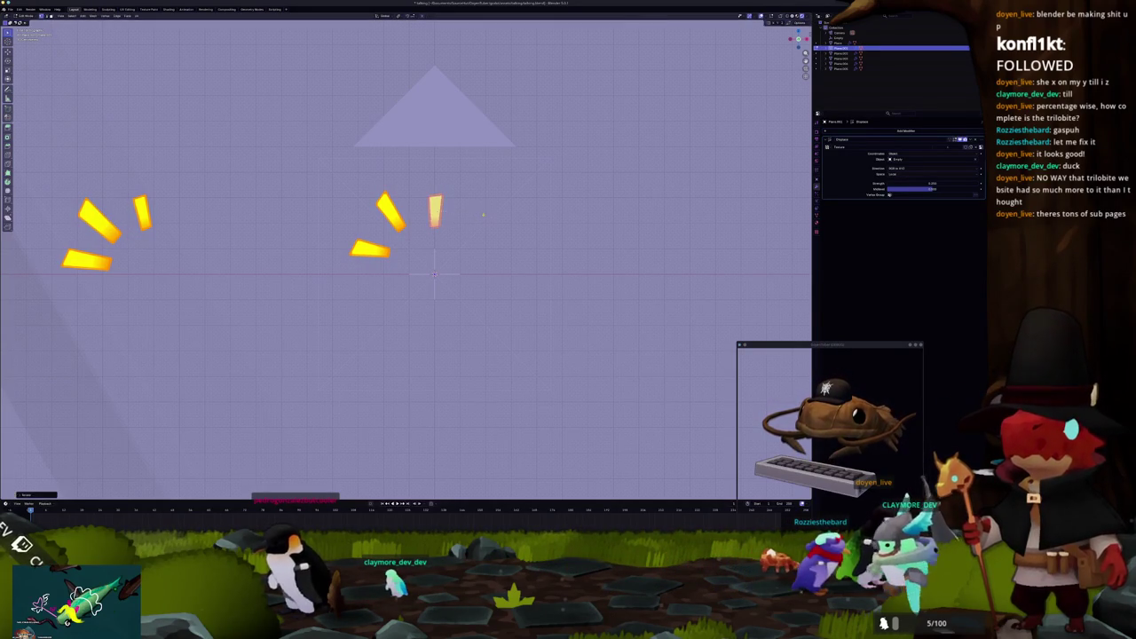
{"action": "key", "text": "Tab"}
- Move the controlling empty left along X and switch to the Compositing workspace
{"action": "scroll", "coordinate": [479, 222], "scroll_direction": "down", "scroll_amount": 3}
{"action": "scroll", "coordinate": [474, 235], "scroll_direction": "up", "scroll_amount": 6}
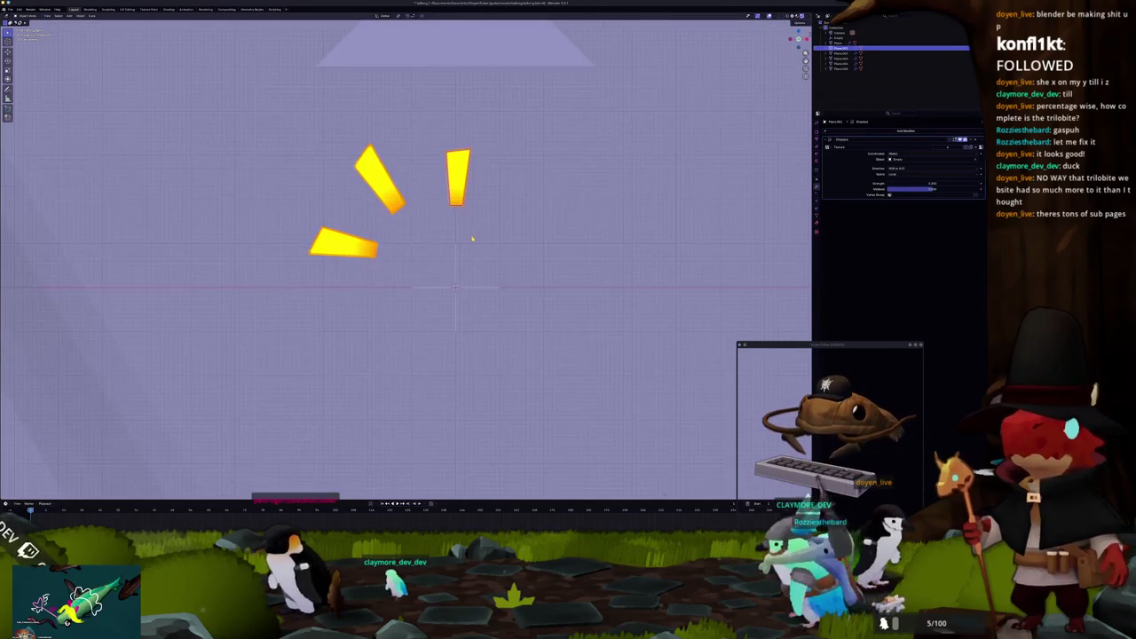
{"action": "left_click", "coordinate": [487, 297]}
{"action": "key", "text": "g"}
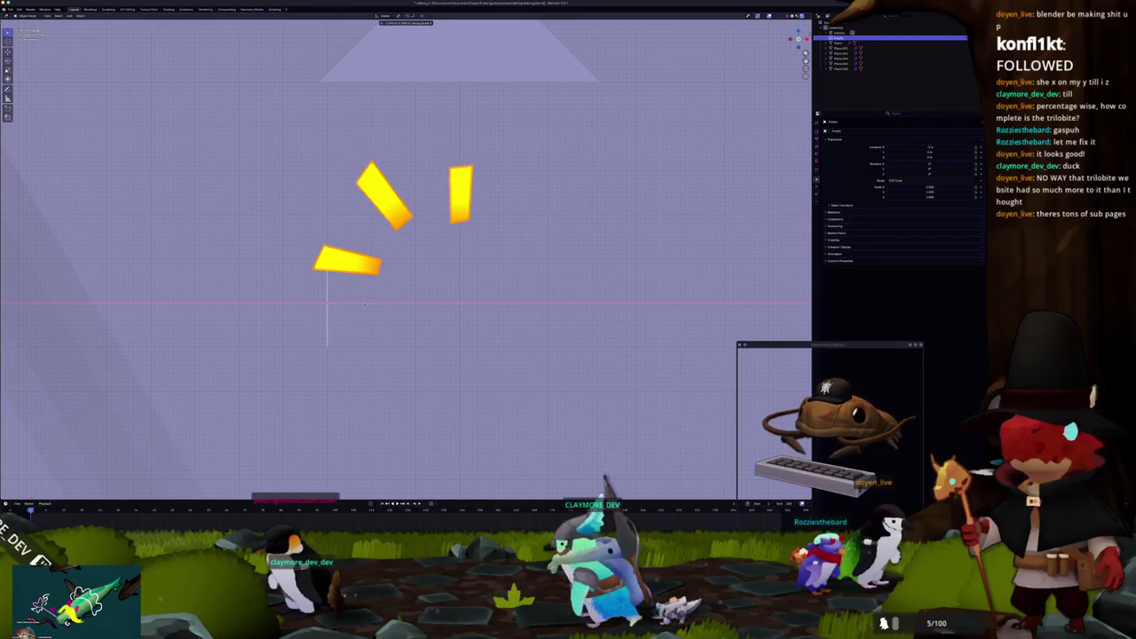
{"action": "left_click", "coordinate": [458, 304]}
{"action": "scroll", "coordinate": [458, 303], "scroll_direction": "down", "scroll_amount": 5}
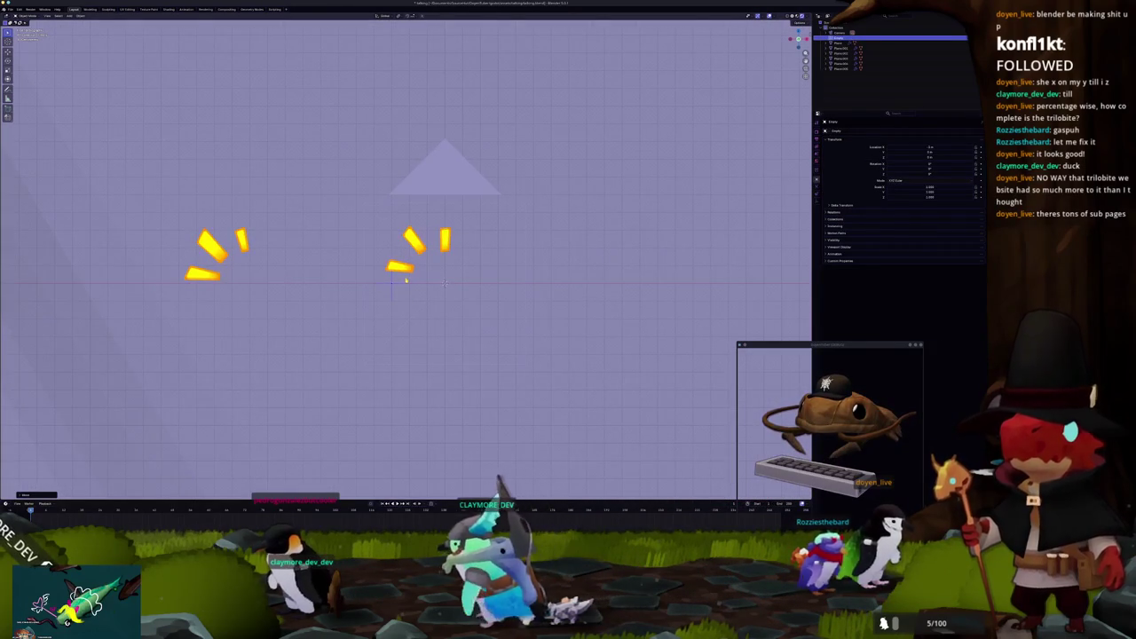
{"action": "left_click", "coordinate": [228, 10]}
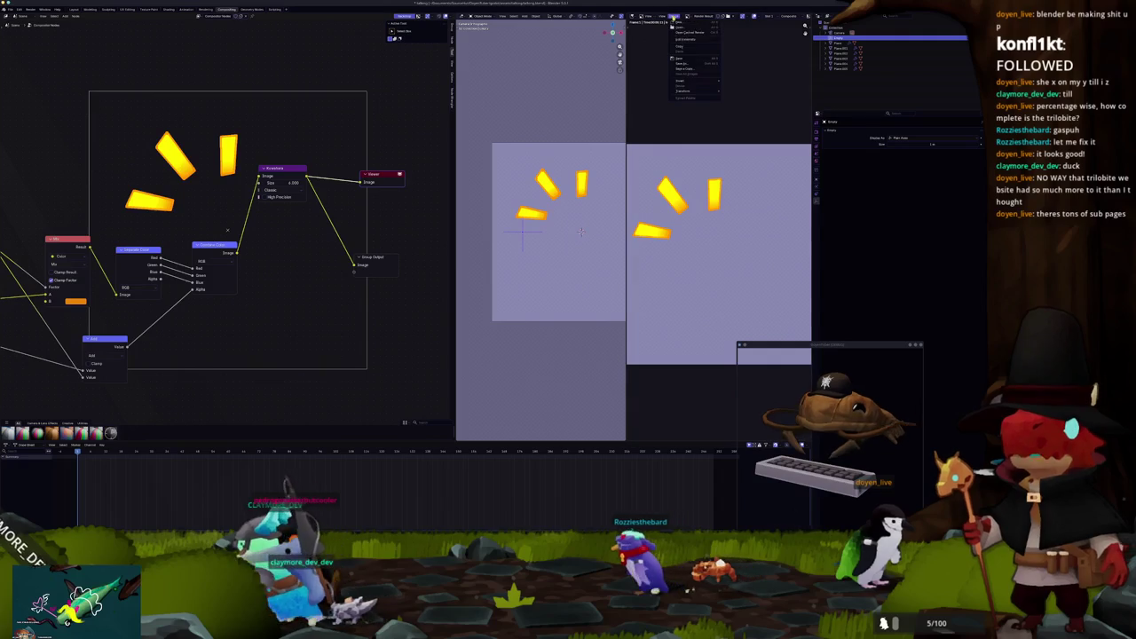
- Save the second burst render as an image under a new name, then switch to the file manager
{"action": "left_click", "coordinate": [686, 63]}
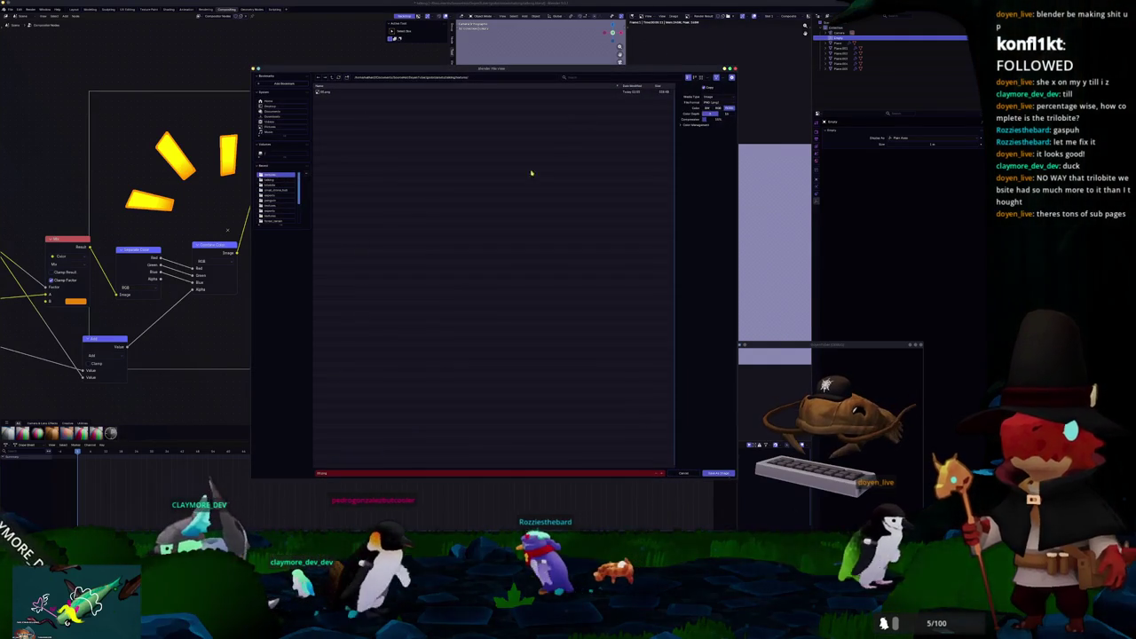
{"action": "left_click", "coordinate": [337, 471]}
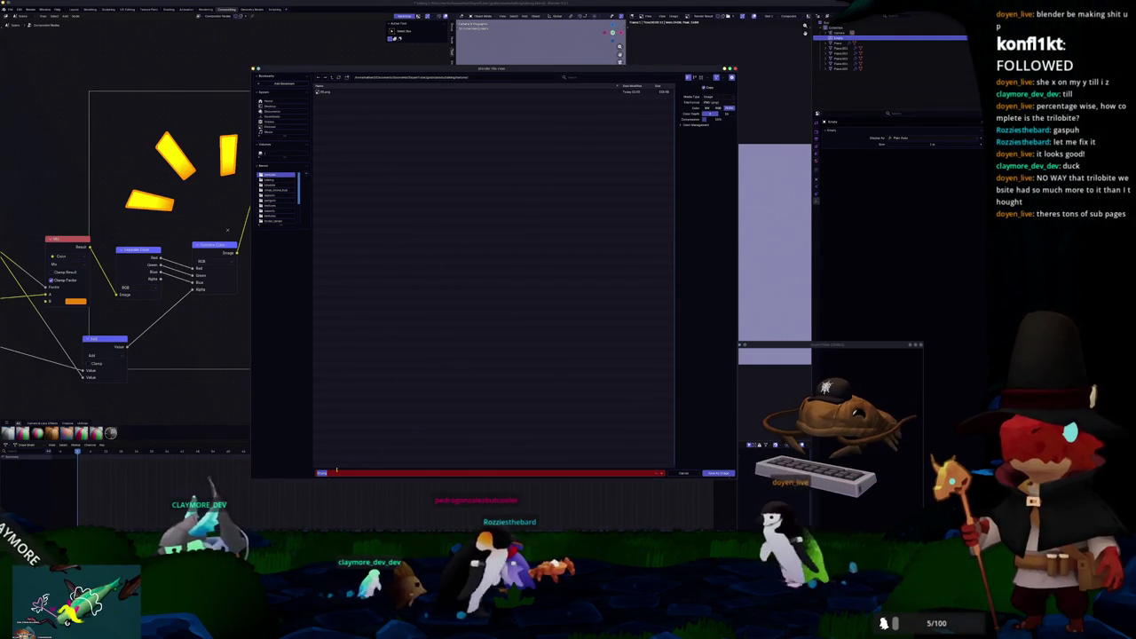
{"action": "key", "text": "Return"}
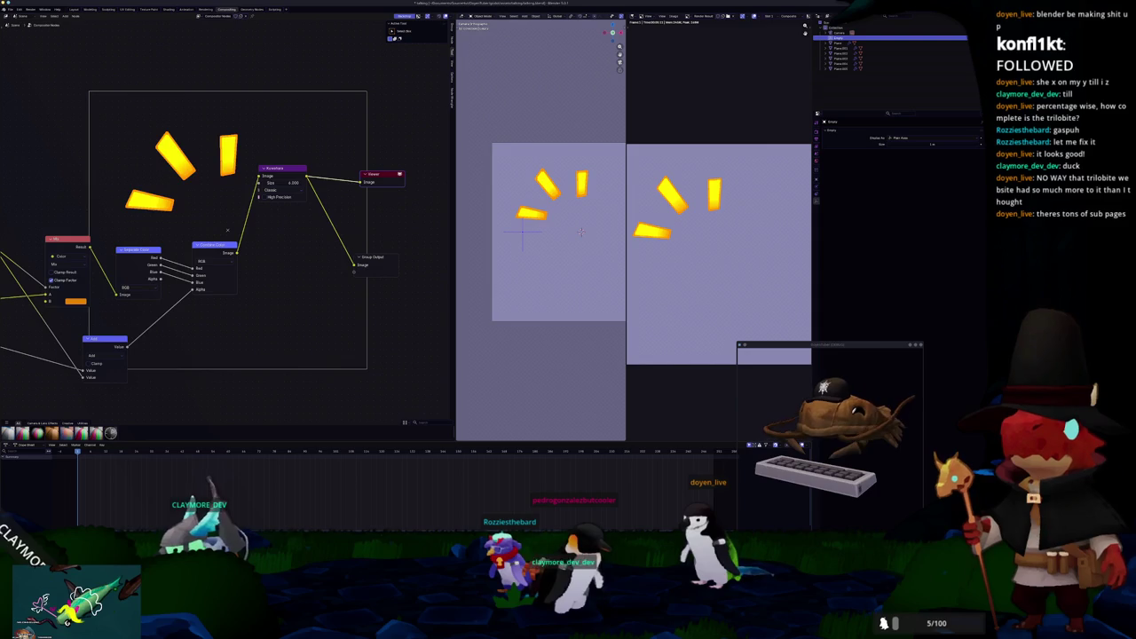
{"action": "key", "text": "alt+Tab"}
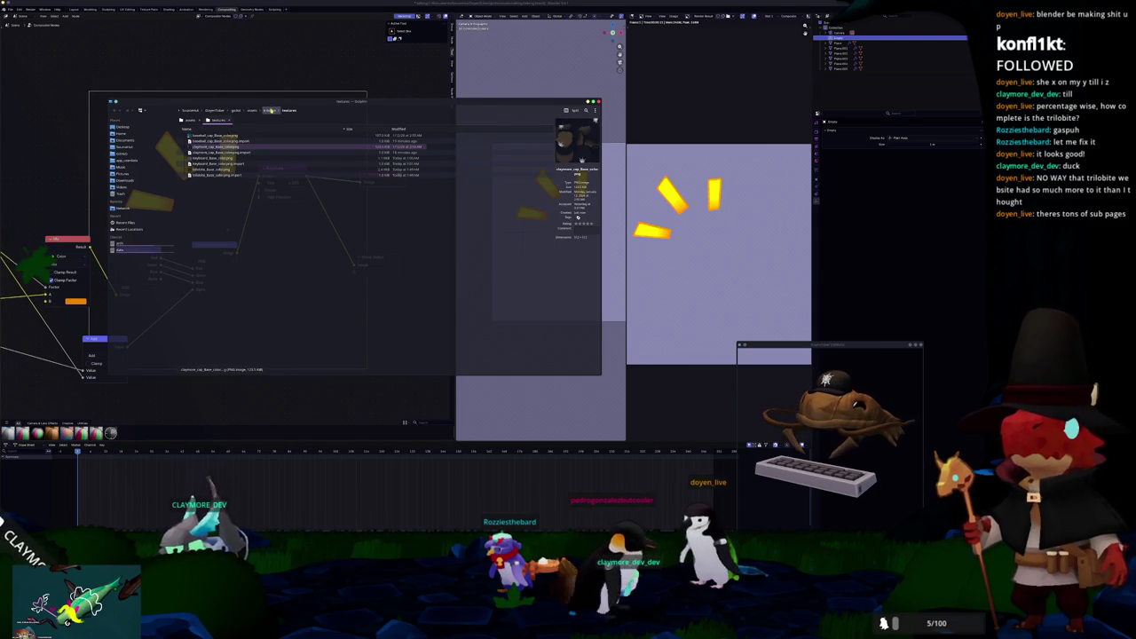
- Browse to assets/texturing/textures and inspect the saved burst image in the viewer, zooming and panning
{"action": "left_click", "coordinate": [269, 110]}
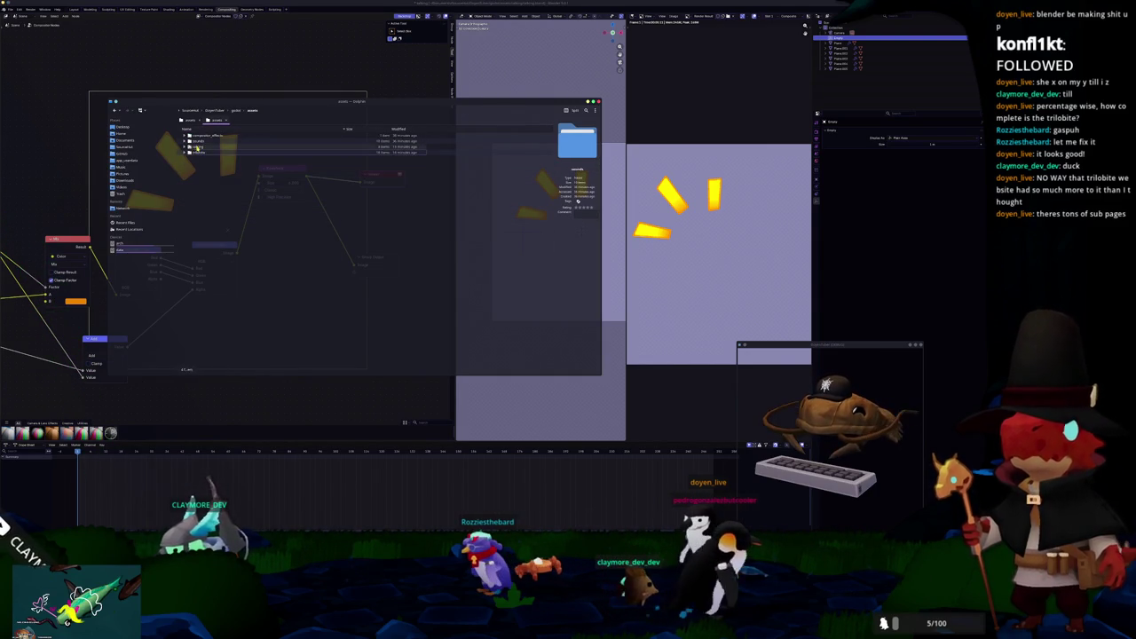
{"action": "double_click", "coordinate": [197, 147]}
{"action": "double_click", "coordinate": [193, 135]}
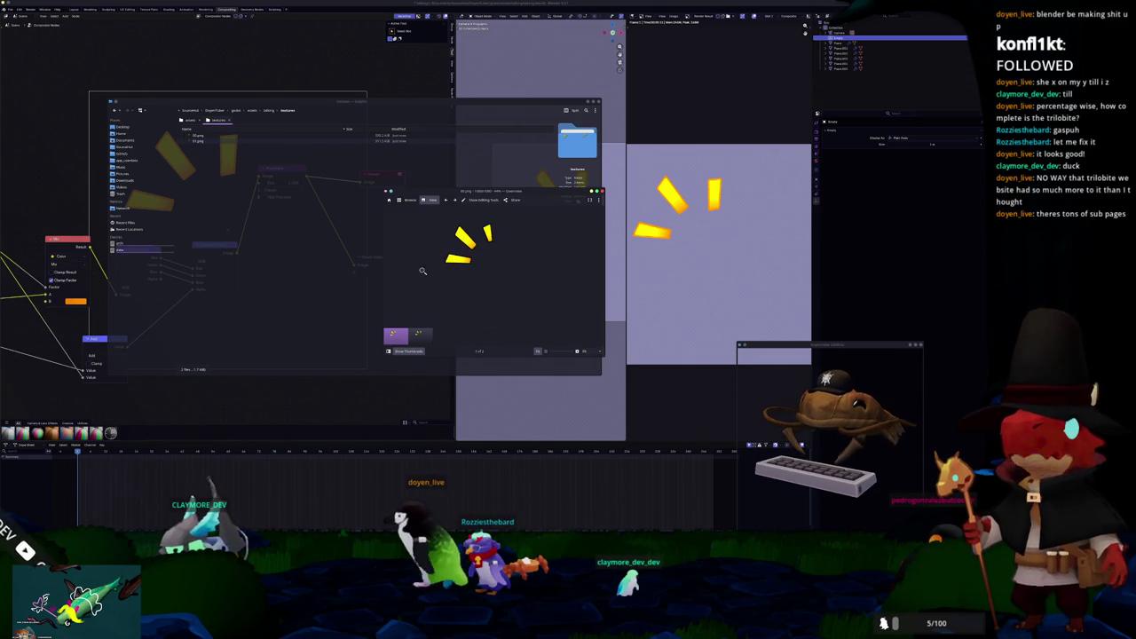
{"action": "scroll", "coordinate": [422, 271], "scroll_direction": "up", "scroll_amount": 6}
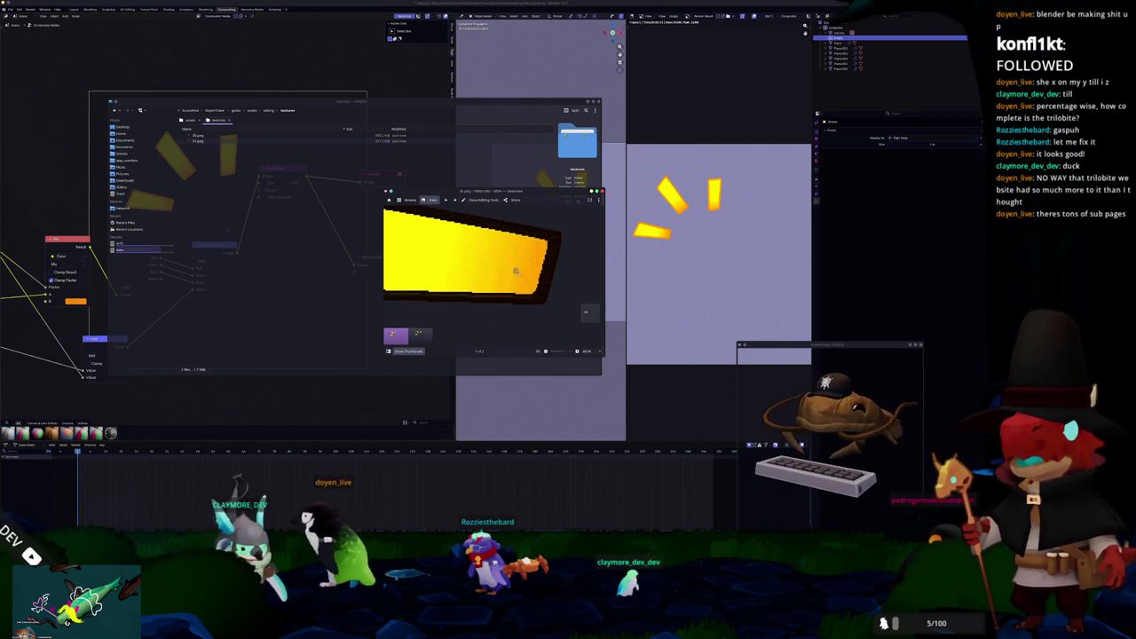
{"action": "scroll", "coordinate": [511, 262], "scroll_direction": "down", "scroll_amount": 2}
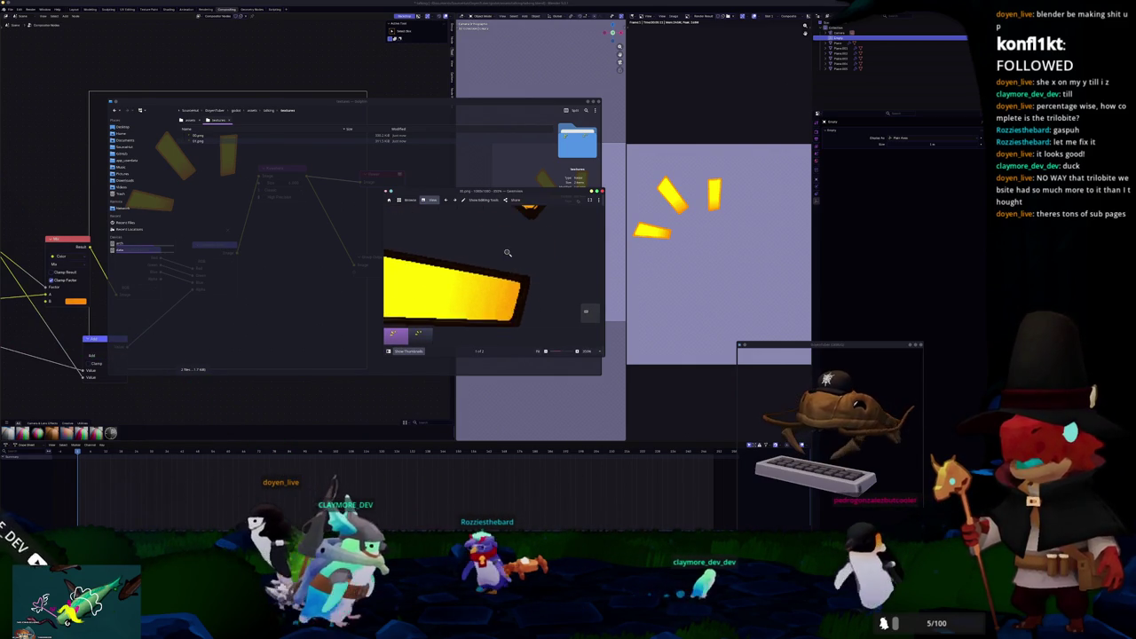
{"action": "scroll", "coordinate": [507, 253], "scroll_direction": "down", "scroll_amount": 5}
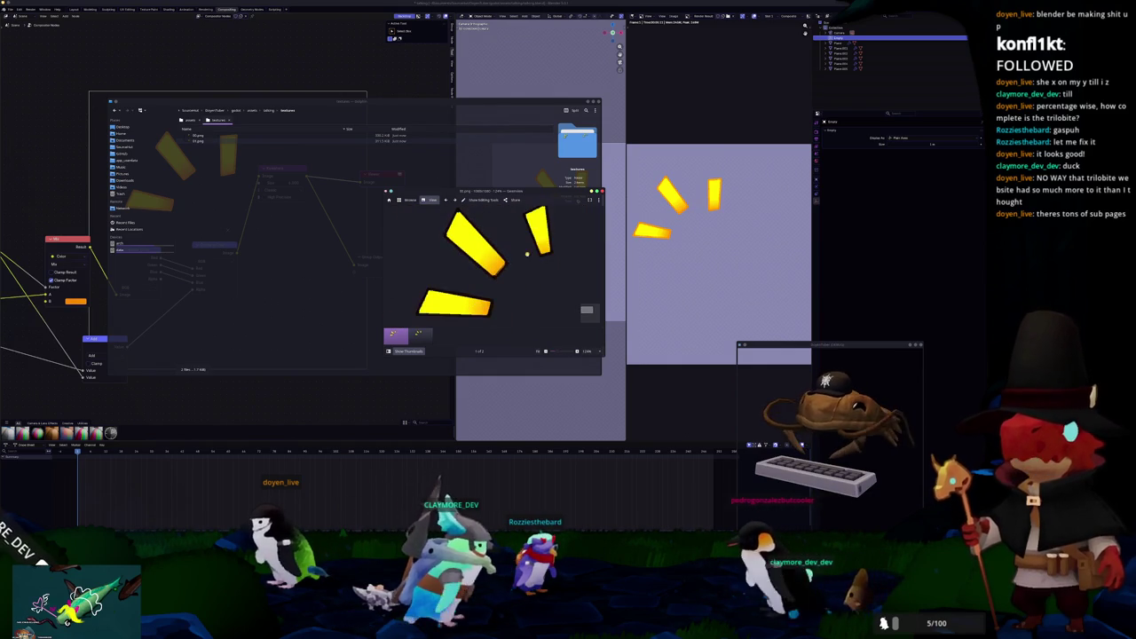
{"action": "left_click_drag", "start_coordinate": [526, 255], "coordinate": [494, 275]}
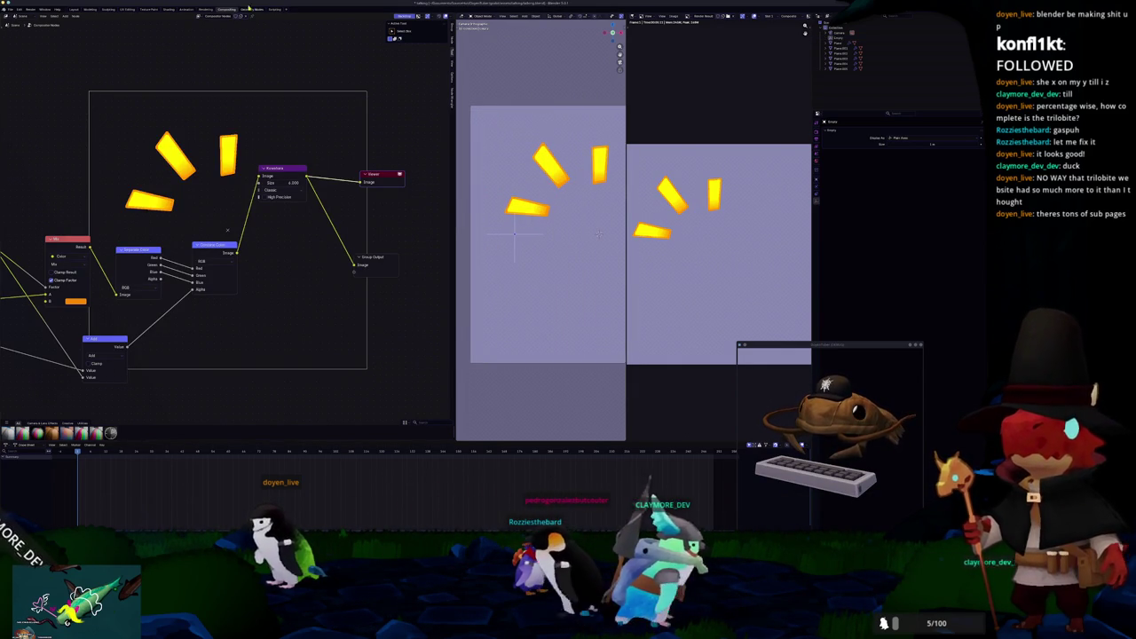
- Insert a Clamp node into a compositor link, then start Image > Save As
{"action": "scroll", "coordinate": [374, 205], "scroll_direction": "down", "scroll_amount": 3}
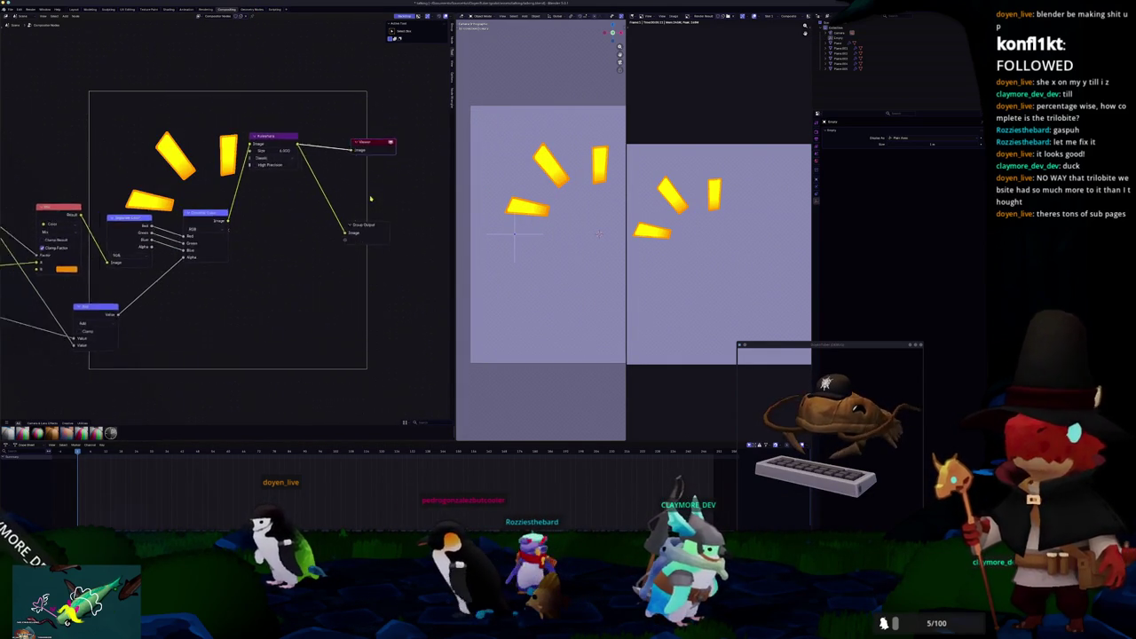
{"action": "scroll", "coordinate": [690, 223], "scroll_direction": "up", "scroll_amount": 3}
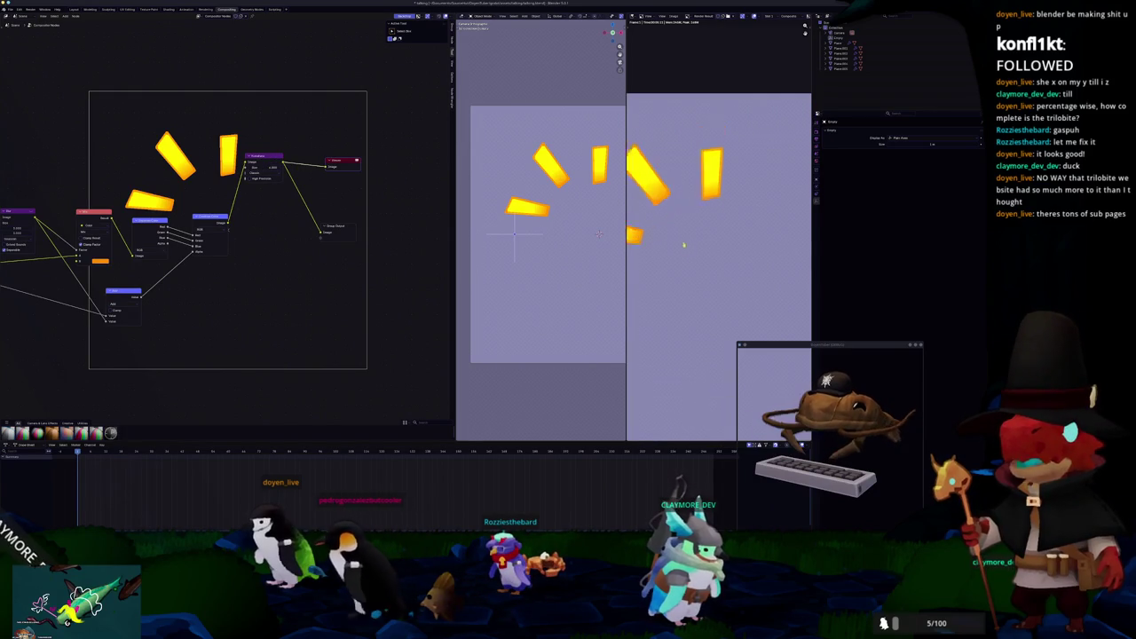
{"action": "scroll", "coordinate": [689, 222], "scroll_direction": "down", "scroll_amount": 4}
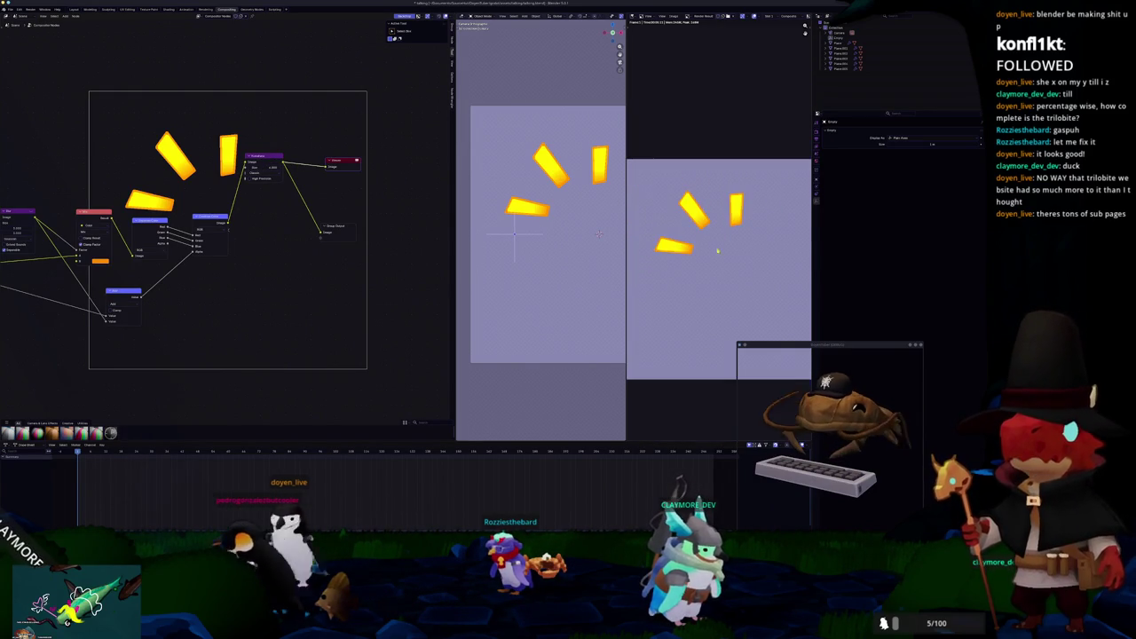
{"action": "scroll", "coordinate": [404, 245], "scroll_direction": "left", "scroll_amount": 2}
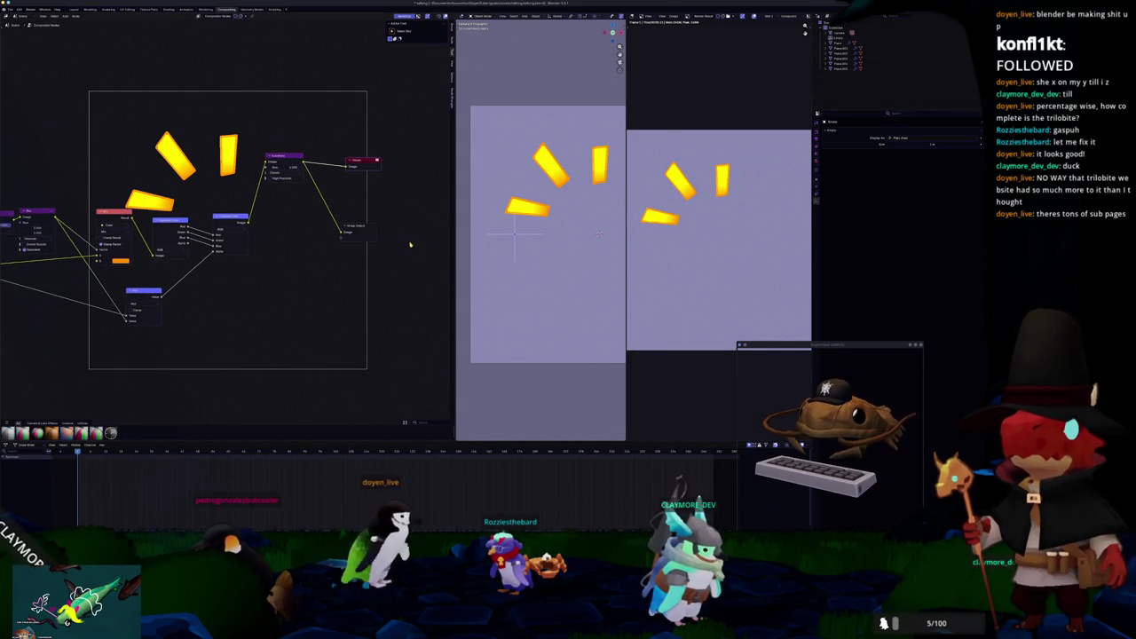
{"action": "key", "text": "shift+a"}
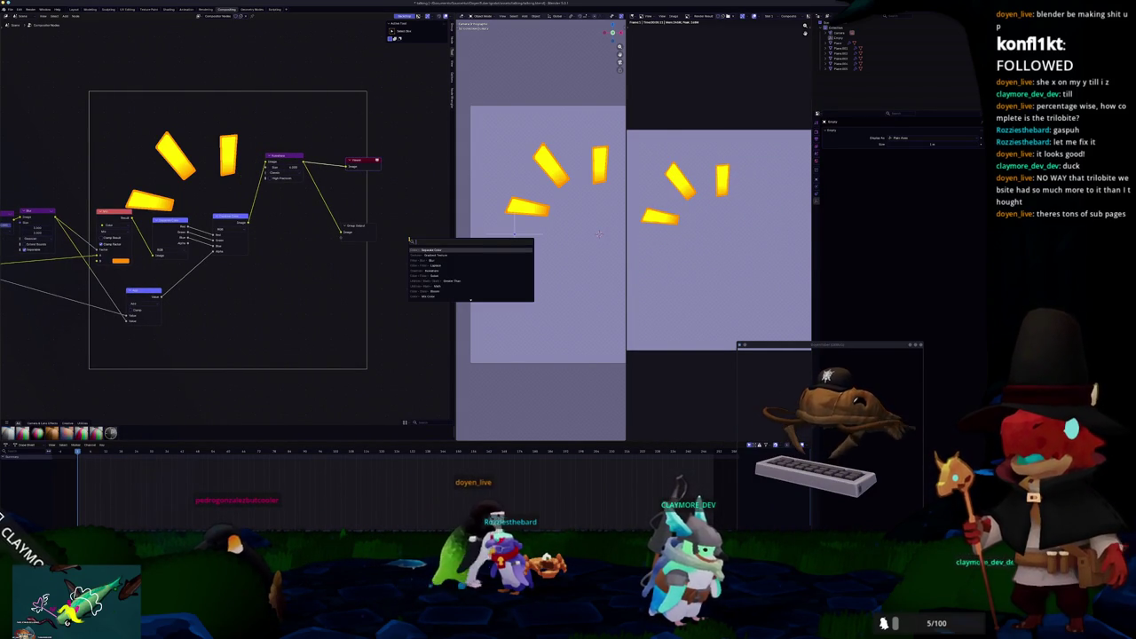
{"action": "key", "text": "Return"}
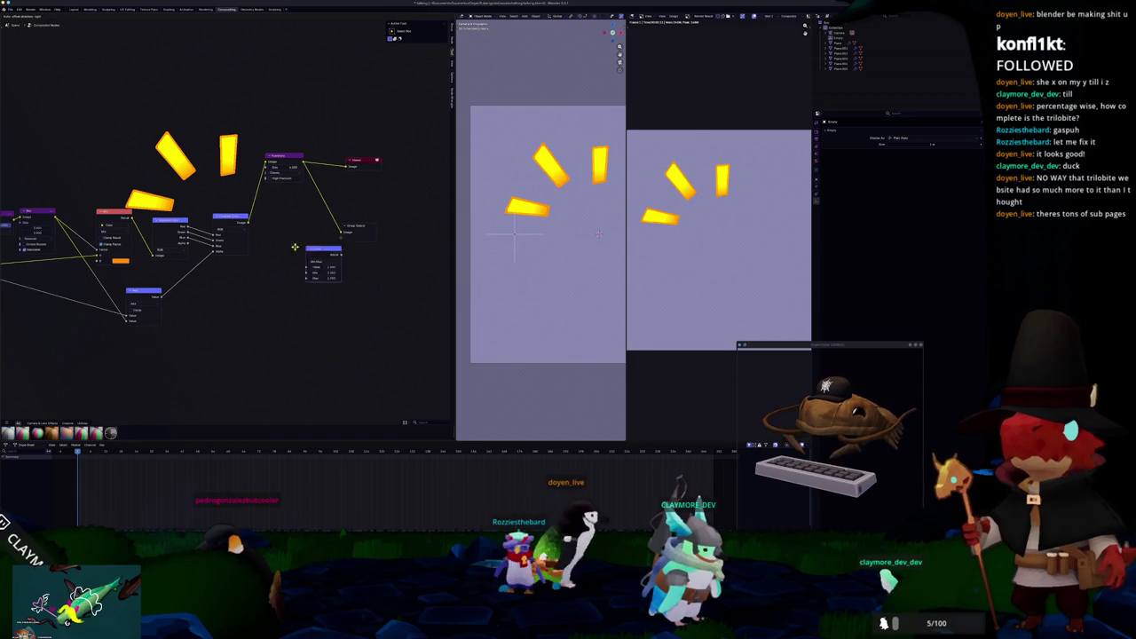
{"action": "left_click", "coordinate": [176, 278]}
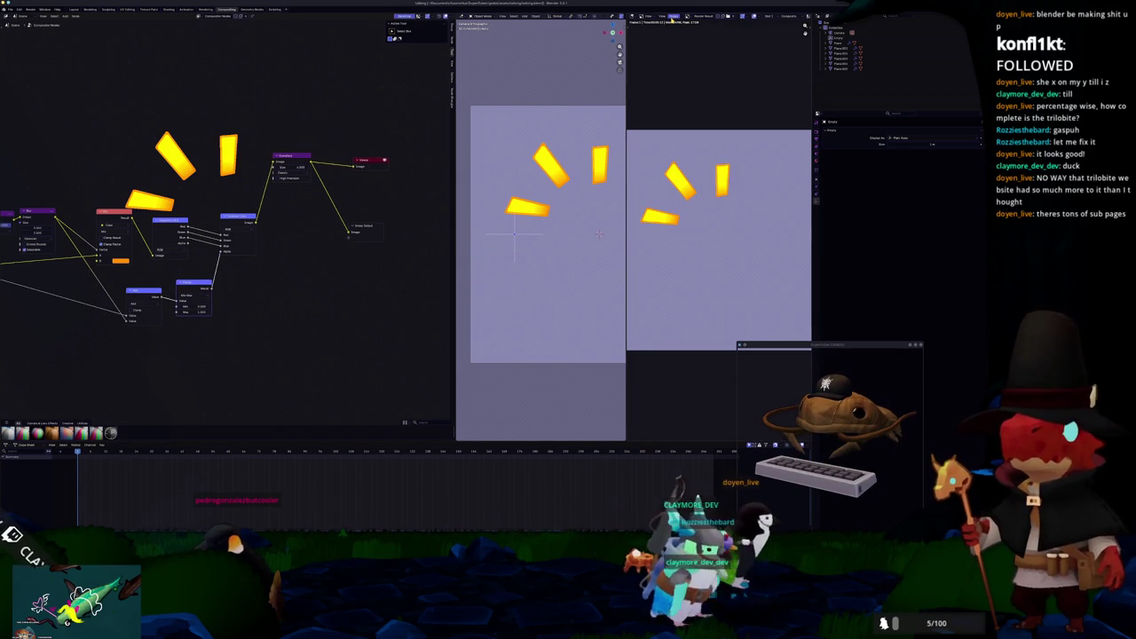
{"action": "left_click", "coordinate": [685, 64]}
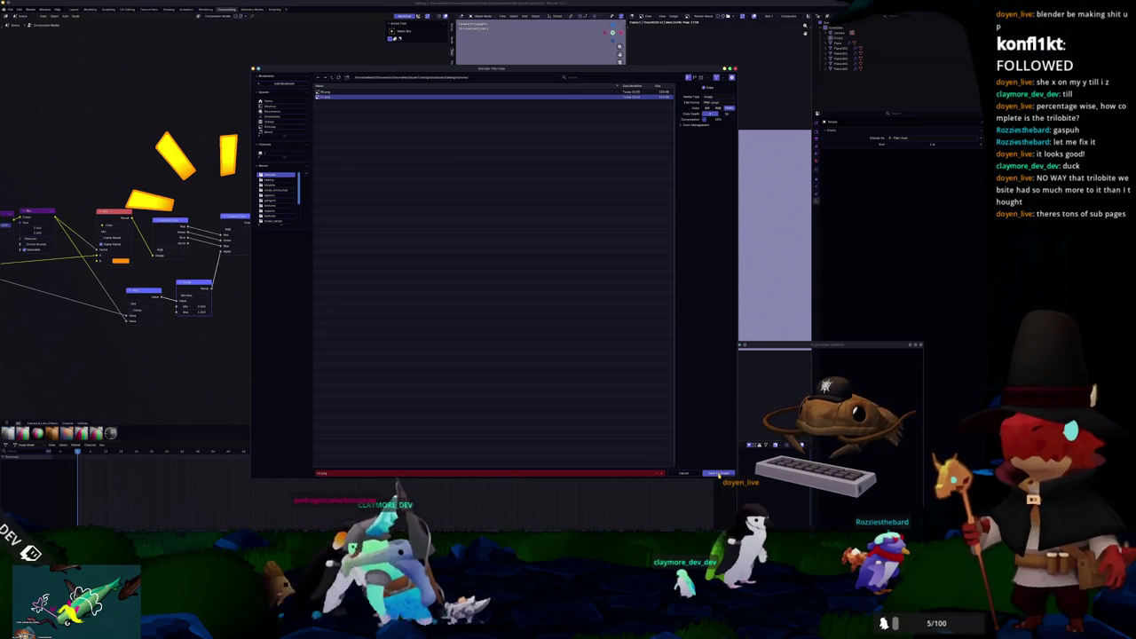
- Save the updated composite as a PNG, preview it in Dolphin's viewer, and return to Blender
{"action": "left_click", "coordinate": [719, 474]}
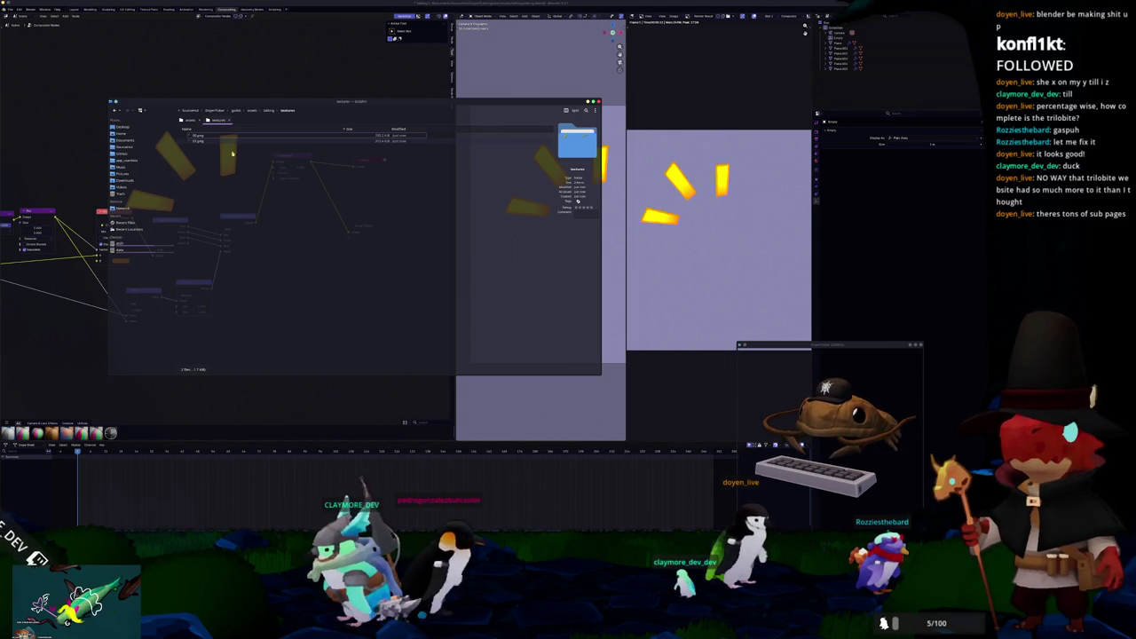
{"action": "left_click", "coordinate": [230, 142]}
{"action": "key", "text": "Return"}
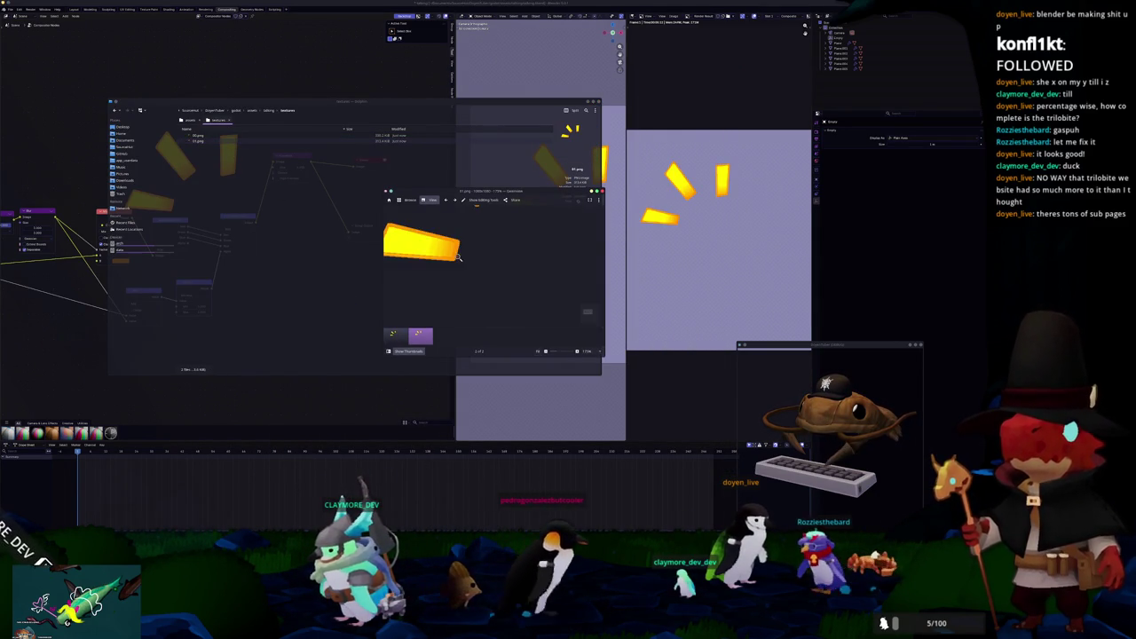
{"action": "scroll", "coordinate": [483, 287], "scroll_direction": "down", "scroll_amount": 5}
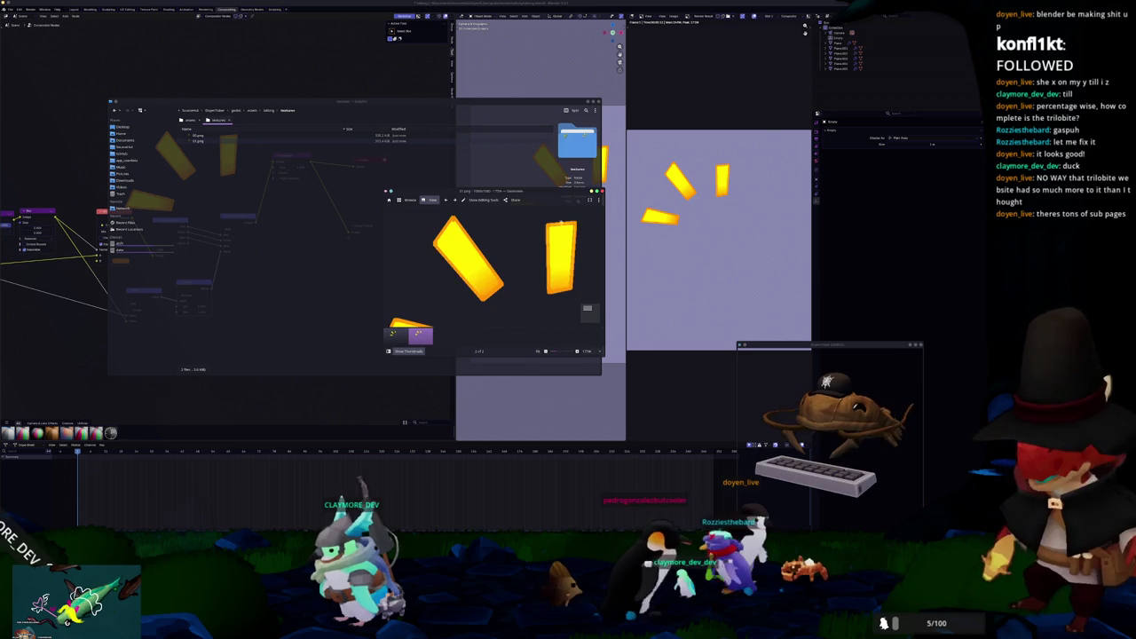
{"action": "left_click", "coordinate": [600, 190]}
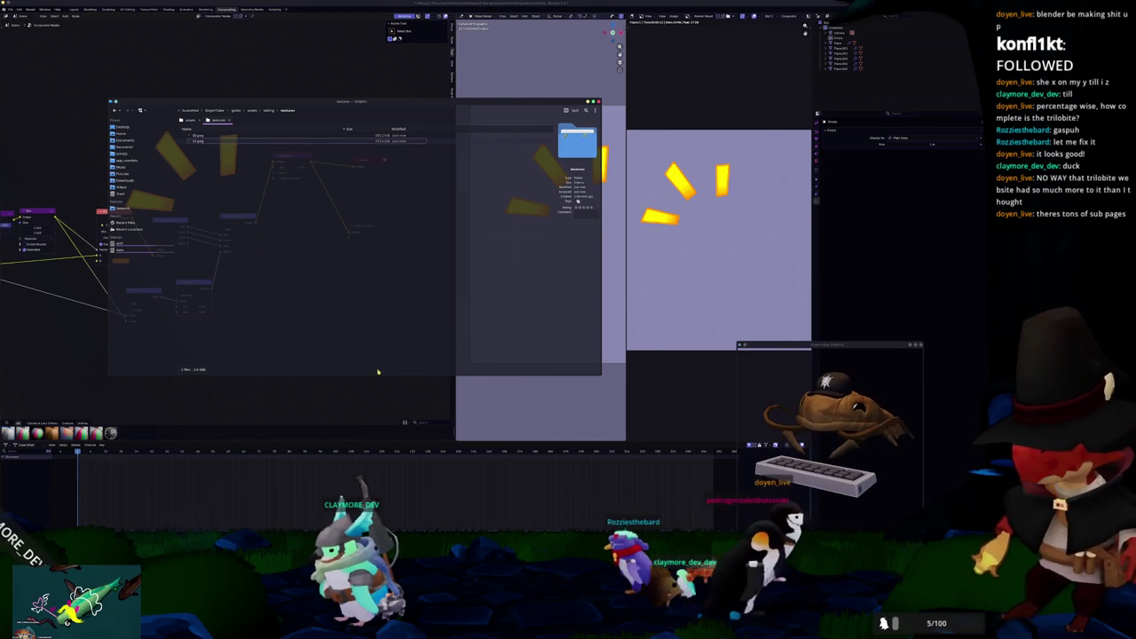
{"action": "left_click", "coordinate": [69, 12]}
- Move the origin empty and the spark planes along the X axis, then check the render in Compositing
{"action": "scroll", "coordinate": [380, 304], "scroll_direction": "up", "scroll_amount": 2}
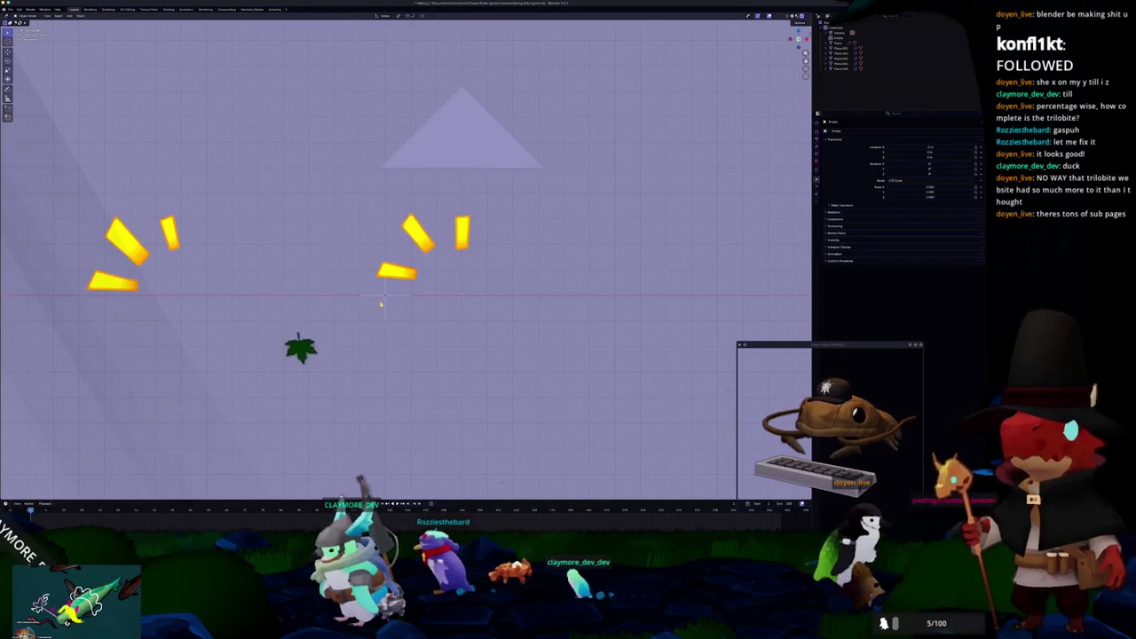
{"action": "left_click", "coordinate": [381, 305]}
{"action": "key", "text": "g"}
{"action": "key", "text": "x"}
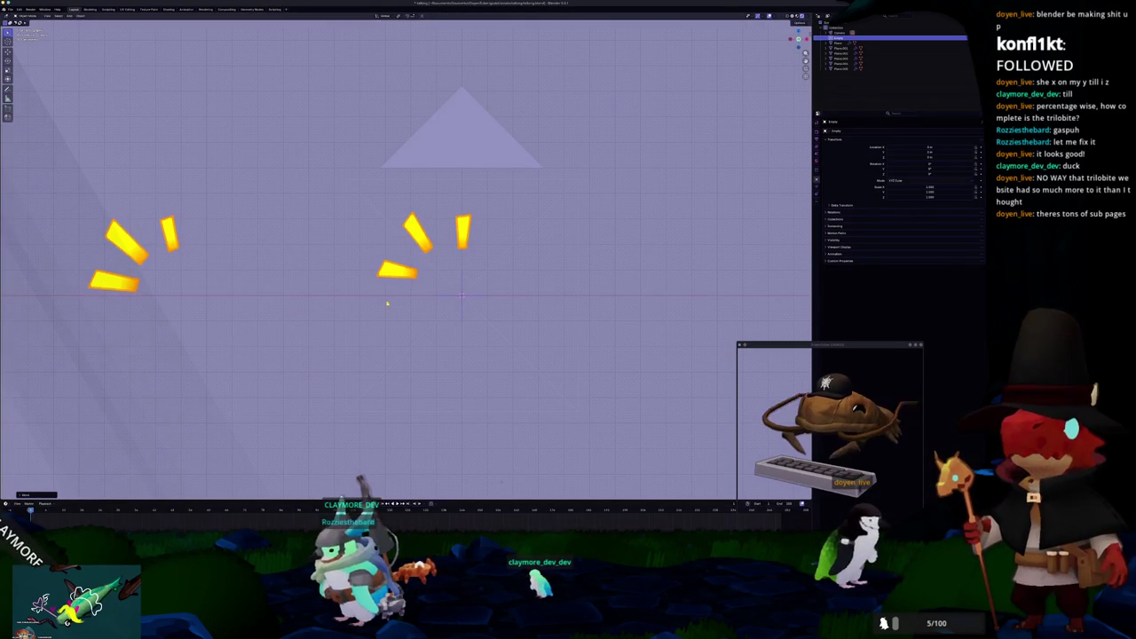
{"action": "scroll", "coordinate": [372, 293], "scroll_direction": "down", "scroll_amount": 2}
{"action": "left_click", "coordinate": [843, 47]}
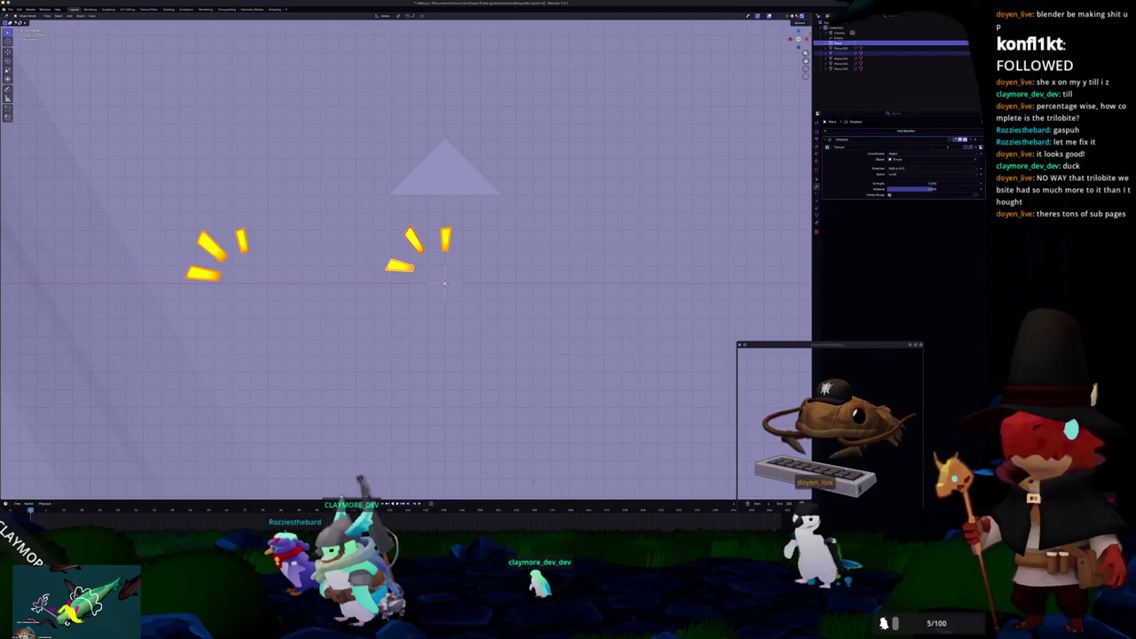
{"action": "key", "text": "g"}
{"action": "key", "text": "x"}
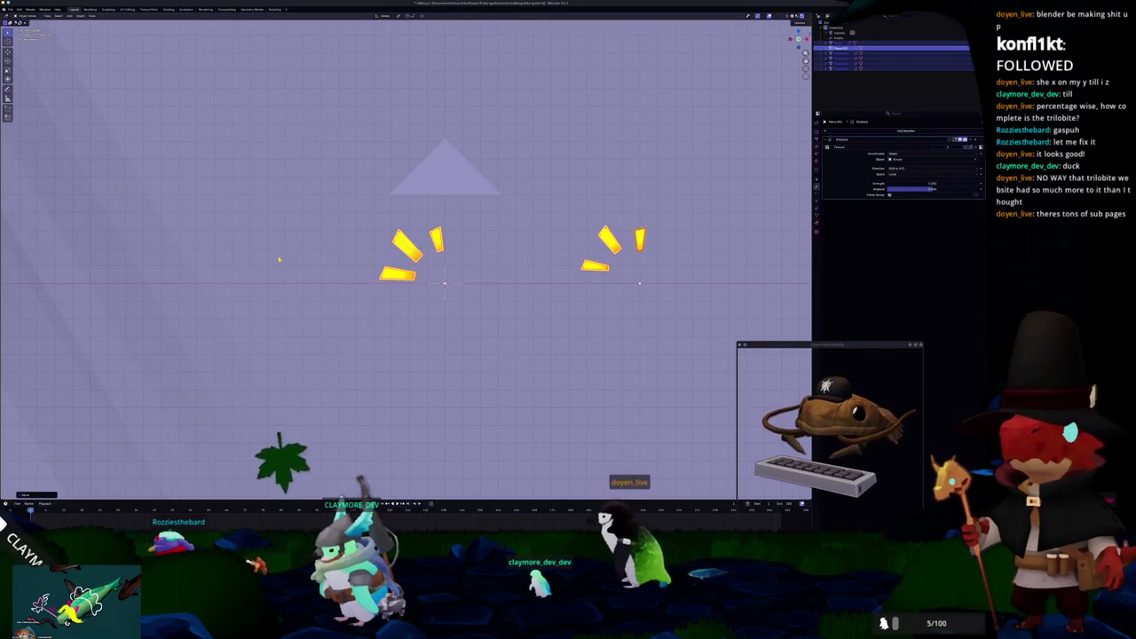
{"action": "left_click", "coordinate": [279, 253]}
{"action": "scroll", "coordinate": [278, 250], "scroll_direction": "down", "scroll_amount": 2}
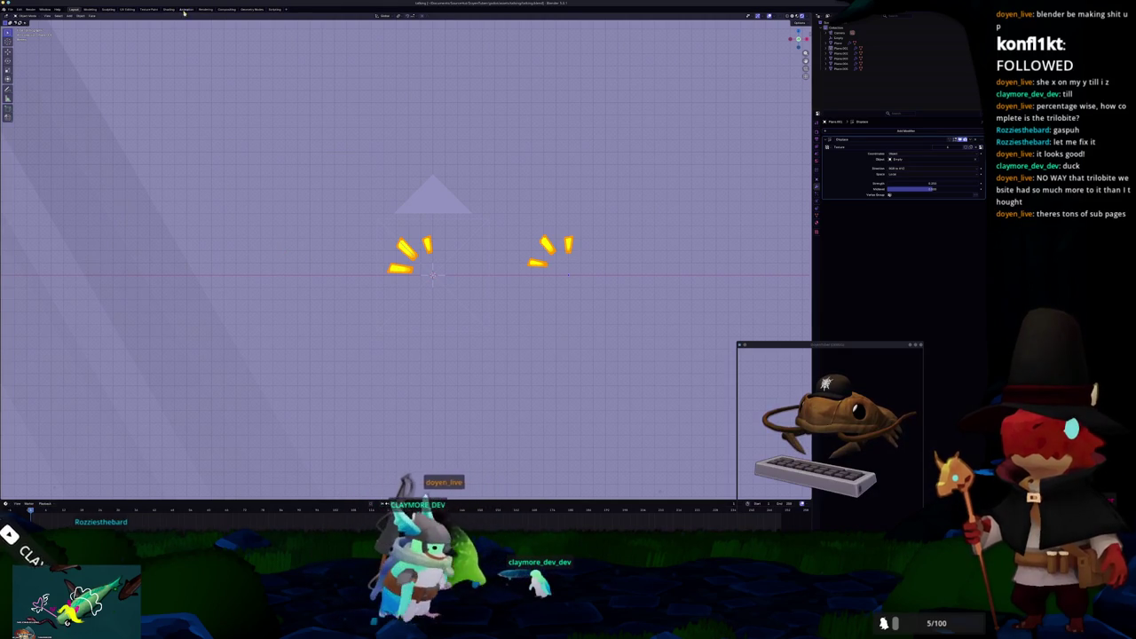
{"action": "left_click", "coordinate": [226, 8]}
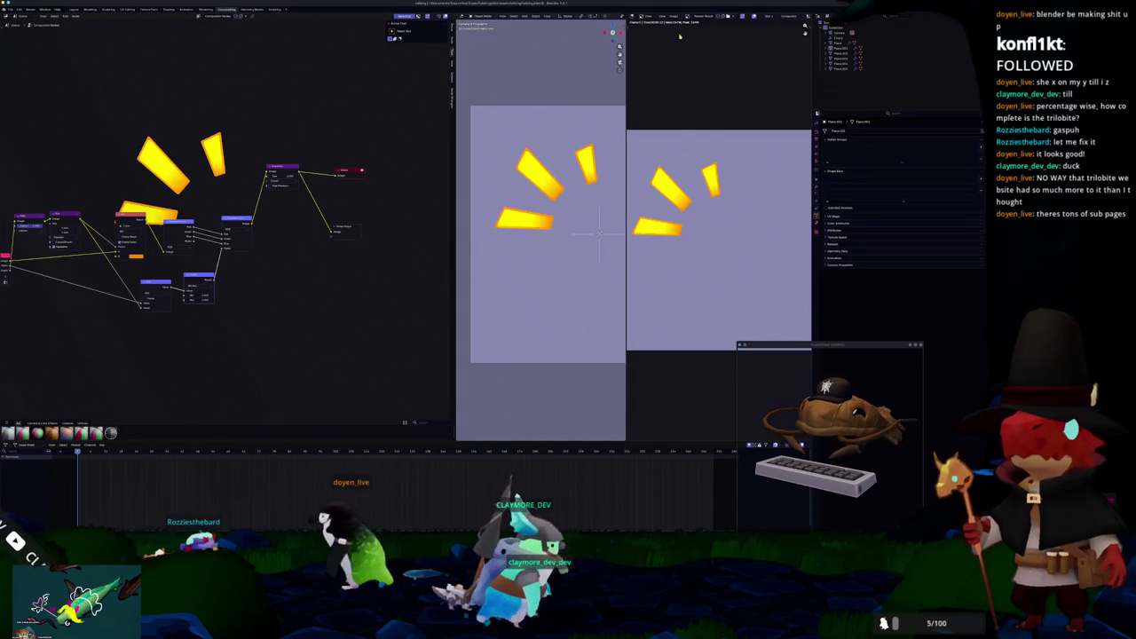
- Save the composite render as 03.png and return to the Layout view
{"action": "key", "text": "shift+alt+s"}
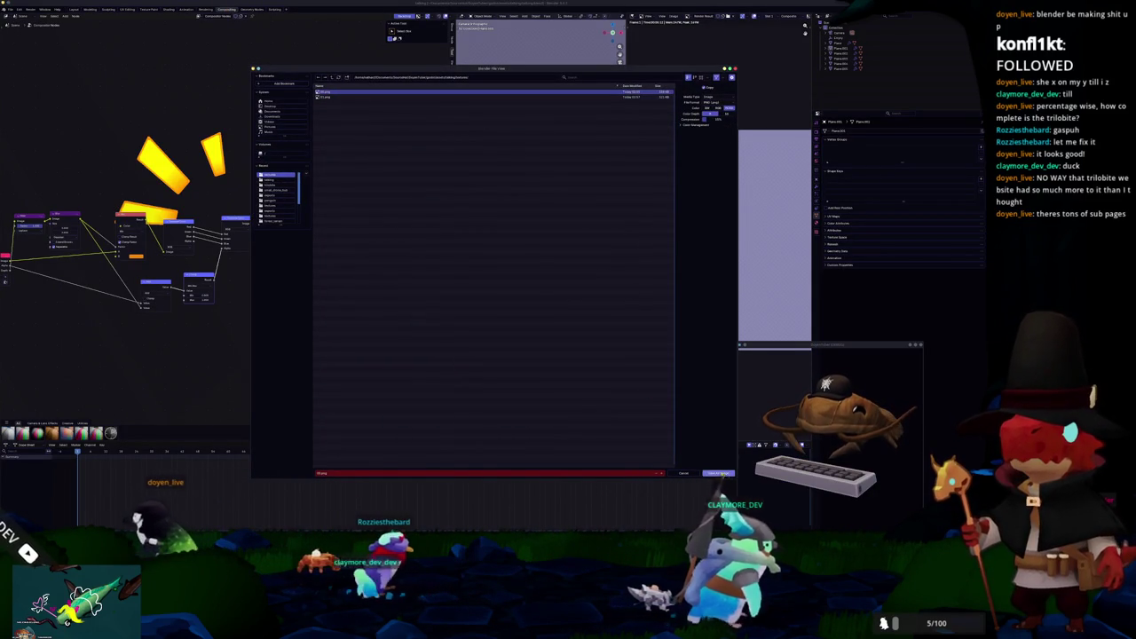
{"action": "left_click", "coordinate": [719, 473]}
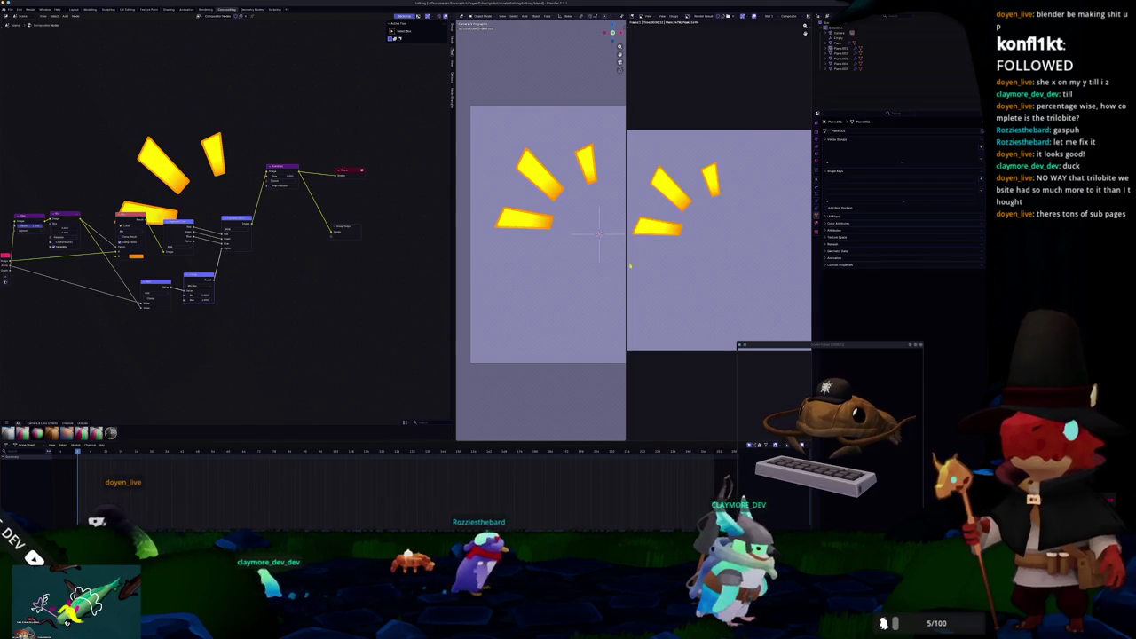
{"action": "left_click", "coordinate": [73, 10]}
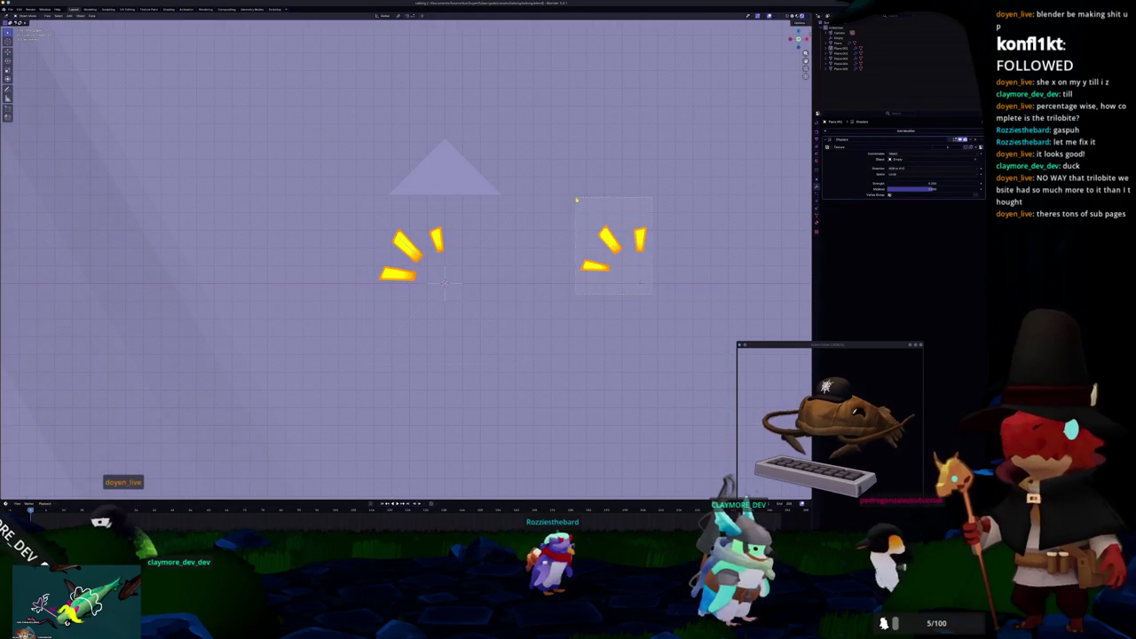
- Move the left yellow spark group further left along the X axis
{"action": "left_click", "coordinate": [456, 284]}
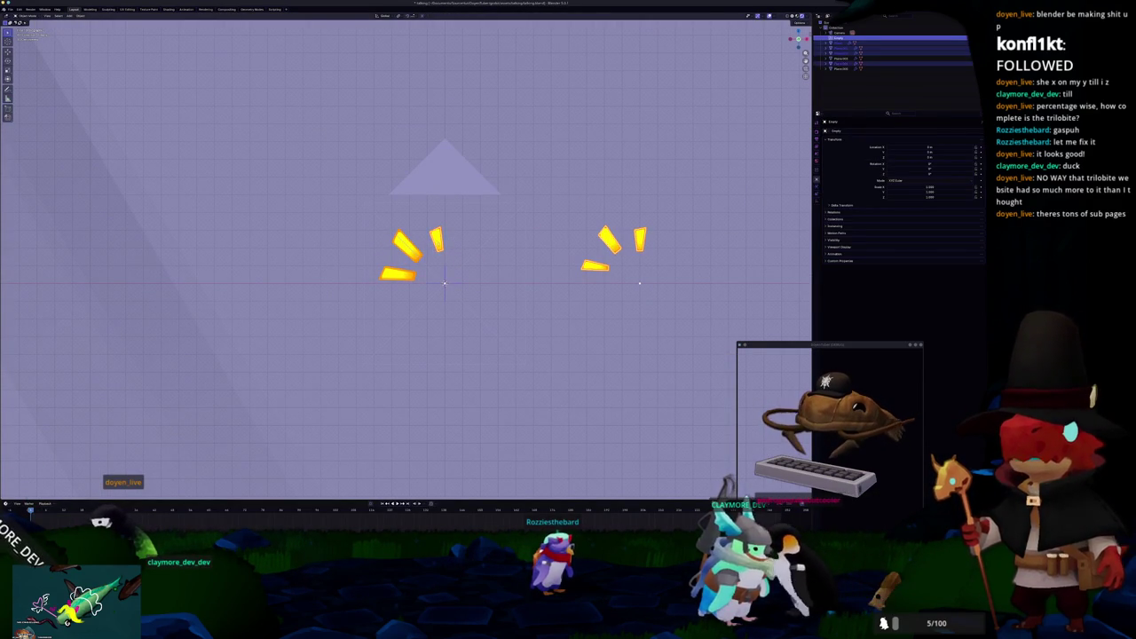
{"action": "left_click", "coordinate": [397, 274]}
{"action": "key", "text": "g"}
{"action": "key", "text": "x"}
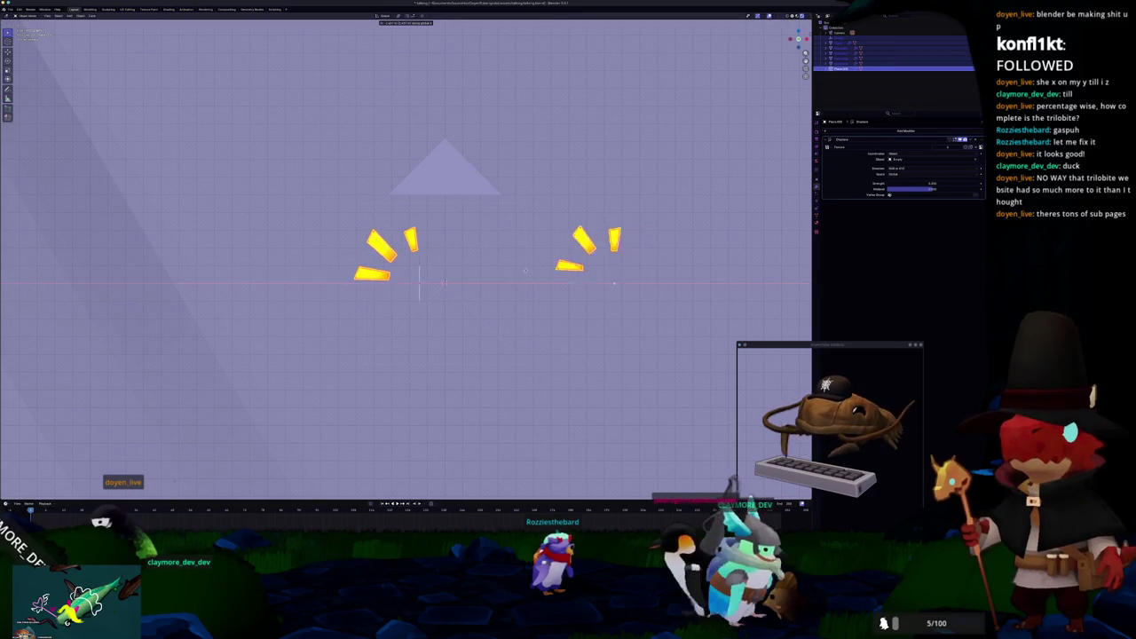
{"action": "left_click", "coordinate": [249, 282]}
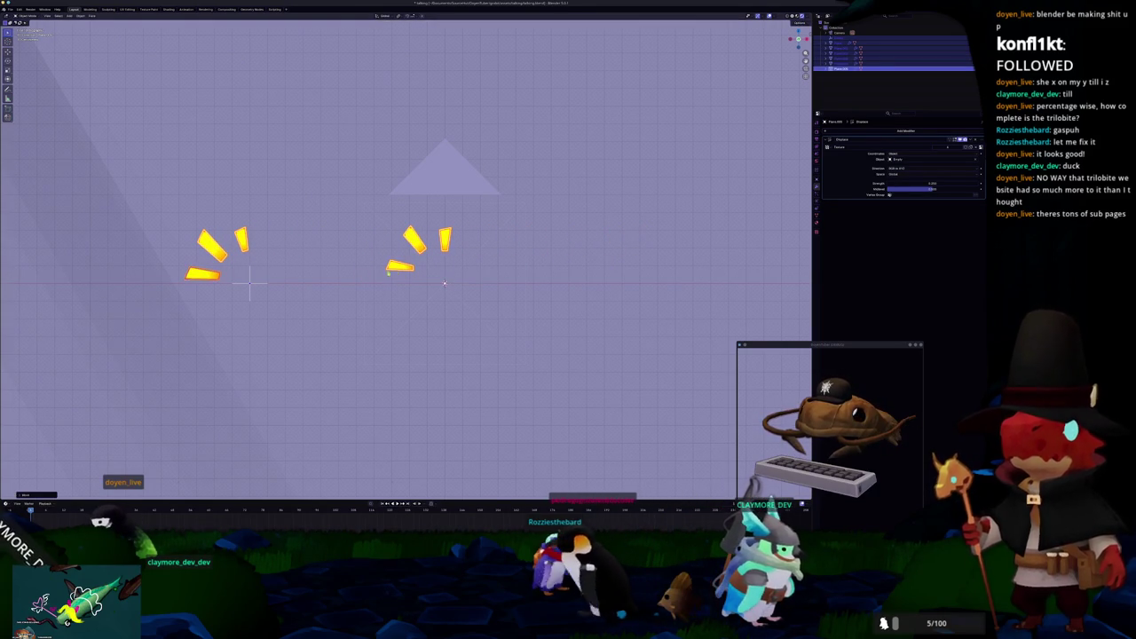
- Select all the spark-group planes and duplicate them with Shift+D
{"action": "left_click", "coordinate": [202, 274]}
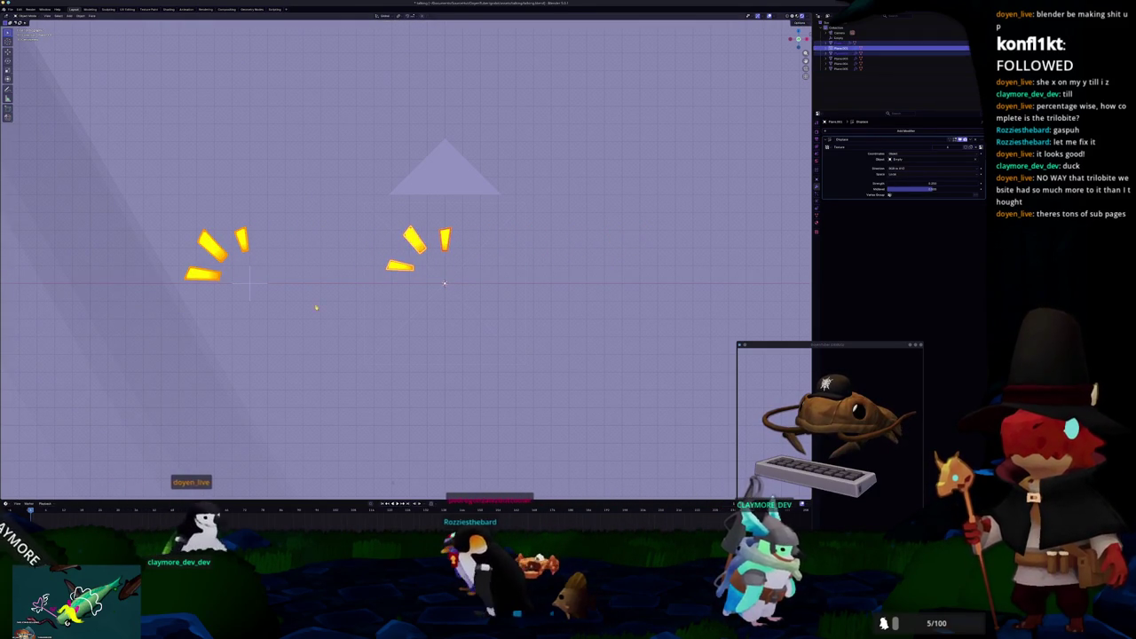
{"action": "left_click_drag", "start_coordinate": [156, 211], "coordinate": [156, 212]}
{"action": "key", "text": "shift+d"}
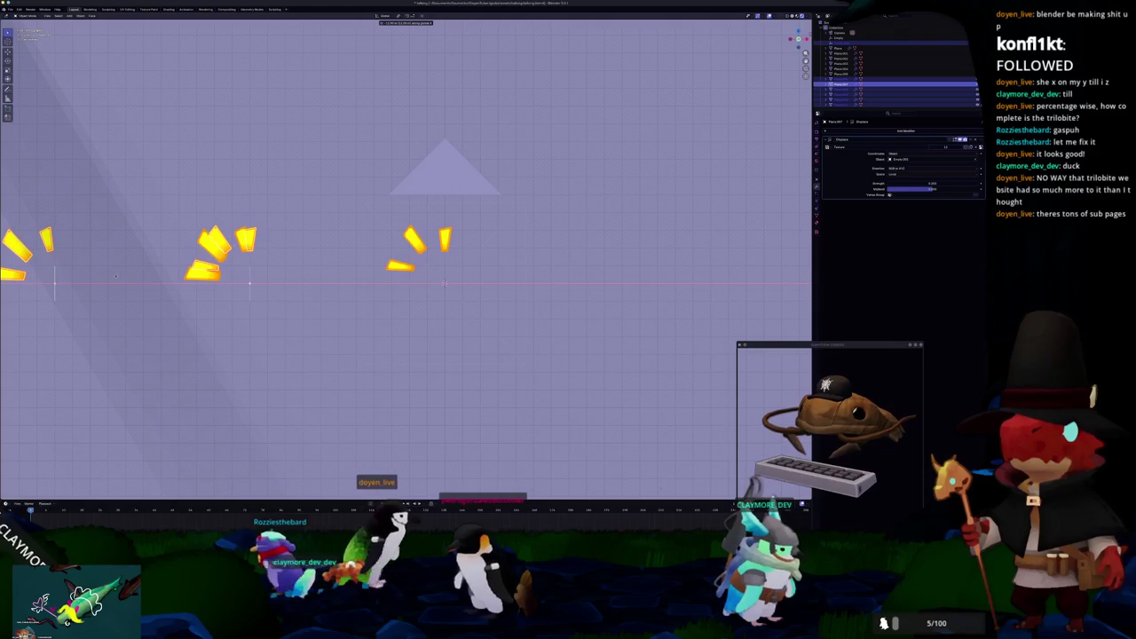
- Place the duplicated sparks further left and delete the unwanted selected objects
{"action": "left_click", "coordinate": [53, 282]}
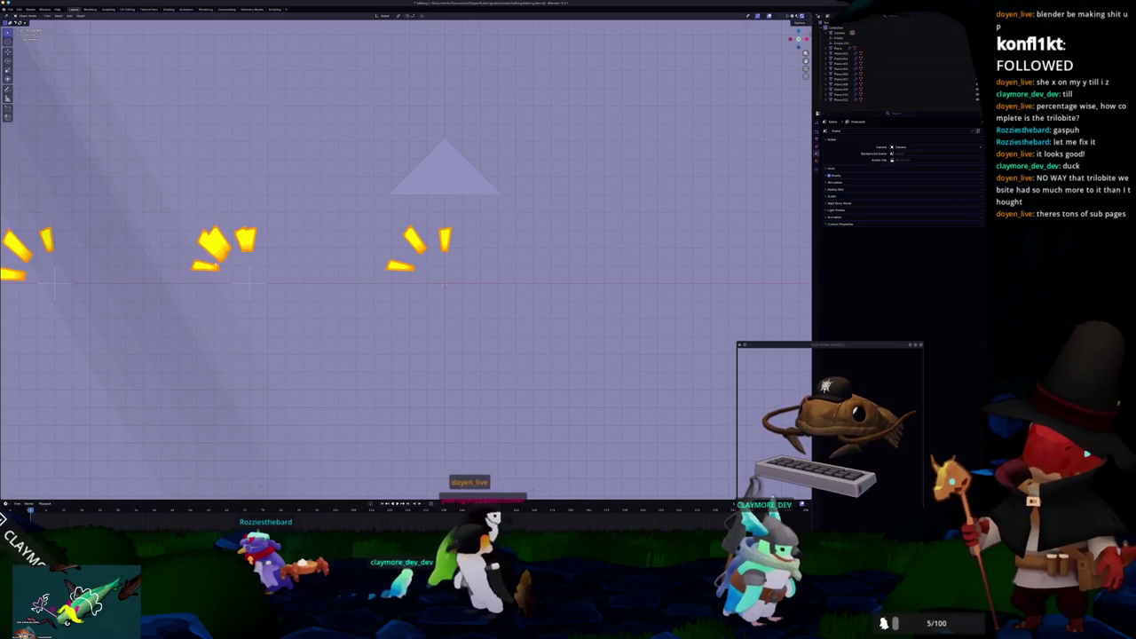
{"action": "key", "text": "x"}
{"action": "left_click", "coordinate": [232, 239]}
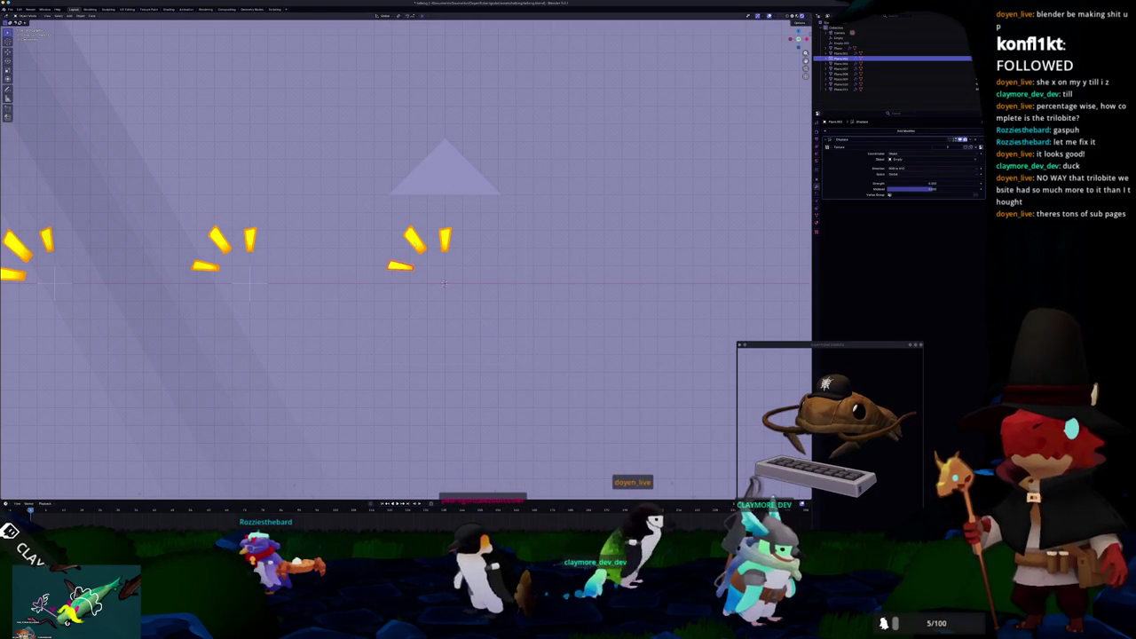
{"action": "scroll", "coordinate": [405, 257], "scroll_direction": "down", "scroll_amount": 2}
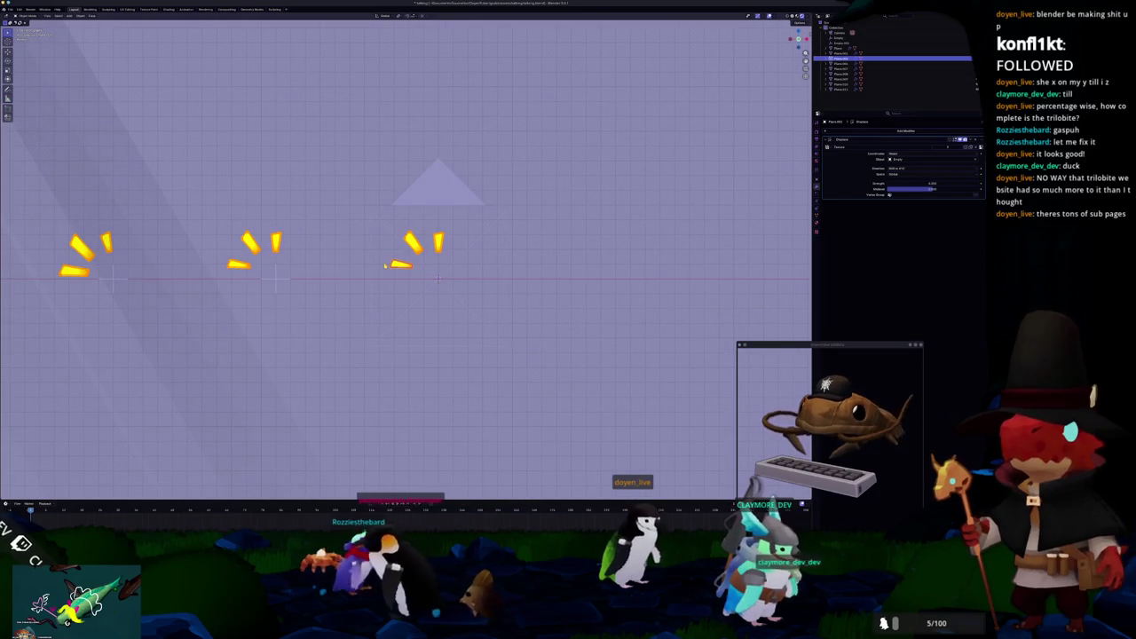
{"action": "scroll", "coordinate": [385, 264], "scroll_direction": "up", "scroll_amount": 3}
{"action": "scroll", "coordinate": [406, 258], "scroll_direction": "up", "scroll_amount": 1}
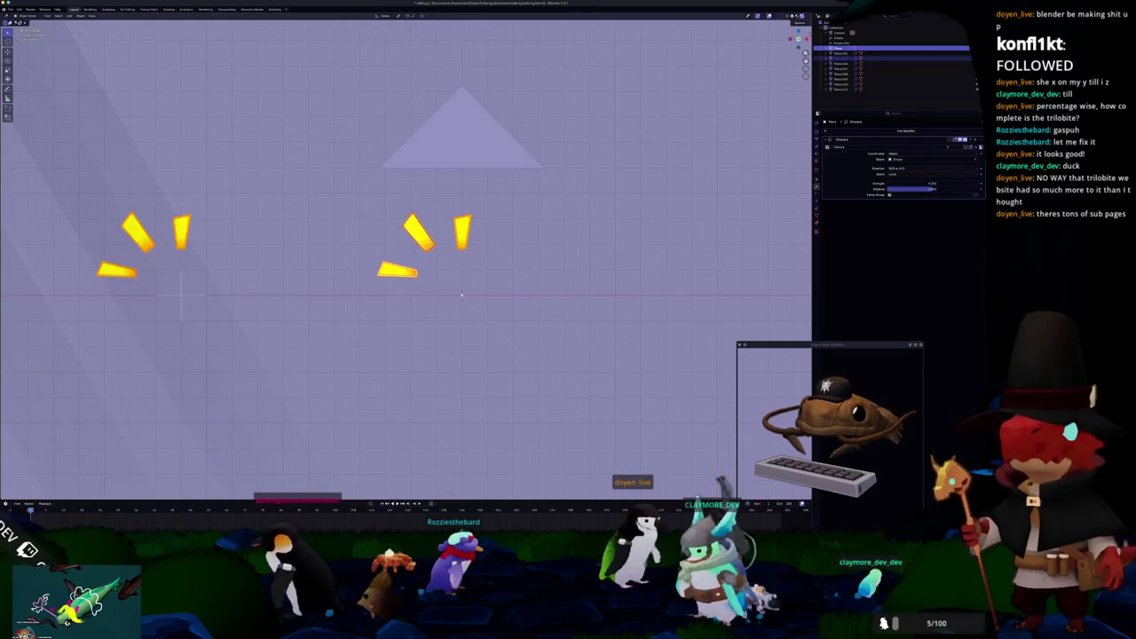
{"action": "scroll", "coordinate": [407, 257], "scroll_direction": "up", "scroll_amount": 2}
{"action": "key", "text": "Tab"}
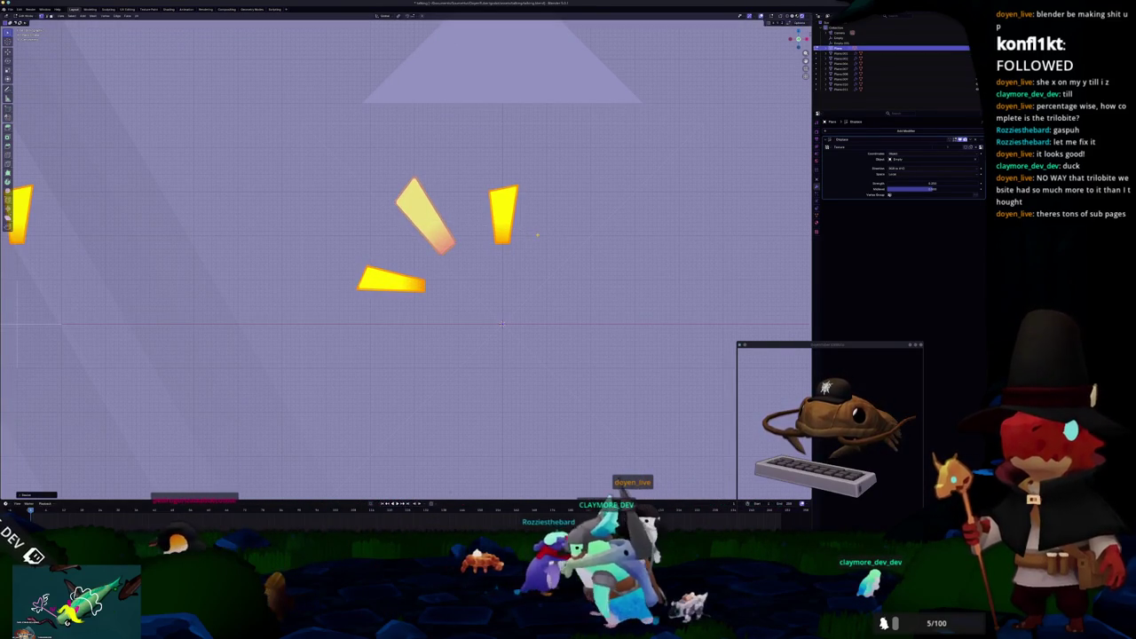
- Rotate the upper-left spark and nudge it slightly to the right
{"action": "key", "text": "r"}
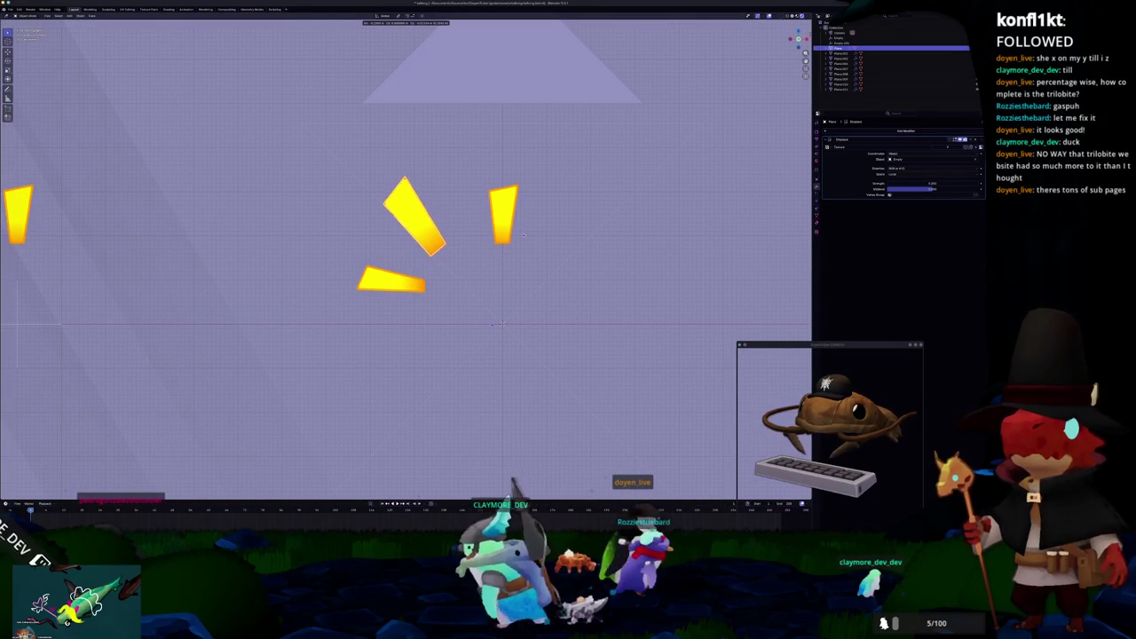
{"action": "left_click", "coordinate": [537, 219]}
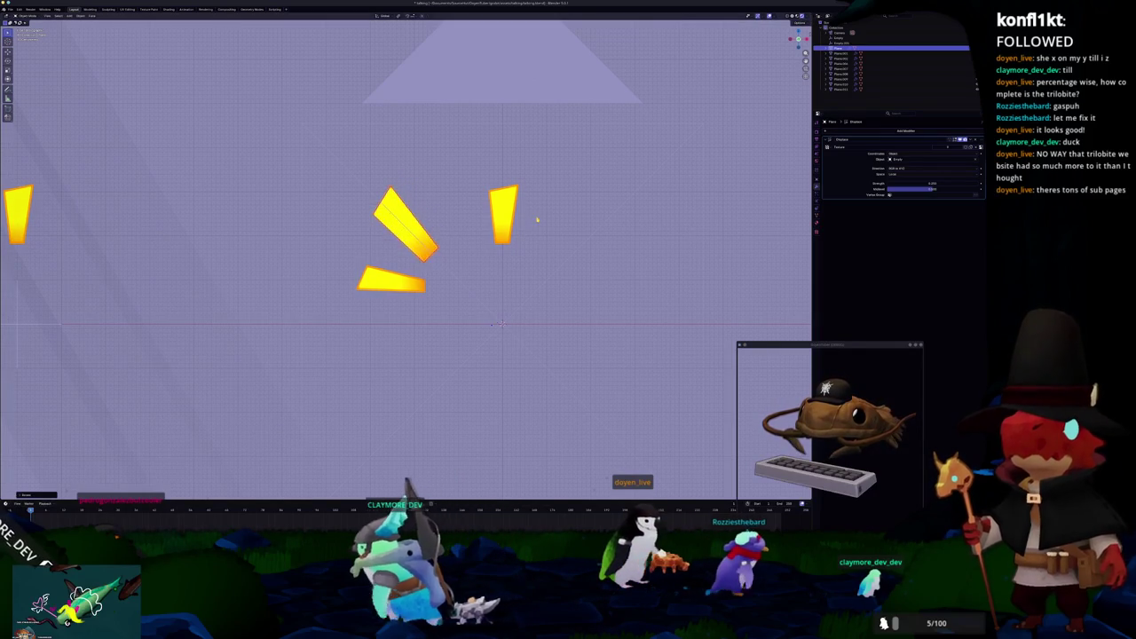
{"action": "key", "text": "g"}
{"action": "left_click", "coordinate": [533, 218]}
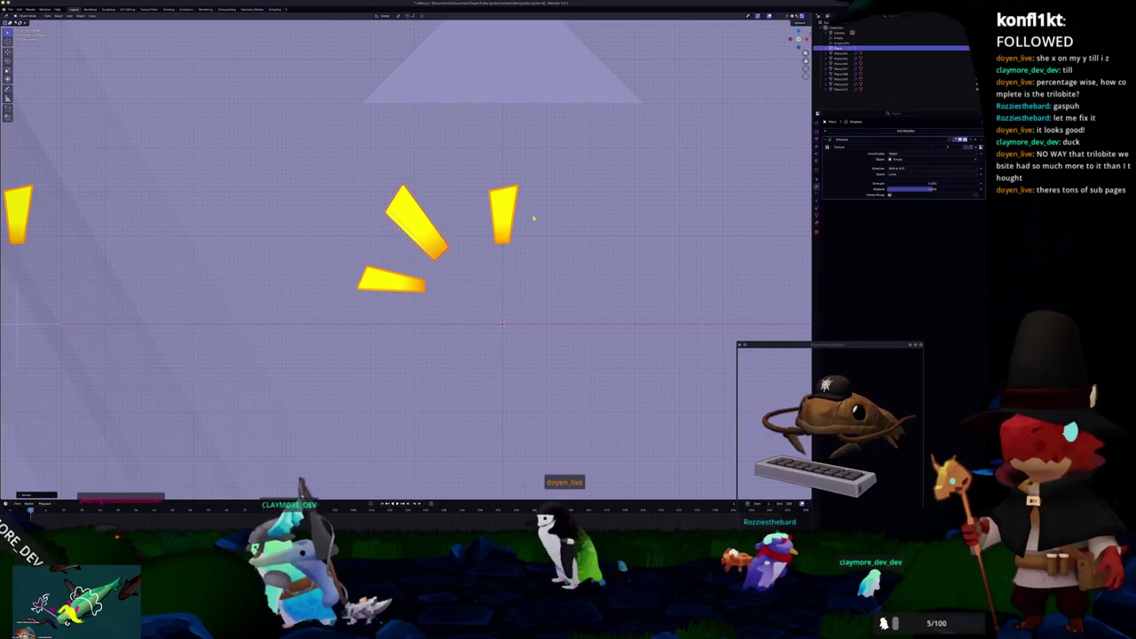
- Rotate the right spark leftward and rotate the upper spark of the right group
{"action": "left_click", "coordinate": [505, 213]}
{"action": "key", "text": "r"}
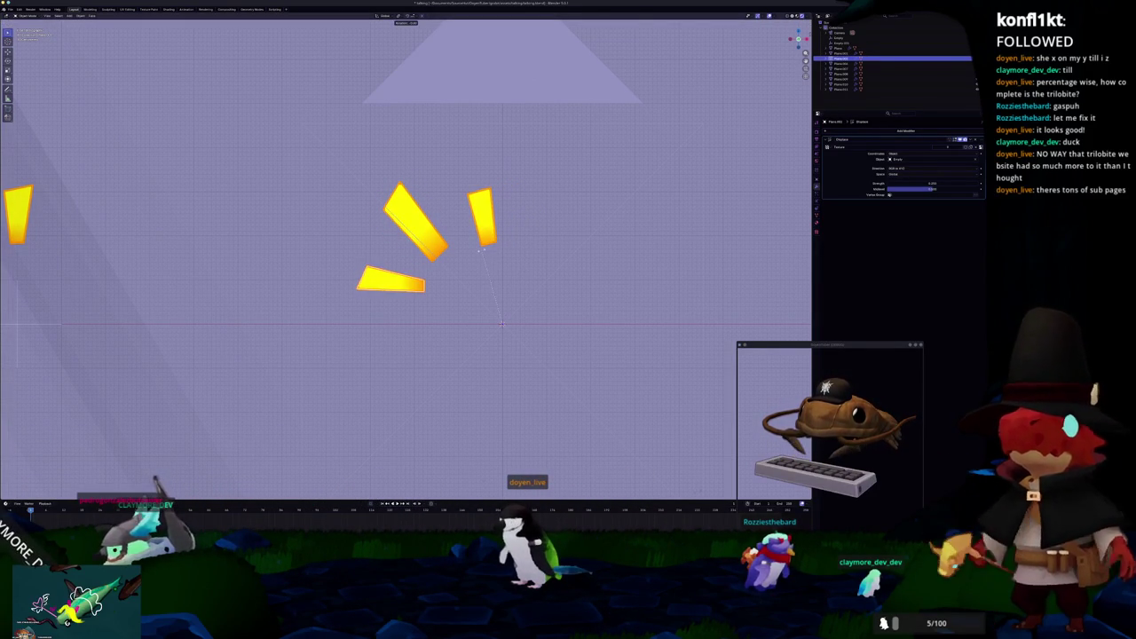
{"action": "left_click", "coordinate": [473, 247]}
{"action": "scroll", "coordinate": [473, 247], "scroll_direction": "down", "scroll_amount": 2}
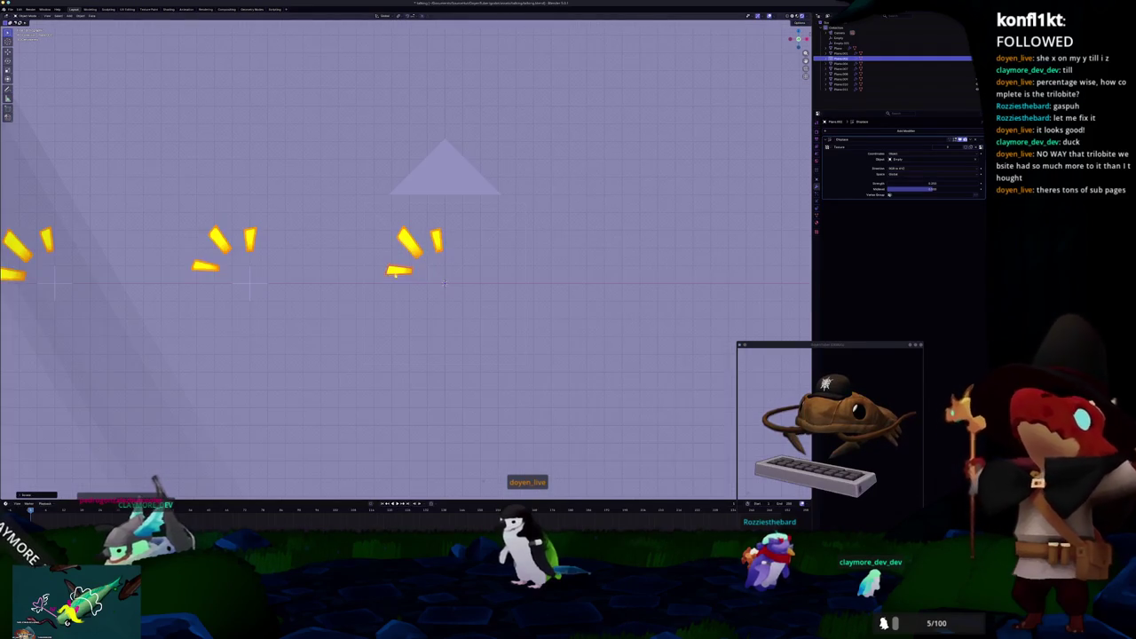
{"action": "scroll", "coordinate": [455, 252], "scroll_direction": "down", "scroll_amount": 2}
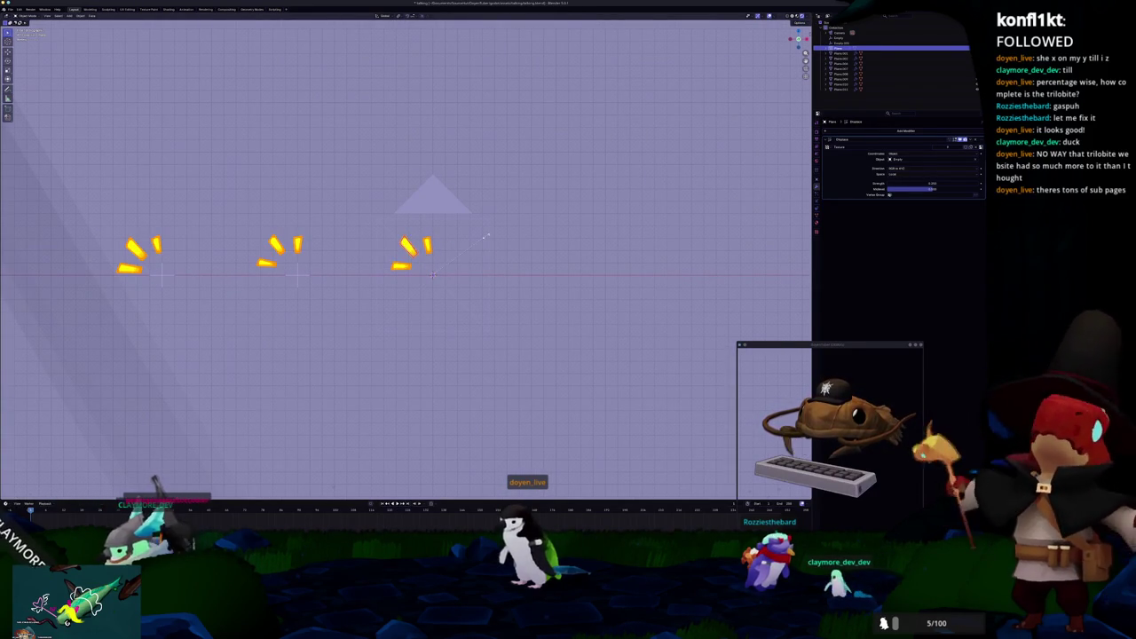
{"action": "key", "text": "r"}
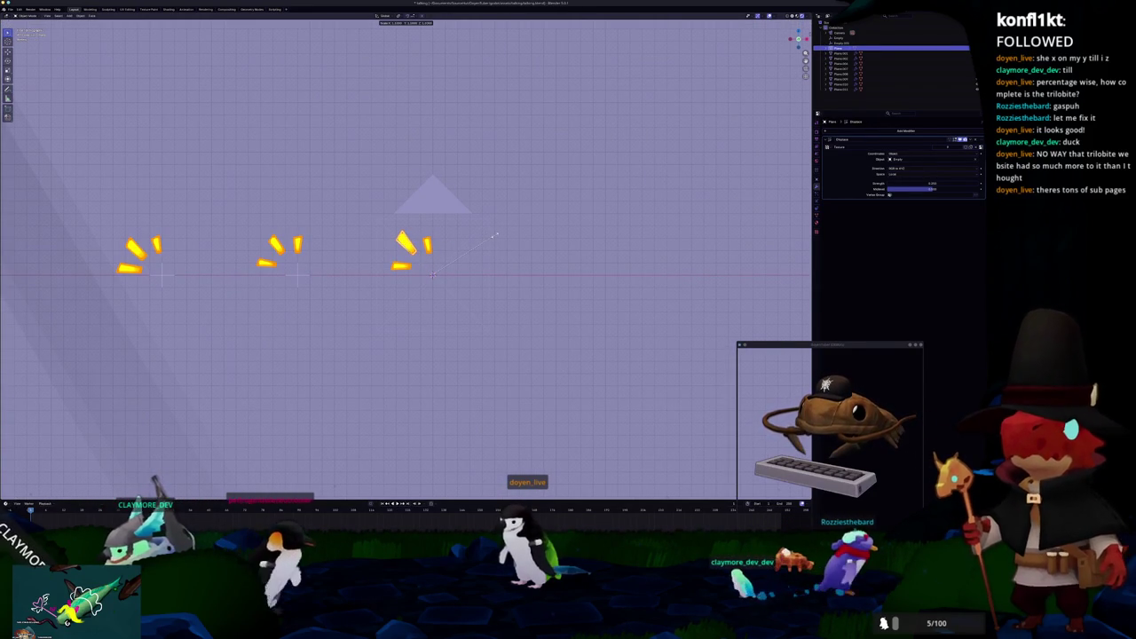
{"action": "left_click", "coordinate": [471, 250]}
- Select the next spark plane and view the new spark render in Compositing
{"action": "scroll", "coordinate": [458, 260], "scroll_direction": "up", "scroll_amount": 1}
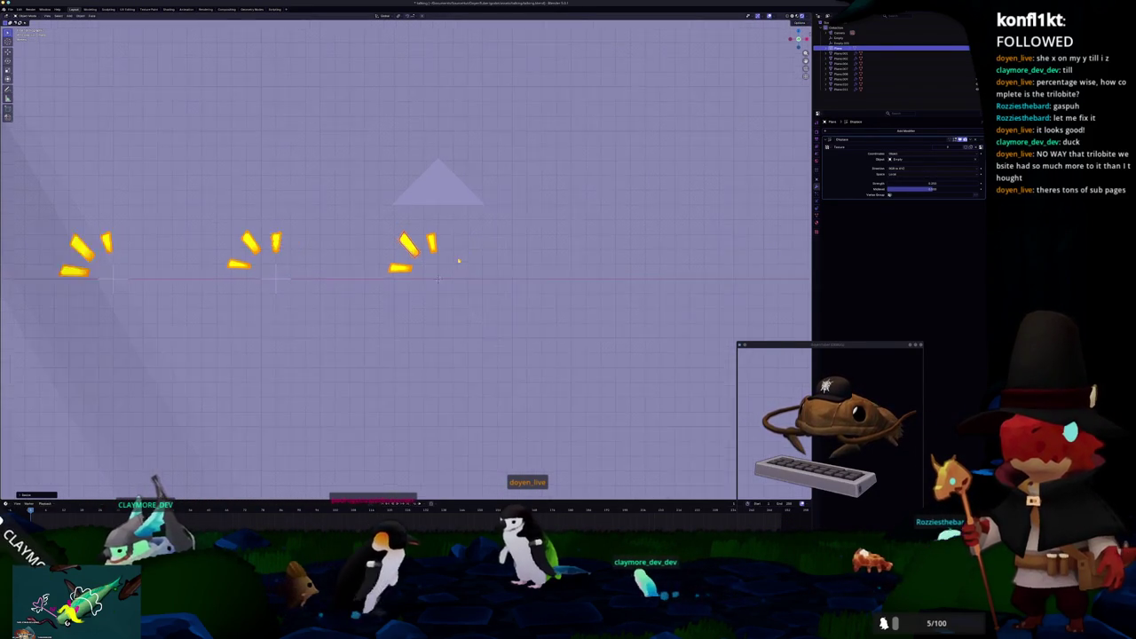
{"action": "scroll", "coordinate": [458, 260], "scroll_direction": "up", "scroll_amount": 1}
{"action": "left_click", "coordinate": [461, 261]}
{"action": "scroll", "coordinate": [477, 262], "scroll_direction": "down", "scroll_amount": 2}
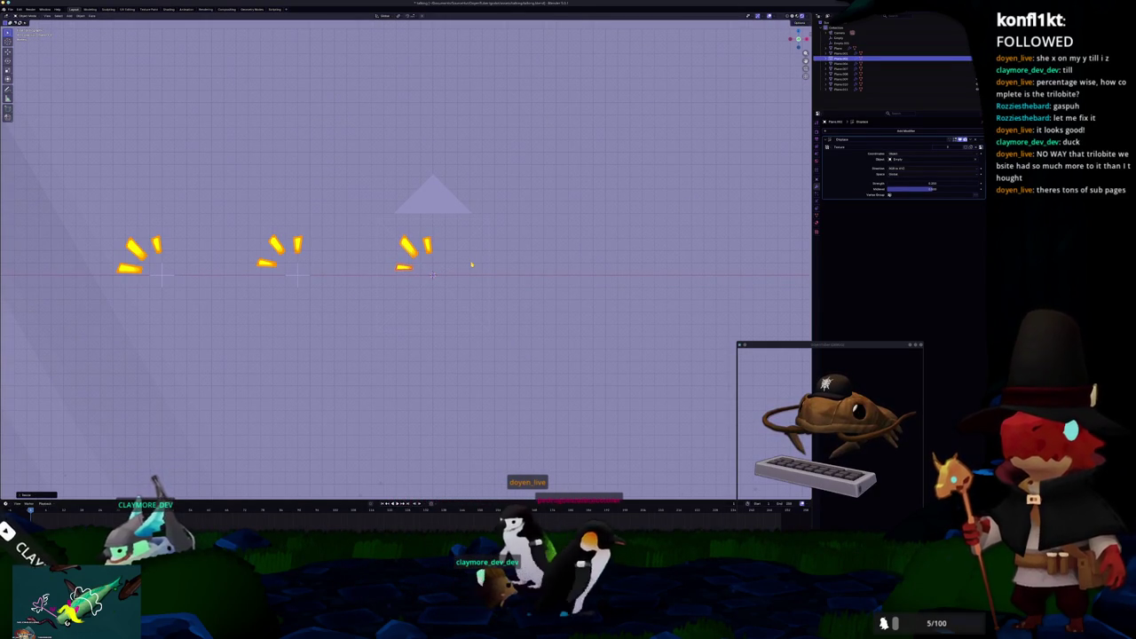
{"action": "scroll", "coordinate": [406, 183], "scroll_direction": "up", "scroll_amount": 1}
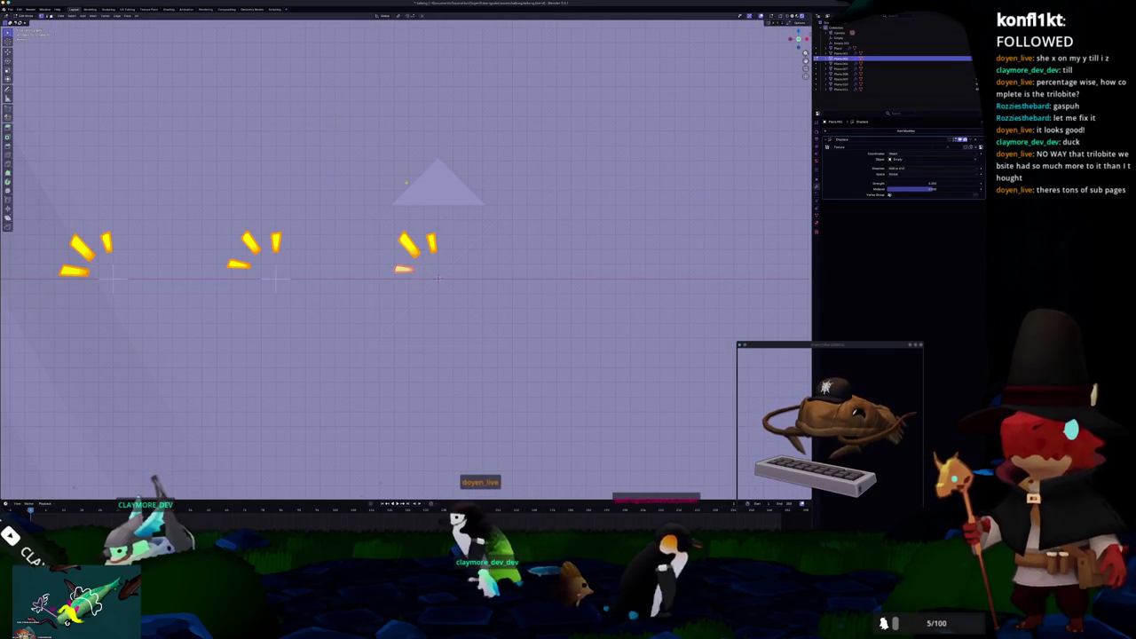
{"action": "left_click", "coordinate": [222, 10]}
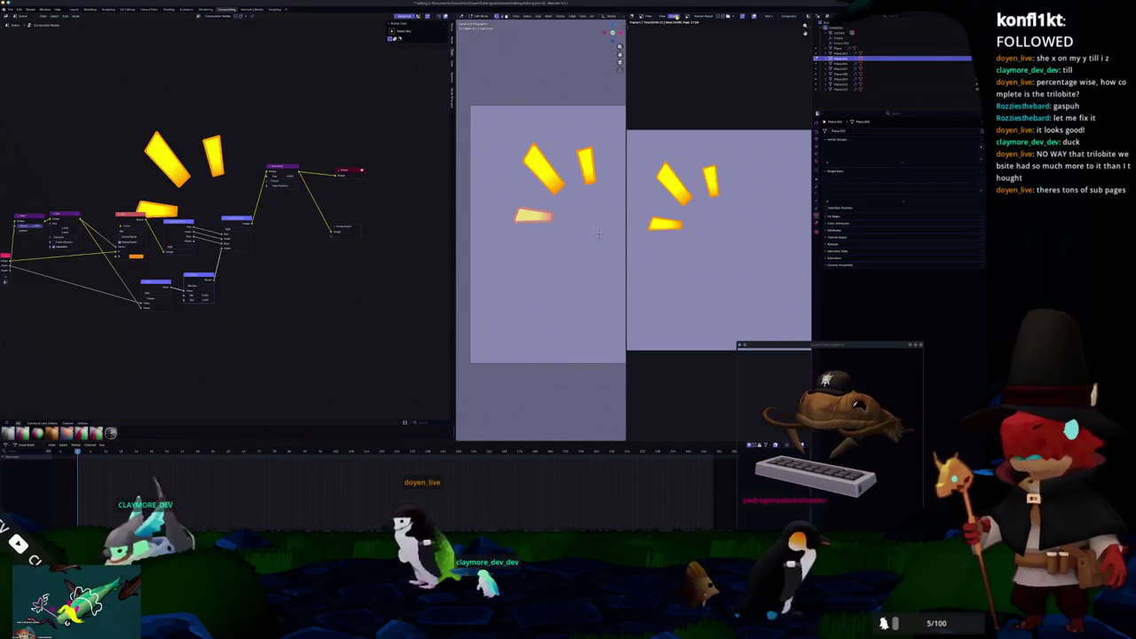
- Save the spark render under a new file name, then return to Godot's editor
{"action": "key", "text": "shift+alt+s"}
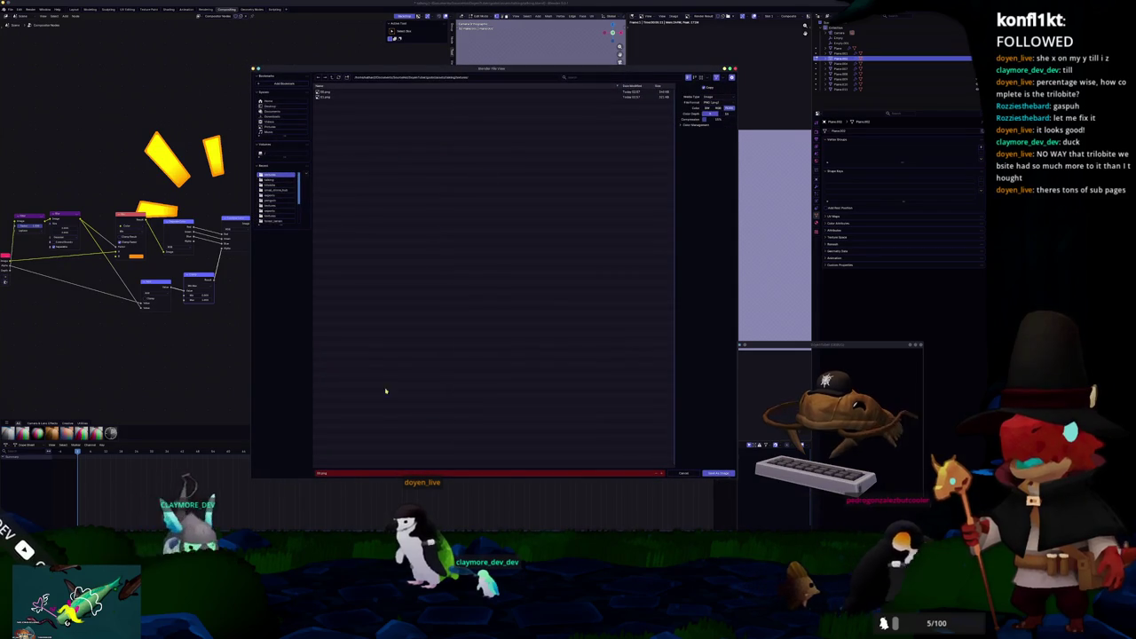
{"action": "left_click", "coordinate": [354, 476]}
{"action": "key", "text": "BackSpace"}
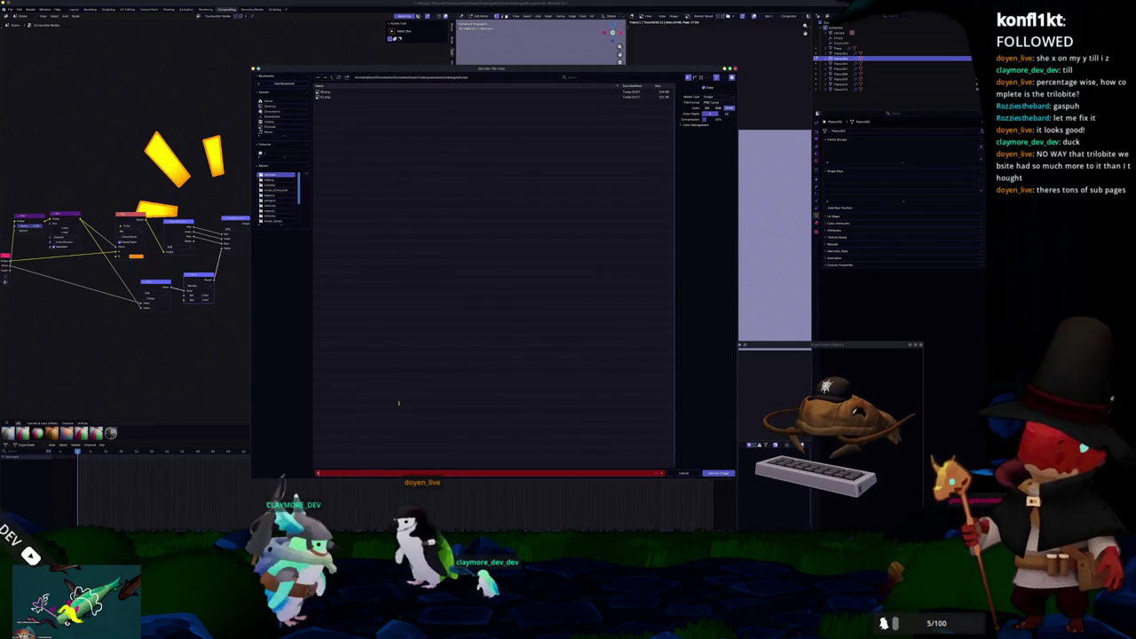
{"action": "key", "text": "Return"}
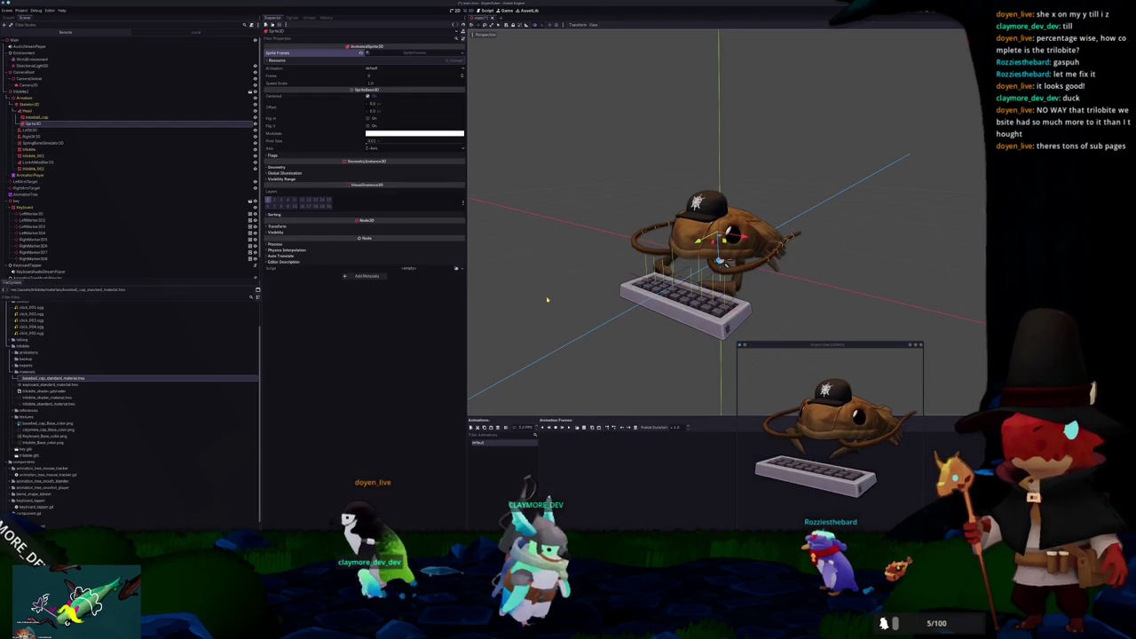
{"action": "left_click", "coordinate": [547, 300]}
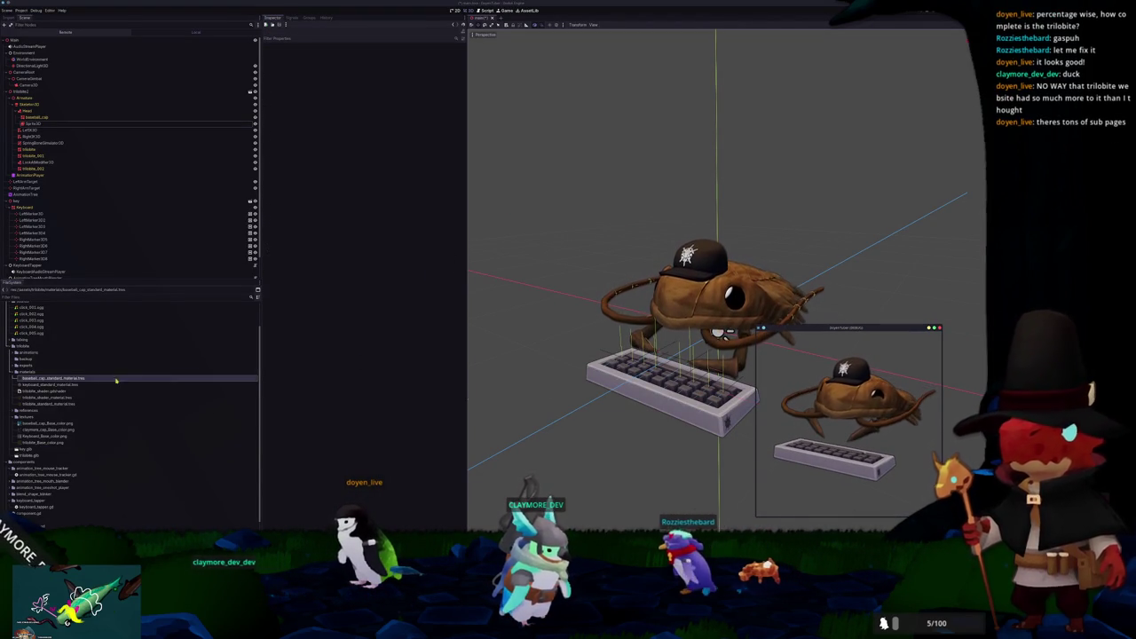
- Add 00–02.png from assets/talking/textures as frames of the AnimatedSprite3D's SpriteFrames
{"action": "left_click", "coordinate": [31, 123]}
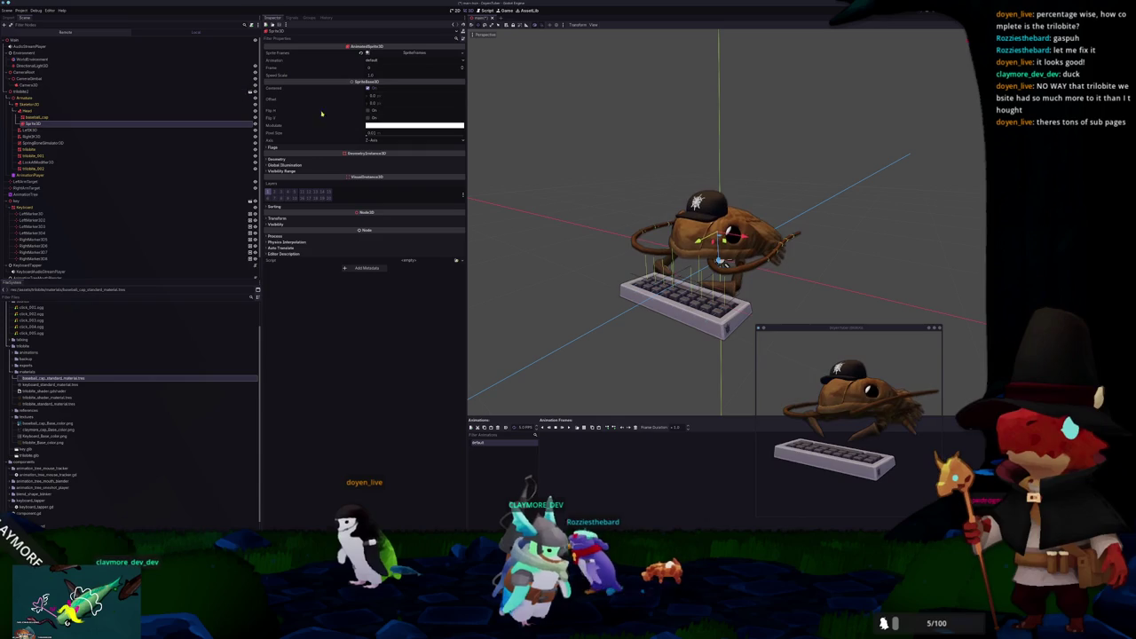
{"action": "left_click", "coordinate": [417, 54]}
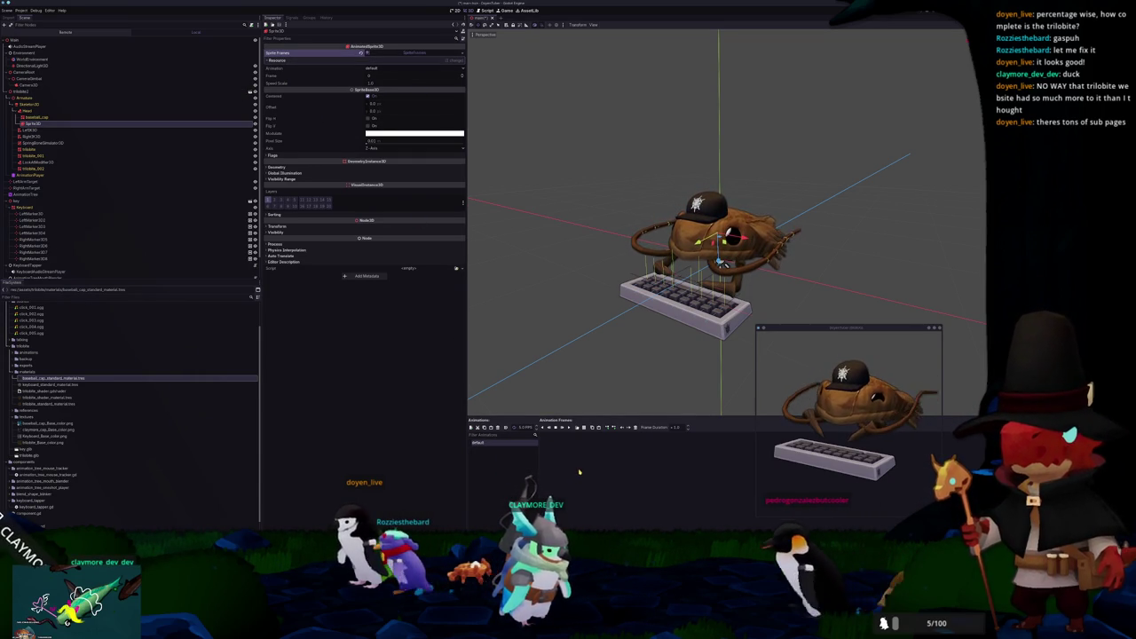
{"action": "double_click", "coordinate": [26, 364]}
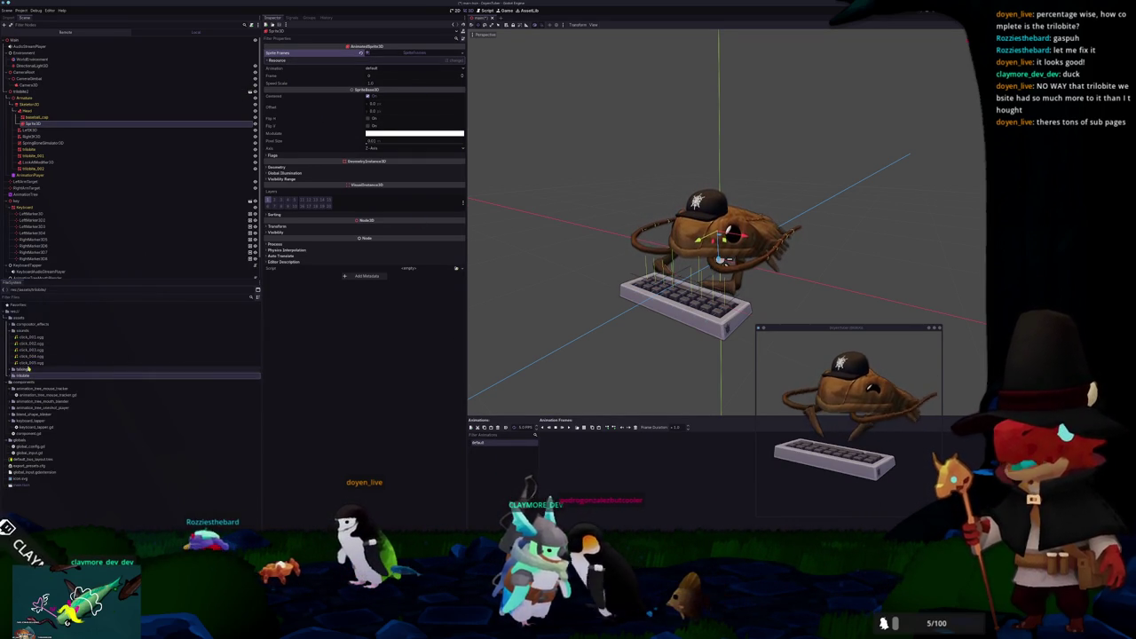
{"action": "double_click", "coordinate": [28, 369]}
{"action": "left_click", "coordinate": [30, 375]}
{"action": "left_click", "coordinate": [31, 383]}
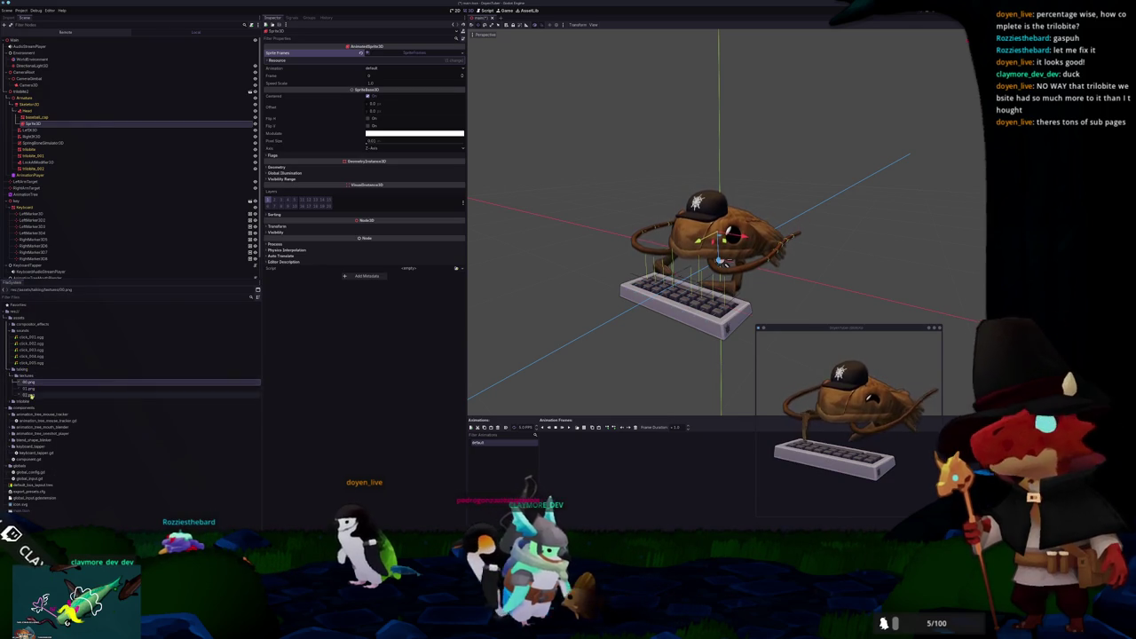
{"action": "left_click_drag", "start_coordinate": [29, 383], "coordinate": [612, 466]}
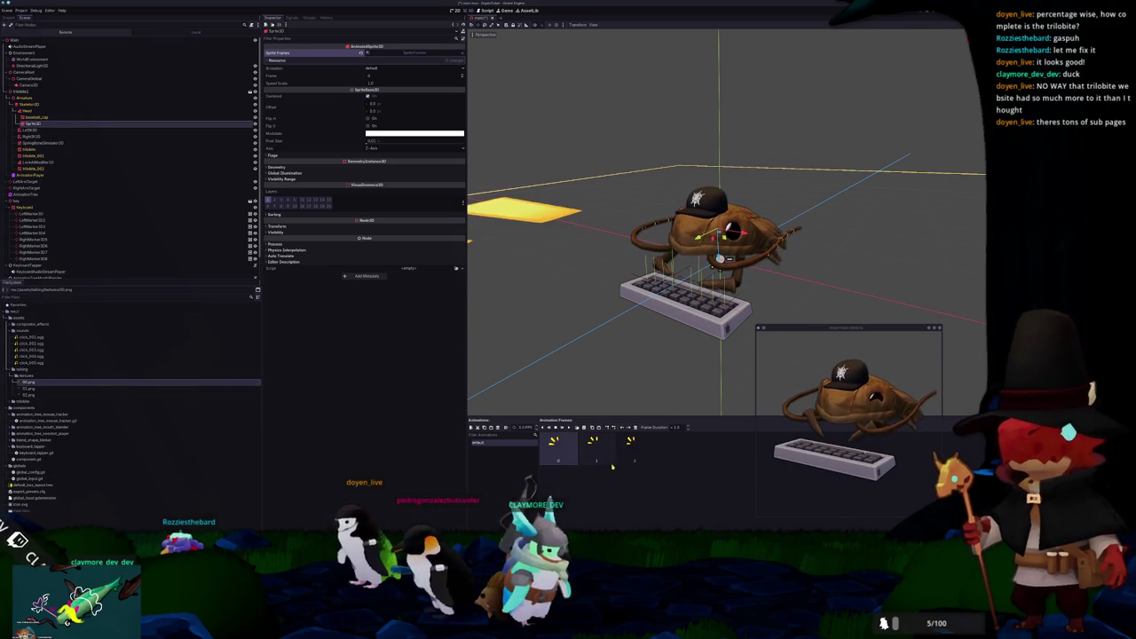
{"action": "scroll", "coordinate": [559, 365], "scroll_direction": "down", "scroll_amount": 5}
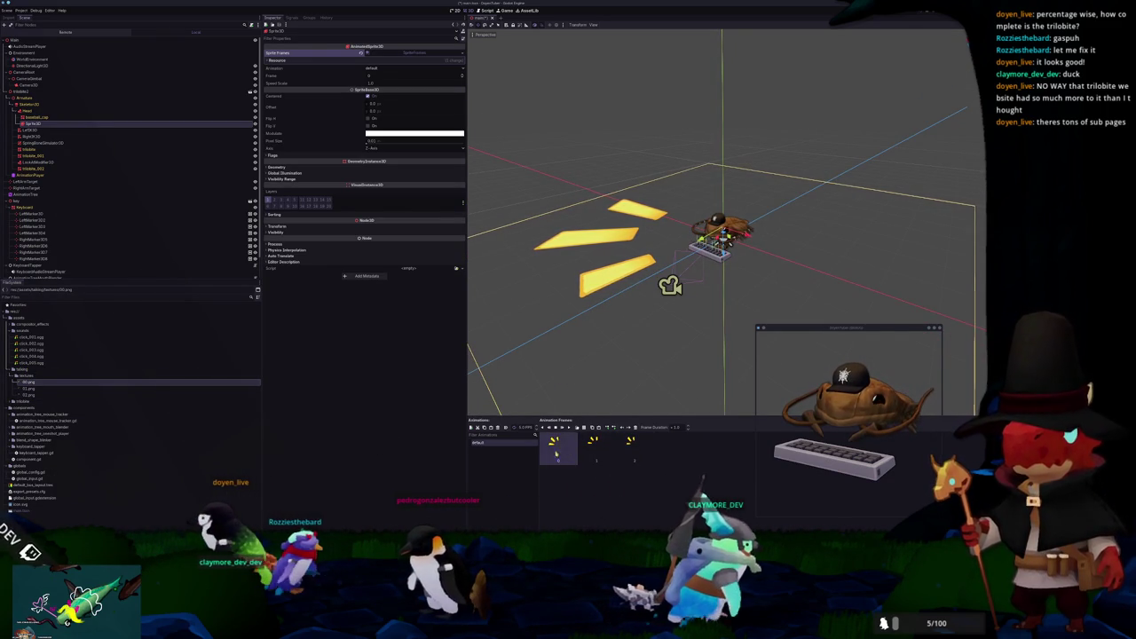
- Set the burst animation speed to 1 FPS and orbit the view to watch it play
{"action": "left_click", "coordinate": [522, 427]}
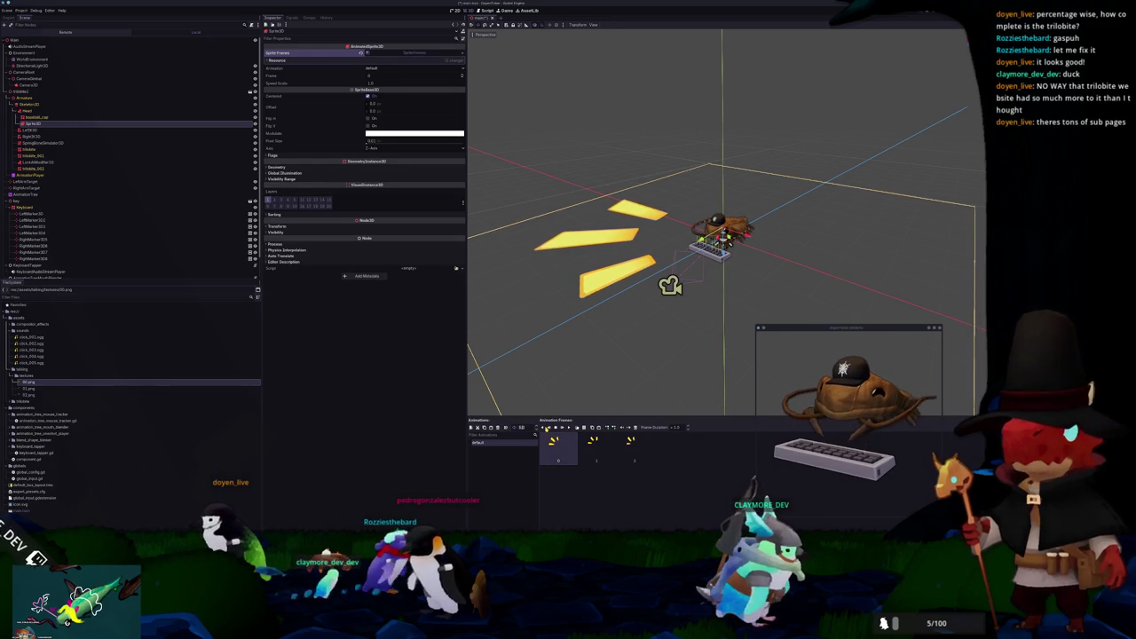
{"action": "type", "text": "1"}
{"action": "key", "text": "Return"}
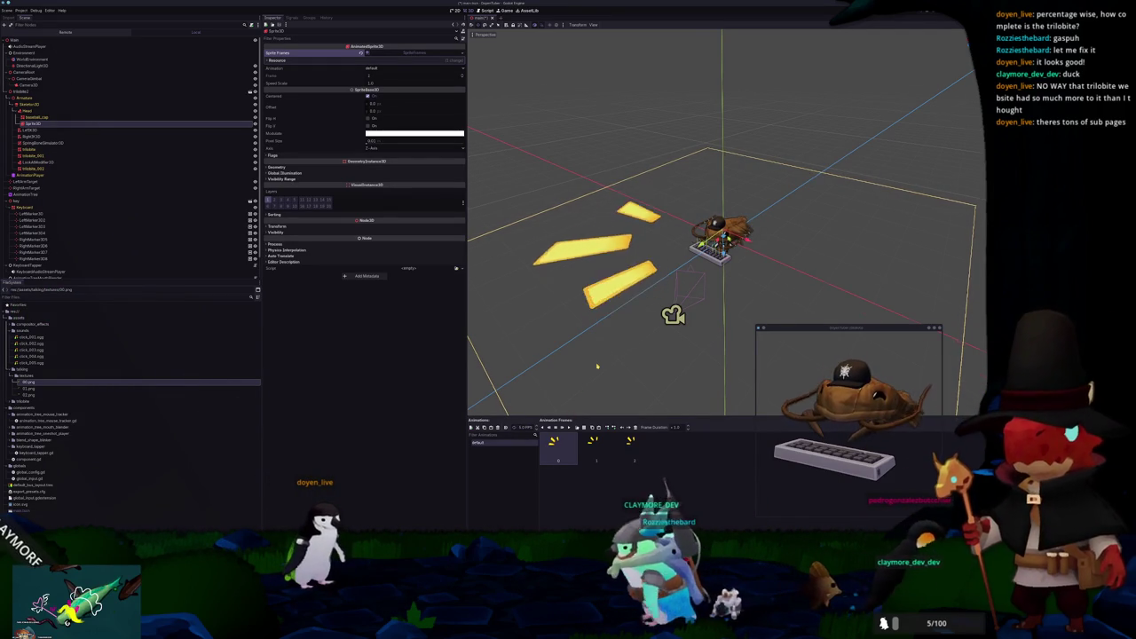
{"action": "mouse_move", "coordinate": [595, 363]}
{"action": "left_mouse_down"}
{"action": "mouse_move", "coordinate": [577, 387]}
{"action": "mouse_move", "coordinate": [701, 270]}
{"action": "left_mouse_up"}
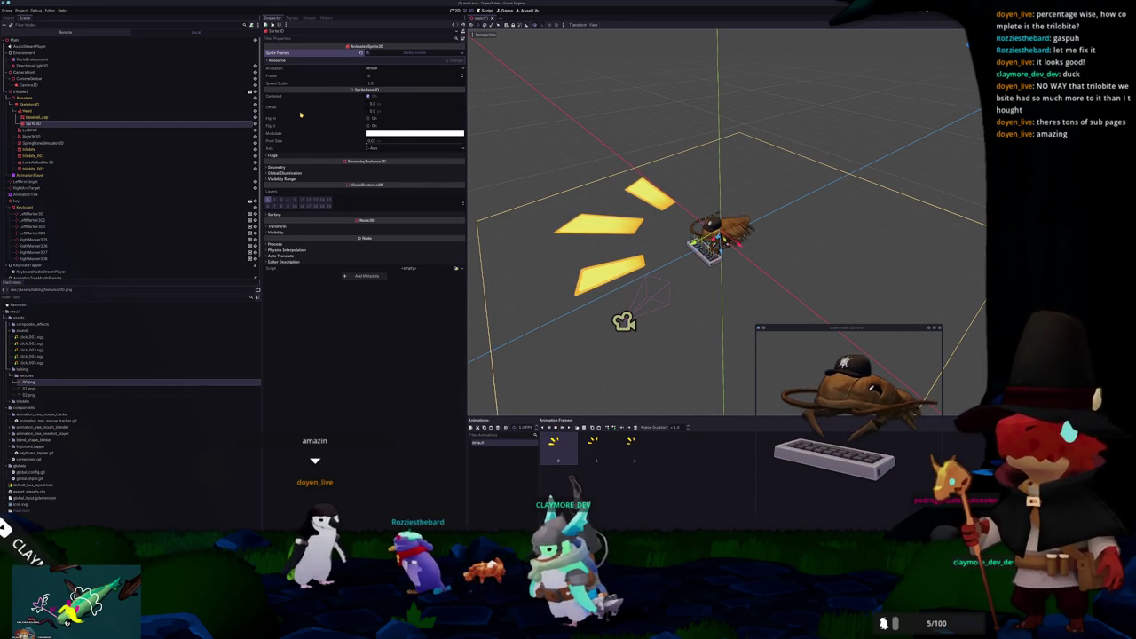
- Enable Billboard so the burst sprite always faces the camera
{"action": "mouse_move", "coordinate": [306, 118]}
{"action": "left_click", "coordinate": [307, 157]}
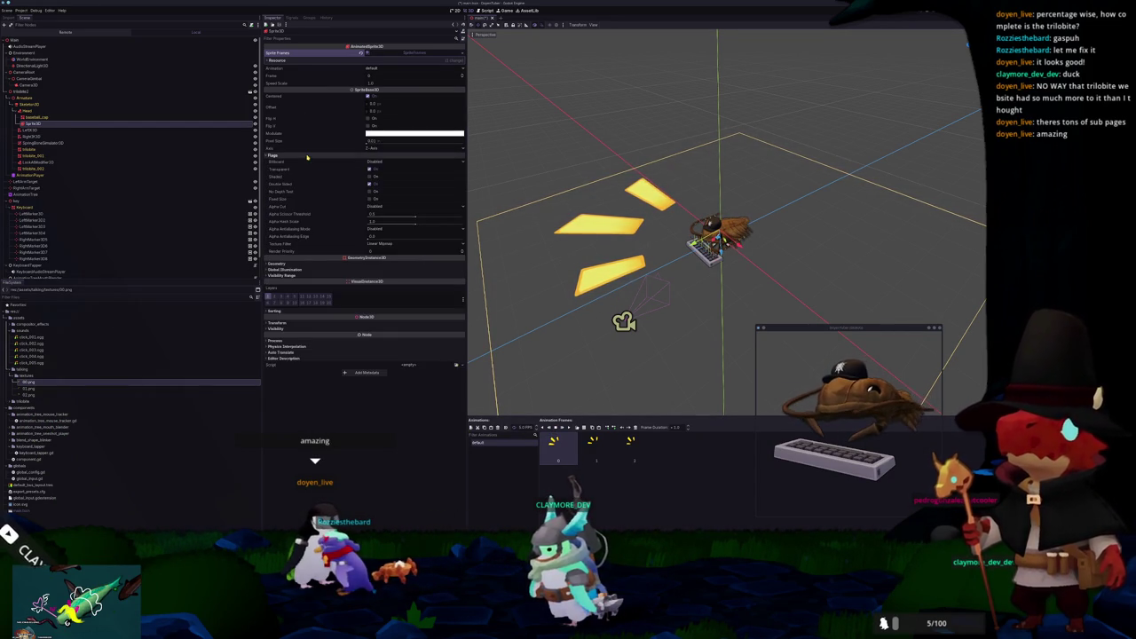
{"action": "left_click", "coordinate": [380, 177]}
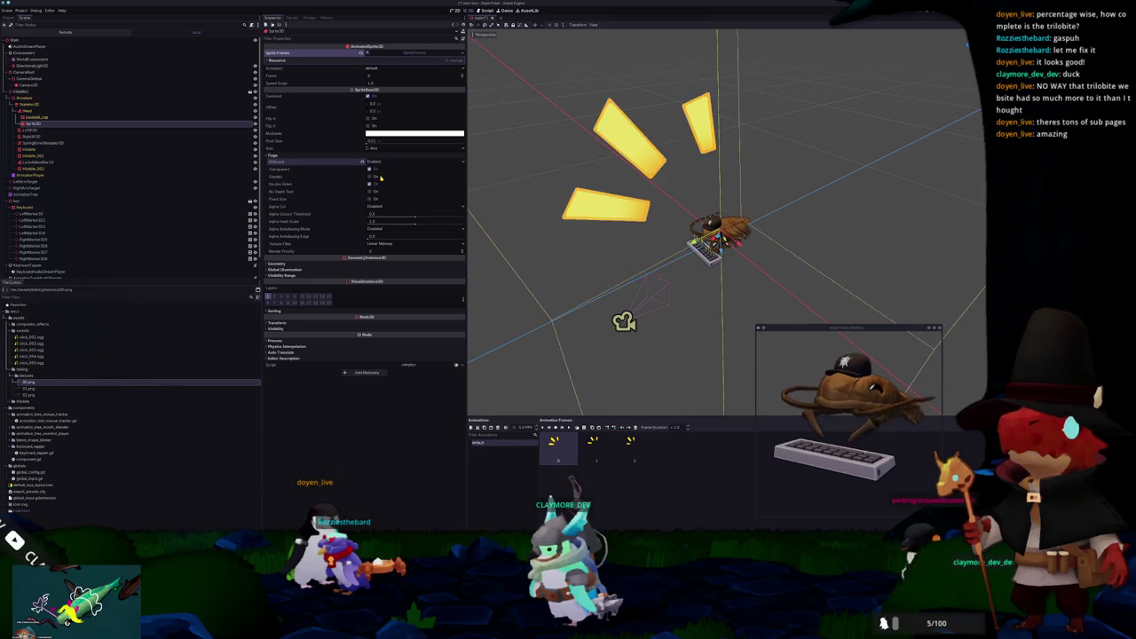
{"action": "scroll", "coordinate": [598, 227], "scroll_direction": "down", "scroll_amount": 3}
{"action": "scroll", "coordinate": [650, 201], "scroll_direction": "up", "scroll_amount": 3}
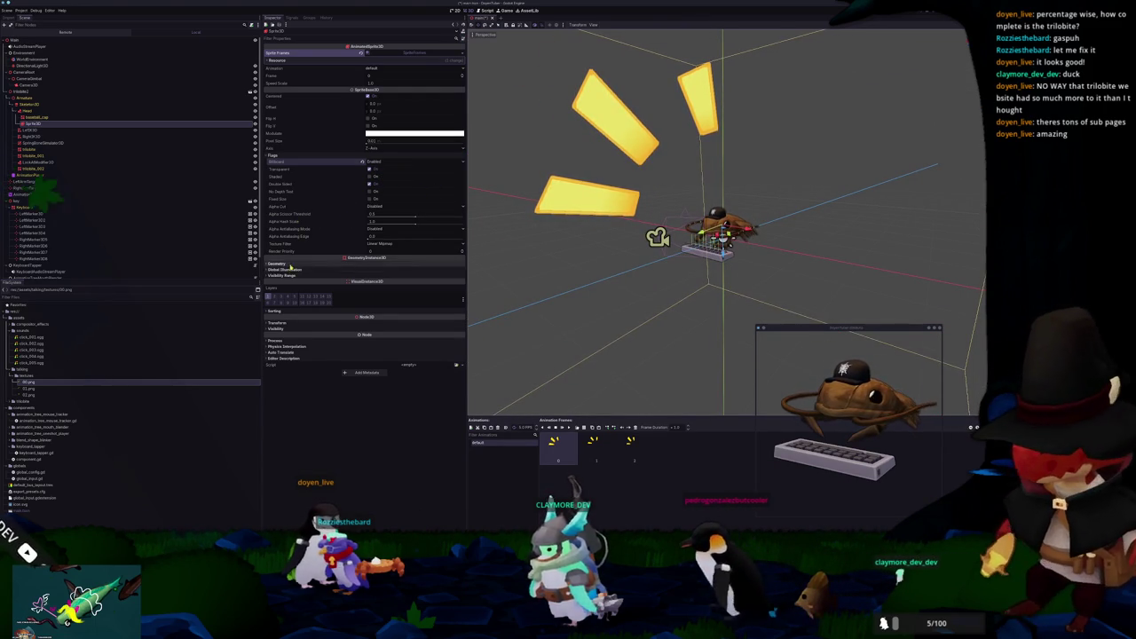
- Set the burst sprite's Cast Shadow to Off
{"action": "left_click", "coordinate": [302, 264]}
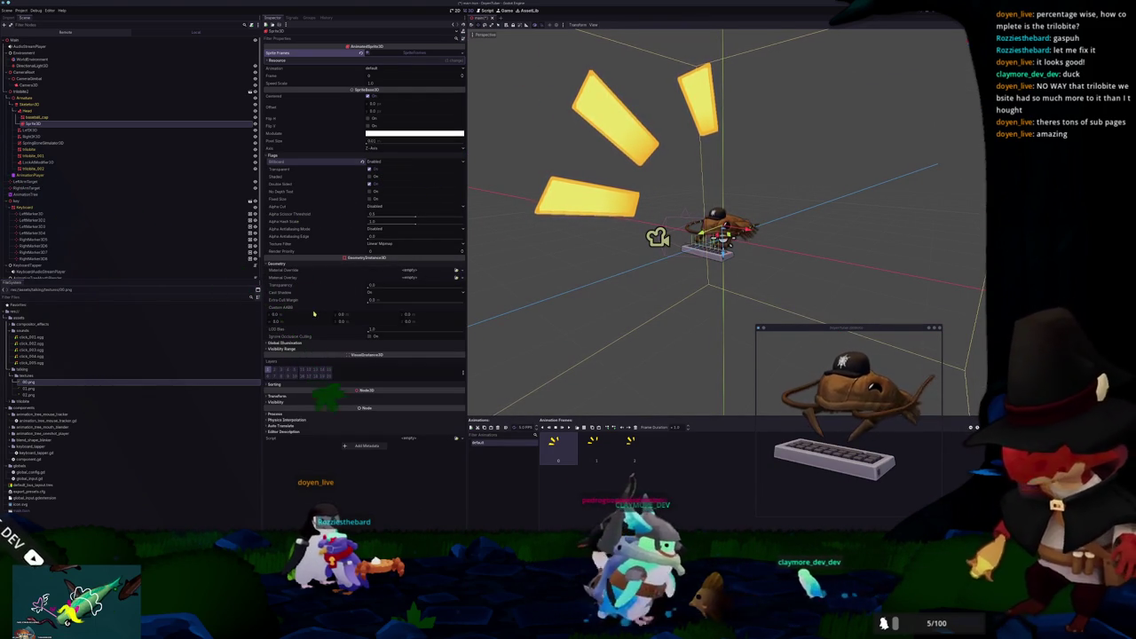
{"action": "left_click", "coordinate": [373, 292]}
{"action": "left_click", "coordinate": [364, 302]}
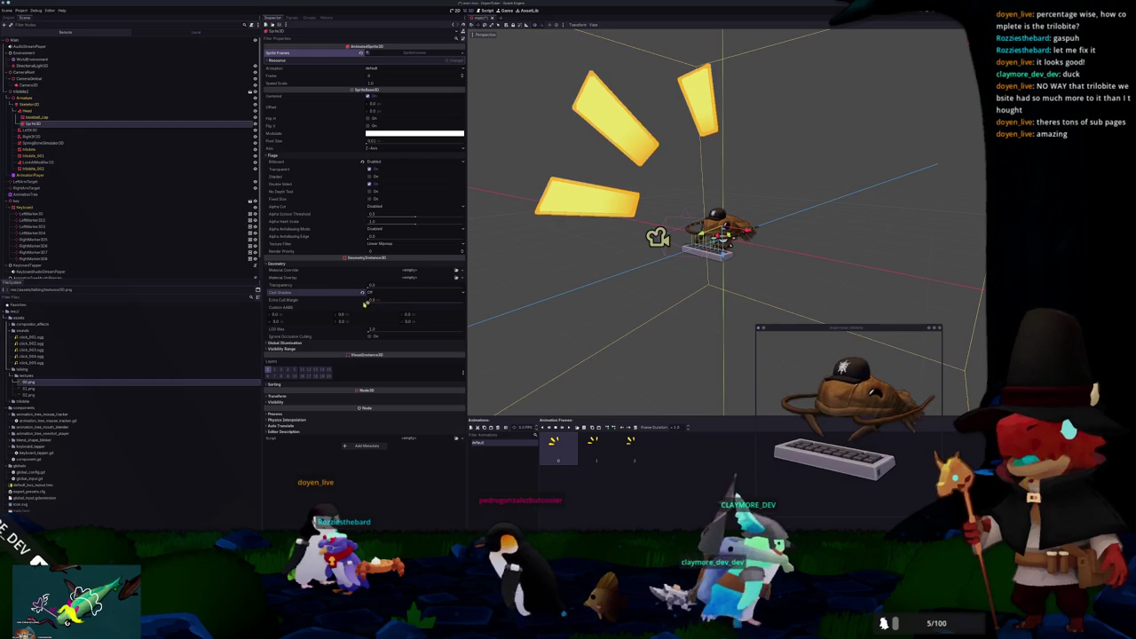
{"action": "left_click", "coordinate": [297, 347]}
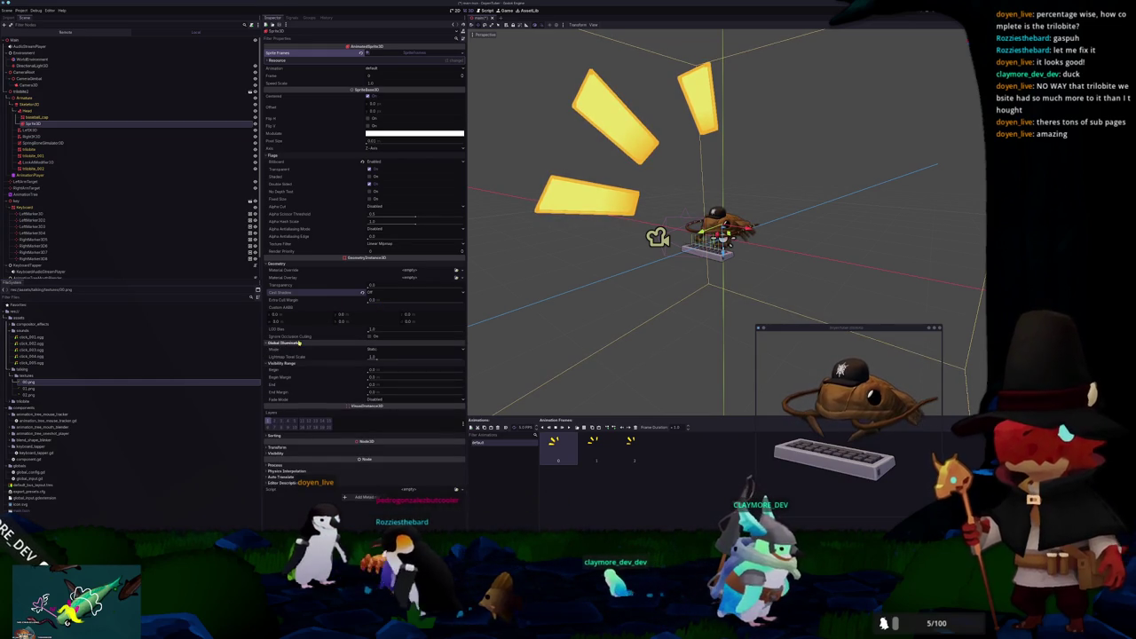
- Toggle the sprite's Shaded flag and scale the burst down to 0.31
{"action": "mouse_move", "coordinate": [334, 106]}
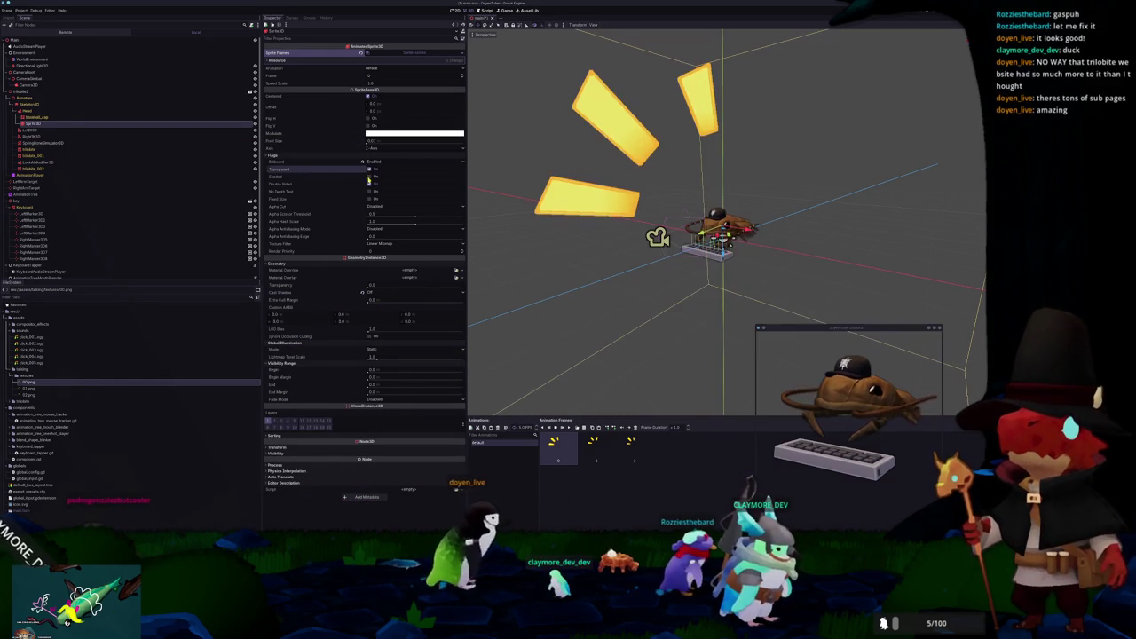
{"action": "left_click", "coordinate": [369, 178]}
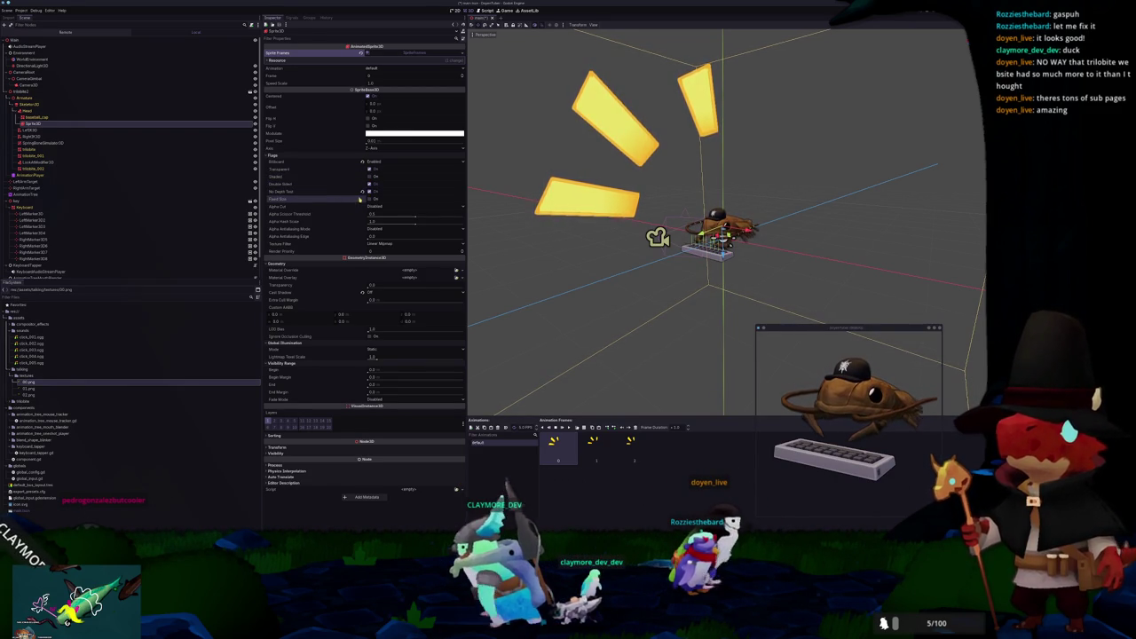
{"action": "left_click", "coordinate": [370, 199]}
{"action": "left_click", "coordinate": [370, 199]}
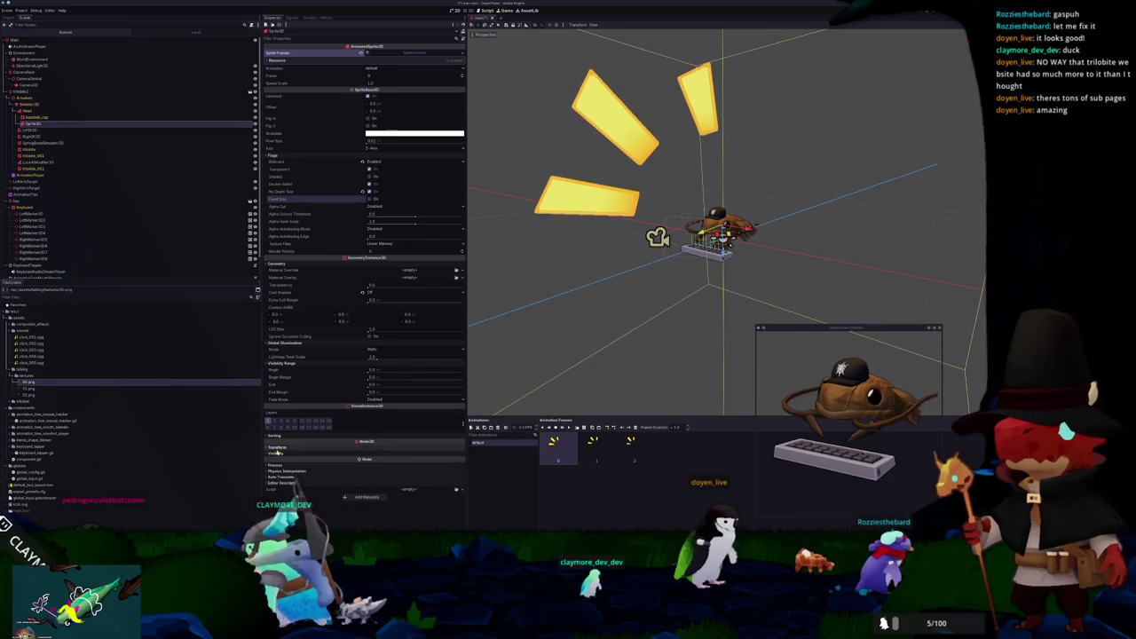
{"action": "left_click", "coordinate": [280, 447]}
{"action": "mouse_move", "coordinate": [282, 491]}
{"action": "left_mouse_down"}
{"action": "mouse_move", "coordinate": [241, 491]}
{"action": "mouse_move", "coordinate": [254, 490]}
{"action": "left_mouse_up"}
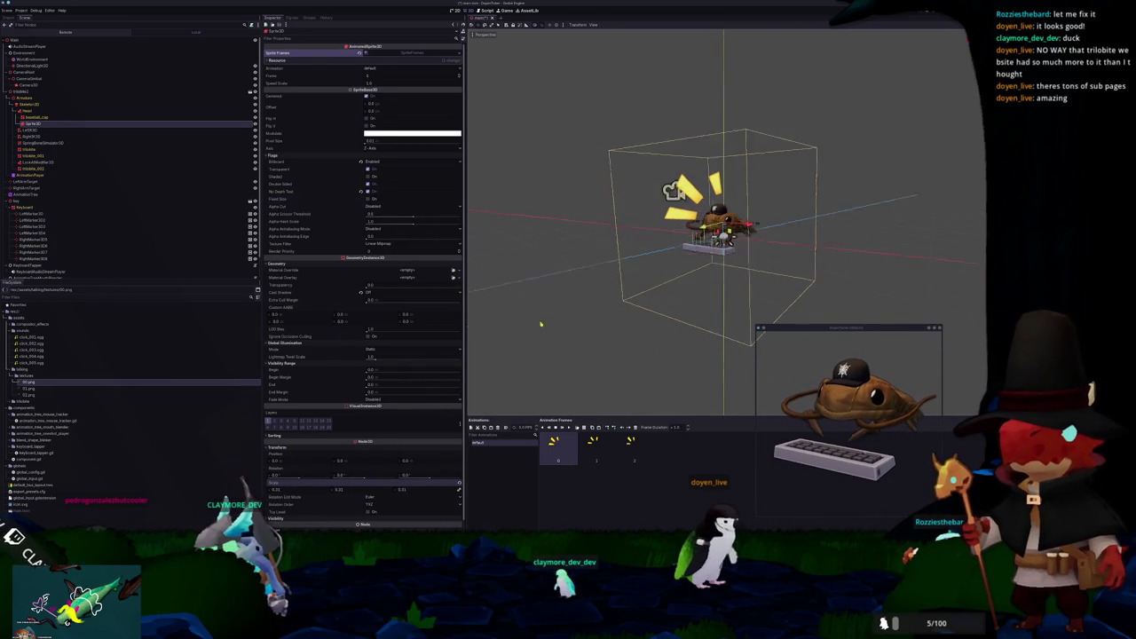
{"action": "key", "text": "KP_1"}
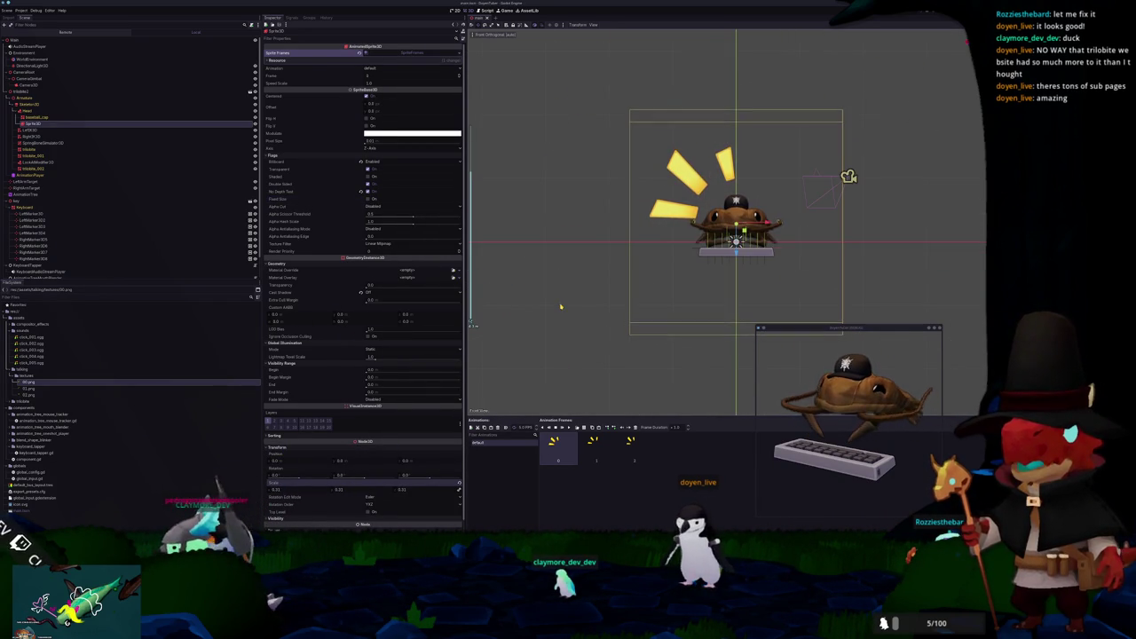
{"action": "key", "text": "KP_3"}
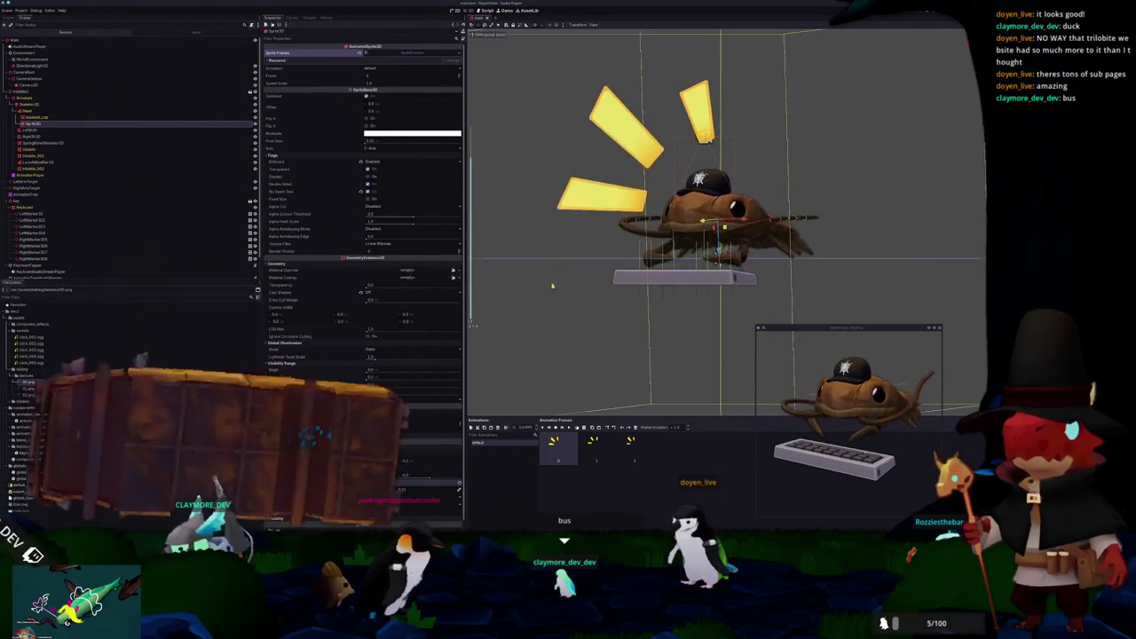
{"action": "left_click_drag", "start_coordinate": [560, 307], "coordinate": [566, 252]}
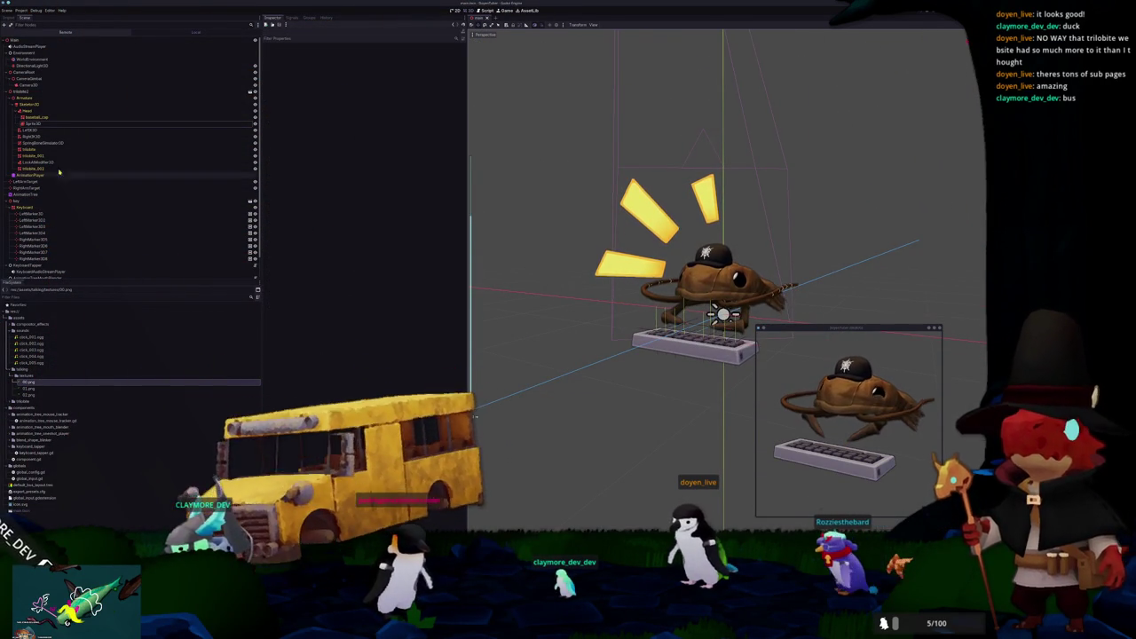
{"action": "left_click", "coordinate": [648, 209]}
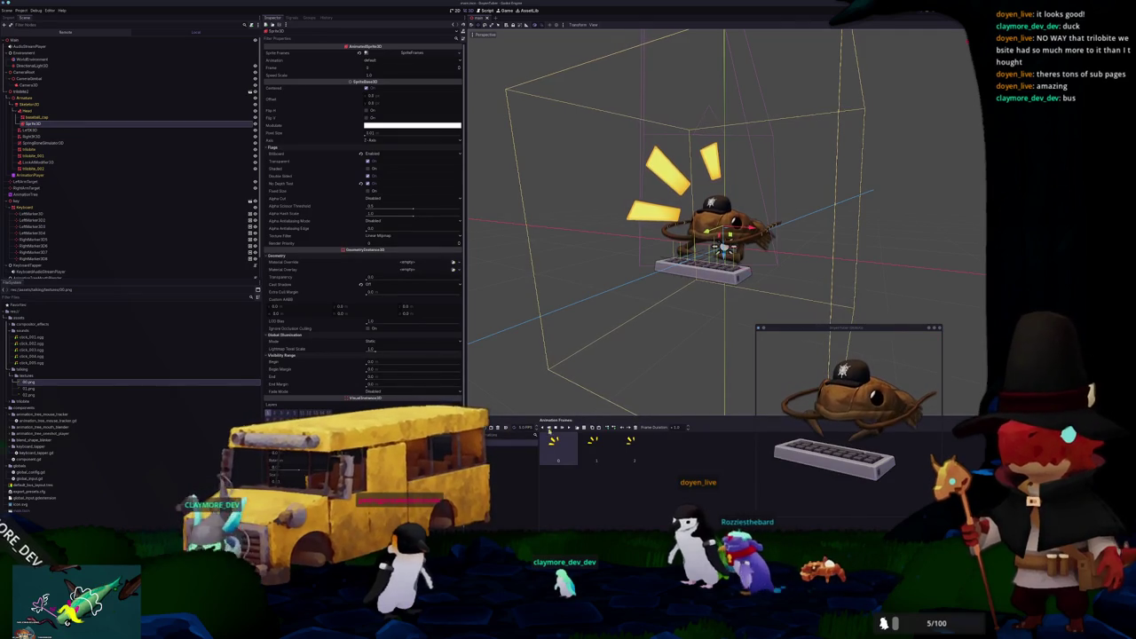
{"action": "key", "text": "KP_1"}
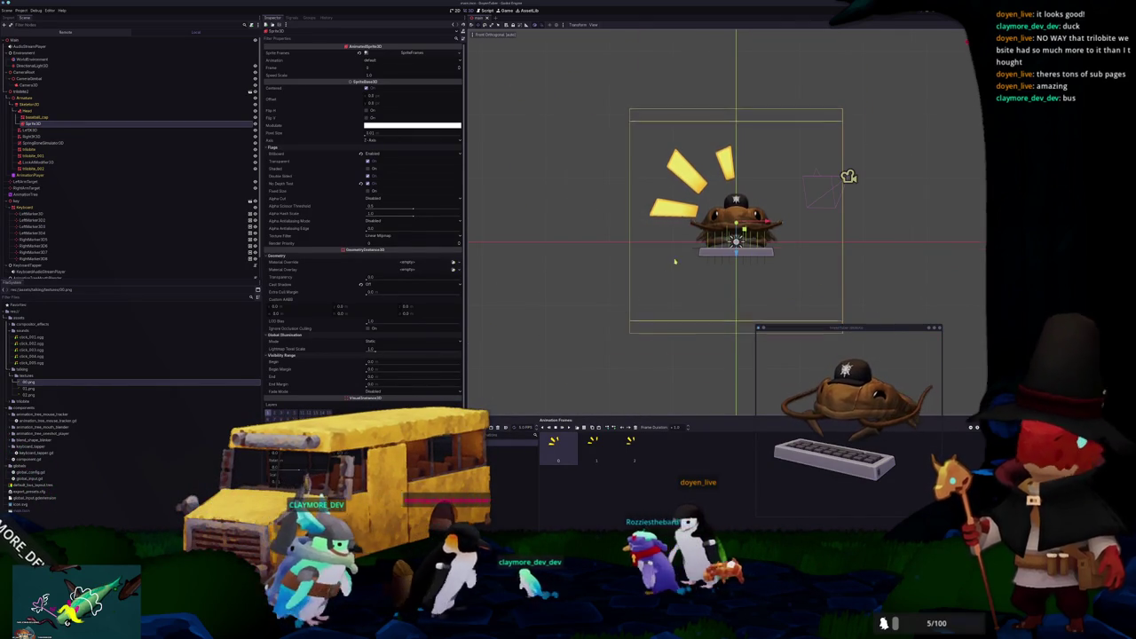
{"action": "scroll", "coordinate": [675, 262], "scroll_direction": "up", "scroll_amount": 2}
{"action": "scroll", "coordinate": [675, 262], "scroll_direction": "up", "scroll_amount": 2}
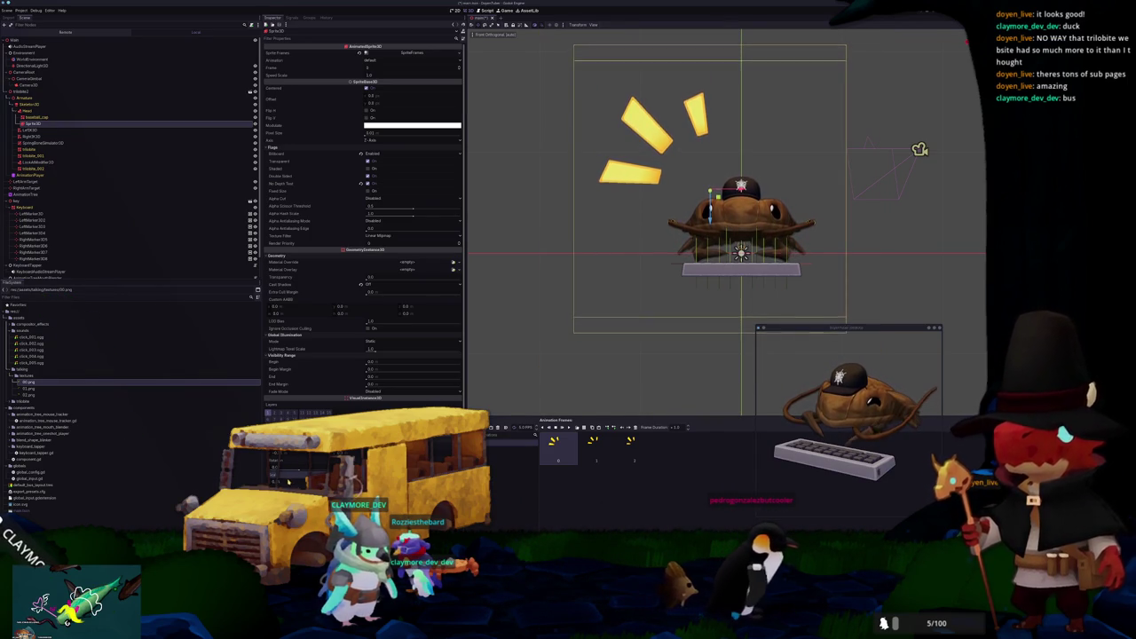
{"action": "left_click_drag", "start_coordinate": [621, 337], "coordinate": [542, 337]}
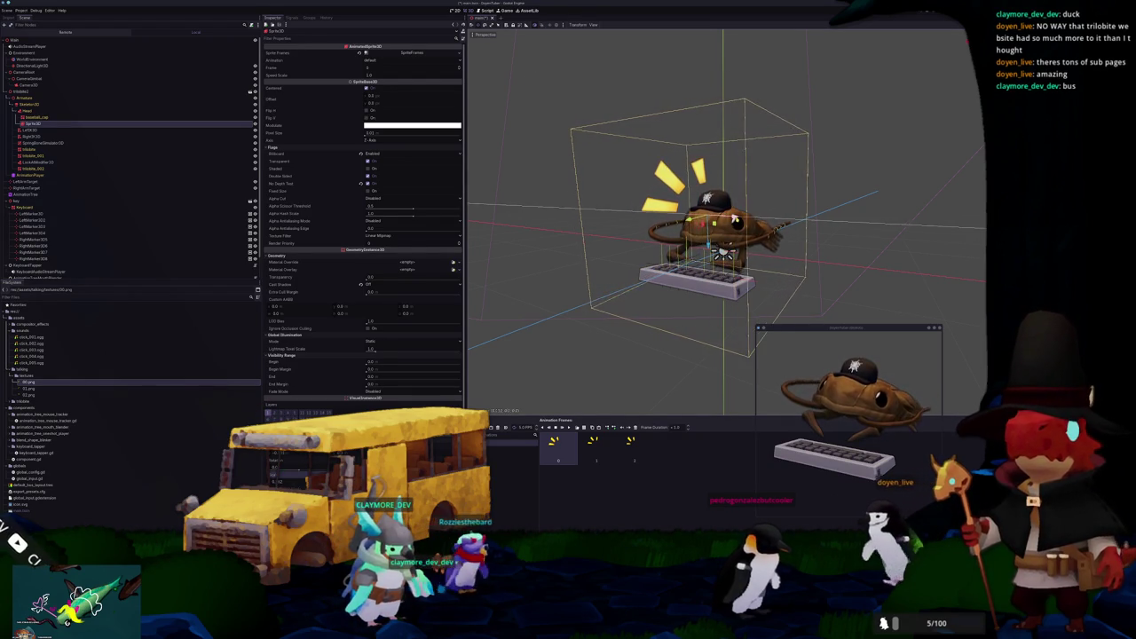
{"action": "left_click", "coordinate": [621, 374]}
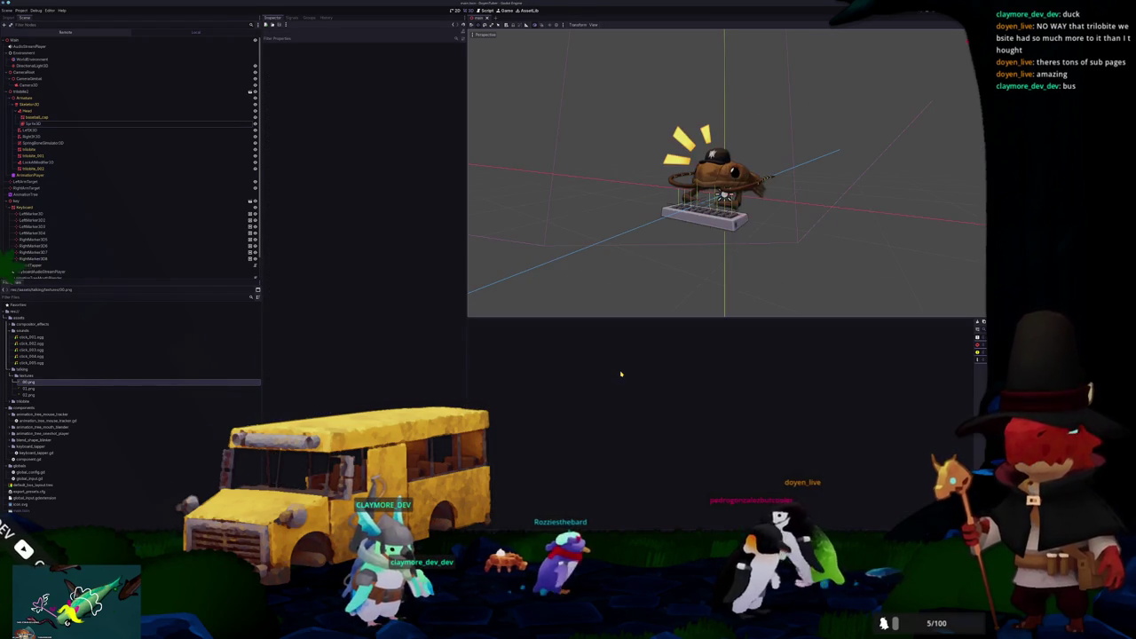
{"action": "key", "text": "F5"}
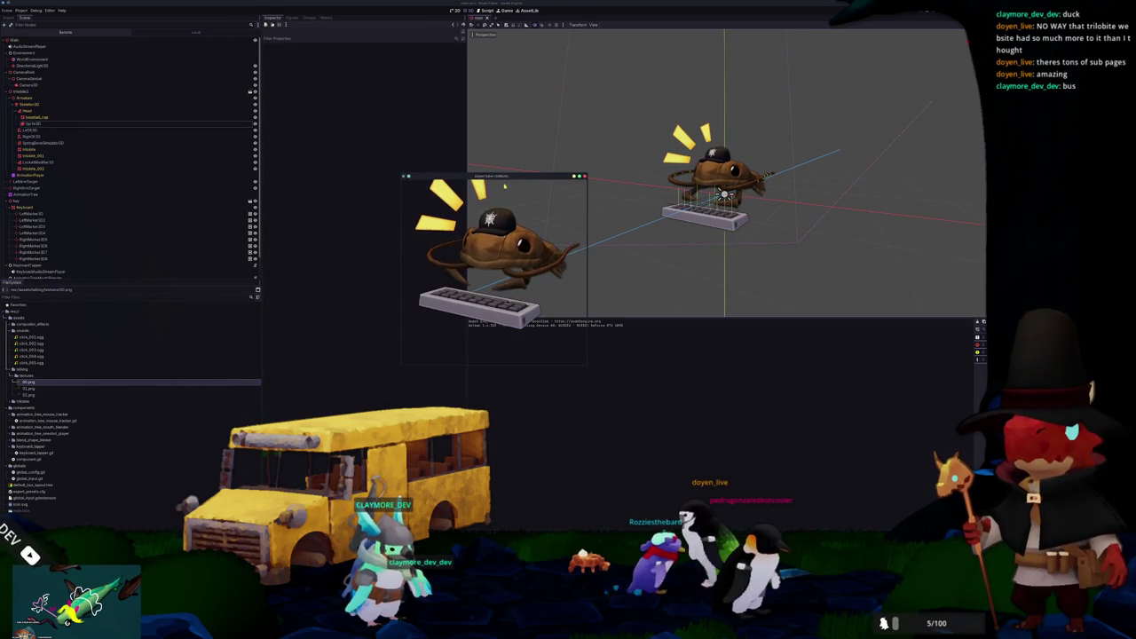
{"action": "left_click_drag", "start_coordinate": [504, 183], "coordinate": [556, 185]}
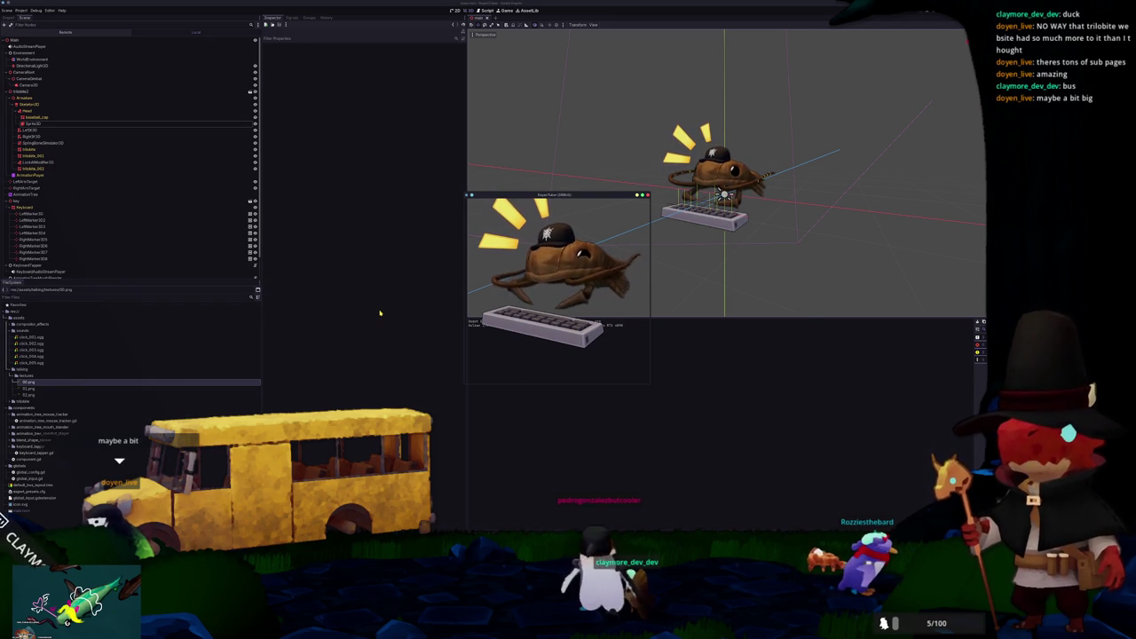
{"action": "left_click", "coordinate": [51, 124]}
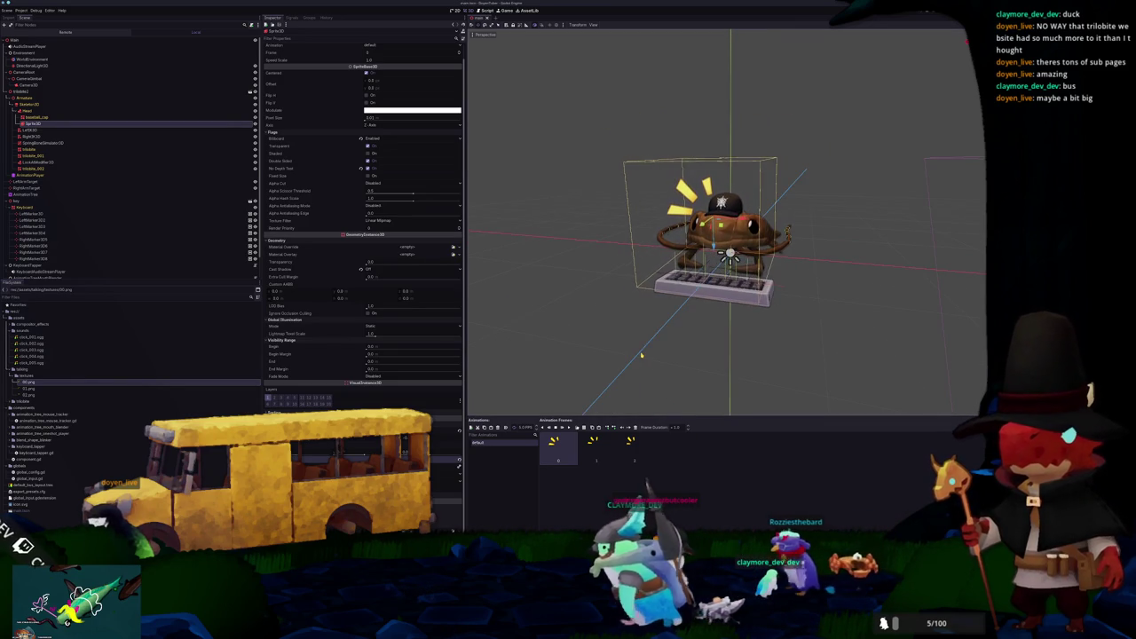
- Run the game several times to check the burst drawing over the trilobite
{"action": "key", "text": "F5"}
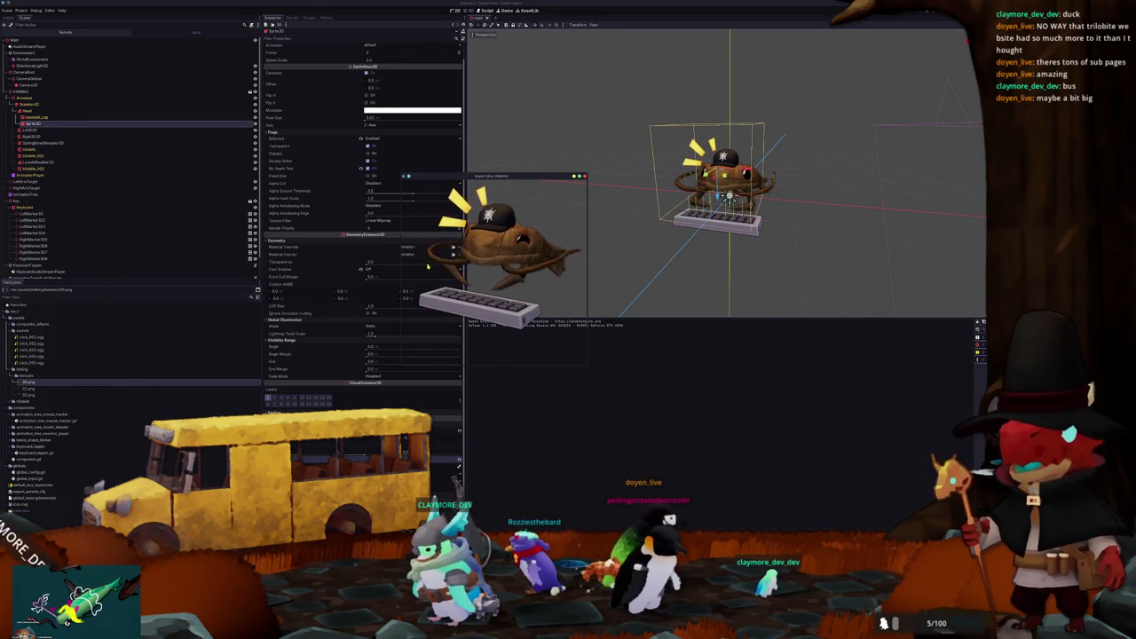
{"action": "scroll", "coordinate": [598, 267], "scroll_direction": "up", "scroll_amount": 5}
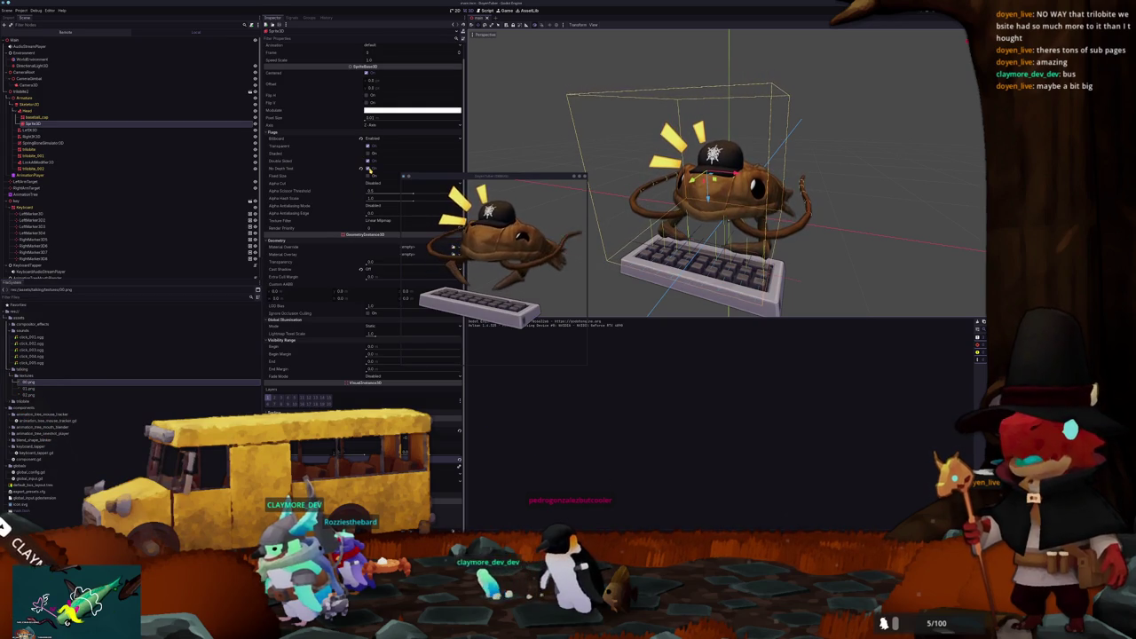
{"action": "key", "text": "F5"}
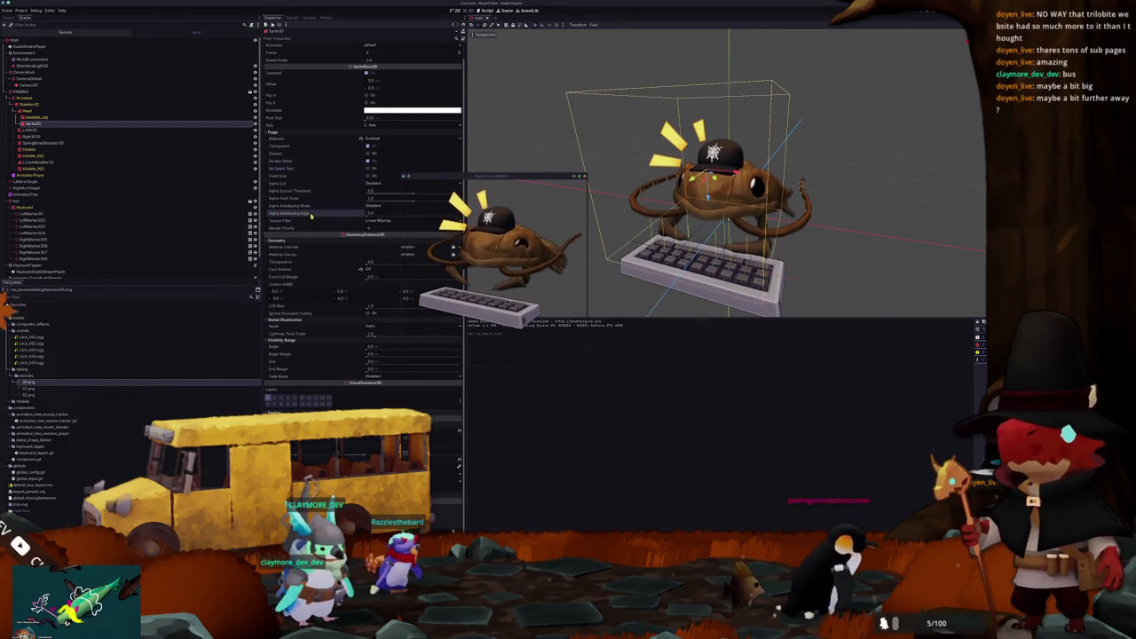
{"action": "key", "text": "F8"}
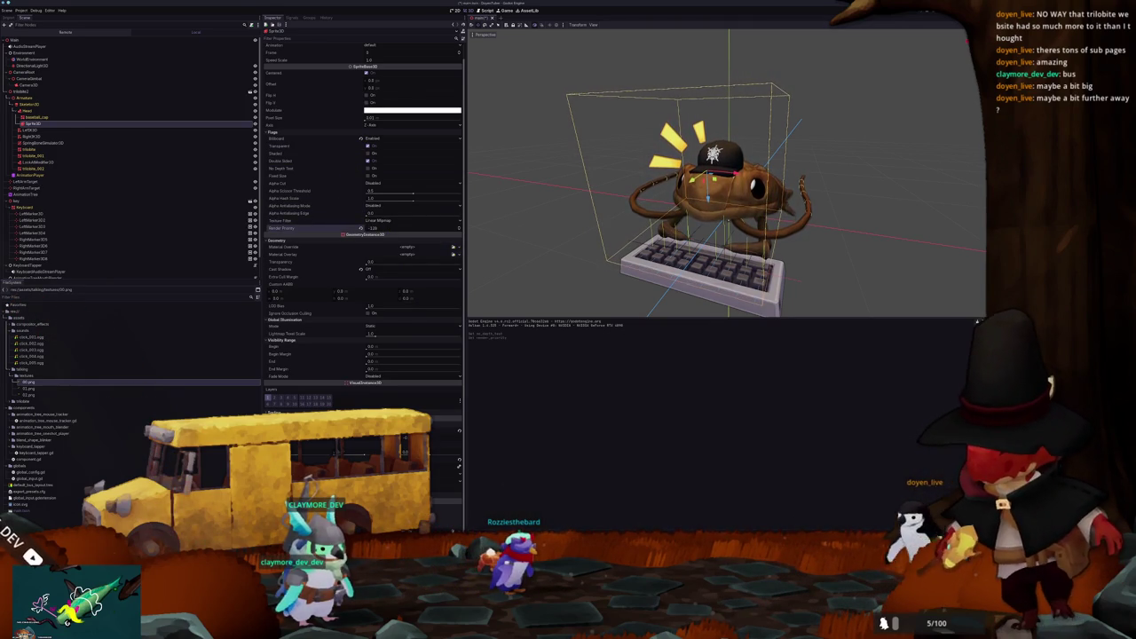
{"action": "key", "text": "F5"}
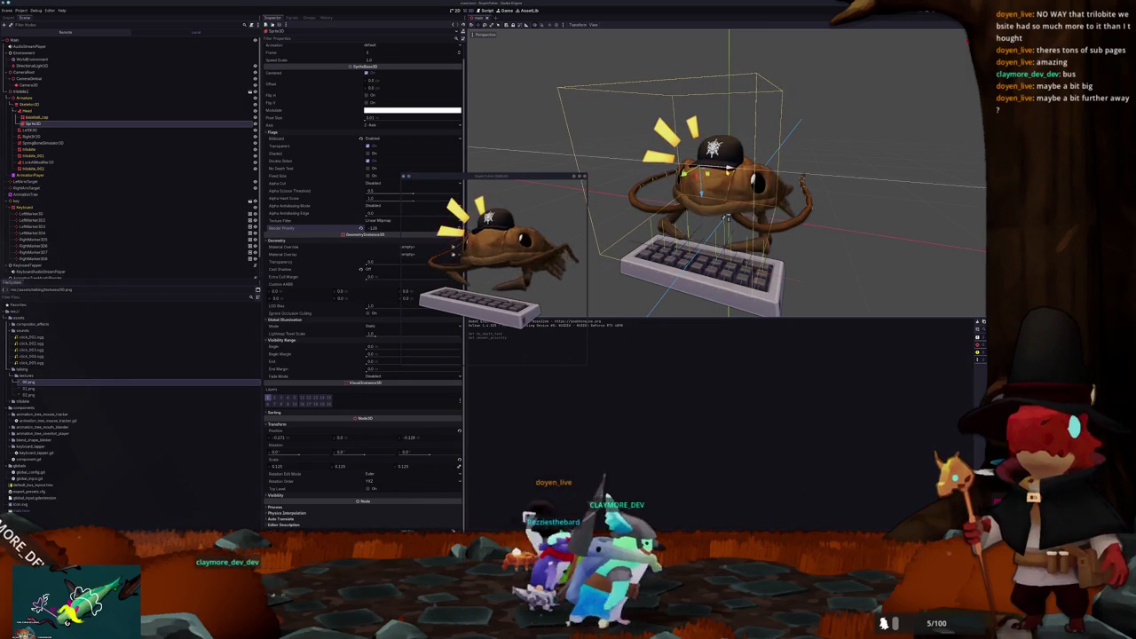
- Stop the game, nudge the burst slightly left along X, and close the preview window
{"action": "key", "text": "F8"}
{"action": "key", "text": "alt+Tab"}
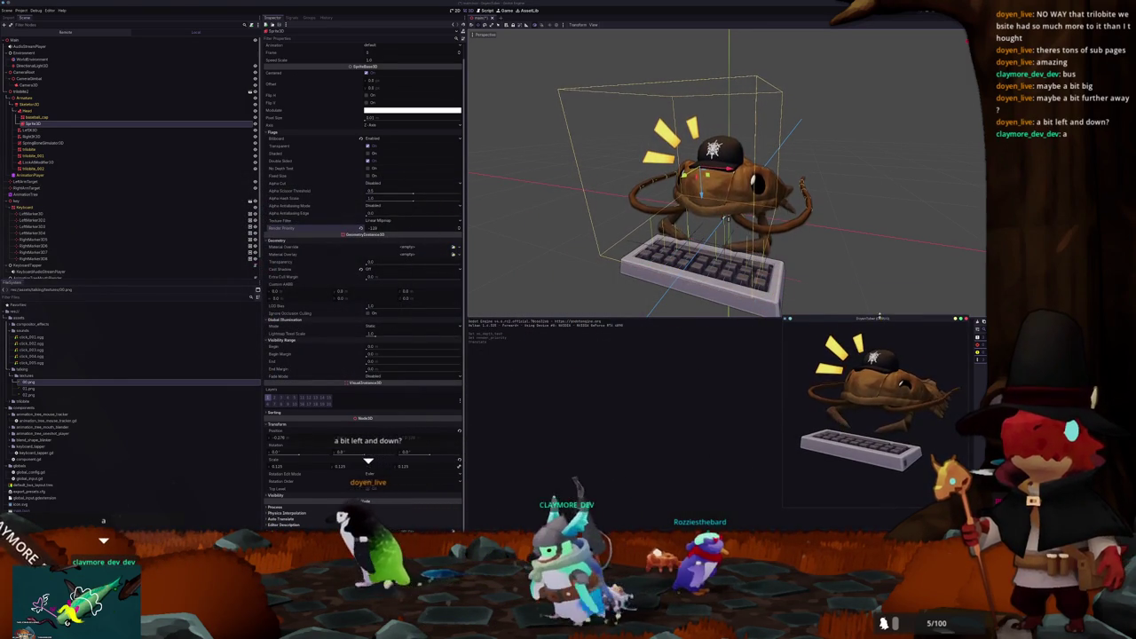
{"action": "left_click_drag", "start_coordinate": [705, 174], "coordinate": [726, 218]}
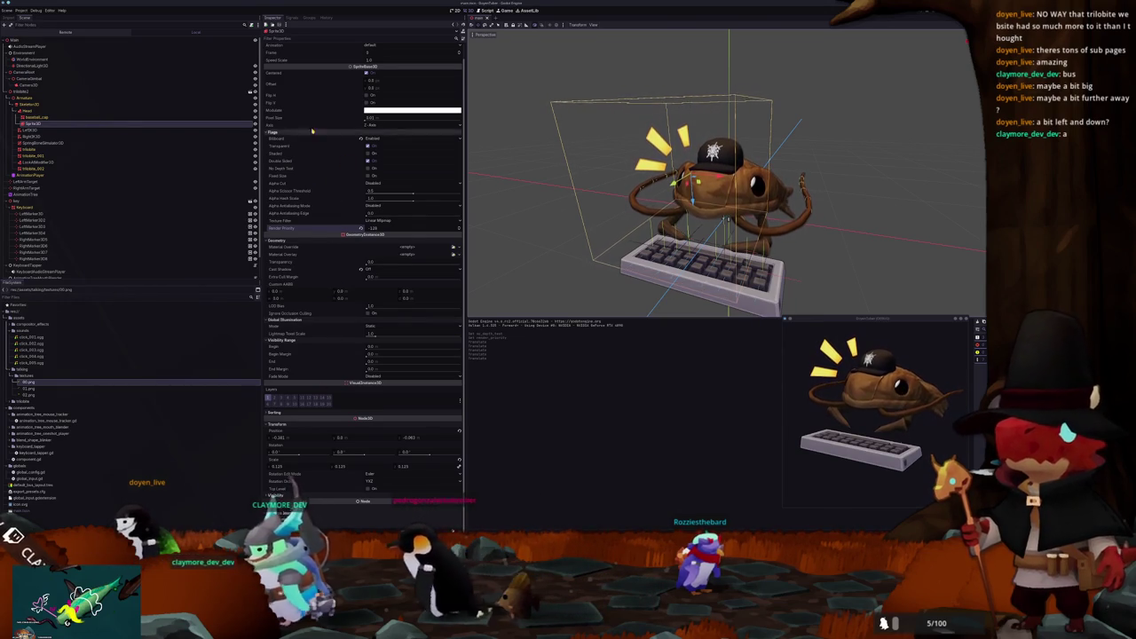
{"action": "scroll", "coordinate": [339, 102], "scroll_direction": "up", "scroll_amount": 1}
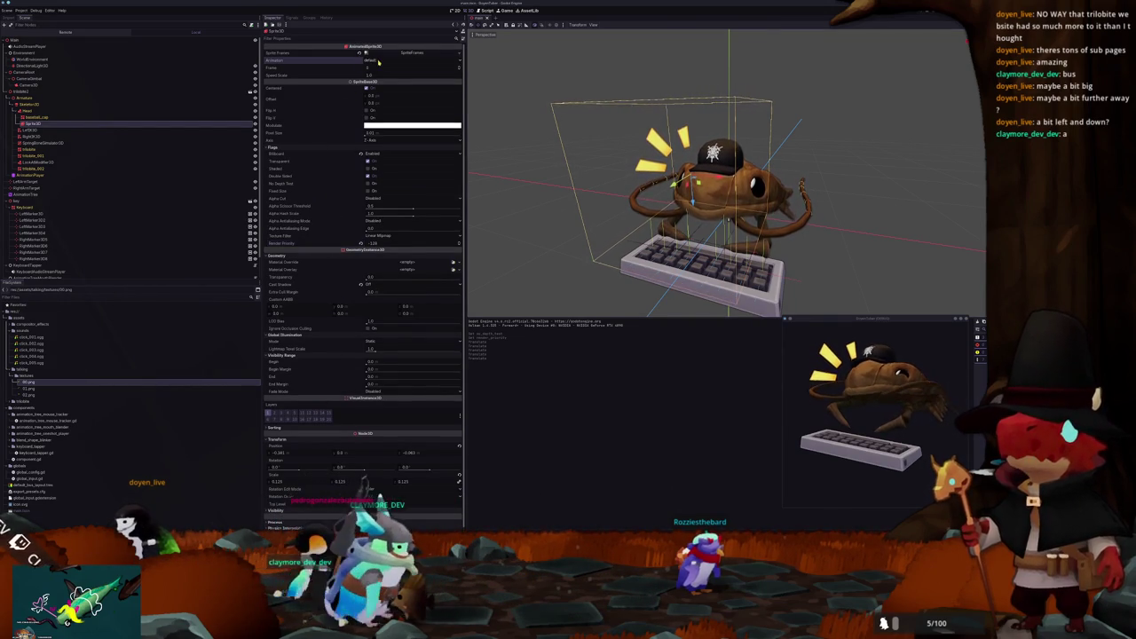
{"action": "left_click", "coordinate": [411, 52]}
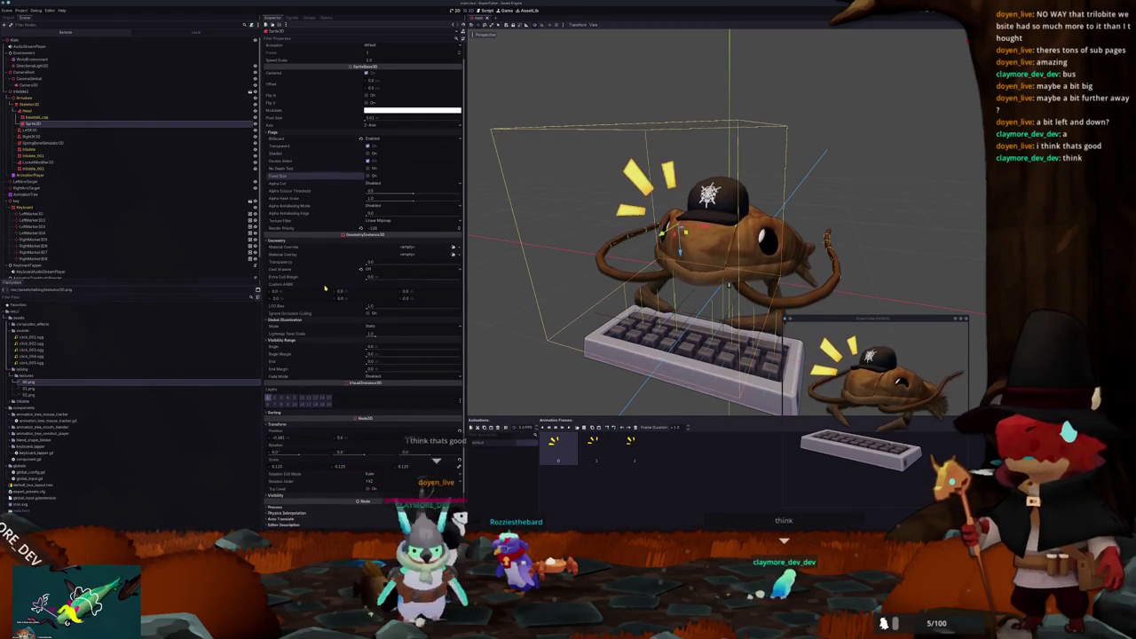
{"action": "scroll", "coordinate": [489, 259], "scroll_direction": "up", "scroll_amount": 2}
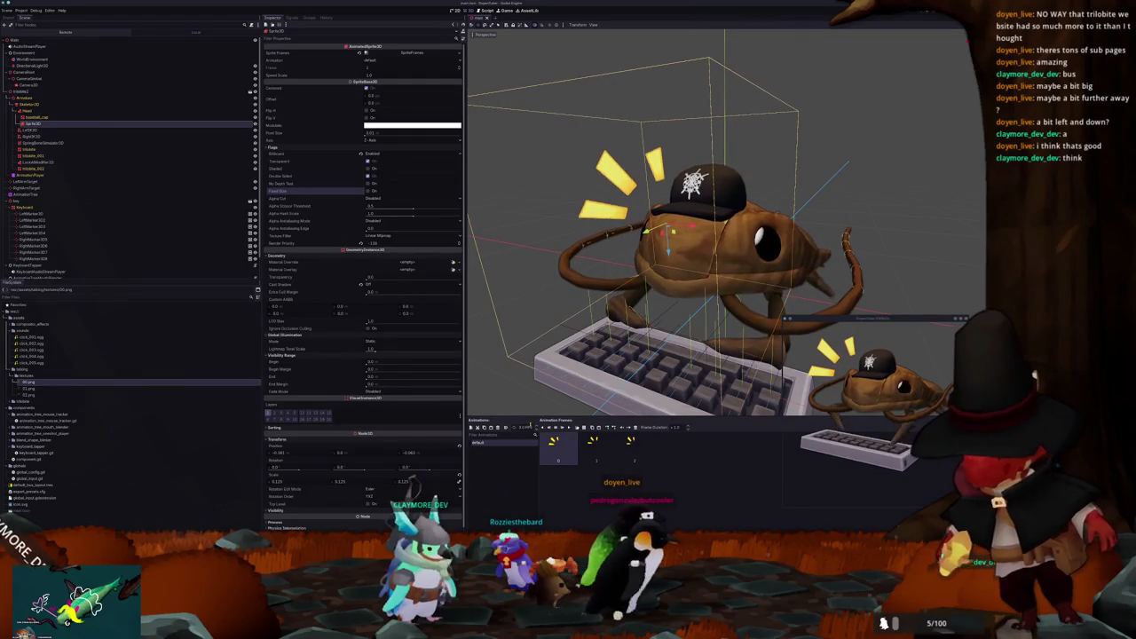
{"action": "scroll", "coordinate": [569, 228], "scroll_direction": "down", "scroll_amount": 3}
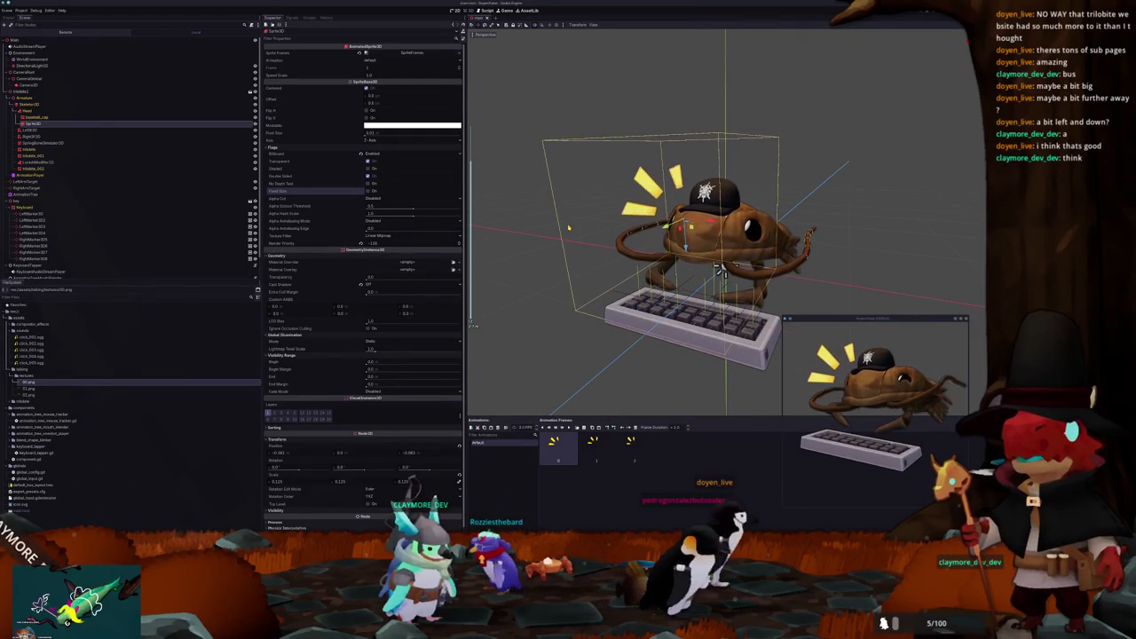
{"action": "scroll", "coordinate": [569, 228], "scroll_direction": "up", "scroll_amount": 2}
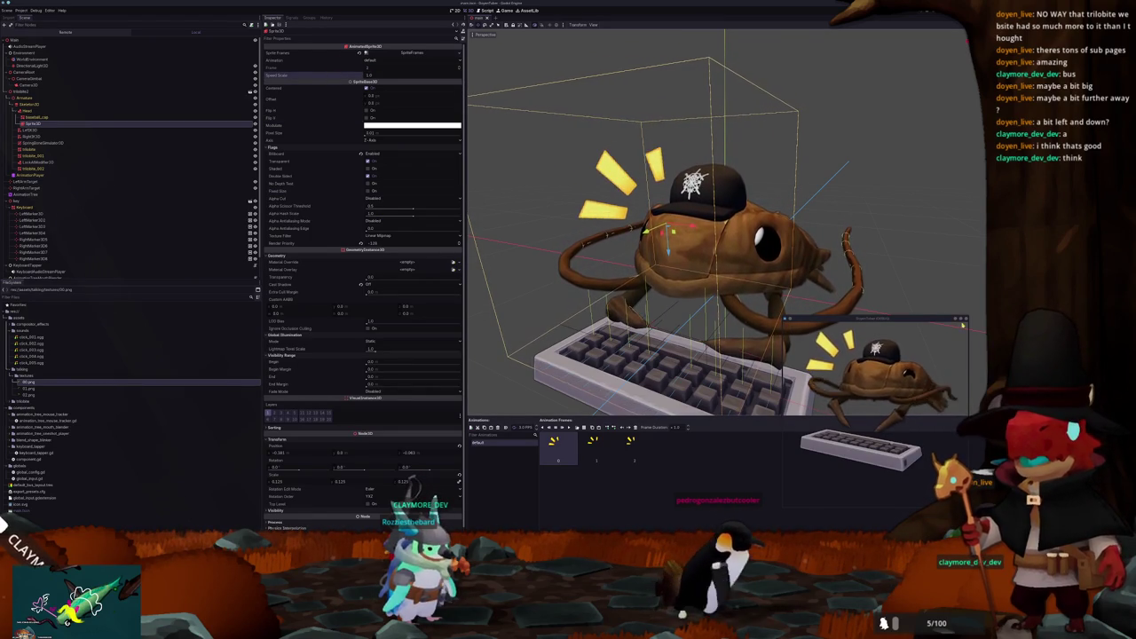
{"action": "left_click", "coordinate": [967, 320]}
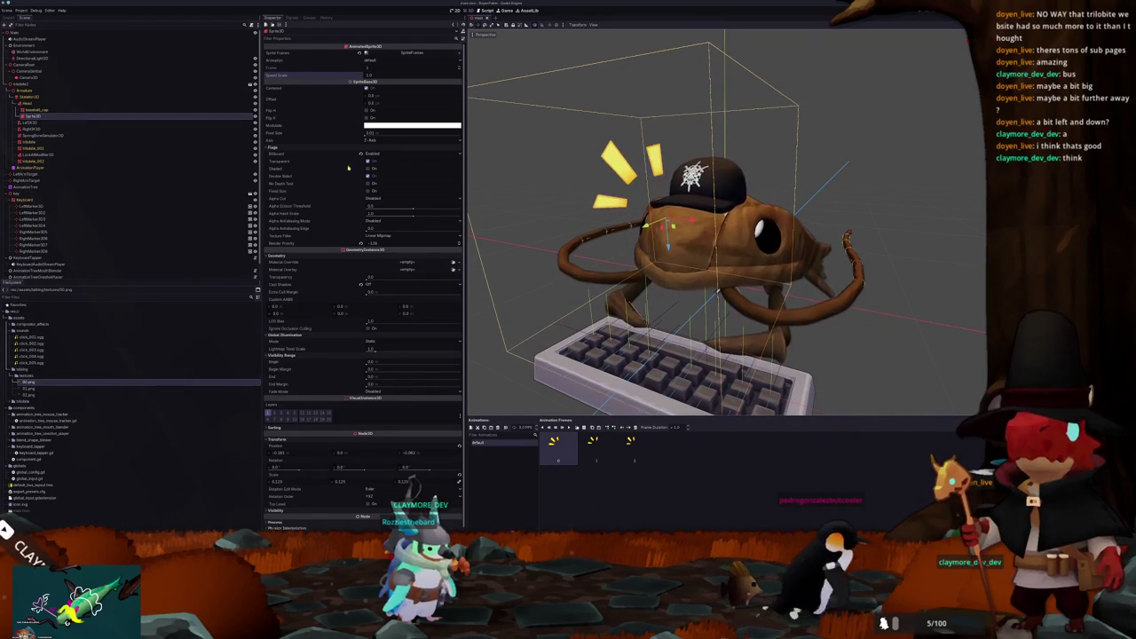
- Untick Centered on the burst sprite, then select the AnimationTreeMouthBlender node
{"action": "left_click", "coordinate": [366, 89]}
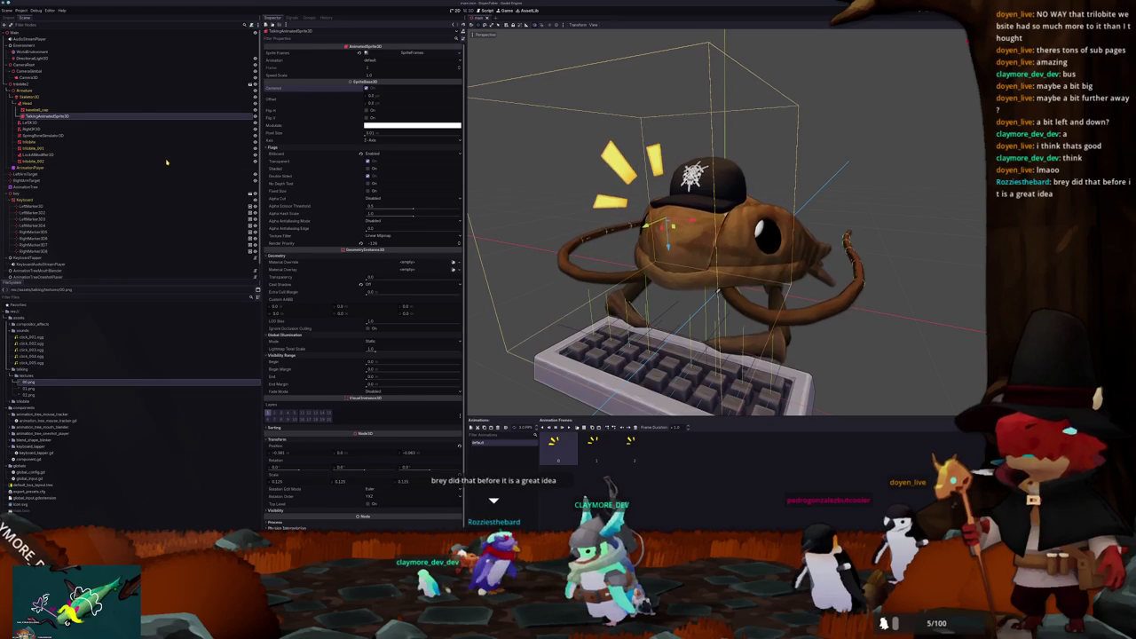
{"action": "key", "text": "f"}
{"action": "scroll", "coordinate": [60, 266], "scroll_direction": "down", "scroll_amount": 1}
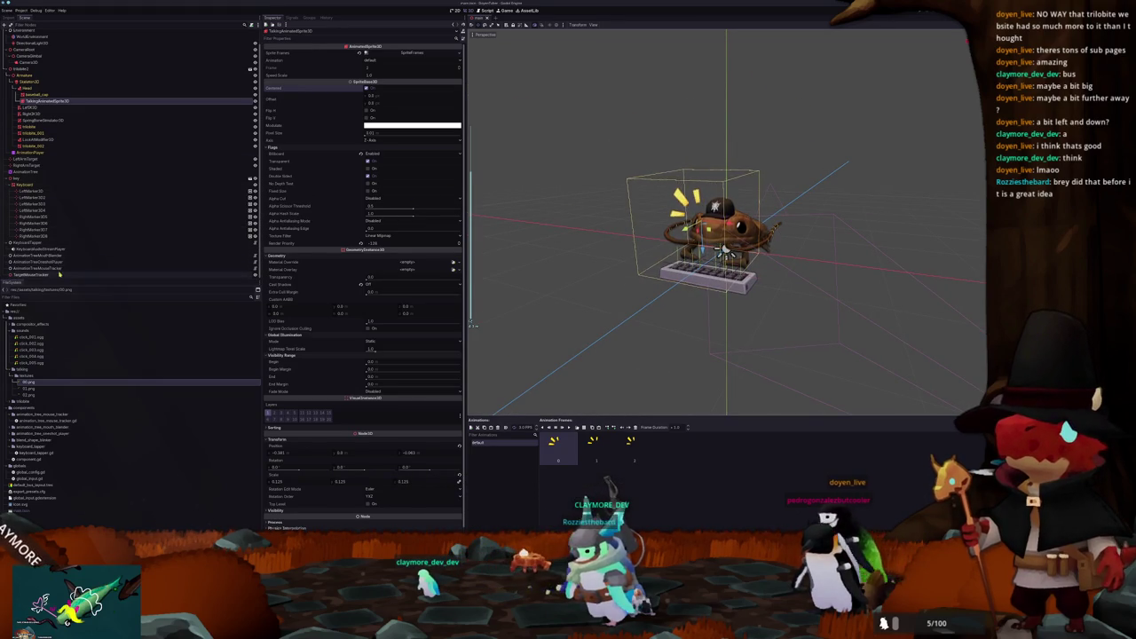
{"action": "left_click", "coordinate": [98, 256]}
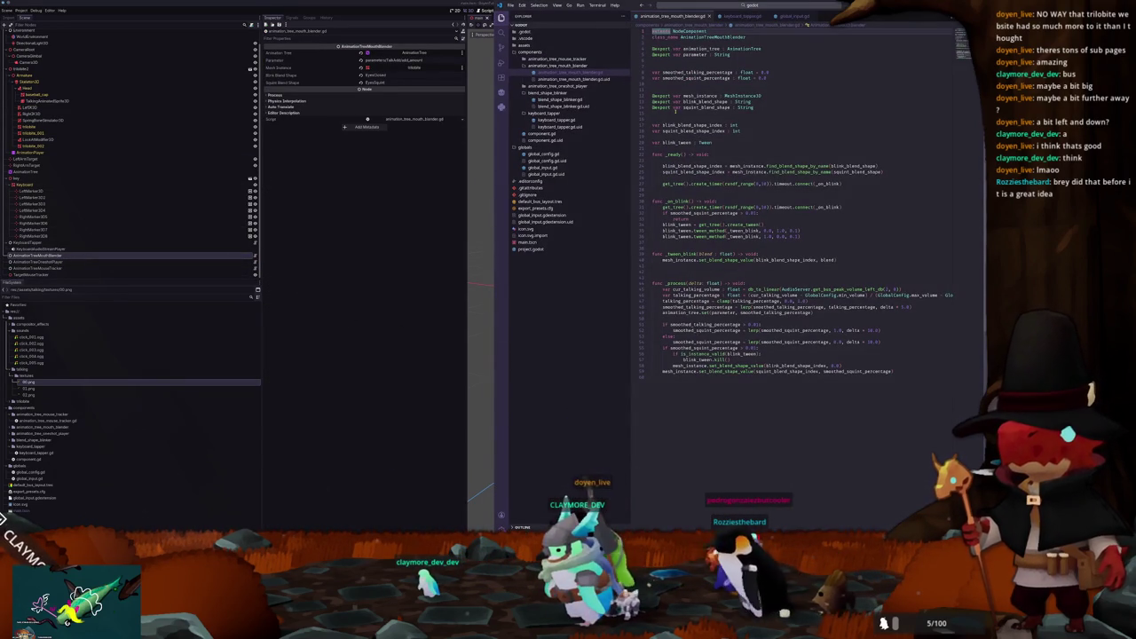
{"action": "left_click", "coordinate": [678, 61]}
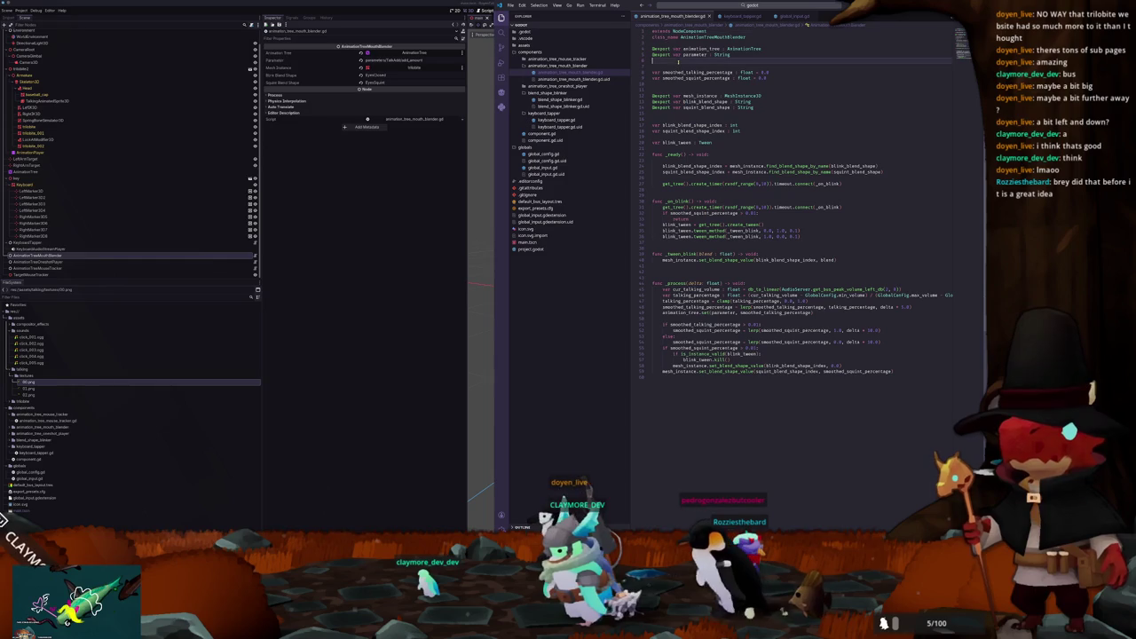
{"action": "key", "text": "Return"}
{"action": "key", "text": "Return"}
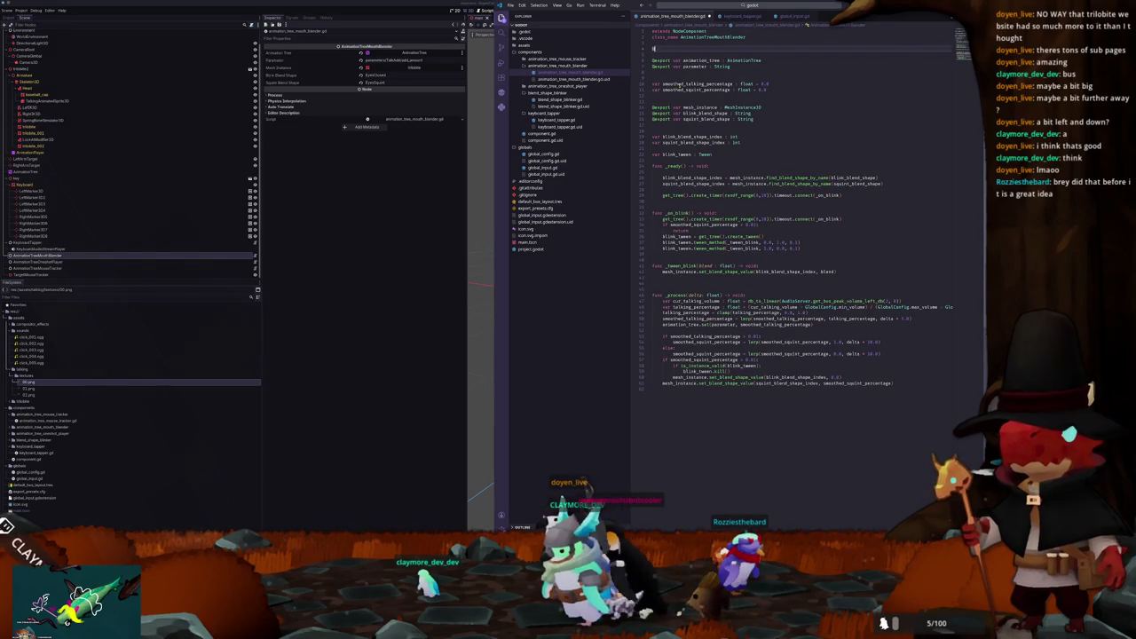
{"action": "type", "text": "@export var "}
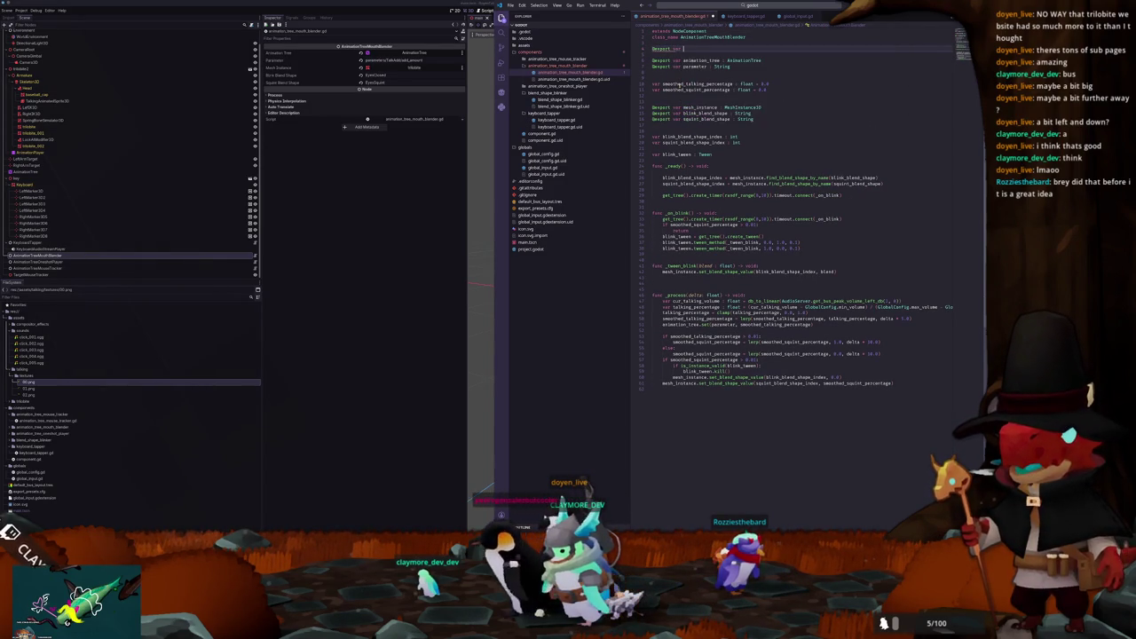
{"action": "type", "text": "animated"}
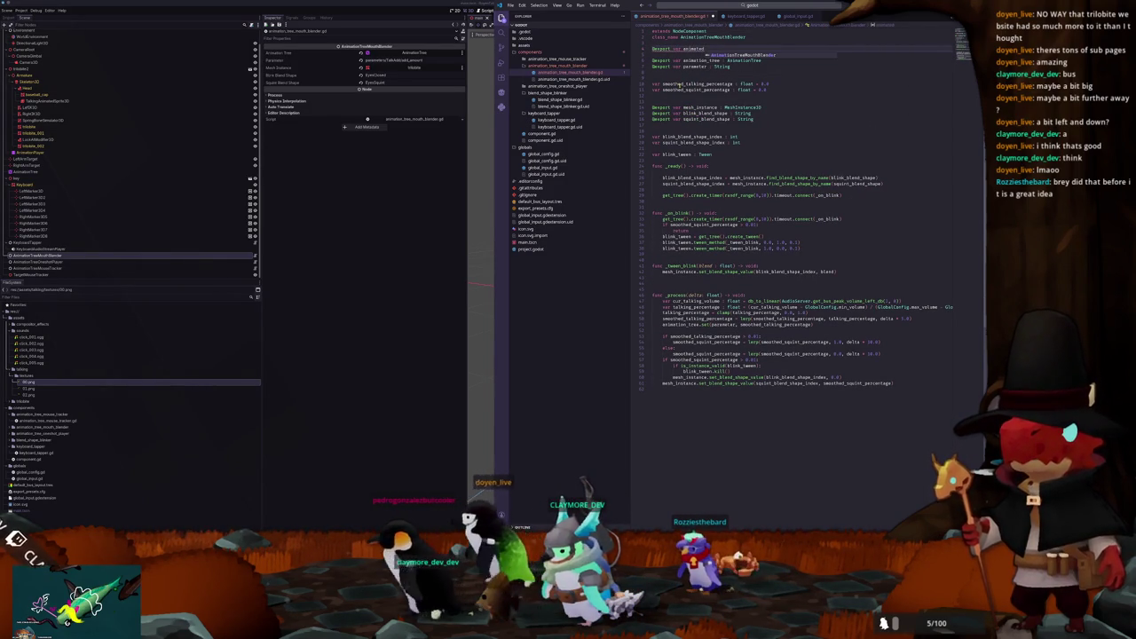
{"action": "type", "text": "_sprite"}
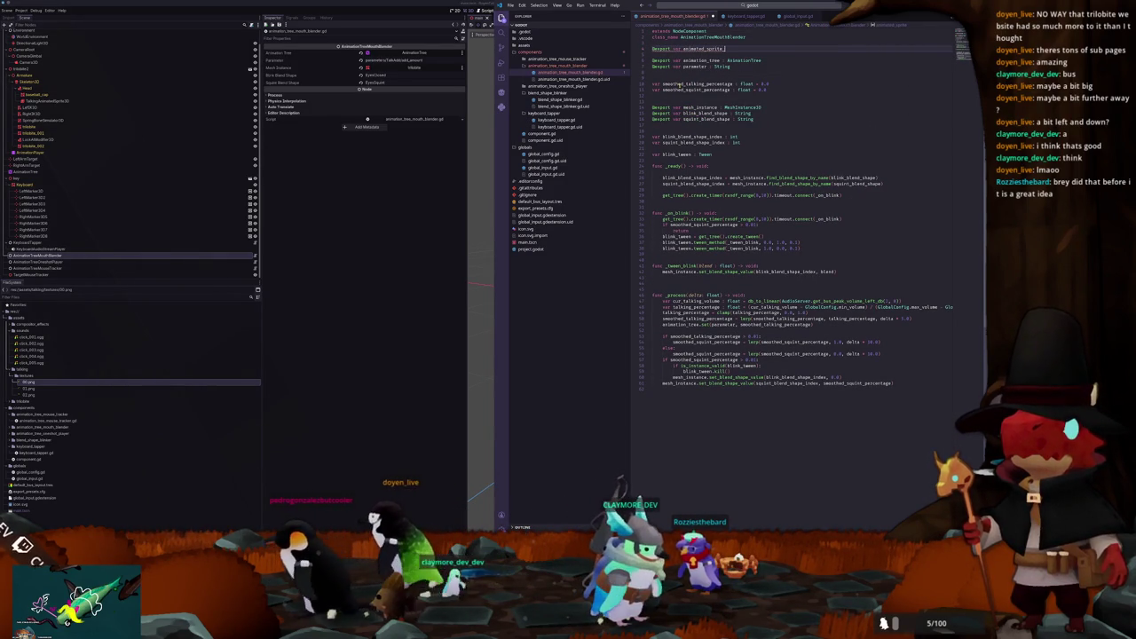
{"action": "type", "text": "_3d"}
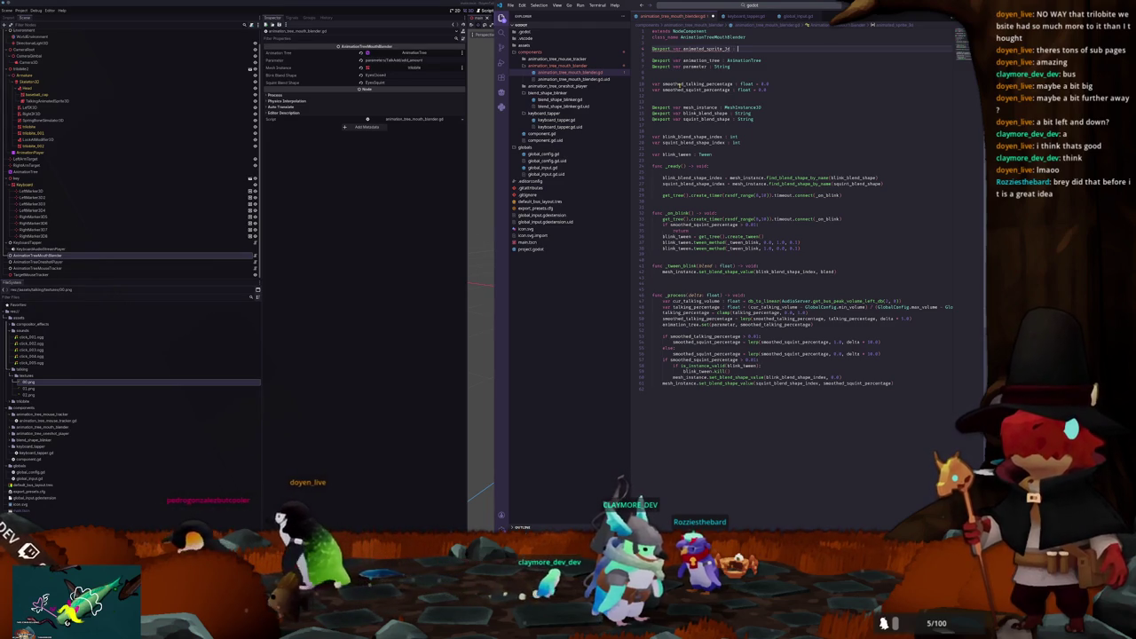
{"action": "type", "text": ": Animated"}
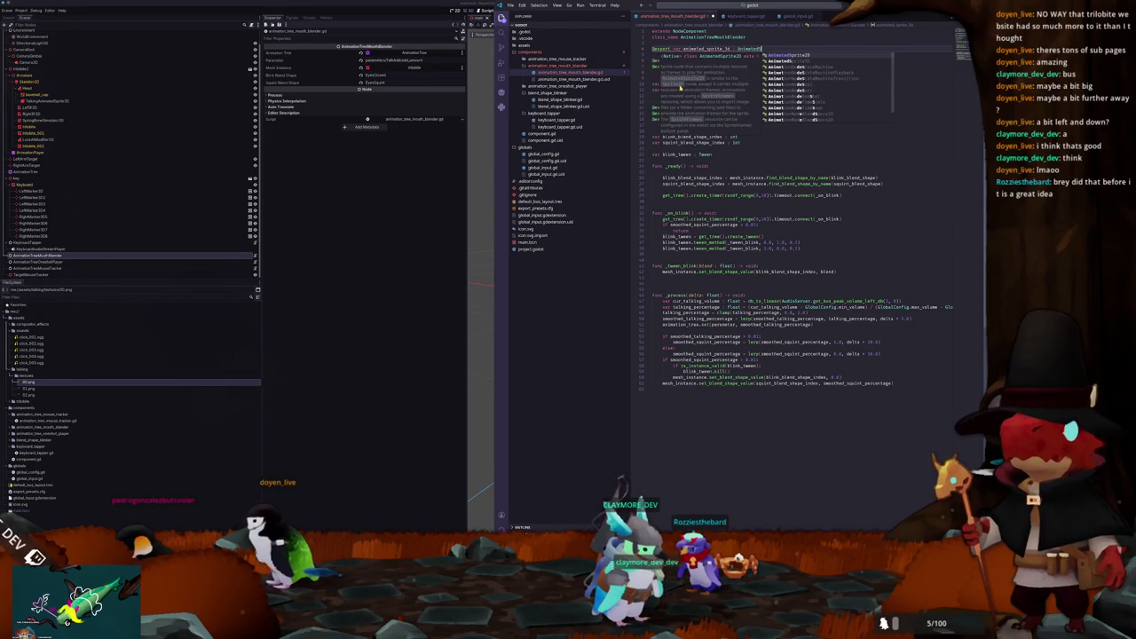
{"action": "type", "text": "Sprite3D"}
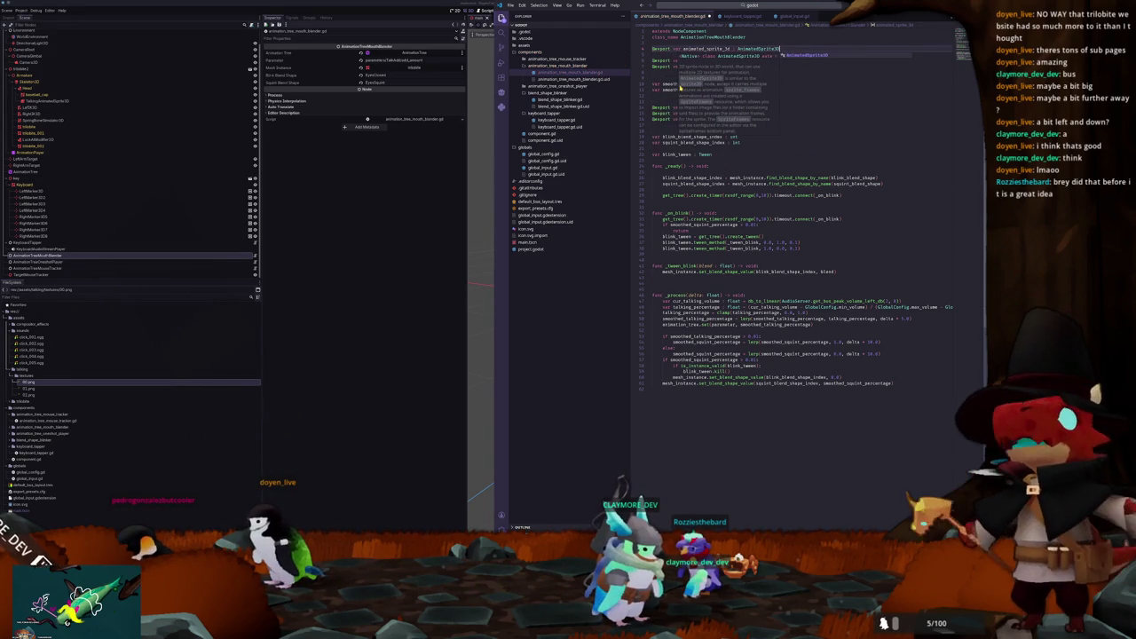
{"action": "key", "text": "Return"}
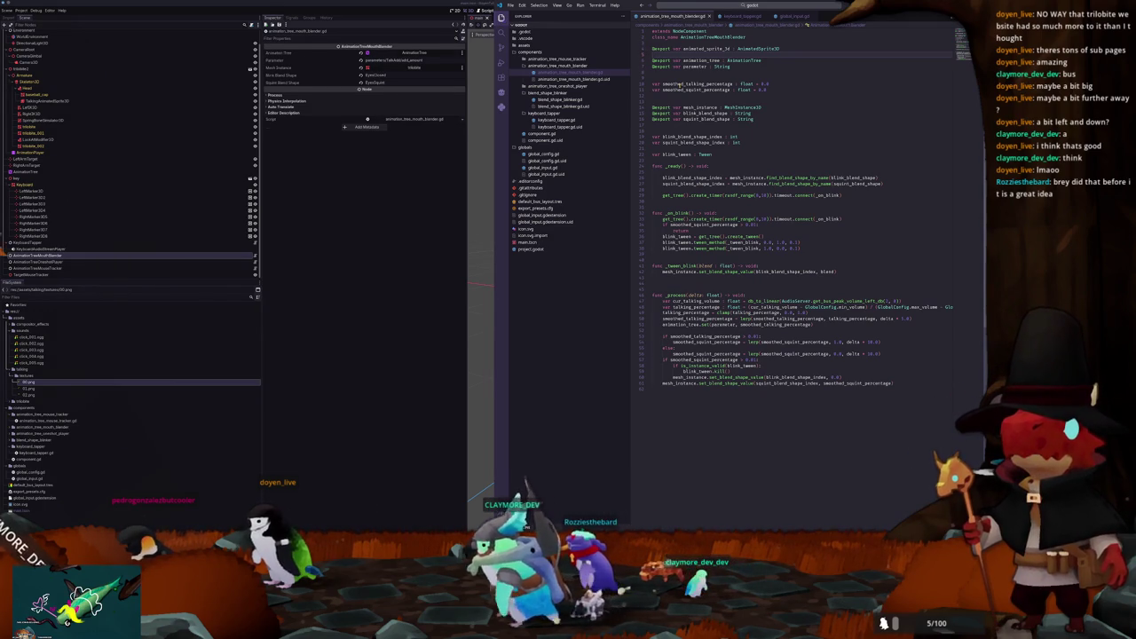
{"action": "key", "text": "ctrl+s"}
{"action": "key", "text": "alt+Tab"}
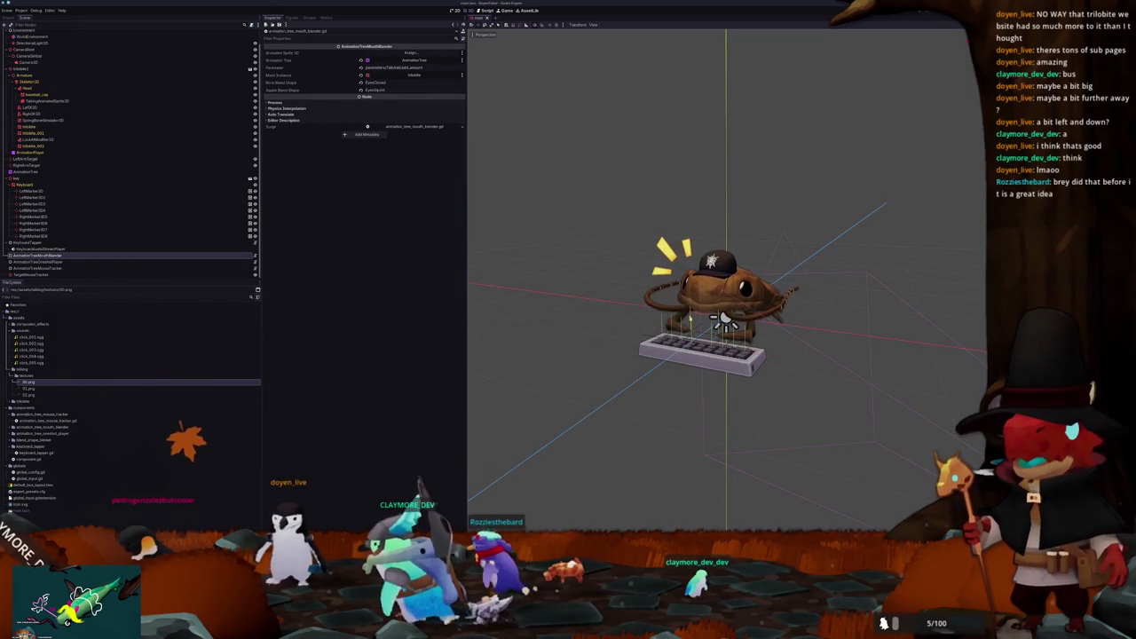
- Select the TalkingAnimatedSprite3D node in the scene tree and check the script's new export
{"action": "scroll", "coordinate": [719, 320], "scroll_direction": "up", "scroll_amount": 5}
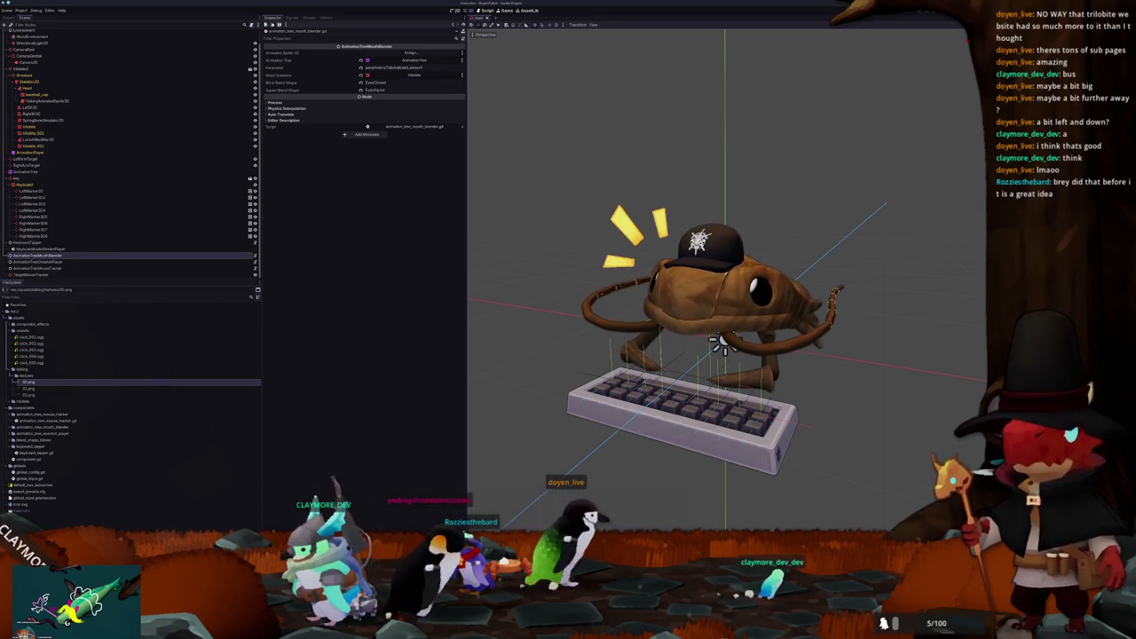
{"action": "left_click", "coordinate": [529, 480]}
{"action": "scroll", "coordinate": [550, 443], "scroll_direction": "down", "scroll_amount": 6}
{"action": "scroll", "coordinate": [573, 355], "scroll_direction": "up", "scroll_amount": 2}
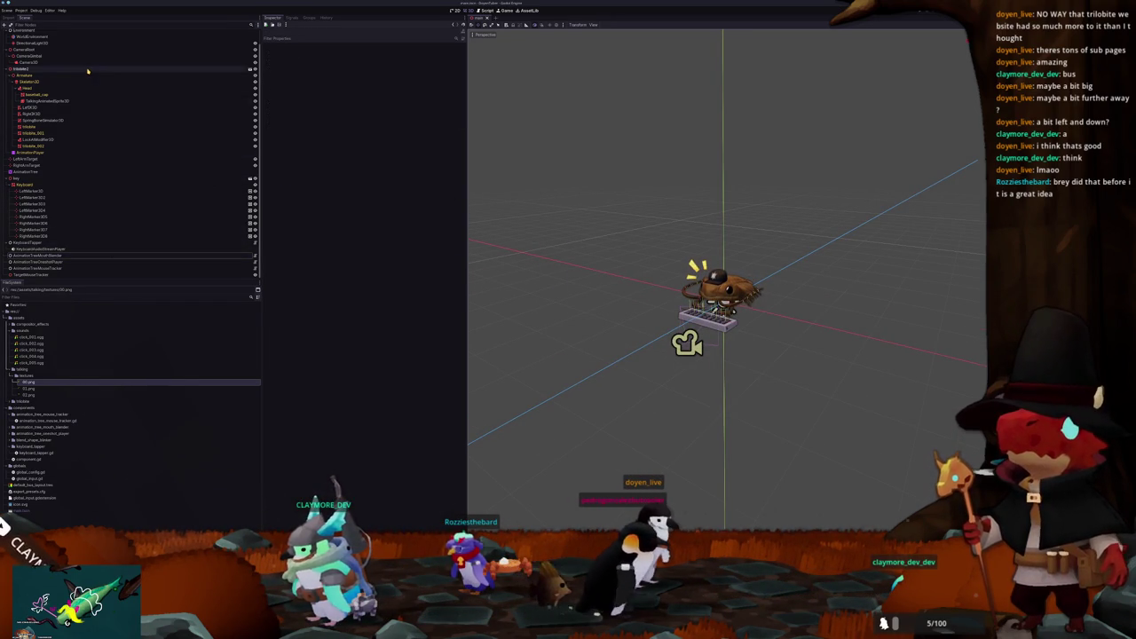
{"action": "scroll", "coordinate": [62, 105], "scroll_direction": "up", "scroll_amount": 1}
{"action": "left_click", "coordinate": [53, 117]}
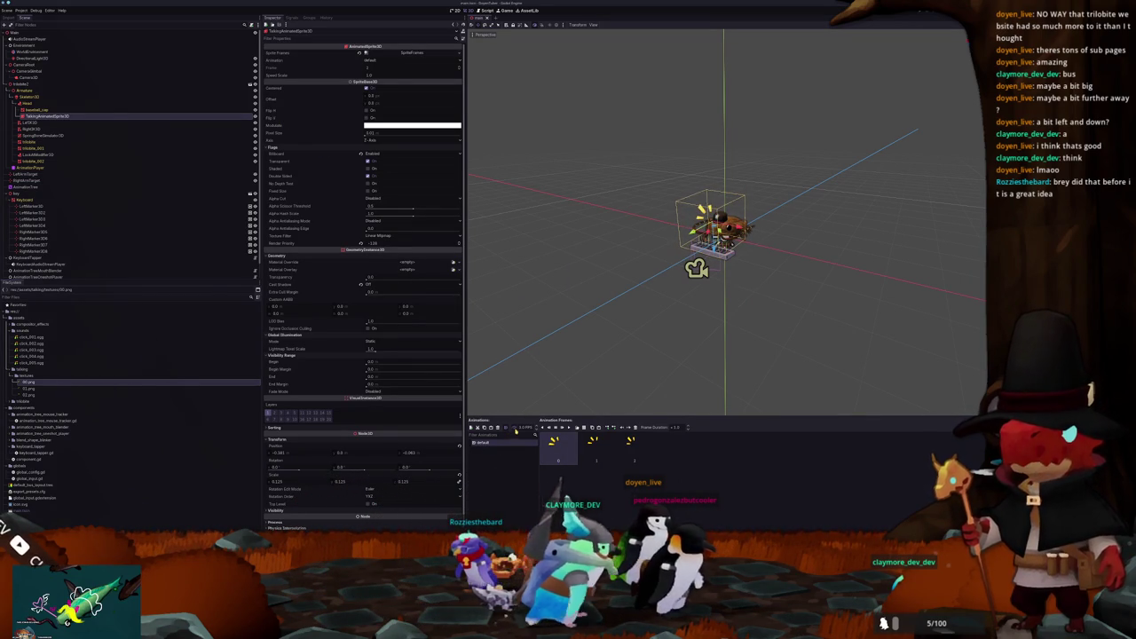
{"action": "key", "text": "alt+Tab"}
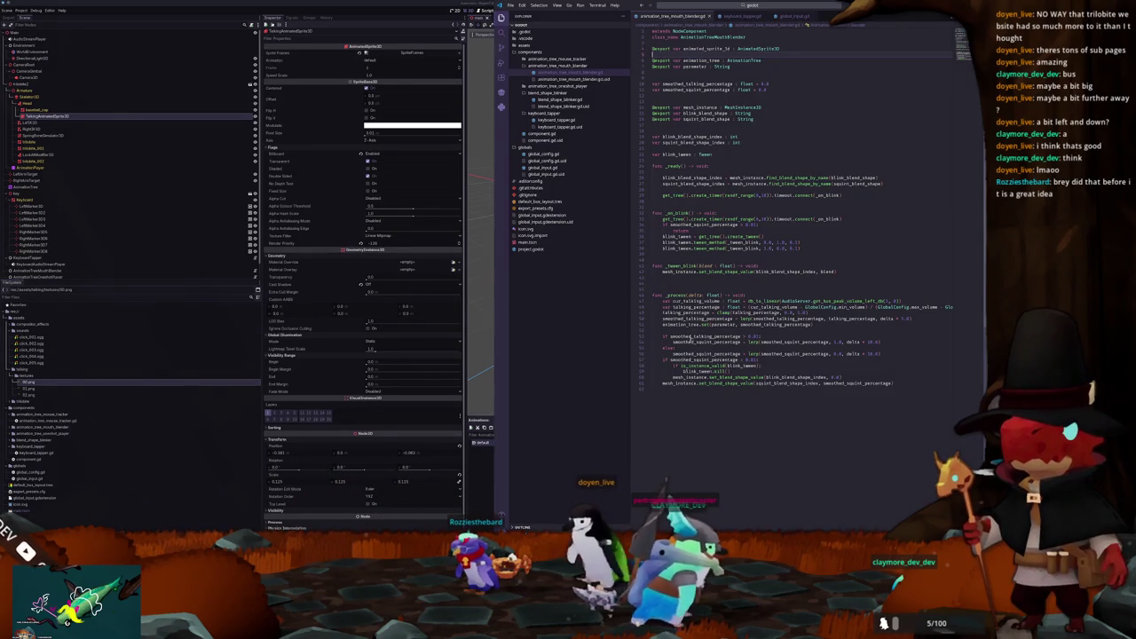
{"action": "scroll", "coordinate": [82, 178], "scroll_direction": "down", "scroll_amount": 1}
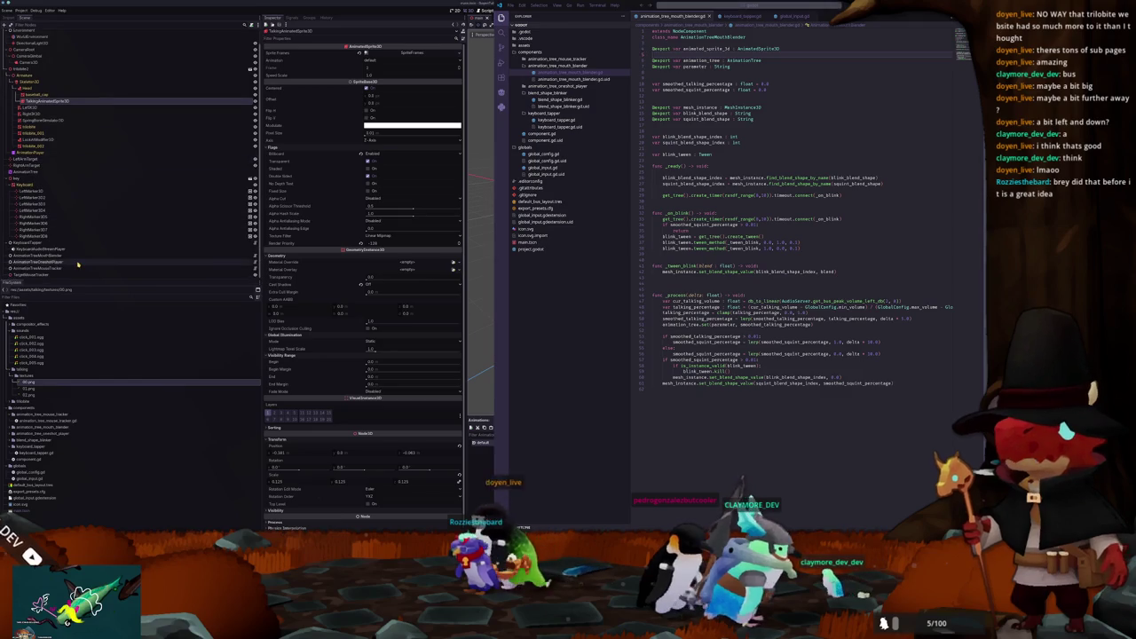
{"action": "key", "text": "alt+Tab"}
- Assign TalkingAnimatedSprite3D to AnimationTreeMouthBlender's Animated Sprite 3D property
{"action": "left_click", "coordinate": [81, 251]}
{"action": "left_click", "coordinate": [82, 255]}
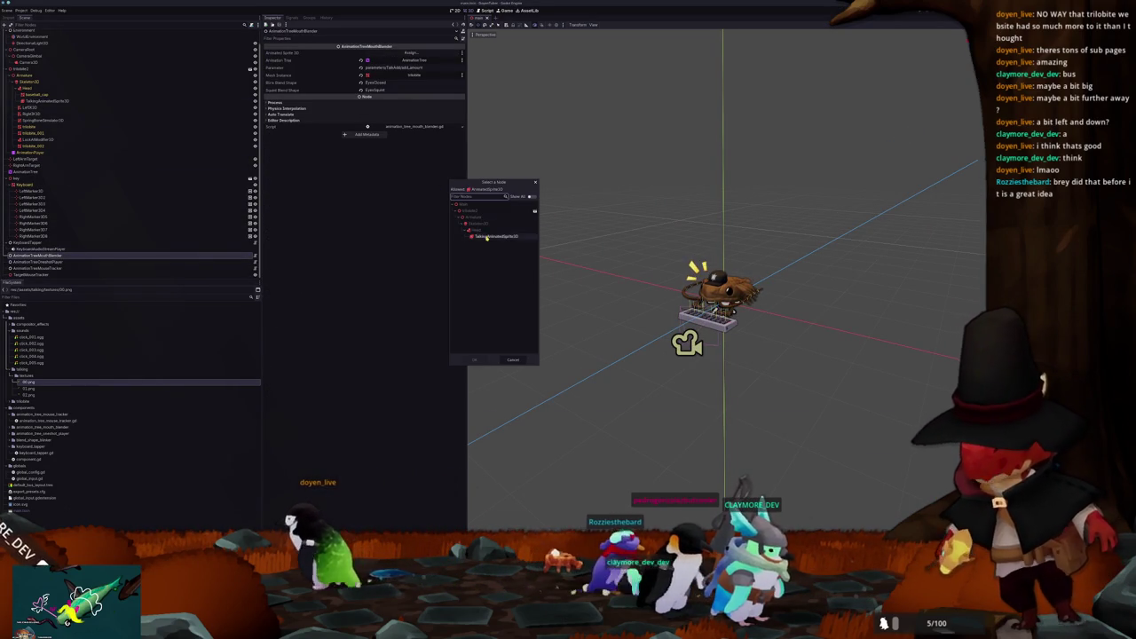
{"action": "double_click", "coordinate": [486, 237]}
{"action": "key", "text": "alt+Tab"}
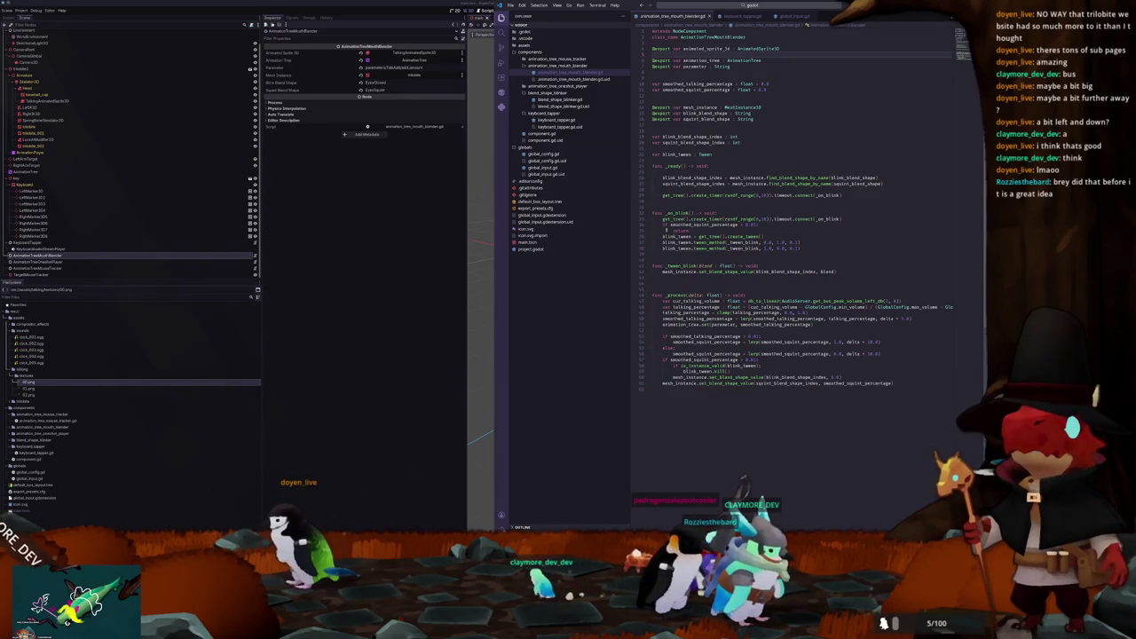
- Add 'animated_sprite_3d.visible = false' to the _ready function
{"action": "key", "text": "Return"}
{"action": "type", "text": "animated_sprite_3d"}
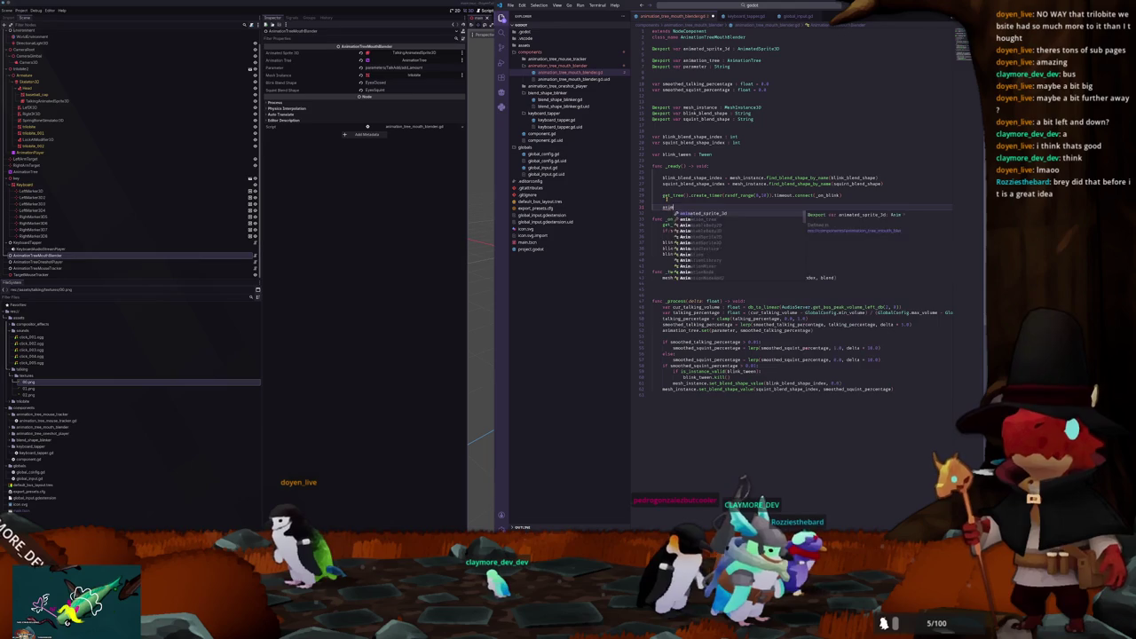
{"action": "type", "text": ".visible = false"}
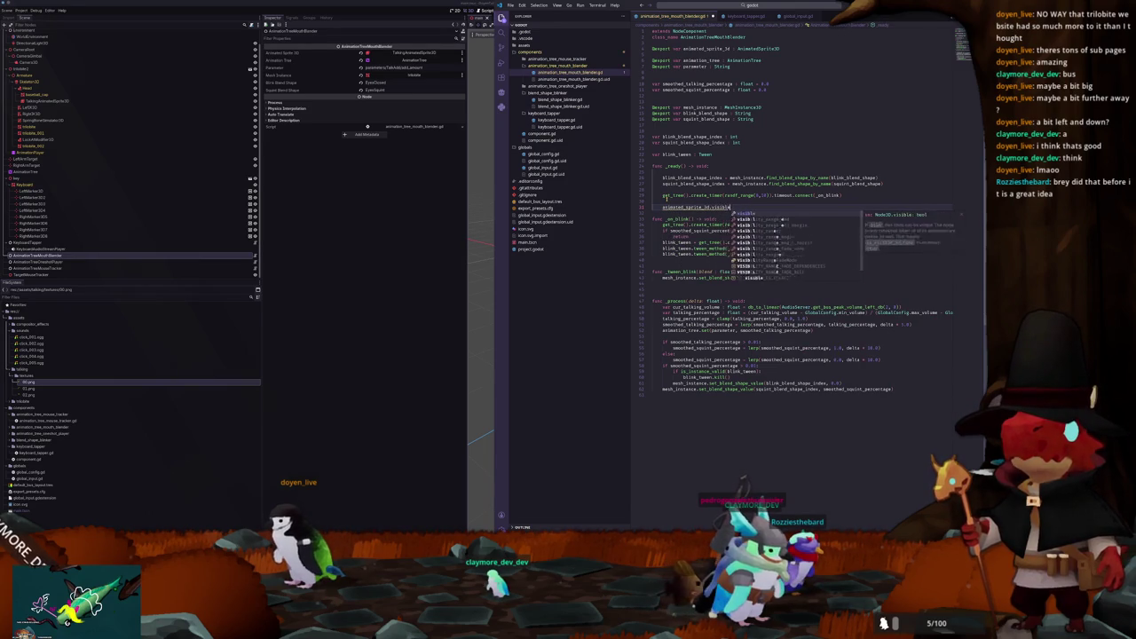
{"action": "key", "text": "Escape"}
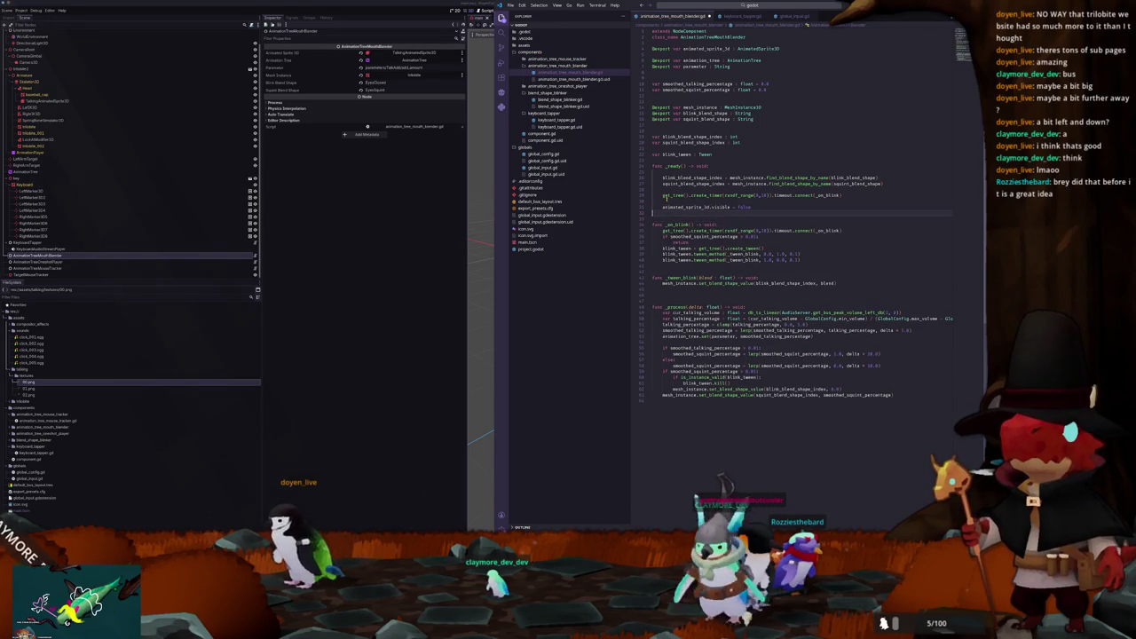
- At the end of _process, set animated_sprite_3d.visible from smoothed_squint_percentage > 0.01
{"action": "left_click", "coordinate": [662, 407]}
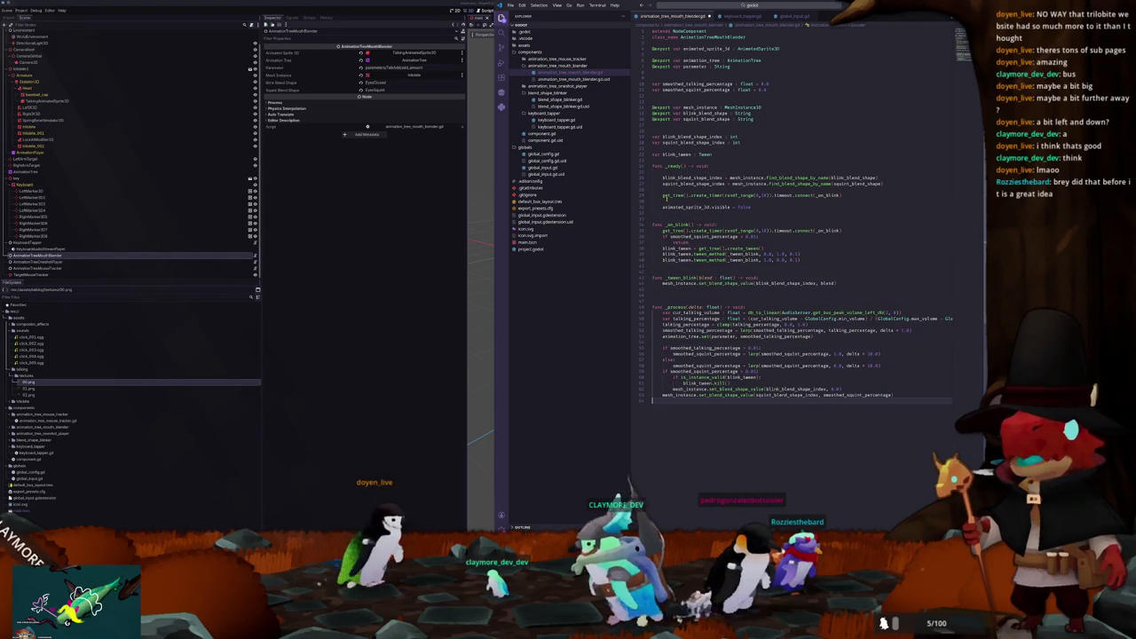
{"action": "scroll", "coordinate": [707, 402], "scroll_direction": "down", "scroll_amount": 4}
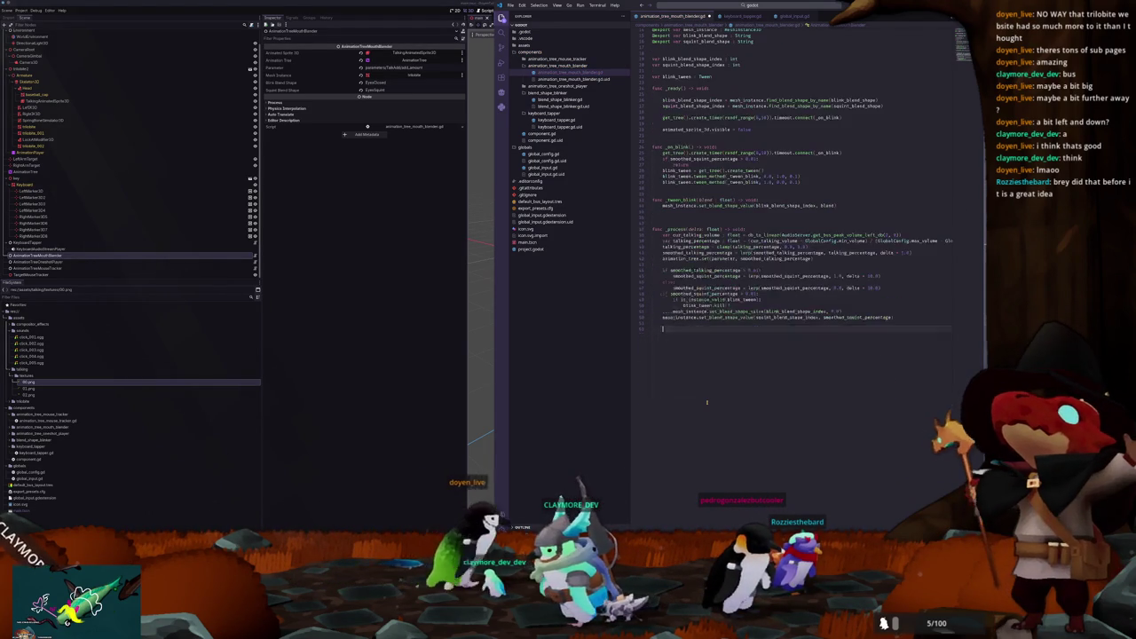
{"action": "type", "text": "animated_sprite_3d."}
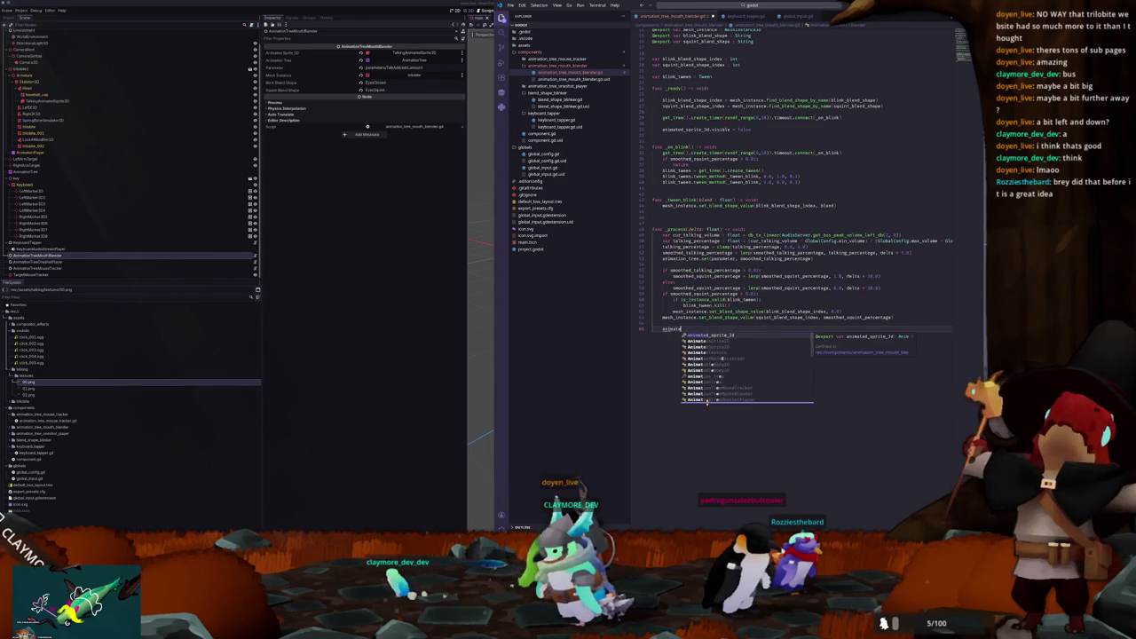
{"action": "type", "text": "visible = "}
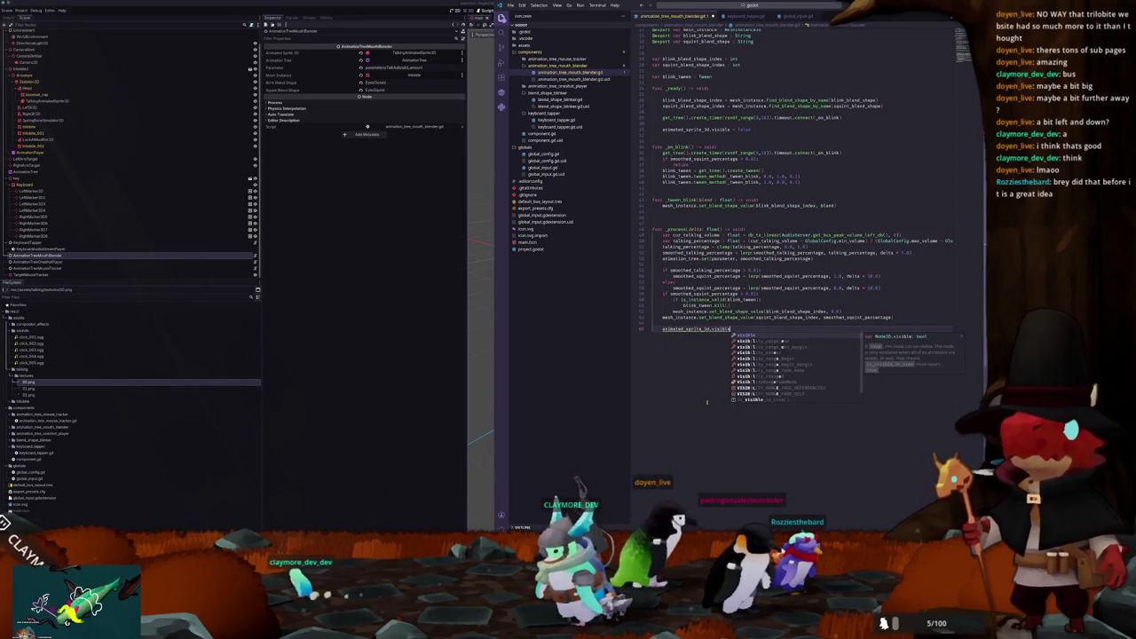
{"action": "type", "text": "smoothed_"}
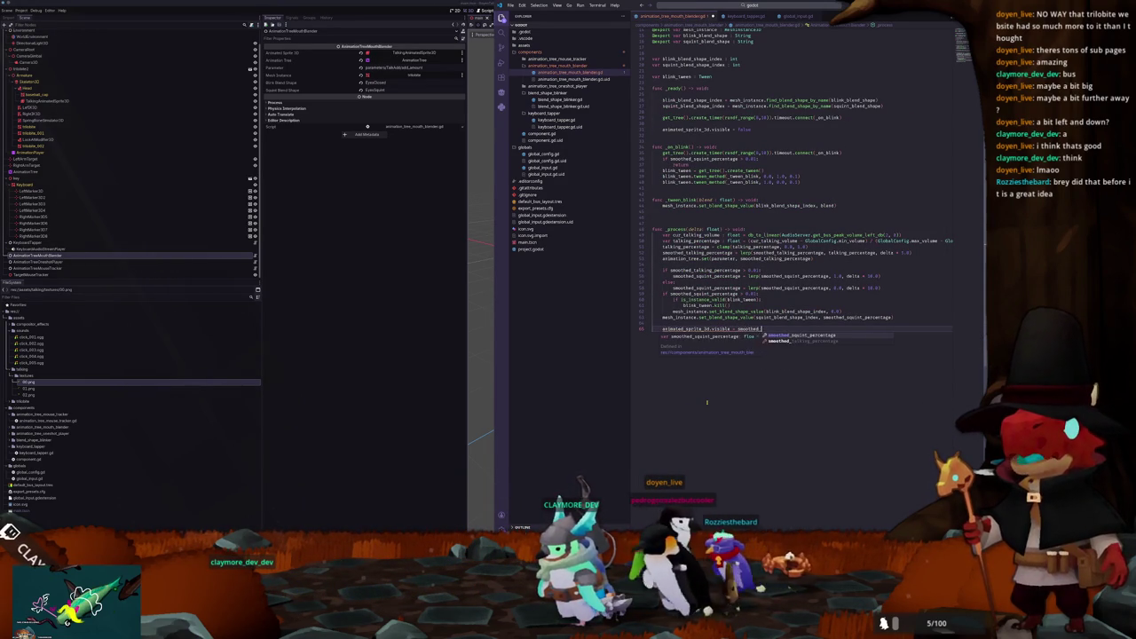
{"action": "key", "text": "Return"}
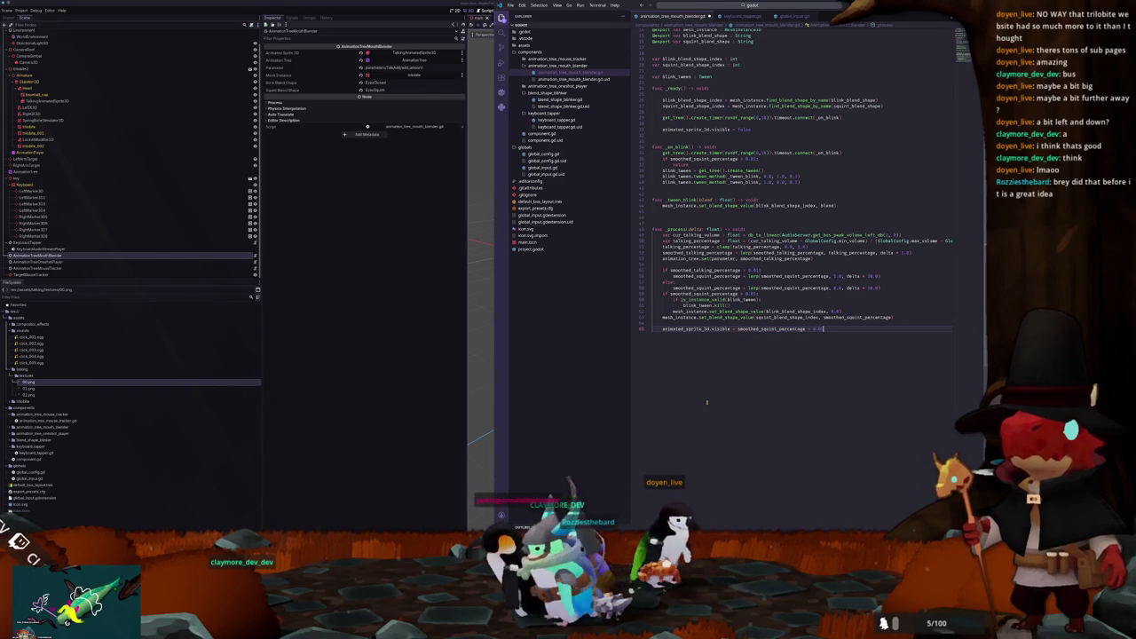
- Run the project with F5 to preview the burst sprite beside the trilobite
{"action": "left_click", "coordinate": [437, 422]}
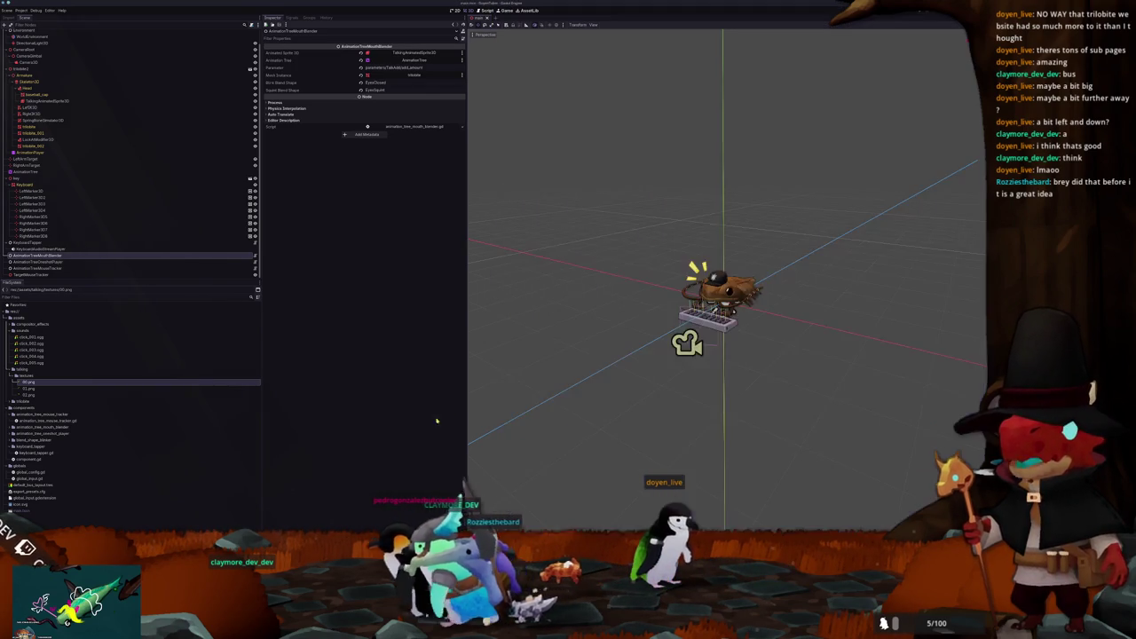
{"action": "key", "text": "F5"}
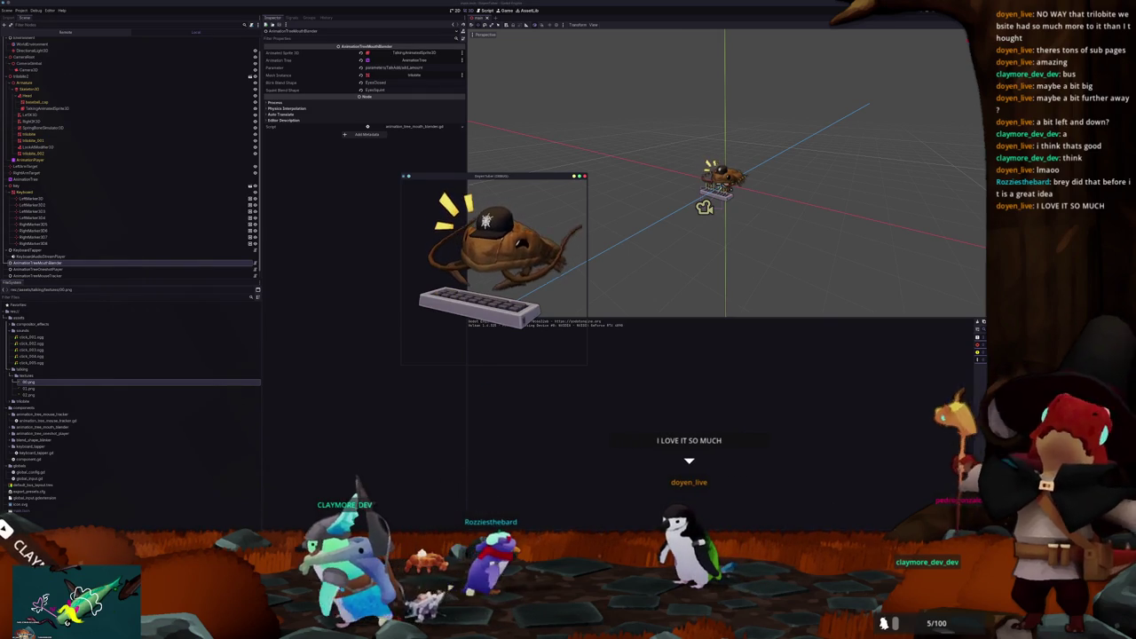
{"action": "key", "text": "alt+Tab"}
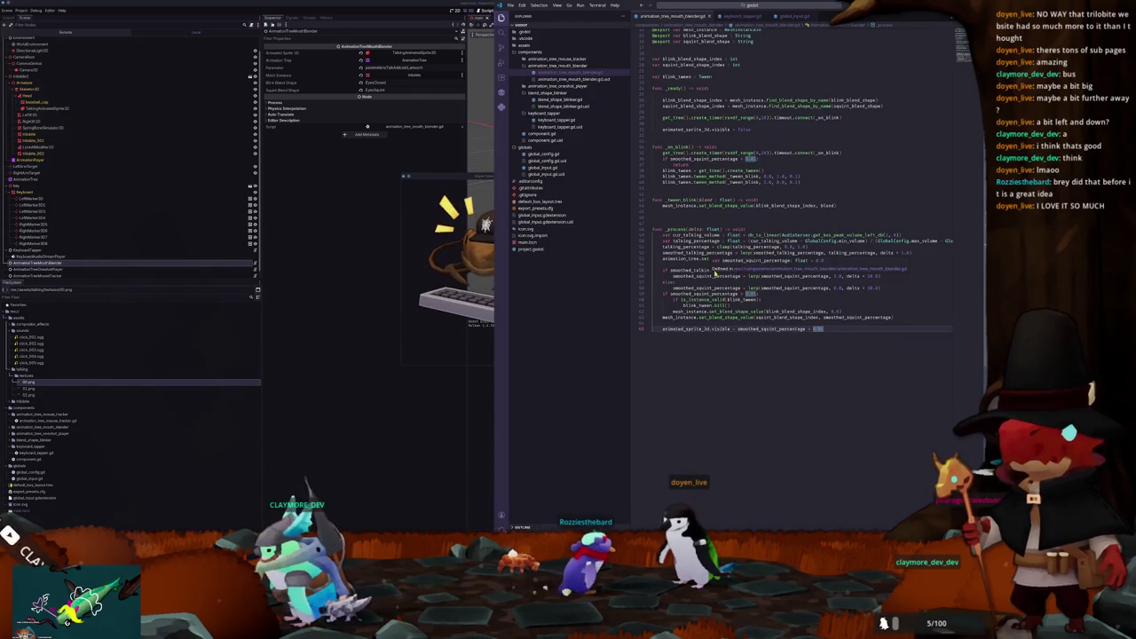
- Replace smoothed_squint_percentage with smoothed_talking_percentage in the sprite visibility line
{"action": "left_click", "coordinate": [701, 253]}
{"action": "double_click", "coordinate": [755, 330]}
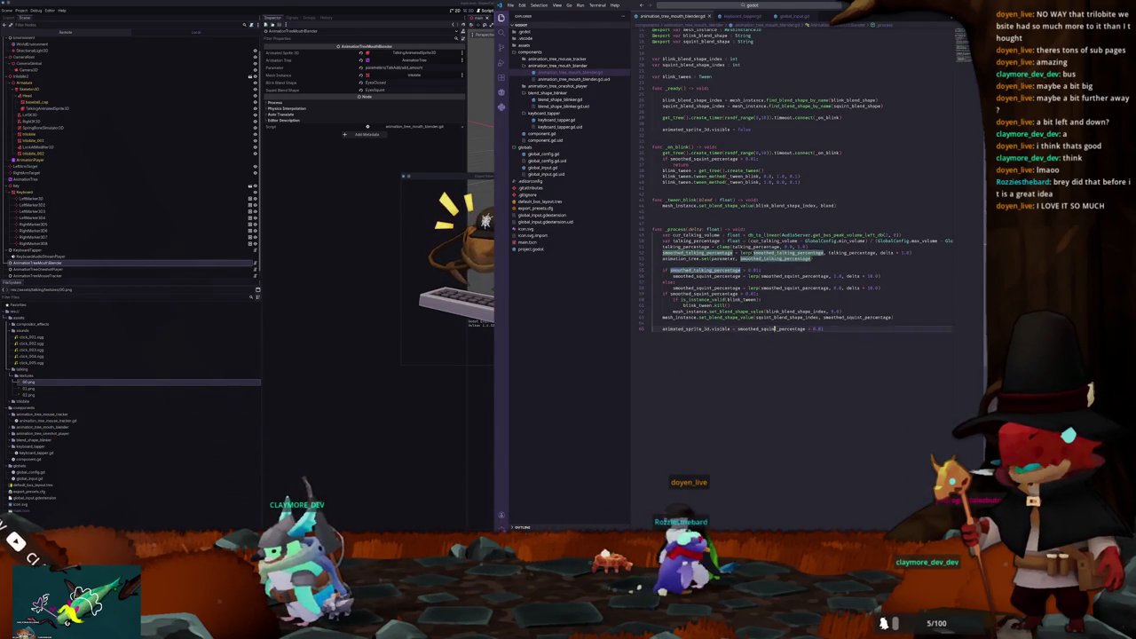
{"action": "type", "text": "smoothed_talking_percentage"}
{"action": "left_click", "coordinate": [457, 335]}
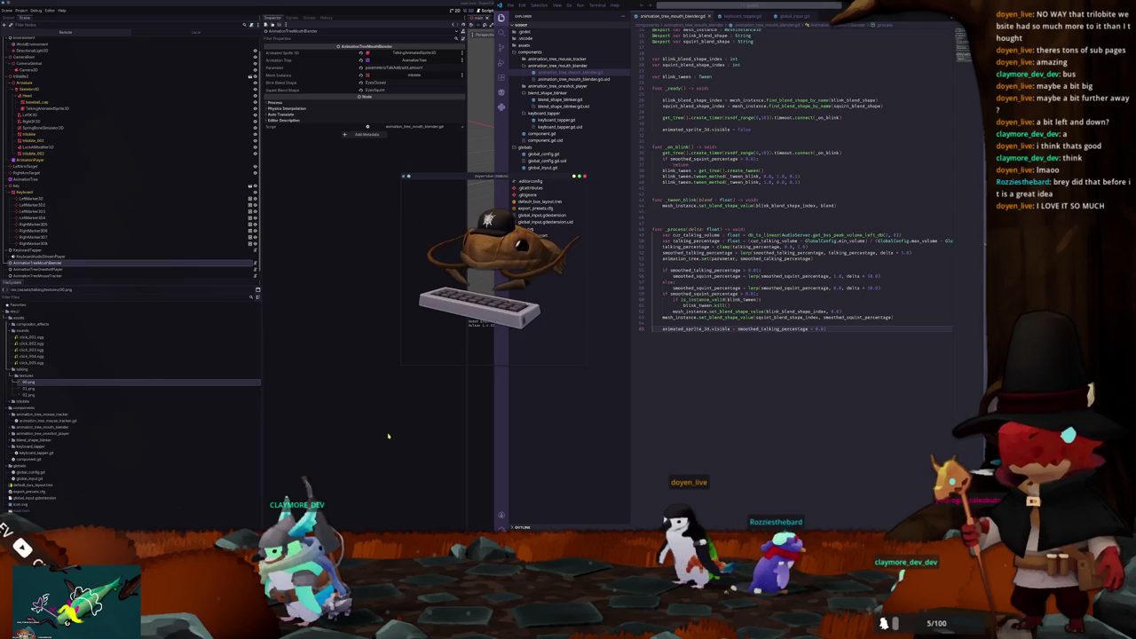
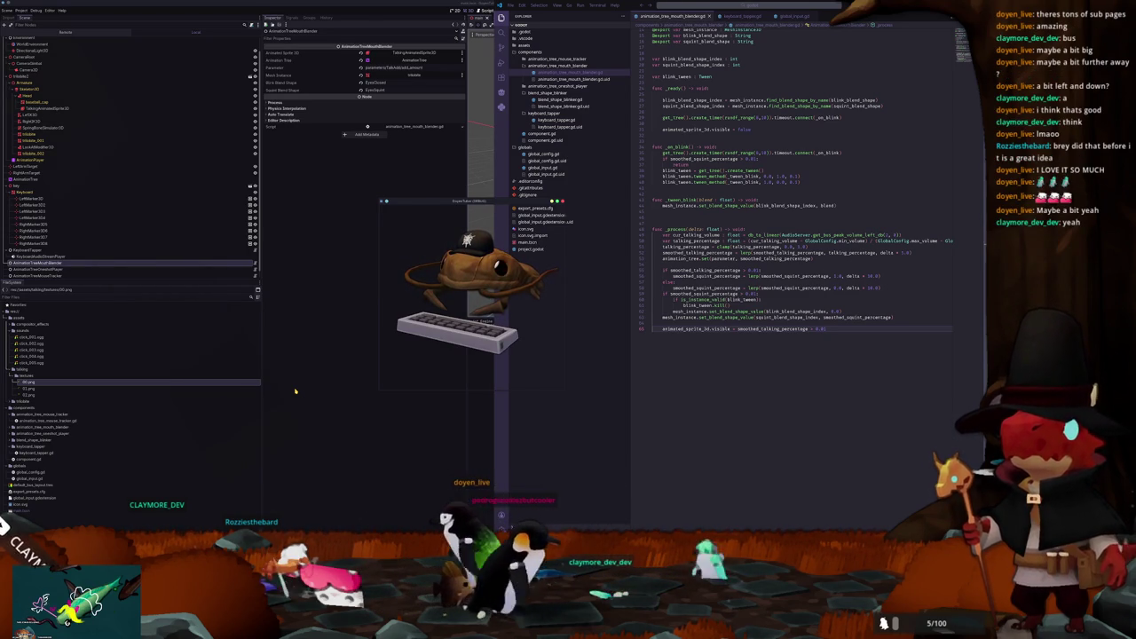
- Move the bug preview window lower left and revert the visibility line to smoothed_squint_percentage
{"action": "left_click", "coordinate": [830, 328]}
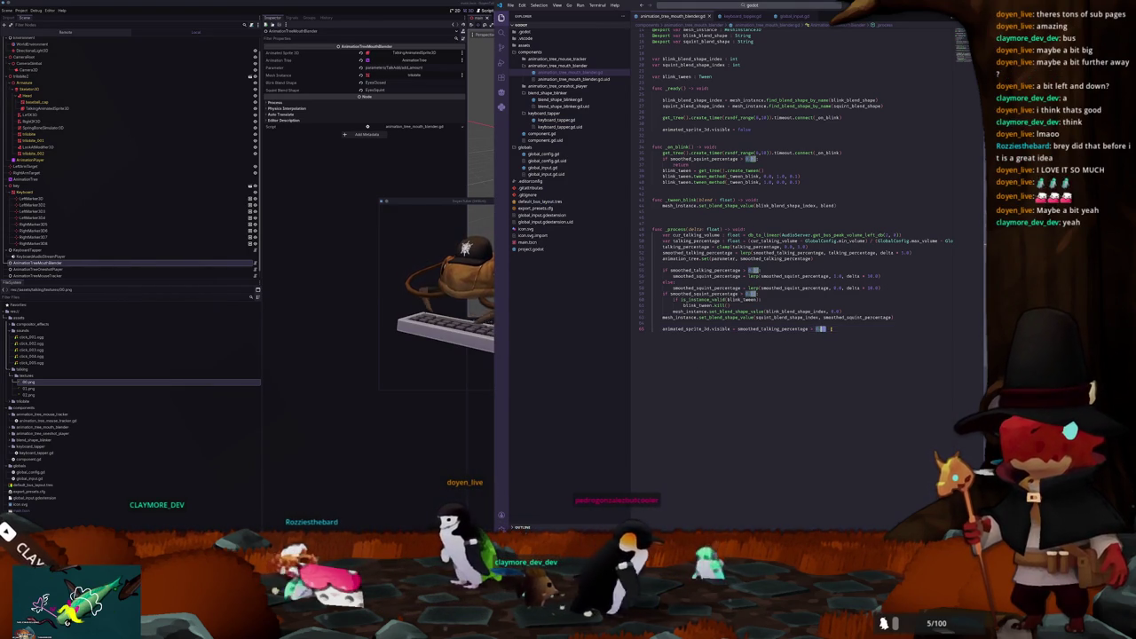
{"action": "left_click", "coordinate": [459, 367]}
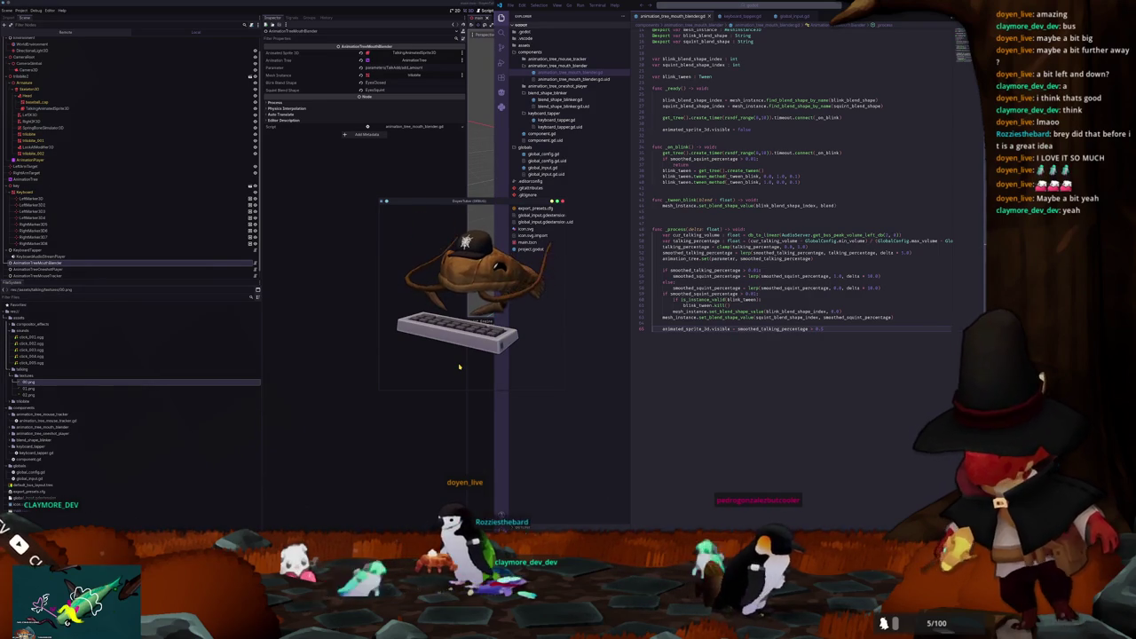
{"action": "left_click", "coordinate": [835, 329]}
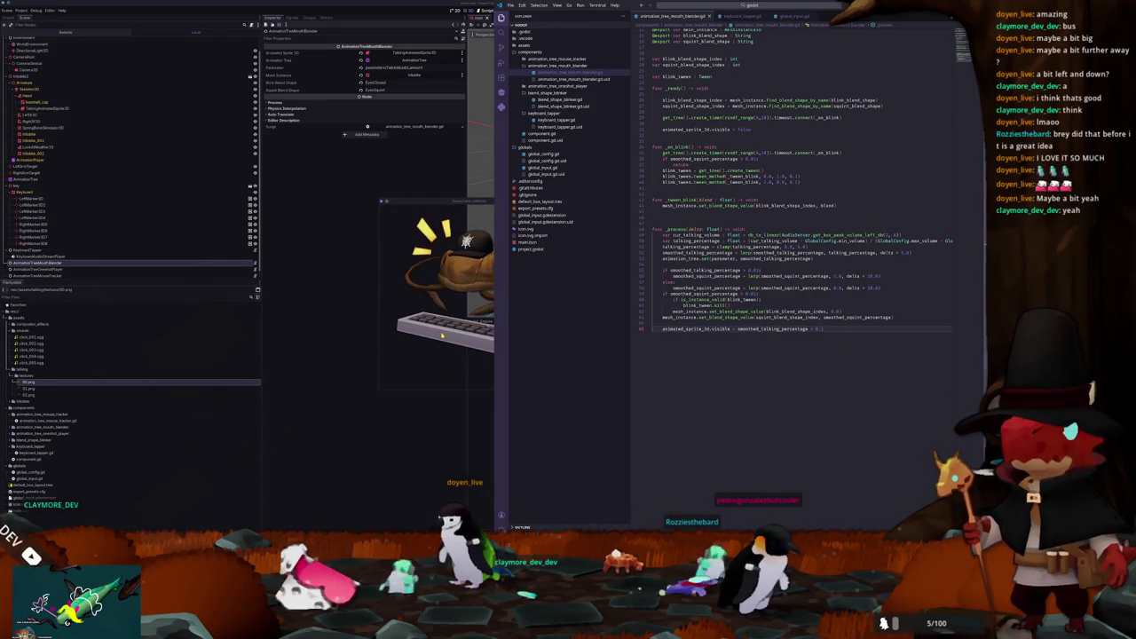
{"action": "left_click_drag", "start_coordinate": [468, 203], "coordinate": [426, 216]}
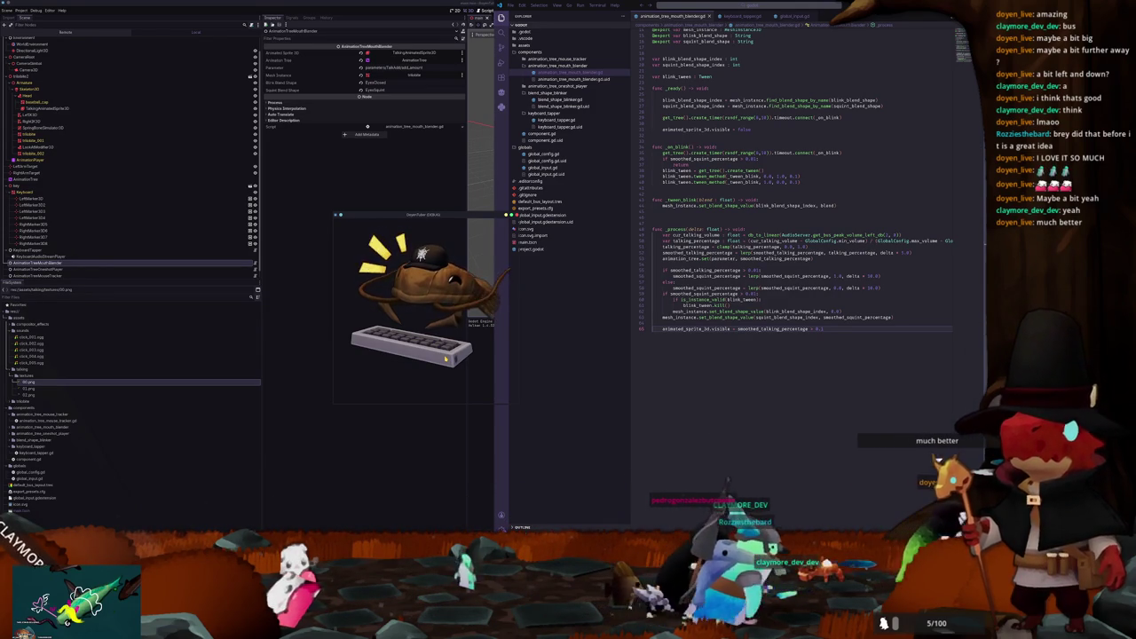
{"action": "key", "text": "ctrl+z"}
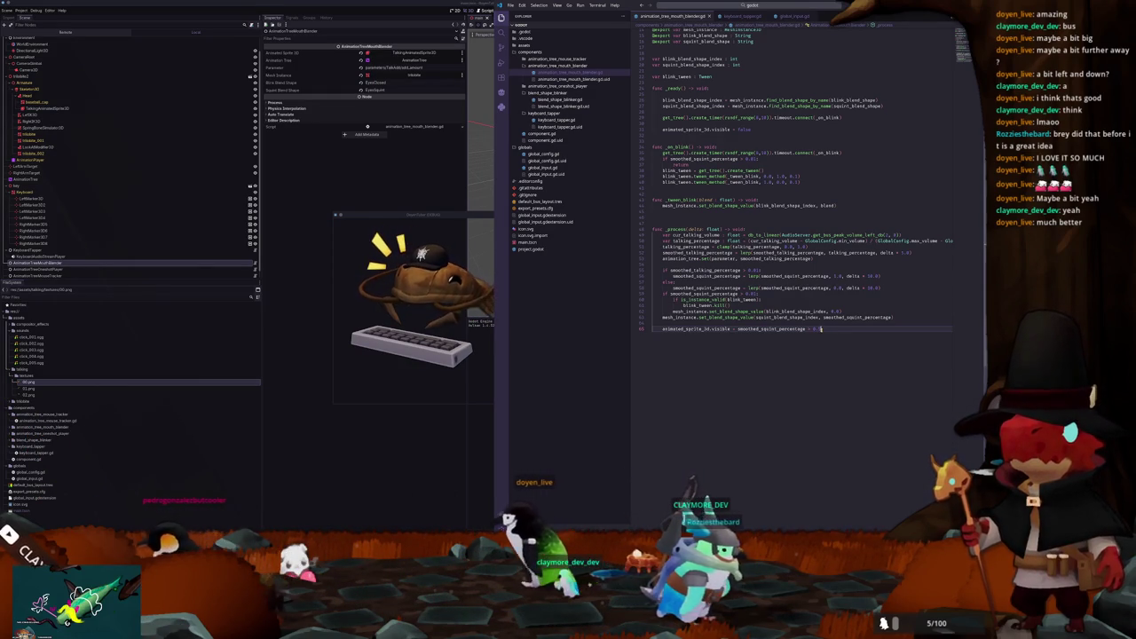
- On line 68, swap the variable for smoothed_talking_percentage and set the threshold to 0.1
{"action": "key", "text": "BackSpace"}
{"action": "key", "text": "BackSpace"}
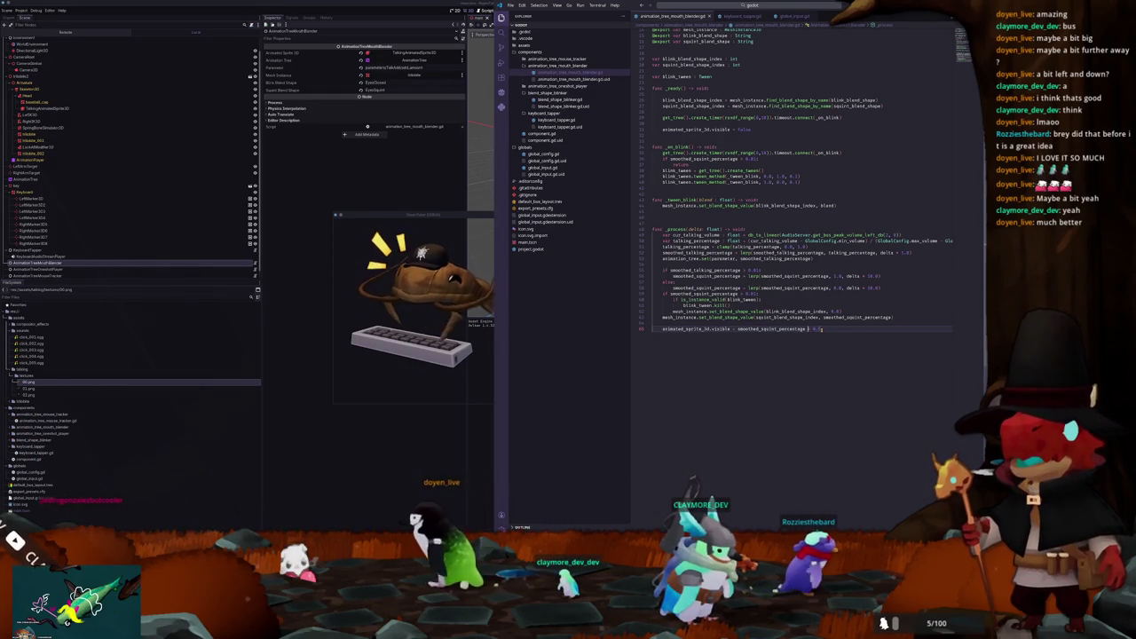
{"action": "key", "text": "ctrl+BackSpace"}
{"action": "type", "text": "sm"}
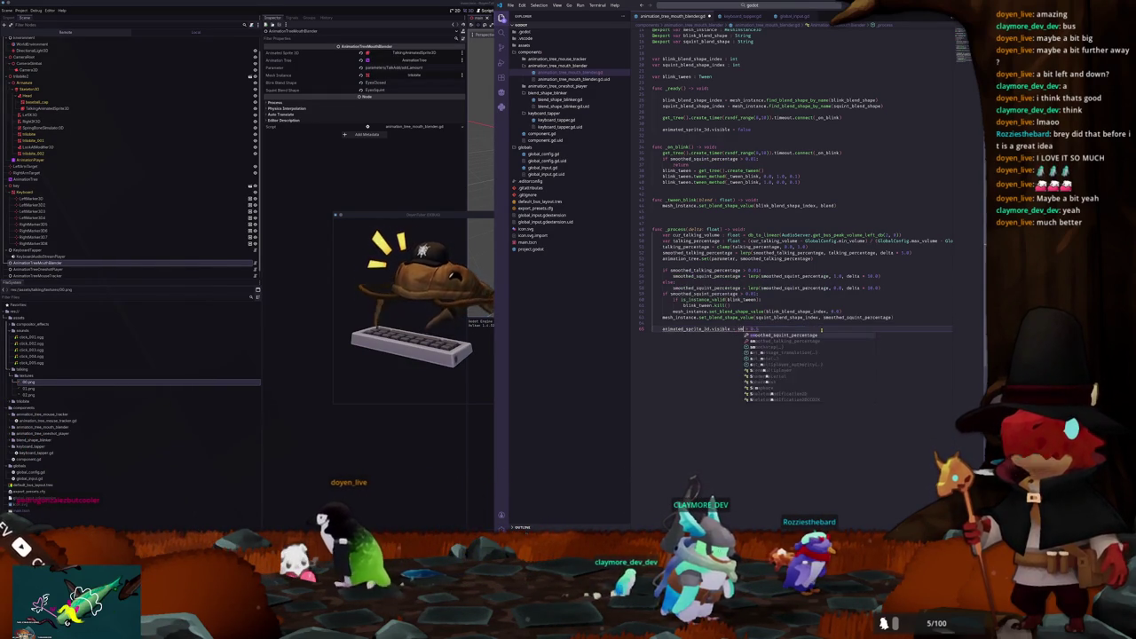
{"action": "type", "text": "oothed_t"}
{"action": "key", "text": "Return"}
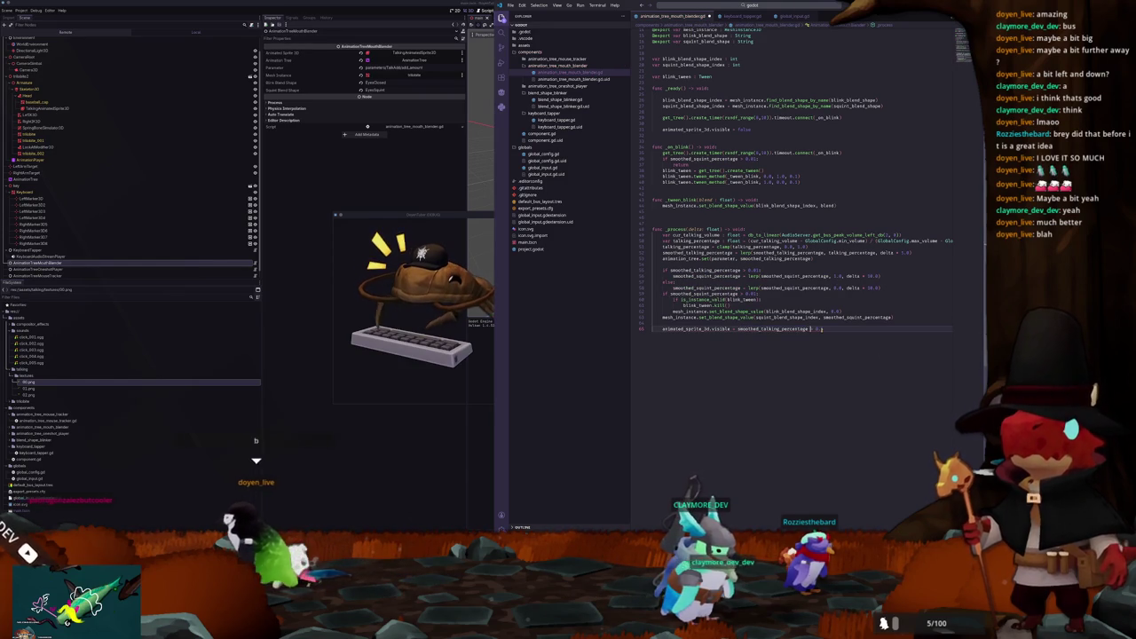
{"action": "key", "text": "Tab"}
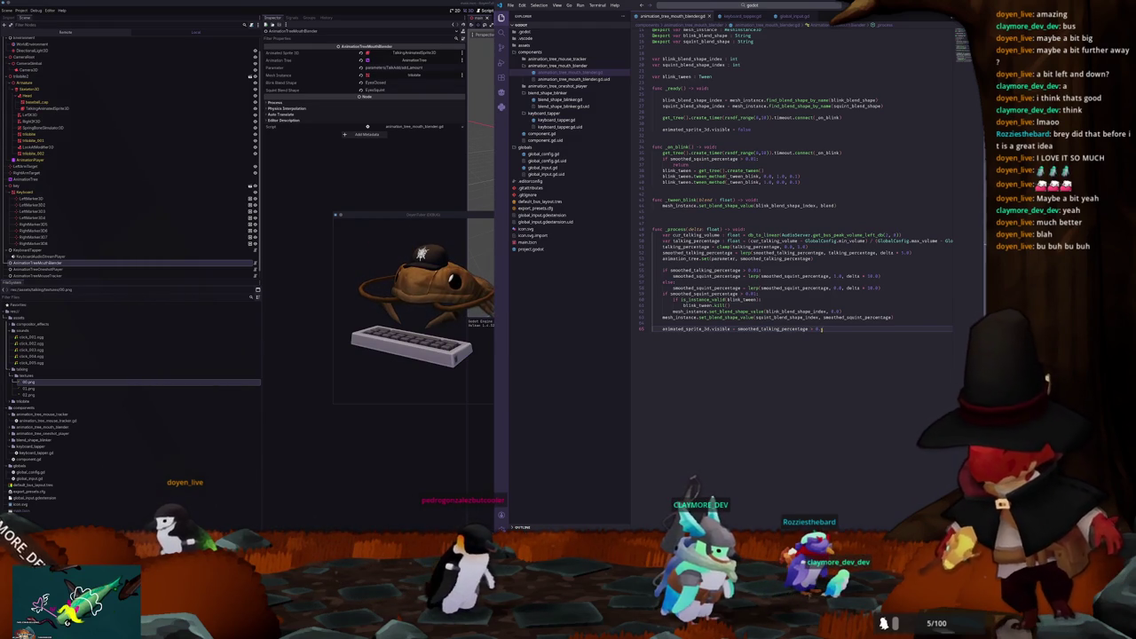
{"action": "type", "text": "5"}
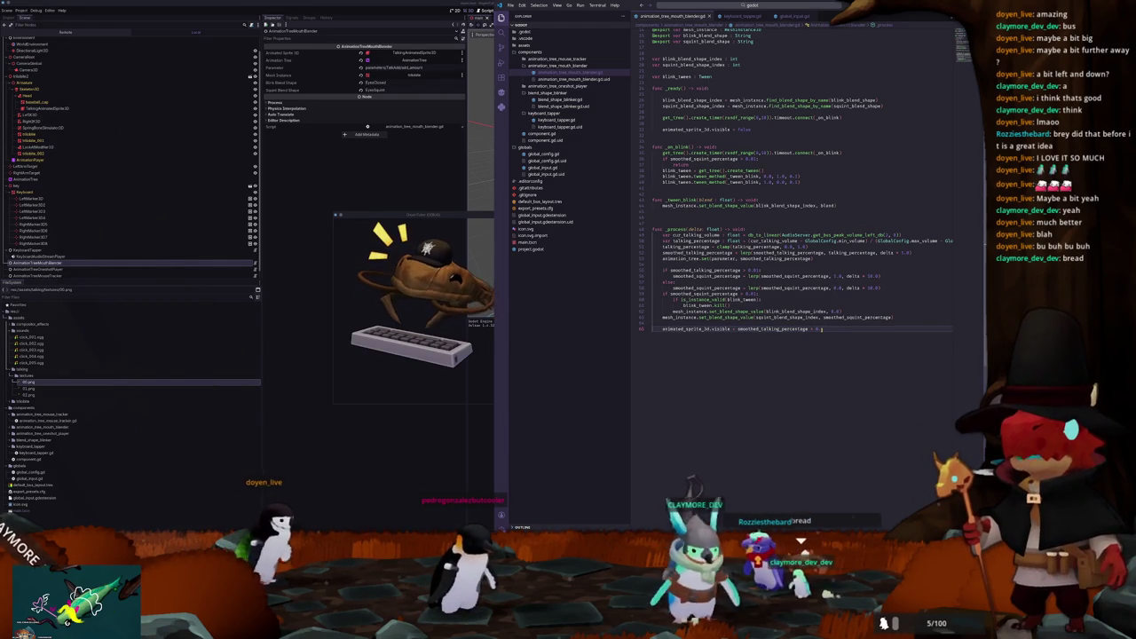
{"action": "key", "text": "BackSpace"}
{"action": "type", "text": "1"}
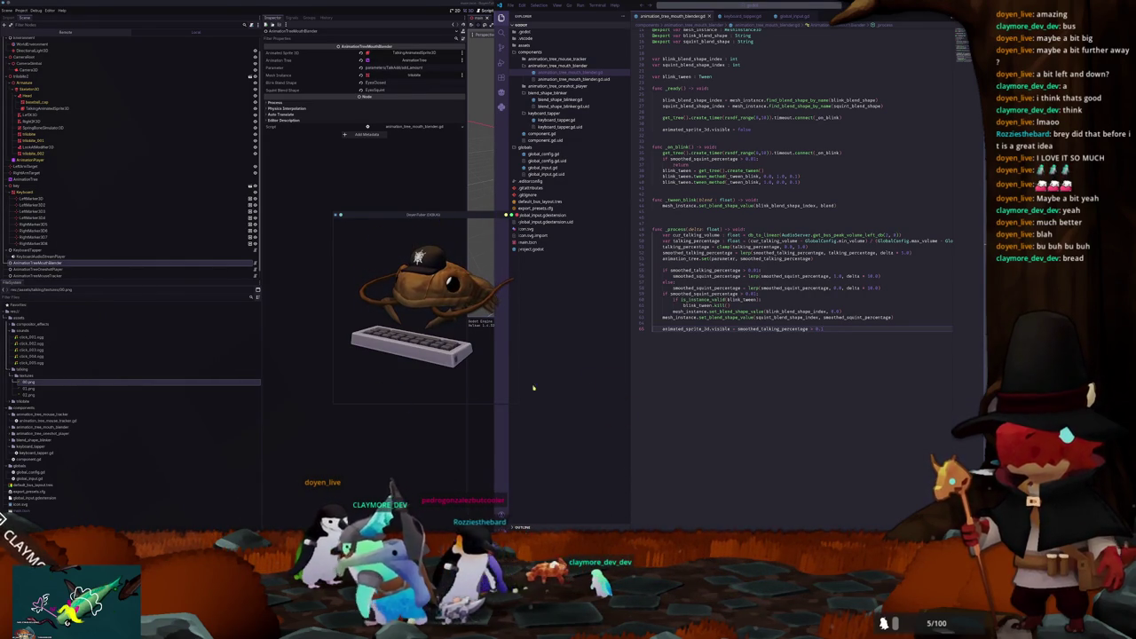
{"action": "double_click", "coordinate": [824, 330]}
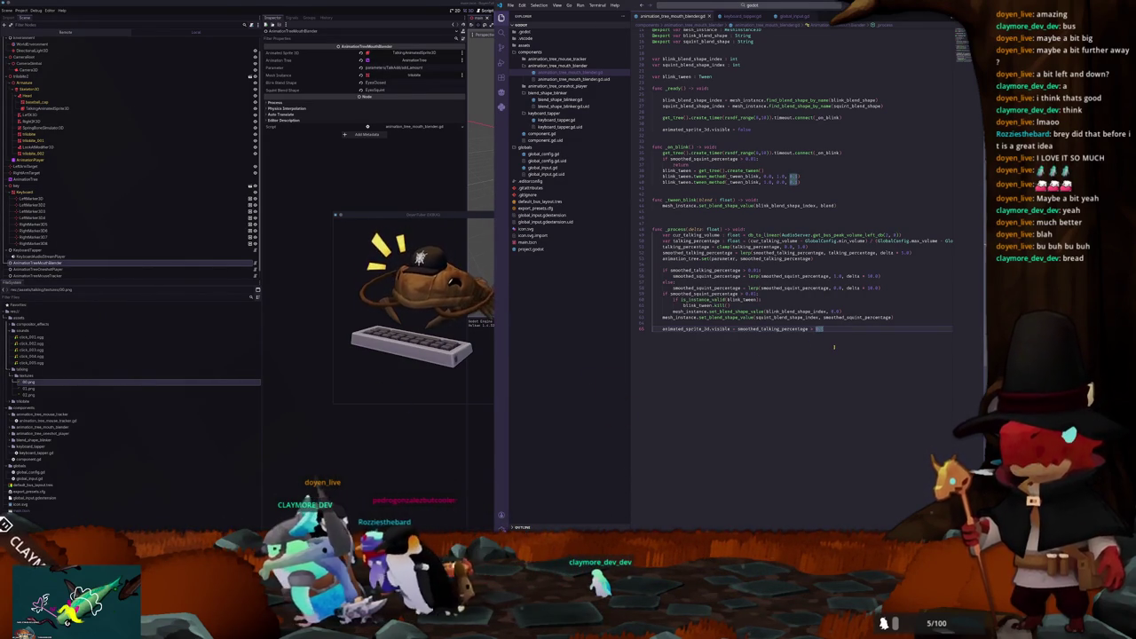
{"action": "left_click", "coordinate": [410, 326]}
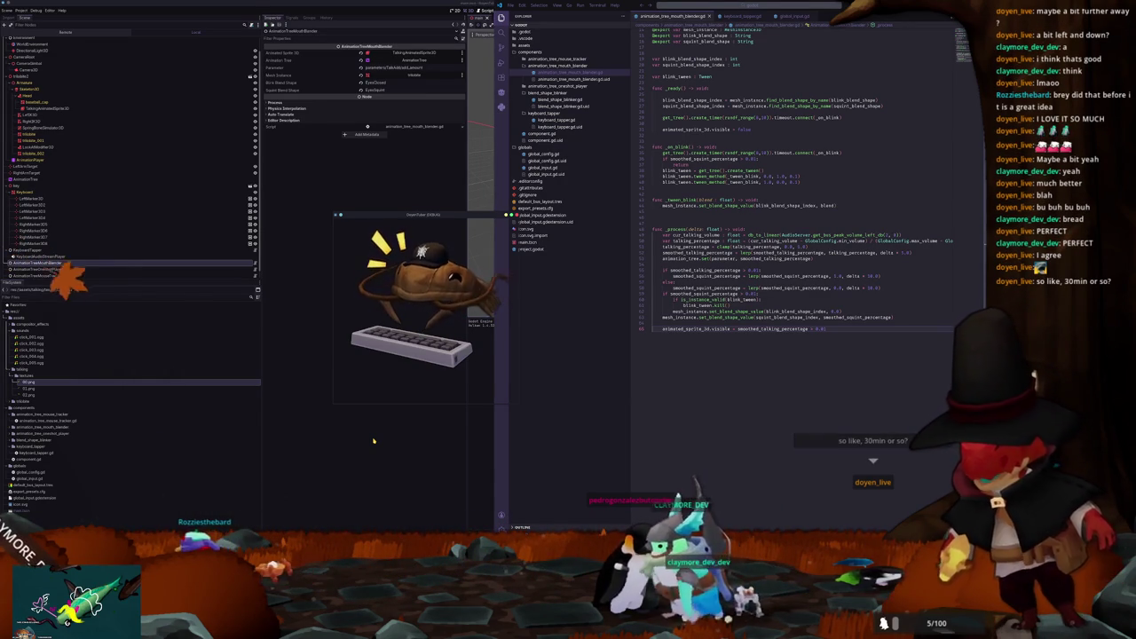
- Return to the Godot project list and open ClaymoreTuber for editing
{"action": "key", "text": "alt+Tab"}
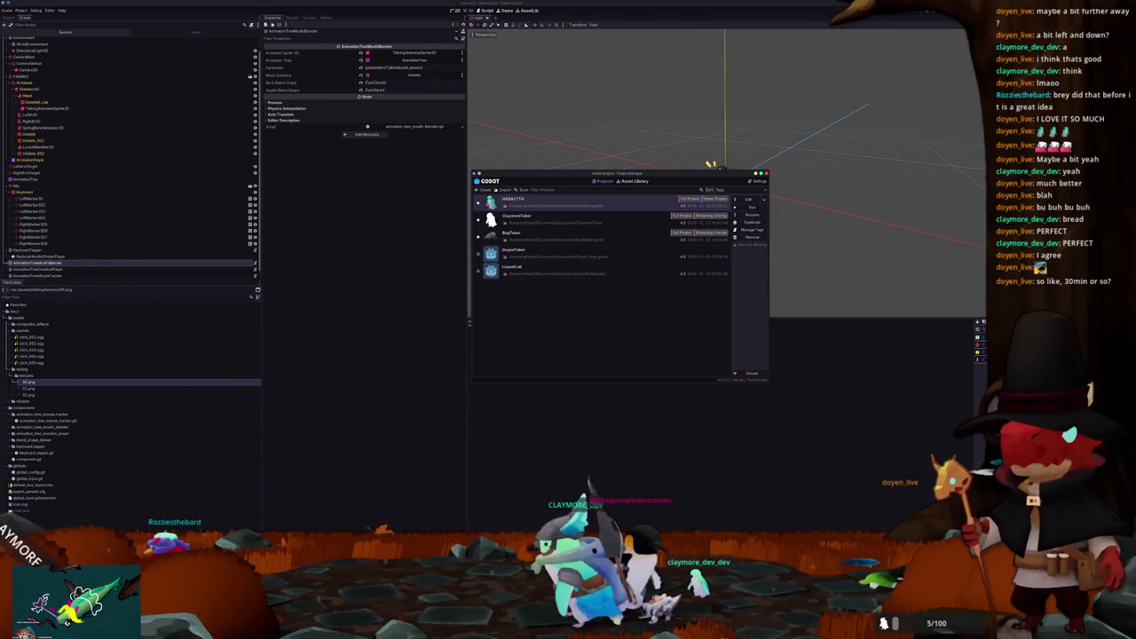
{"action": "left_click", "coordinate": [621, 218]}
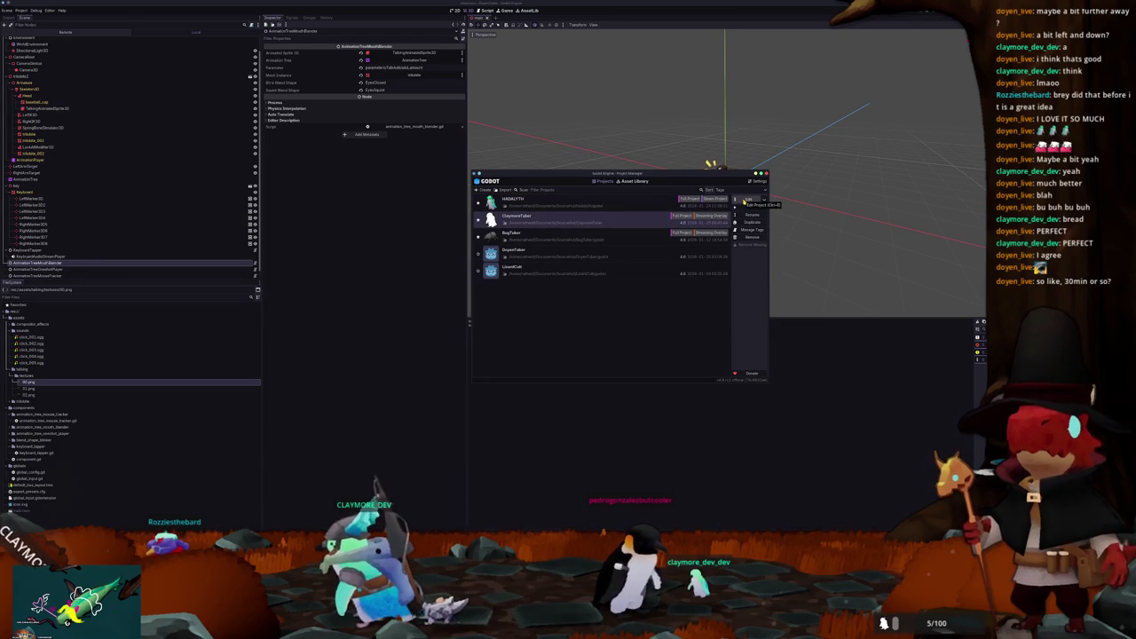
{"action": "left_click", "coordinate": [744, 201]}
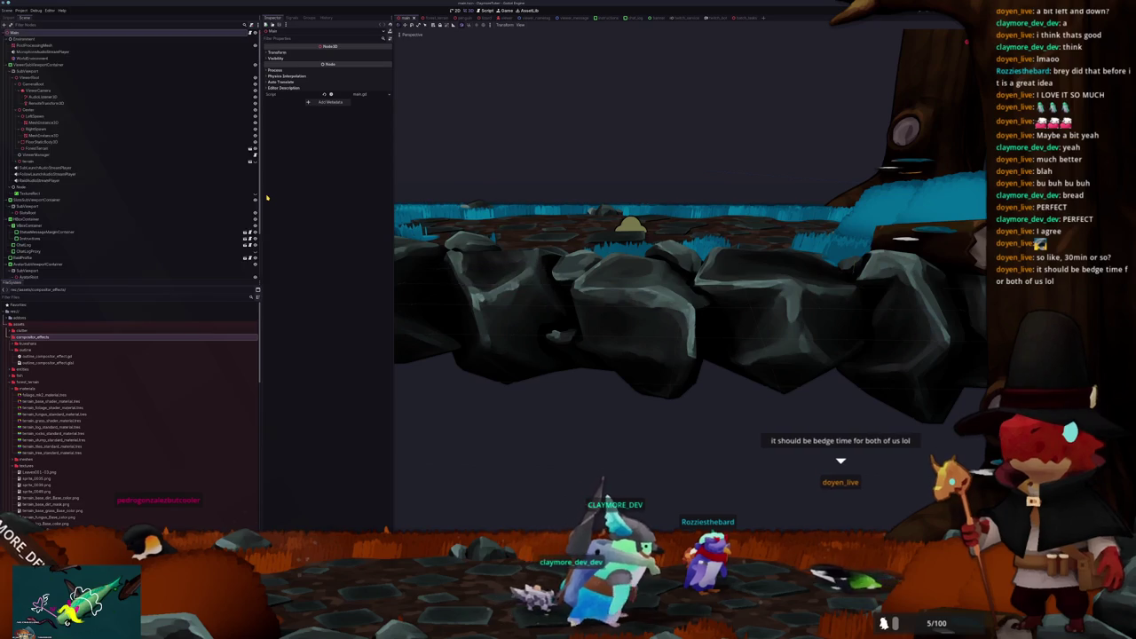
- Save the settings Control node as a separate scene file, then switch to the Dolphin windows
{"action": "scroll", "coordinate": [626, 197], "scroll_direction": "down", "scroll_amount": 5}
{"action": "scroll", "coordinate": [626, 198], "scroll_direction": "up", "scroll_amount": 3}
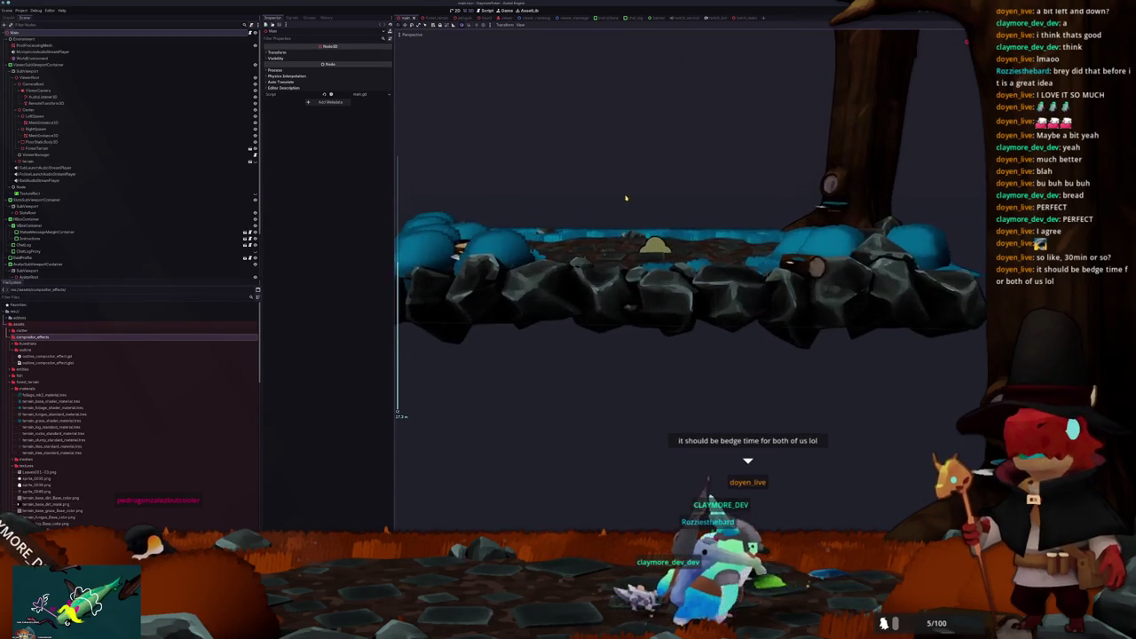
{"action": "left_click_drag", "start_coordinate": [625, 198], "coordinate": [504, 157]}
{"action": "scroll", "coordinate": [100, 195], "scroll_direction": "down", "scroll_amount": 3}
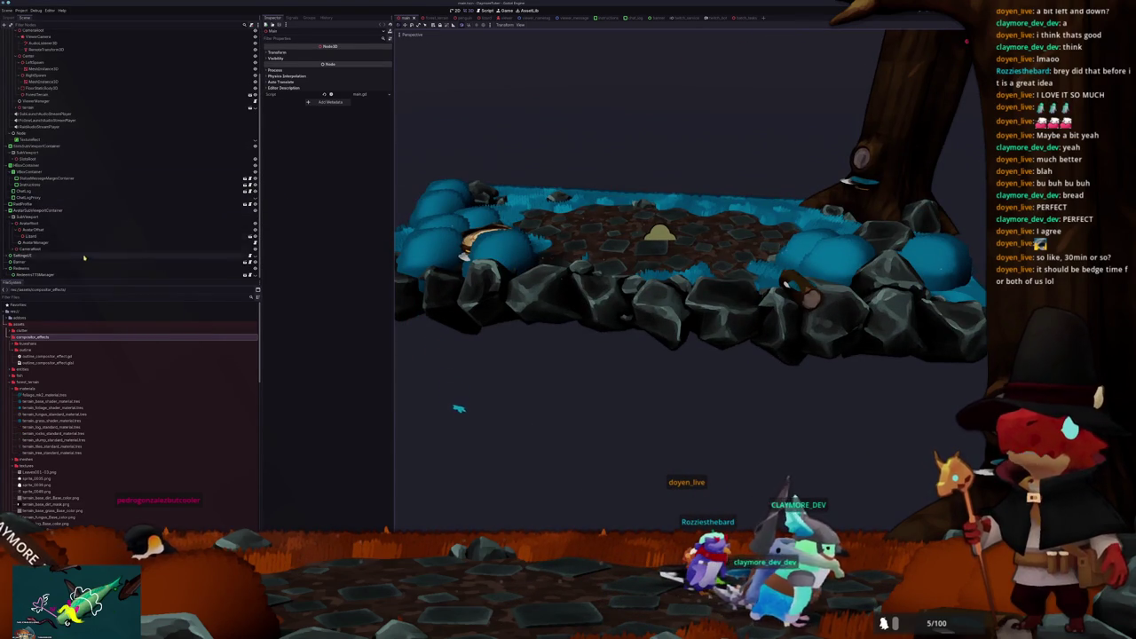
{"action": "left_click", "coordinate": [158, 257]}
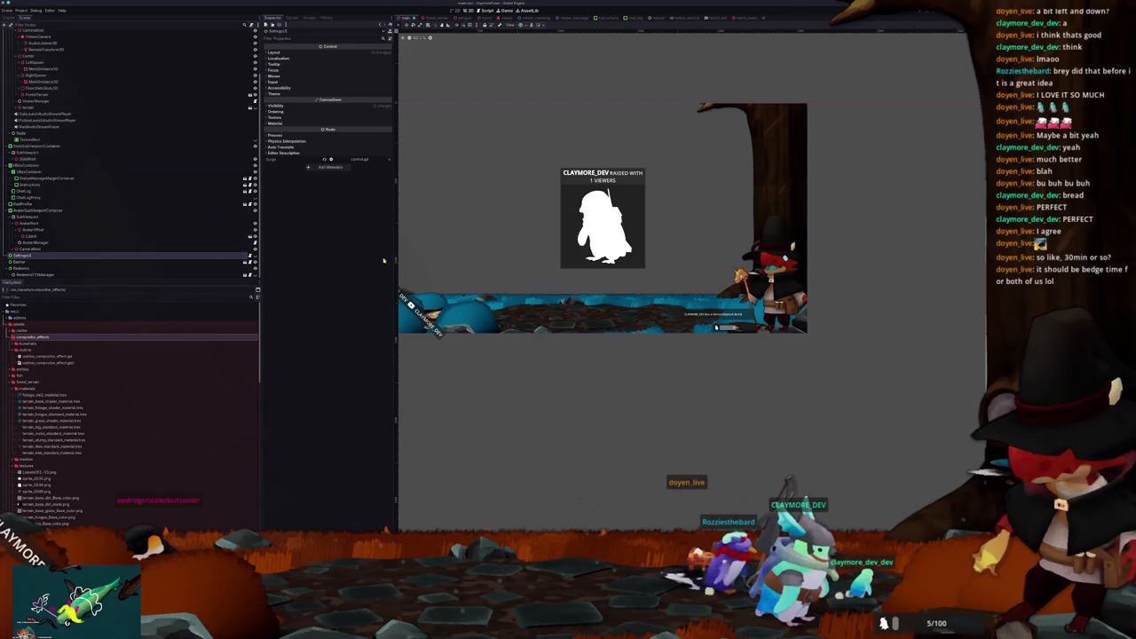
{"action": "right_click", "coordinate": [226, 256]}
{"action": "left_click", "coordinate": [257, 377]}
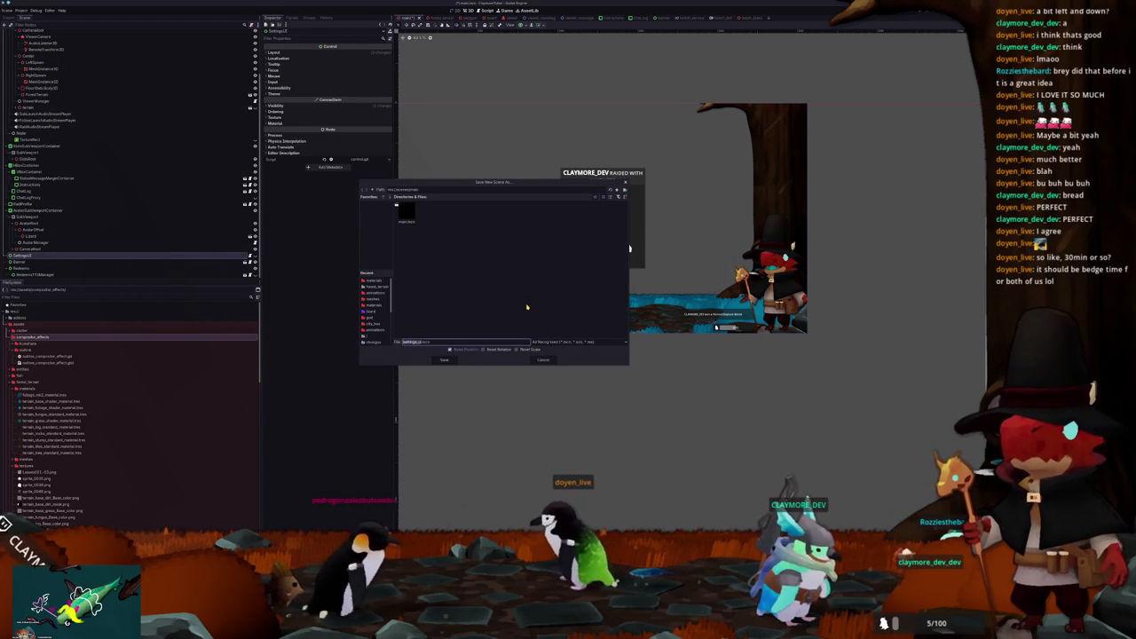
{"action": "left_click", "coordinate": [445, 359]}
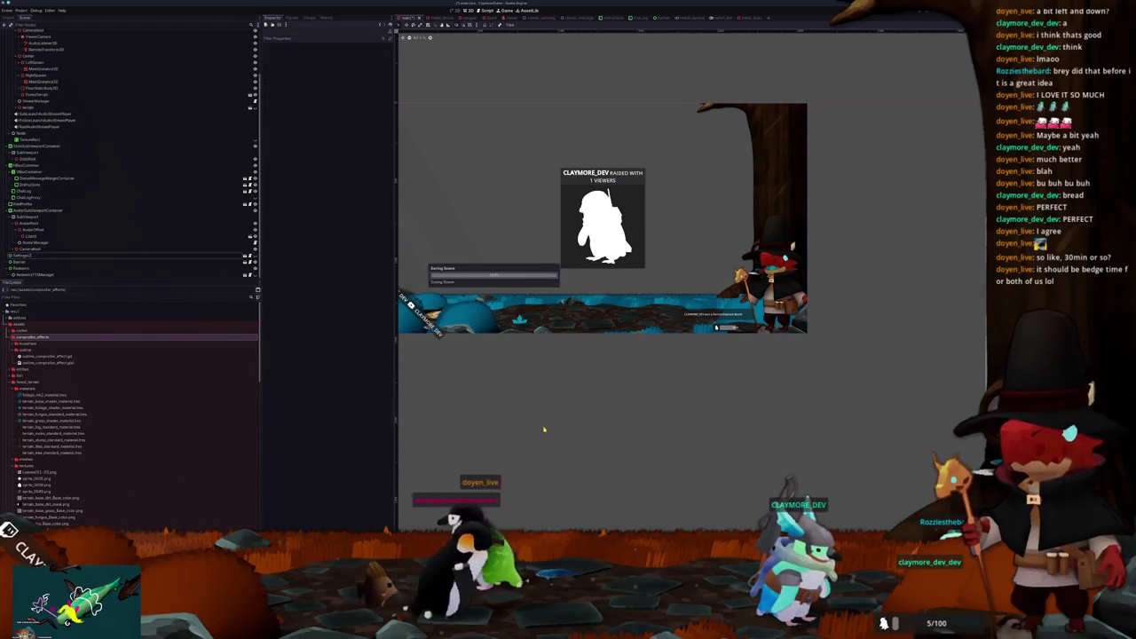
{"action": "key", "text": "alt+Tab"}
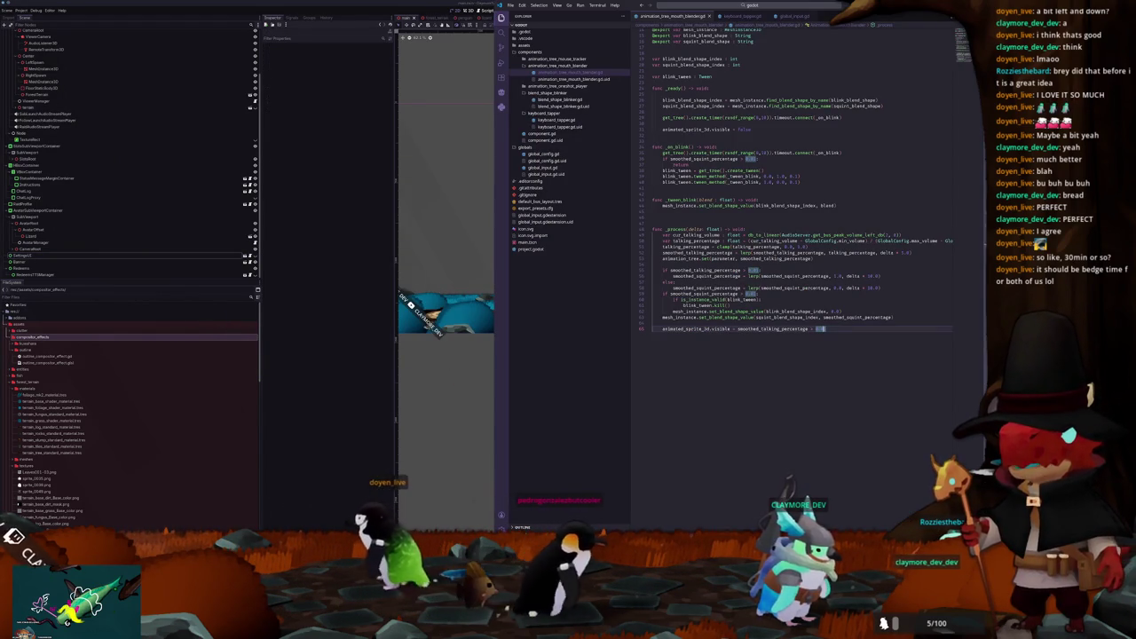
{"action": "key", "text": "alt+Tab"}
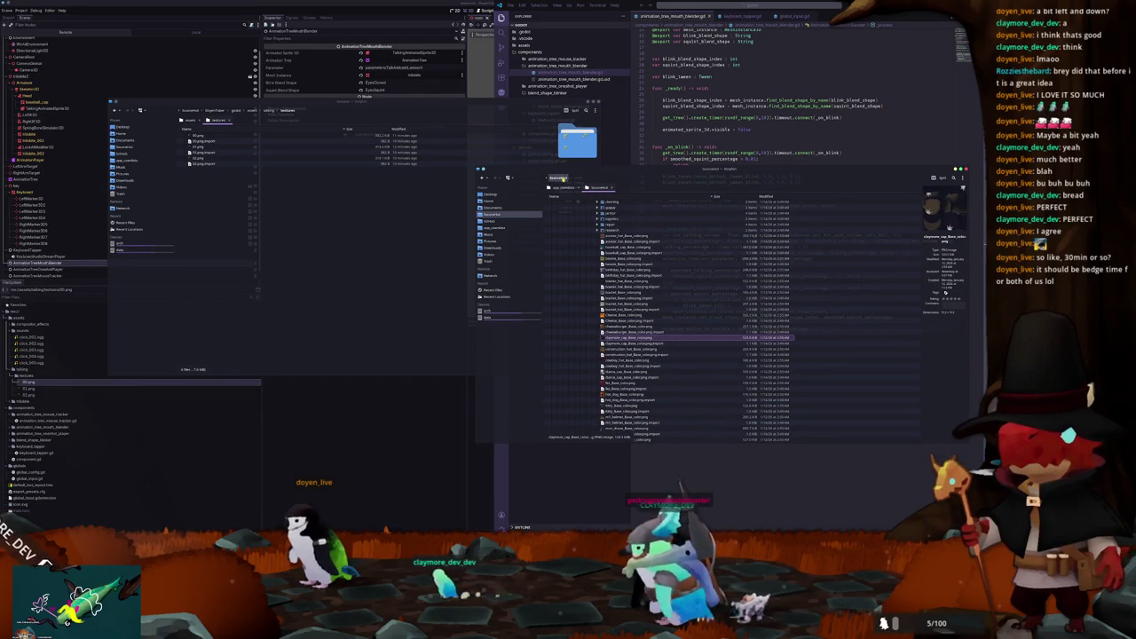
- Browse the ClaymoreTuber and destination project folders in the two Dolphin windows
{"action": "left_click", "coordinate": [554, 178]}
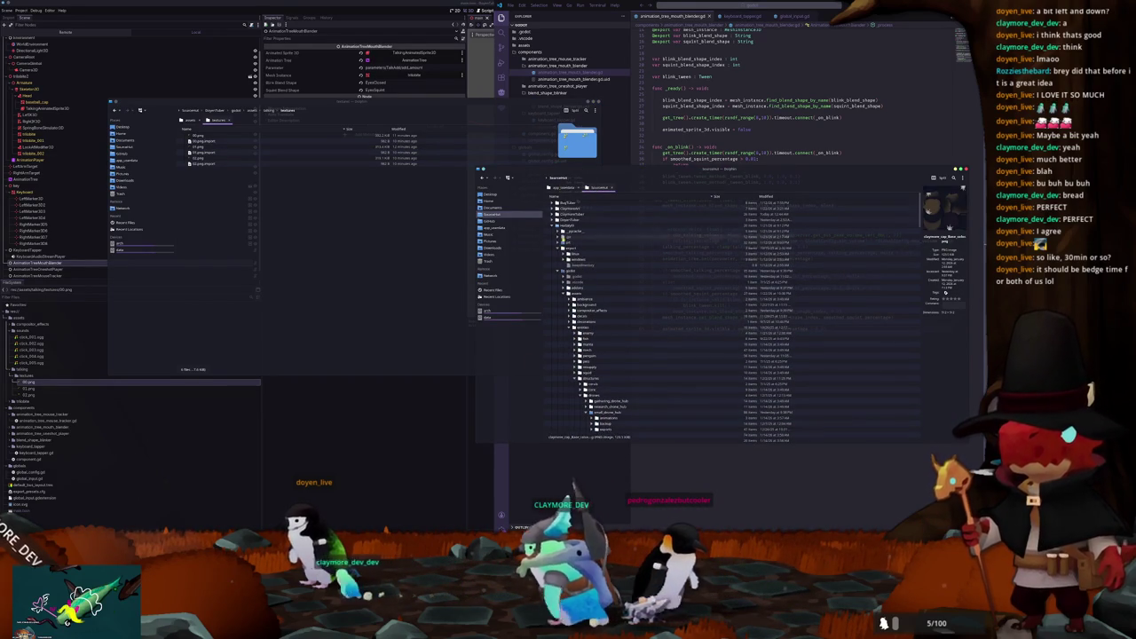
{"action": "left_click", "coordinate": [552, 213]}
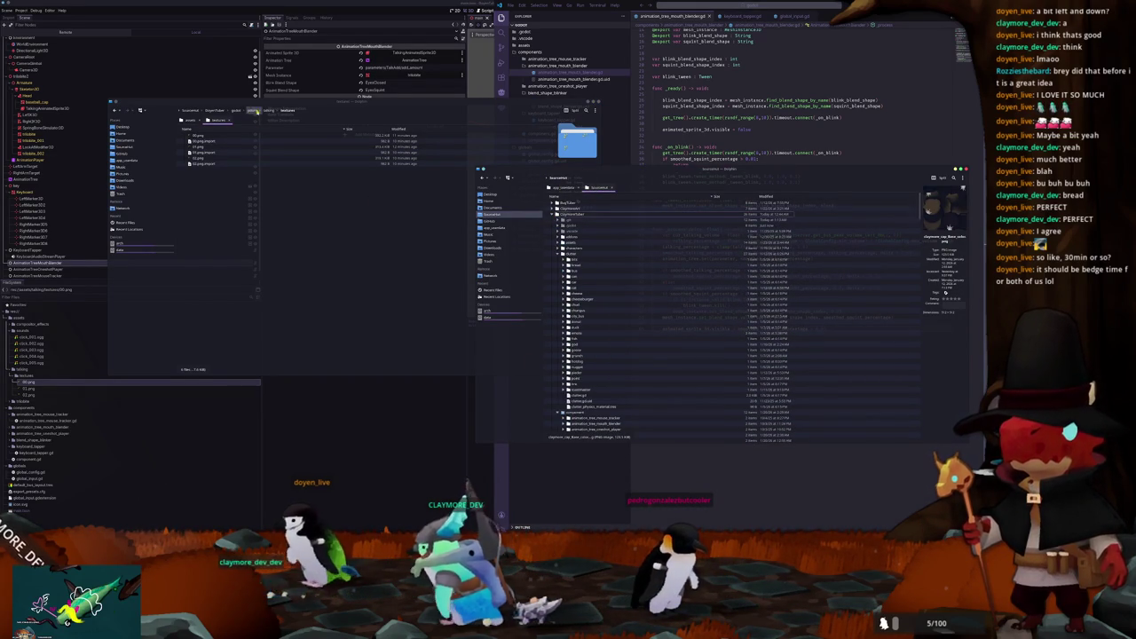
{"action": "left_click", "coordinate": [217, 112]}
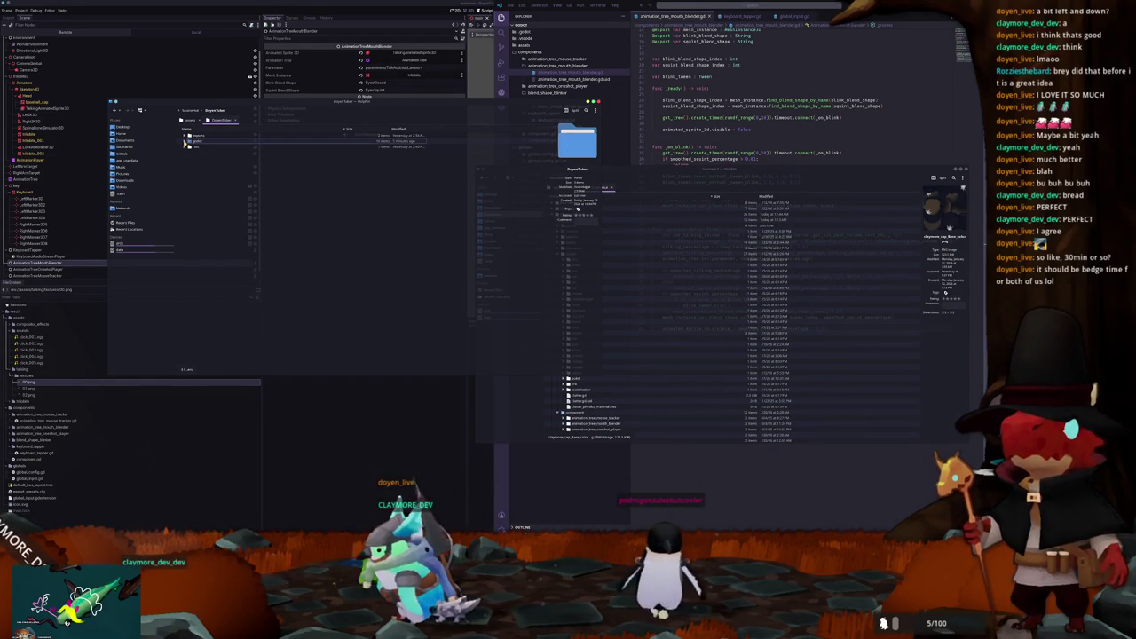
{"action": "left_click", "coordinate": [185, 141]}
{"action": "double_click", "coordinate": [206, 151]}
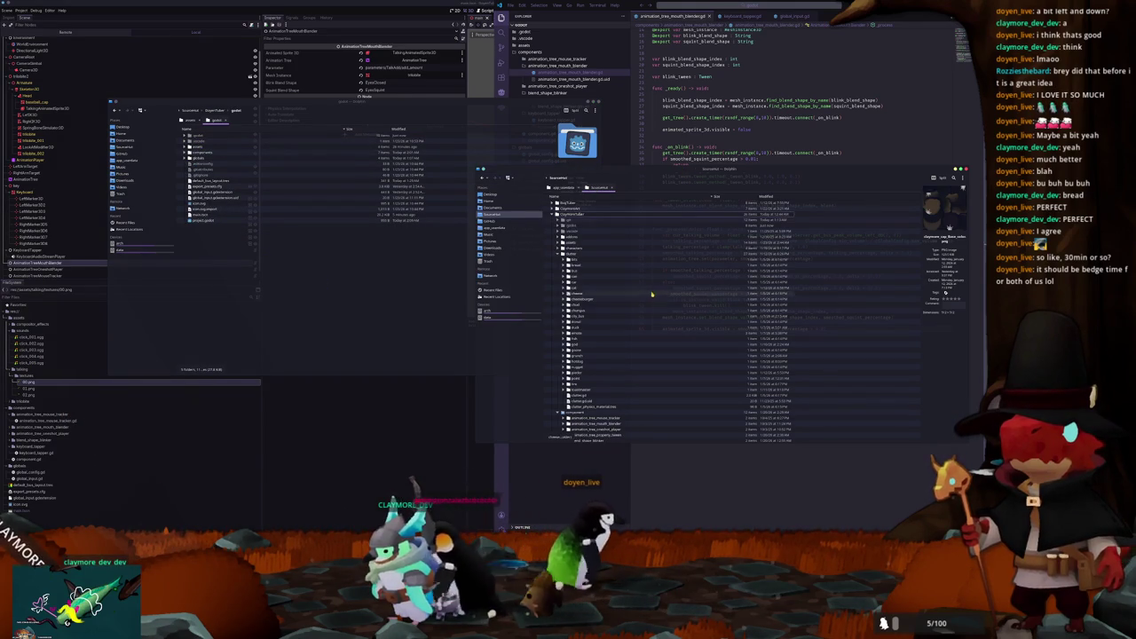
{"action": "scroll", "coordinate": [609, 333], "scroll_direction": "down", "scroll_amount": 3}
{"action": "left_click", "coordinate": [609, 337]}
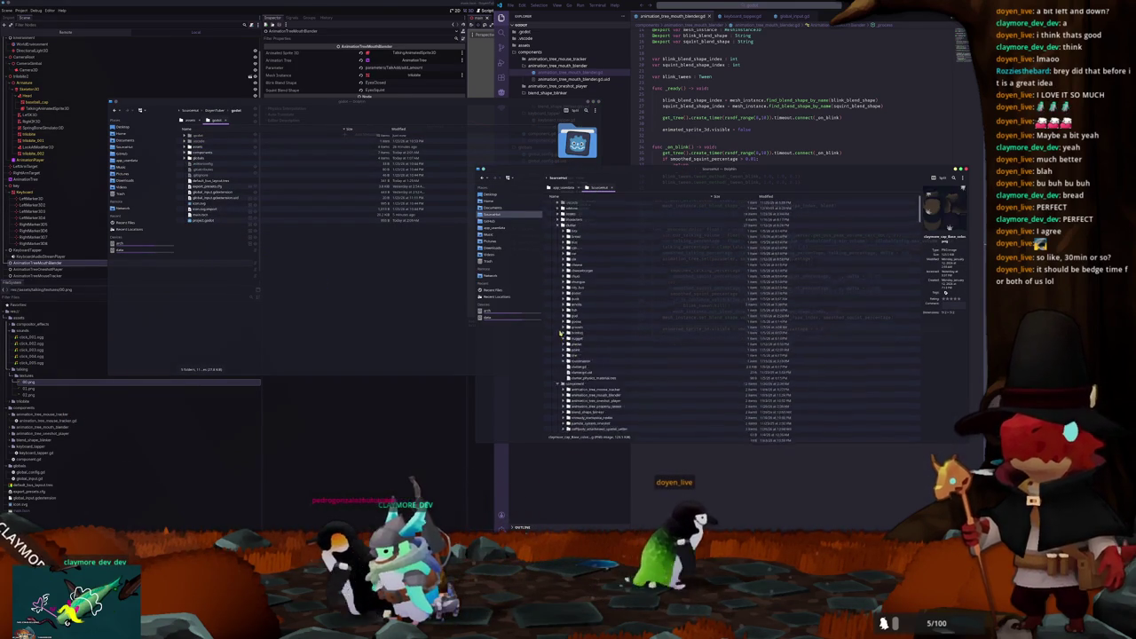
{"action": "scroll", "coordinate": [608, 337], "scroll_direction": "up", "scroll_amount": 5}
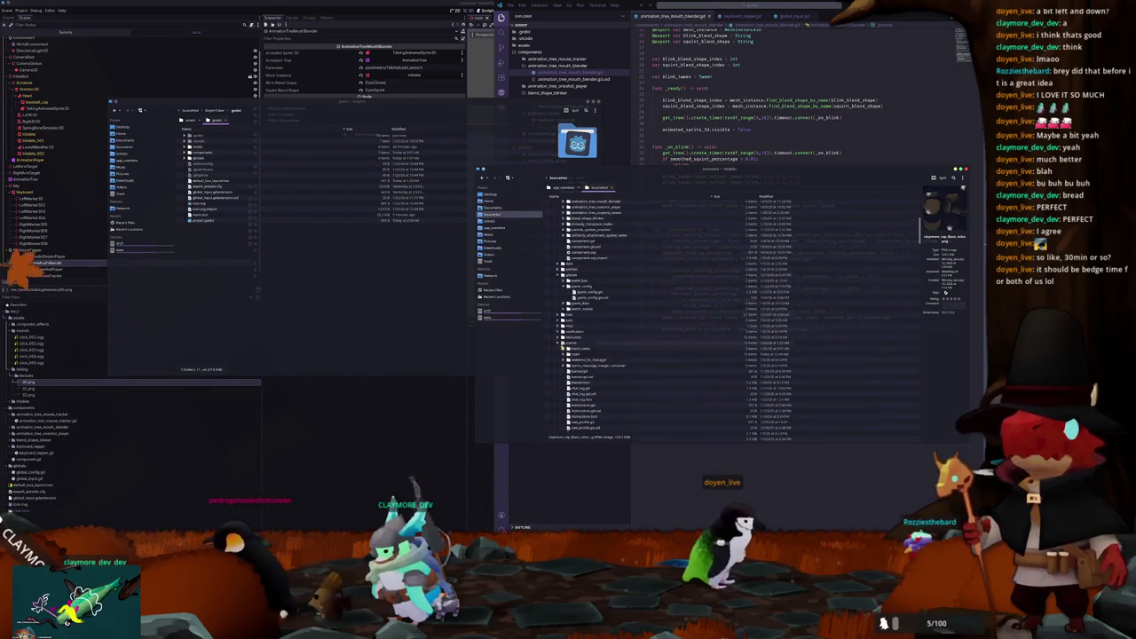
{"action": "left_click", "coordinate": [566, 348]}
{"action": "scroll", "coordinate": [568, 319], "scroll_direction": "down", "scroll_amount": 2}
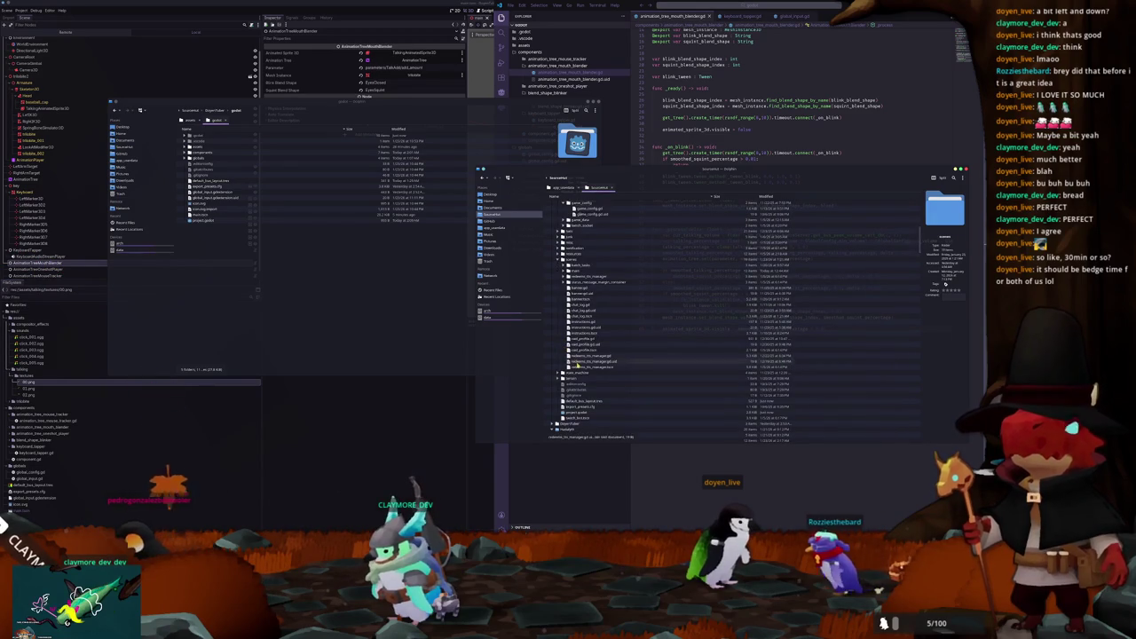
{"action": "left_click", "coordinate": [566, 270]}
{"action": "left_click", "coordinate": [588, 331]}
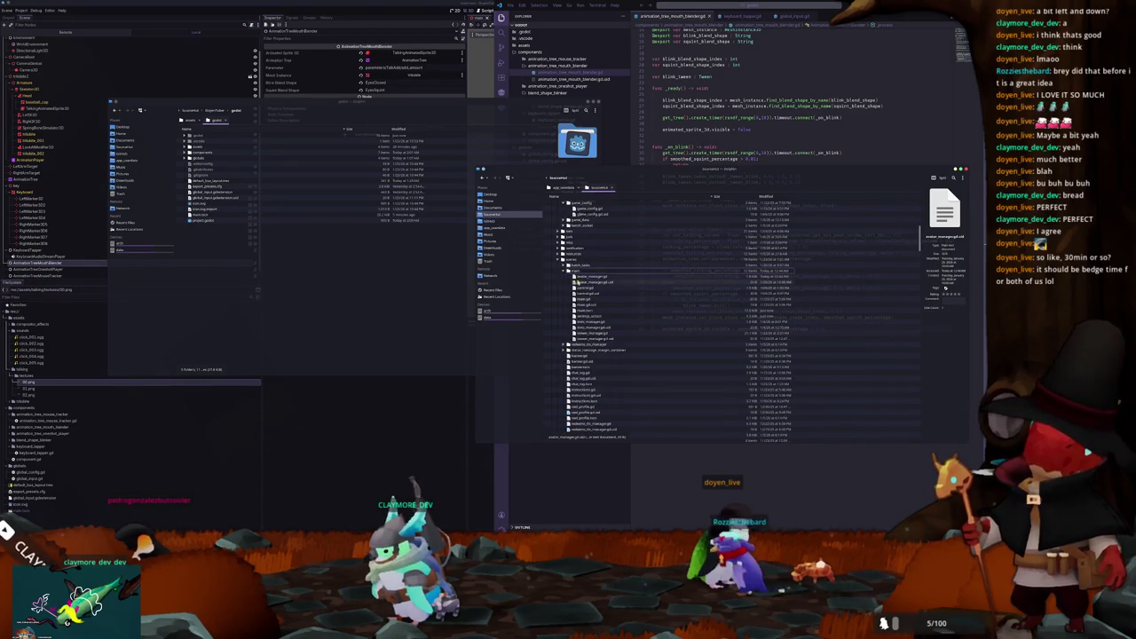
- Drag settings_ui.tscn from ClaymoreTuber into the other project's folder
{"action": "left_click", "coordinate": [591, 317]}
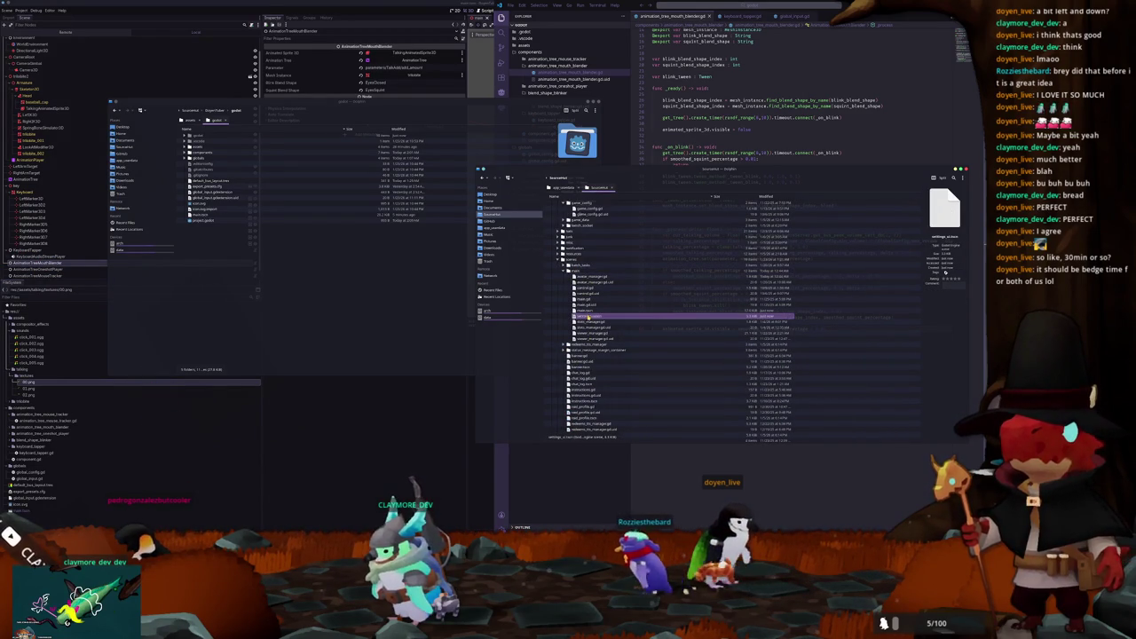
{"action": "mouse_move", "coordinate": [591, 317]}
{"action": "left_mouse_down"}
{"action": "mouse_move", "coordinate": [293, 282]}
{"action": "mouse_move", "coordinate": [314, 302]}
{"action": "left_mouse_up"}
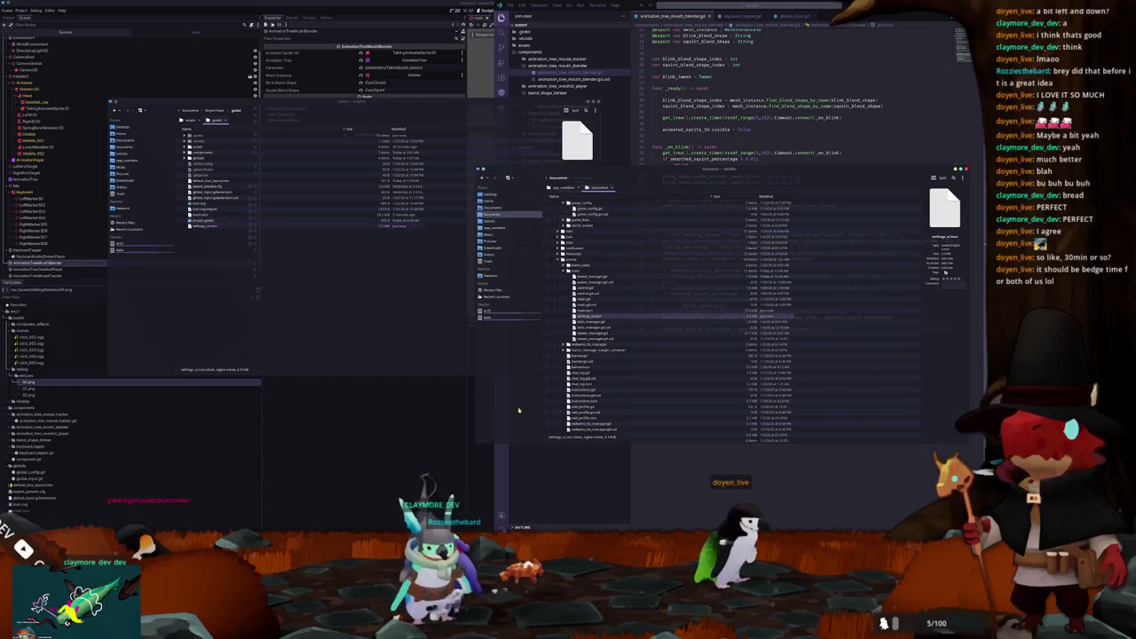
{"action": "scroll", "coordinate": [602, 351], "scroll_direction": "down", "scroll_amount": 5}
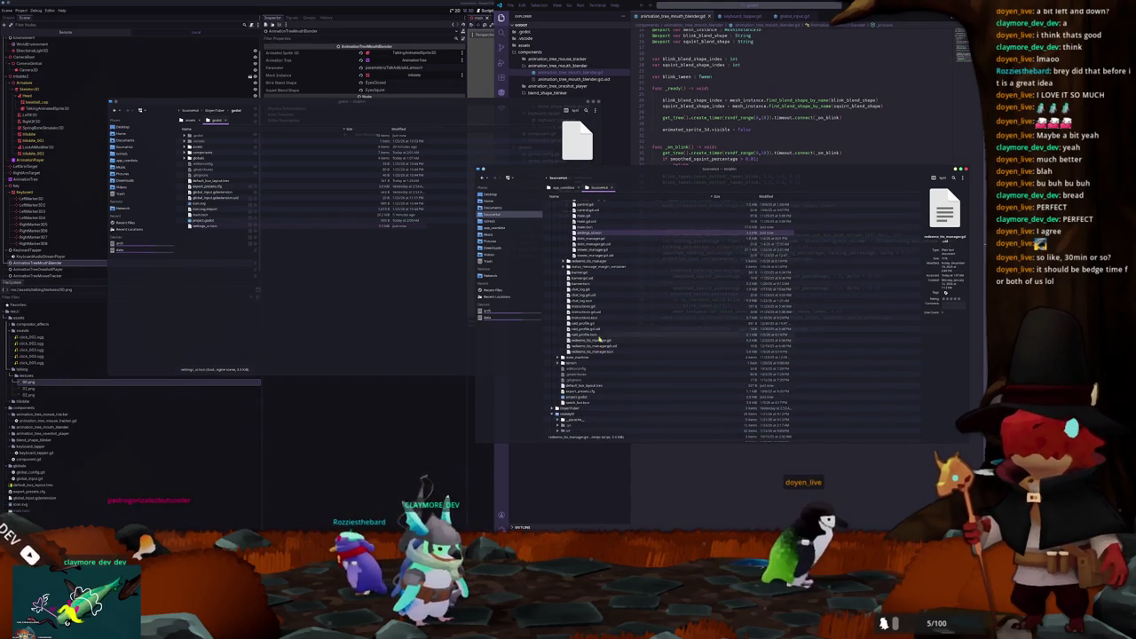
{"action": "scroll", "coordinate": [583, 282], "scroll_direction": "down", "scroll_amount": 6}
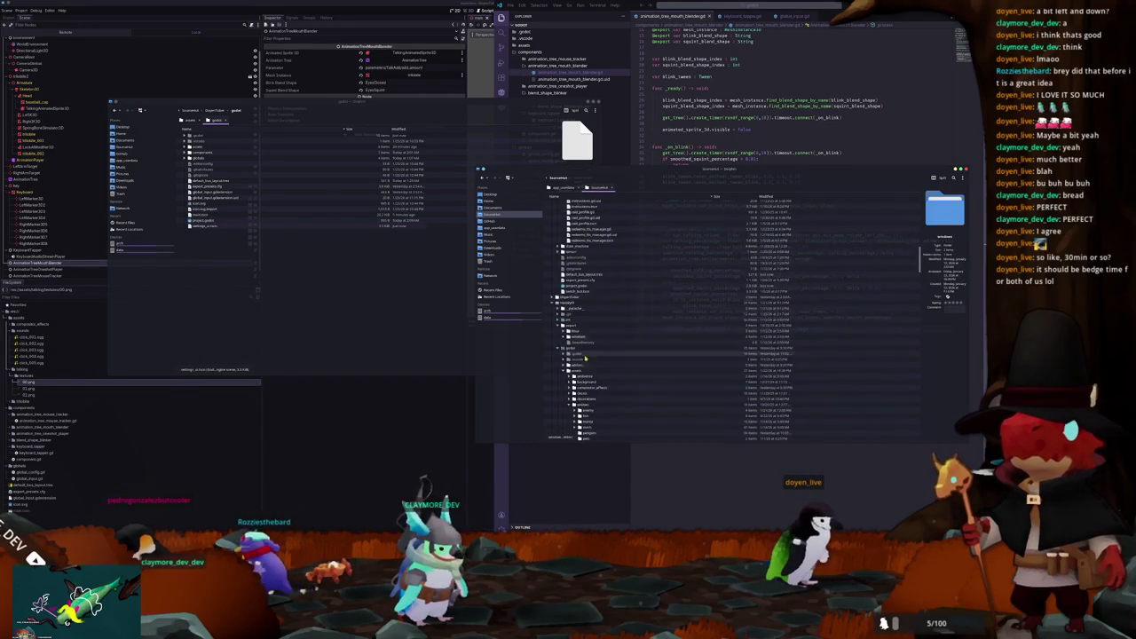
- Search Dolphin for 'settings_' and look through the matching scenes and scripts
{"action": "type", "text": "ov"}
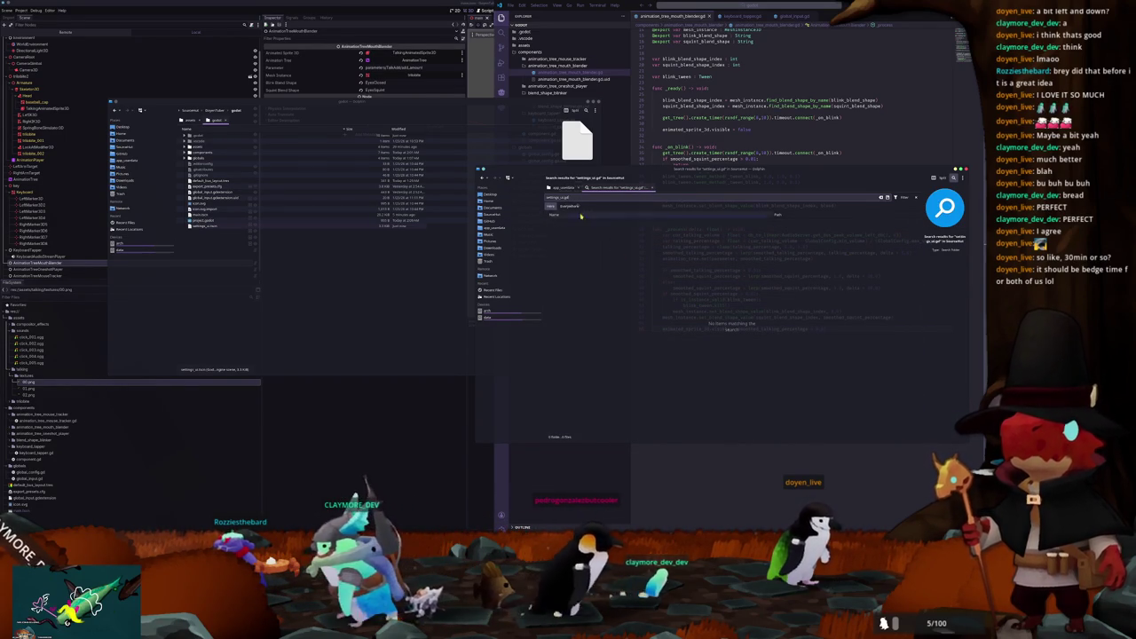
{"action": "left_click_drag", "start_coordinate": [222, 230], "coordinate": [568, 191]}
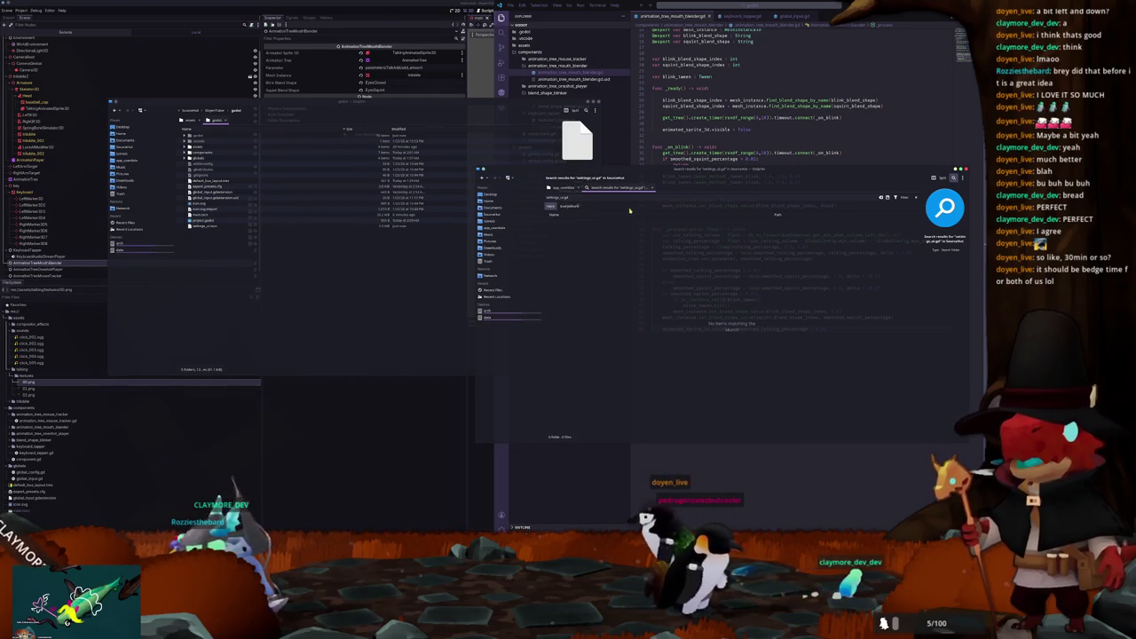
{"action": "left_click", "coordinate": [629, 211]}
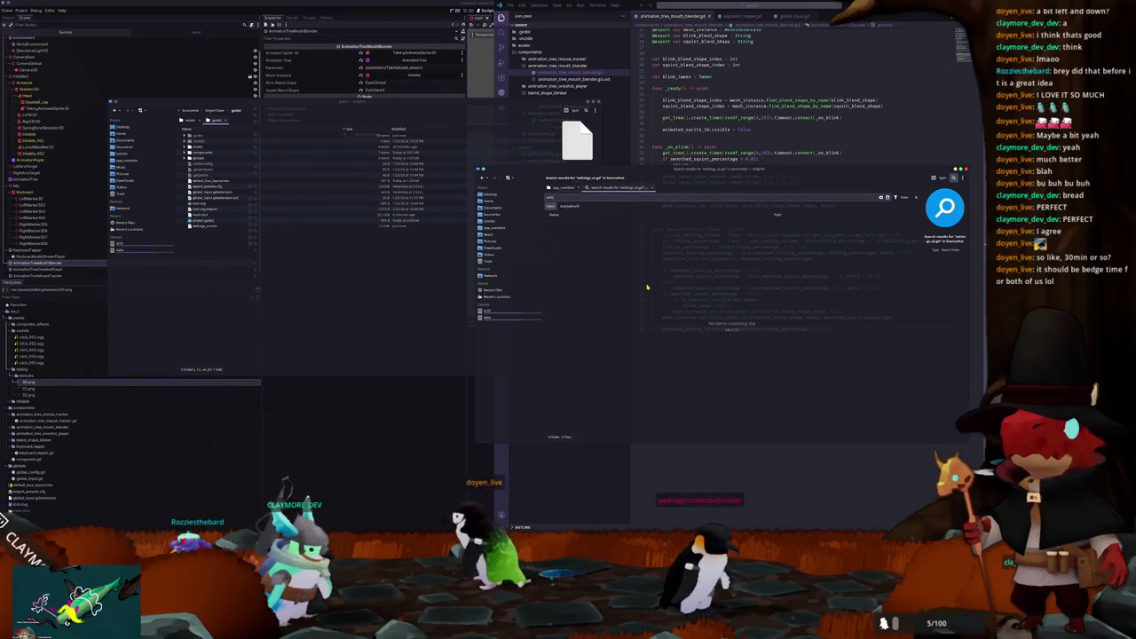
{"action": "type", "text": "settings_"}
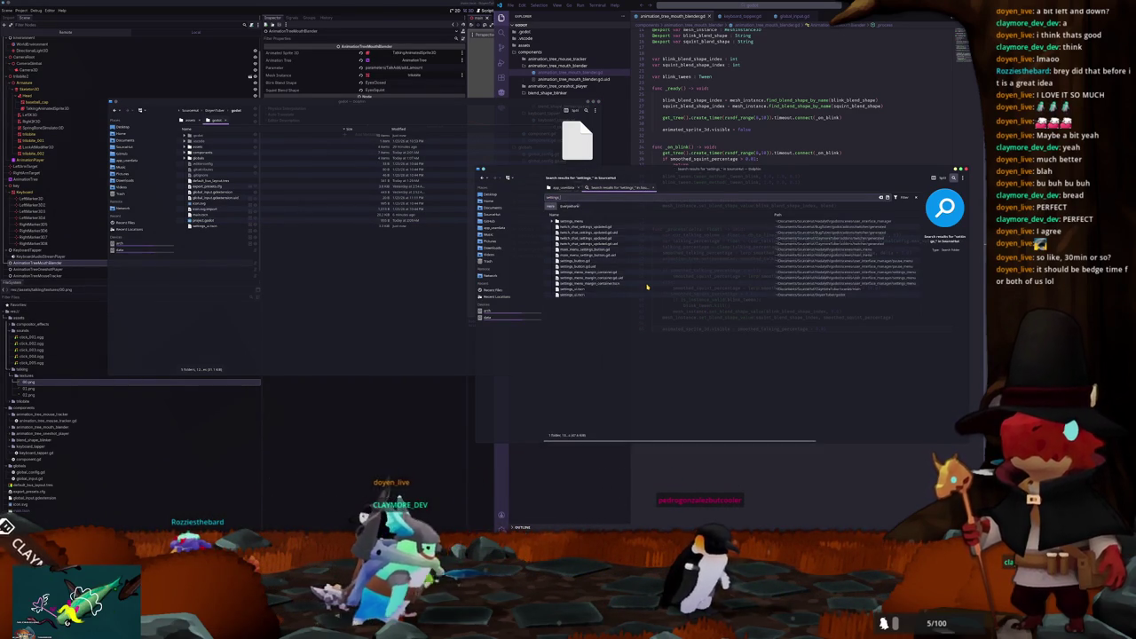
{"action": "left_click", "coordinate": [555, 289]}
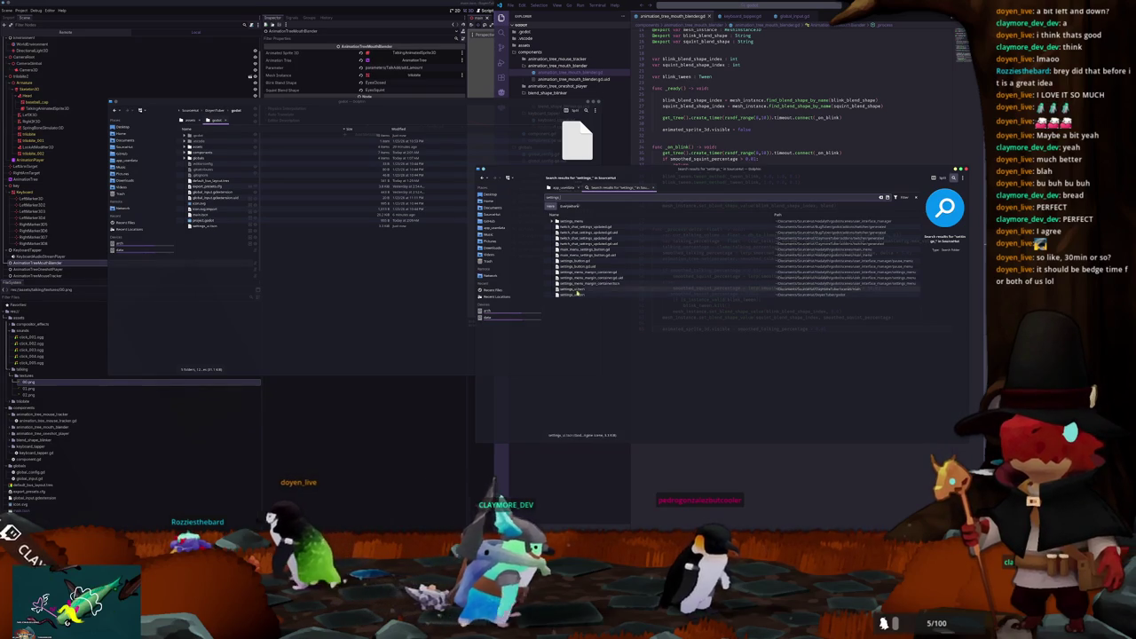
{"action": "left_click", "coordinate": [579, 266]}
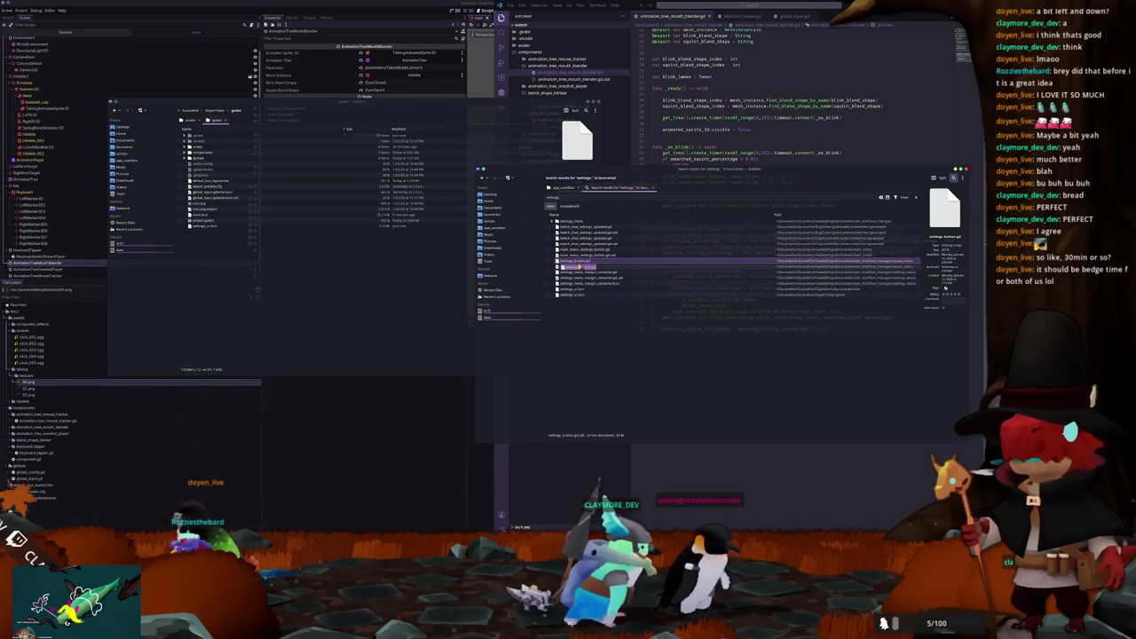
{"action": "left_click", "coordinate": [595, 262]}
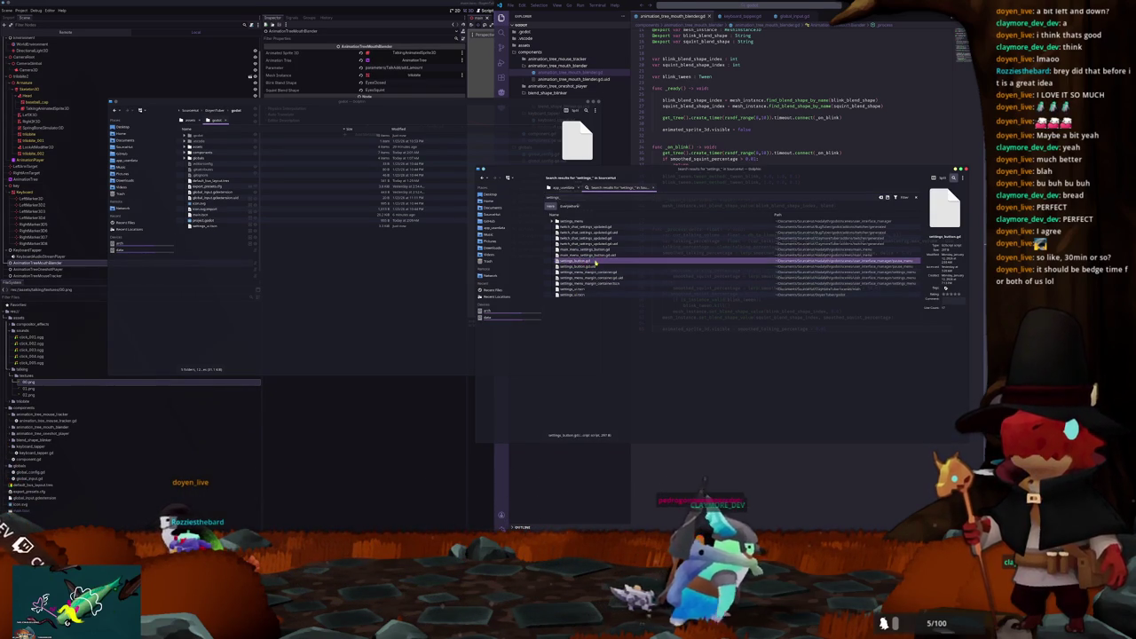
{"action": "left_click", "coordinate": [600, 273]}
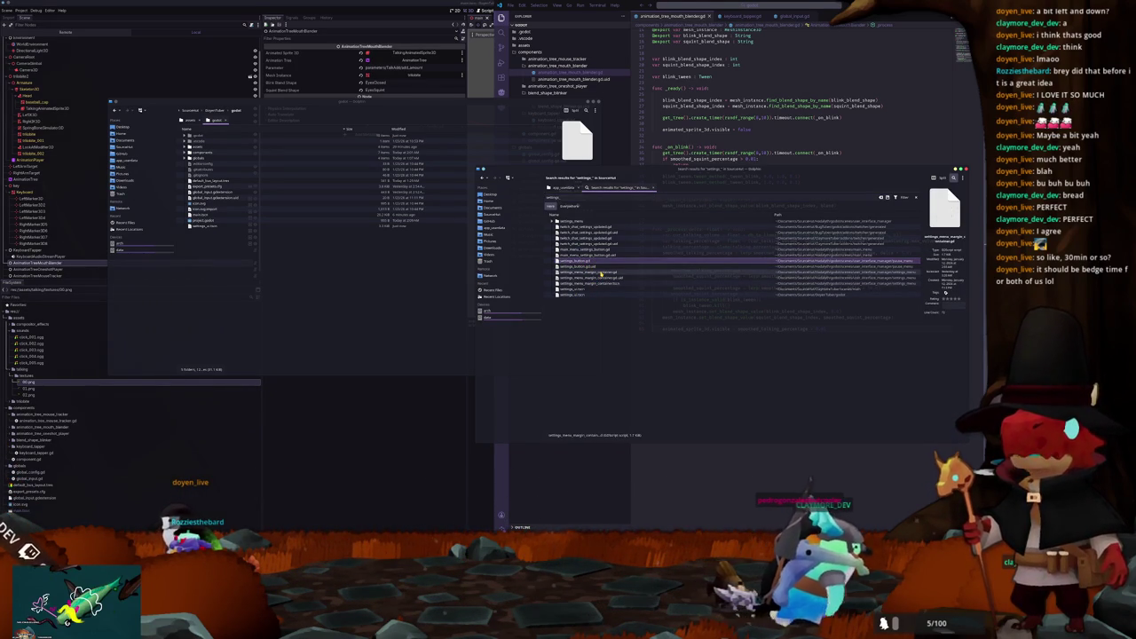
{"action": "left_click", "coordinate": [809, 295]}
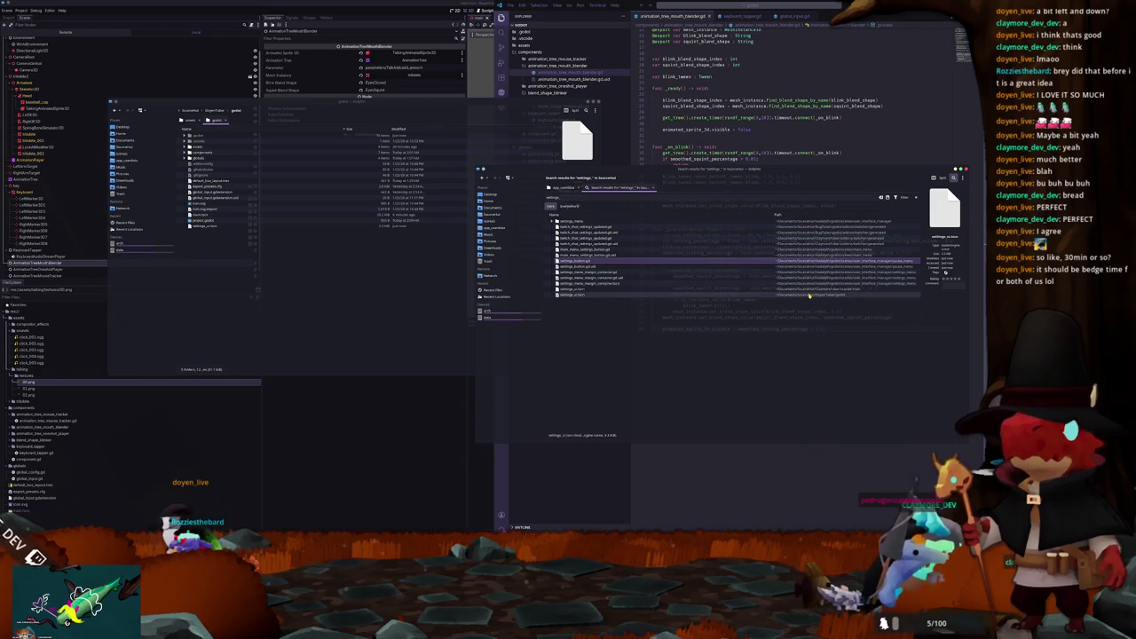
{"action": "left_click", "coordinate": [576, 290]}
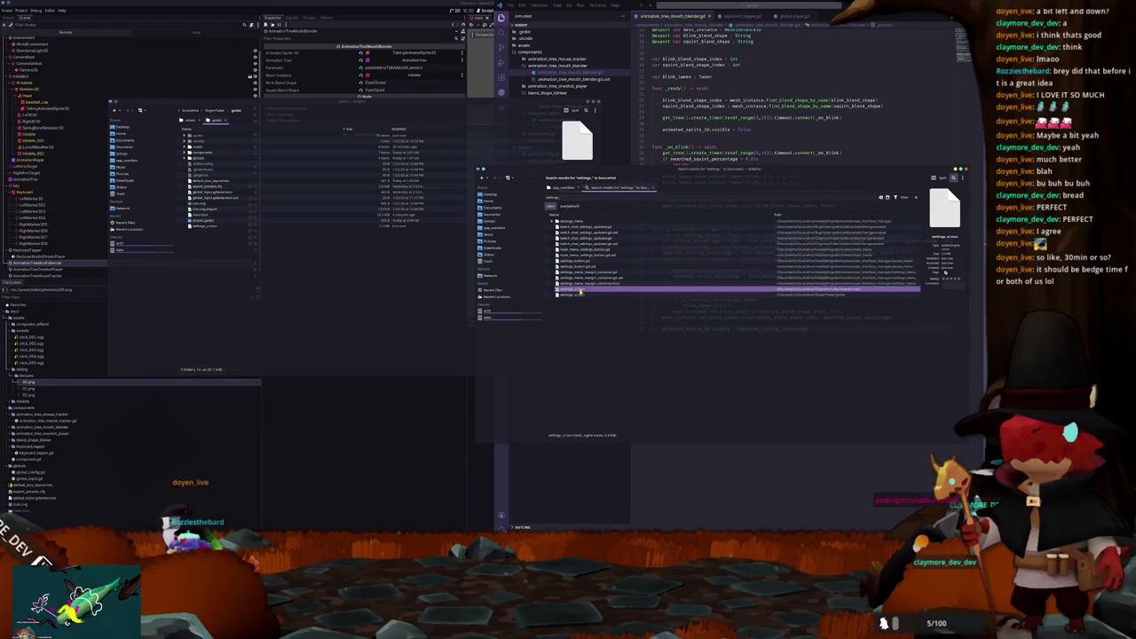
- Open settings_ui.tscn as text in Kate, inspect it, then close Kate
{"action": "double_click", "coordinate": [580, 292]}
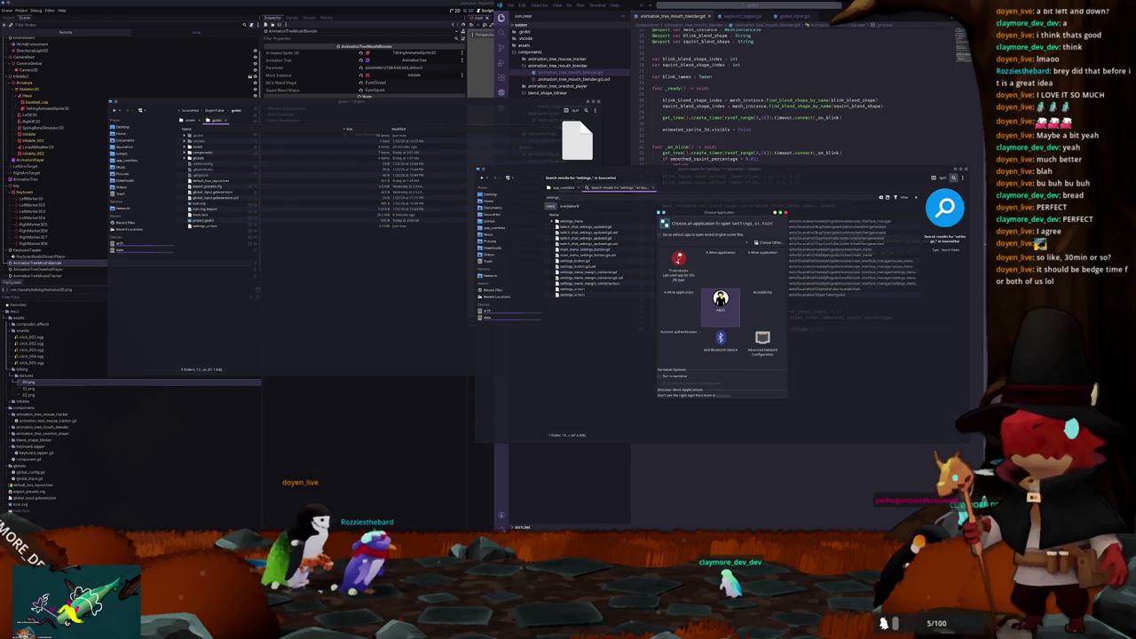
{"action": "key", "text": "super"}
{"action": "type", "text": "text"}
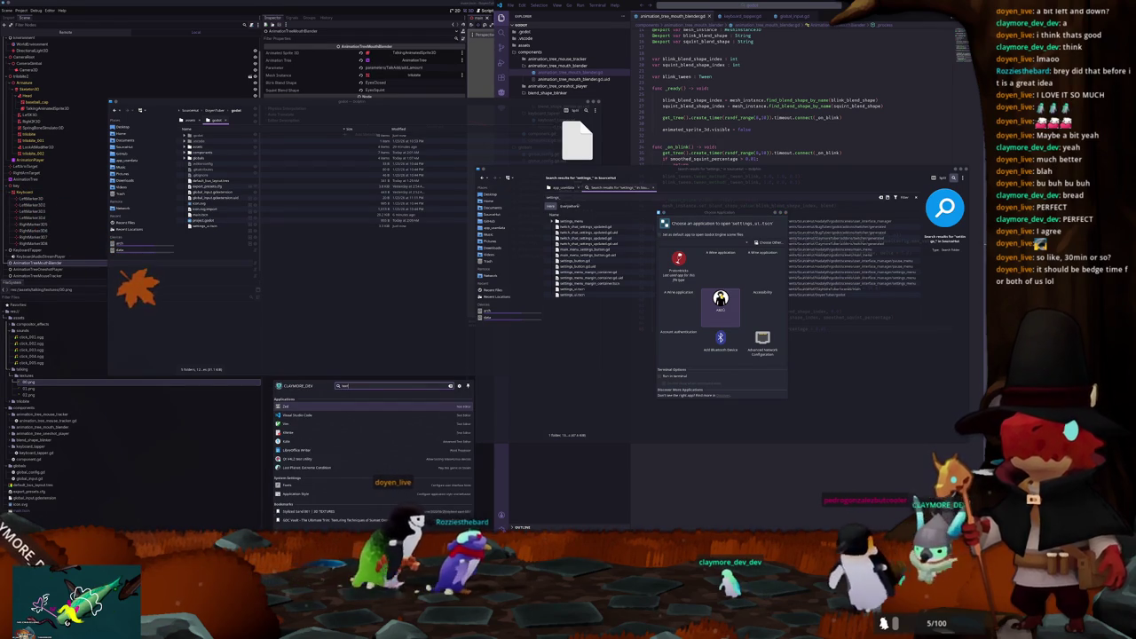
{"action": "key", "text": "Escape"}
{"action": "type", "text": "kate"}
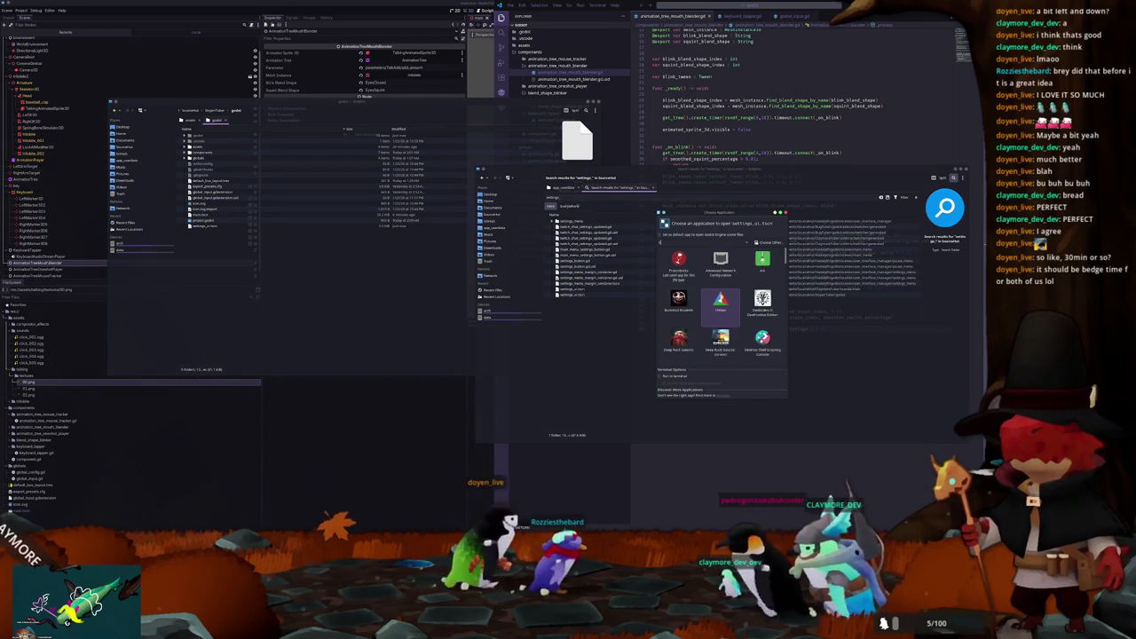
{"action": "key", "text": "Return"}
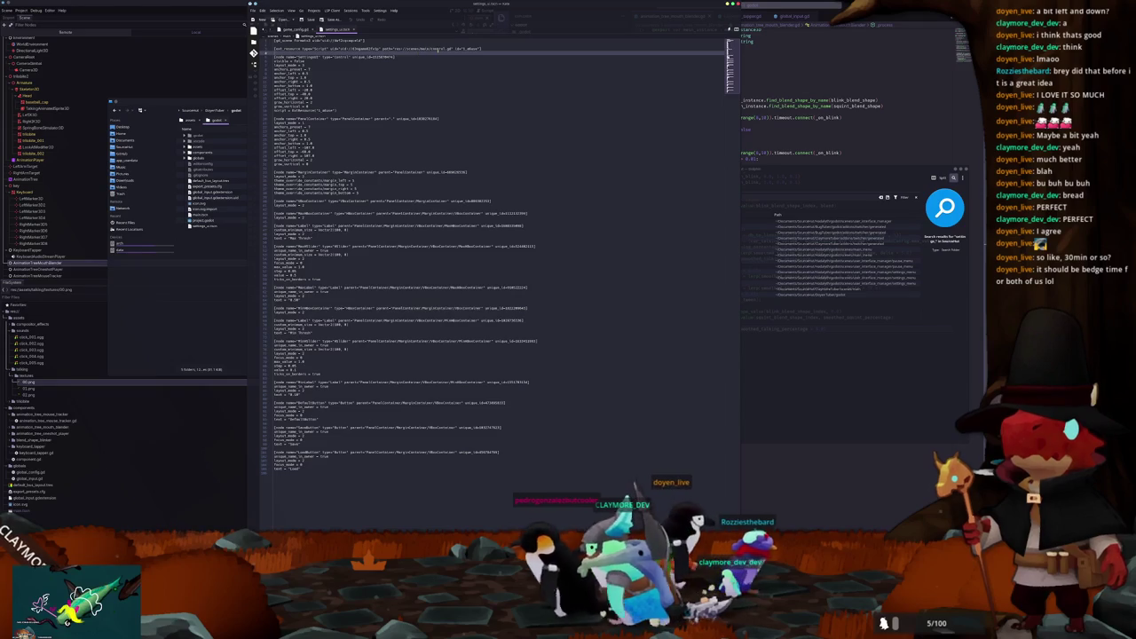
{"action": "double_click", "coordinate": [438, 49]}
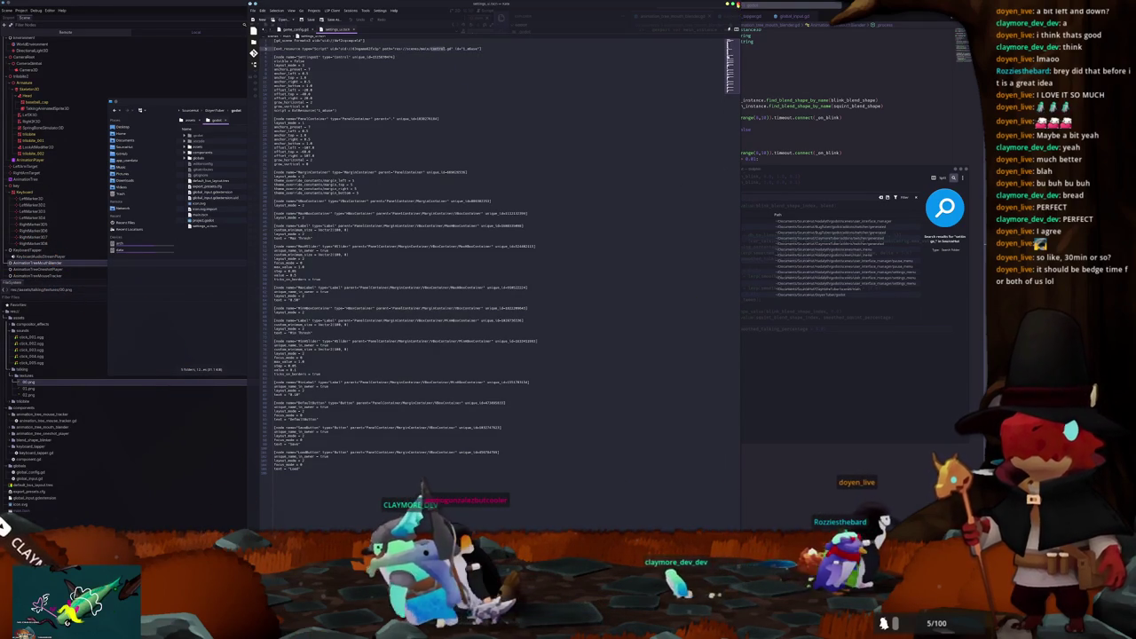
{"action": "key", "text": "ctrl+q"}
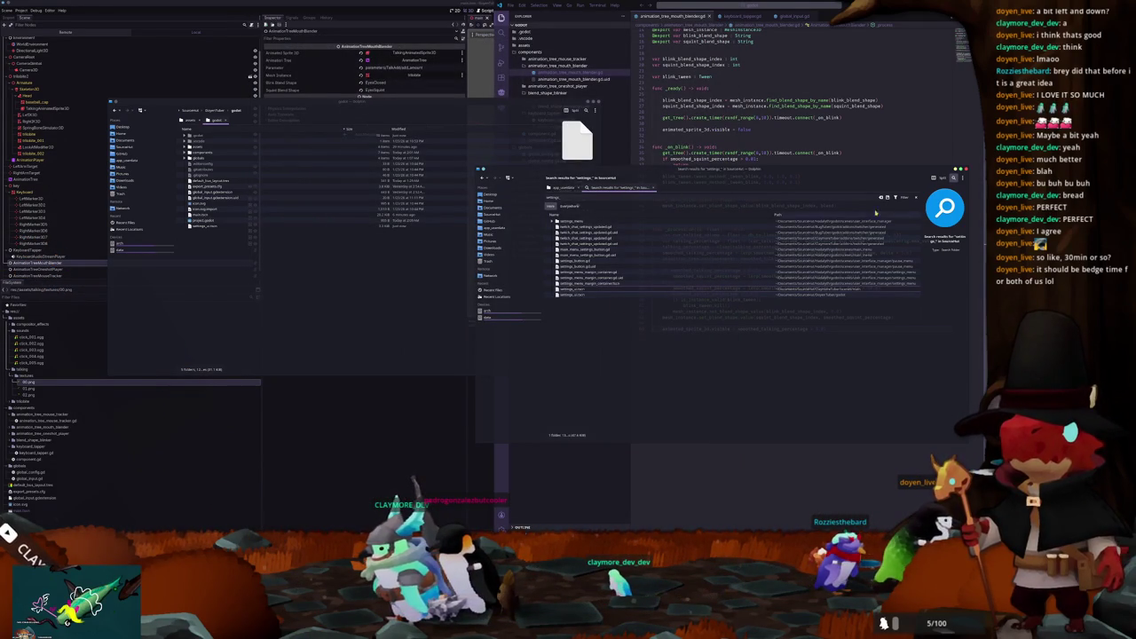
- Leave the search and browse the DoyenTuber godot folder and its subfolders
{"action": "key", "text": "Escape"}
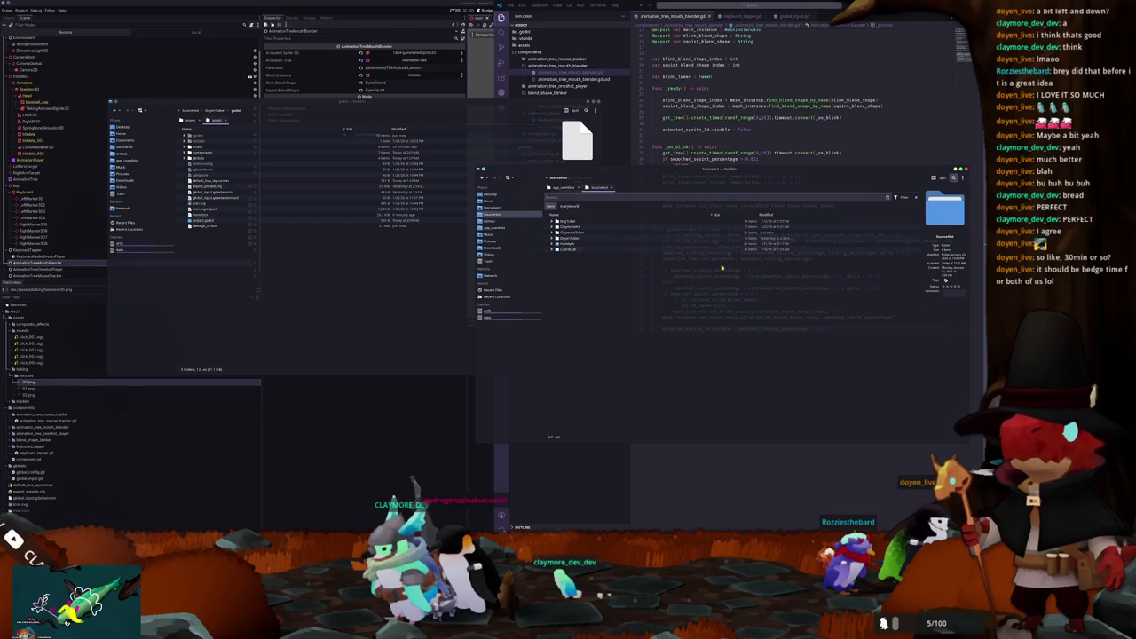
{"action": "double_click", "coordinate": [571, 239]}
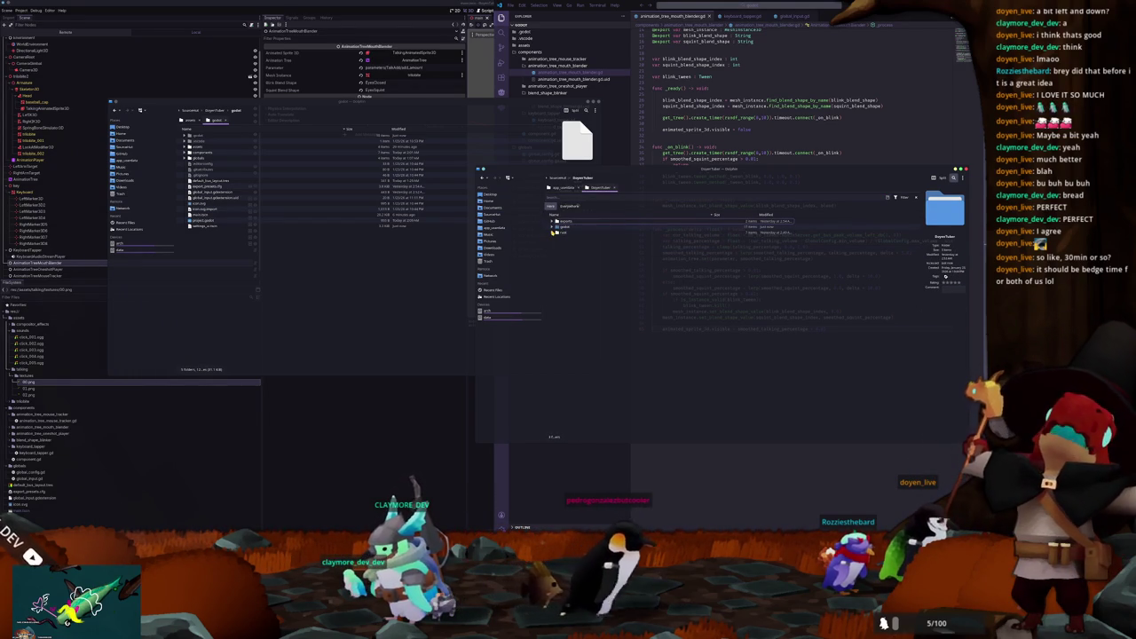
{"action": "left_click", "coordinate": [555, 228]}
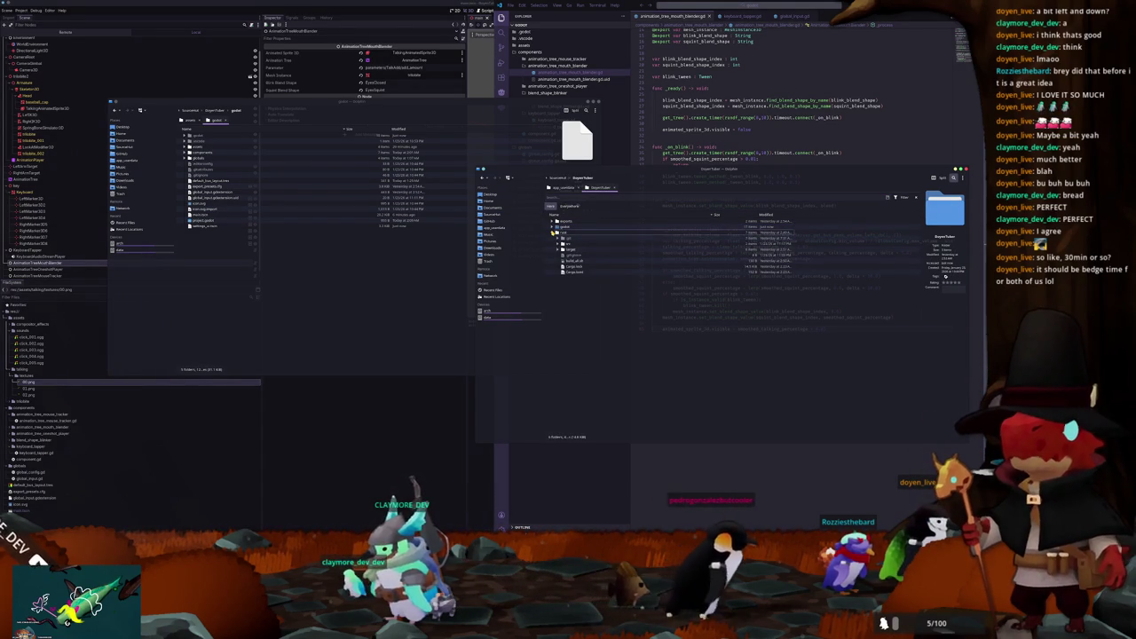
{"action": "left_click", "coordinate": [555, 227]}
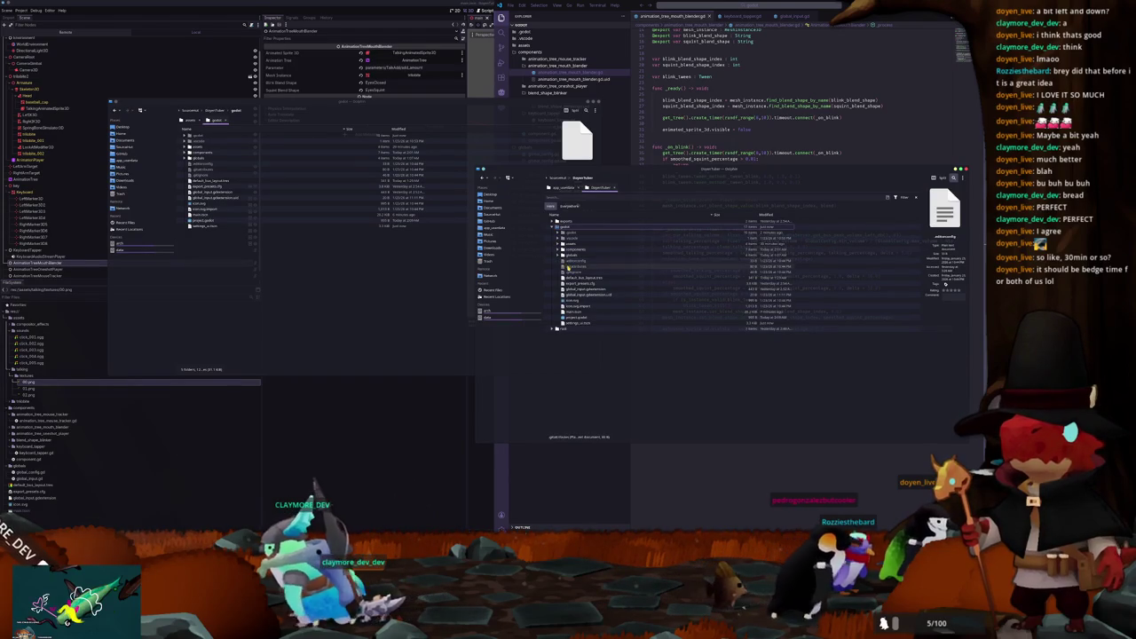
{"action": "left_click", "coordinate": [557, 269]}
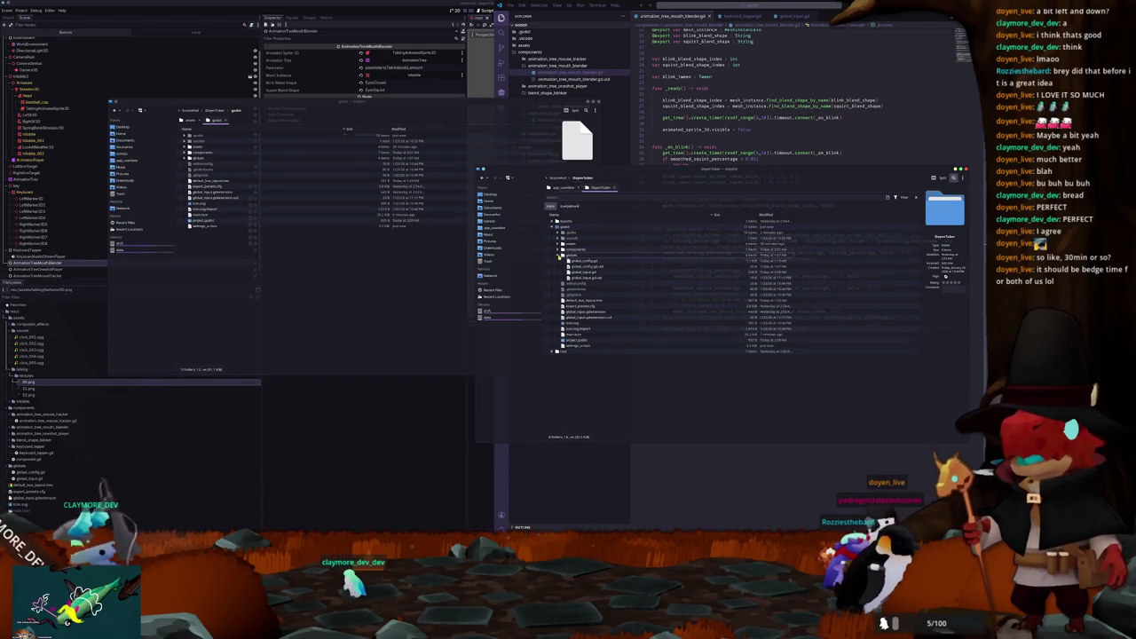
{"action": "left_click", "coordinate": [557, 252]}
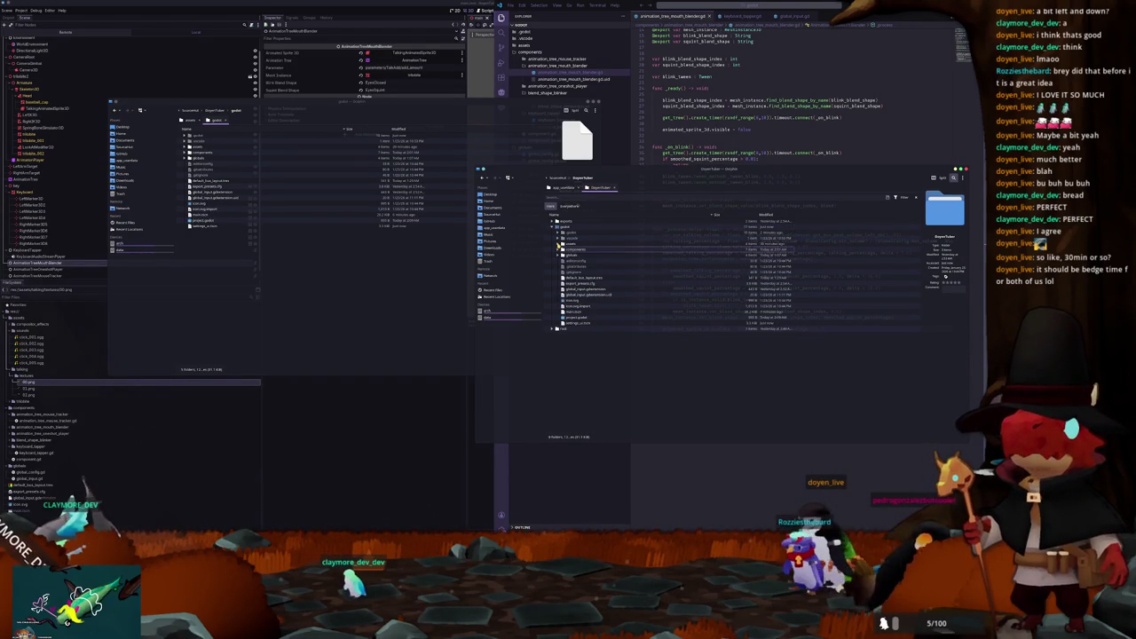
{"action": "left_click", "coordinate": [557, 252]}
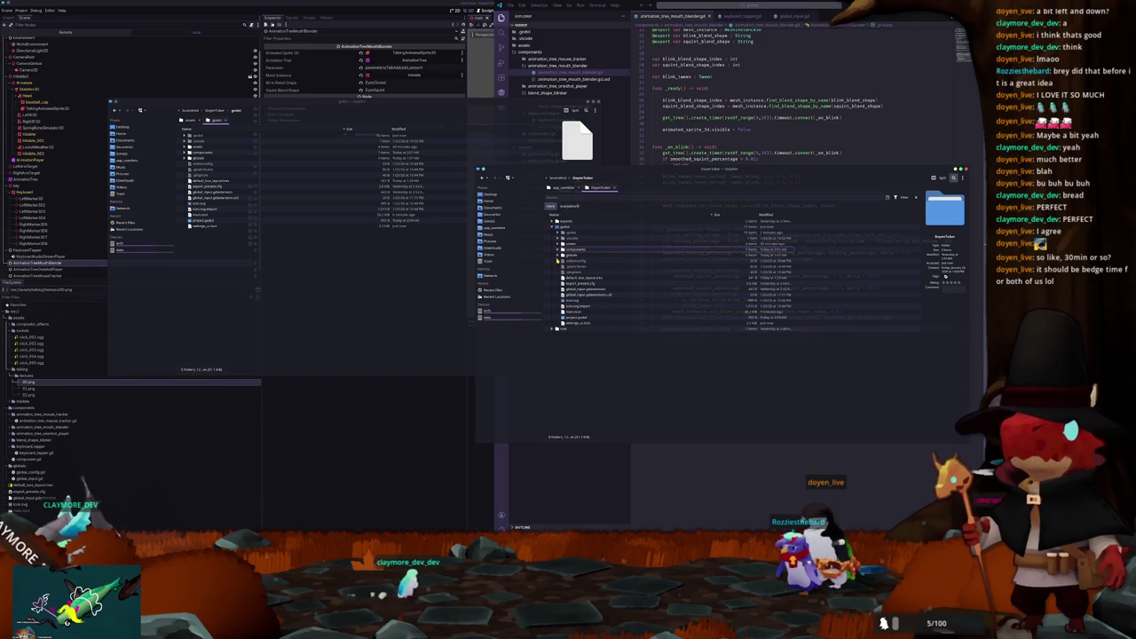
{"action": "left_click", "coordinate": [562, 178]}
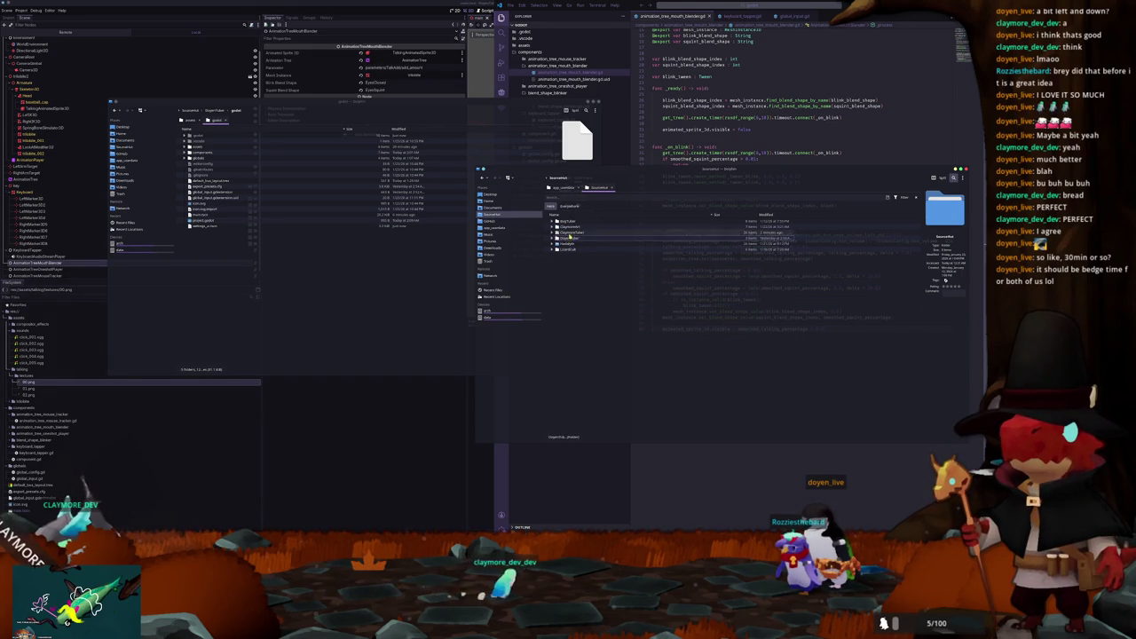
- Locate control.gd in the main folder and copy it into the Godot project folder
{"action": "double_click", "coordinate": [570, 230]}
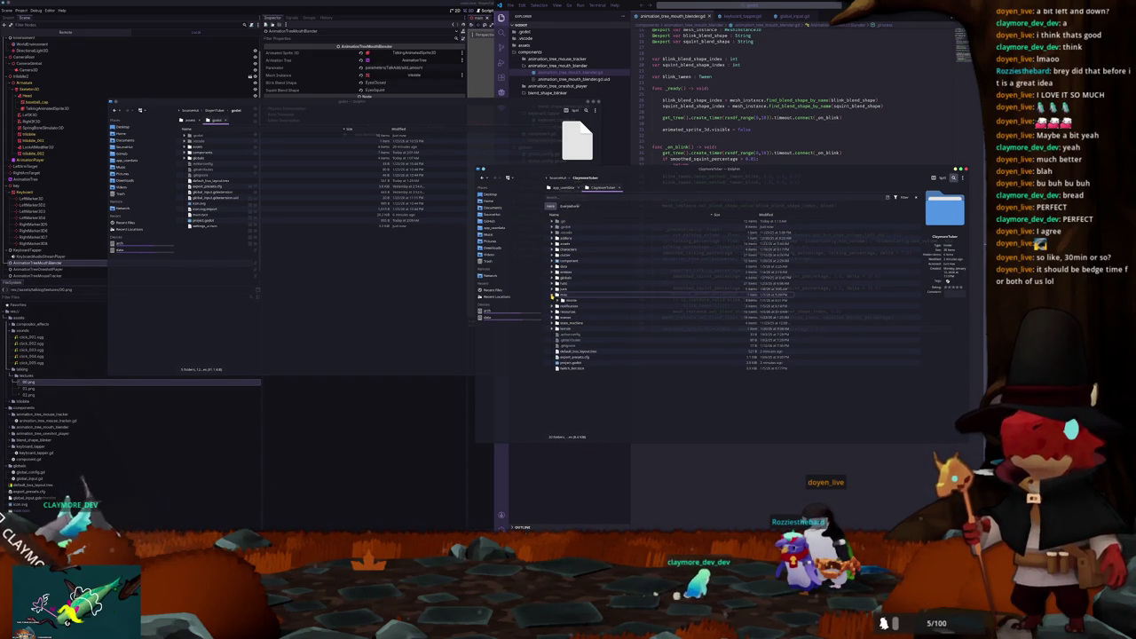
{"action": "left_click", "coordinate": [556, 301]}
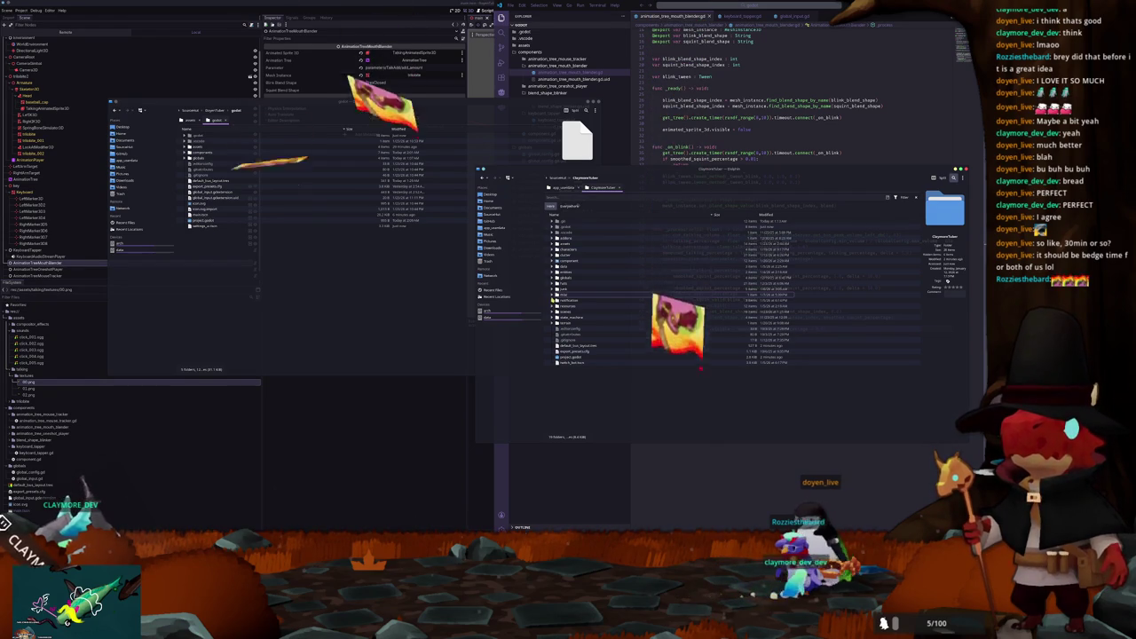
{"action": "left_click", "coordinate": [559, 325]}
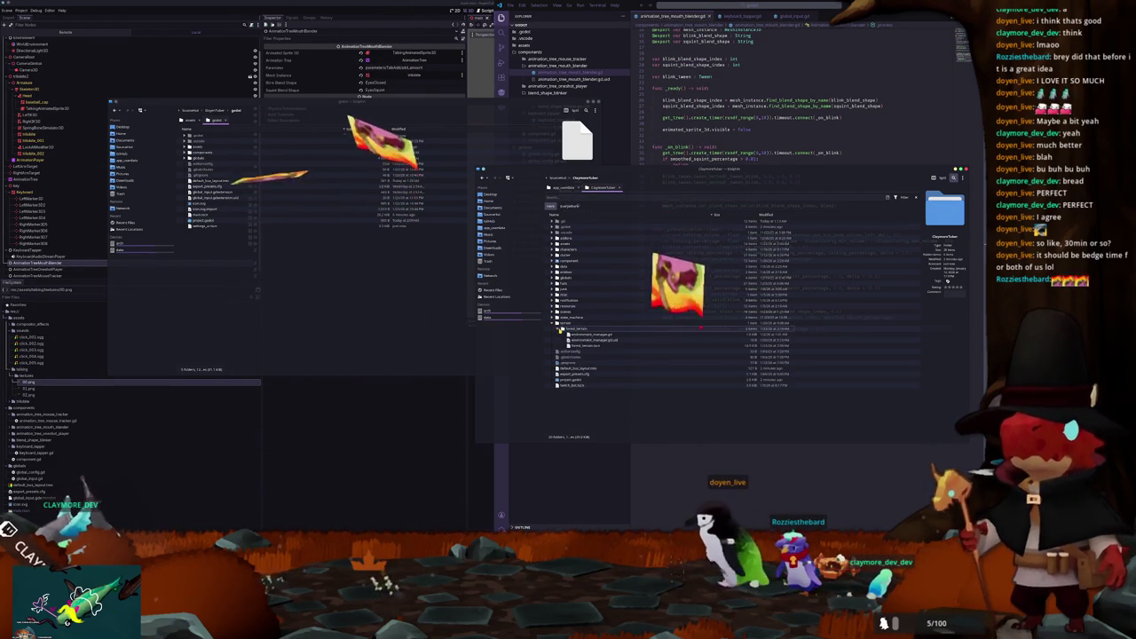
{"action": "left_click", "coordinate": [557, 327]}
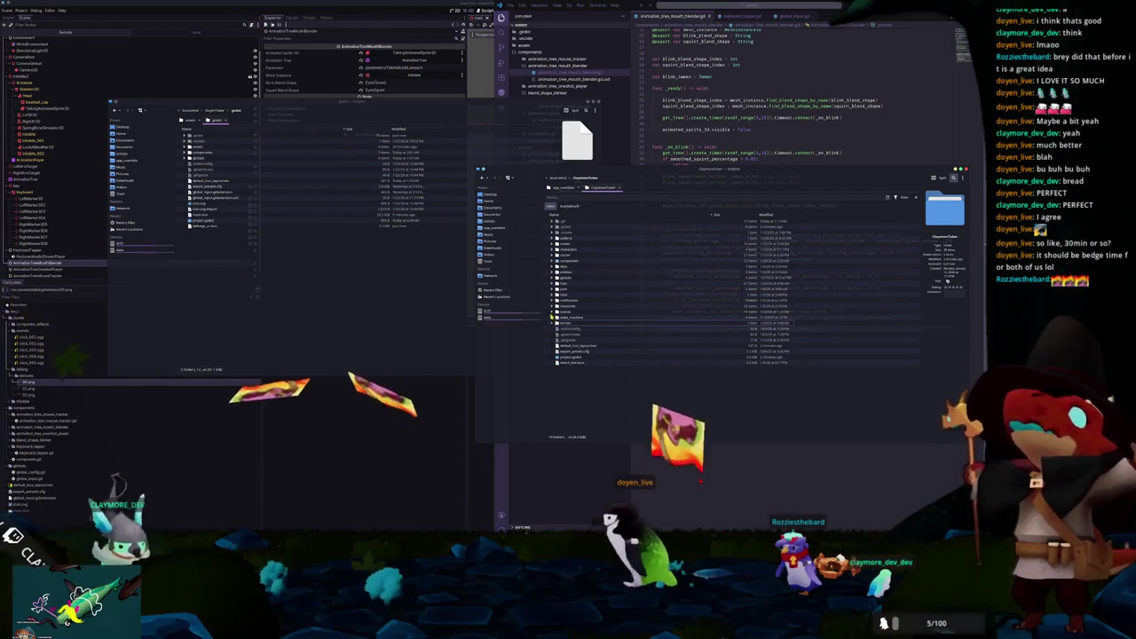
{"action": "left_click", "coordinate": [557, 302]}
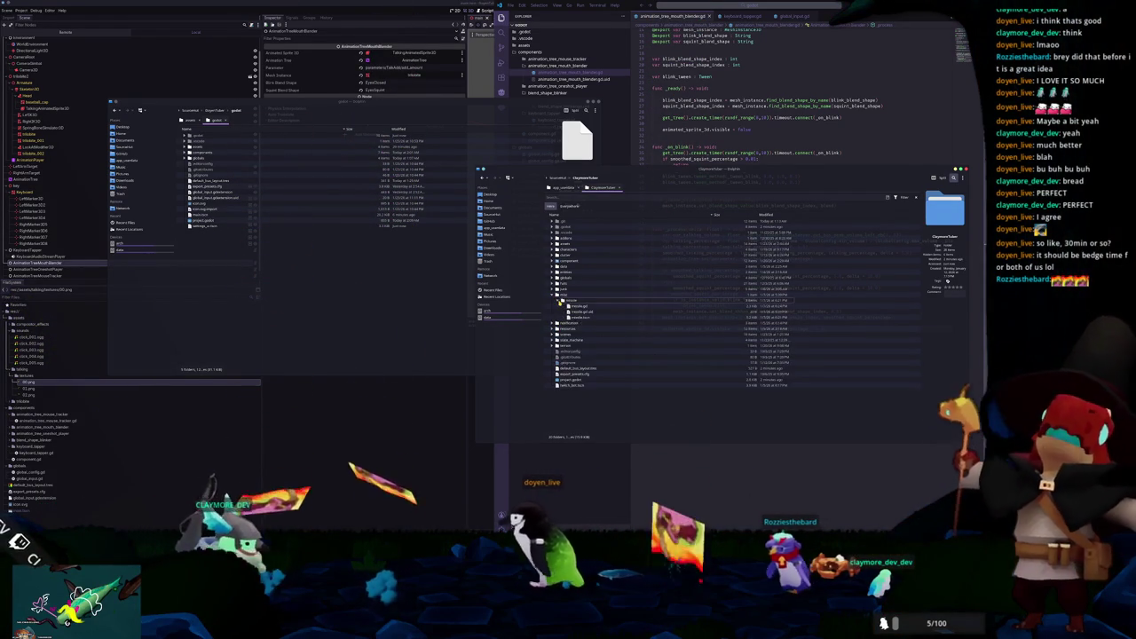
{"action": "left_click", "coordinate": [558, 303]}
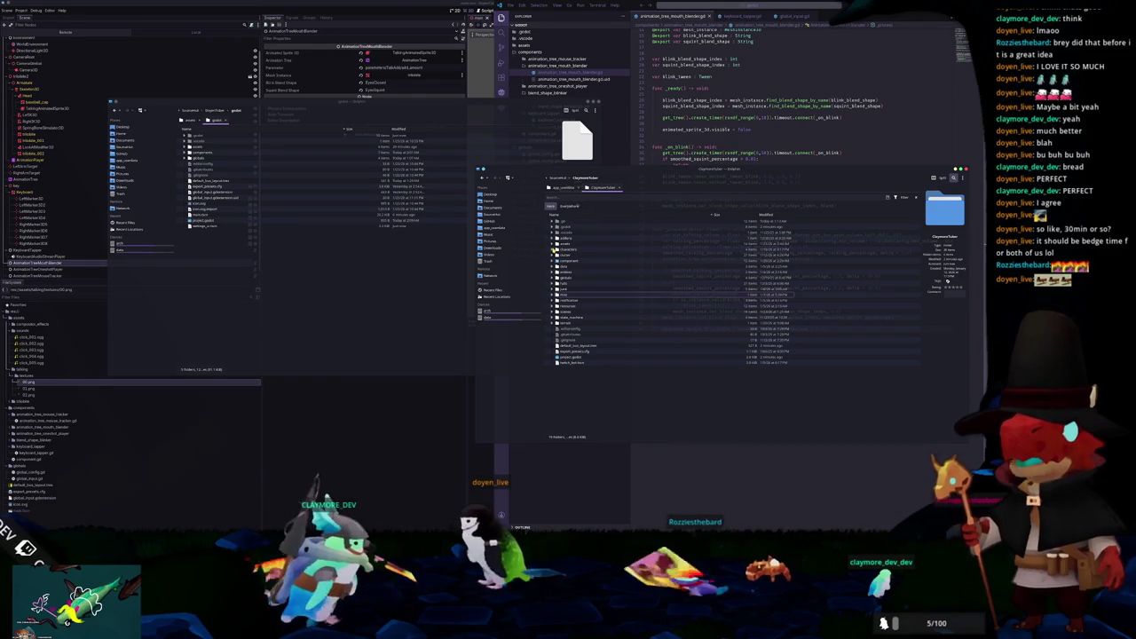
{"action": "left_click", "coordinate": [555, 312]}
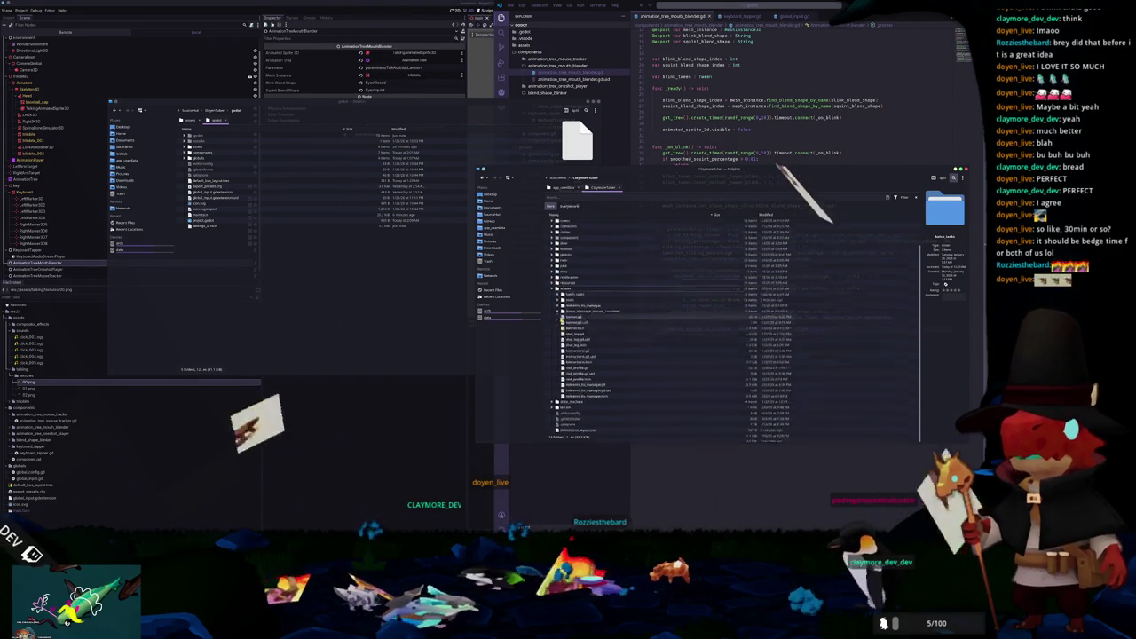
{"action": "scroll", "coordinate": [550, 333], "scroll_direction": "down", "scroll_amount": 3}
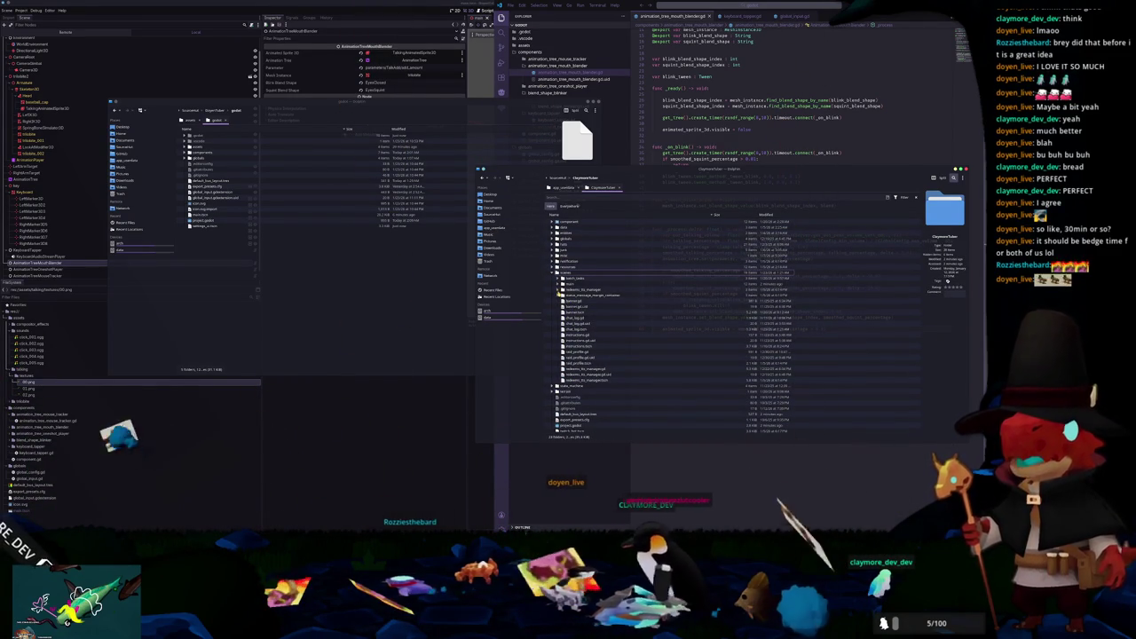
{"action": "left_click", "coordinate": [558, 283]}
{"action": "left_click_drag", "start_coordinate": [577, 300], "coordinate": [302, 283]}
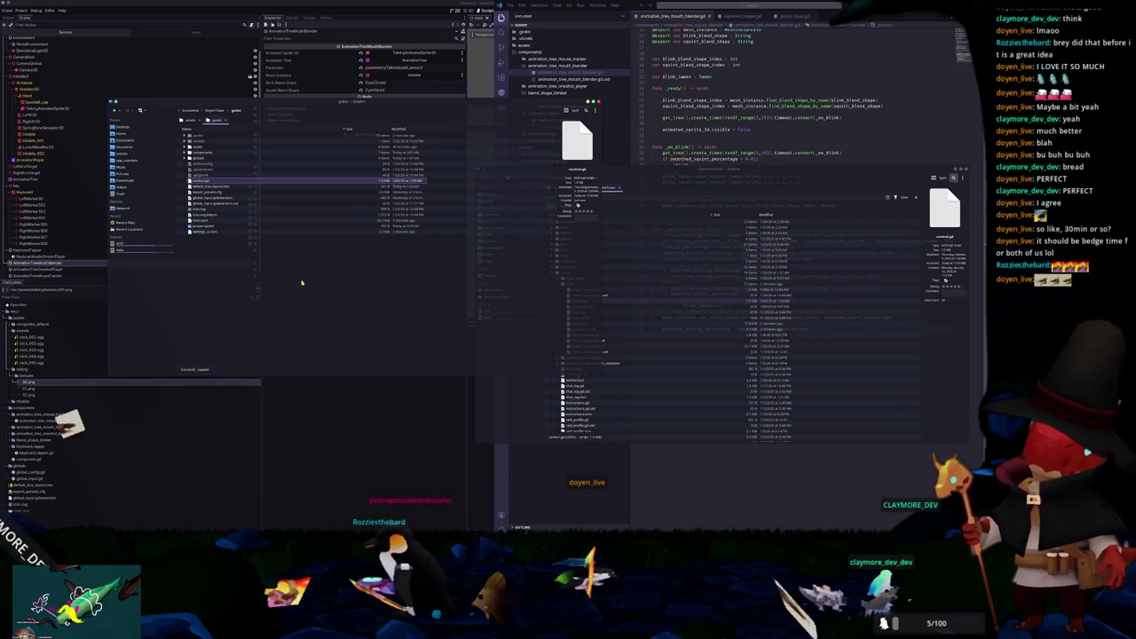
{"action": "left_click", "coordinate": [350, 417]}
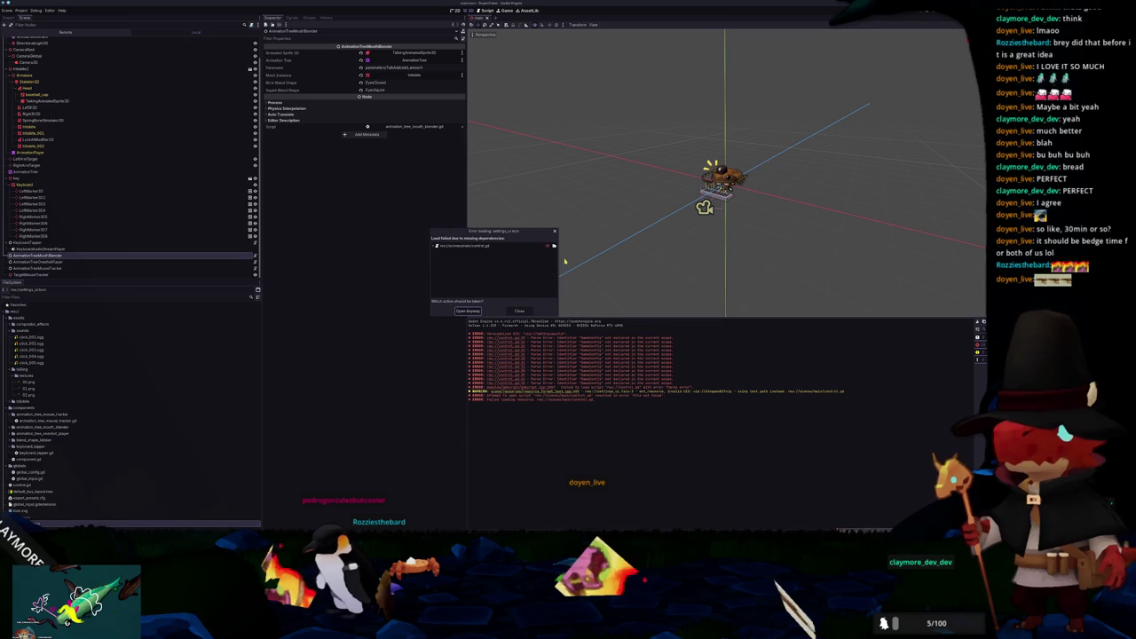
- Relink the missing script to res://control.gd and open the settings_ui scene
{"action": "left_click", "coordinate": [553, 248]}
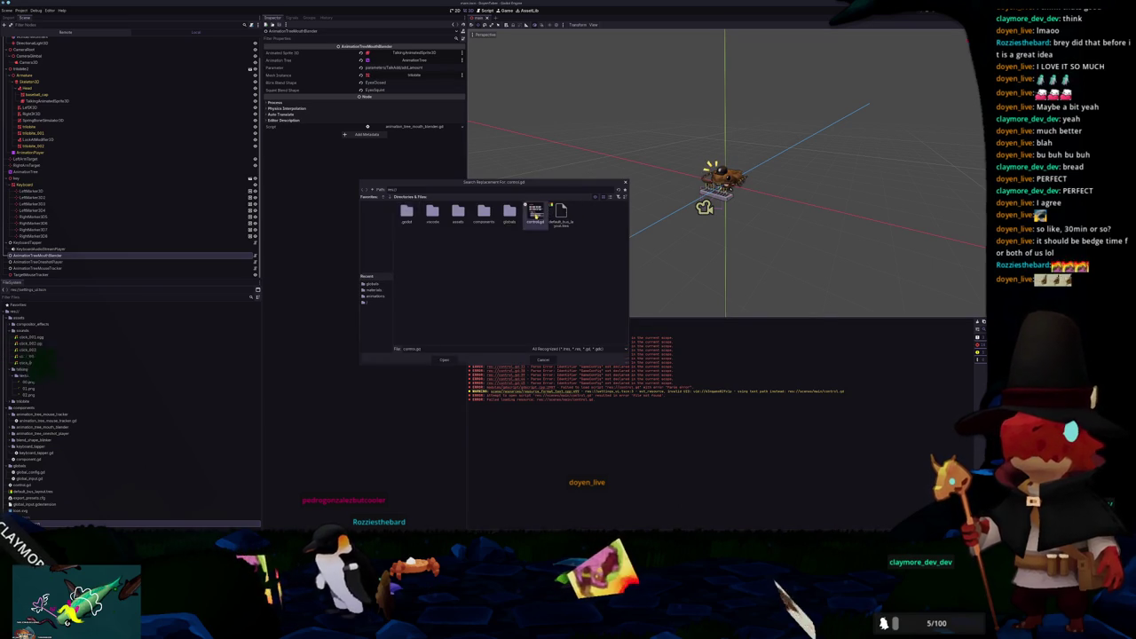
{"action": "double_click", "coordinate": [535, 213]}
{"action": "left_click", "coordinate": [467, 311]}
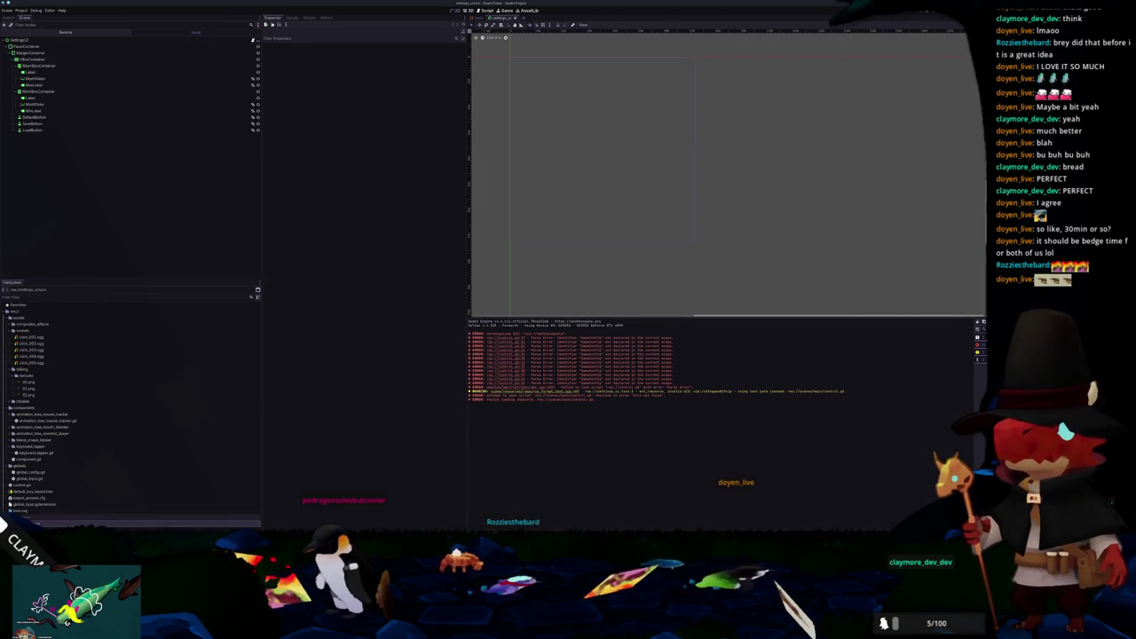
- Rename control.gd to settings_ui.gd in FileSystem and select the root Control node
{"action": "left_click", "coordinate": [200, 485]}
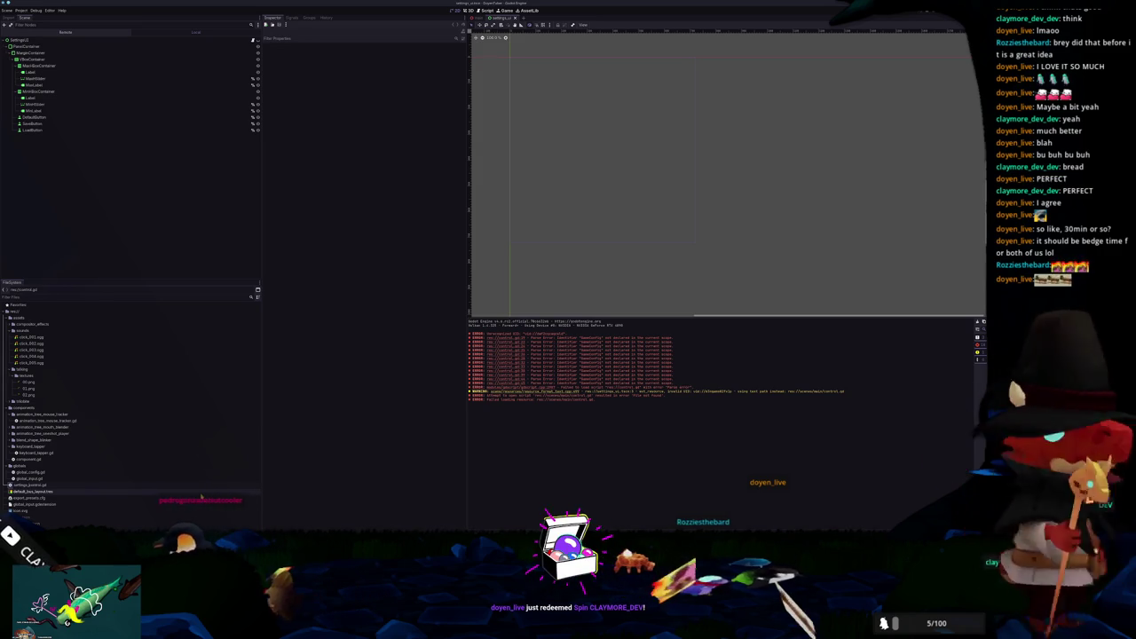
{"action": "key", "text": "Return"}
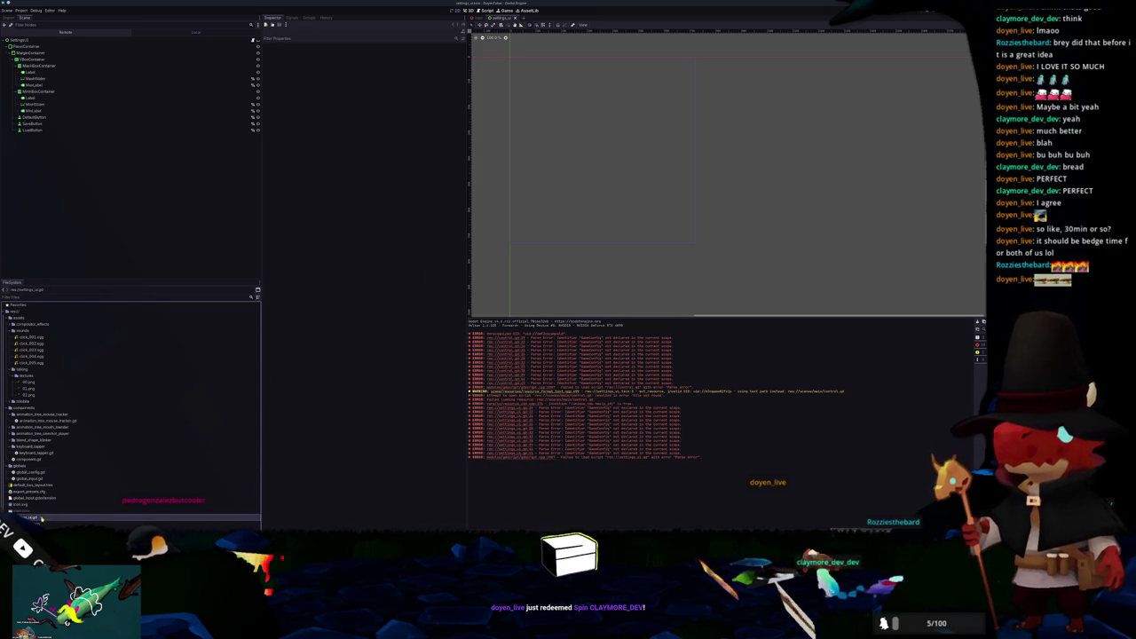
{"action": "left_click", "coordinate": [177, 40]}
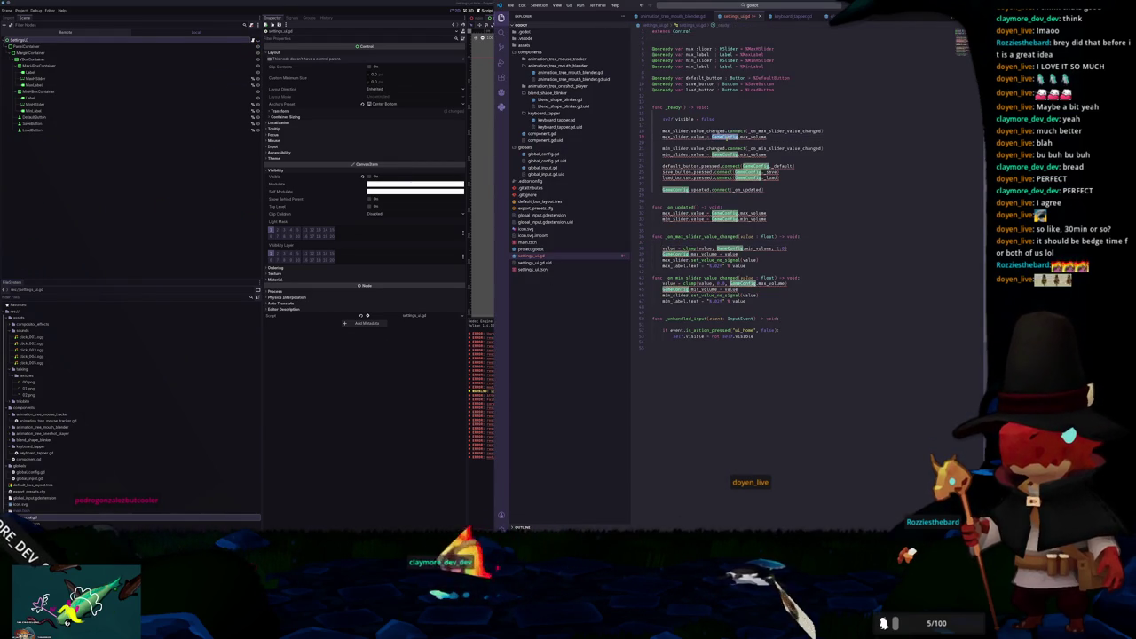
- Replace GameConfig with GlobalConfig on the max_slider and load button lines
{"action": "double_click", "coordinate": [725, 137]}
{"action": "type", "text": "G"}
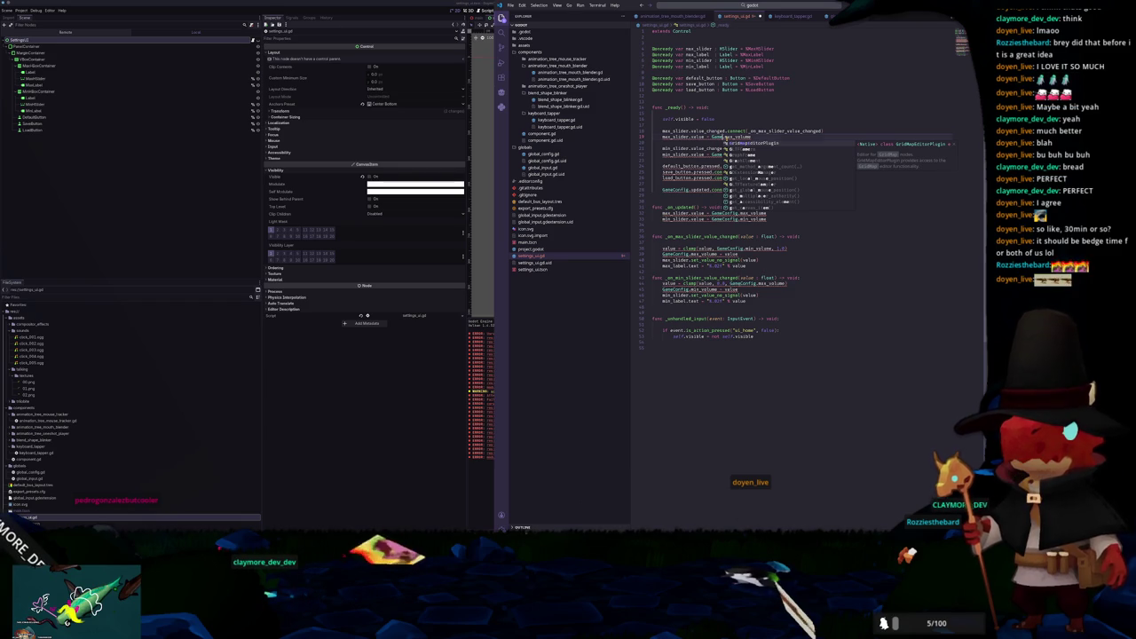
{"action": "key", "text": "ctrl+z"}
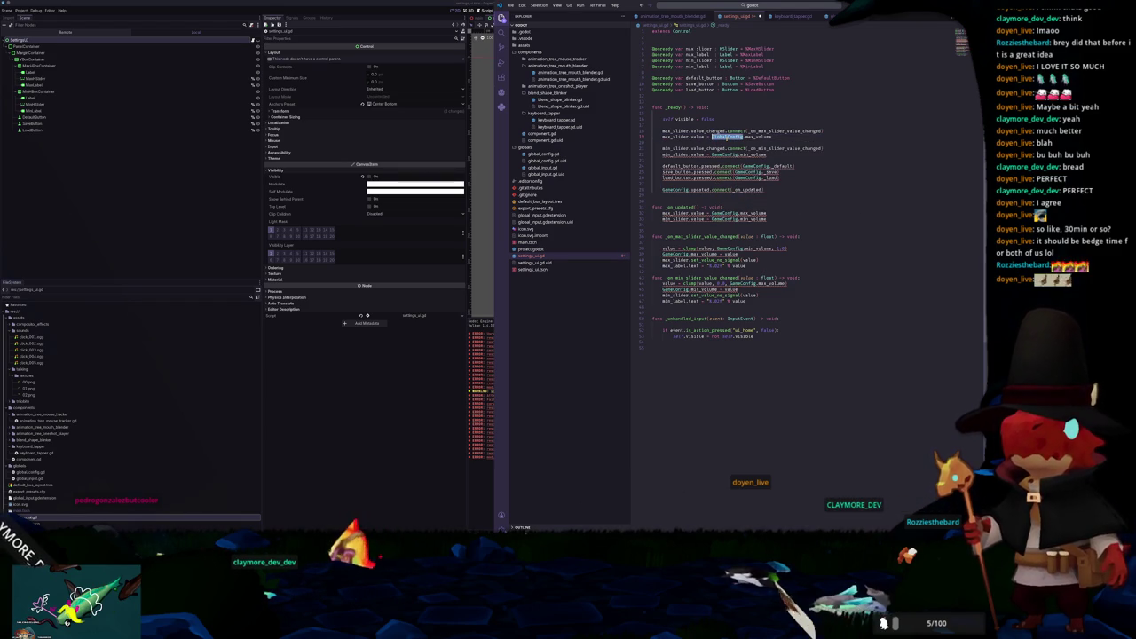
{"action": "key", "text": "ctrl+d"}
{"action": "key", "text": "ctrl+d"}
{"action": "key", "text": "ctrl+d"}
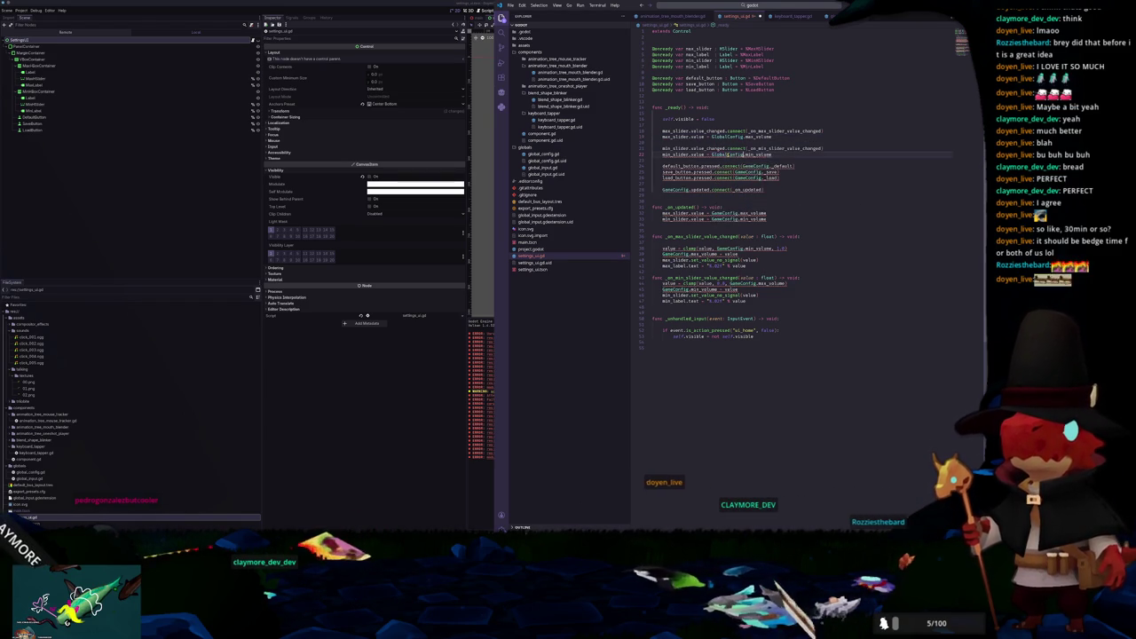
{"action": "type", "text": "GlobalConfig"}
{"action": "double_click", "coordinate": [747, 177]}
{"action": "type", "text": "GlobalConfig"}
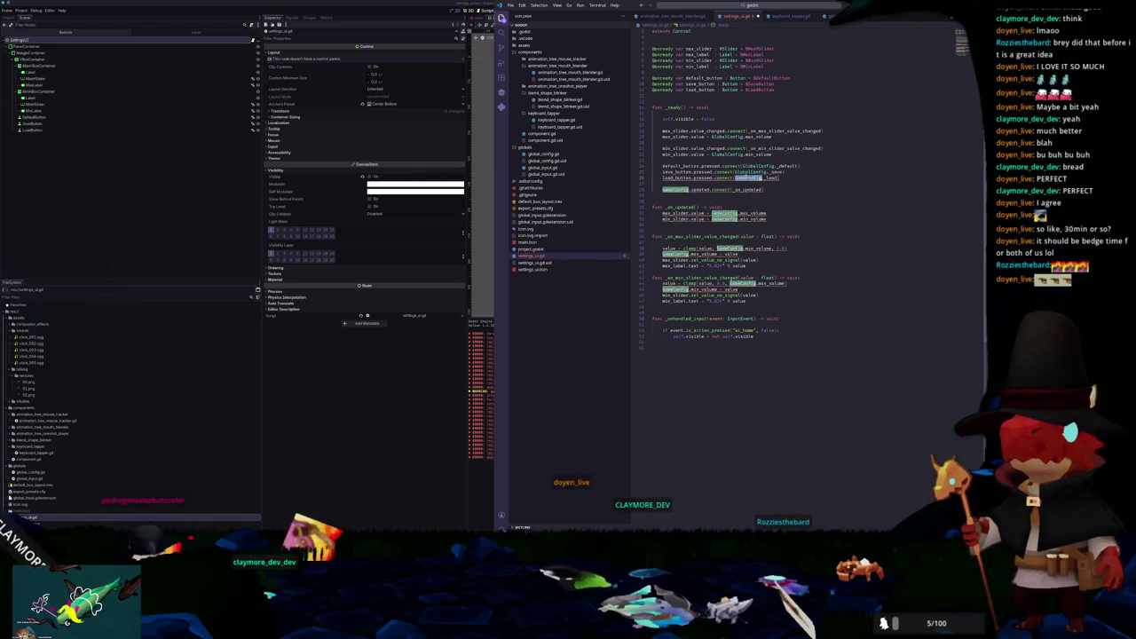
{"action": "double_click", "coordinate": [674, 189]}
{"action": "type", "text": "GlobalConfig"}
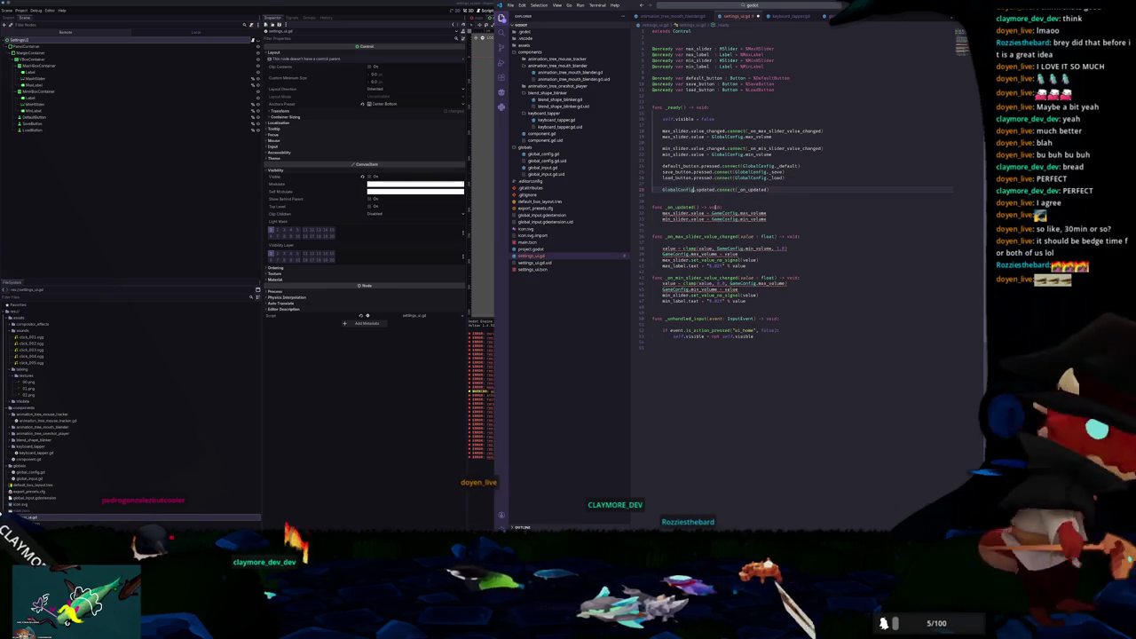
- Replace the remaining GameConfig references, including the clamp call, with GlobalConfig
{"action": "double_click", "coordinate": [724, 213]}
{"action": "type", "text": "GlobalConfig"}
{"action": "double_click", "coordinate": [725, 218]}
{"action": "type", "text": "GlobalConfig"}
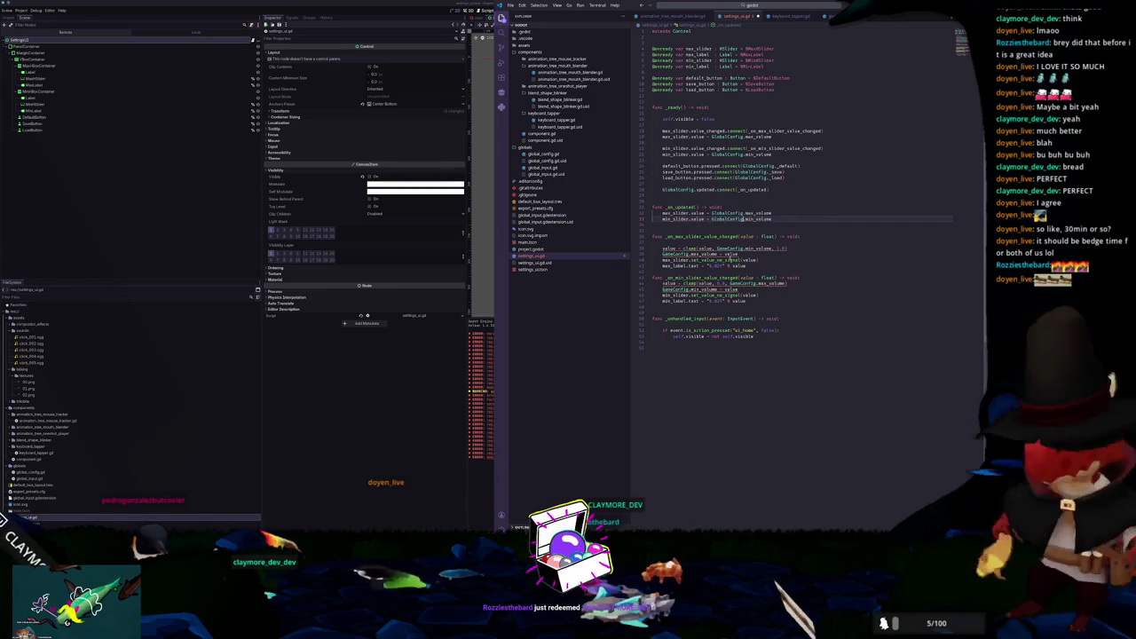
{"action": "double_click", "coordinate": [731, 248]}
{"action": "type", "text": "GlobalConfig"}
{"action": "type", "text": "GlobalConfig"}
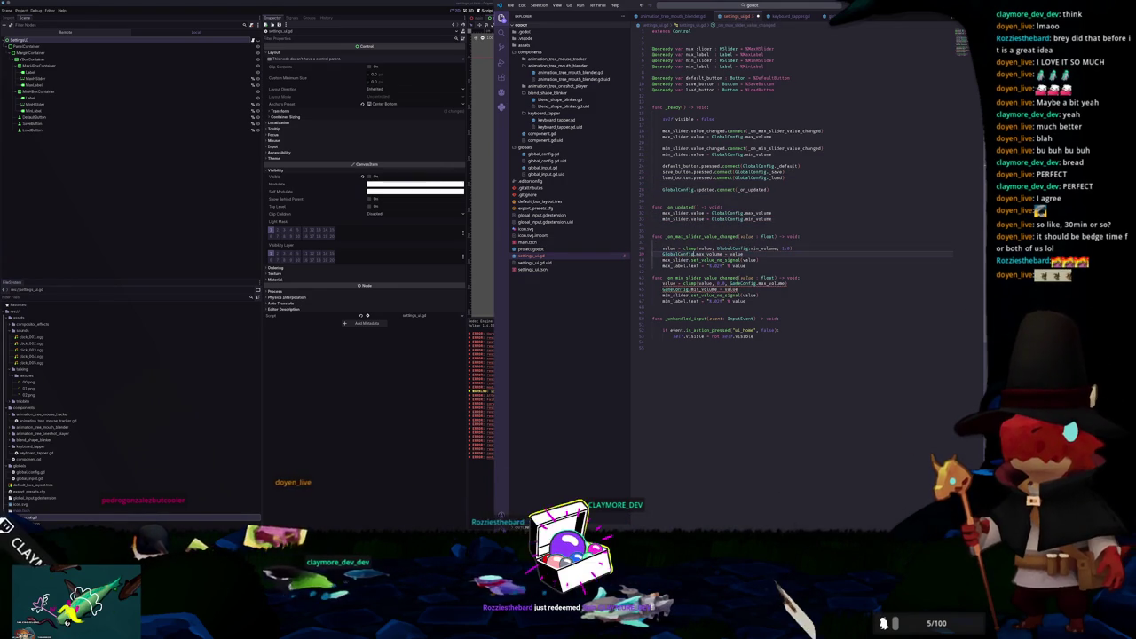
{"action": "double_click", "coordinate": [743, 283]}
{"action": "type", "text": "GlobalConfig"}
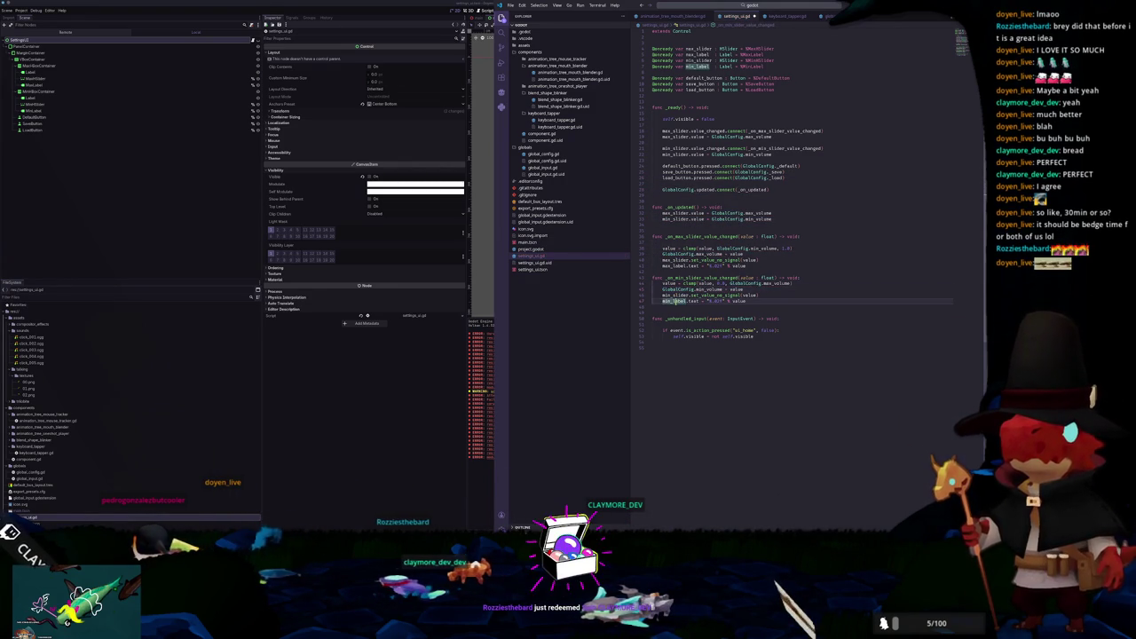
{"action": "key", "text": "End"}
{"action": "key", "text": "Return"}
{"action": "left_click", "coordinate": [418, 362]}
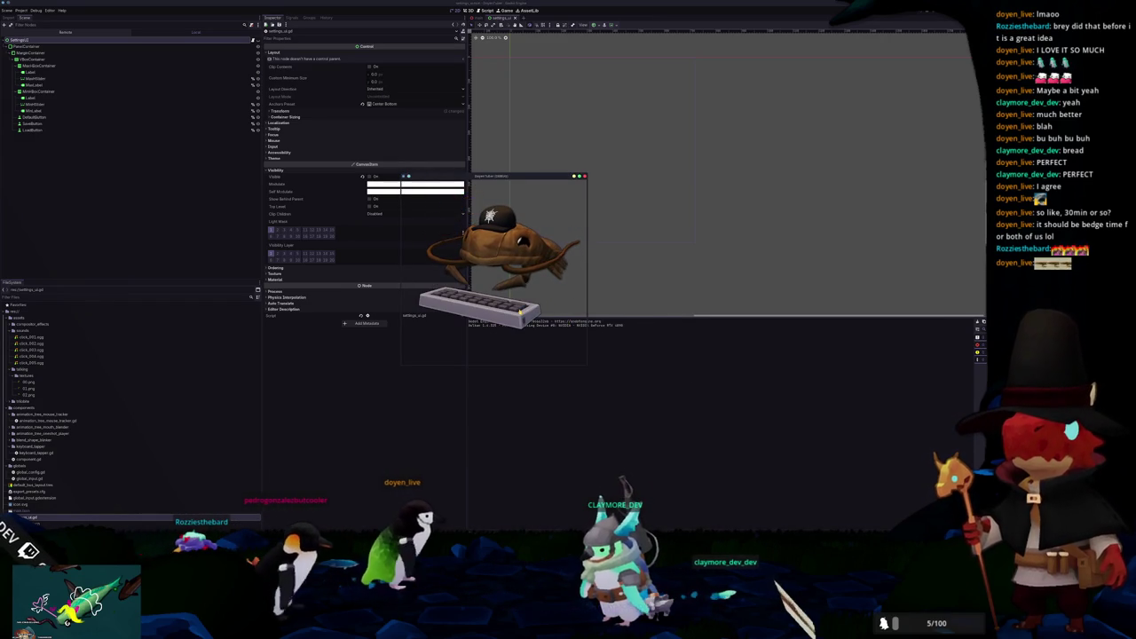
- Close the running bug avatar game and place the cursor on the blank line in settings_ui.gd
{"action": "left_click", "coordinate": [378, 410]}
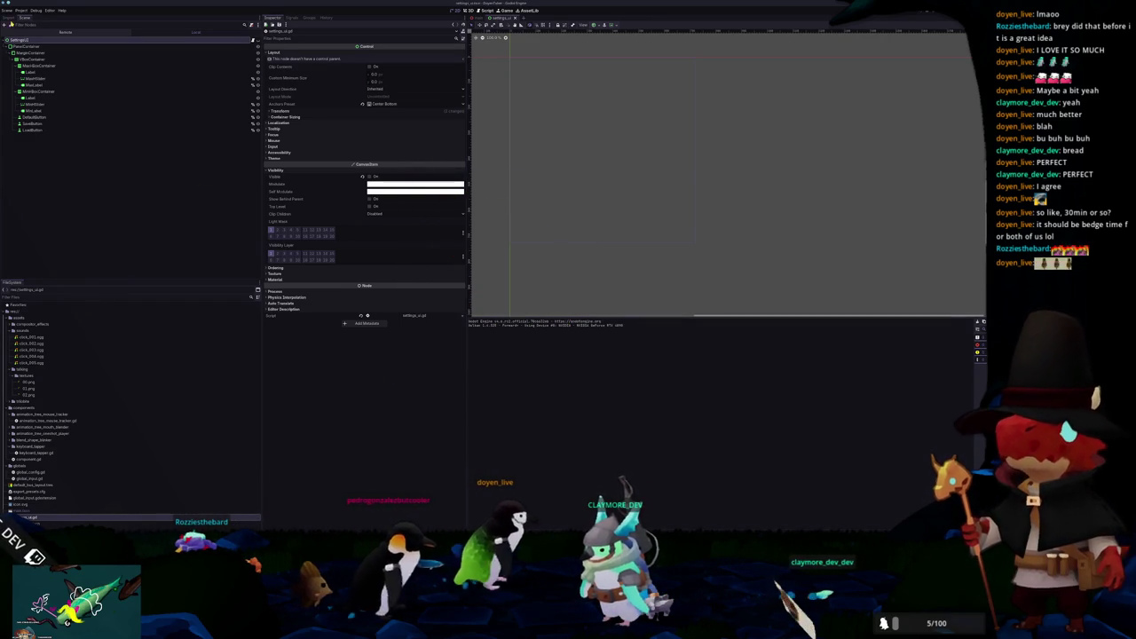
{"action": "key", "text": "alt+Tab"}
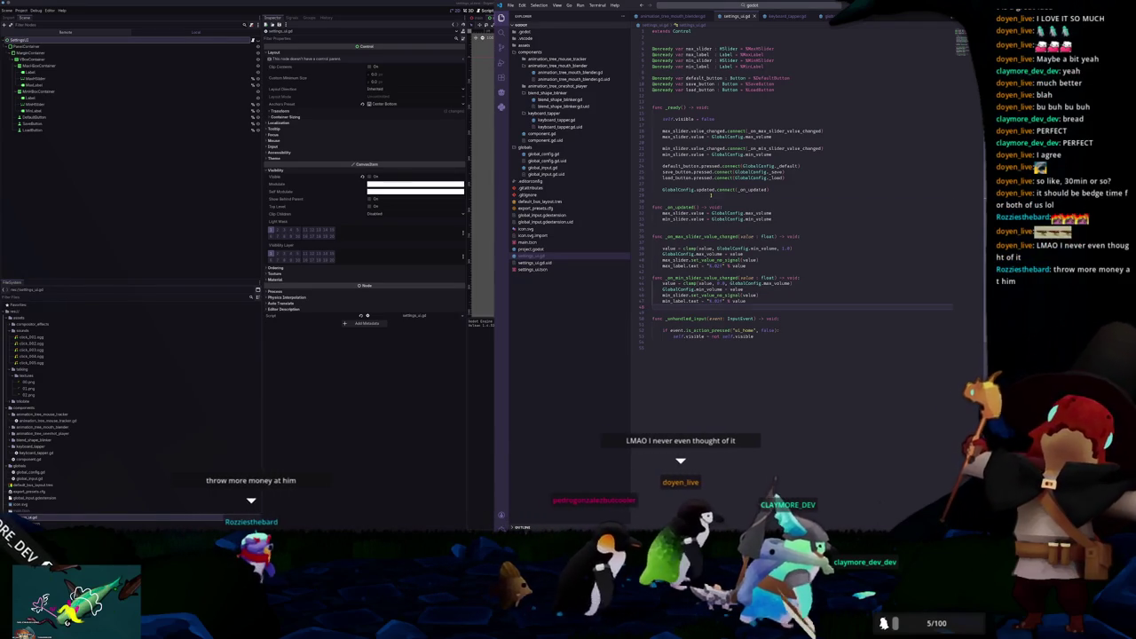
{"action": "left_click", "coordinate": [709, 197]}
{"action": "left_click", "coordinate": [740, 182]}
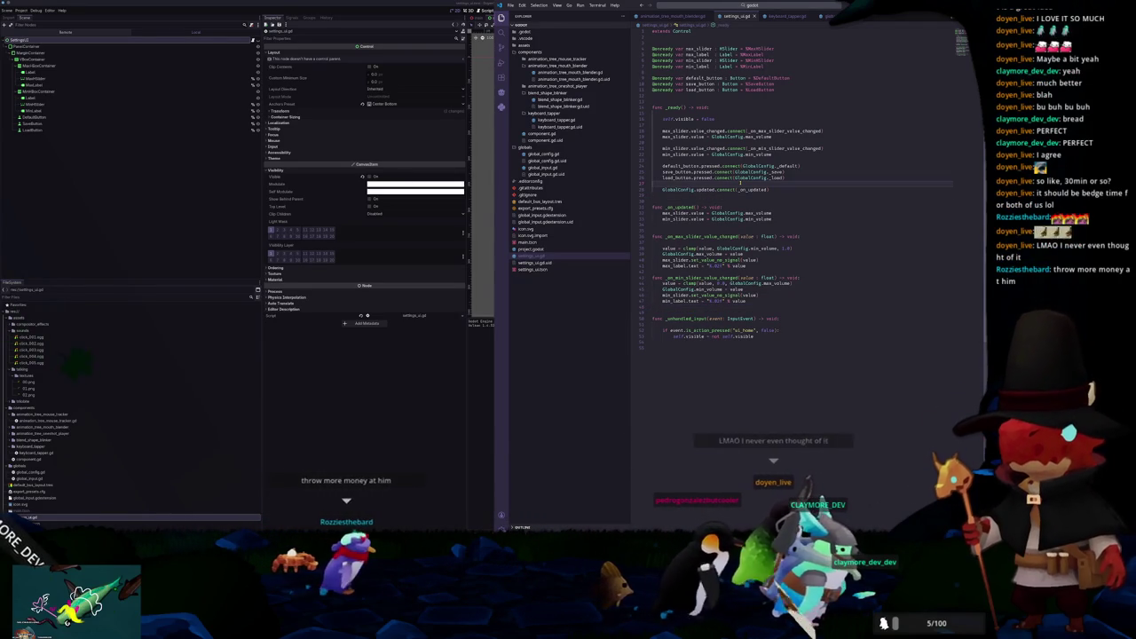
- Check the ui_home action name in VS Code, then relaunch the bug avatar from Godot
{"action": "double_click", "coordinate": [744, 330]}
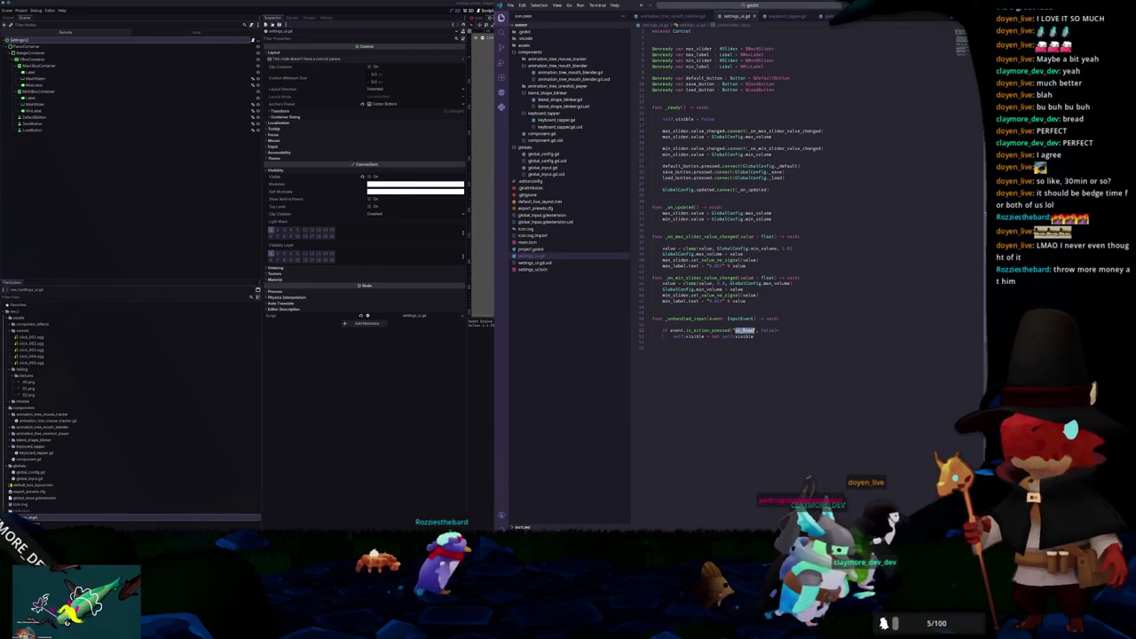
{"action": "left_click", "coordinate": [444, 476]}
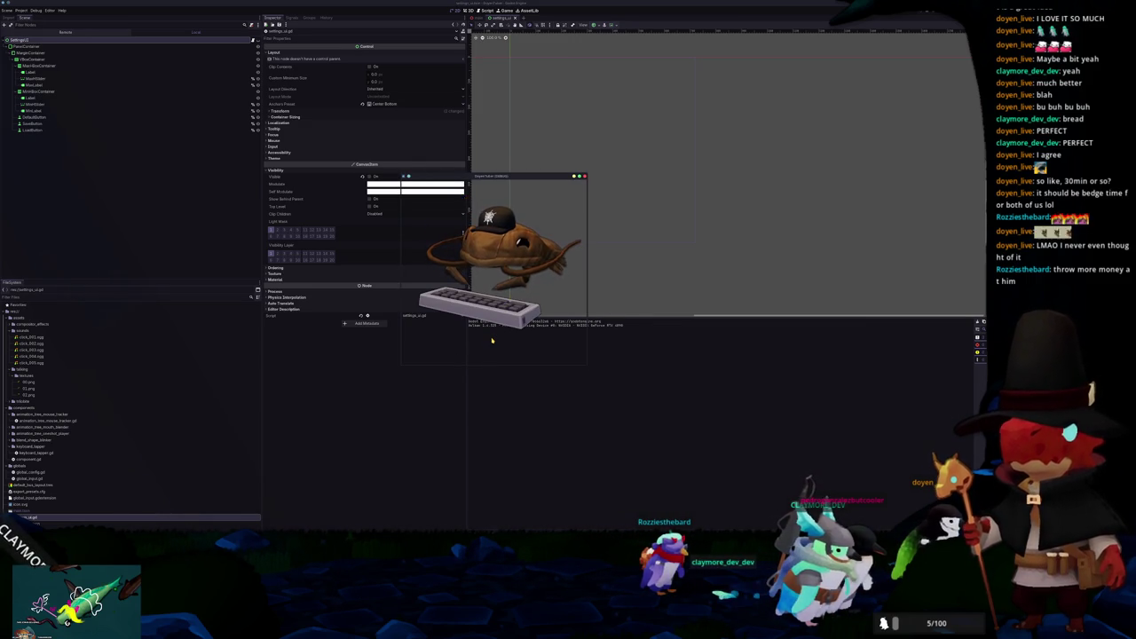
- Stop the game and instance settings_ui.tscn into the main scene's tree
{"action": "key", "text": "F8"}
{"action": "key", "text": "ctrl+Tab"}
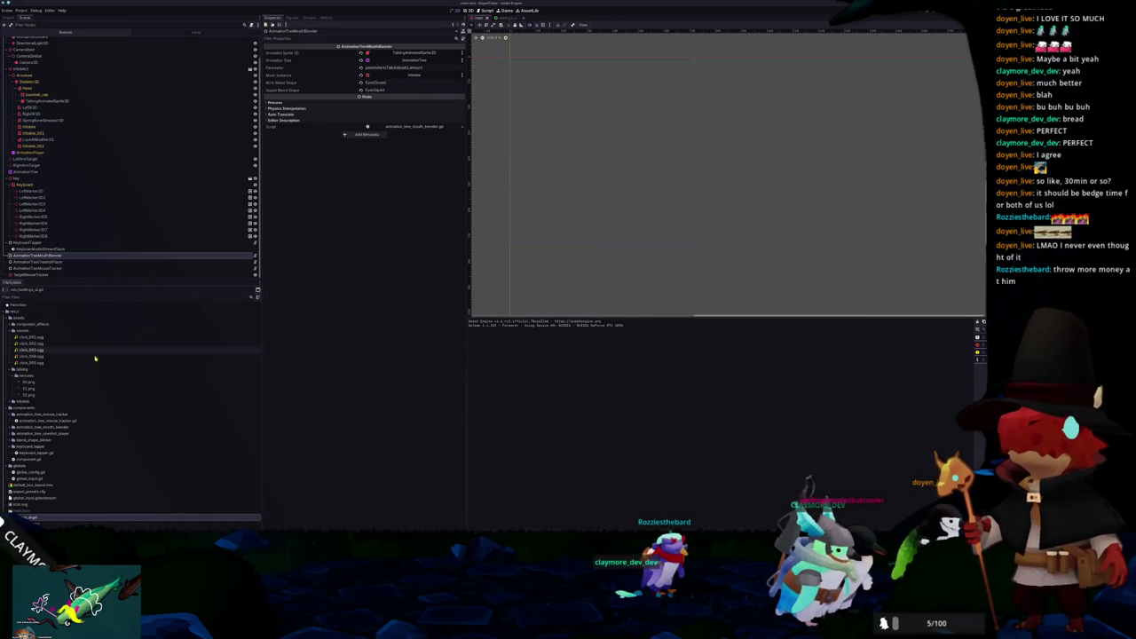
{"action": "left_click_drag", "start_coordinate": [151, 298], "coordinate": [107, 271]}
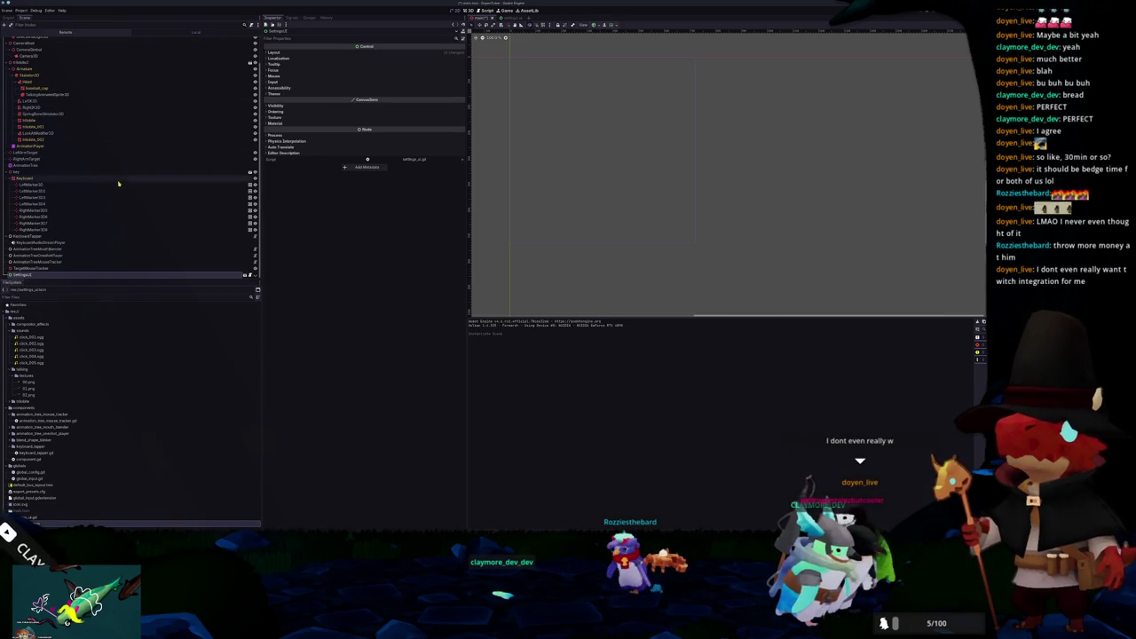
{"action": "key", "text": "ctrl+z"}
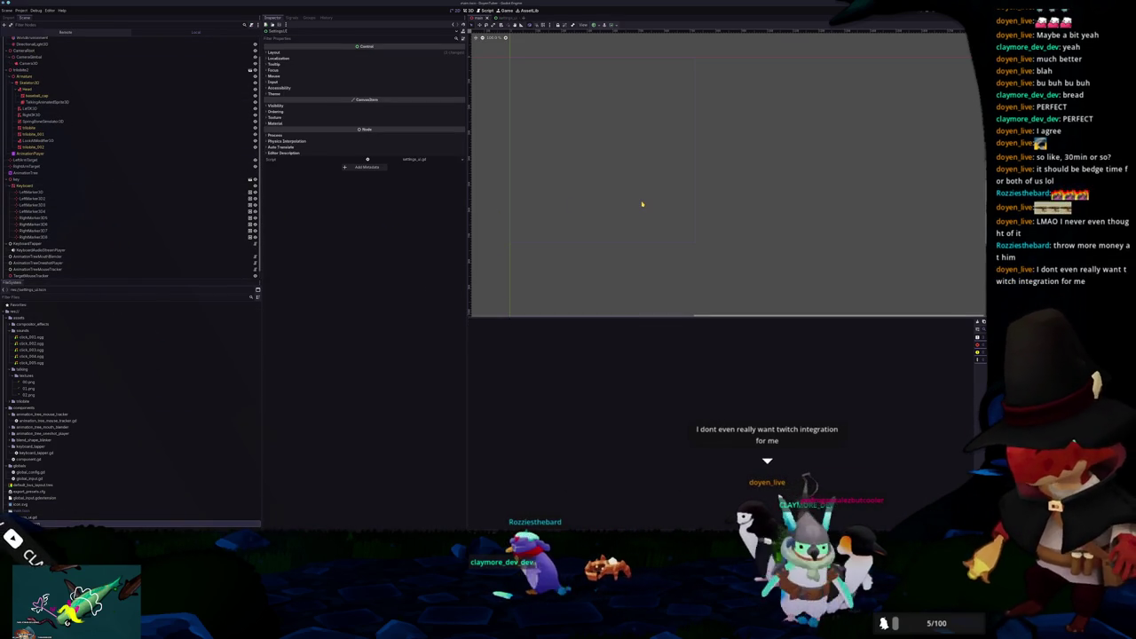
- Test-run the panel, raising Max Thresh to 1.00 and lowering Min Thresh to 0.55
{"action": "key", "text": "F5"}
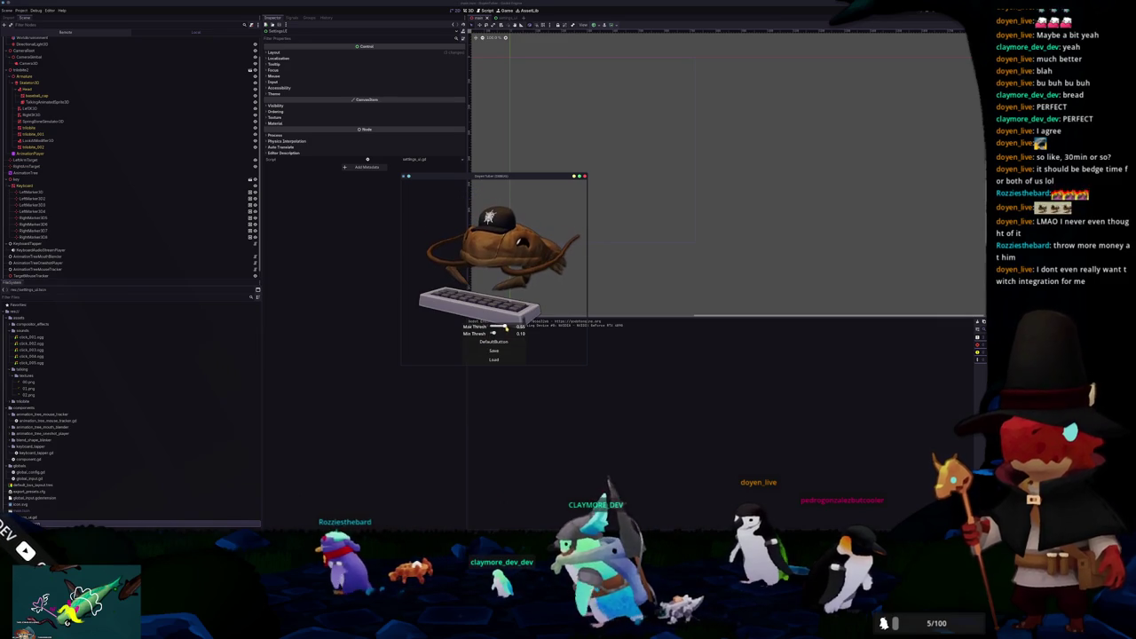
{"action": "left_click_drag", "start_coordinate": [507, 326], "coordinate": [490, 334]}
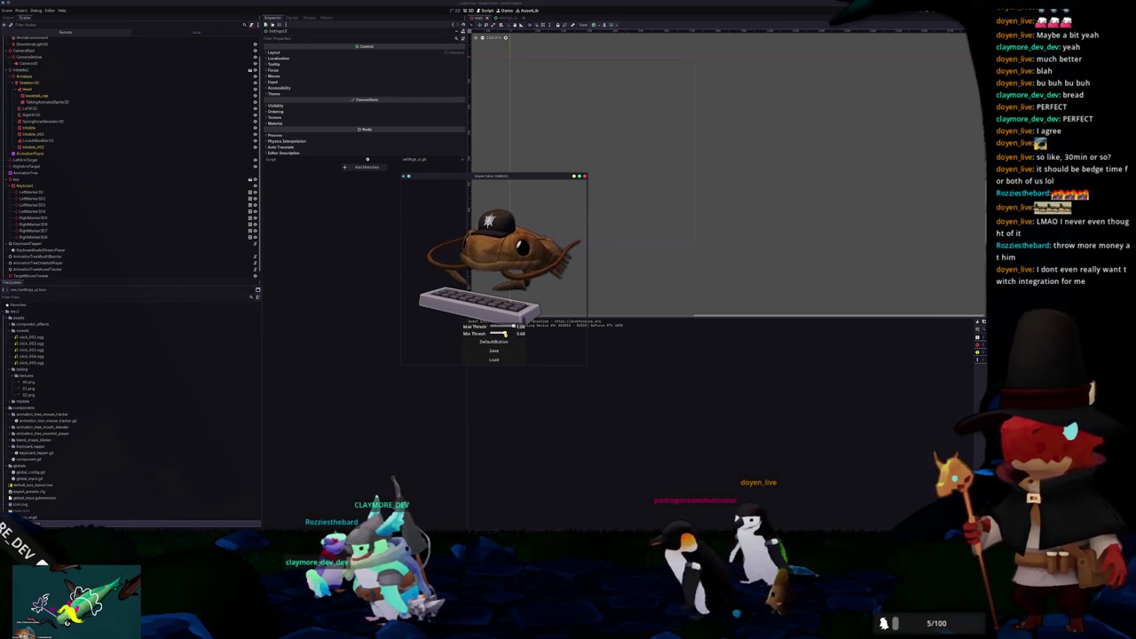
{"action": "left_click_drag", "start_coordinate": [505, 334], "coordinate": [501, 334]}
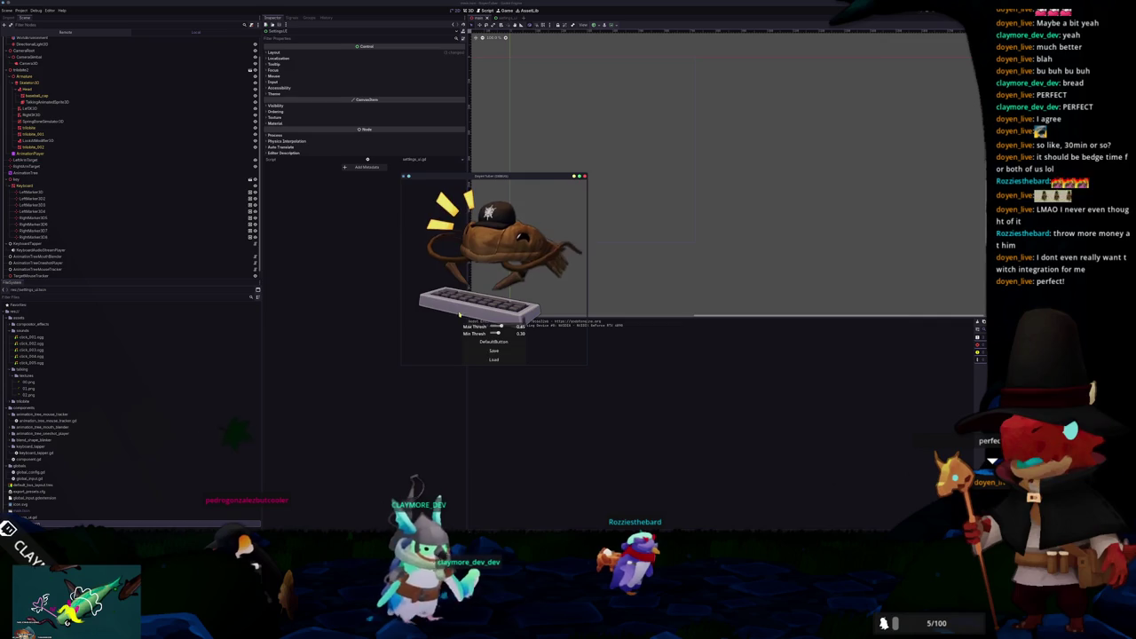
{"action": "key", "text": "F8"}
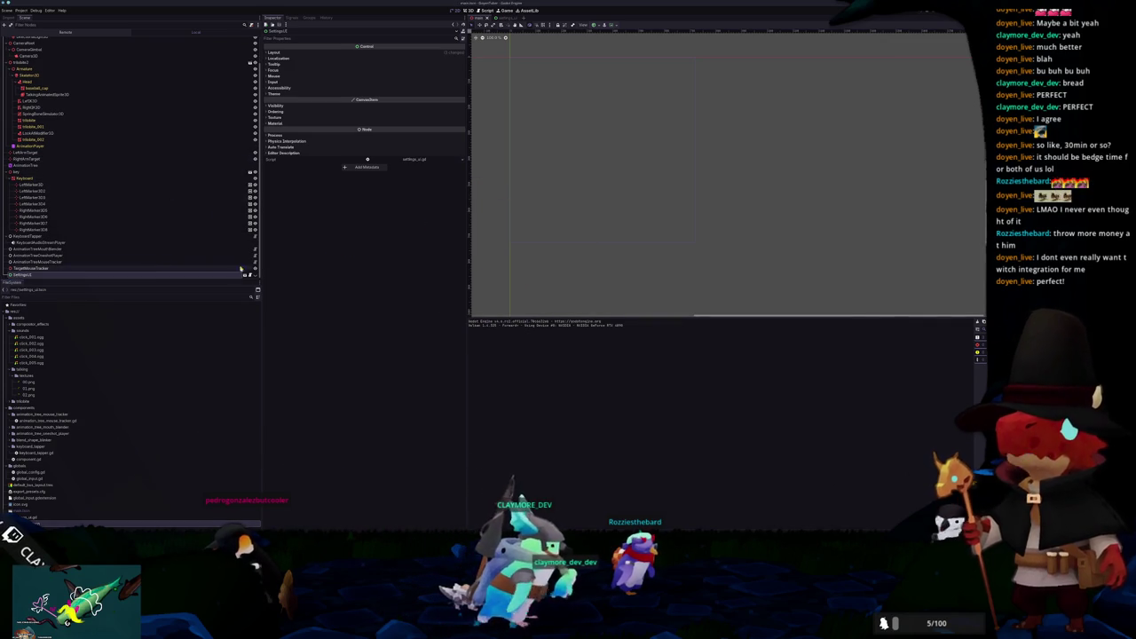
- Open the settings_ui scene and inspect its DefaultButton node
{"action": "left_click", "coordinate": [246, 274]}
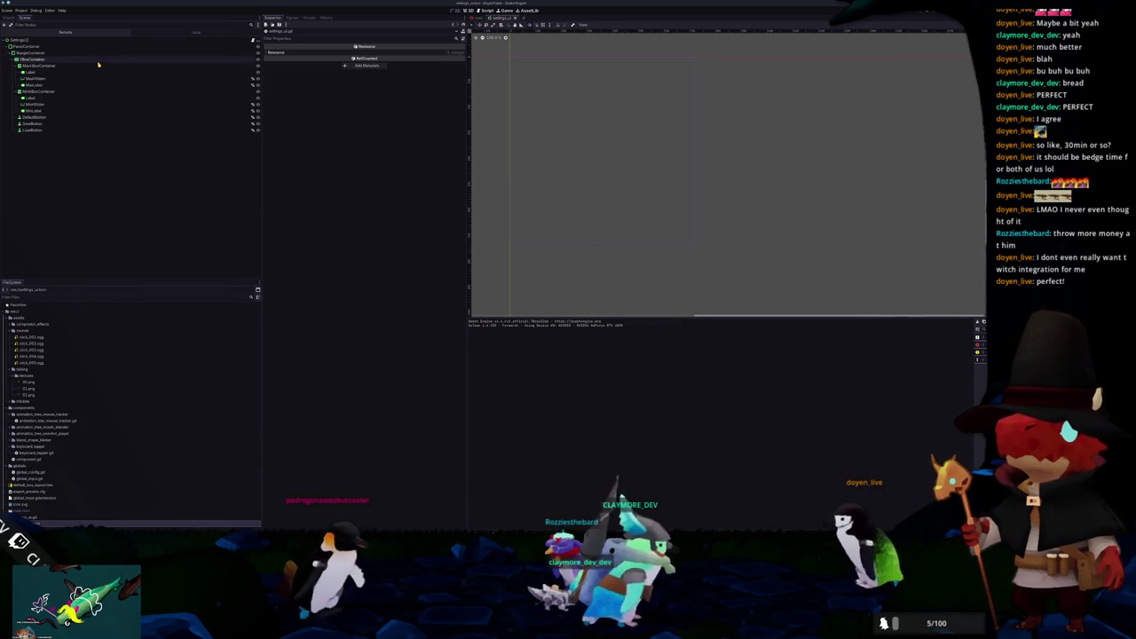
{"action": "left_click", "coordinate": [48, 118]}
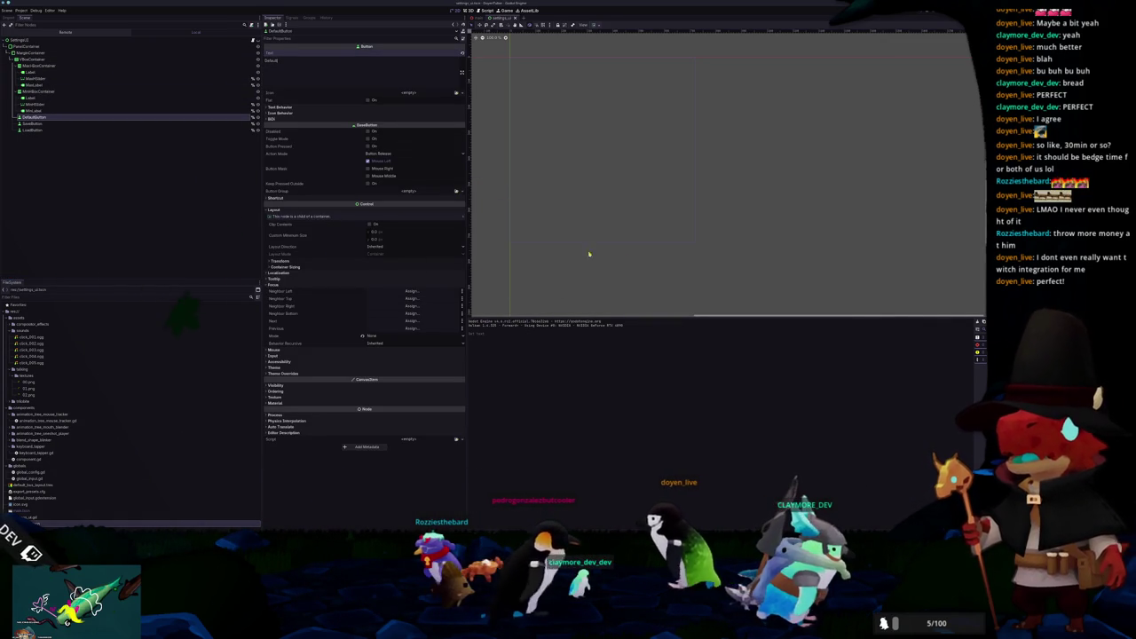
{"action": "left_click", "coordinate": [814, 258]}
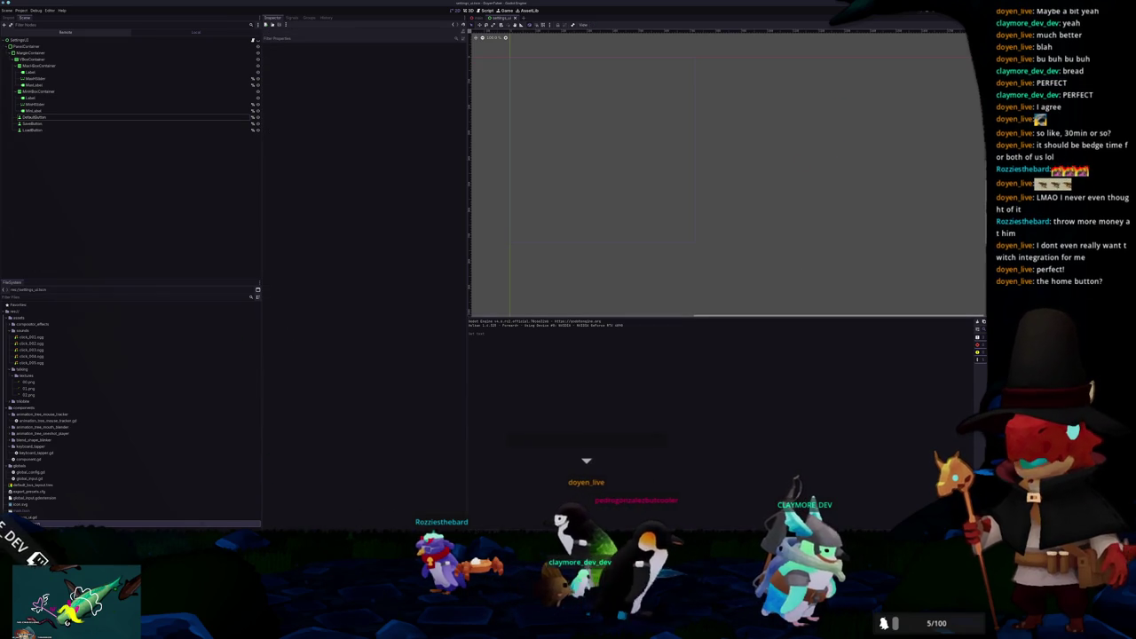
- Run the bug avatar game and move its window to the editor's lower right
{"action": "key", "text": "F5"}
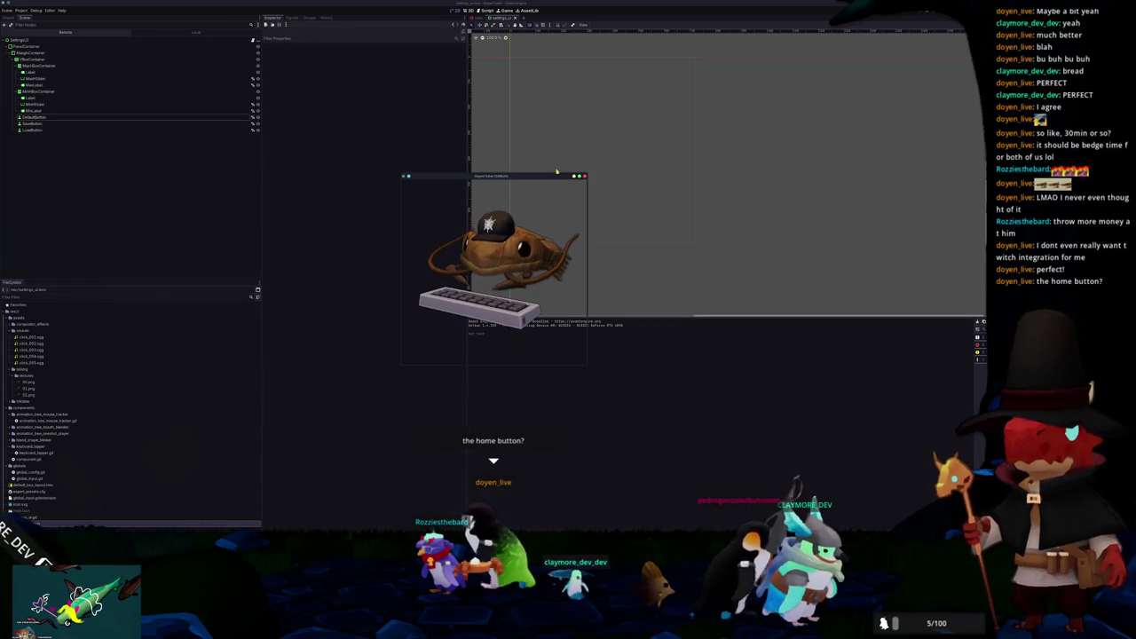
{"action": "left_click_drag", "start_coordinate": [591, 180], "coordinate": [815, 273]}
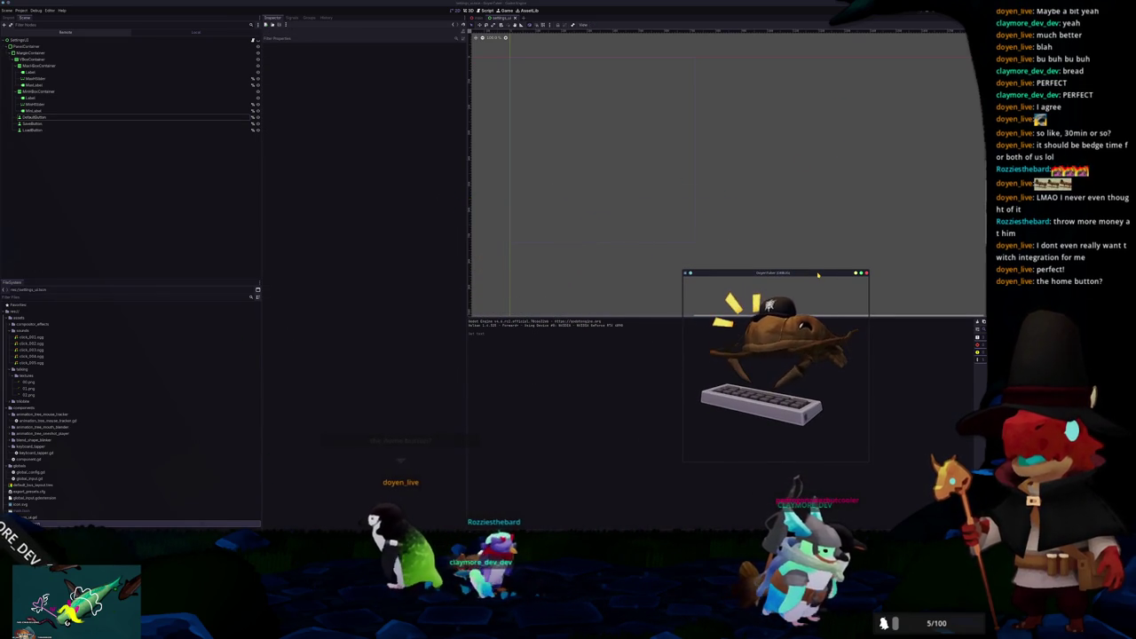
{"action": "mouse_move", "coordinate": [791, 359]}
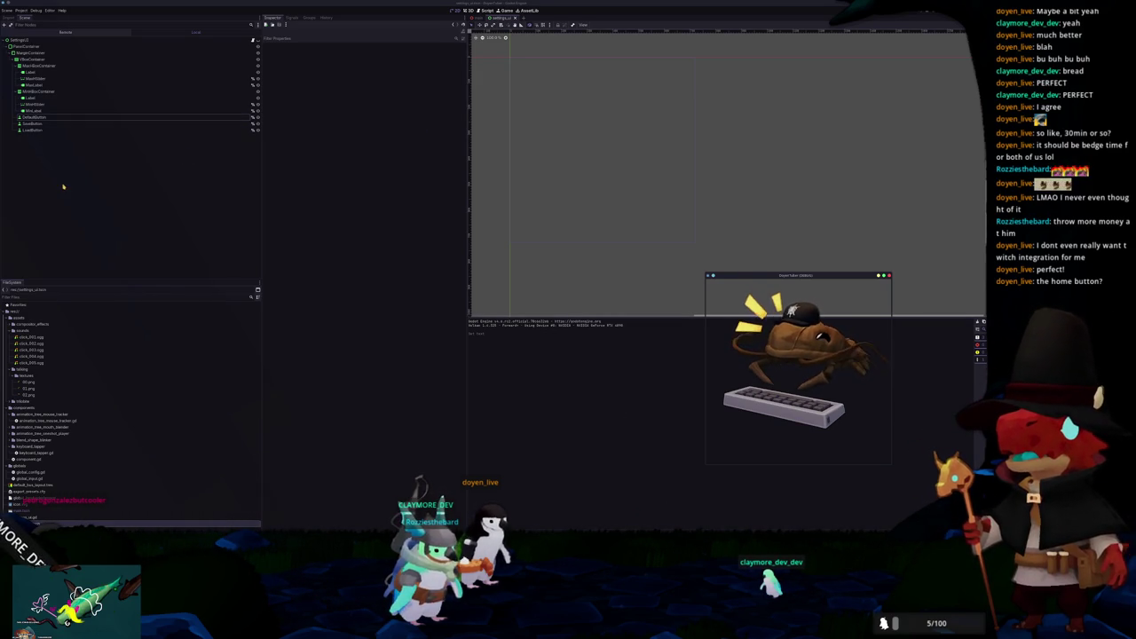
- Add an HBoxContainer under the VBoxContainer, positioned just above DefaultButton
{"action": "left_click", "coordinate": [32, 53]}
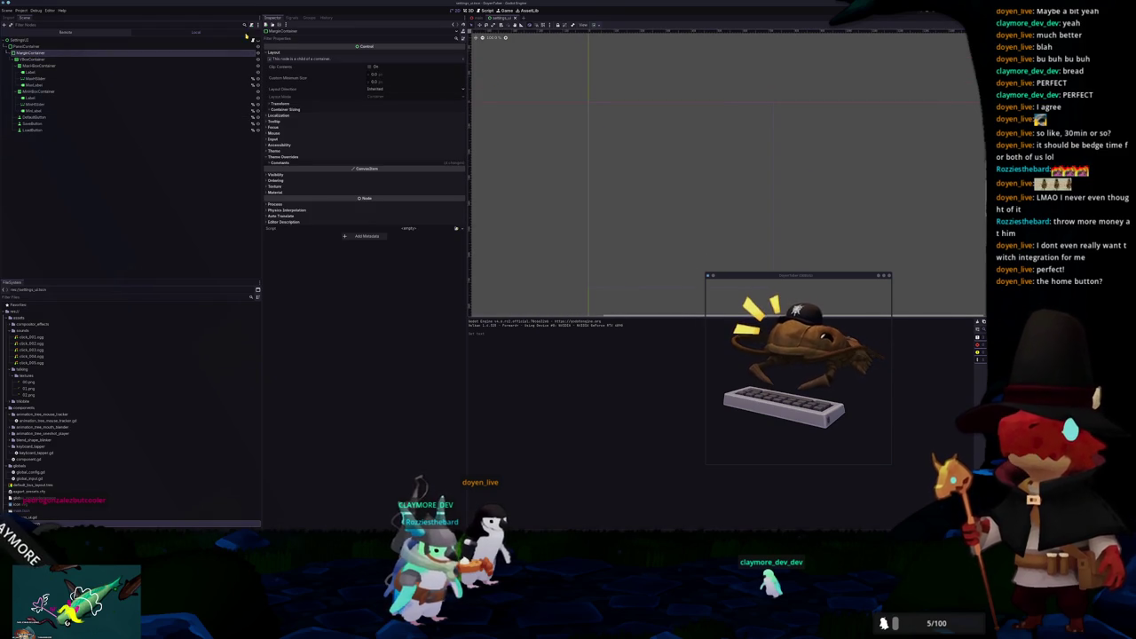
{"action": "scroll", "coordinate": [583, 147], "scroll_direction": "up", "scroll_amount": 2}
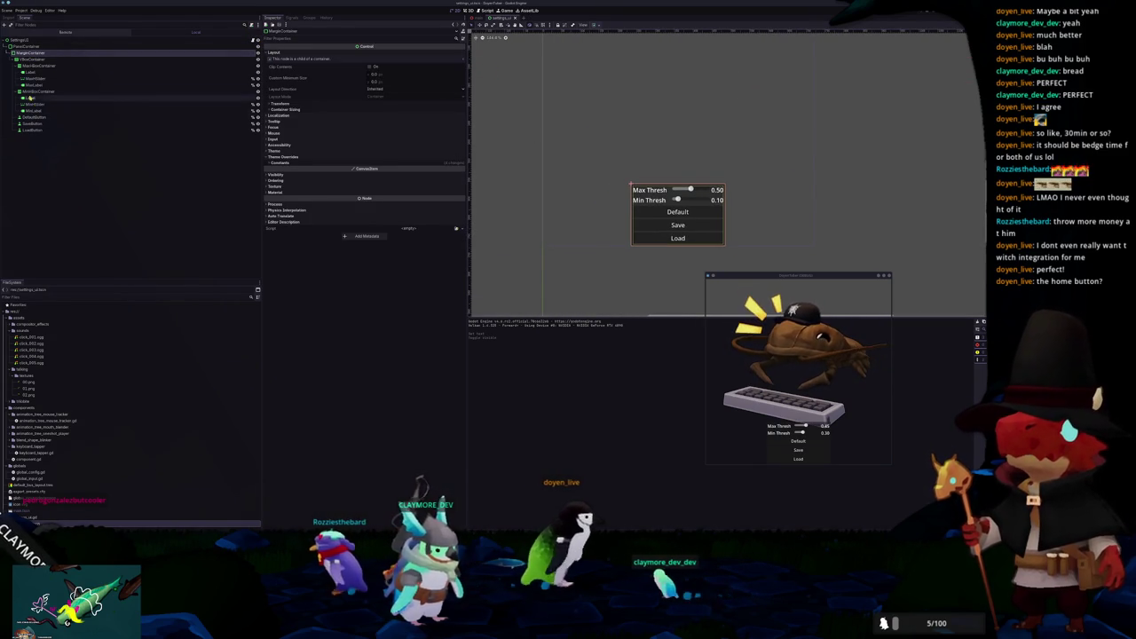
{"action": "left_click", "coordinate": [33, 91]}
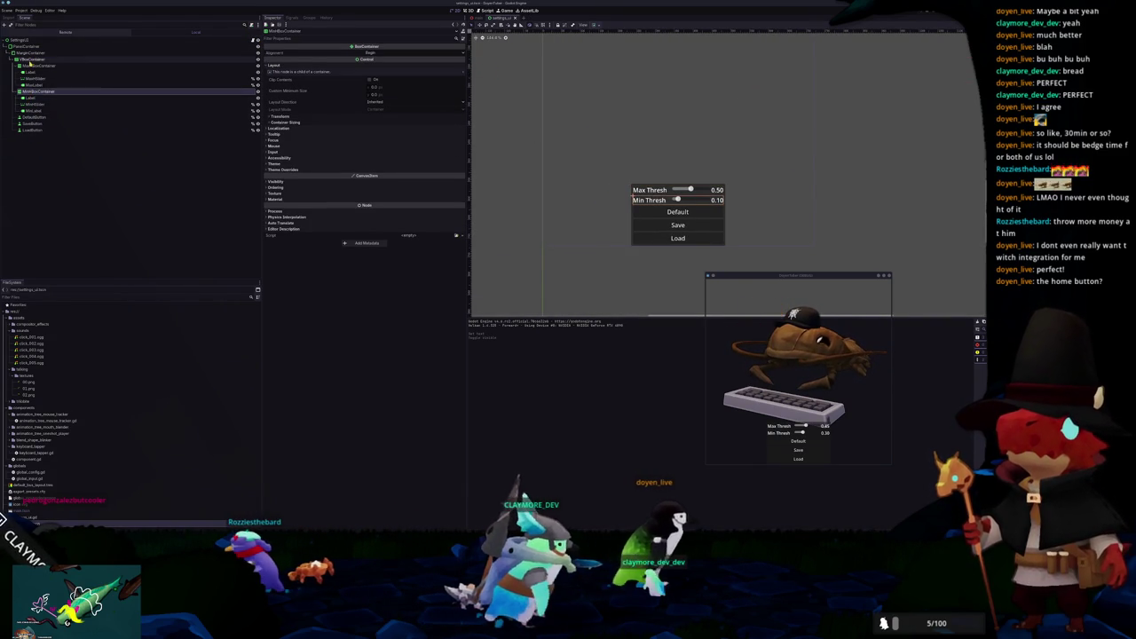
{"action": "right_click", "coordinate": [32, 59]}
{"action": "left_click", "coordinate": [62, 64]}
{"action": "type", "text": "hbox"}
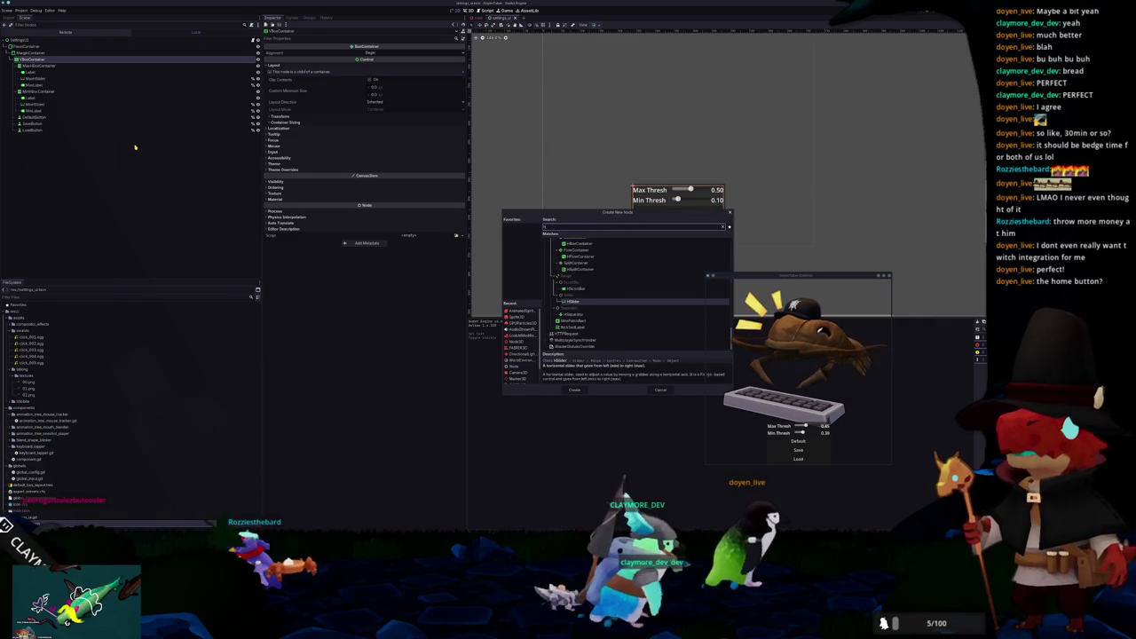
{"action": "key", "text": "Return"}
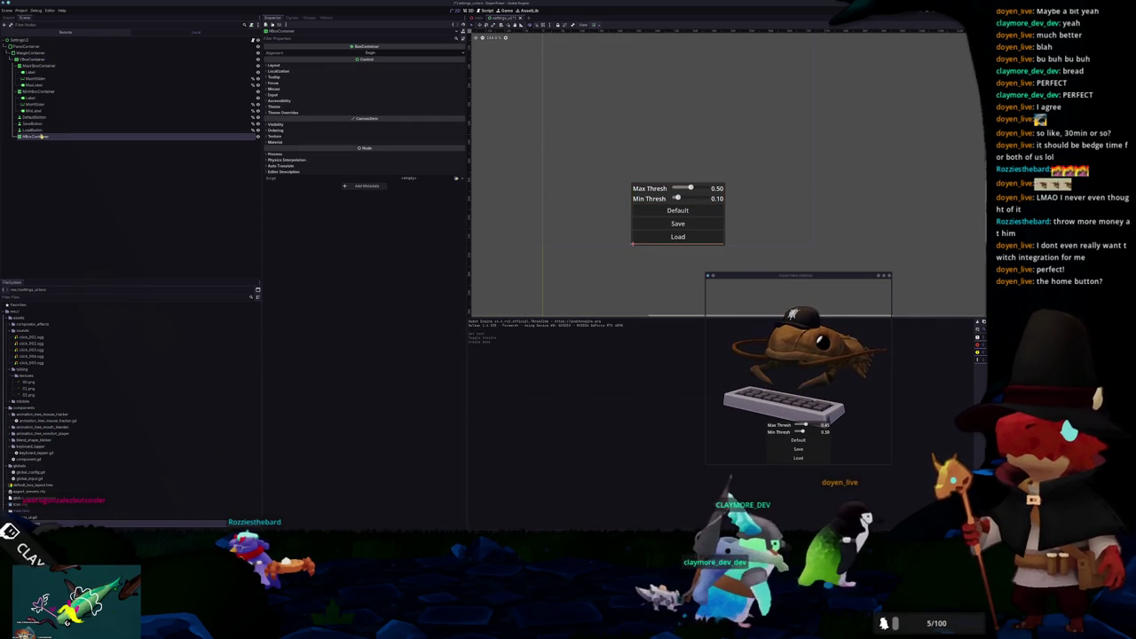
{"action": "left_click_drag", "start_coordinate": [36, 136], "coordinate": [43, 119]}
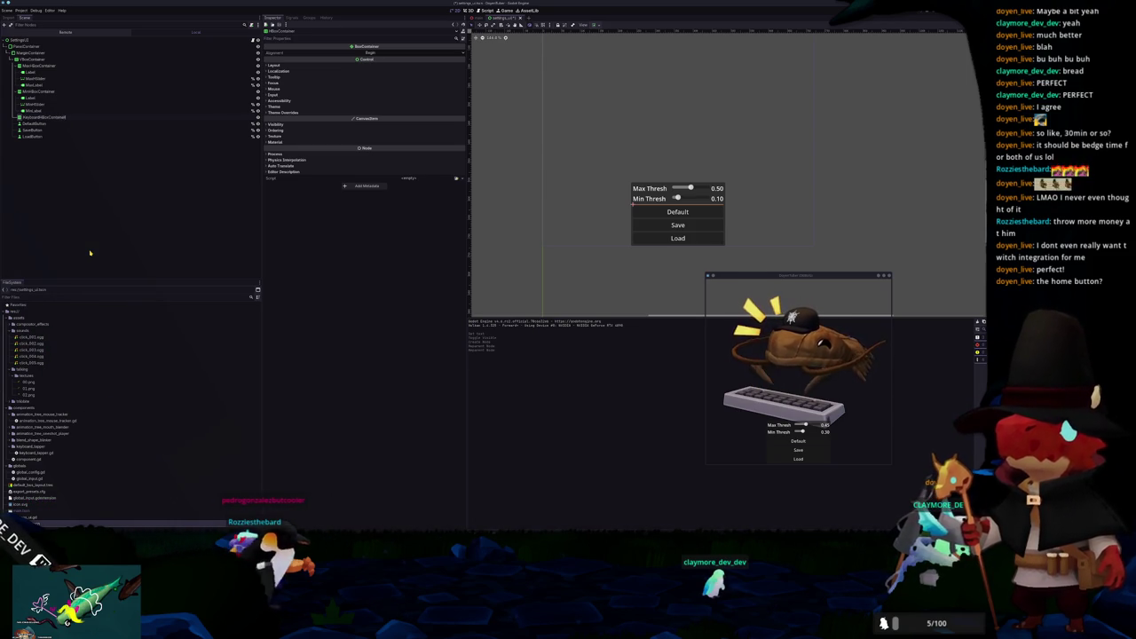
- Give the new row a Label child with its text set to Keyboard
{"action": "right_click", "coordinate": [53, 116]}
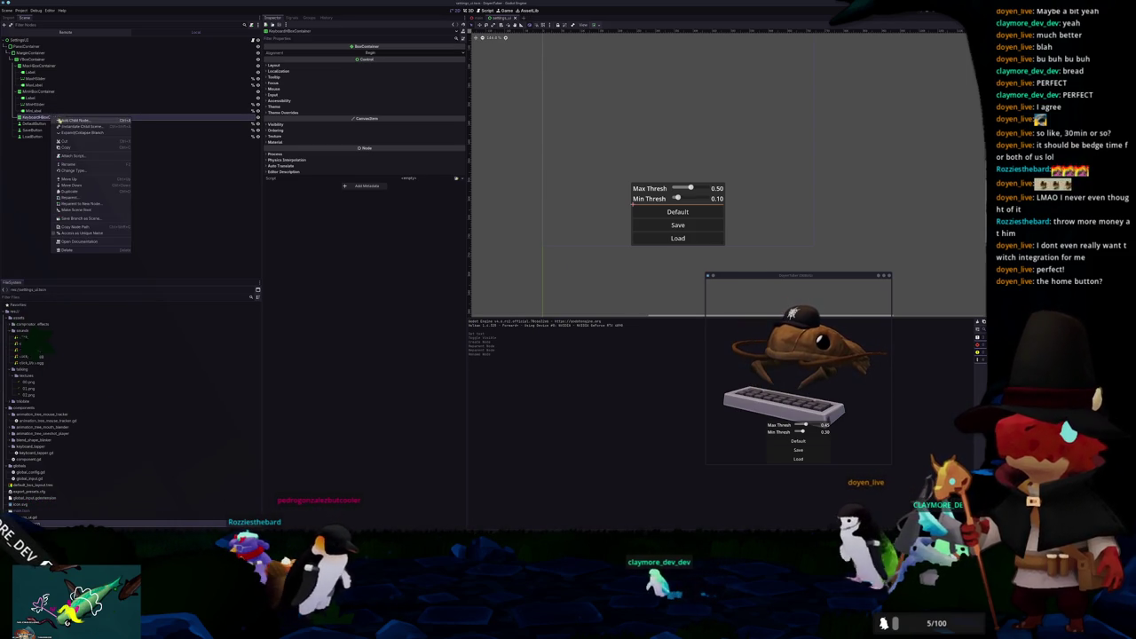
{"action": "left_click", "coordinate": [67, 121]}
{"action": "type", "text": "label"}
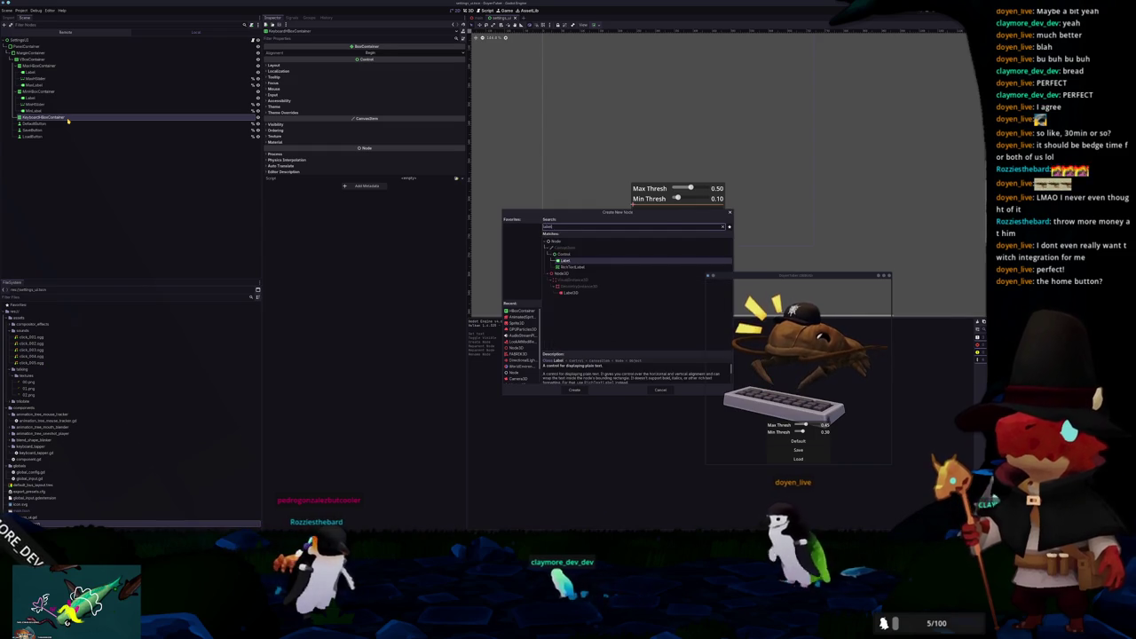
{"action": "key", "text": "Return"}
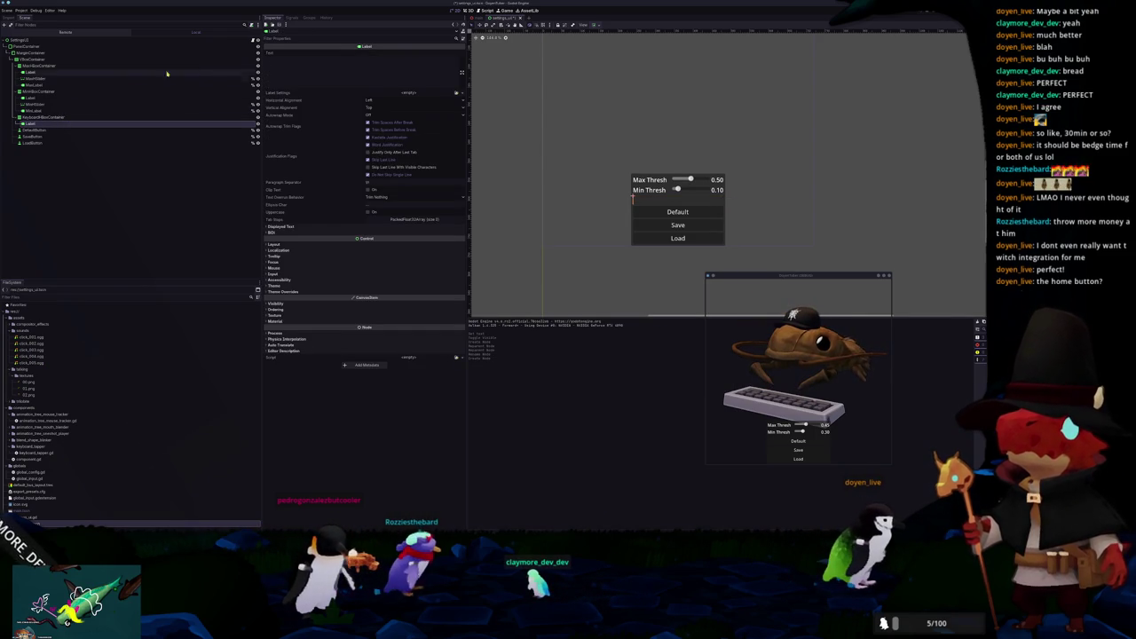
{"action": "left_click", "coordinate": [298, 73]}
{"action": "type", "text": "Keyboard"}
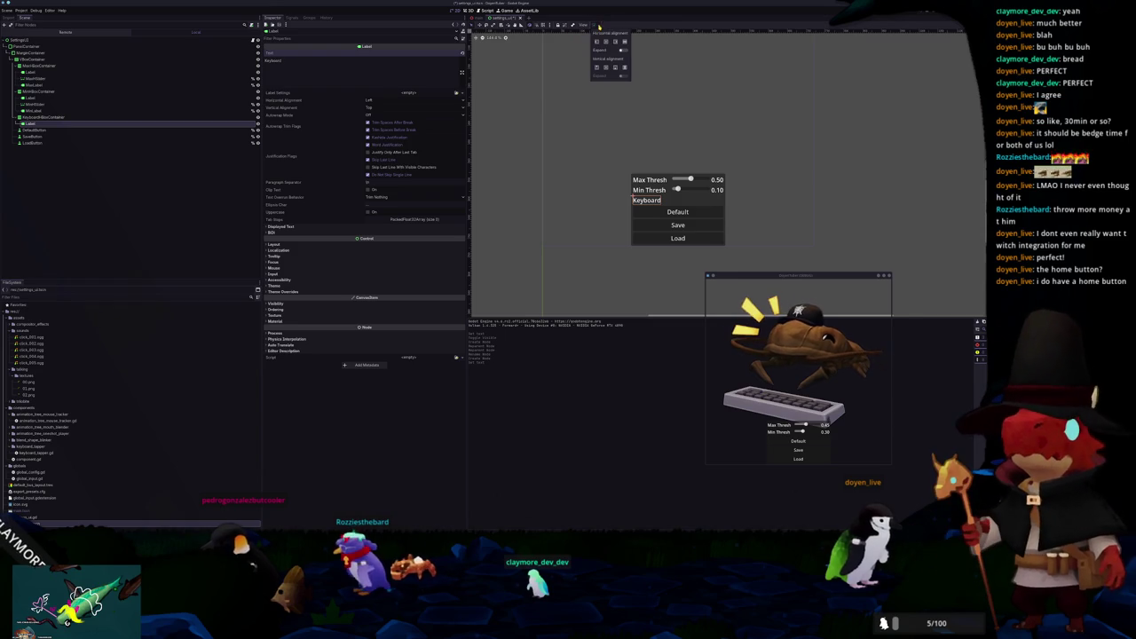
- Add a CheckBox to KeyboardBoxContainer and enable Button Pressed so it starts ticked
{"action": "right_click", "coordinate": [41, 117]}
{"action": "left_click", "coordinate": [64, 122]}
{"action": "type", "text": "check"}
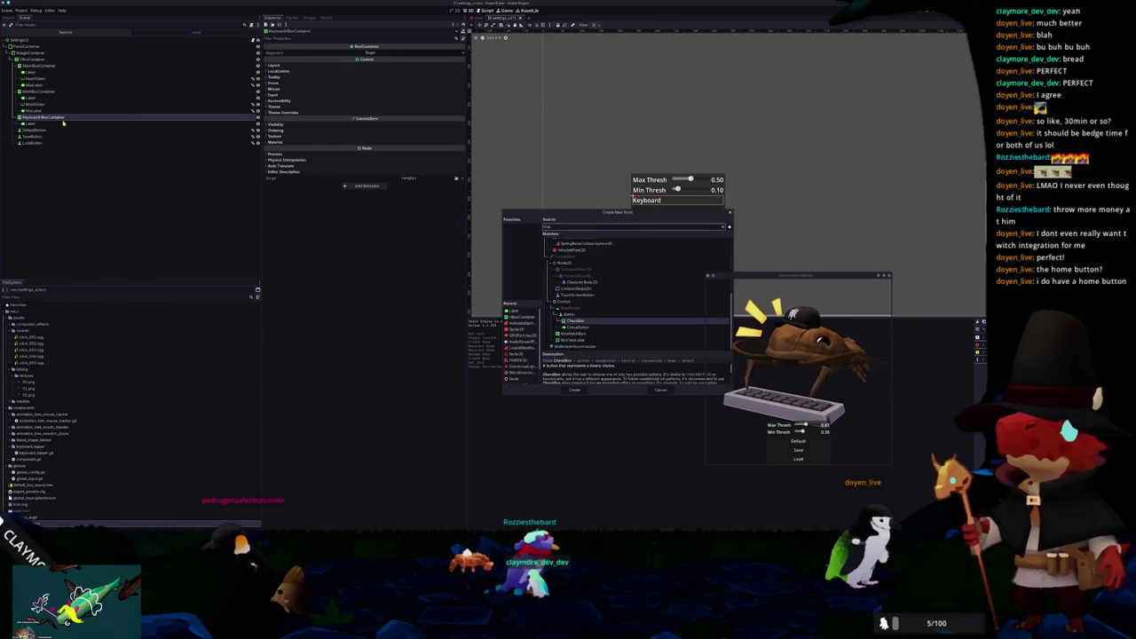
{"action": "key", "text": "Return"}
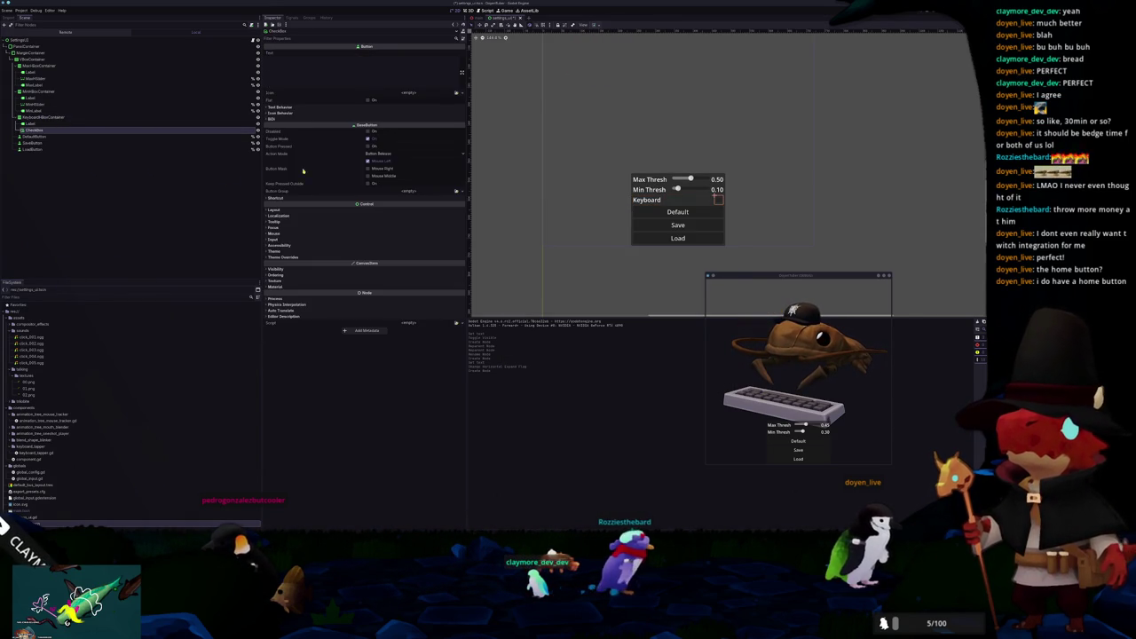
{"action": "scroll", "coordinate": [550, 168], "scroll_direction": "up", "scroll_amount": 2}
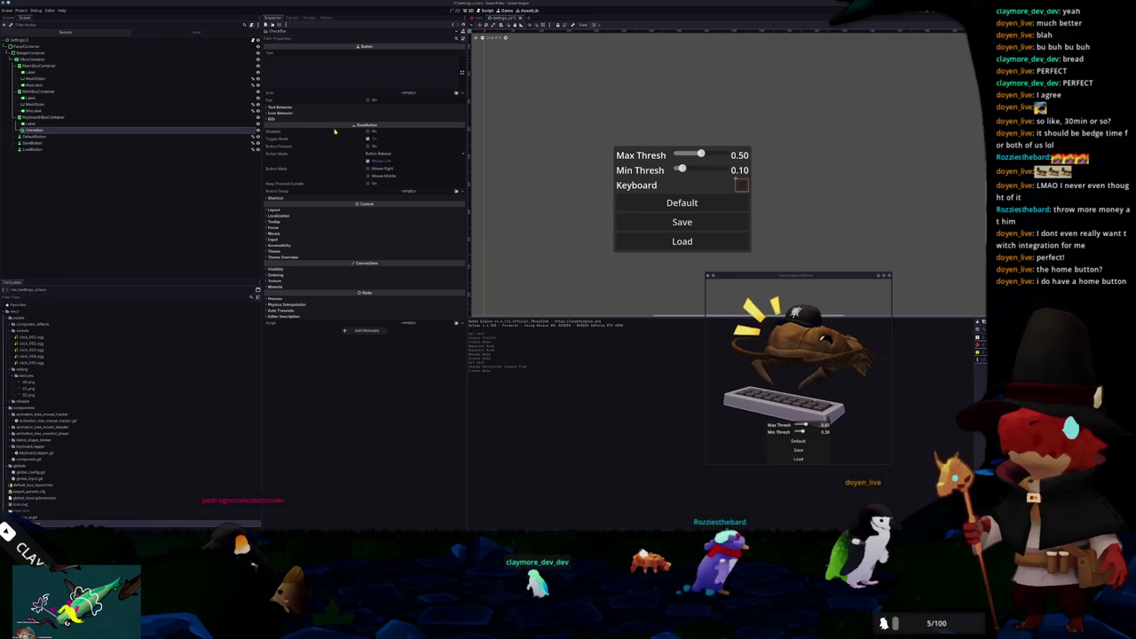
{"action": "left_click", "coordinate": [369, 133]}
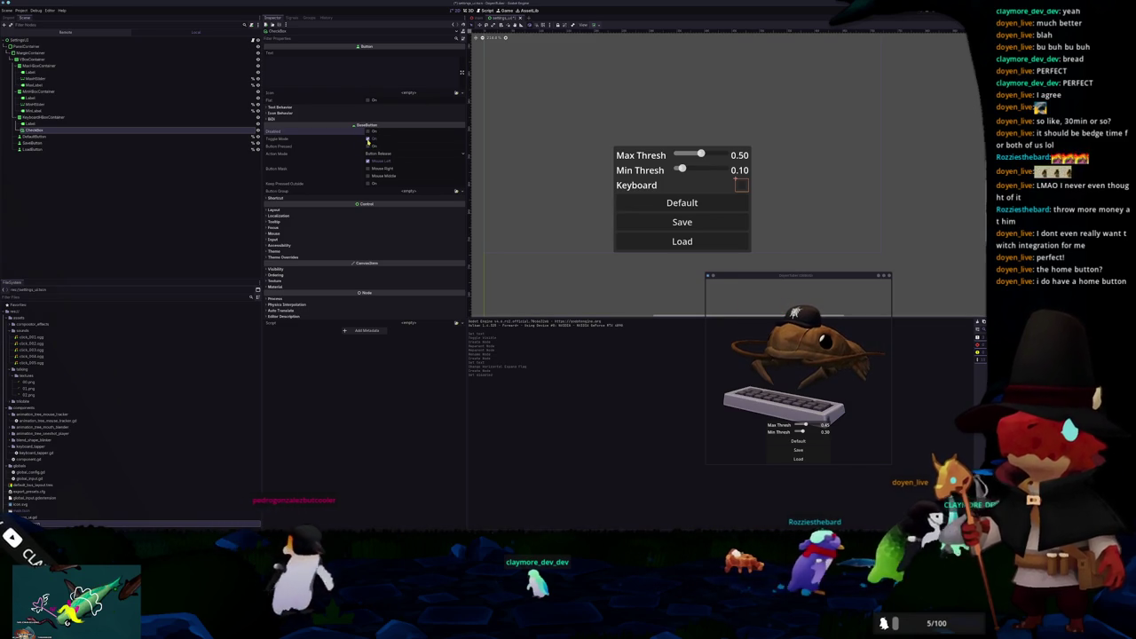
{"action": "left_click", "coordinate": [369, 145]}
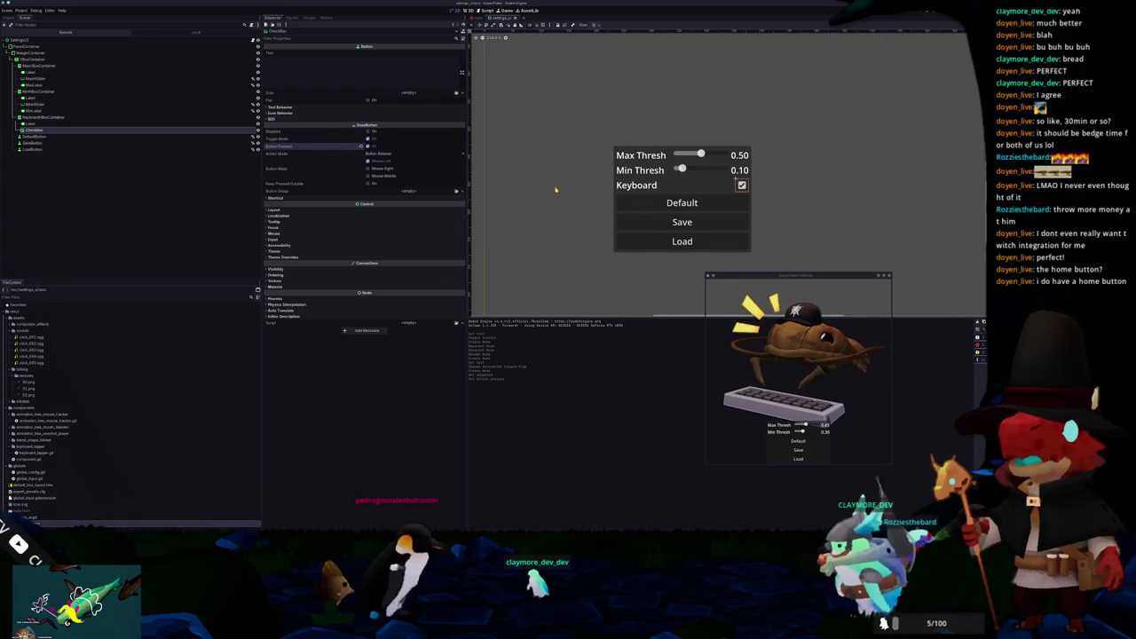
- Rename the checkbox to KeyboardCheckBox
{"action": "left_click_drag", "start_coordinate": [558, 185], "coordinate": [513, 186]}
{"action": "scroll", "coordinate": [525, 174], "scroll_direction": "down", "scroll_amount": 1}
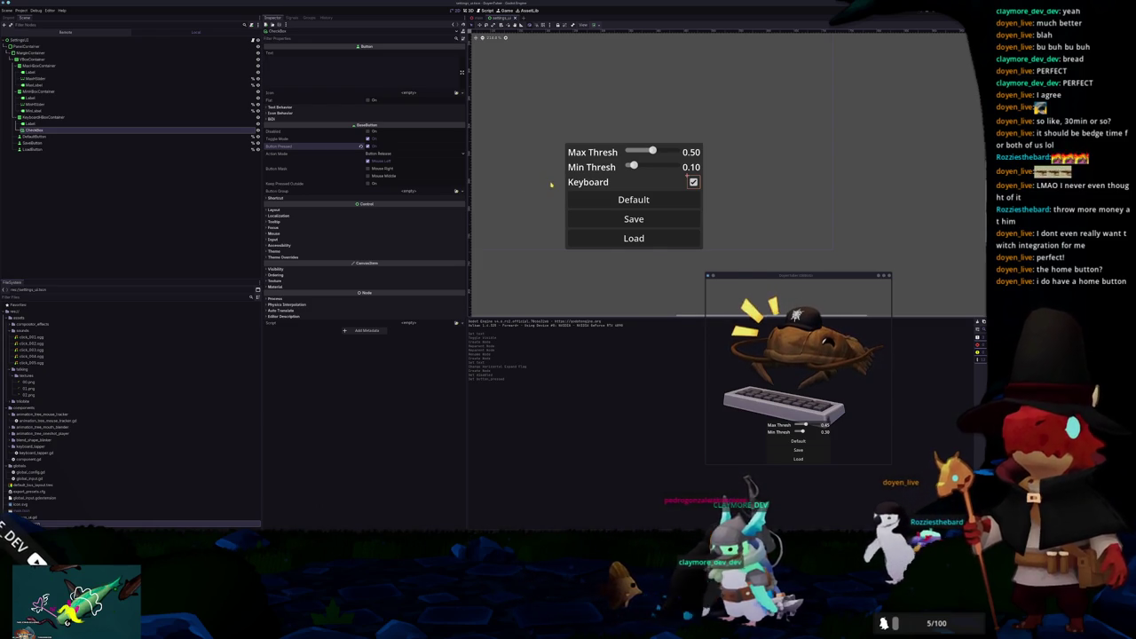
{"action": "scroll", "coordinate": [545, 183], "scroll_direction": "up", "scroll_amount": 1}
{"action": "scroll", "coordinate": [545, 184], "scroll_direction": "down", "scroll_amount": 1}
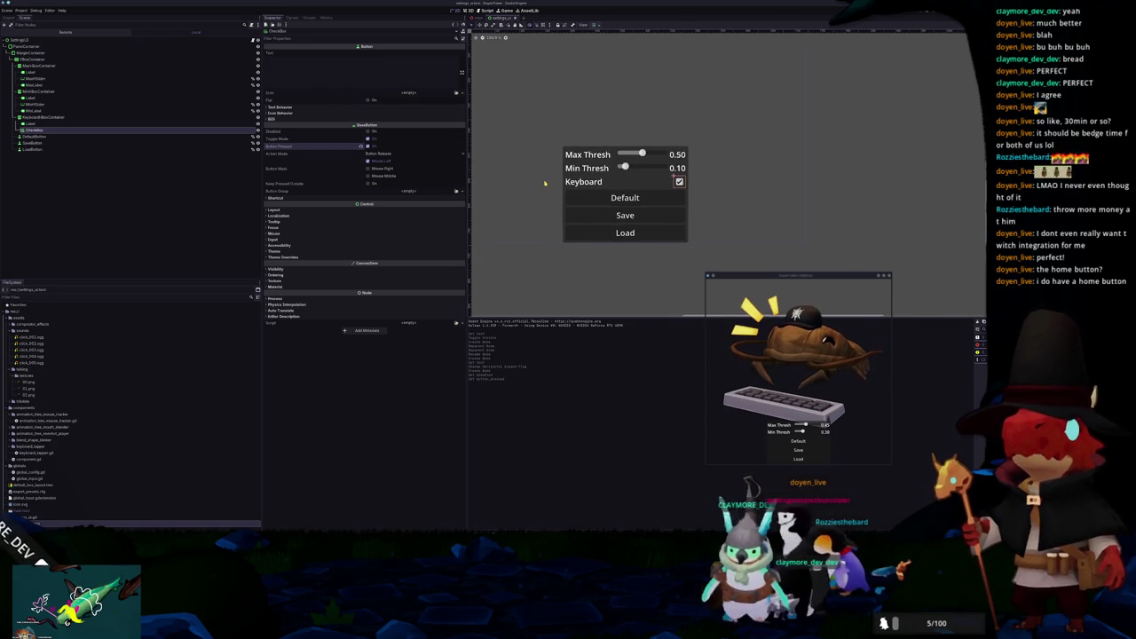
{"action": "scroll", "coordinate": [527, 161], "scroll_direction": "down", "scroll_amount": 1}
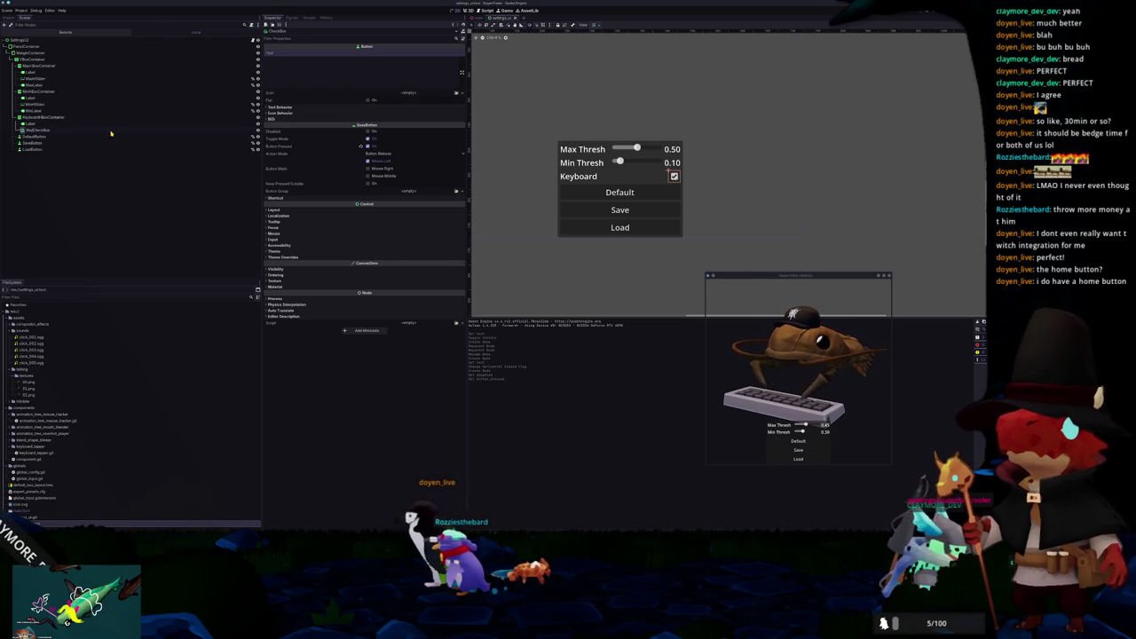
{"action": "key", "text": "Return"}
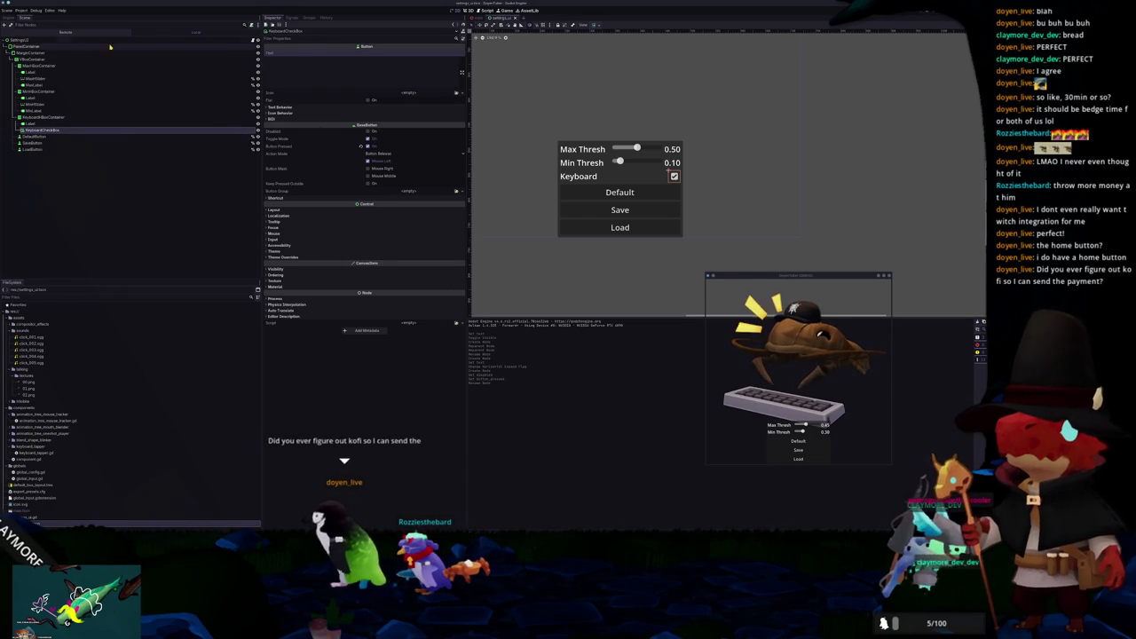
{"action": "left_click", "coordinate": [111, 40]}
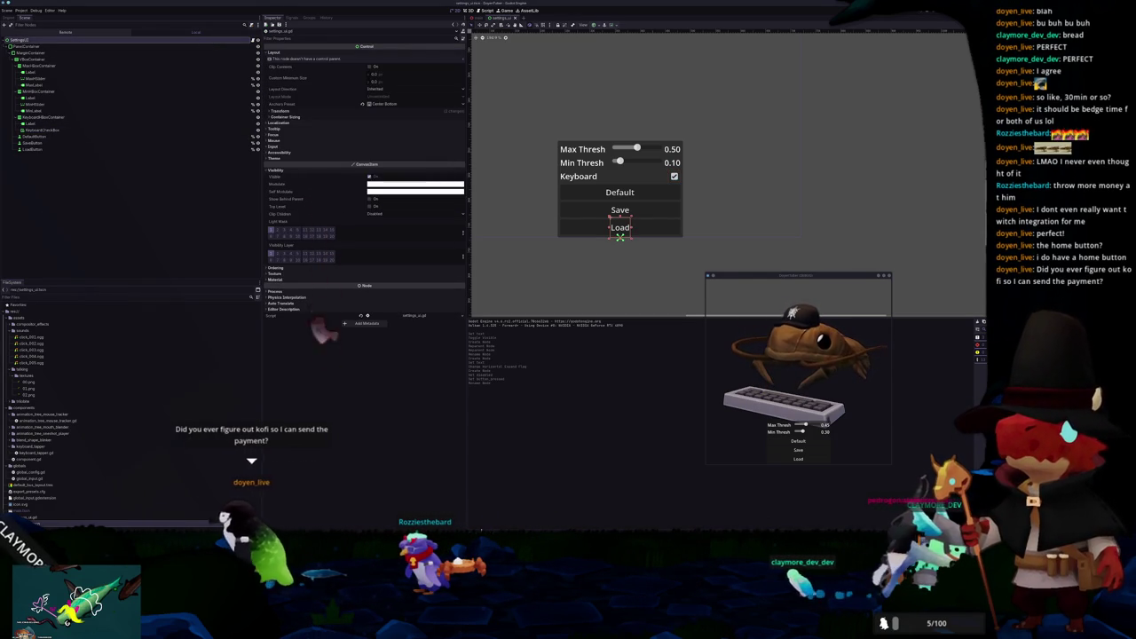
{"action": "key", "text": "alt+Tab"}
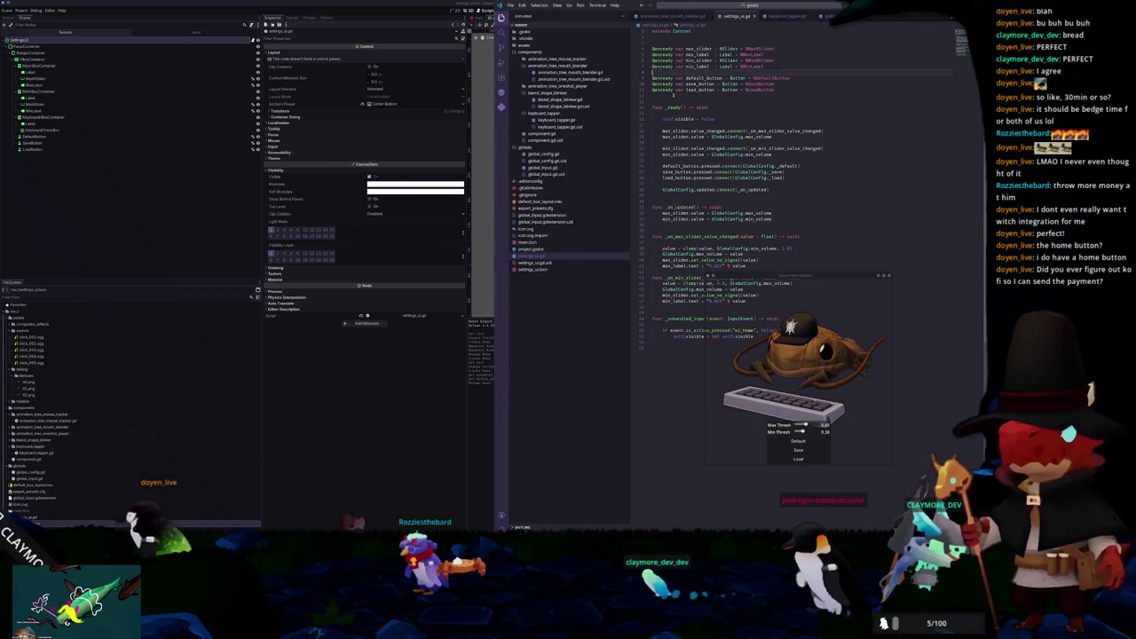
{"action": "key", "text": "Return"}
{"action": "type", "text": "@onread"}
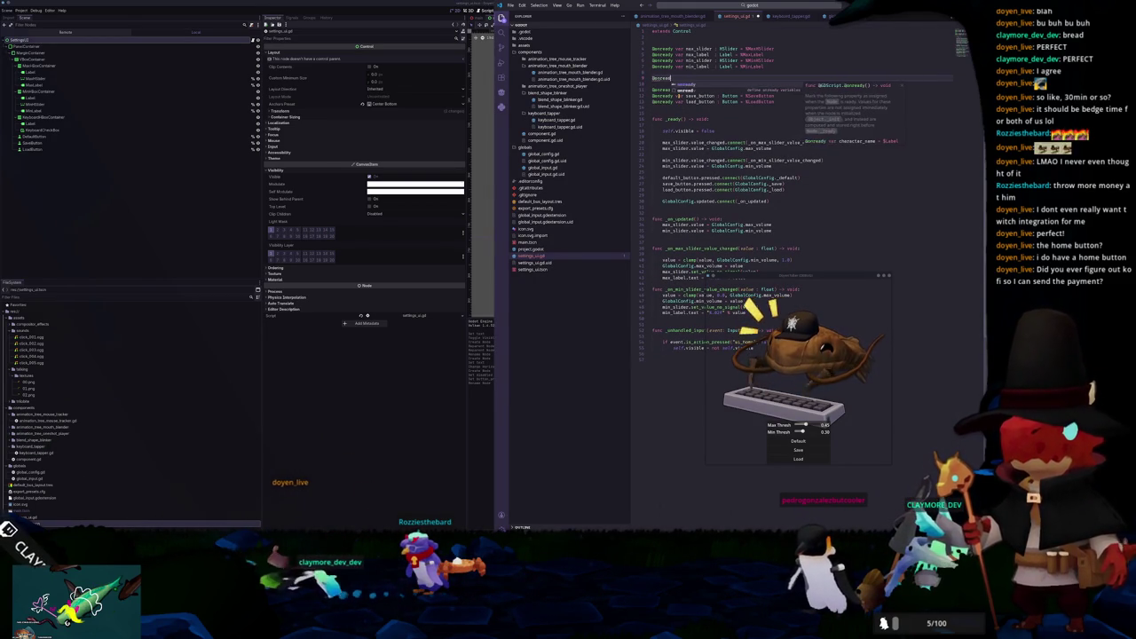
{"action": "type", "text": "var keyboard_checkbo"}
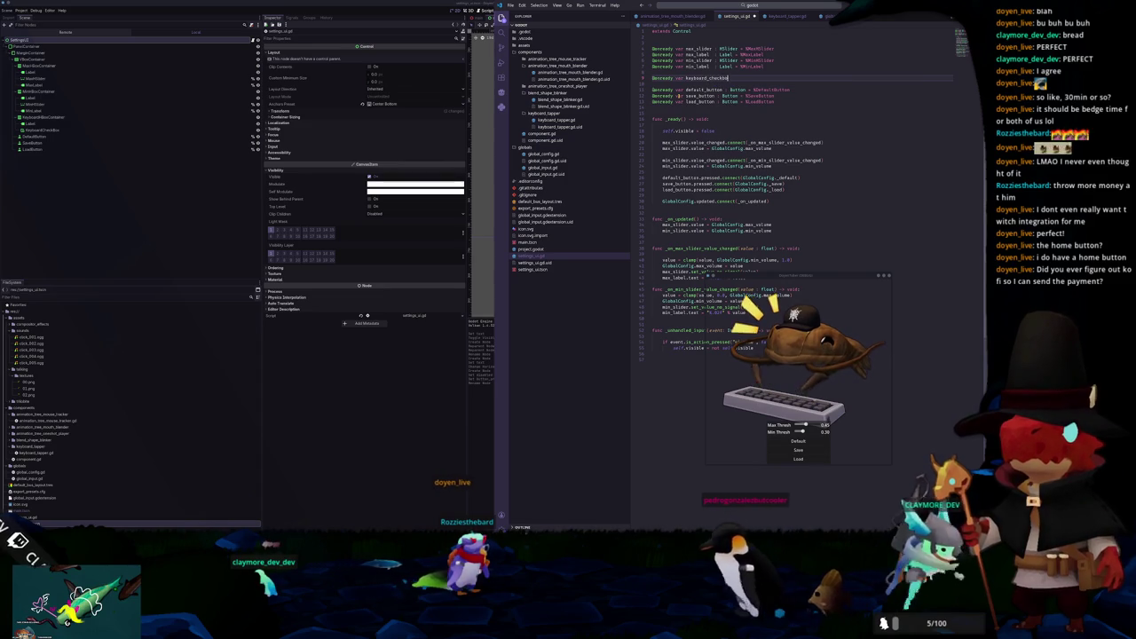
{"action": "type", "text": " : Check"}
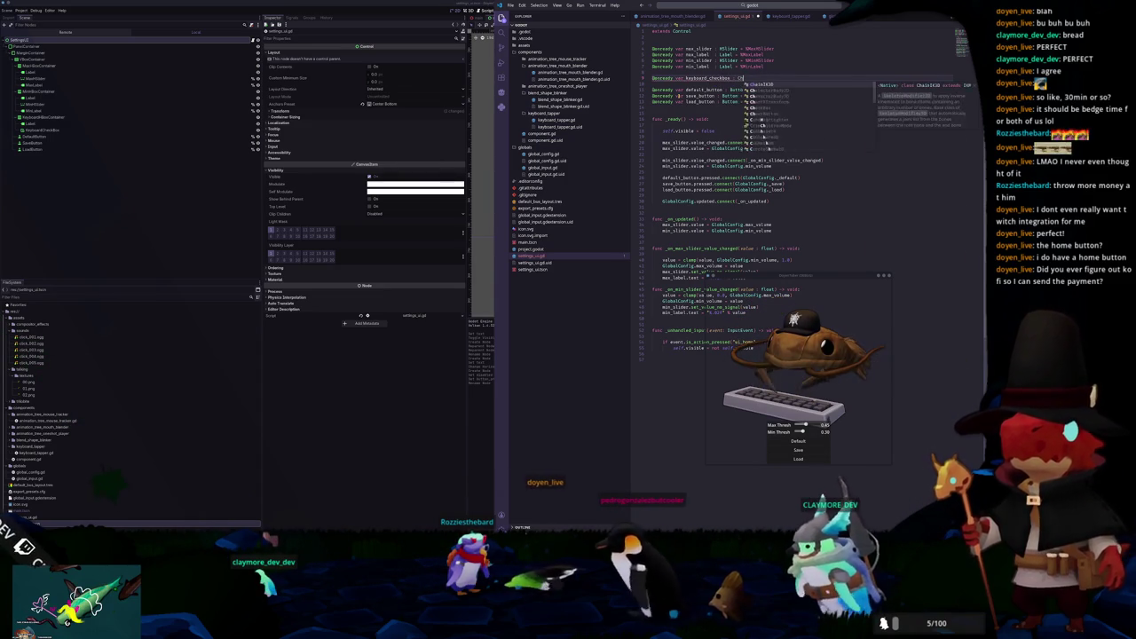
{"action": "key", "text": "Return"}
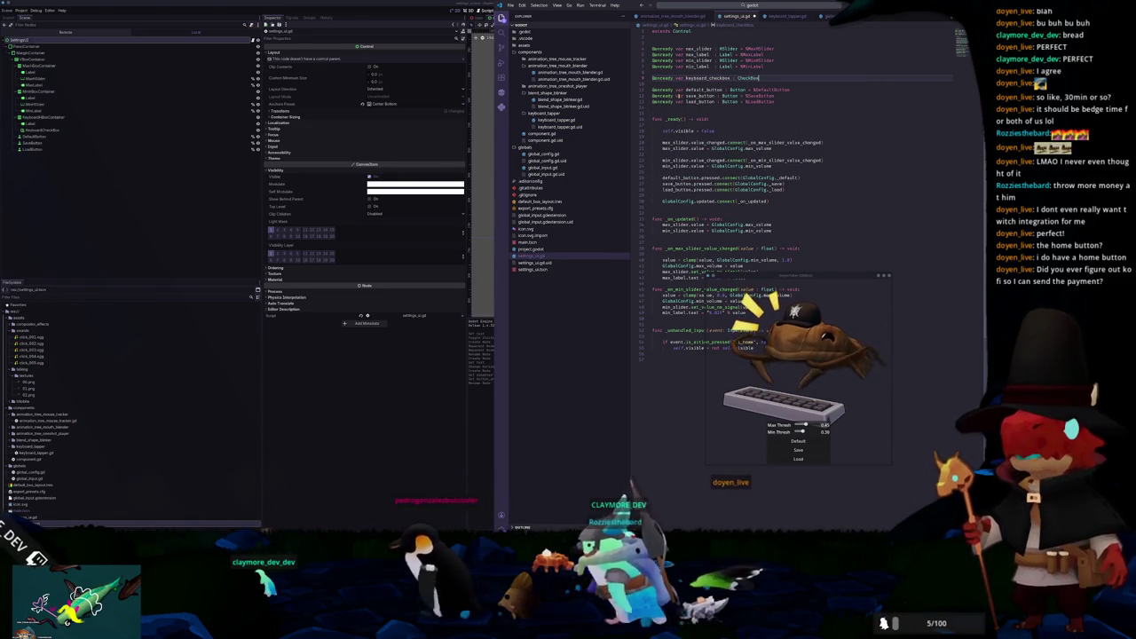
{"action": "type", "text": "= %KeyboardCheckBox"}
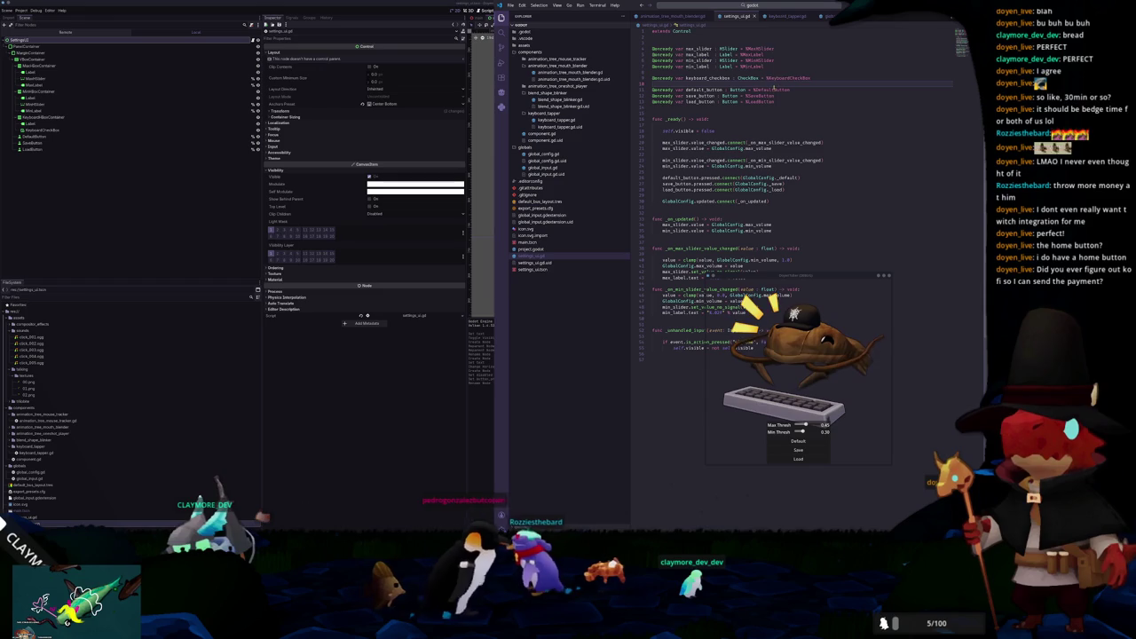
{"action": "left_click", "coordinate": [674, 84]}
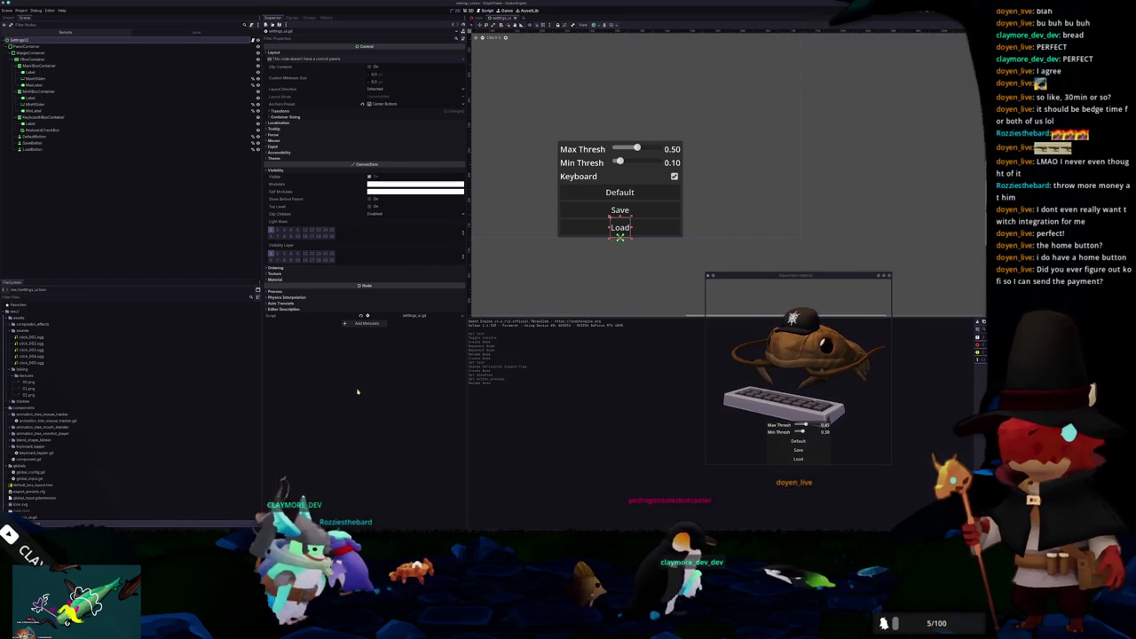
{"action": "left_click", "coordinate": [71, 145]}
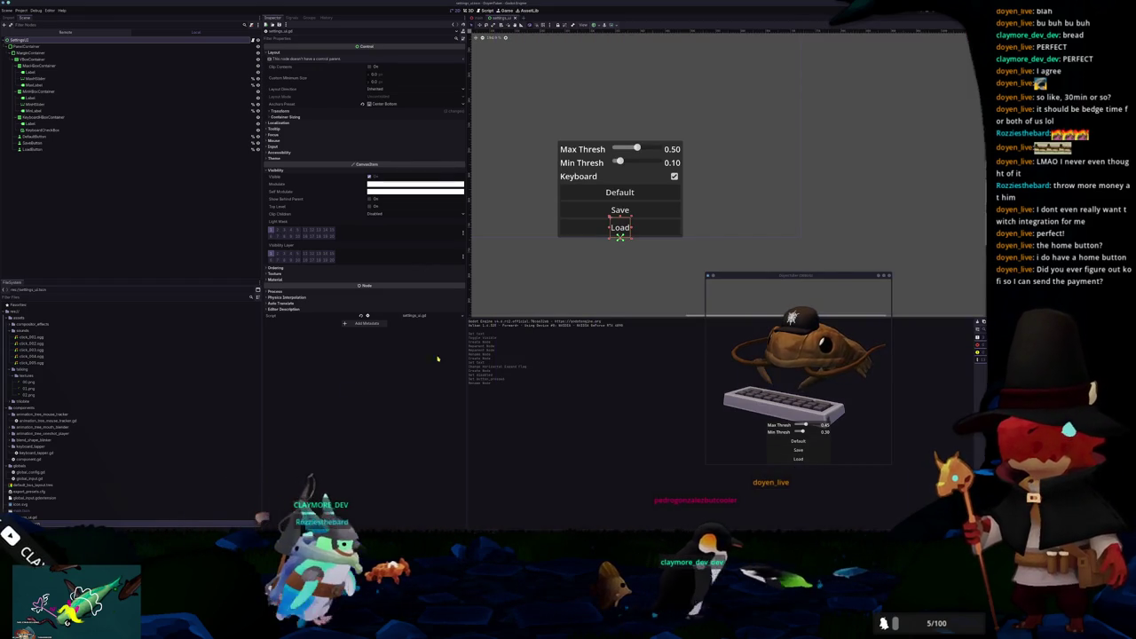
- Look over the KeyboardCheckBox node in the Scene dock without changes, then return to settings_ui.gd
{"action": "left_click", "coordinate": [91, 156]}
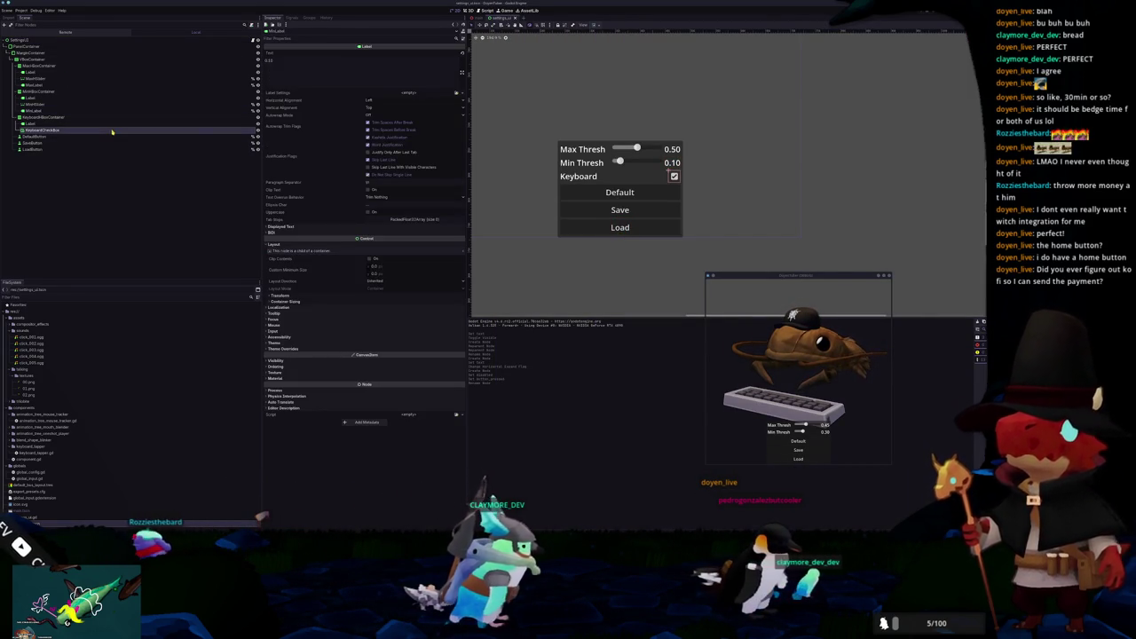
{"action": "right_click", "coordinate": [113, 129]}
{"action": "left_click", "coordinate": [131, 242]}
{"action": "left_click", "coordinate": [192, 207]}
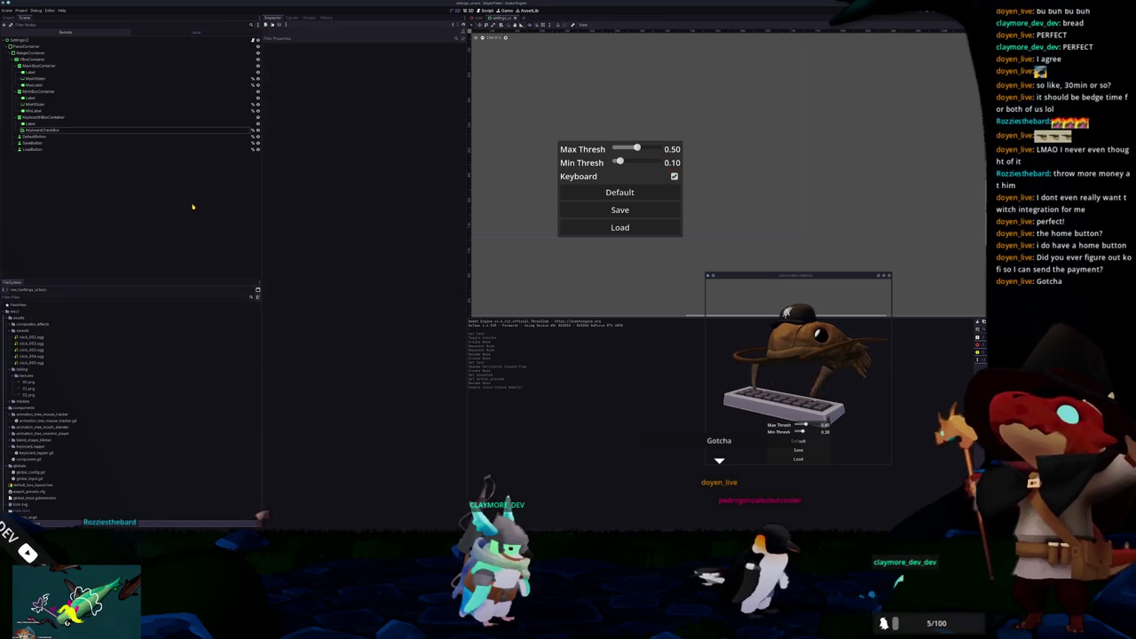
{"action": "key", "text": "alt+Tab"}
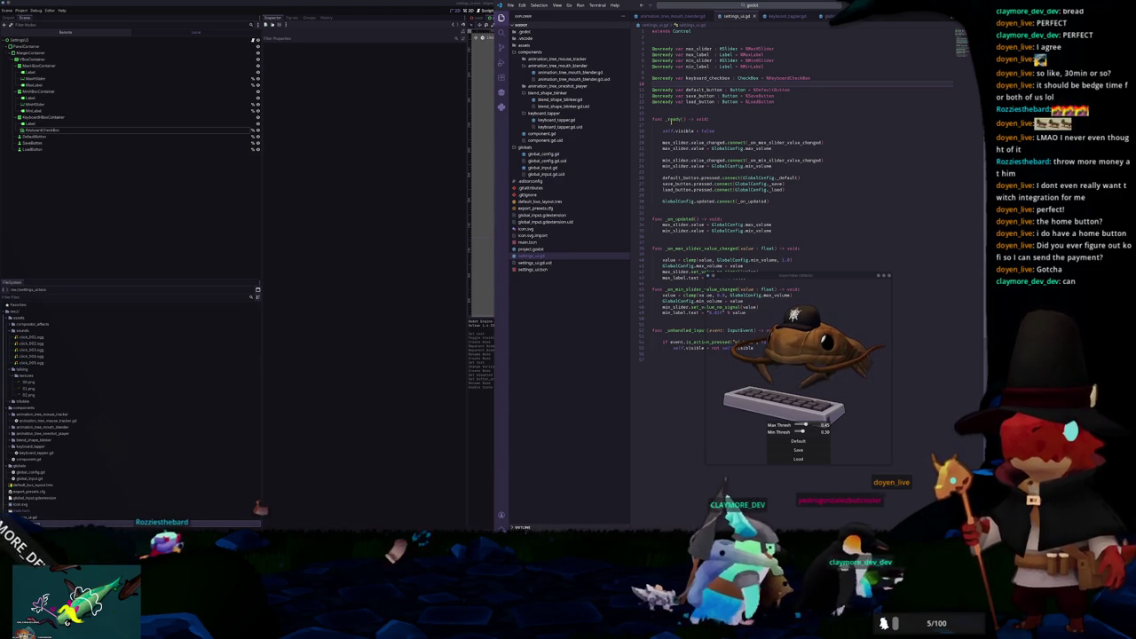
- Add blank lines around the keyboard_checkbox declaration in settings_ui.gd
{"action": "key", "text": "Return"}
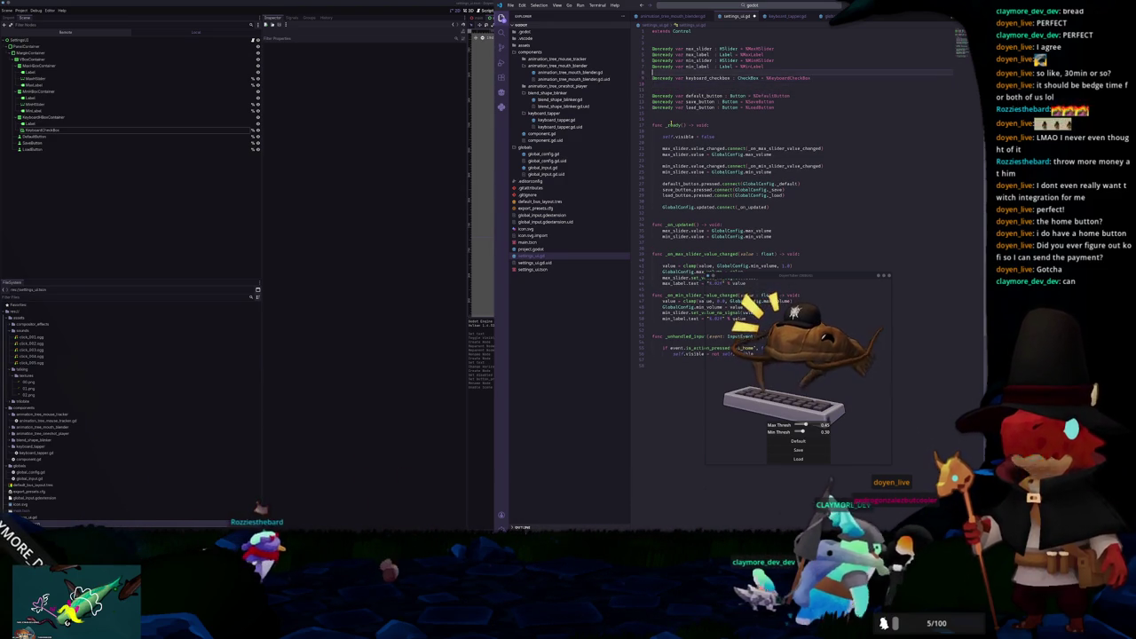
{"action": "key", "text": "Return"}
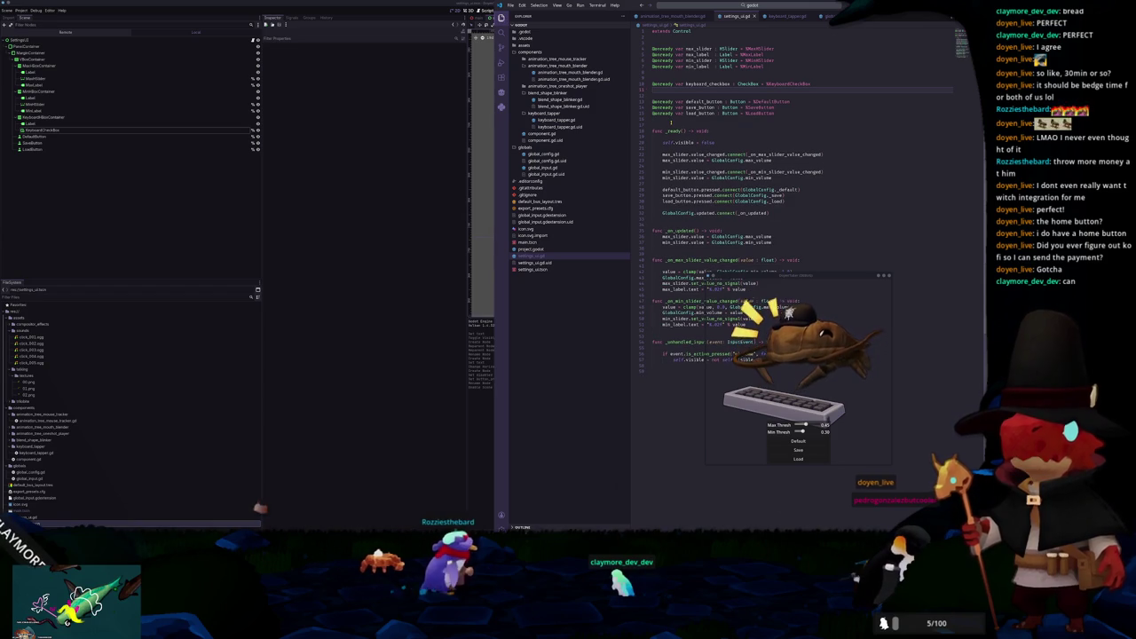
{"action": "scroll", "coordinate": [799, 222], "scroll_direction": "down", "scroll_amount": 2}
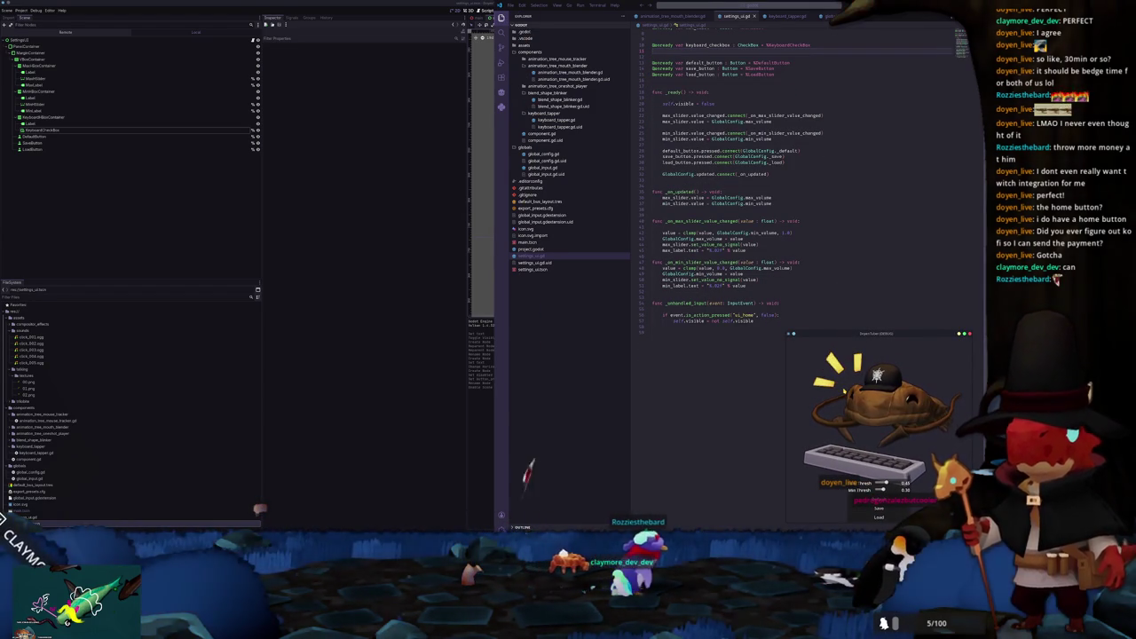
{"action": "left_click", "coordinate": [698, 181]}
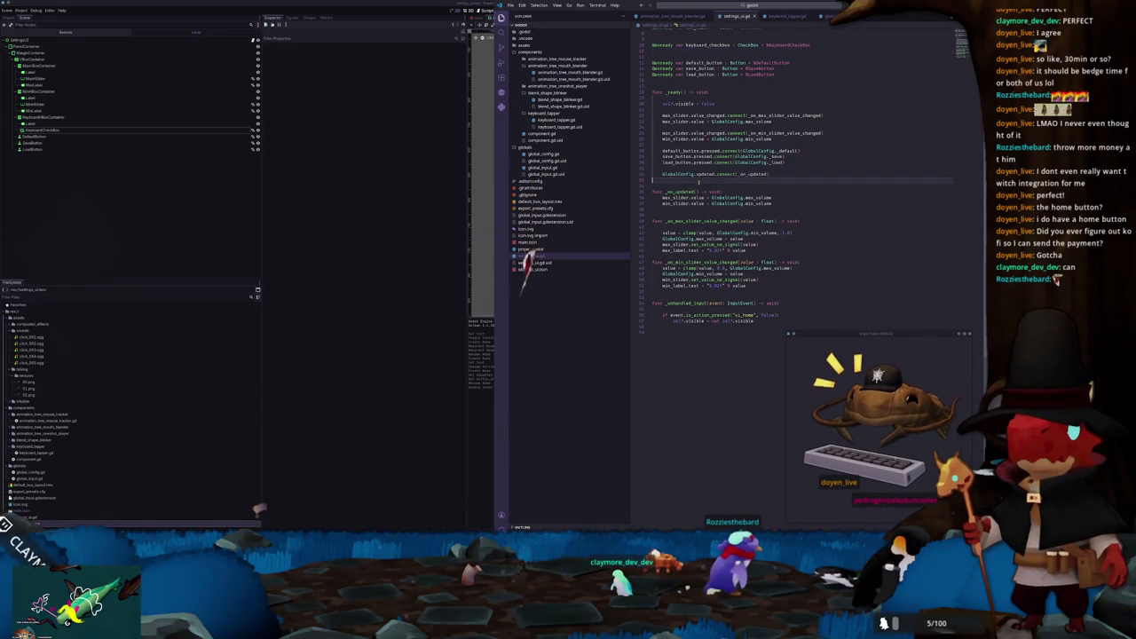
{"action": "scroll", "coordinate": [701, 181], "scroll_direction": "up", "scroll_amount": 2}
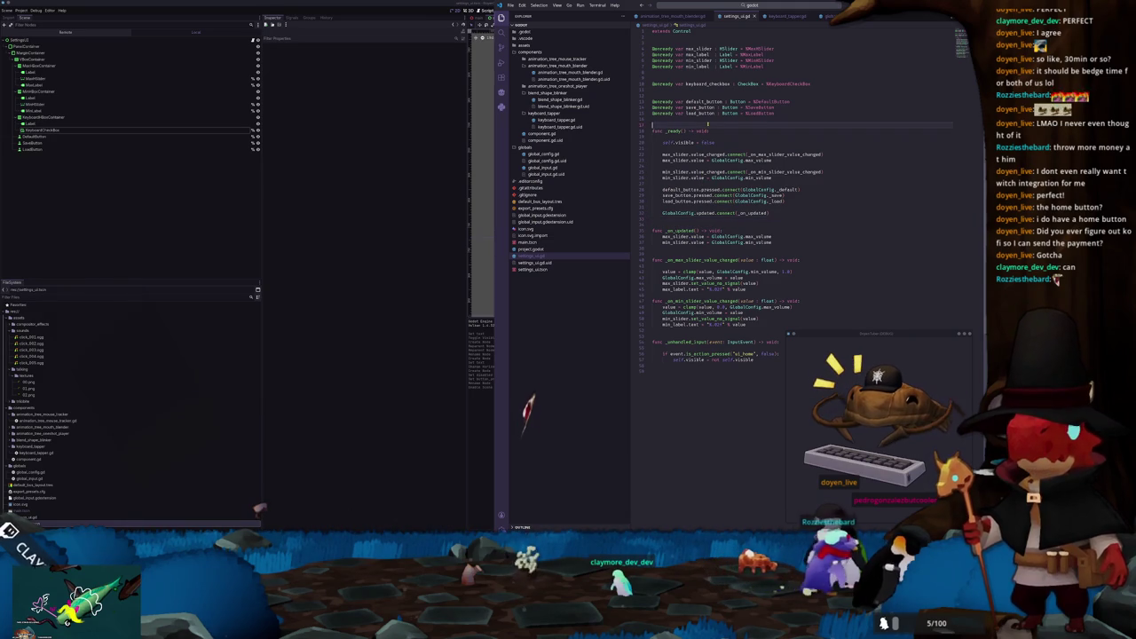
{"action": "scroll", "coordinate": [719, 127], "scroll_direction": "down", "scroll_amount": 1}
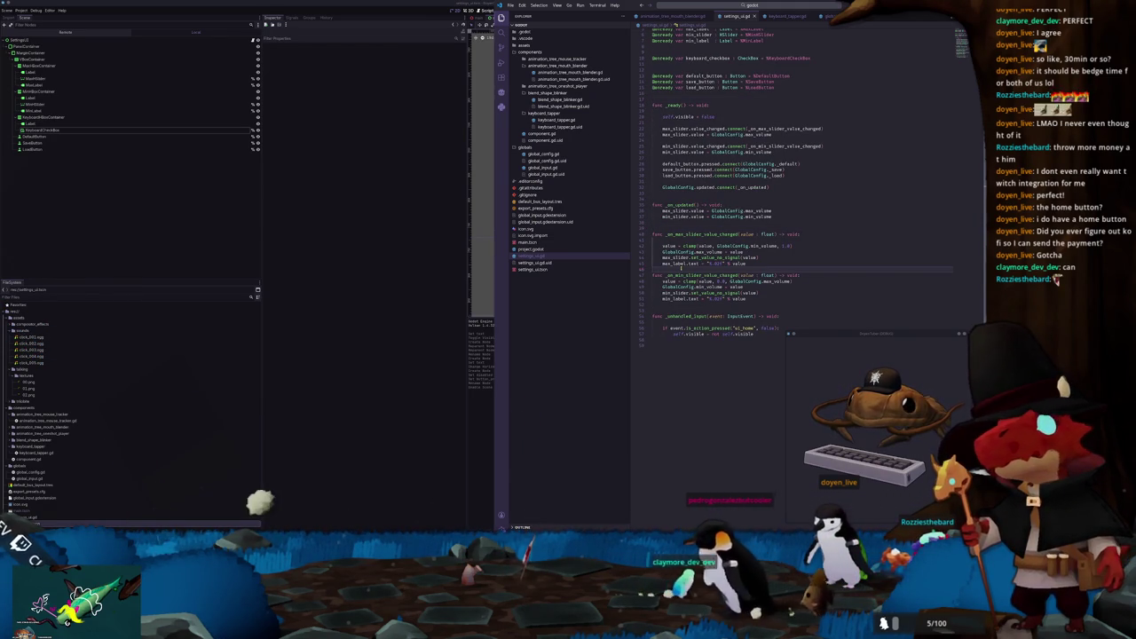
- Remove stray blank lines in the max slider handler and _unhandled_input
{"action": "left_click", "coordinate": [682, 269]}
{"action": "key", "text": "Return"}
{"action": "key", "text": "Up"}
{"action": "key", "text": "Up"}
{"action": "key", "text": "Up"}
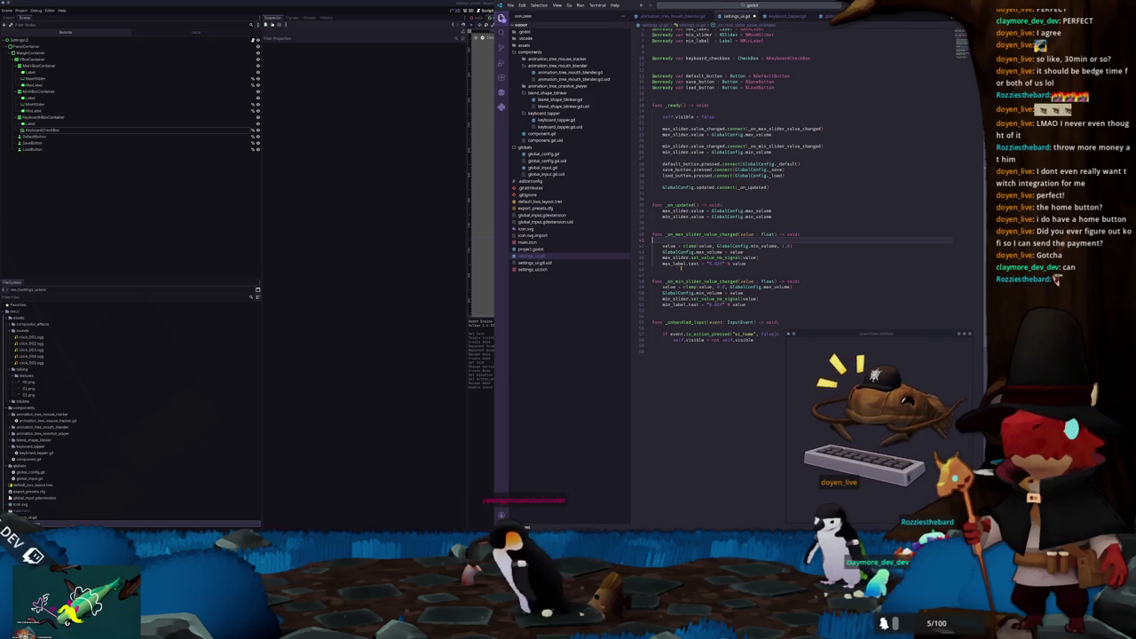
{"action": "key", "text": "Delete"}
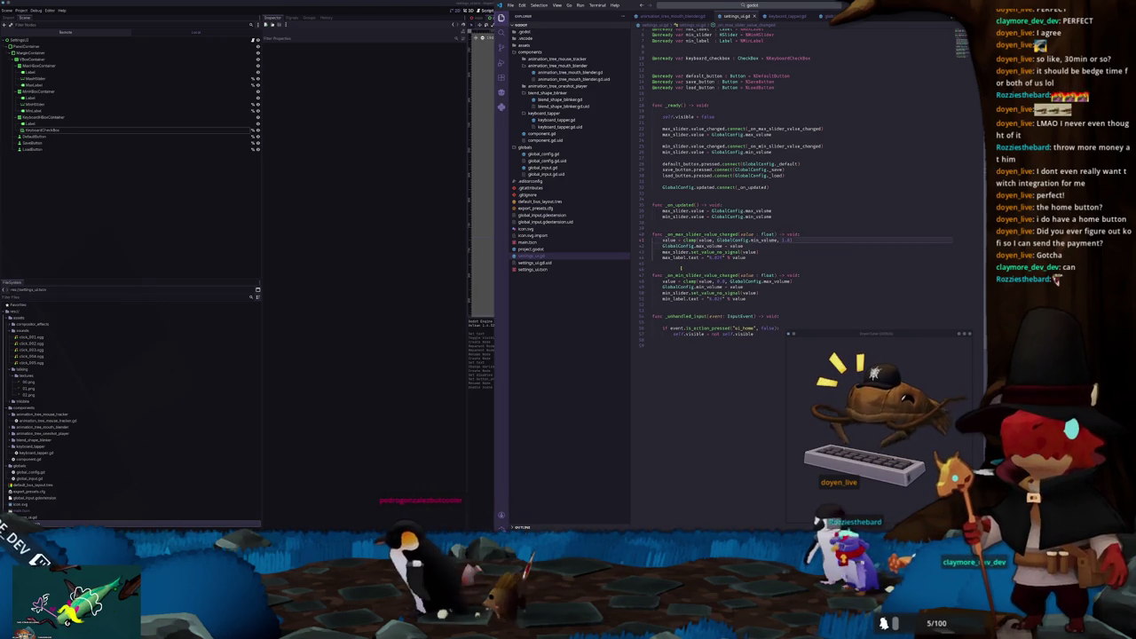
{"action": "key", "text": "Down"}
{"action": "key", "text": "Down"}
{"action": "key", "text": "Down"}
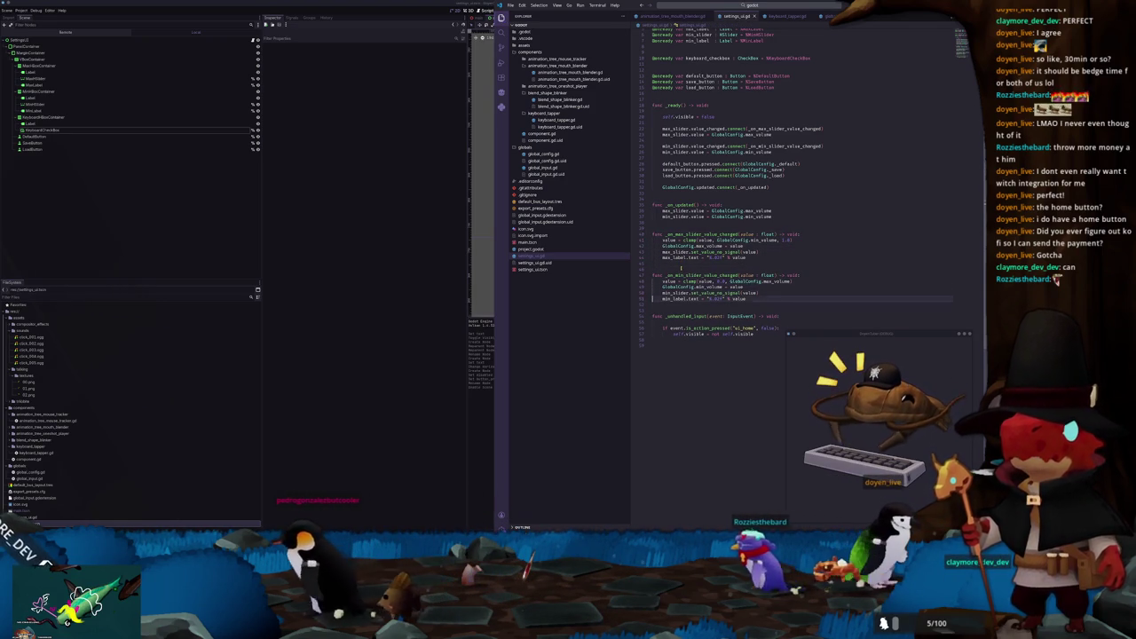
{"action": "key", "text": "Down"}
{"action": "key", "text": "Down"}
{"action": "key", "text": "Down"}
{"action": "key", "text": "Delete"}
{"action": "key", "text": "Up"}
{"action": "key", "text": "Up"}
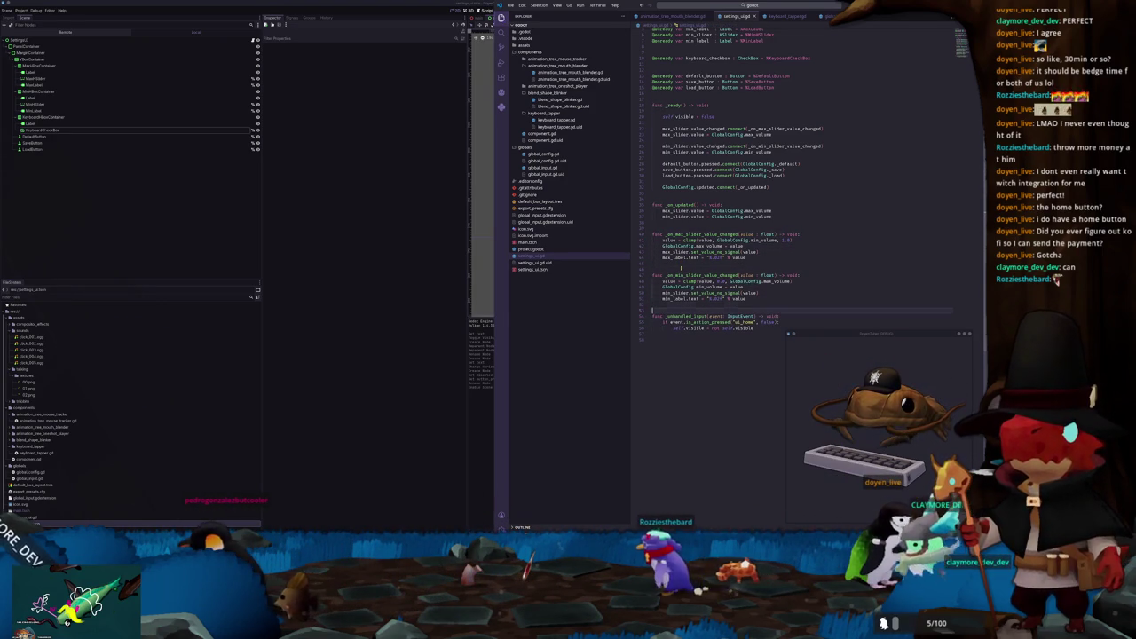
{"action": "left_click", "coordinate": [779, 239]}
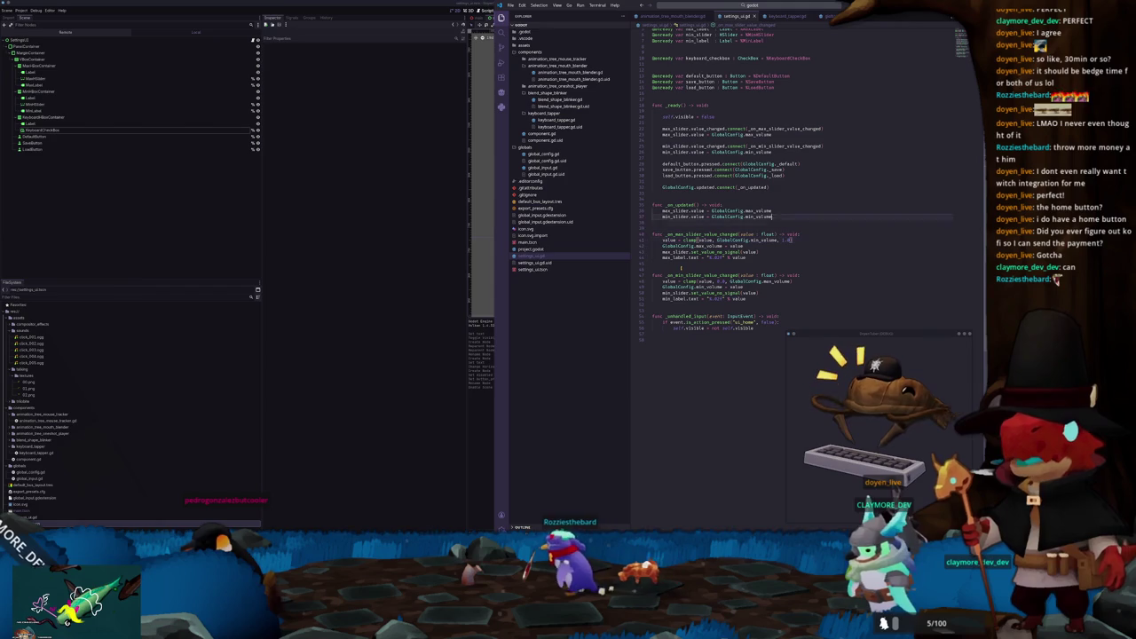
{"action": "double_click", "coordinate": [788, 164]}
- Start a keyboard_checkbox.pressed.connect( line in _ready, then switch to keyboard_tapper.gd
{"action": "key", "text": "Return"}
{"action": "key", "text": "Return"}
{"action": "key", "text": "Up"}
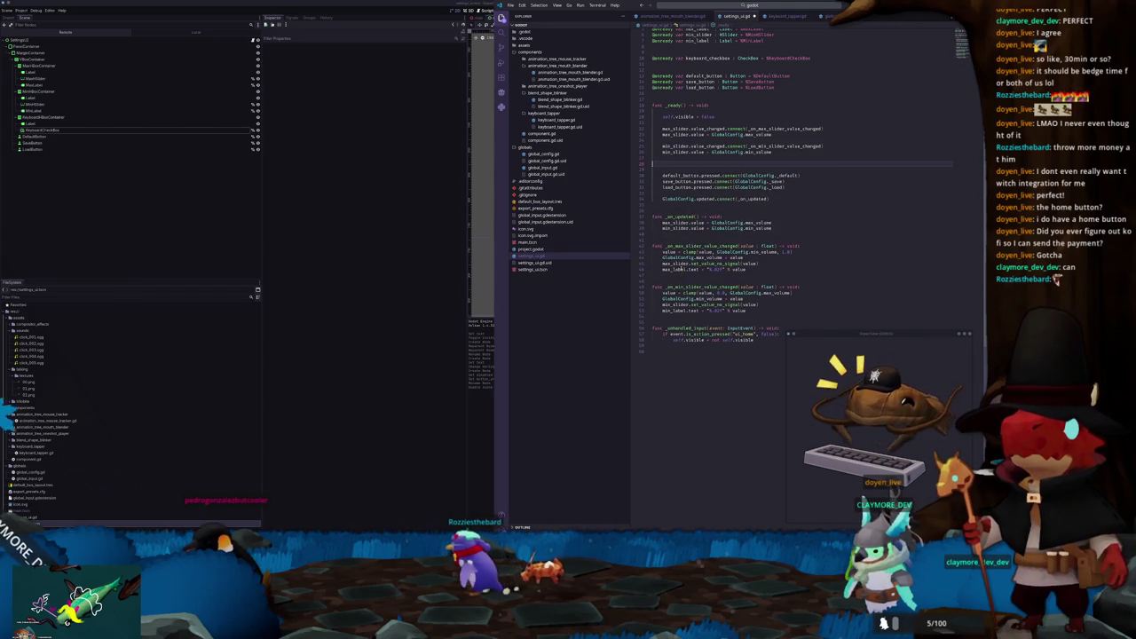
{"action": "type", "text": "keyboard"}
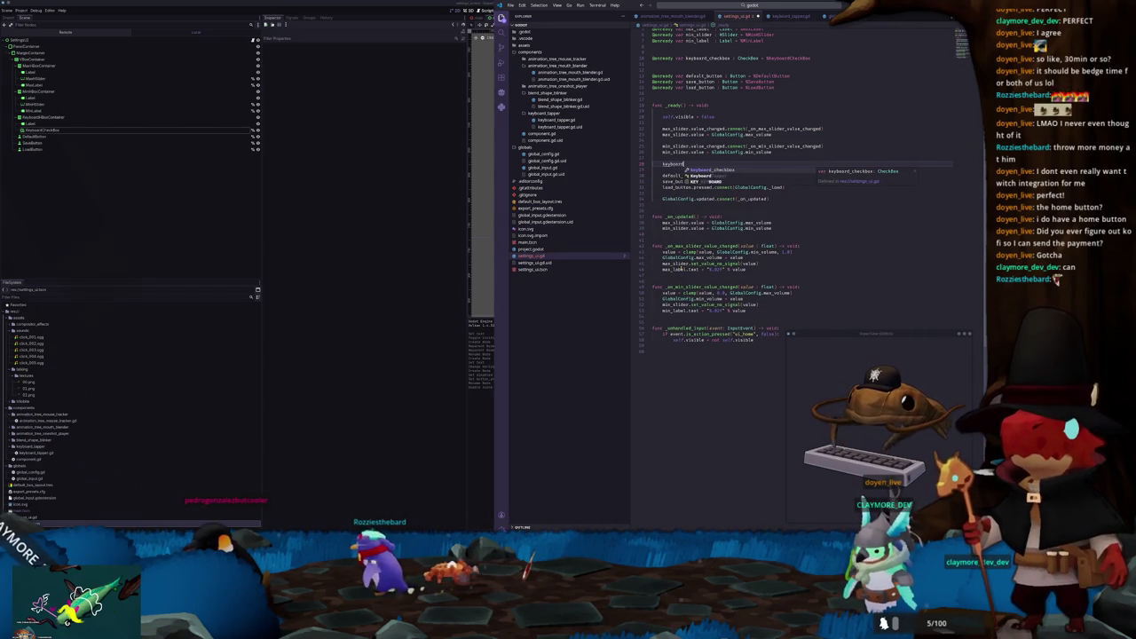
{"action": "key", "text": "Return"}
{"action": "type", "text": ".press"}
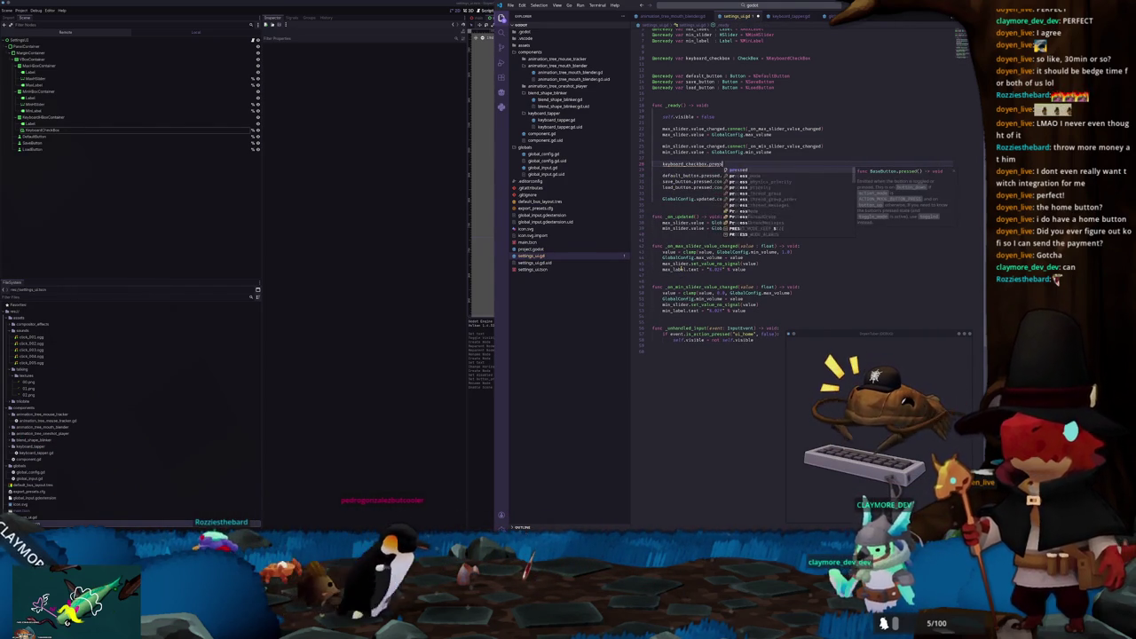
{"action": "key", "text": "Return"}
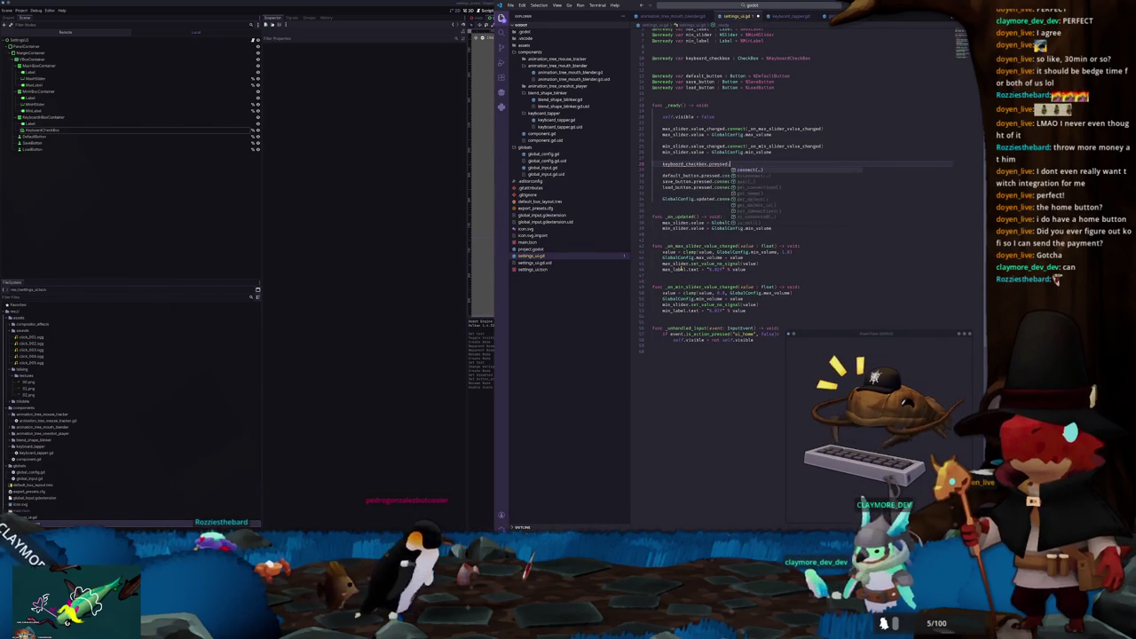
{"action": "type", "text": ".connect"}
{"action": "key", "text": "Return"}
{"action": "key", "text": "Escape"}
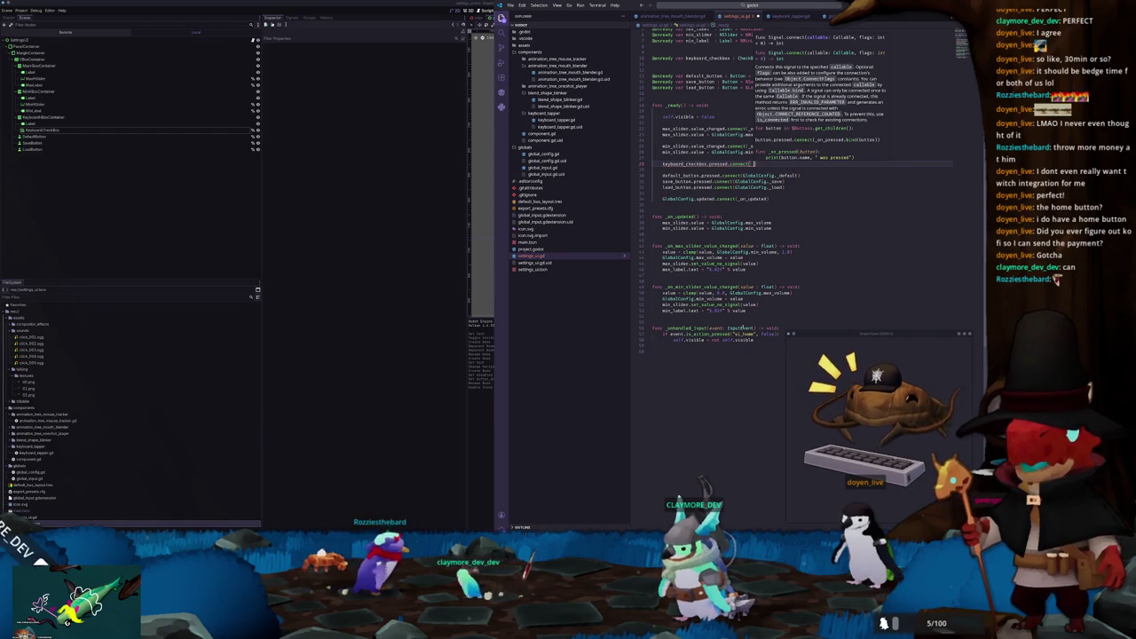
{"action": "left_click", "coordinate": [786, 17]}
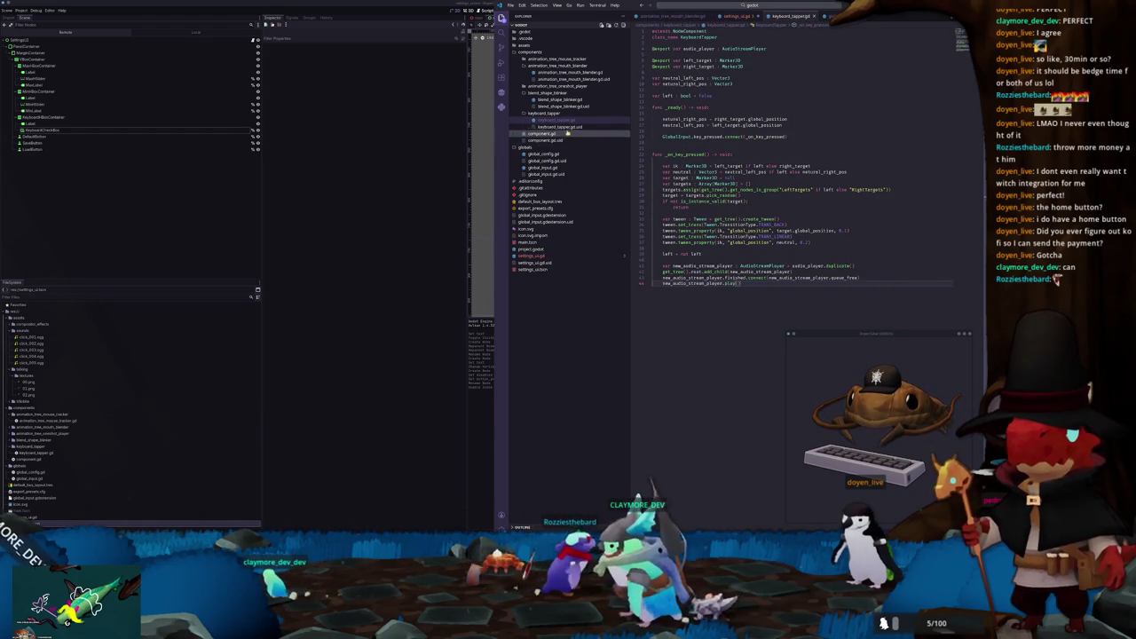
- In global_config.gd, declare 'var talking_enabled : bool = true' below min_volume
{"action": "left_click", "coordinate": [545, 153]}
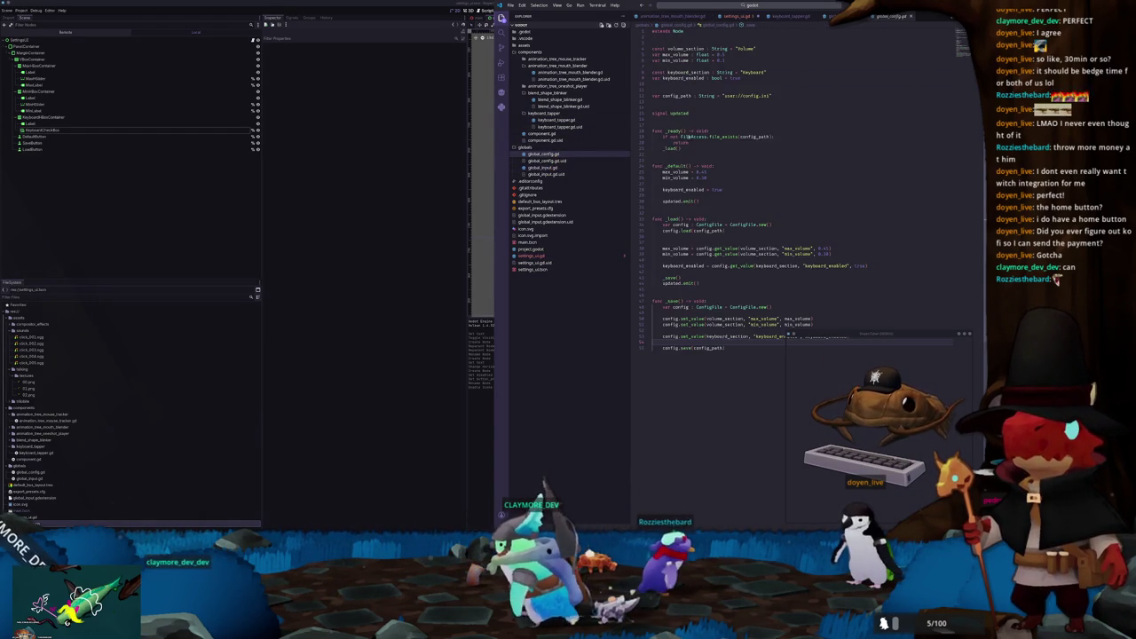
{"action": "left_click", "coordinate": [682, 84]}
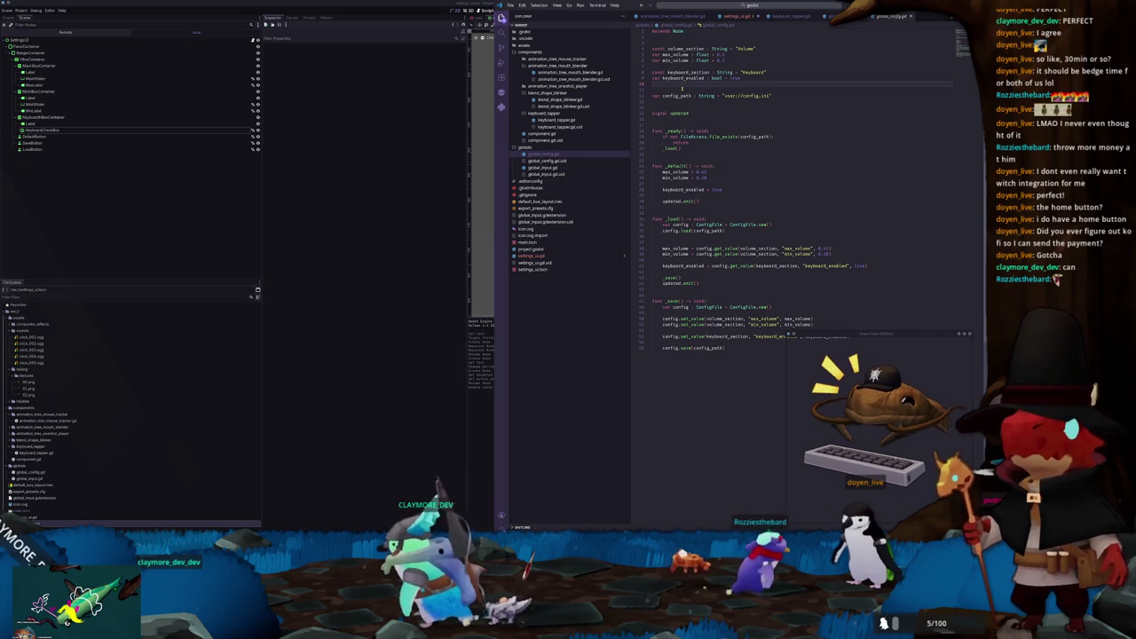
{"action": "key", "text": "Return"}
{"action": "type", "text": "const"}
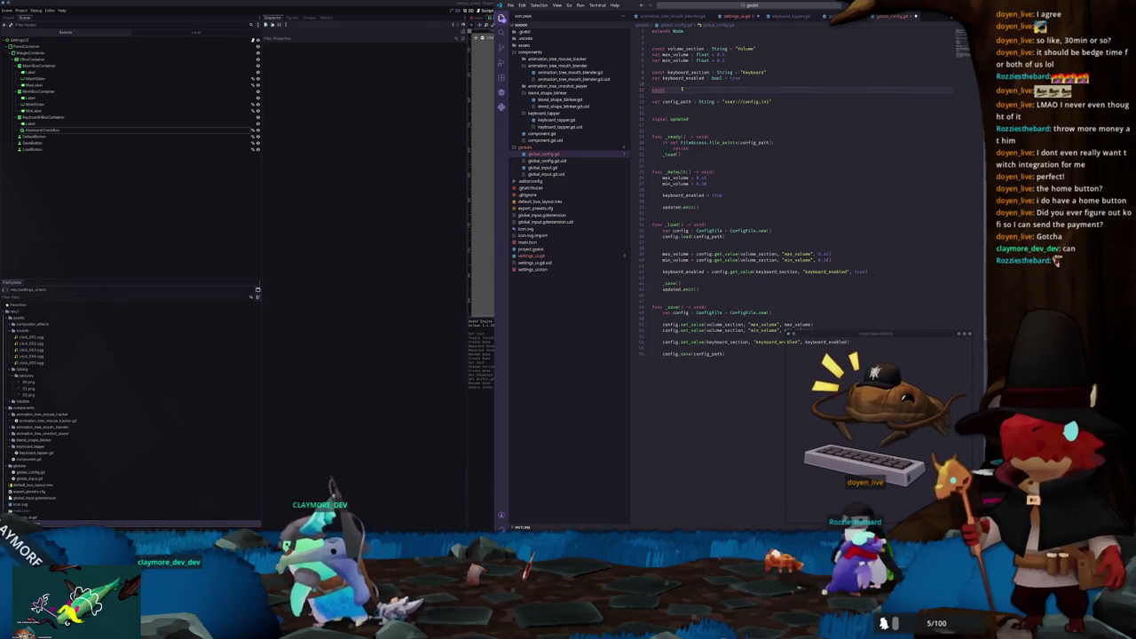
{"action": "key", "text": "BackSpace"}
{"action": "key", "text": "BackSpace"}
{"action": "key", "text": "BackSpace"}
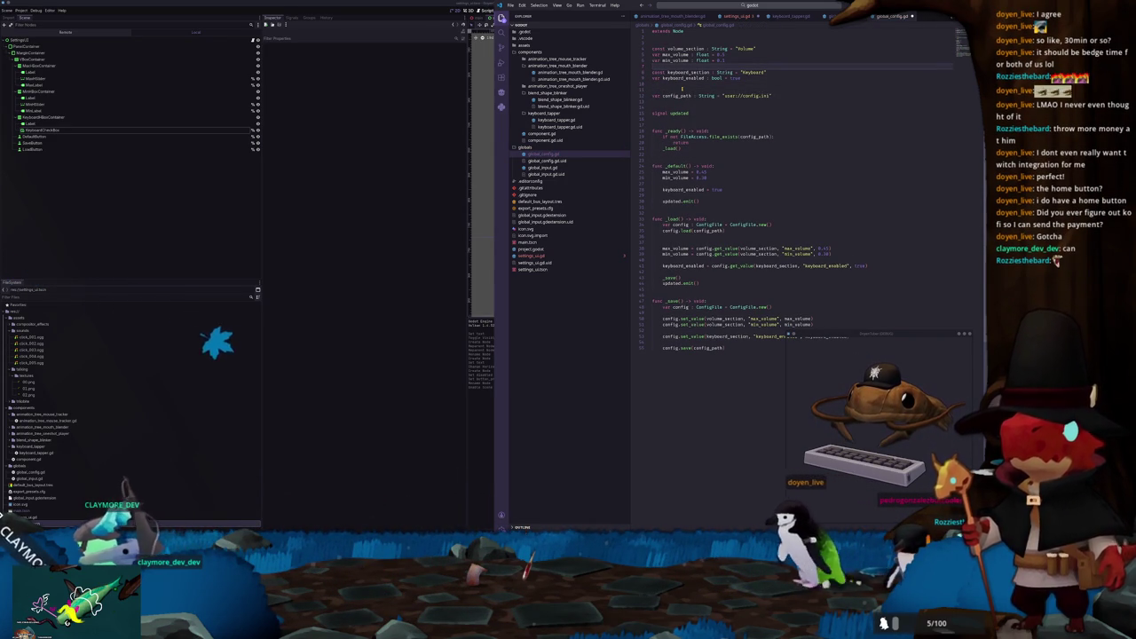
{"action": "key", "text": "Return"}
{"action": "type", "text": "var ta"}
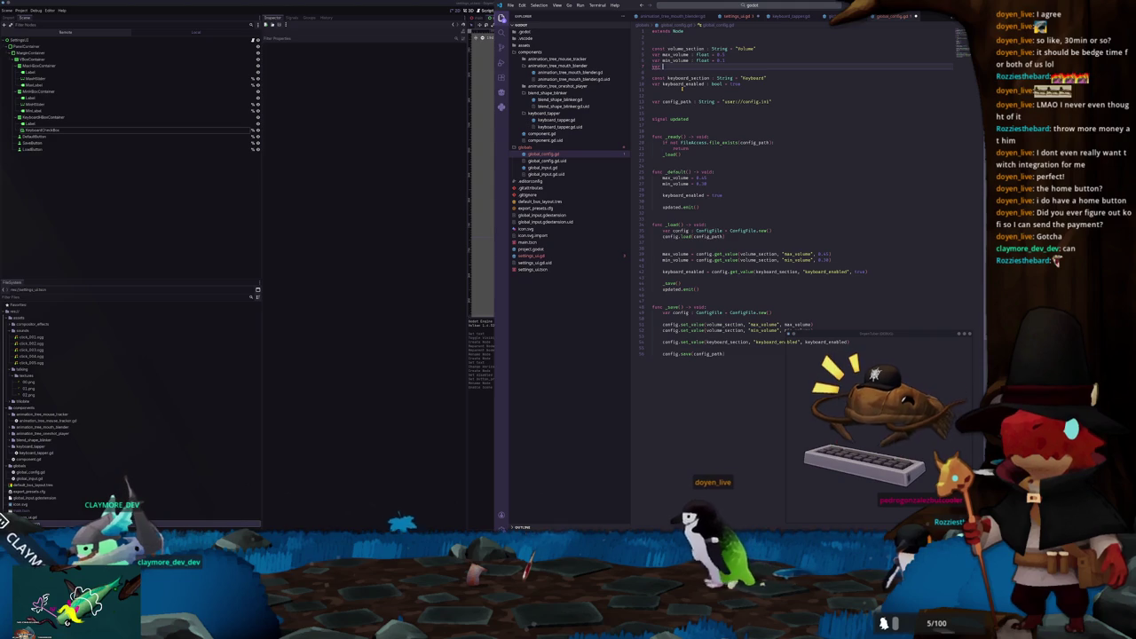
{"action": "type", "text": "lking"}
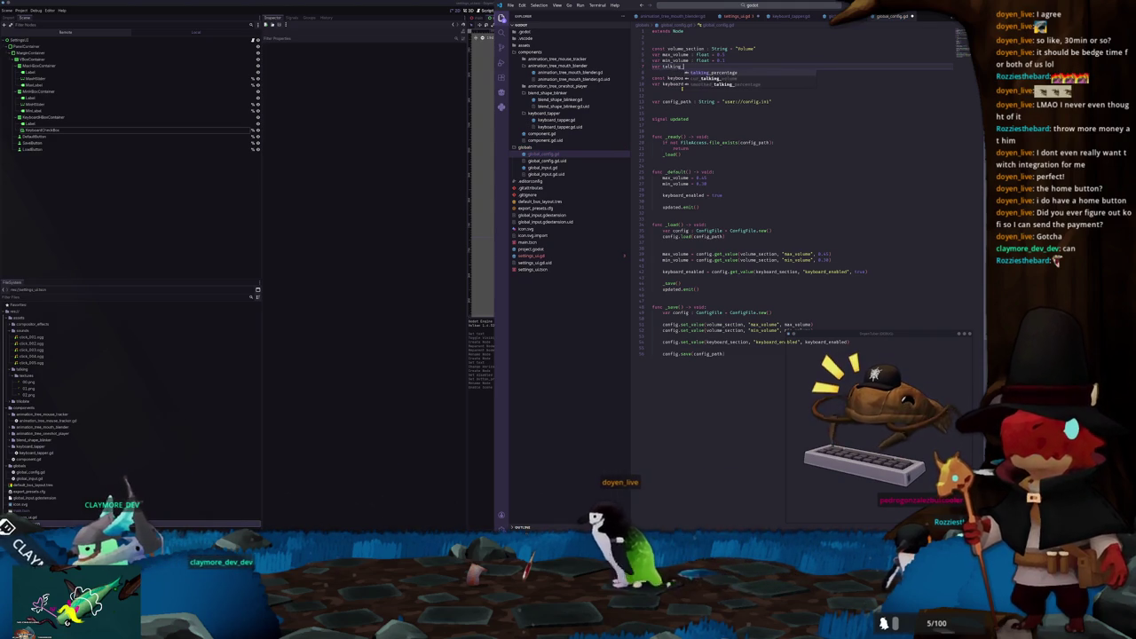
{"action": "type", "text": "_enabled : bool"}
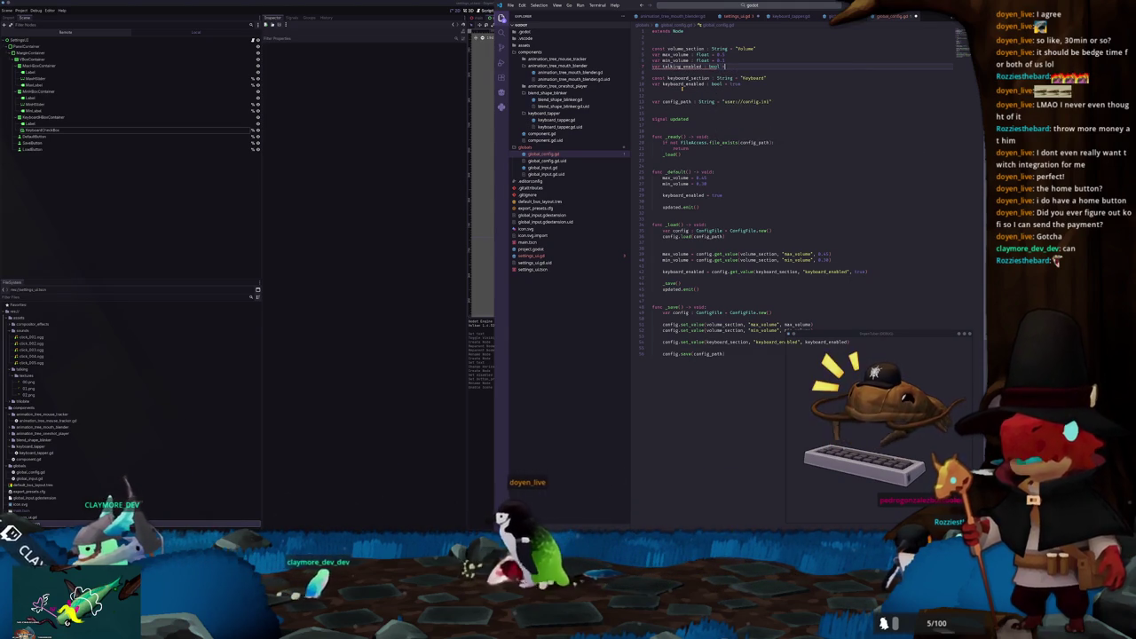
{"action": "type", "text": " = true"}
{"action": "key", "text": "Down"}
{"action": "key", "text": "Down"}
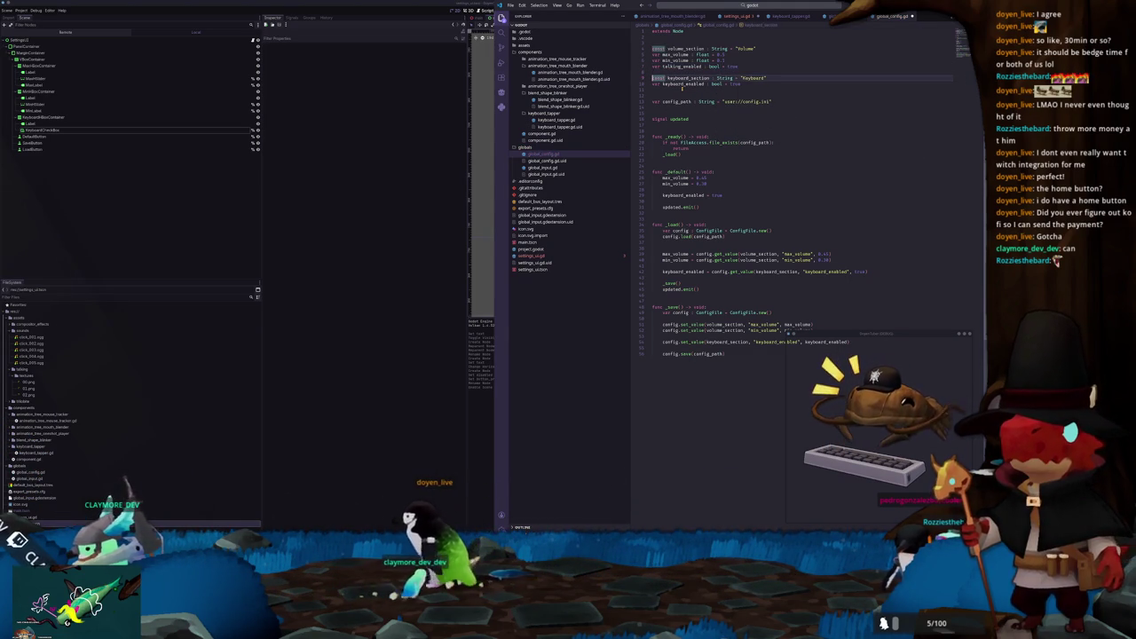
- Add 'talking_enabled = true' to _default() and delete the extra blank line below keyboard_enabled
{"action": "key", "text": "Down"}
{"action": "key", "text": "Down"}
{"action": "key", "text": "Down"}
{"action": "key", "text": "End"}
{"action": "key", "text": "Return"}
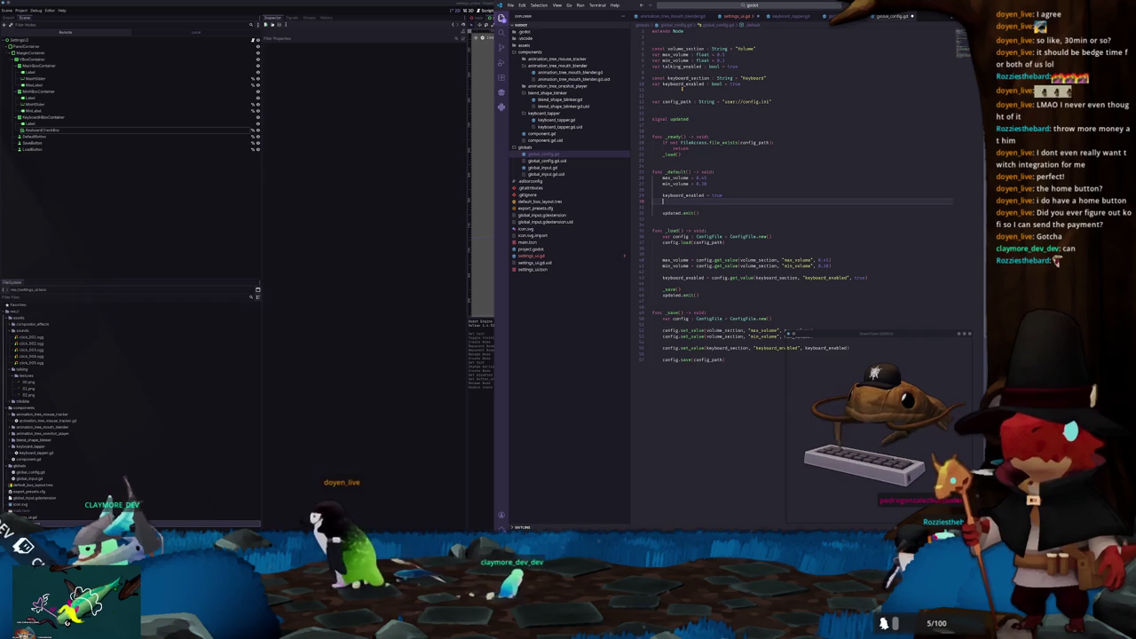
{"action": "key", "text": "Up"}
{"action": "key", "text": "Up"}
{"action": "key", "text": "Up"}
{"action": "key", "text": "End"}
{"action": "key", "text": "Return"}
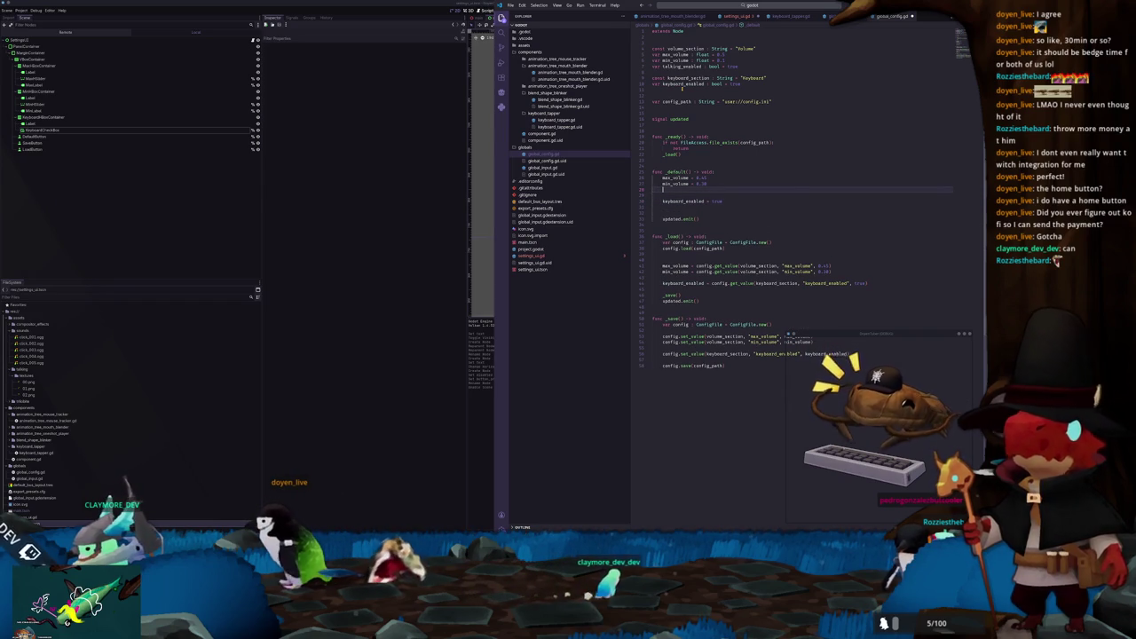
{"action": "type", "text": "talking_enabled ="}
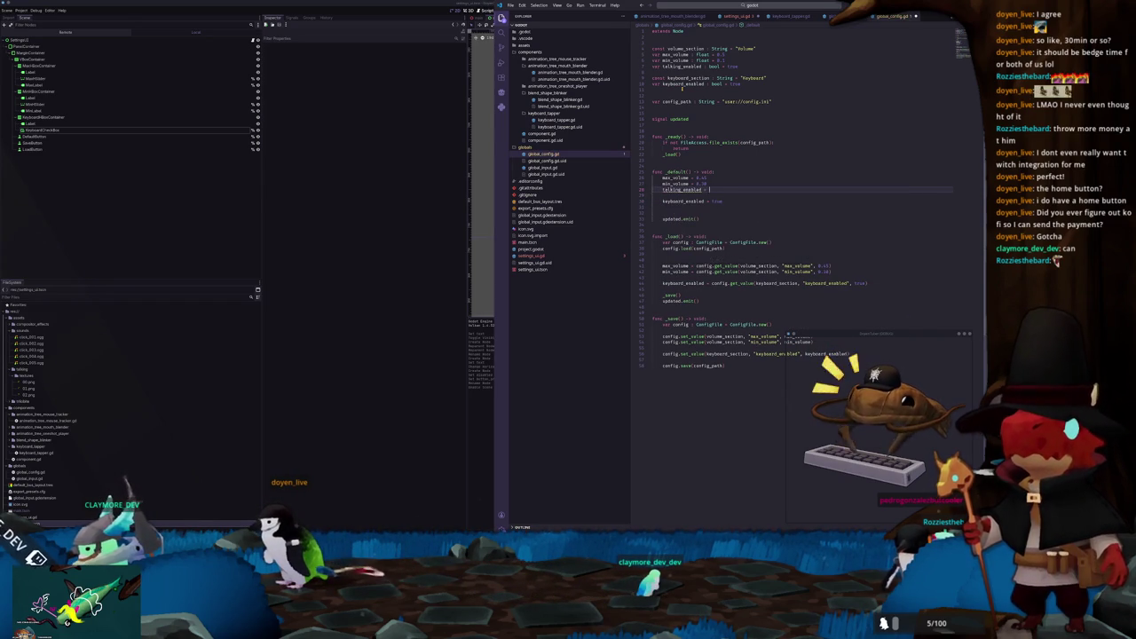
{"action": "type", "text": "tru"}
{"action": "key", "text": "Delete"}
{"action": "left_click", "coordinate": [656, 254]}
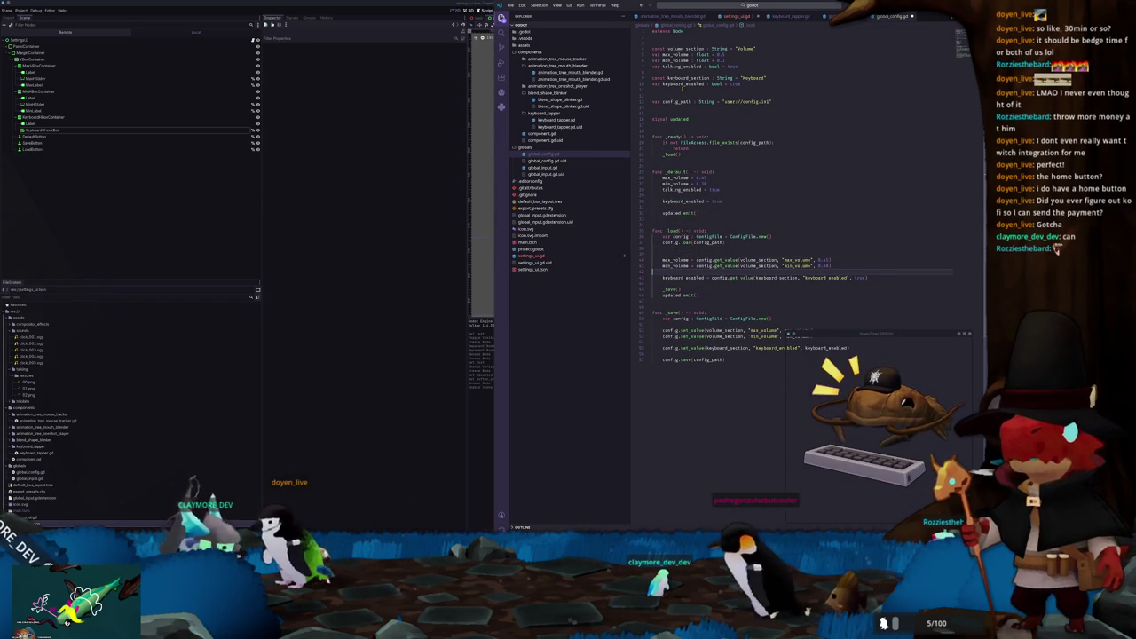
- Add a talking_enabled = config.get_value(volume_section, "talking_enabled", ...) line in _load()
{"action": "key", "text": "Down"}
{"action": "key", "text": "Down"}
{"action": "key", "text": "End"}
{"action": "key", "text": "Return"}
{"action": "key", "text": "Return"}
{"action": "type", "text": "talking_enabled = "}
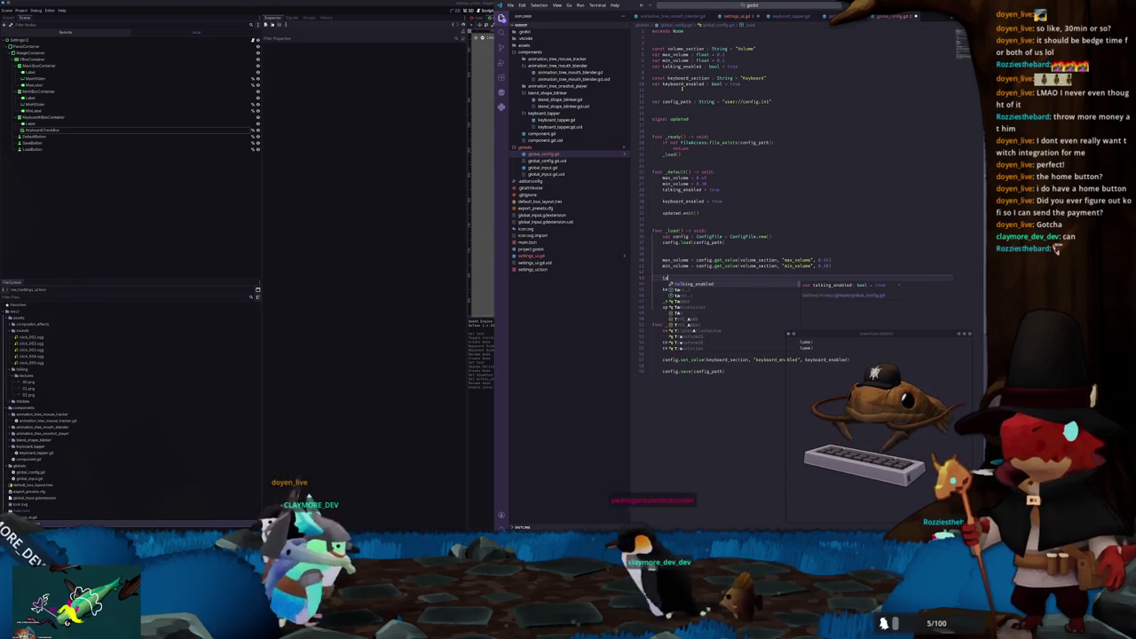
{"action": "type", "text": "config.get_value"}
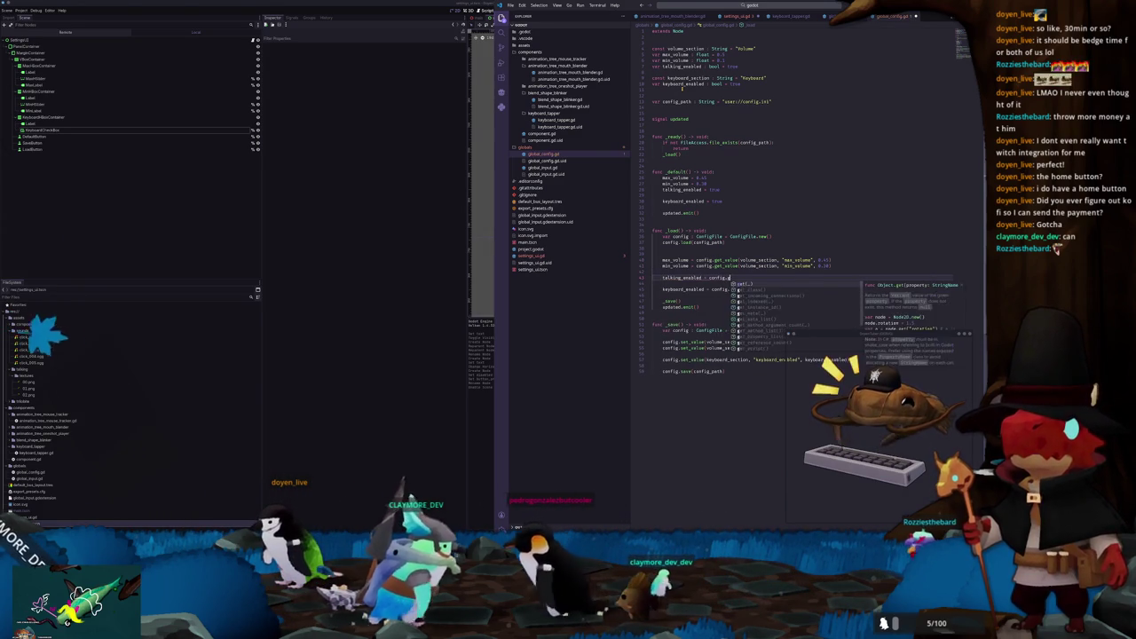
{"action": "type", "text": "(volume_section"}
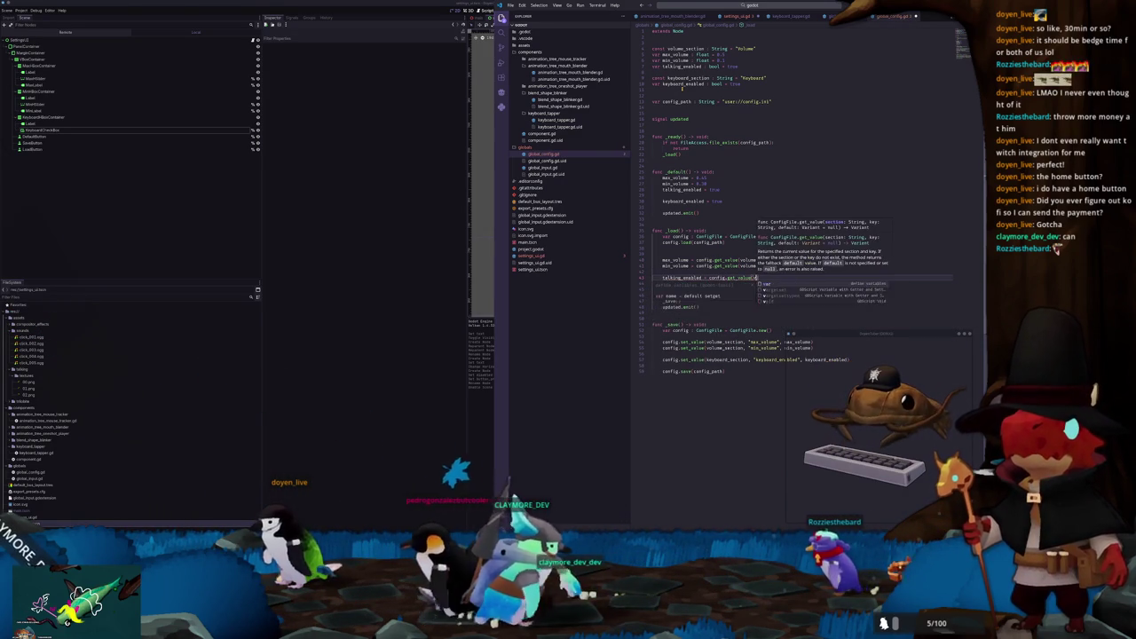
{"action": "type", "text": ", \"talking"}
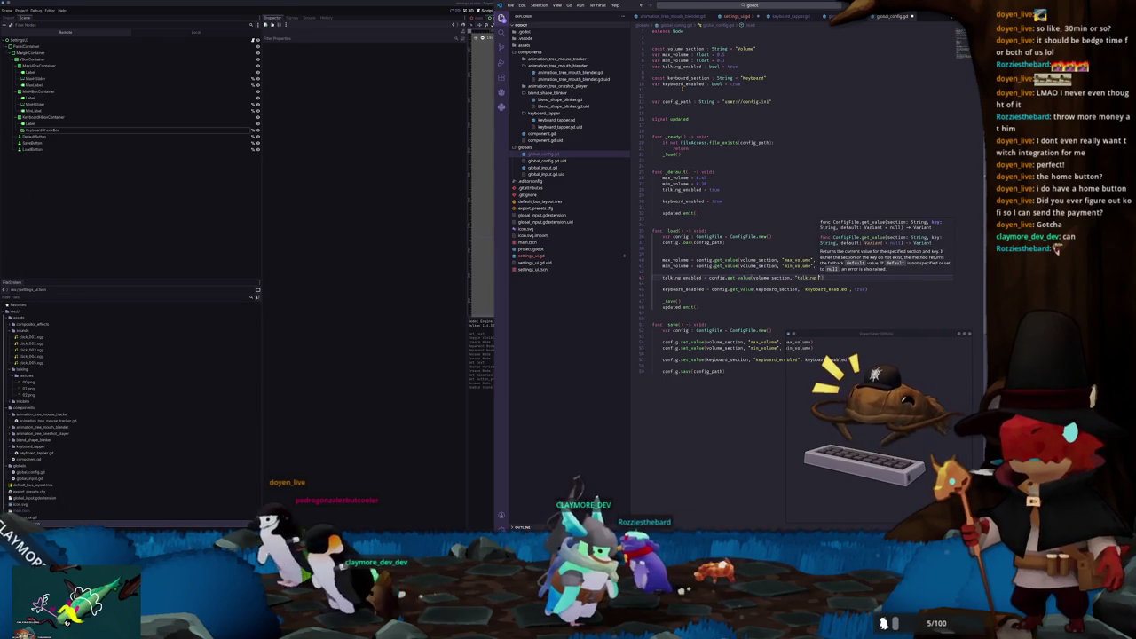
{"action": "type", "text": "_enabled\", tru"}
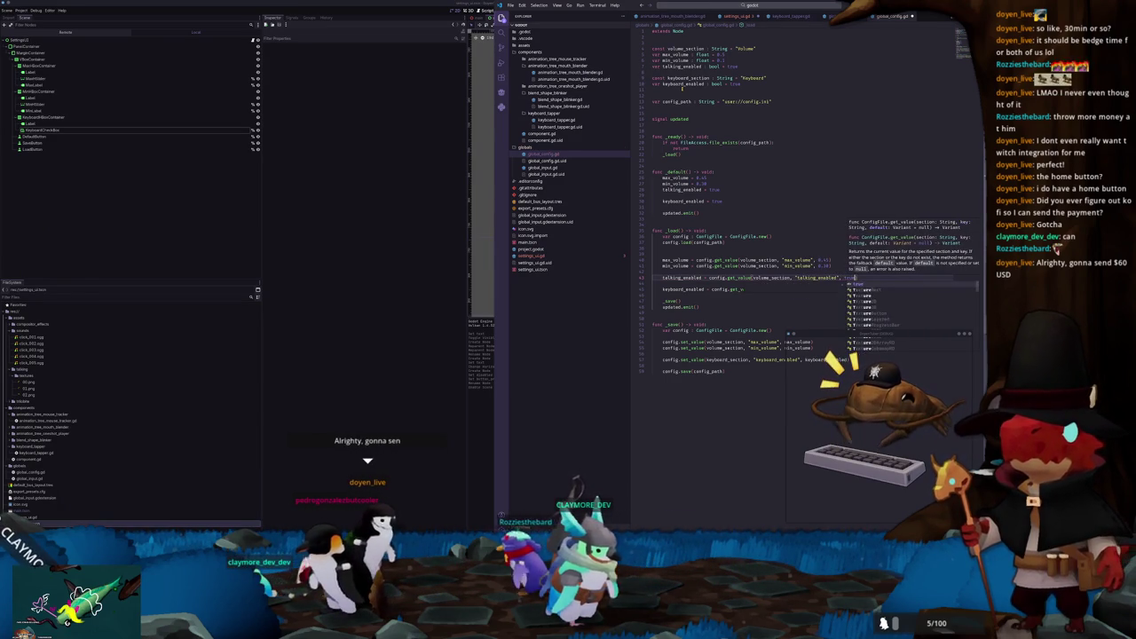
{"action": "key", "text": "Return"}
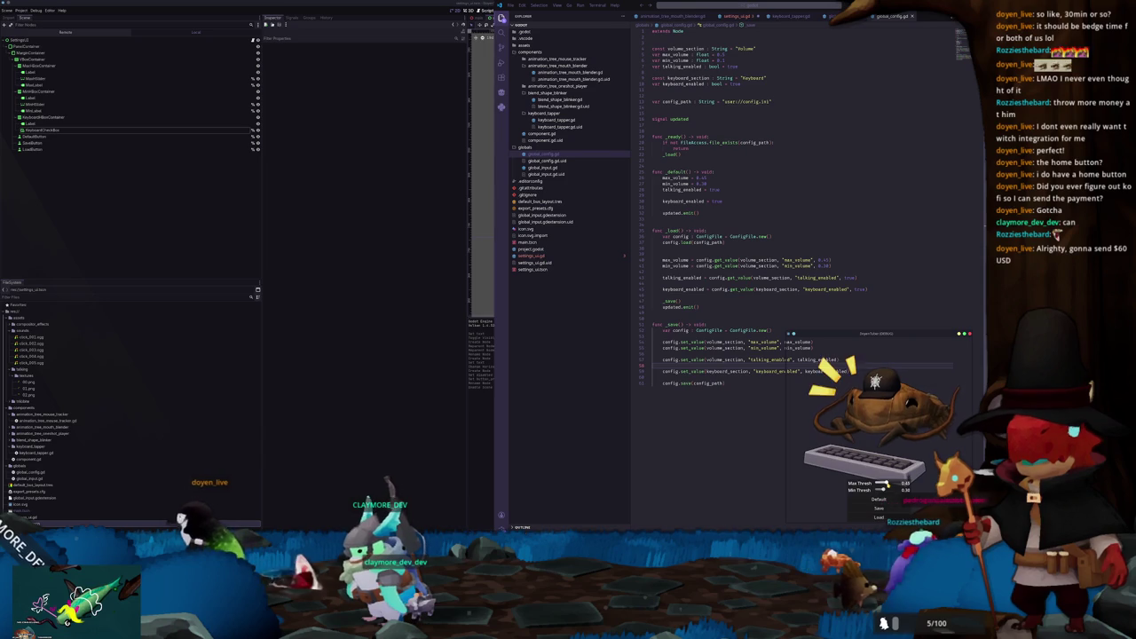
- Lower the avatar's Max Thresh to about 0.43 and move the avatar preview window top-left
{"action": "left_click_drag", "start_coordinate": [881, 484], "coordinate": [887, 485]}
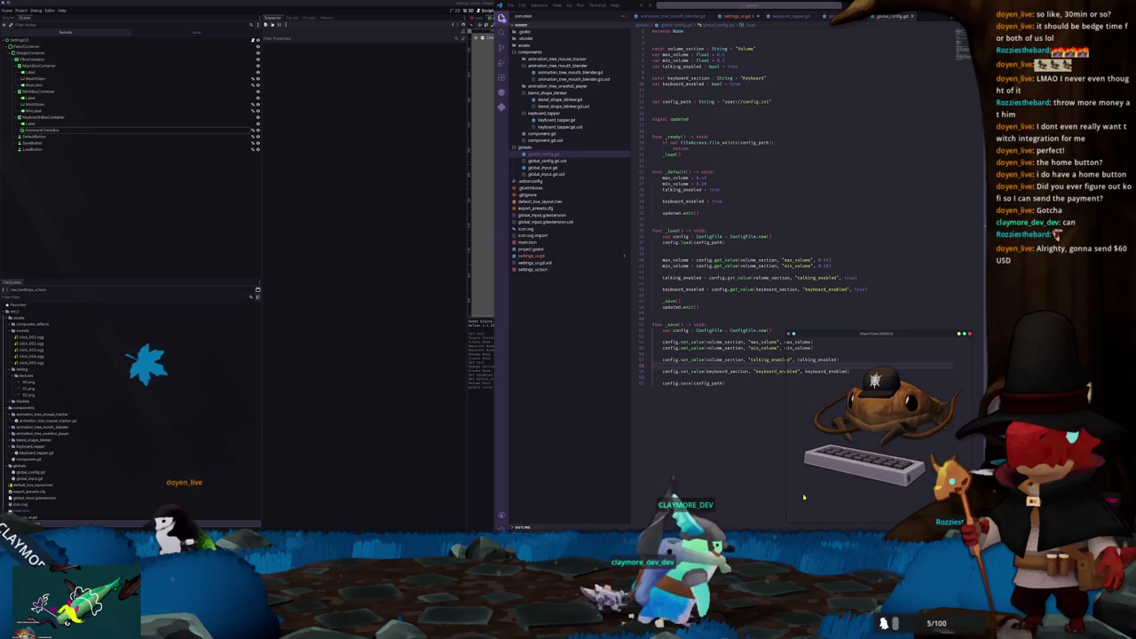
{"action": "left_click", "coordinate": [737, 383]}
{"action": "mouse_move", "coordinate": [861, 336]}
{"action": "left_mouse_down"}
{"action": "mouse_move", "coordinate": [750, 355]}
{"action": "mouse_move", "coordinate": [429, 210]}
{"action": "mouse_move", "coordinate": [353, 33]}
{"action": "mouse_move", "coordinate": [384, 10]}
{"action": "left_mouse_up"}
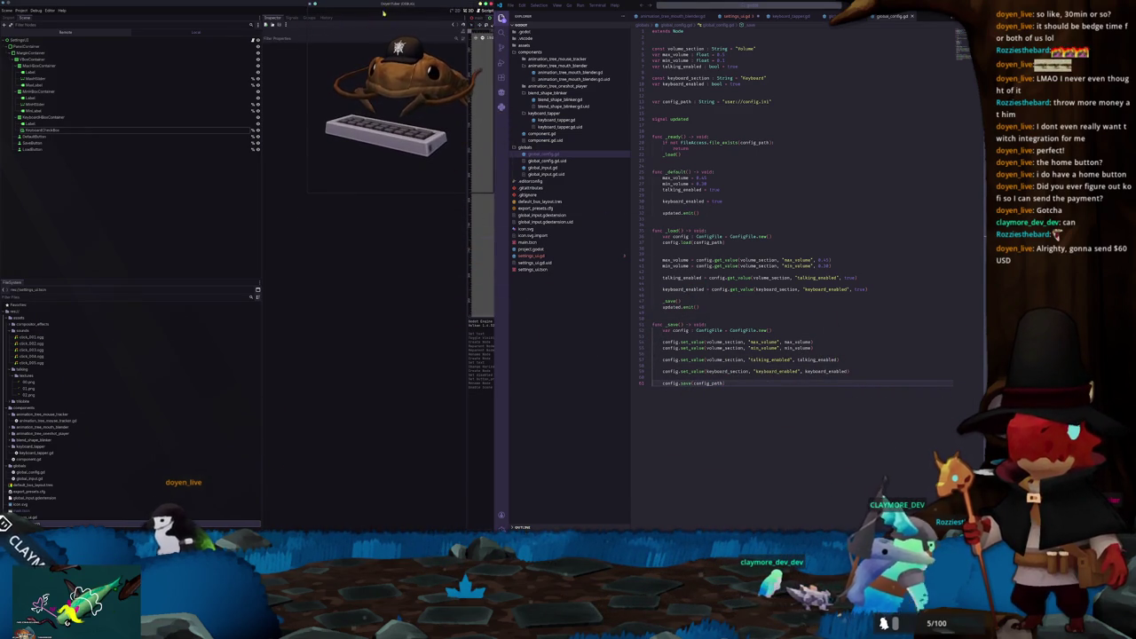
- Remove surplus blank lines in _default(), _load() and _save(), grouping the set_value lines together
{"action": "left_click", "coordinate": [724, 319]}
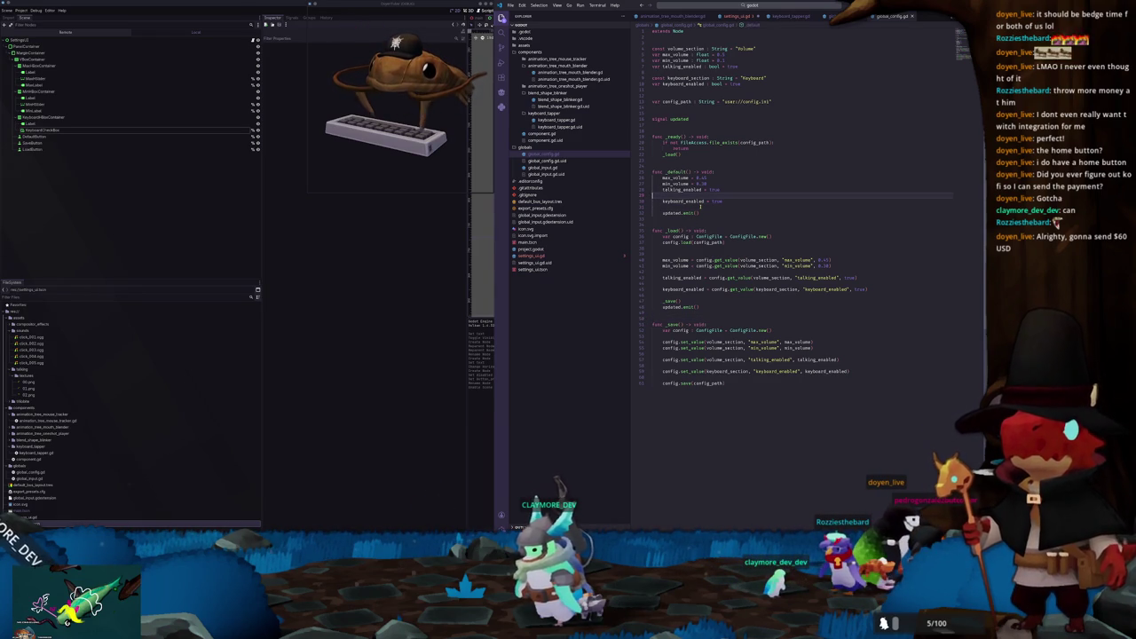
{"action": "key", "text": "BackSpace"}
{"action": "key", "text": "BackSpace"}
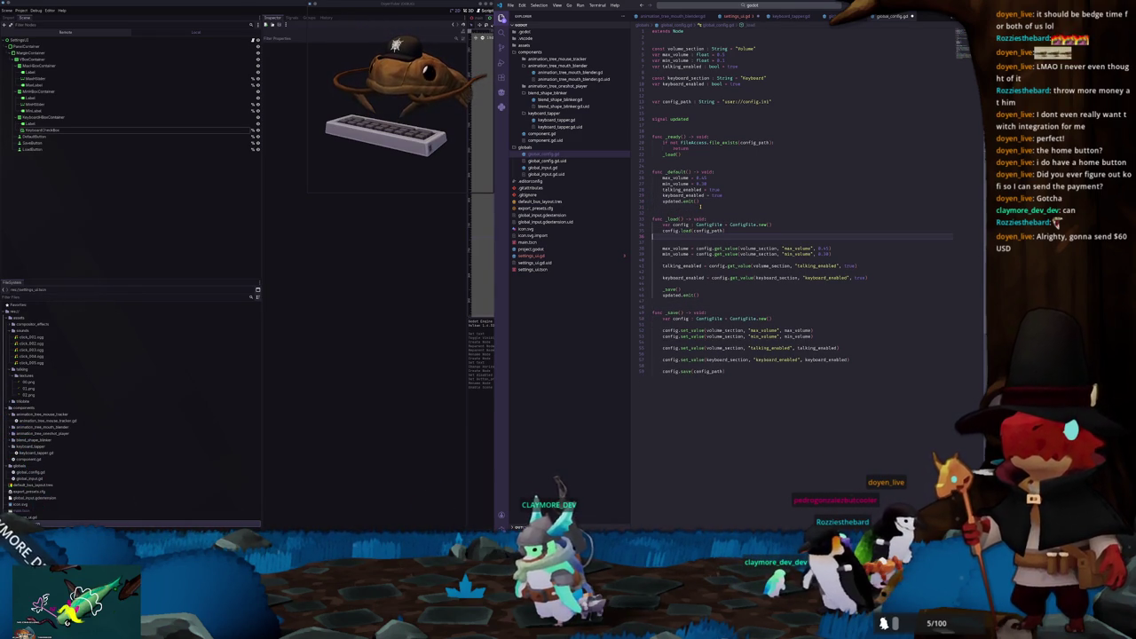
{"action": "key", "text": "Delete"}
{"action": "key", "text": "Delete"}
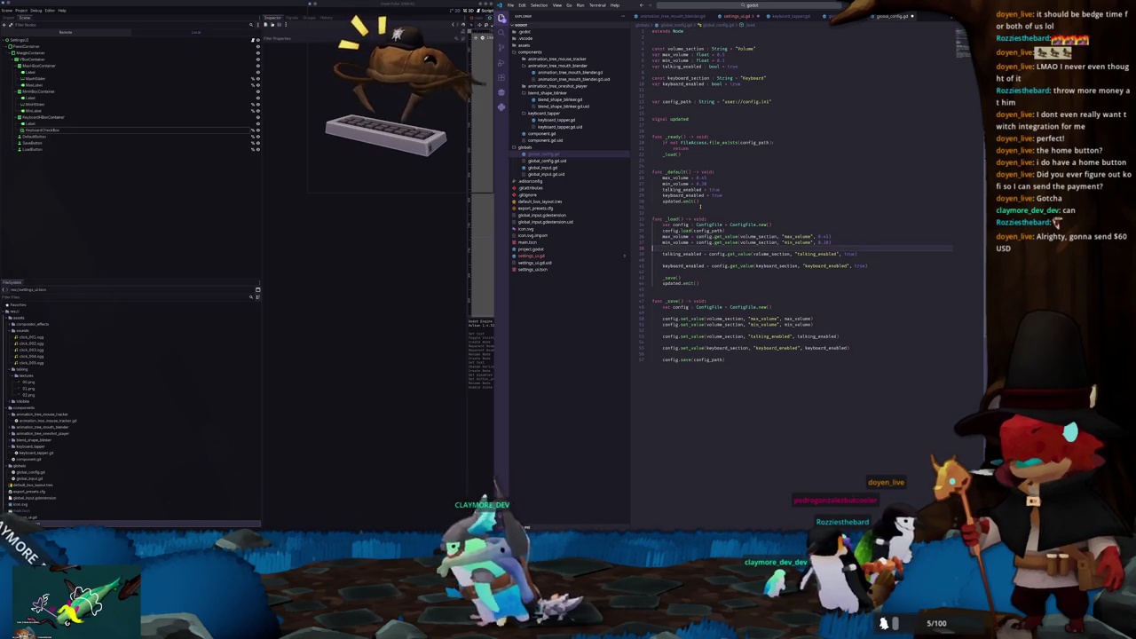
{"action": "key", "text": "BackSpace"}
{"action": "key", "text": "BackSpace"}
{"action": "key", "text": "BackSpace"}
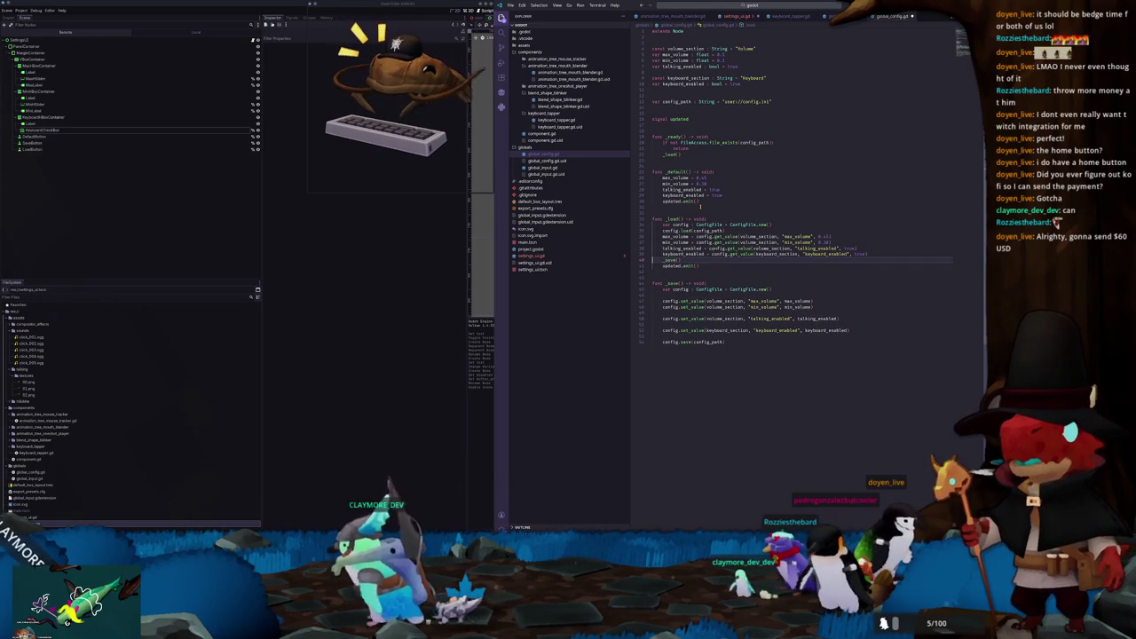
{"action": "key", "text": "Down"}
{"action": "key", "text": "Down"}
{"action": "key", "text": "Down"}
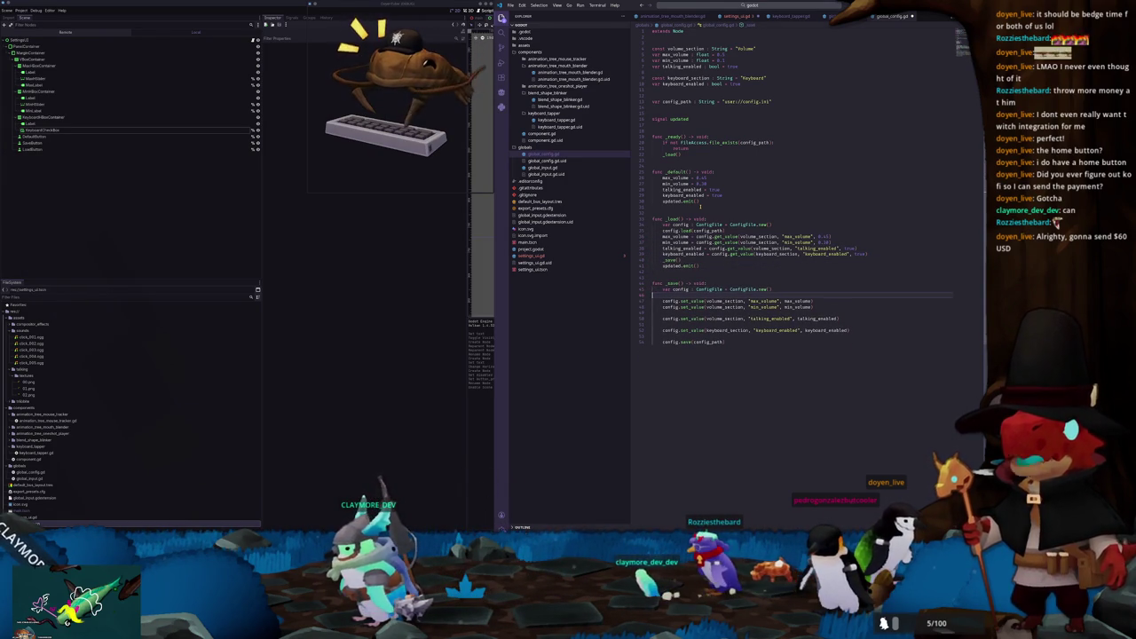
{"action": "key", "text": "Down"}
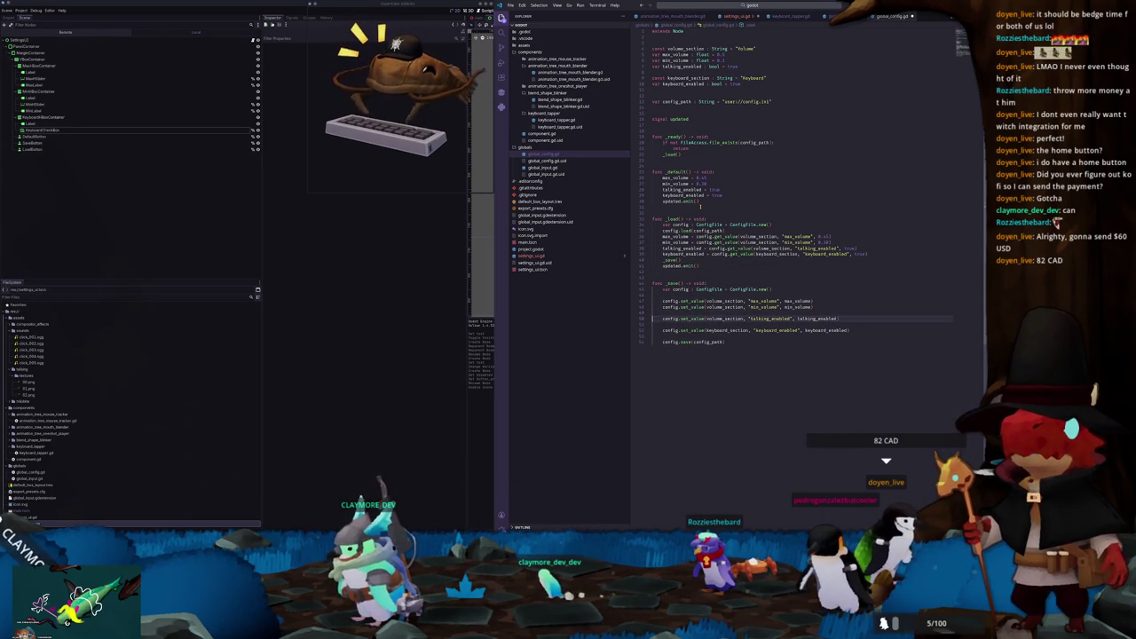
{"action": "key", "text": "Up"}
{"action": "key", "text": "Up"}
{"action": "key", "text": "Up"}
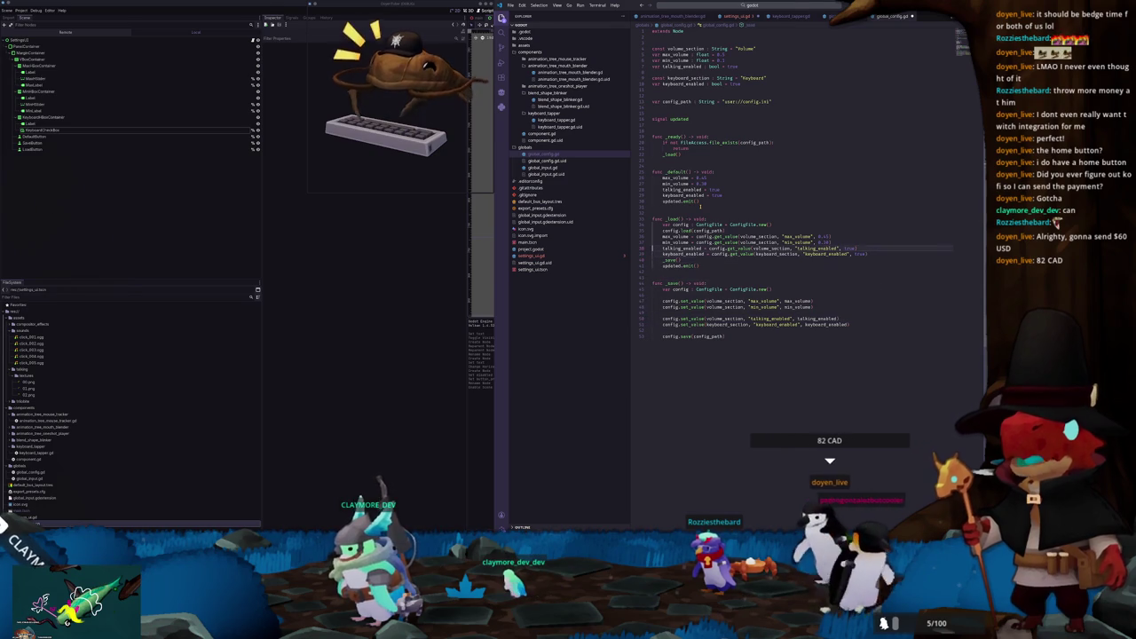
{"action": "key", "text": "Return"}
{"action": "key", "text": "Return"}
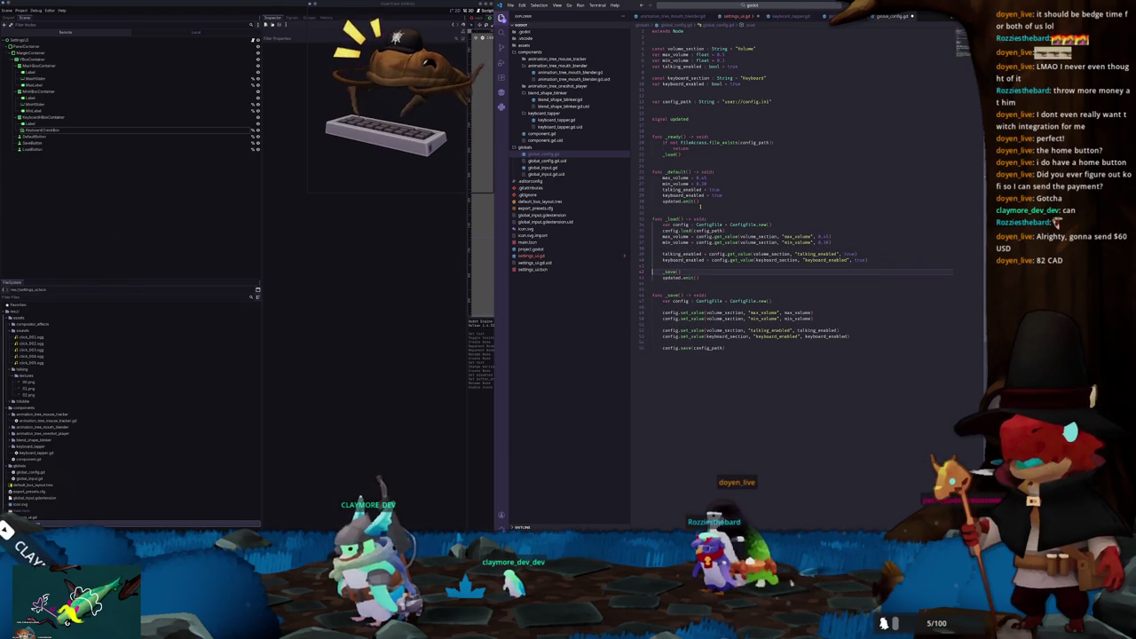
- Delete the blank lines around signal updated and above the config_path line
{"action": "left_click", "coordinate": [653, 183]}
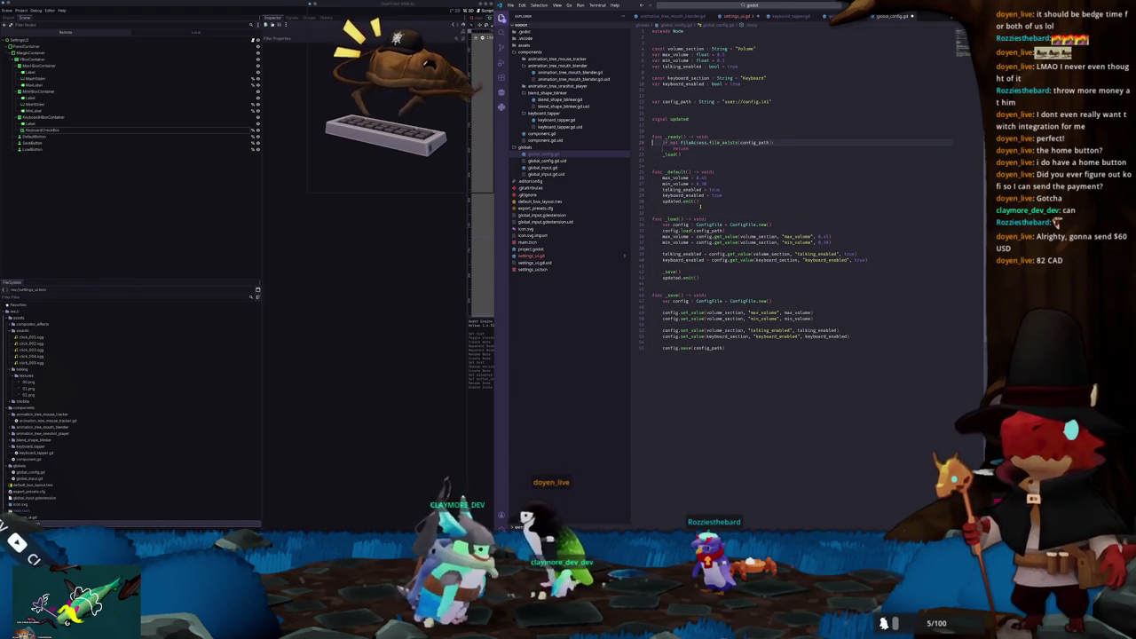
{"action": "key", "text": "Up"}
{"action": "key", "text": "Up"}
{"action": "key", "text": "Up"}
{"action": "key", "text": "Up"}
{"action": "key", "text": "Up"}
{"action": "key", "text": "BackSpace"}
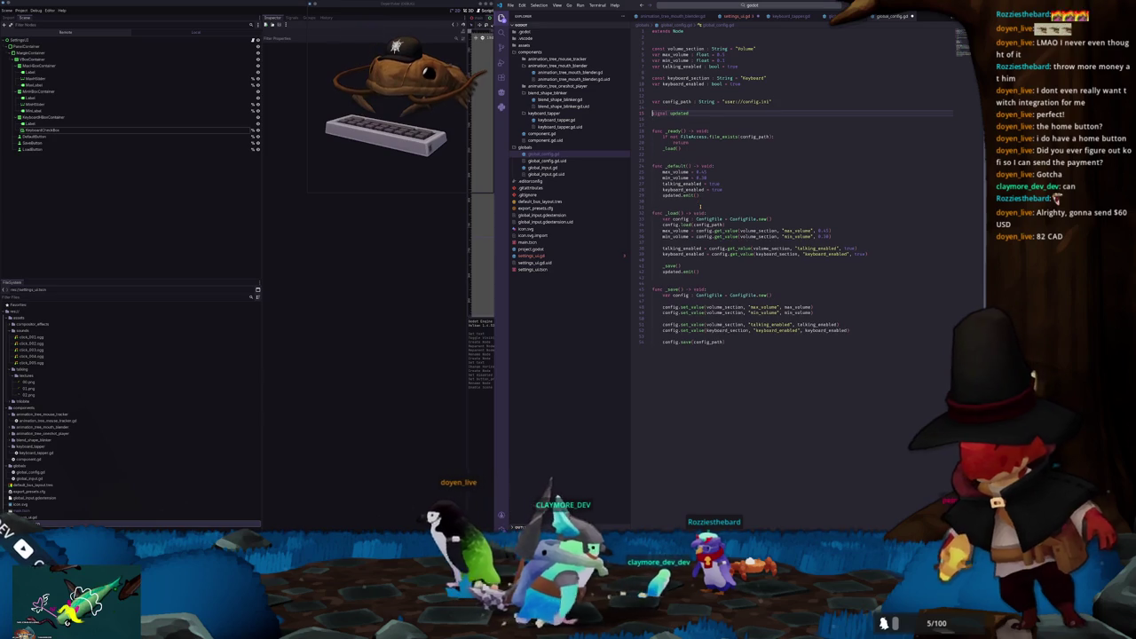
{"action": "key", "text": "Down"}
{"action": "key", "text": "BackSpace"}
{"action": "key", "text": "Up"}
{"action": "key", "text": "Up"}
{"action": "key", "text": "BackSpace"}
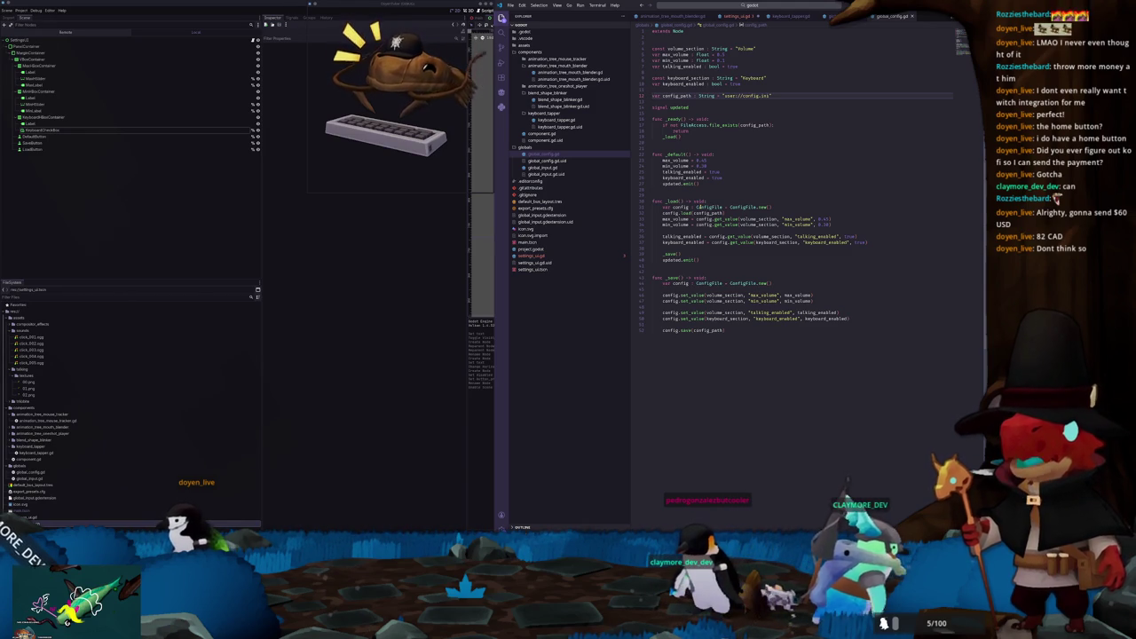
{"action": "key", "text": "Down"}
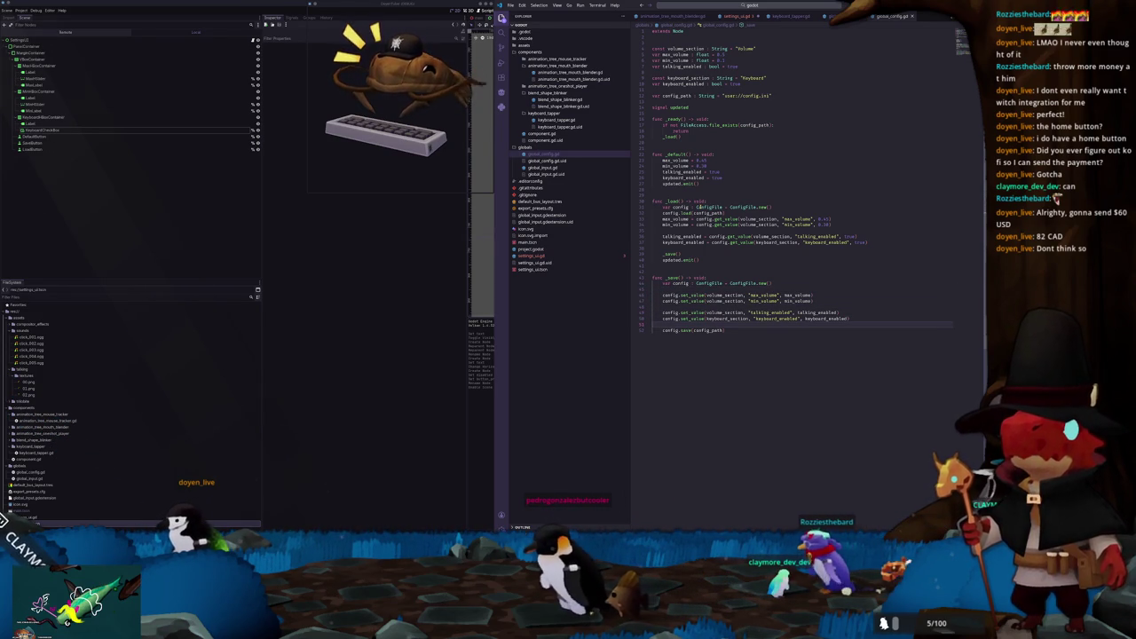
- In settings_ui.gd, change the keyboard checkbox's connect argument to _on_keyboard_checkbox_pressed
{"action": "left_click", "coordinate": [748, 16]}
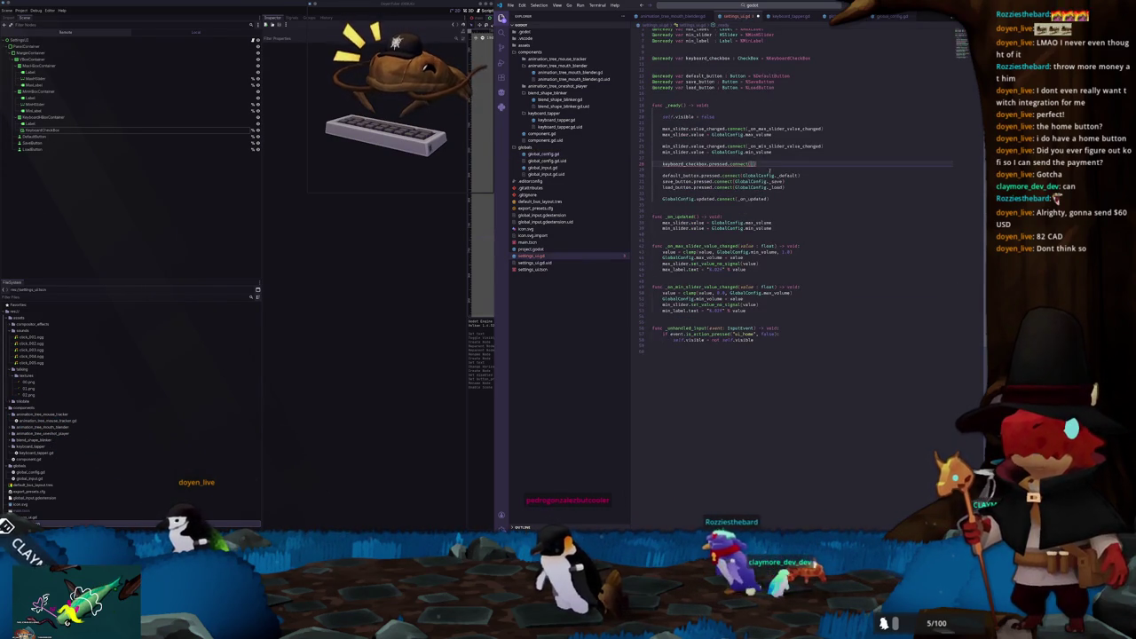
{"action": "key", "text": "ctrl+shift+Left"}
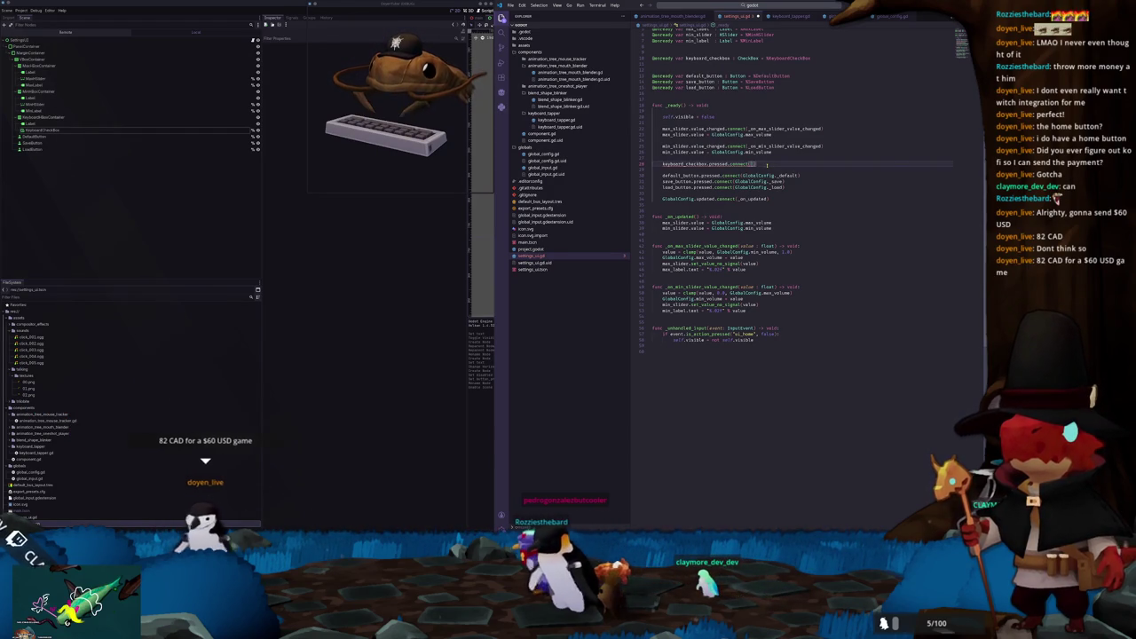
{"action": "type", "text": "_on_keyboard_"}
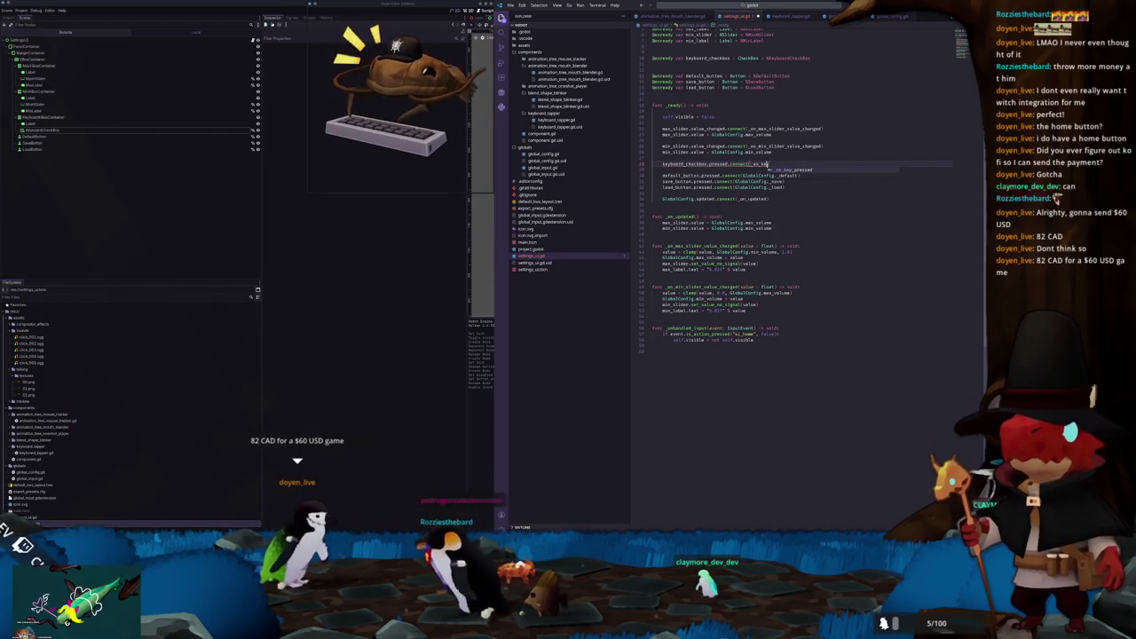
{"action": "type", "text": "checkbox_pressed"}
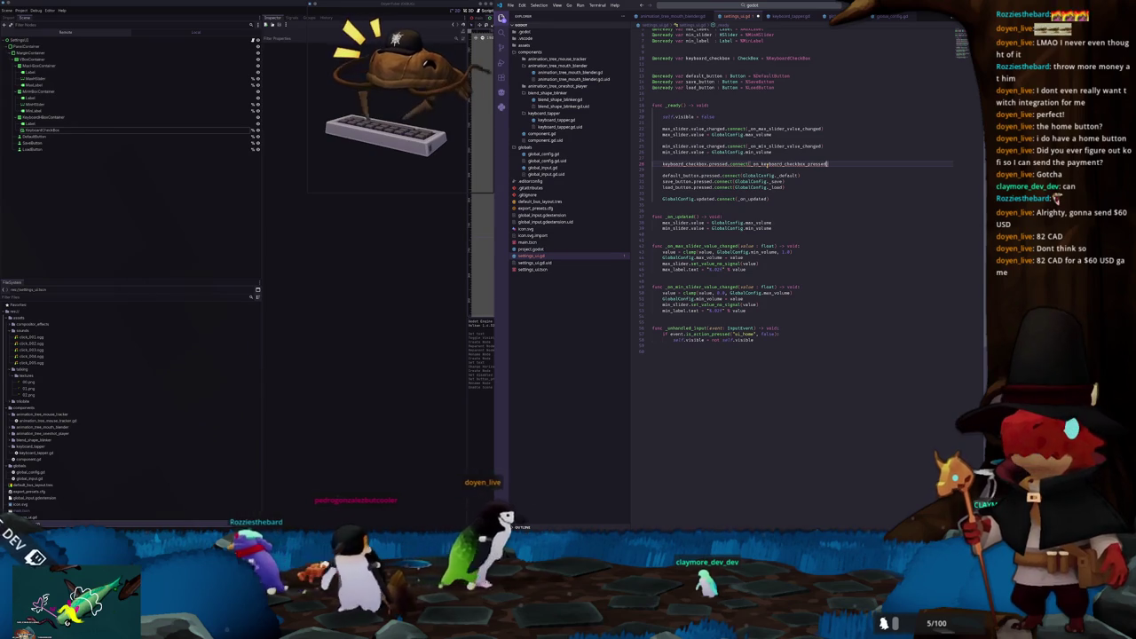
- Add a 'func _on_keyboard_checkbox_pressed() -> void: pass' stub below the max slider handler
{"action": "key", "text": "Down"}
{"action": "key", "text": "Down"}
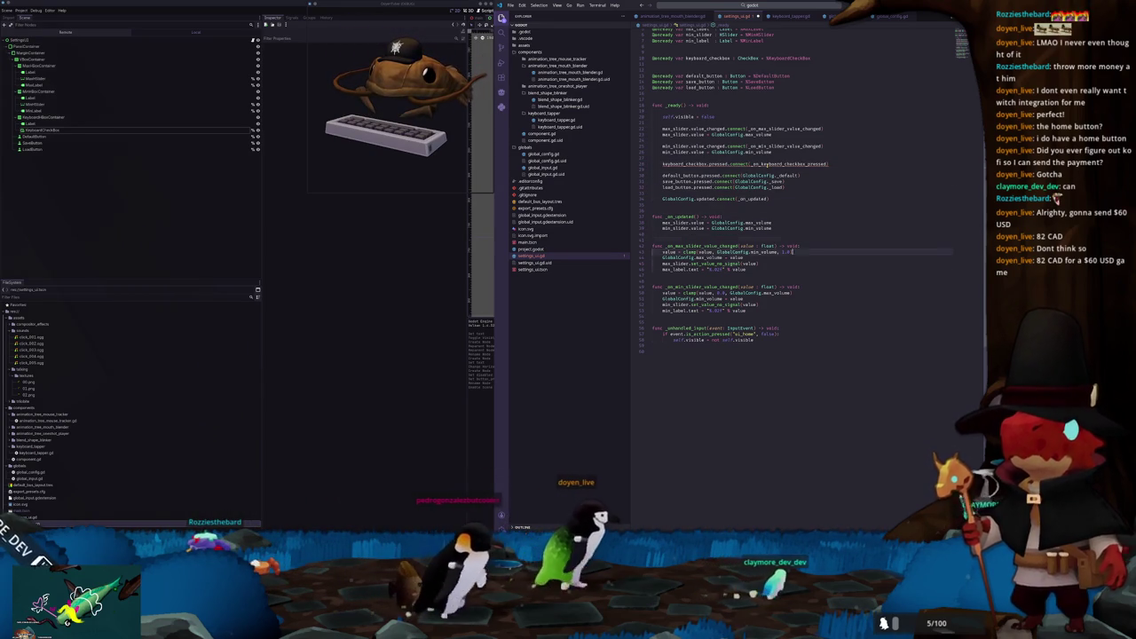
{"action": "left_click", "coordinate": [747, 311]}
{"action": "key", "text": "Down"}
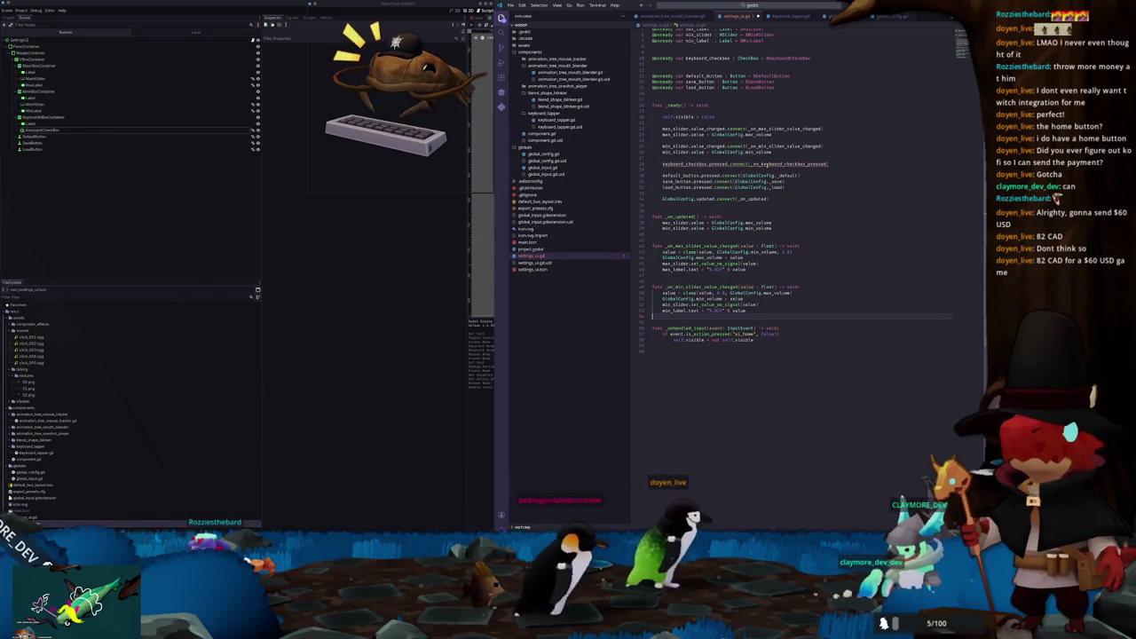
{"action": "left_click", "coordinate": [747, 311]}
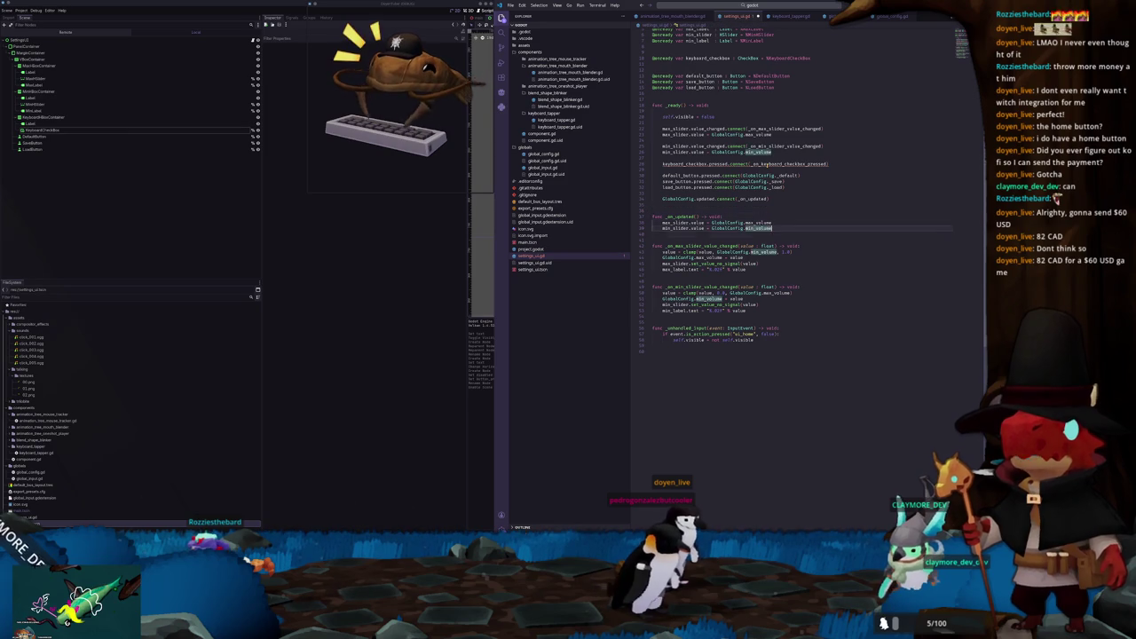
{"action": "key", "text": "Return"}
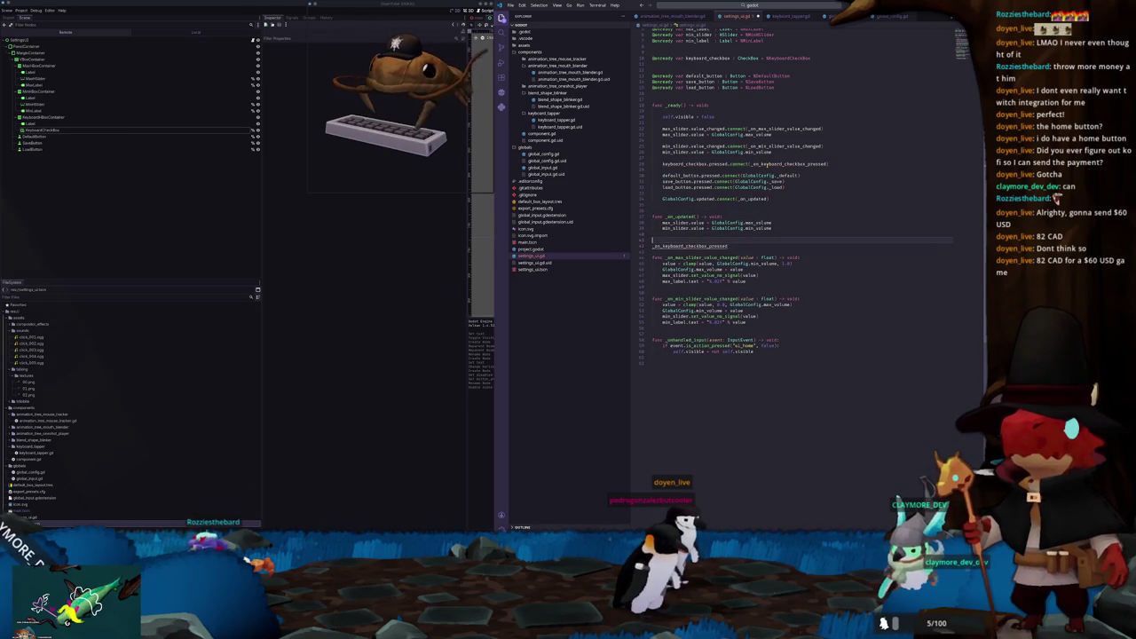
{"action": "key", "text": "Home"}
{"action": "type", "text": "func"}
{"action": "key", "text": "shift+End"}
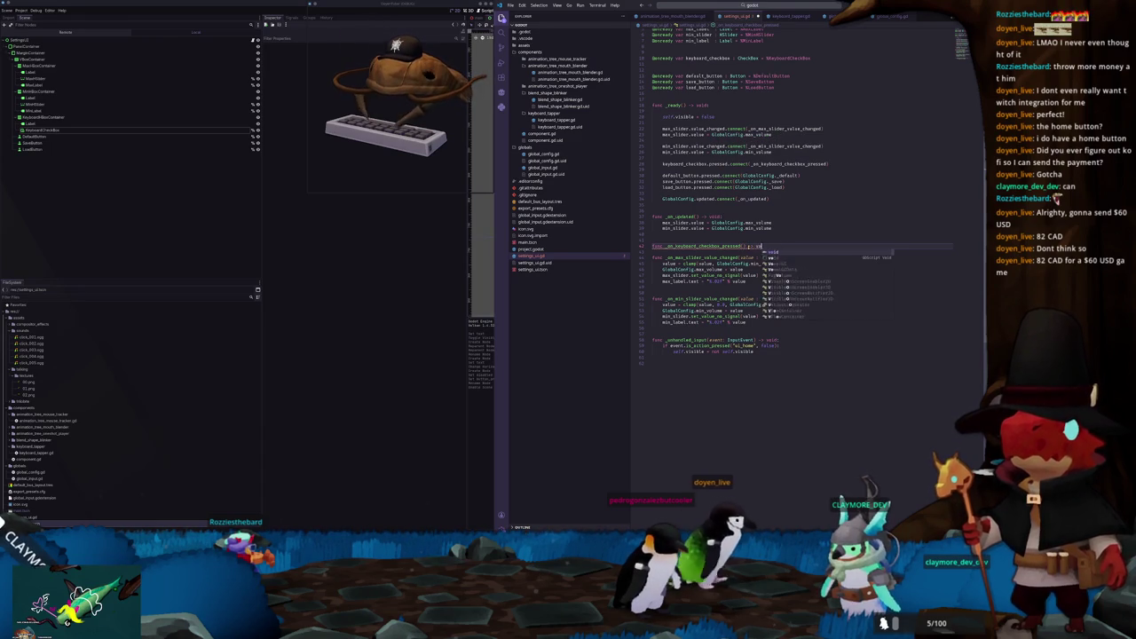
{"action": "type", "text": "id:"}
{"action": "key", "text": "Return"}
{"action": "type", "text": "pass"}
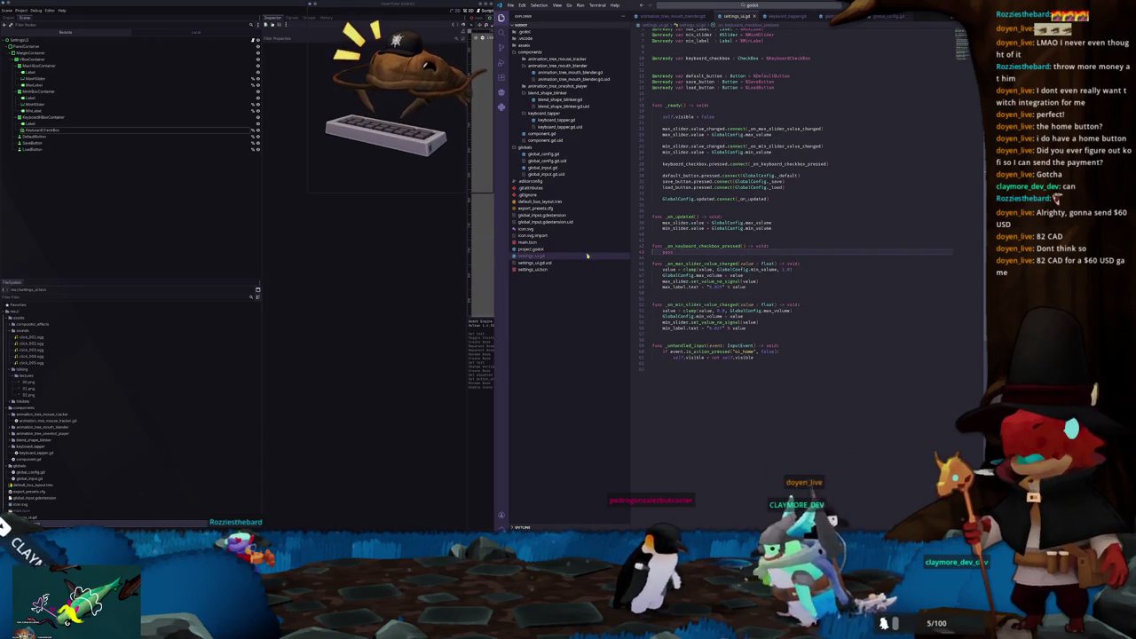
{"action": "key", "text": "alt+Tab"}
- Duplicate the Keyboard row, make TalkingCheckBox accessible by unique name, and rerun the project
{"action": "left_click", "coordinate": [52, 124]}
{"action": "key", "text": "ctrl+d"}
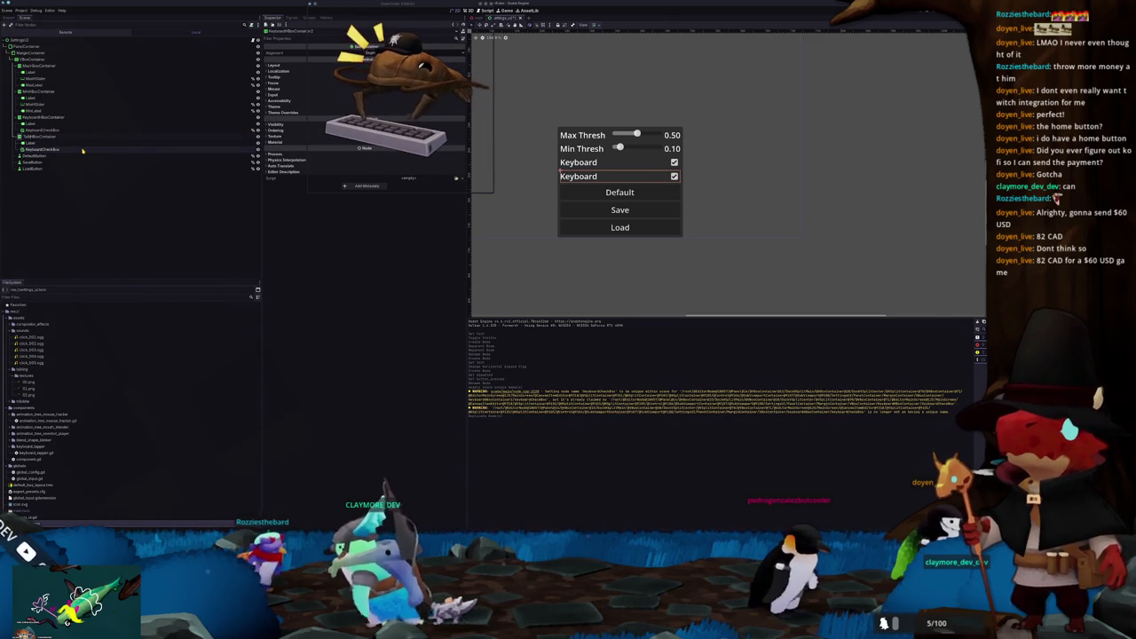
{"action": "left_click", "coordinate": [83, 151]}
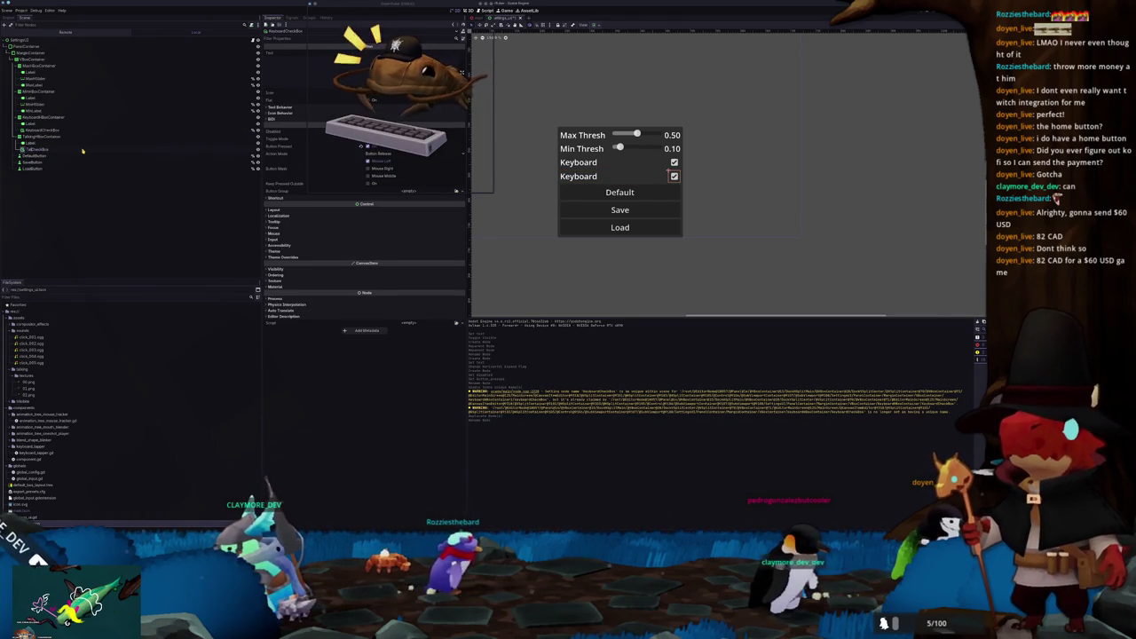
{"action": "left_click", "coordinate": [83, 151]}
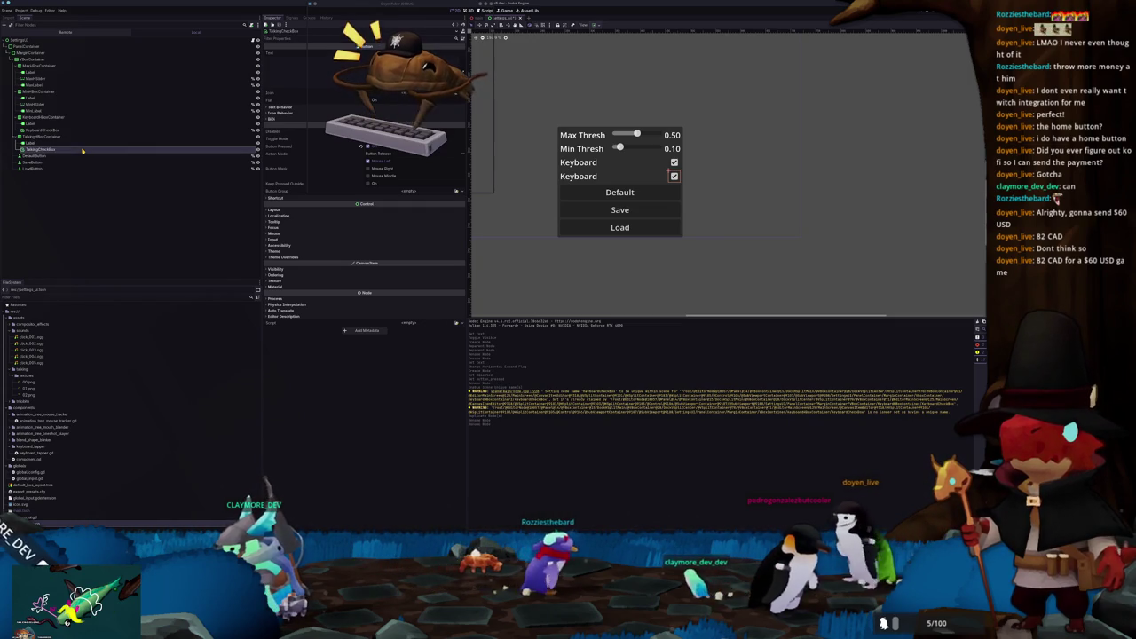
{"action": "right_click", "coordinate": [83, 151]}
{"action": "left_click", "coordinate": [100, 266]}
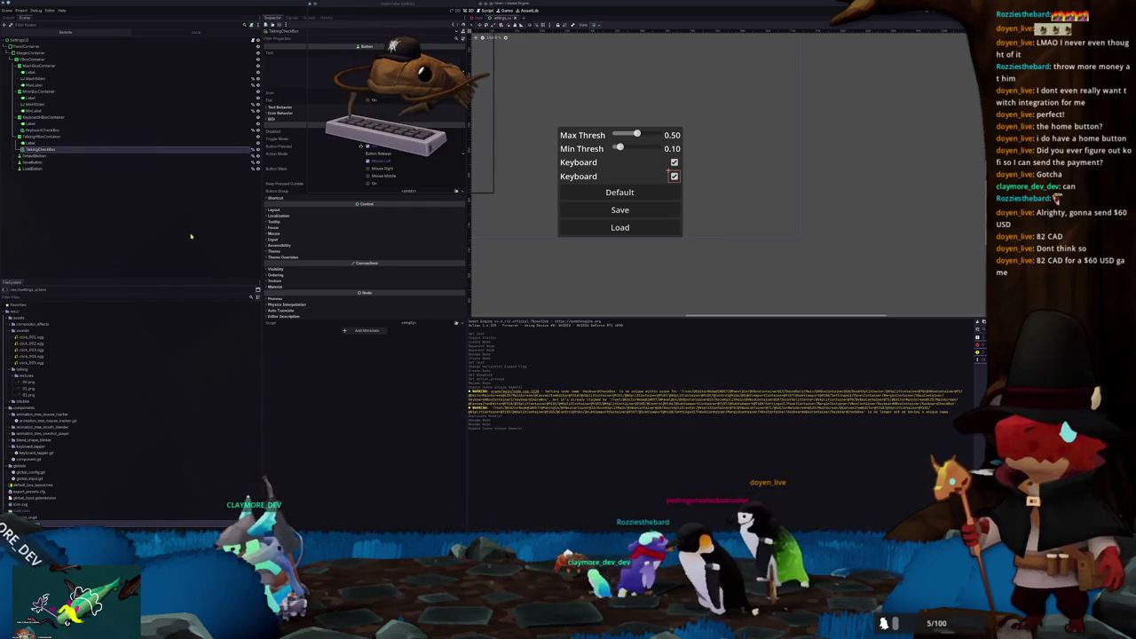
{"action": "key", "text": "F5"}
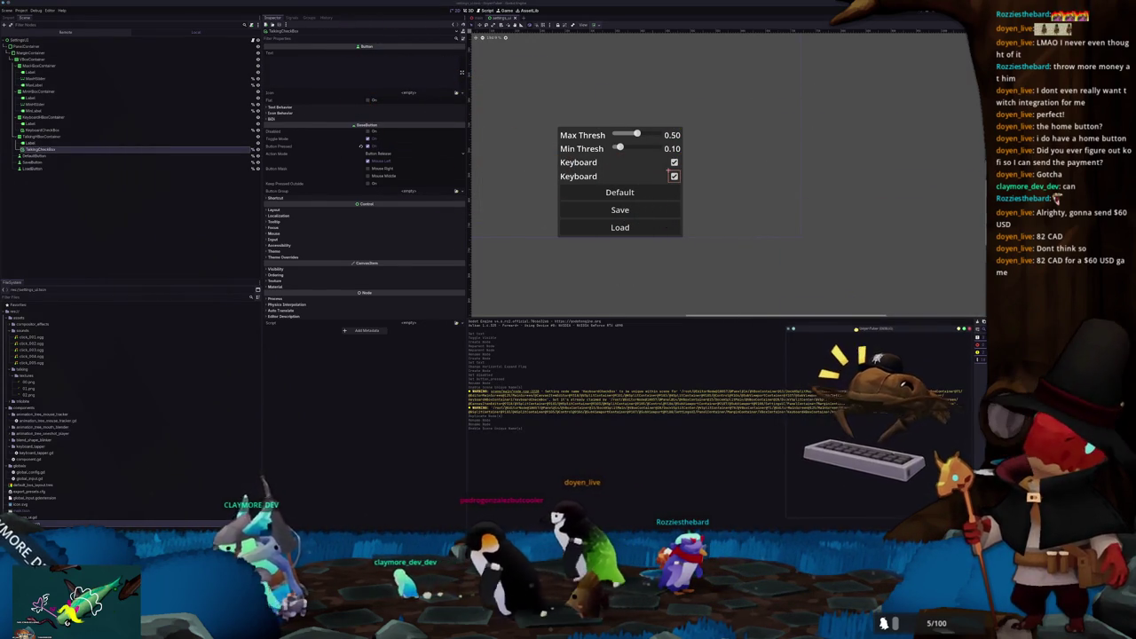
- Relabel the new row's Label to 'Talking', move TalkingHBoxContainer above Keyboard, and save the scene
{"action": "left_click", "coordinate": [50, 137]}
{"action": "left_click", "coordinate": [32, 142]}
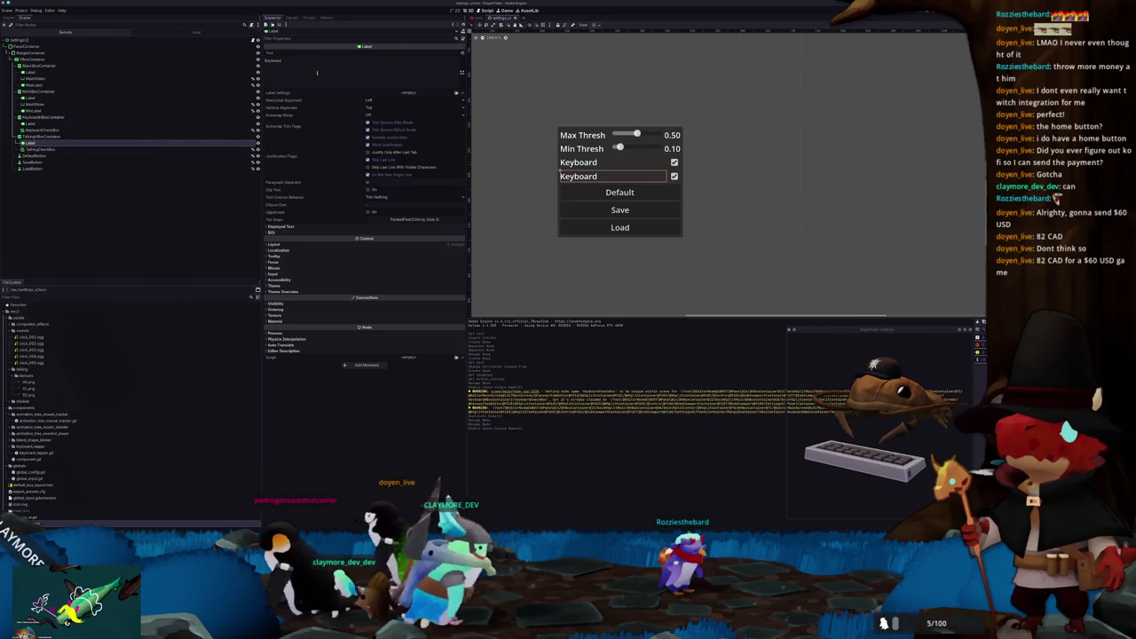
{"action": "double_click", "coordinate": [317, 70]}
{"action": "type", "text": "Talking"}
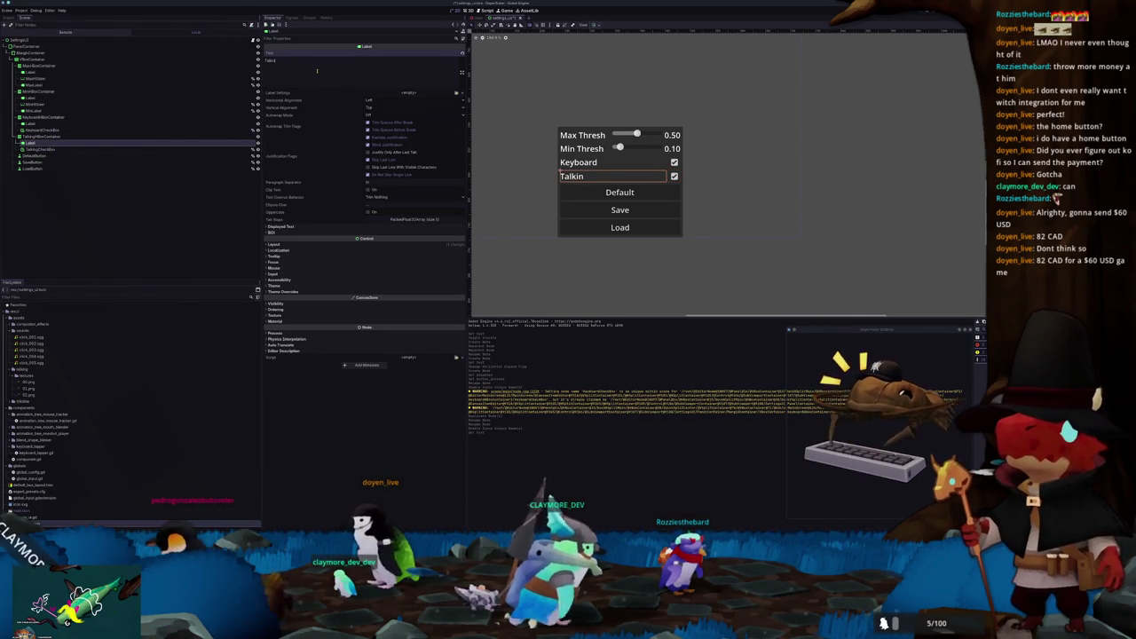
{"action": "left_click", "coordinate": [53, 136]}
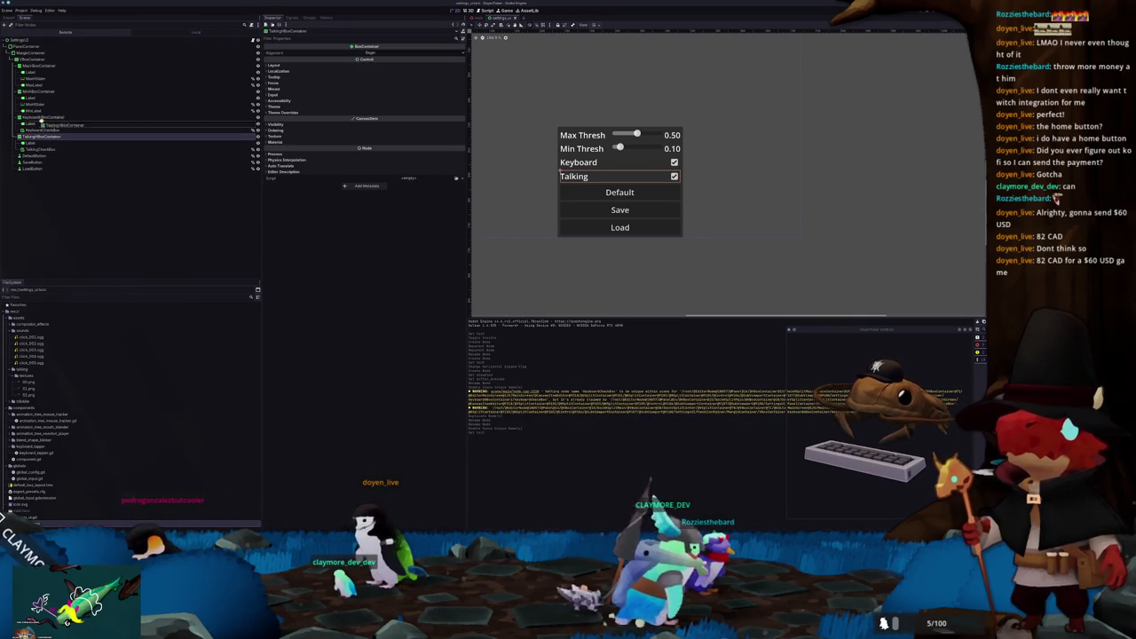
{"action": "left_click_drag", "start_coordinate": [42, 117], "coordinate": [44, 116]}
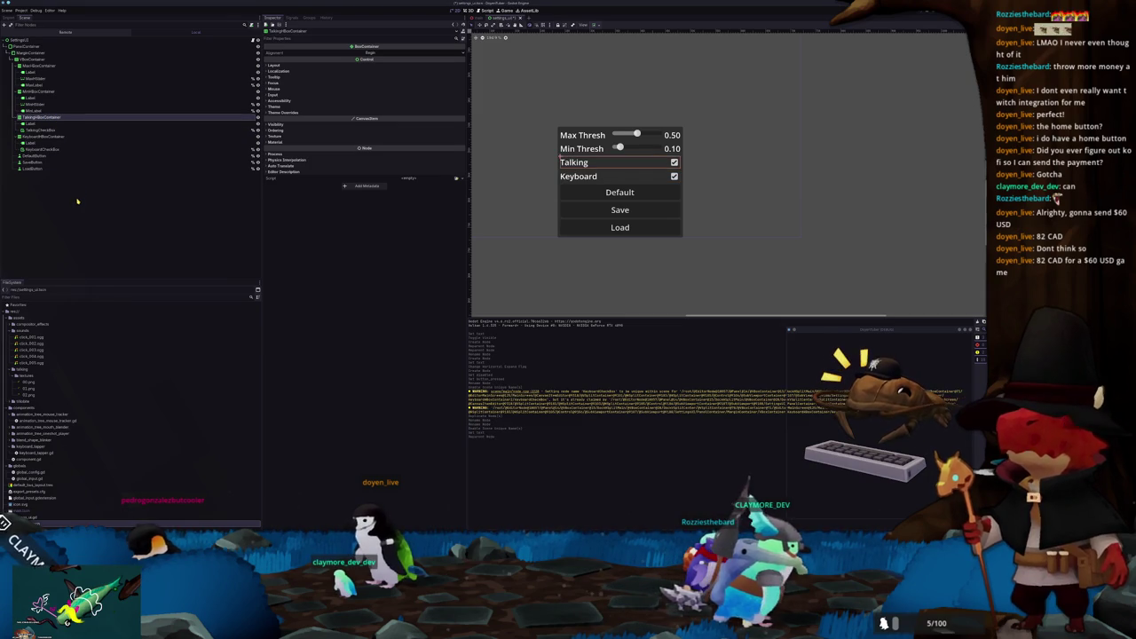
{"action": "key", "text": "ctrl+s"}
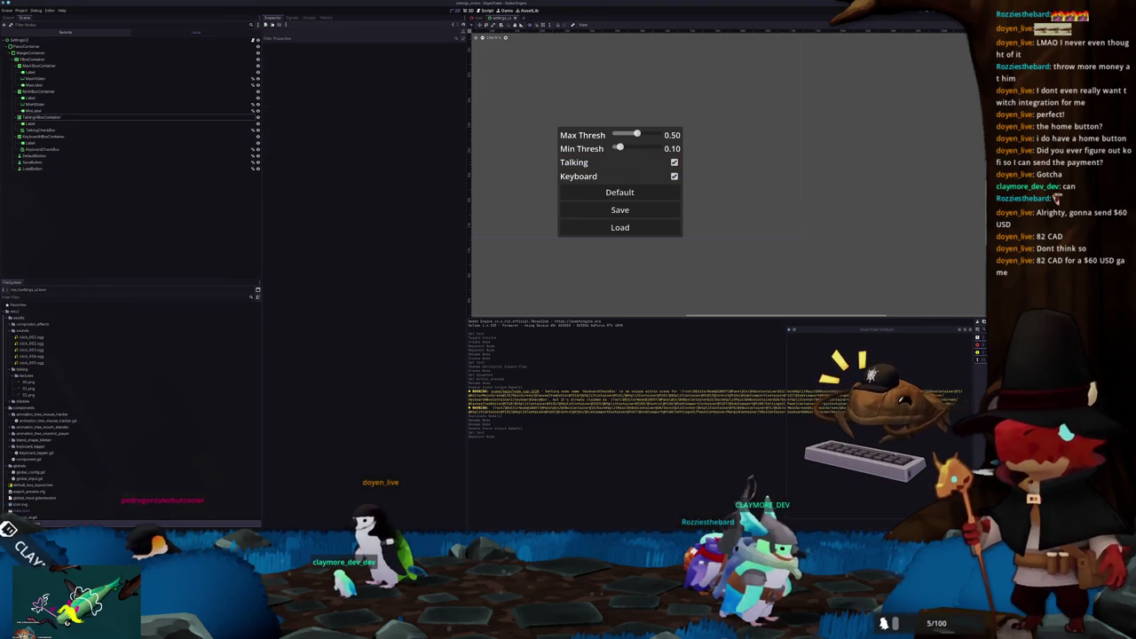
{"action": "key", "text": "alt+Tab"}
{"action": "scroll", "coordinate": [686, 103], "scroll_direction": "up", "scroll_amount": 2}
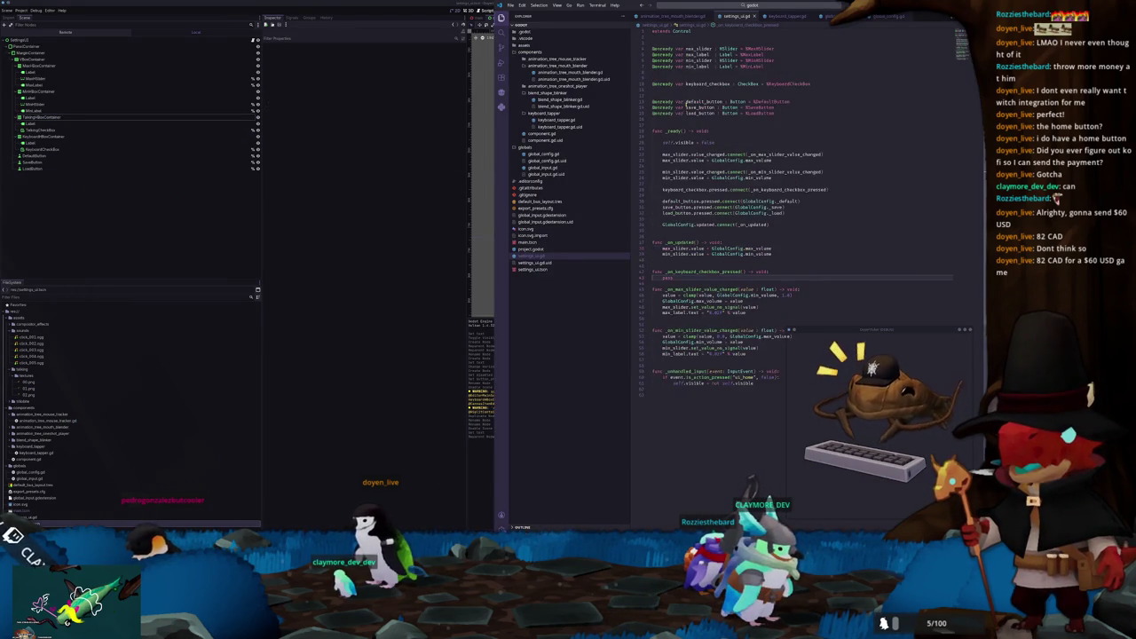
{"action": "key", "text": "Return"}
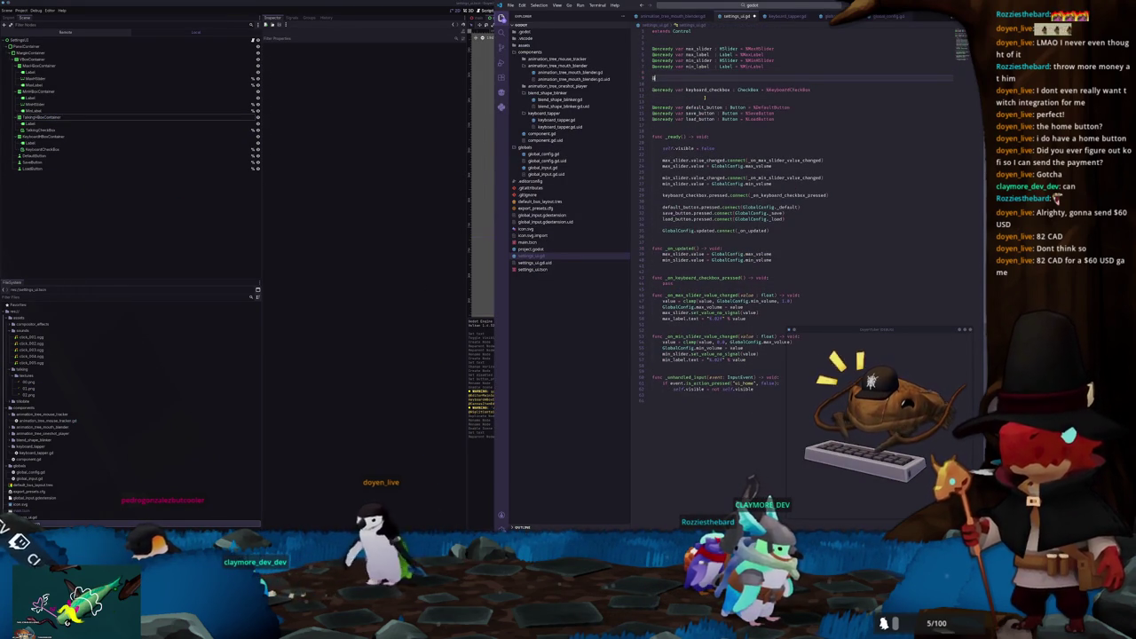
{"action": "type", "text": "@onready var"}
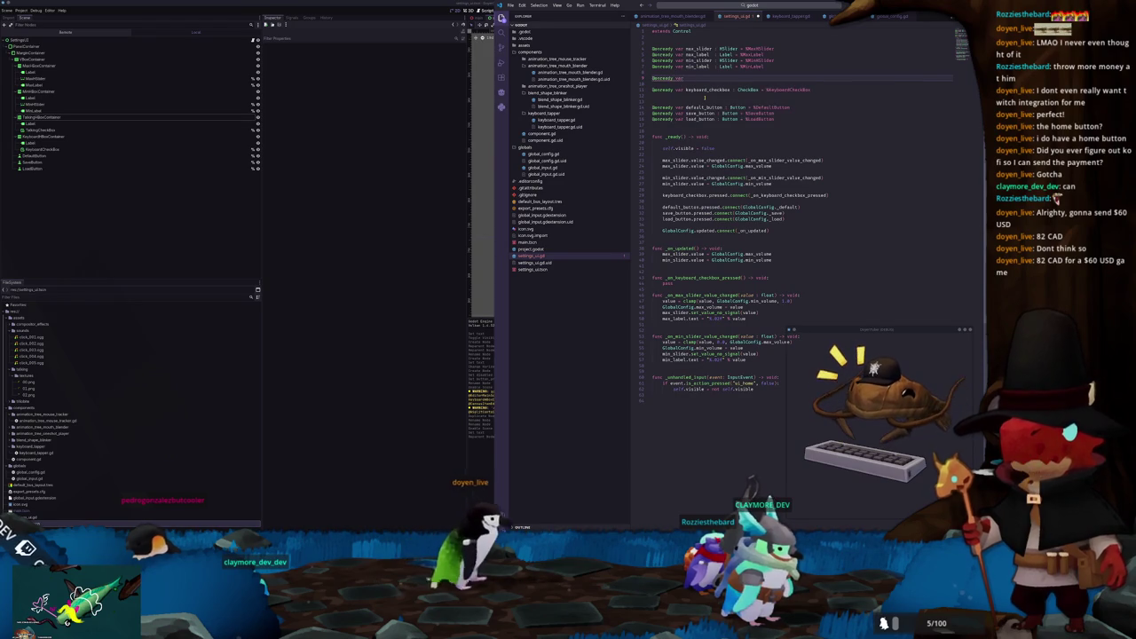
{"action": "type", "text": " talking_c"}
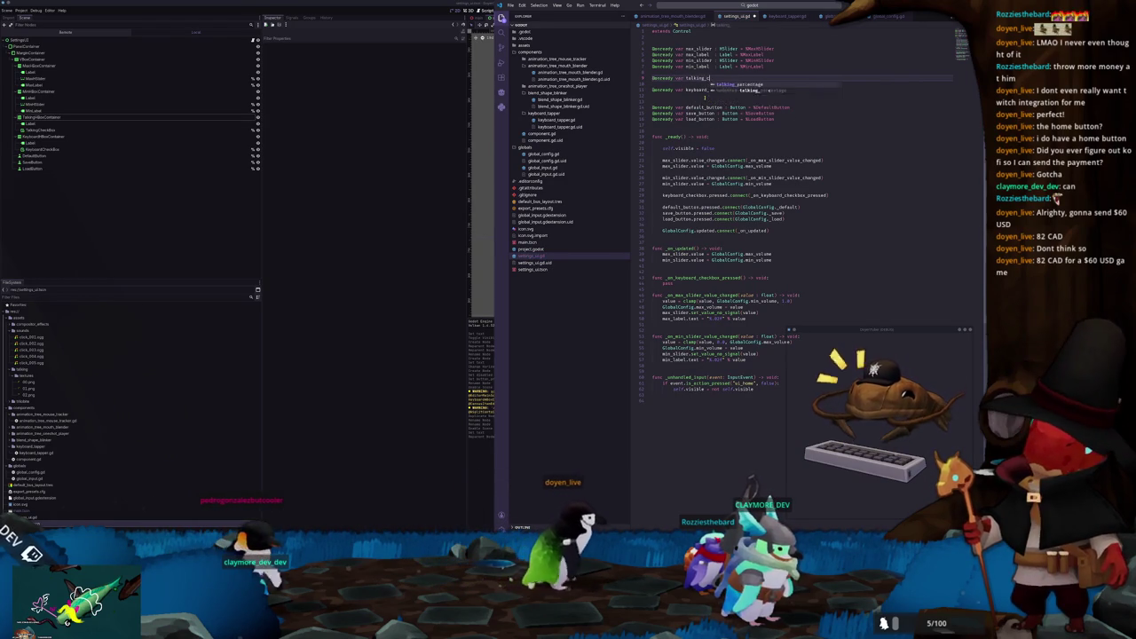
{"action": "type", "text": "heckbox : Check"}
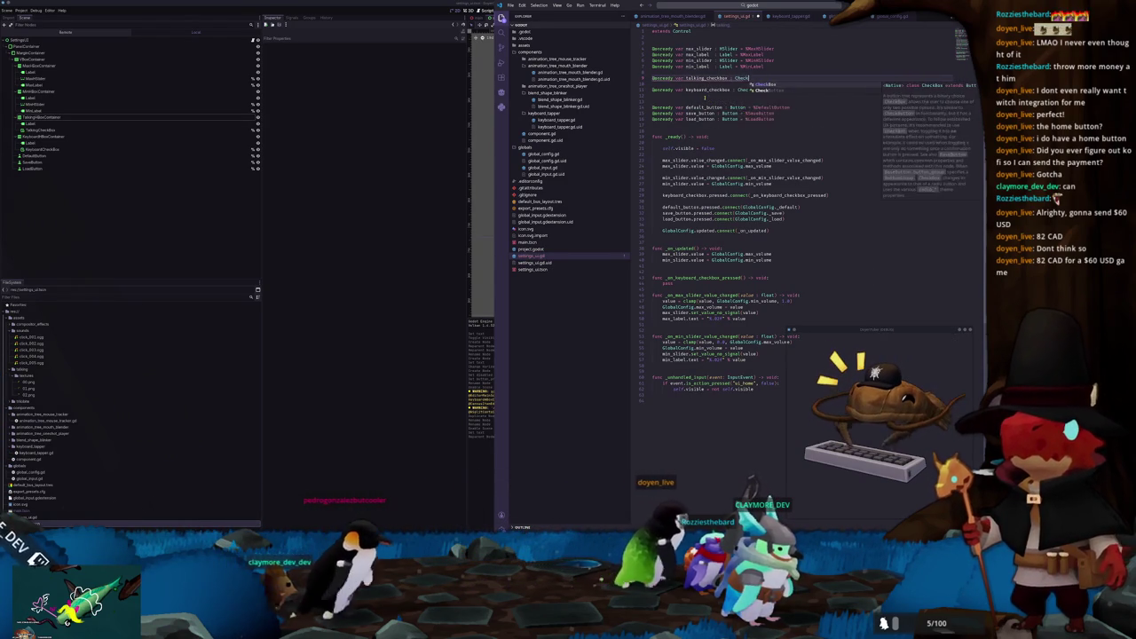
{"action": "type", "text": "Box = %"}
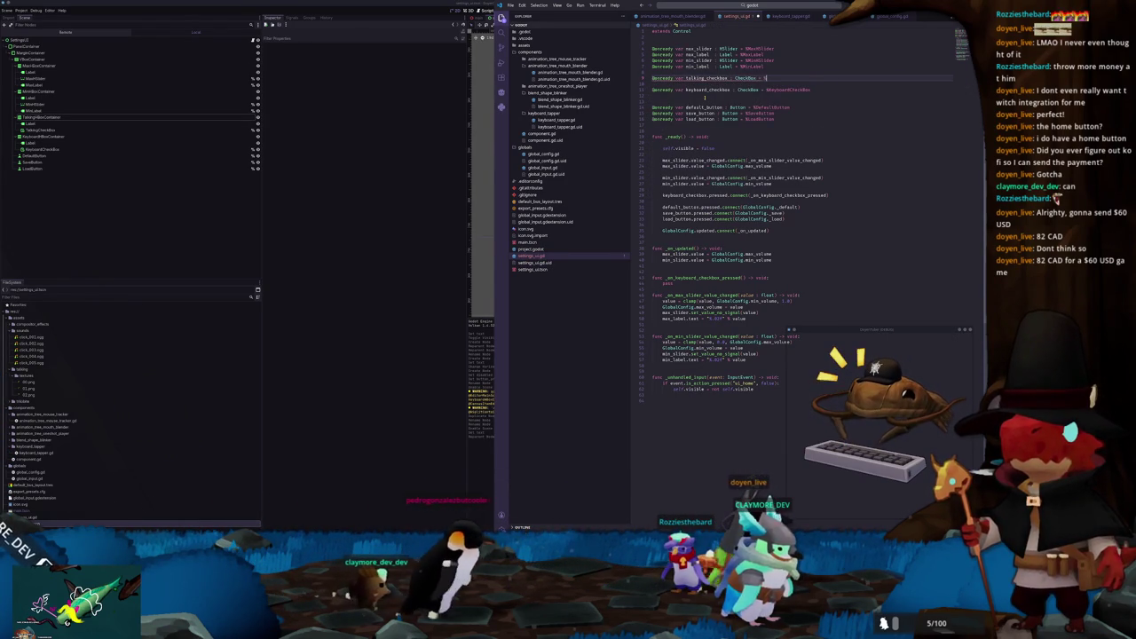
{"action": "type", "text": "Talking"}
{"action": "key", "text": "Return"}
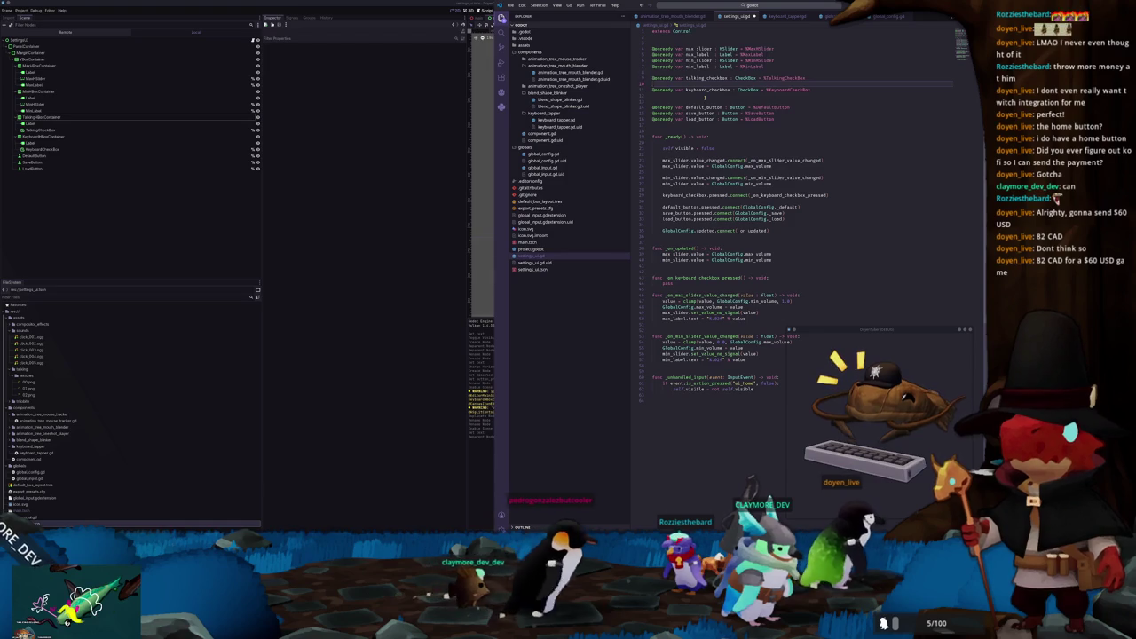
- In _ready(), connect talking_checkbox.pressed to _on_talking_checkbox_pressed
{"action": "key", "text": "Down"}
{"action": "key", "text": "Return"}
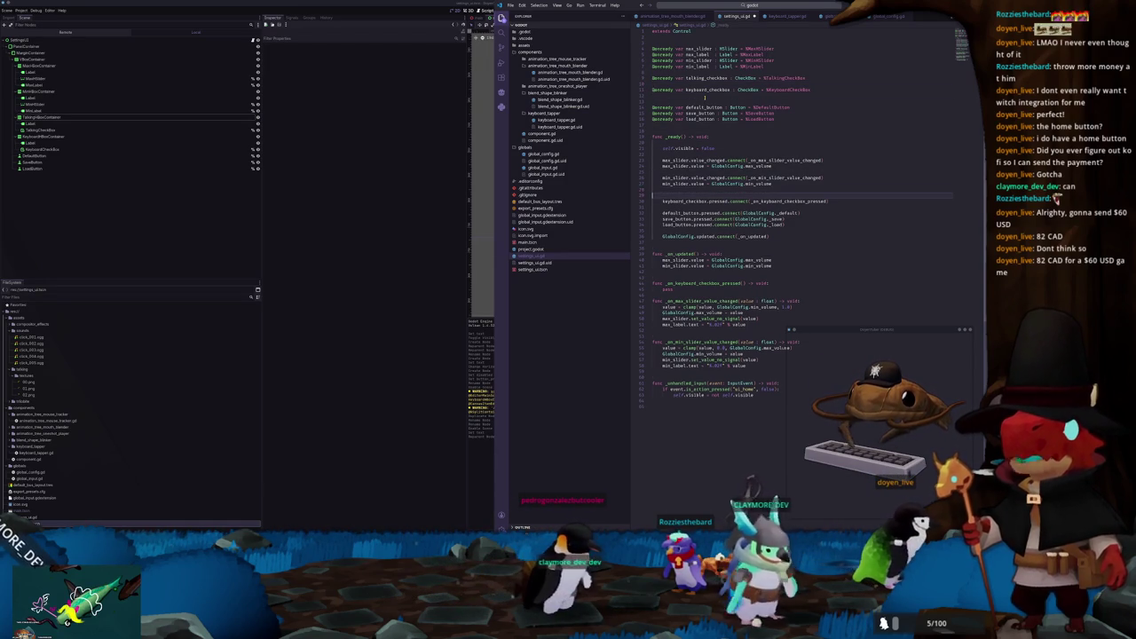
{"action": "type", "text": "talking_checkbox."}
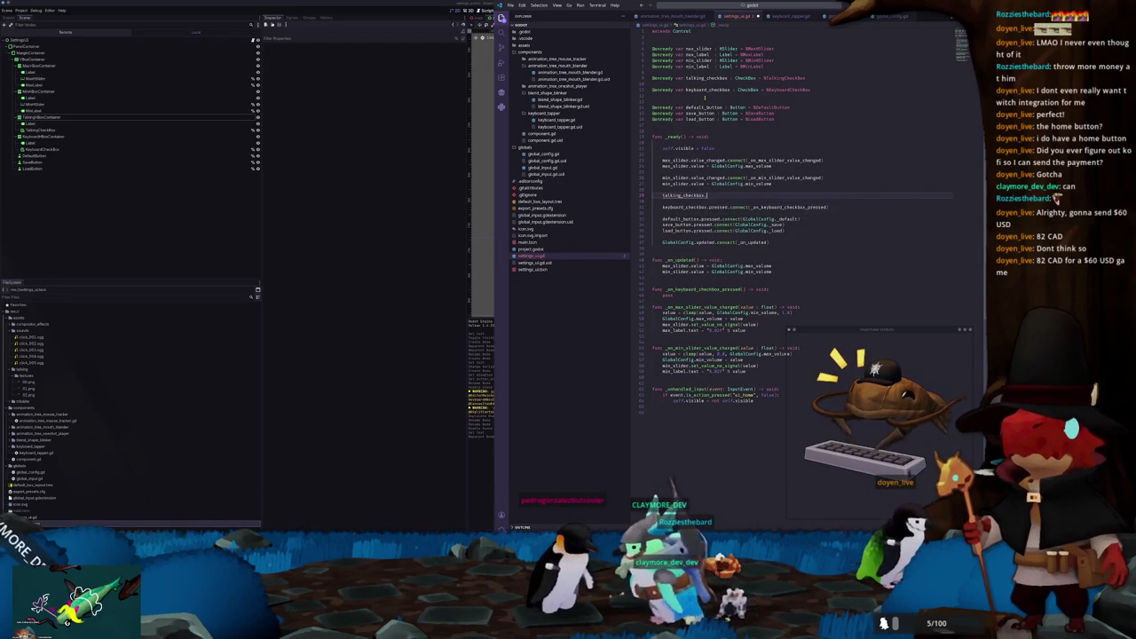
{"action": "type", "text": "pressed.connect"}
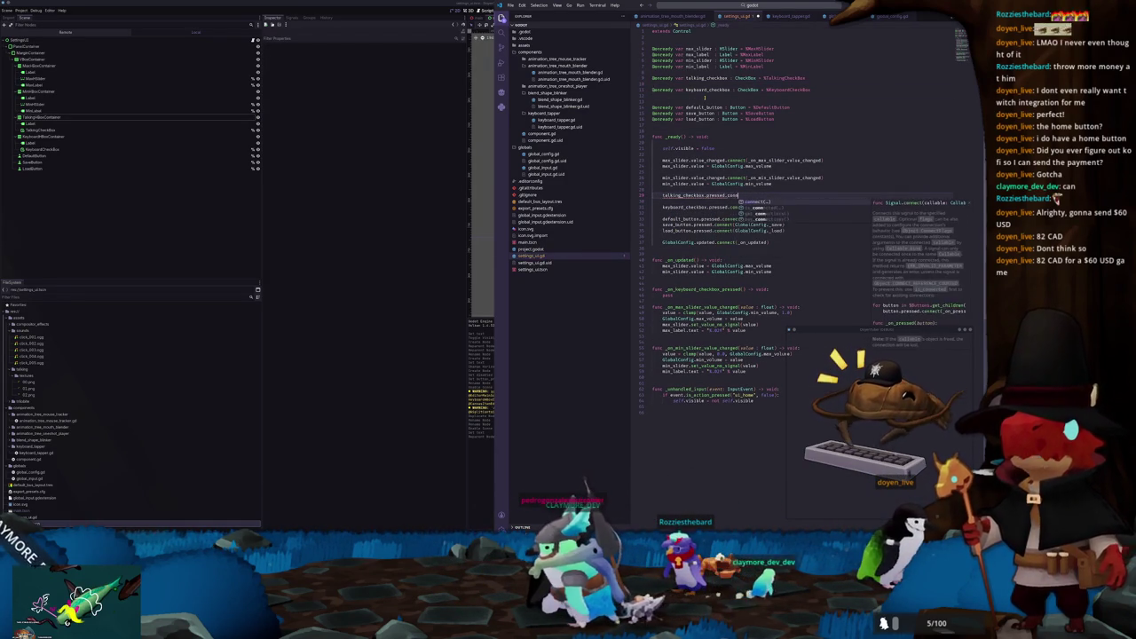
{"action": "type", "text": "(_on_talking"}
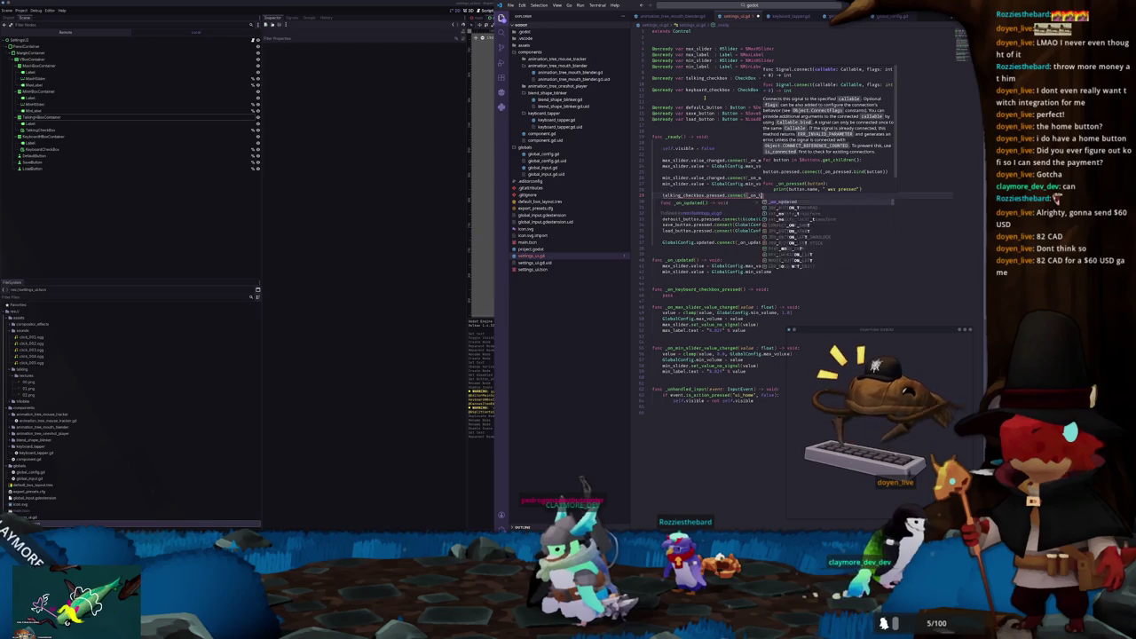
{"action": "type", "text": "_checkbox_pre"}
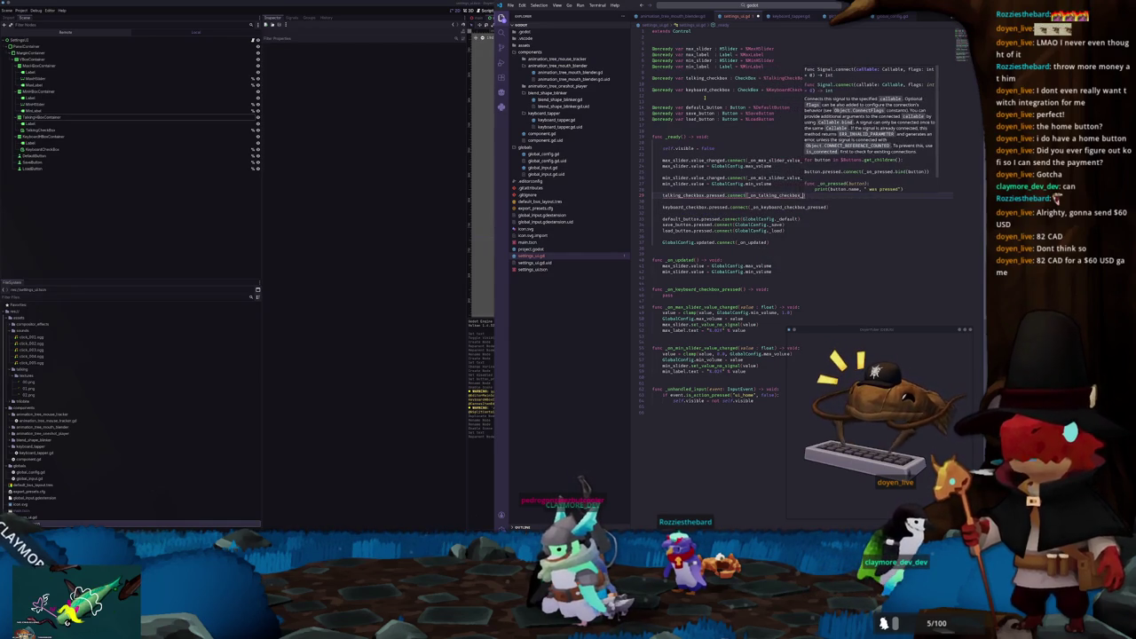
{"action": "type", "text": "ssed"}
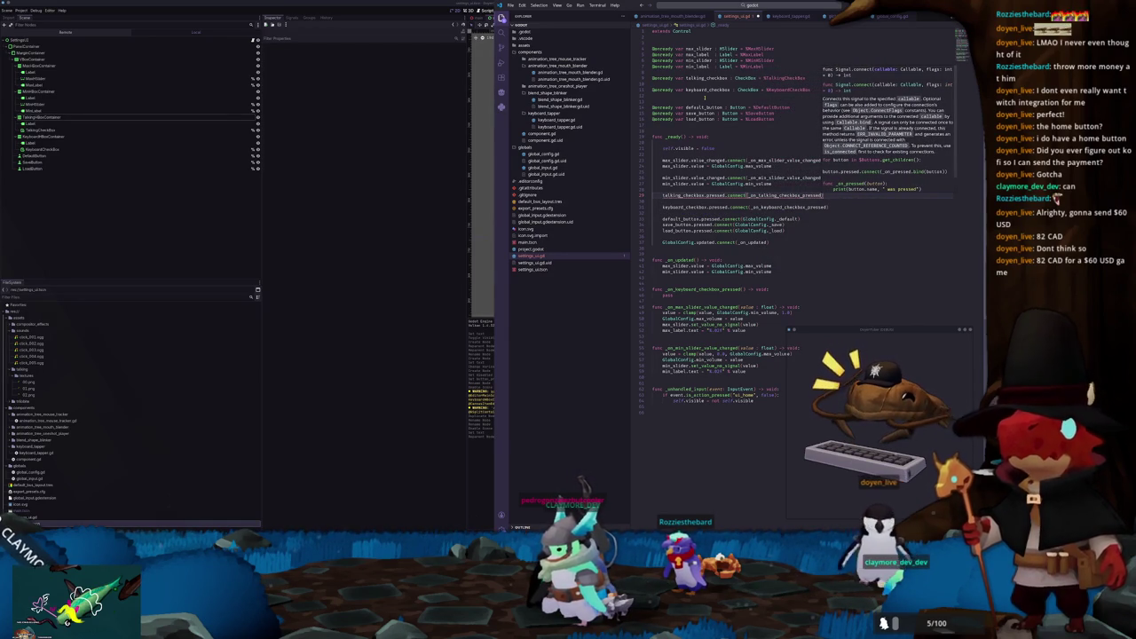
{"action": "type", "text": ")"}
- Add an _on_talking_checkbox_pressed() function stub below _on_updated
{"action": "left_click", "coordinate": [675, 277]}
{"action": "key", "text": "Return"}
{"action": "type", "text": "func _"}
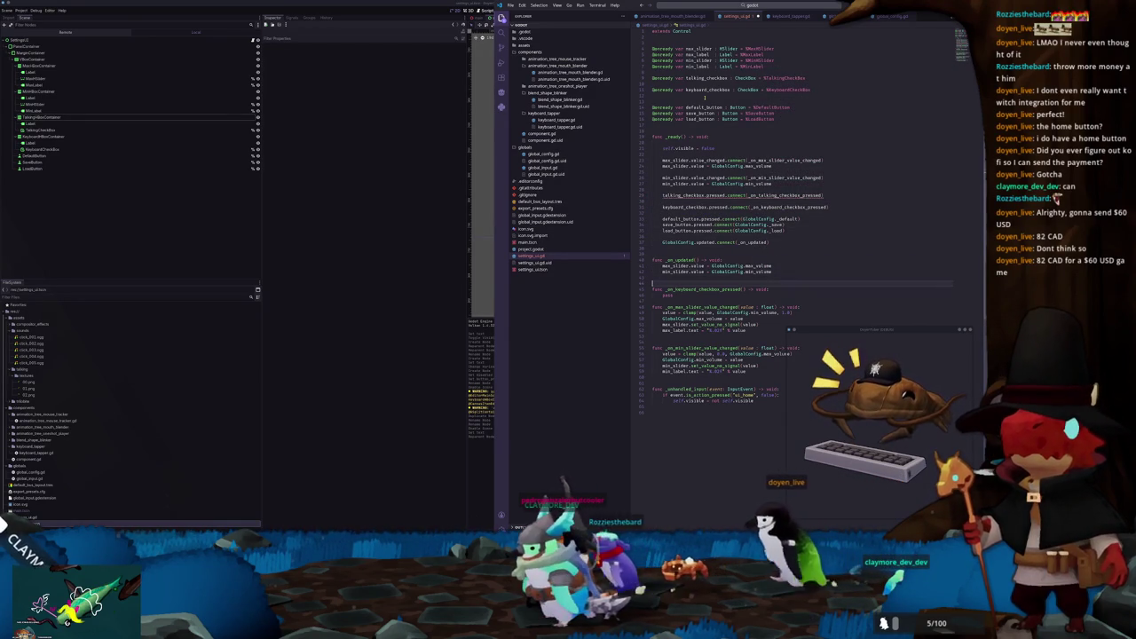
{"action": "type", "text": "on_talking_checkbox_pressed() -> void"}
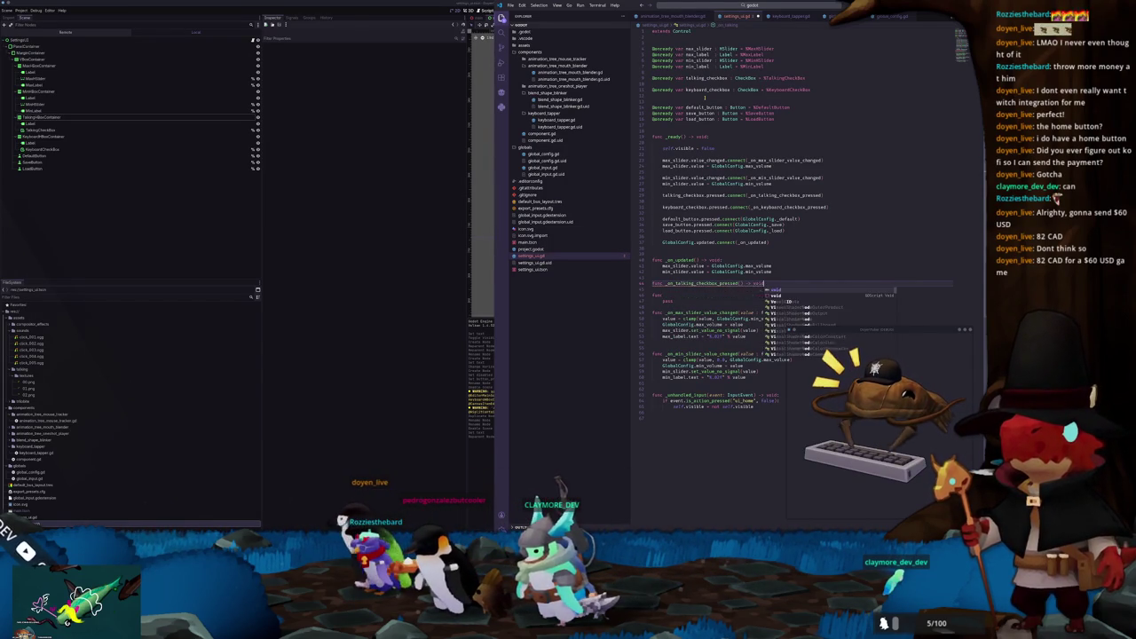
{"action": "key", "text": "Return"}
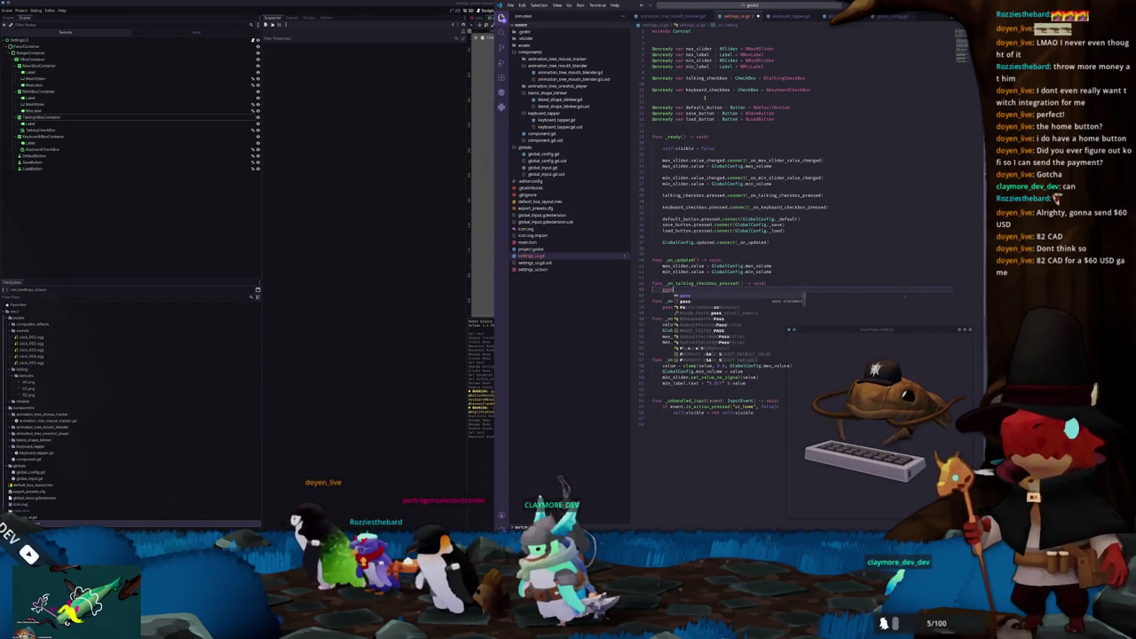
{"action": "key", "text": "Return"}
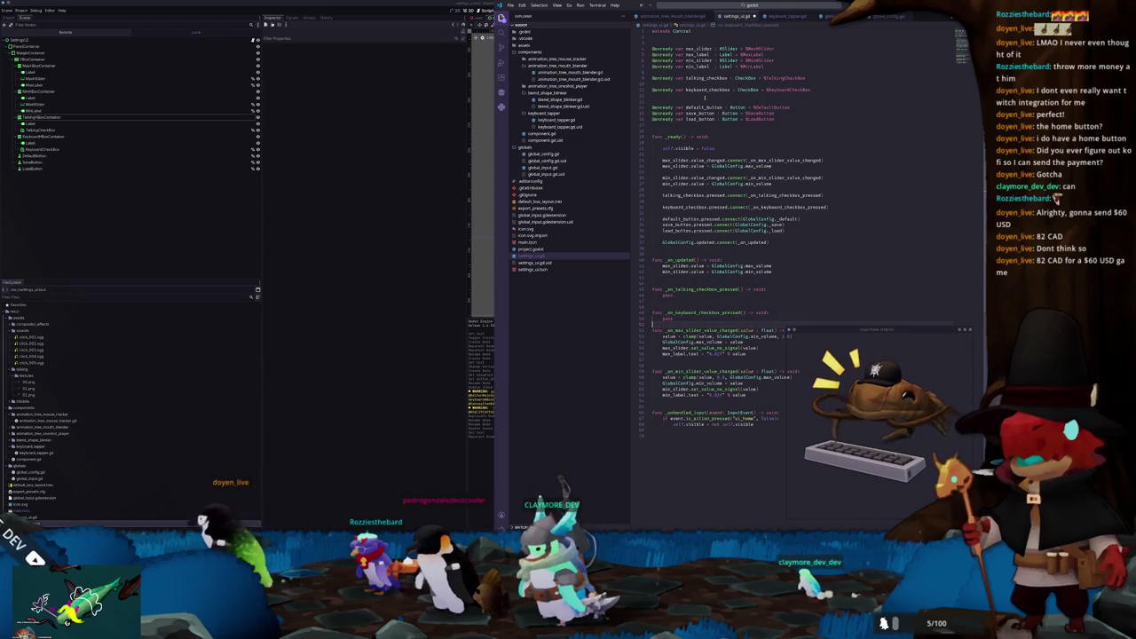
{"action": "key", "text": "Return"}
- Make the handler set GlobalConfig.talking_enabled = talking_checkbox.button_pressed, deleting the leftover pass
{"action": "key", "text": "Up"}
{"action": "key", "text": "Up"}
{"action": "key", "text": "End"}
{"action": "key", "text": "Return"}
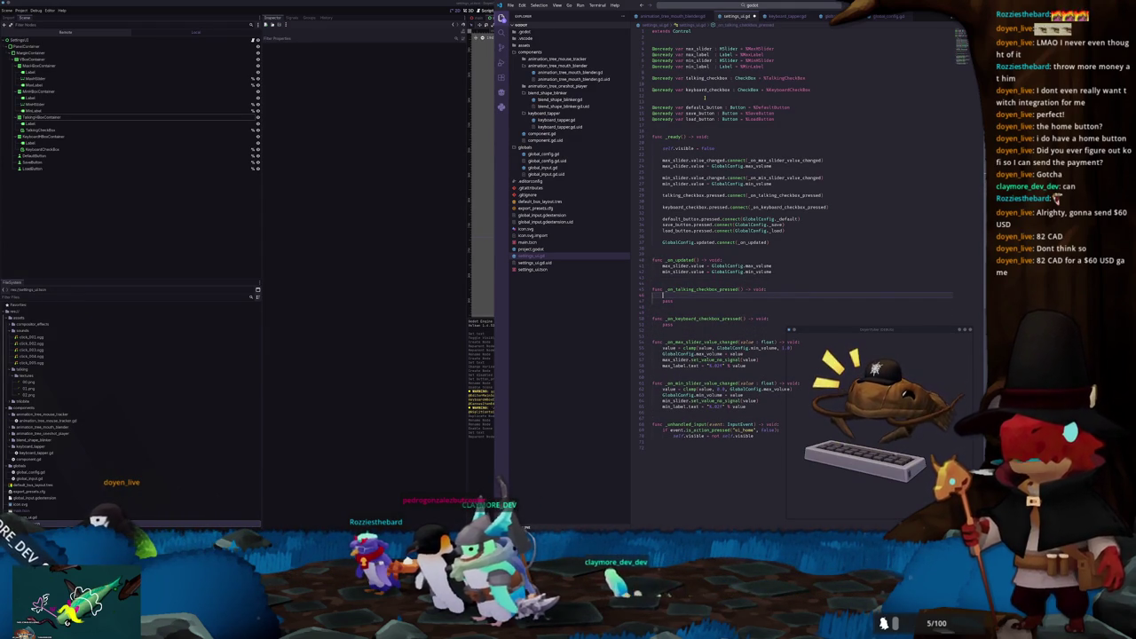
{"action": "type", "text": "Gl"}
{"action": "type", "text": "Config"}
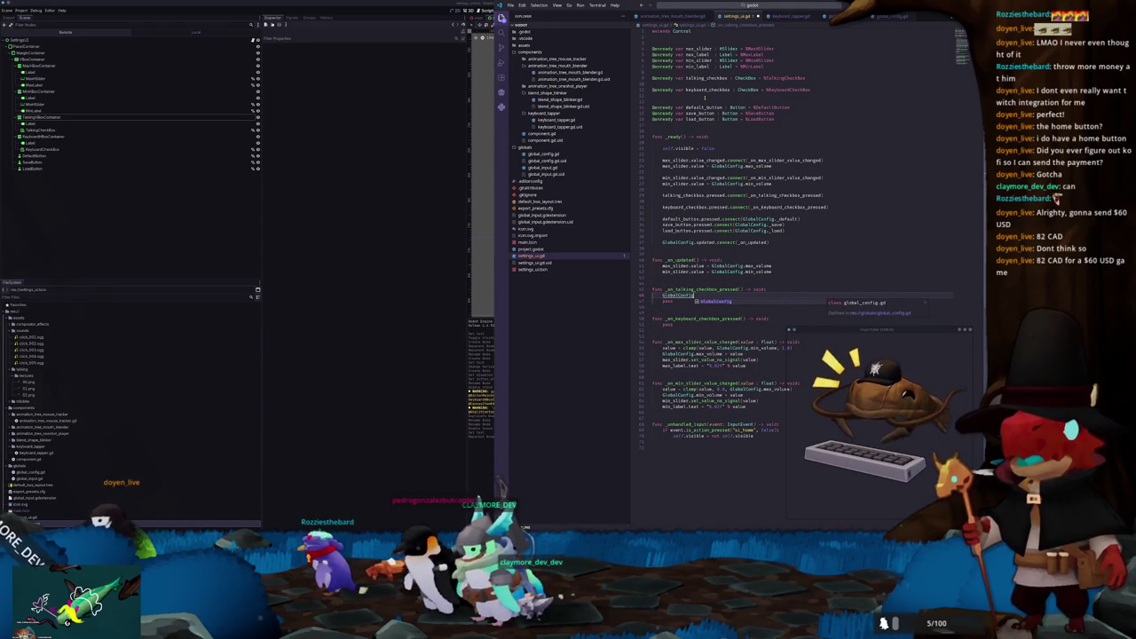
{"action": "type", "text": "talking_enabled ="}
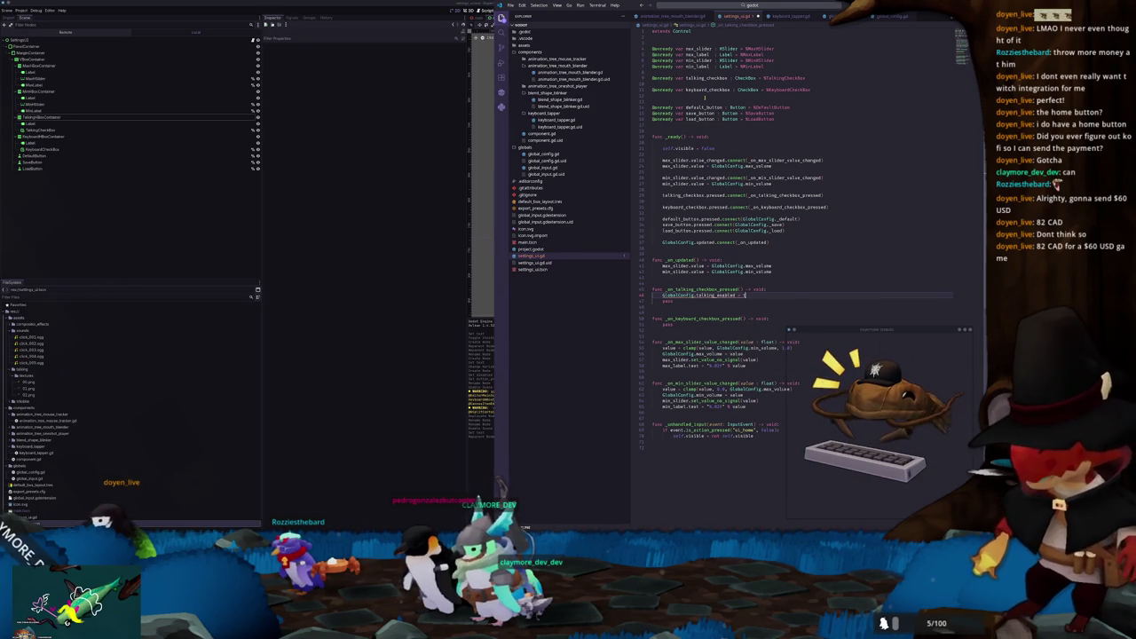
{"action": "type", "text": "talki"}
{"action": "type", "text": "pr"}
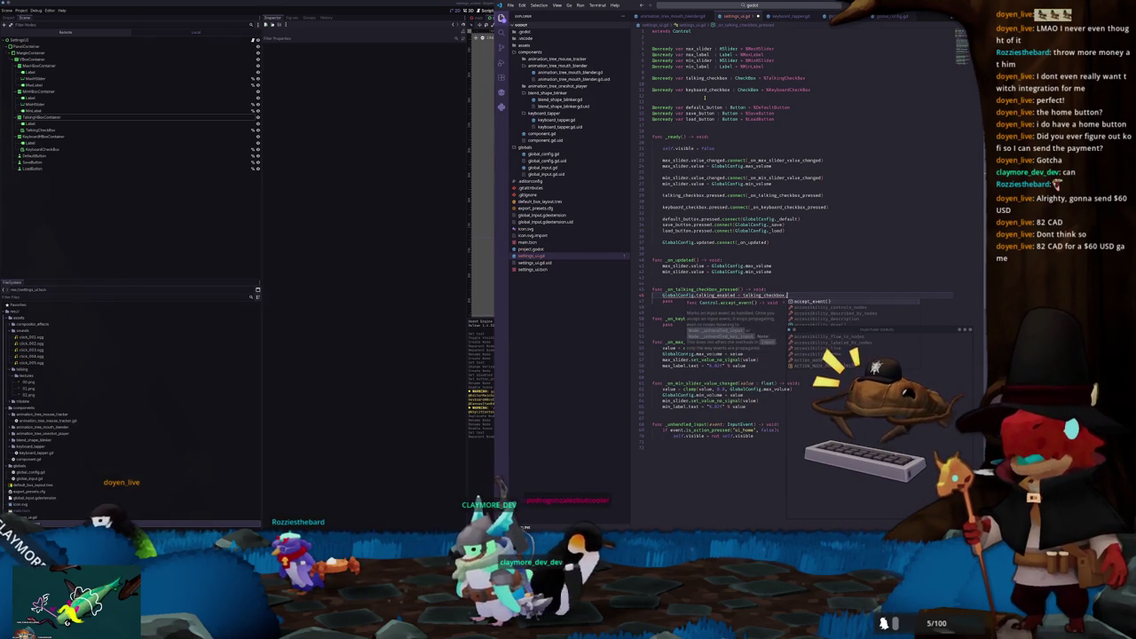
{"action": "type", "text": "butt"}
{"action": "key", "text": "Down"}
{"action": "key", "text": "Down"}
{"action": "key", "text": "Down"}
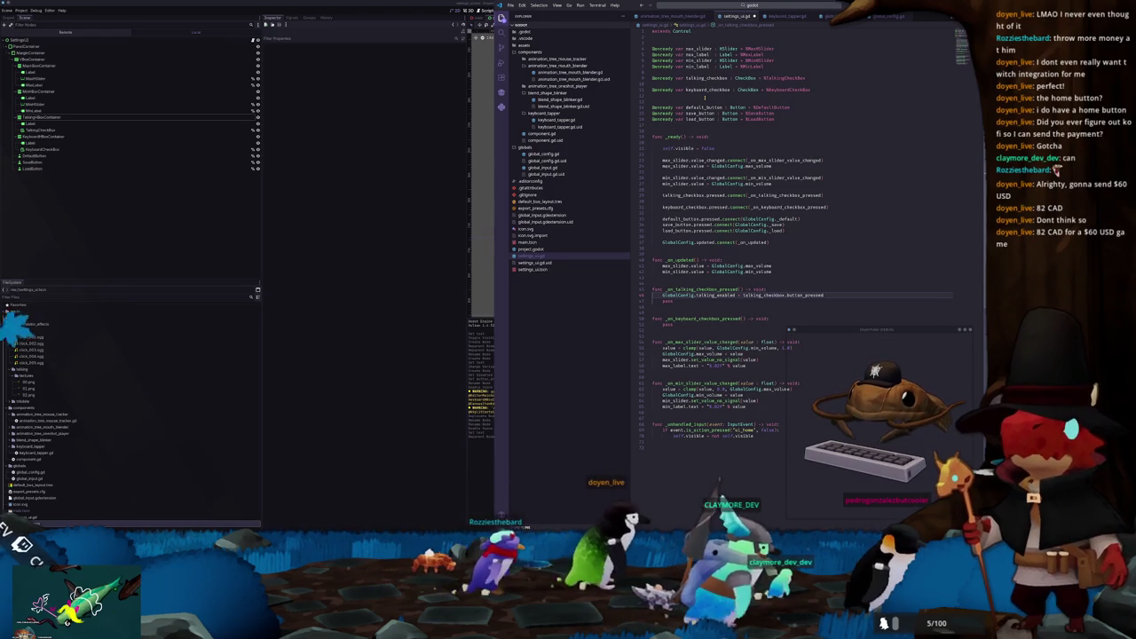
{"action": "key", "text": "Return"}
{"action": "double_click", "coordinate": [675, 301]}
{"action": "key", "text": "BackSpace"}
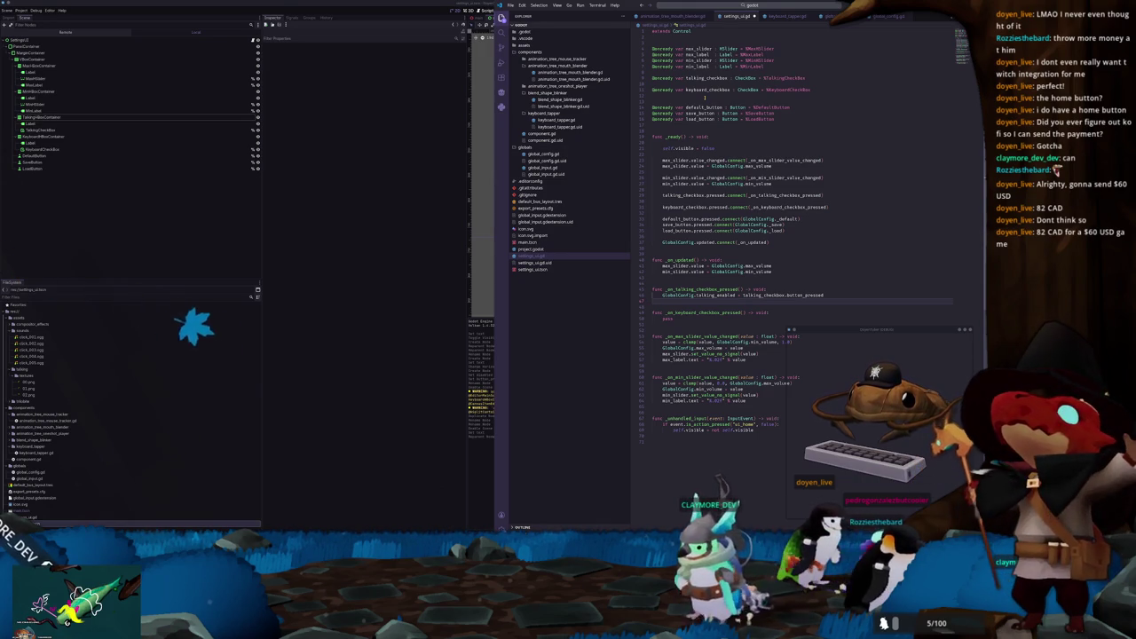
{"action": "key", "text": "Return"}
{"action": "type", "text": "GlobalConfi"}
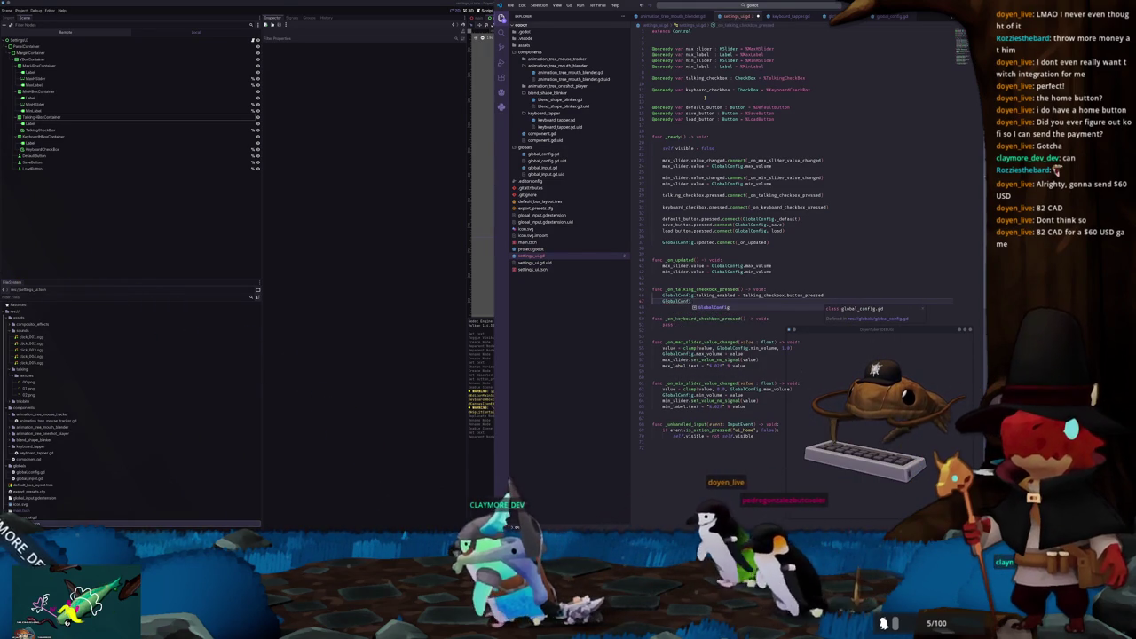
{"action": "key", "text": "ctrl+BackSpace"}
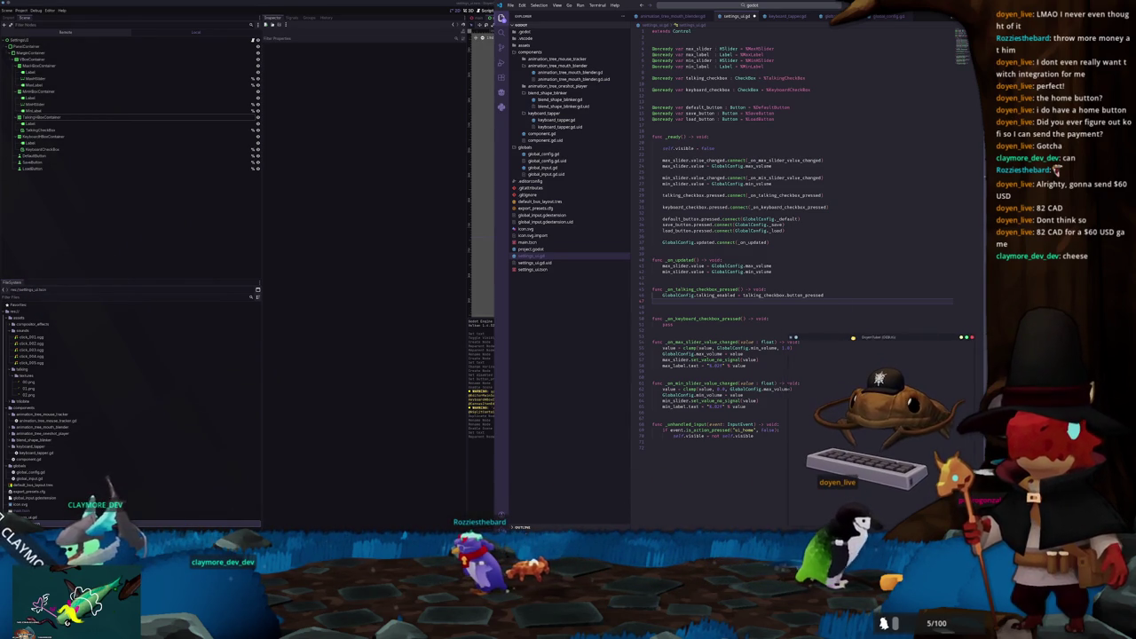
{"action": "left_click", "coordinate": [829, 314]}
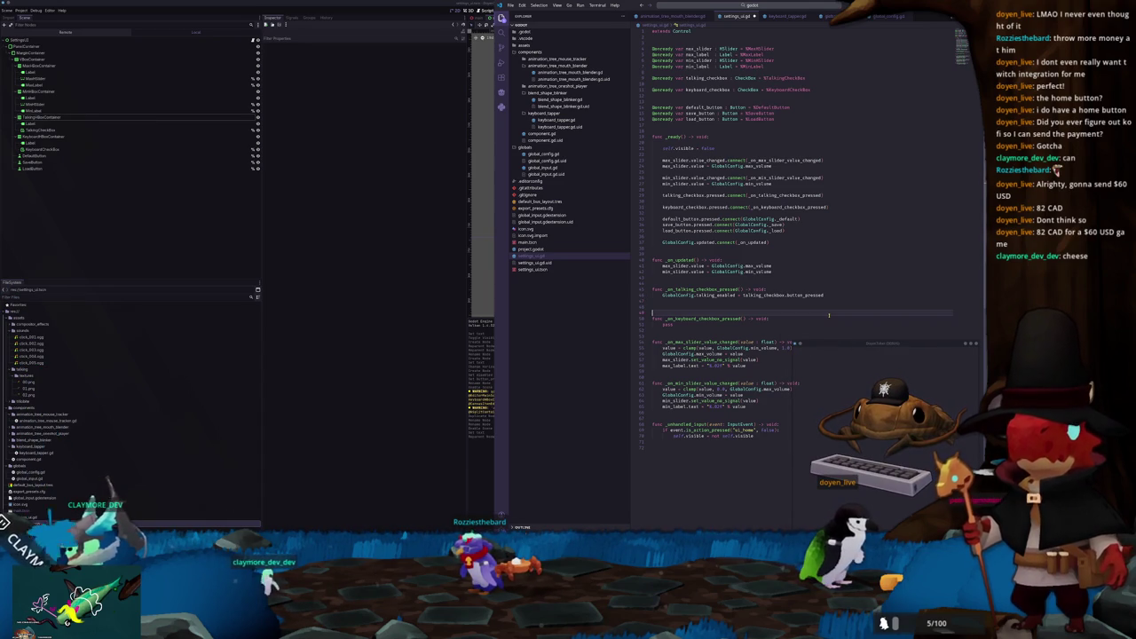
{"action": "left_click", "coordinate": [750, 303]}
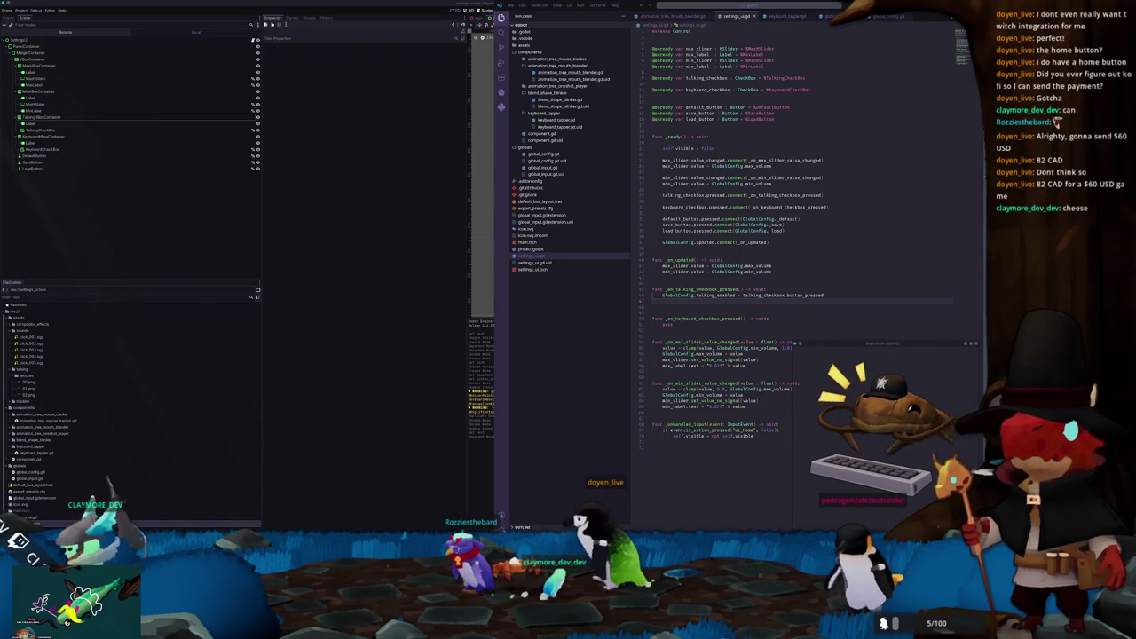
{"action": "left_click", "coordinate": [691, 304]}
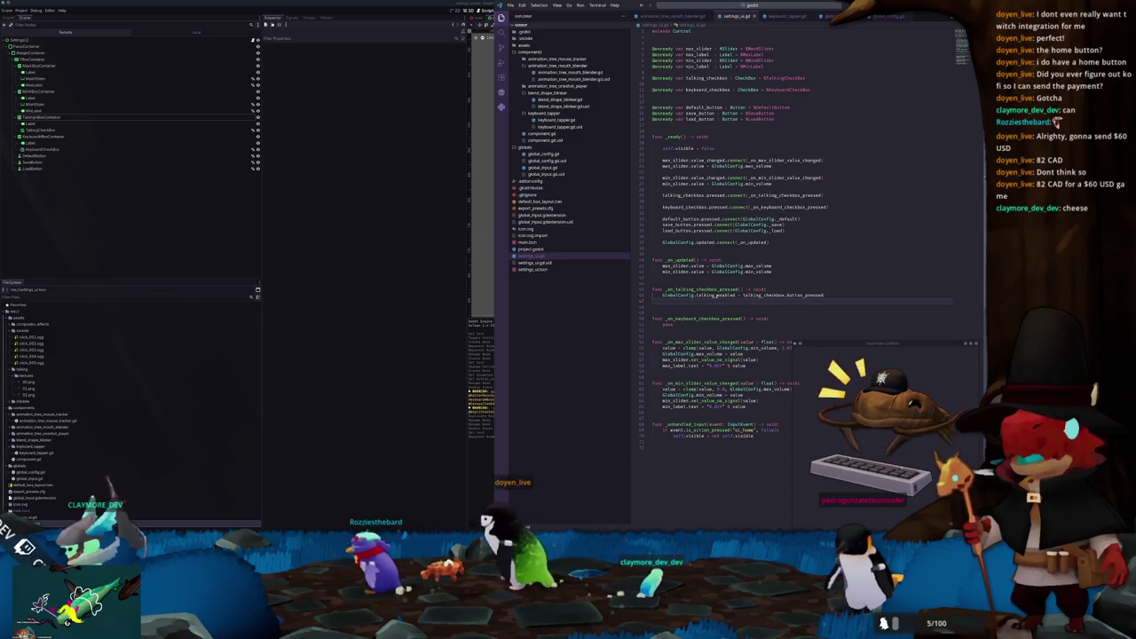
{"action": "left_click", "coordinate": [808, 303]}
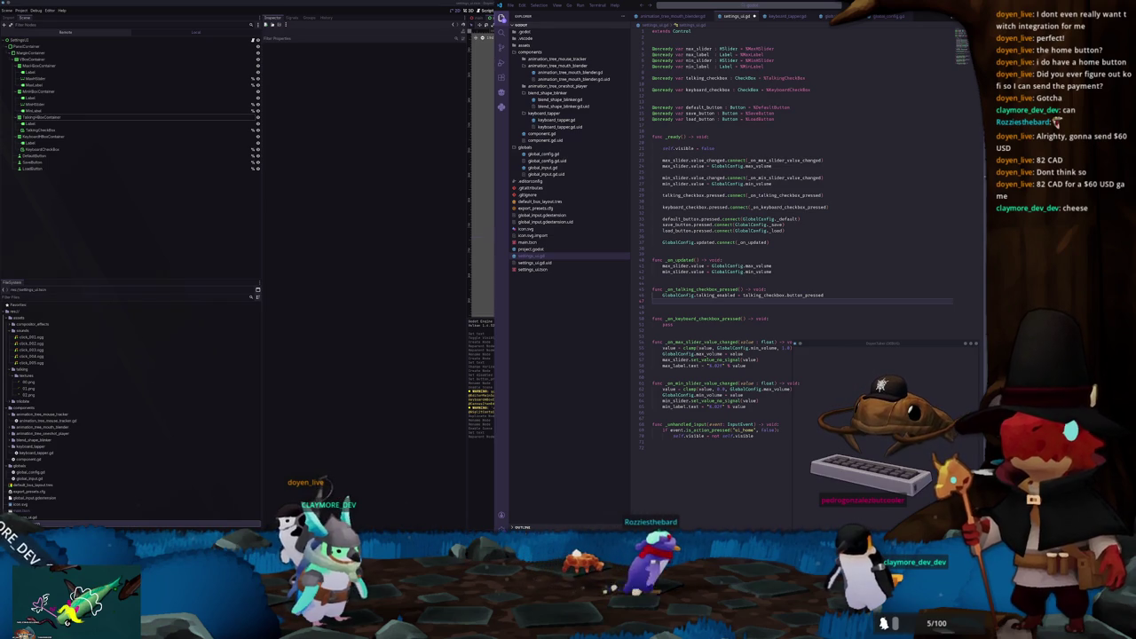
{"action": "key", "text": "ctrl+shift+k"}
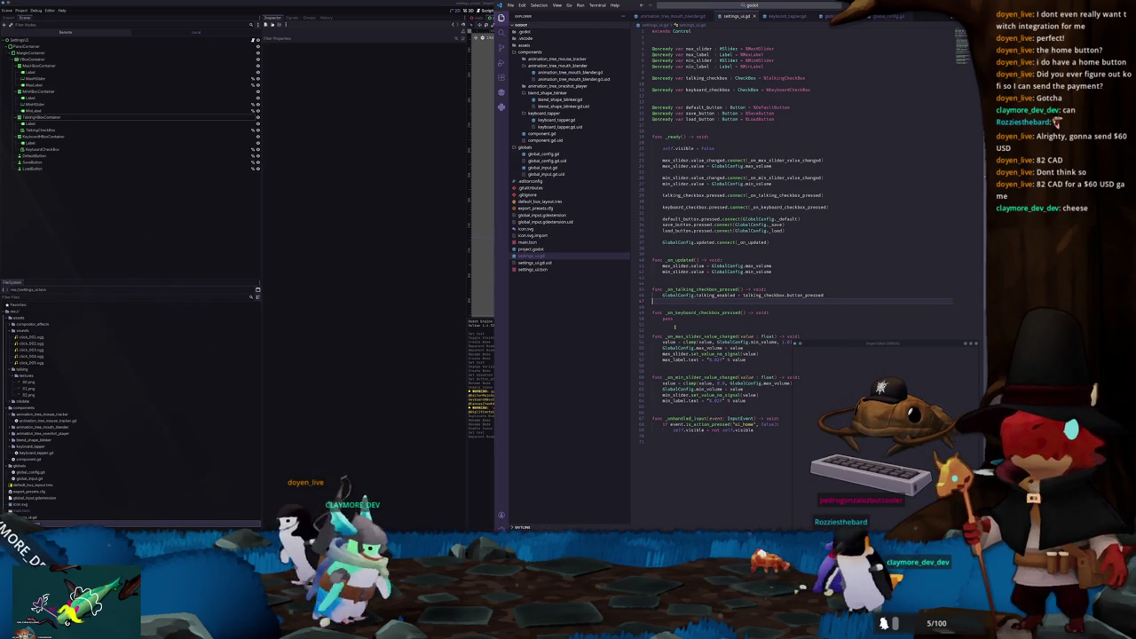
{"action": "double_click", "coordinate": [668, 318]}
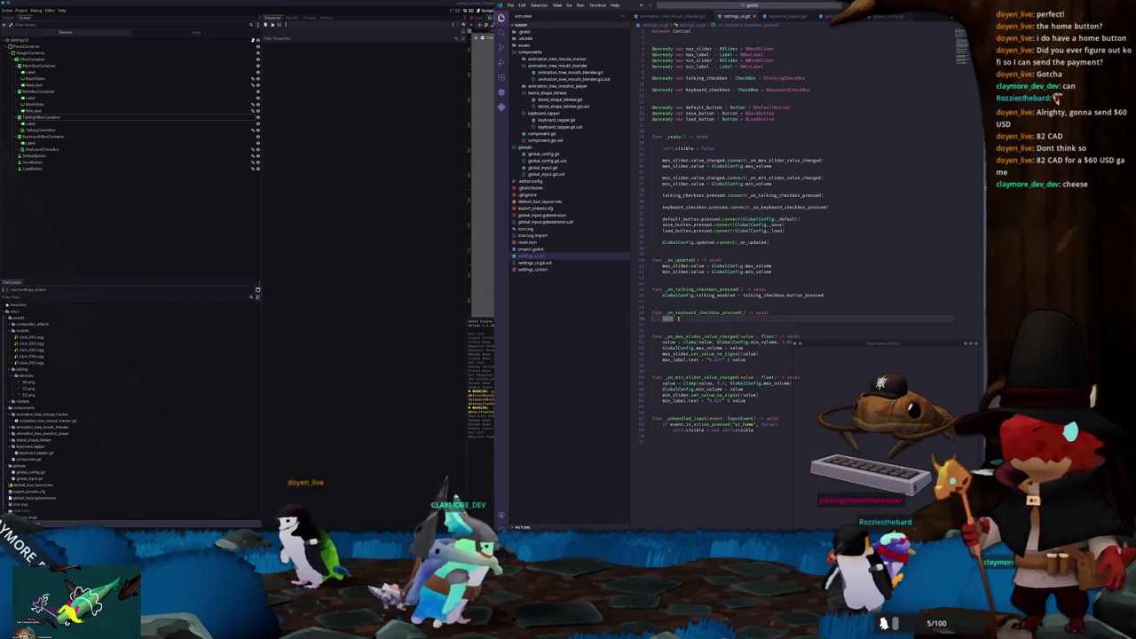
- Write GlobalConfig.keyboard_enabled = keyboard_checkbox.button_pressed in _on_keyboard_checkbox_pressed()
{"action": "type", "text": "GlobalConf"}
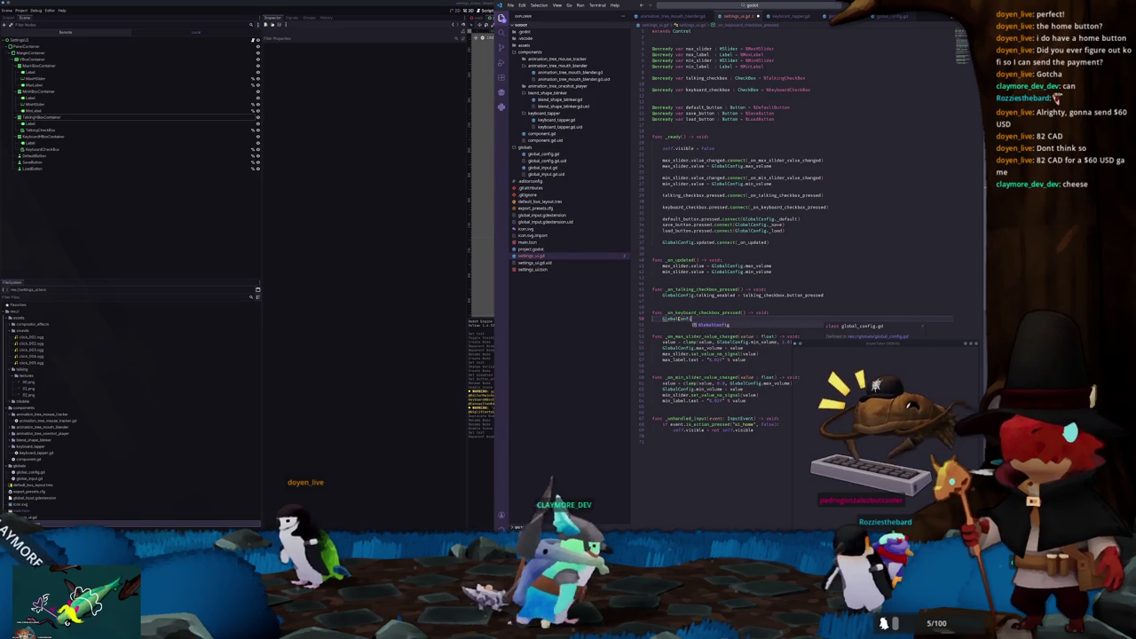
{"action": "type", "text": "ig"}
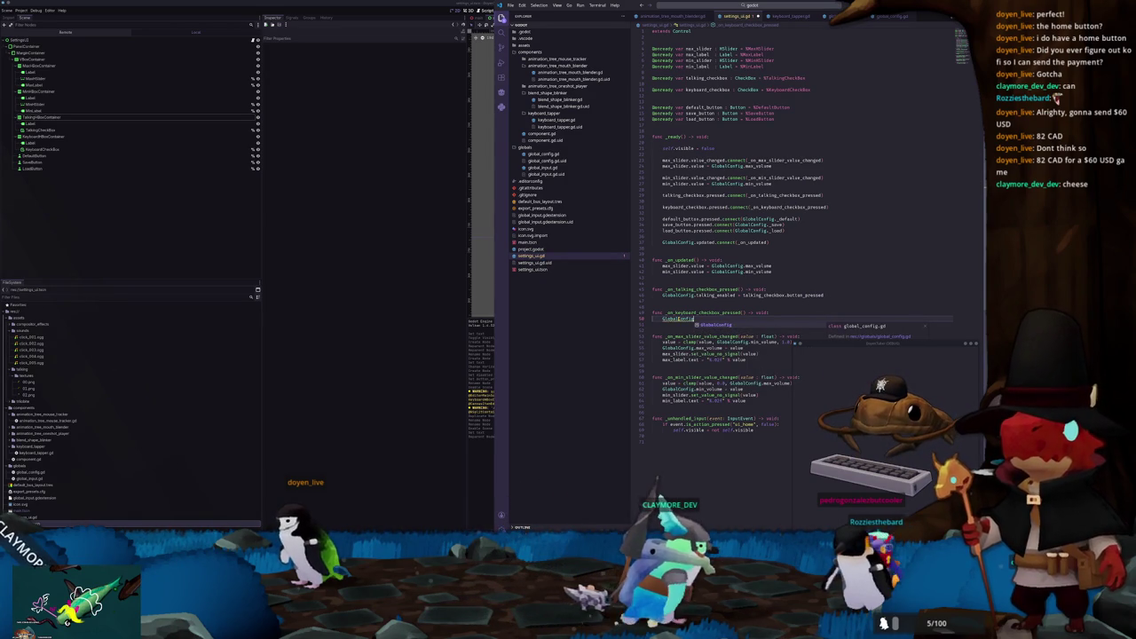
{"action": "type", "text": ".keyboard_enabled = "}
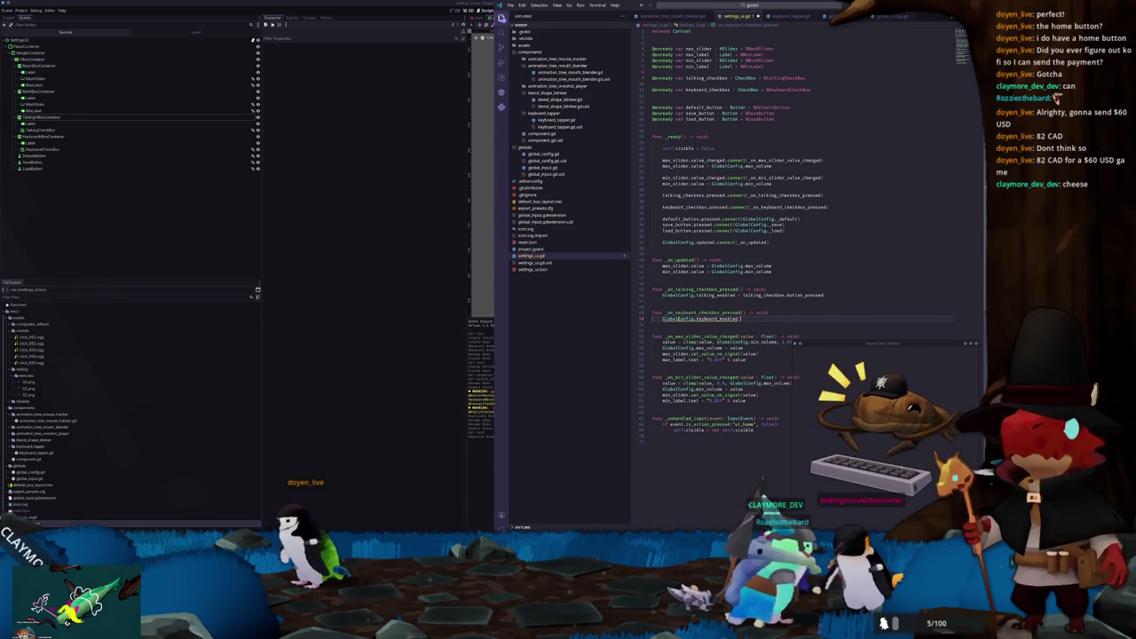
{"action": "type", "text": "keyboard_checkbox.b"}
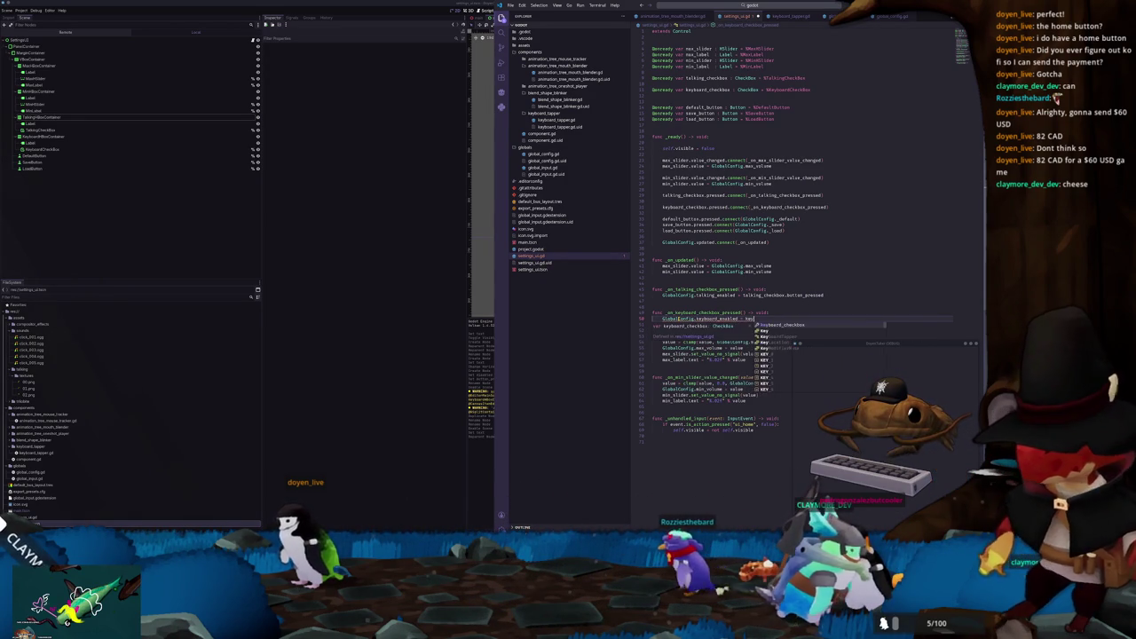
{"action": "type", "text": "utton_p"}
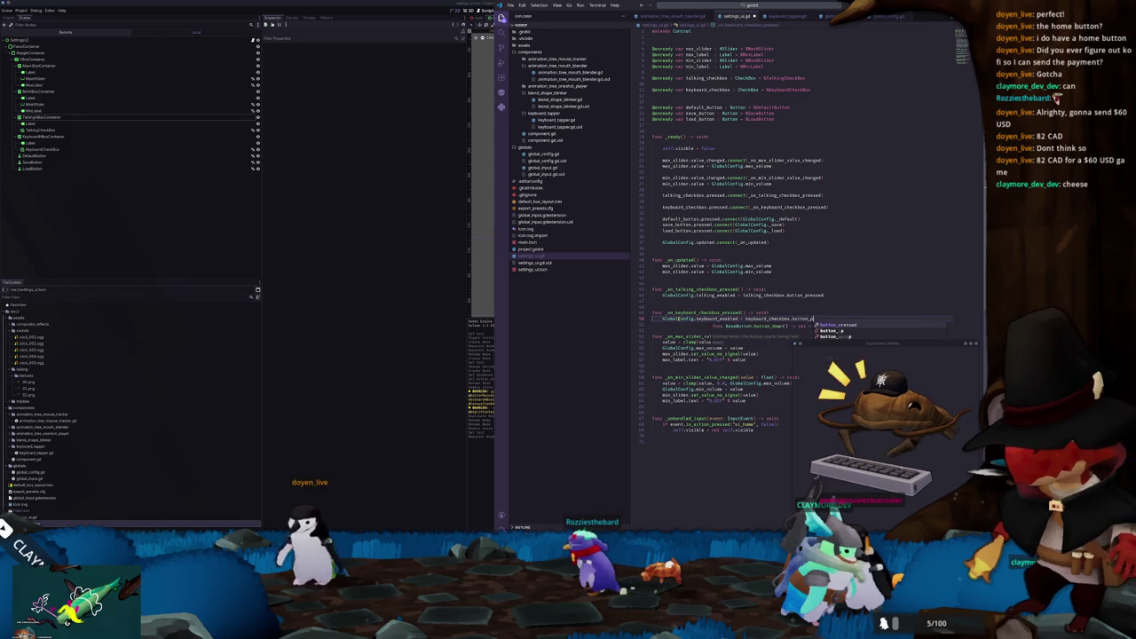
{"action": "key", "text": "Return"}
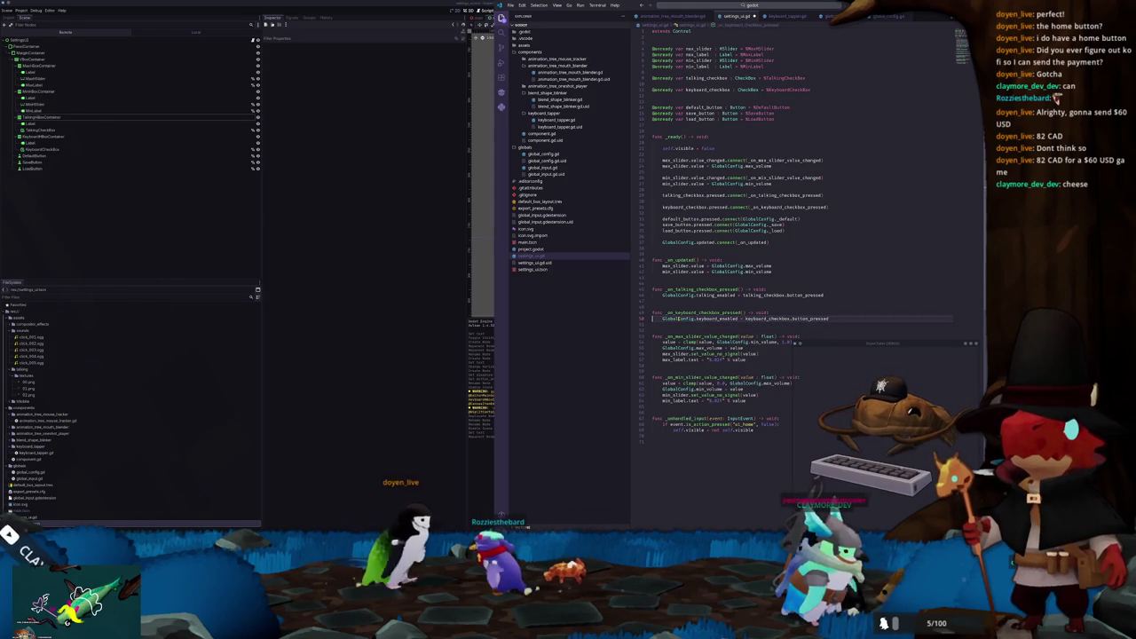
{"action": "key", "text": "Up"}
{"action": "key", "text": "Up"}
{"action": "key", "text": "Up"}
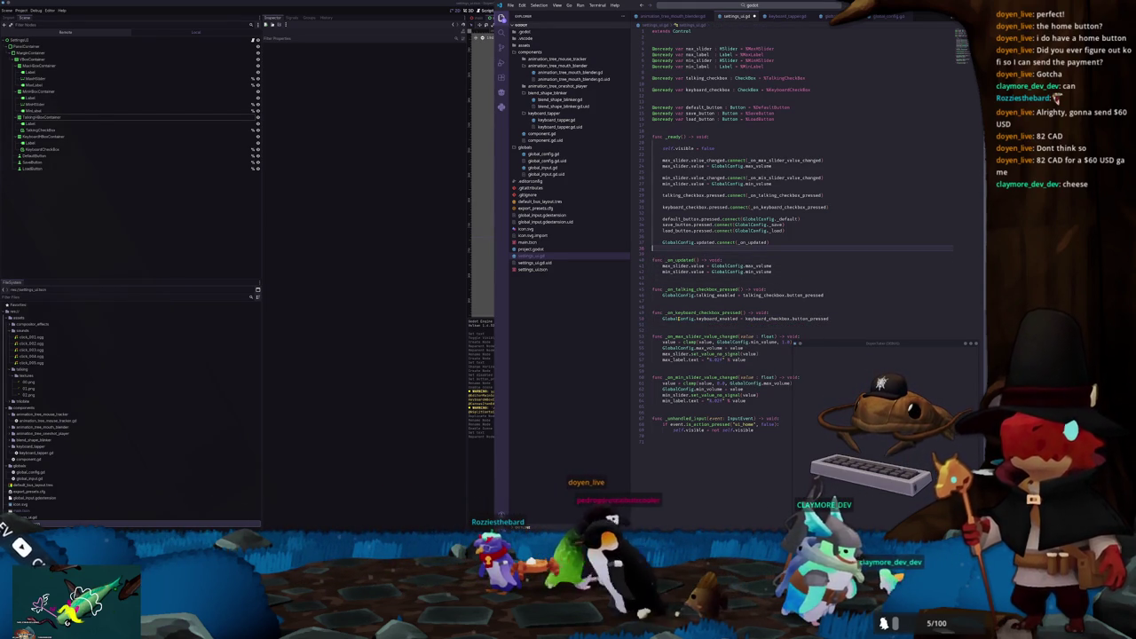
{"action": "key", "text": "Down"}
{"action": "key", "text": "Down"}
{"action": "key", "text": "Down"}
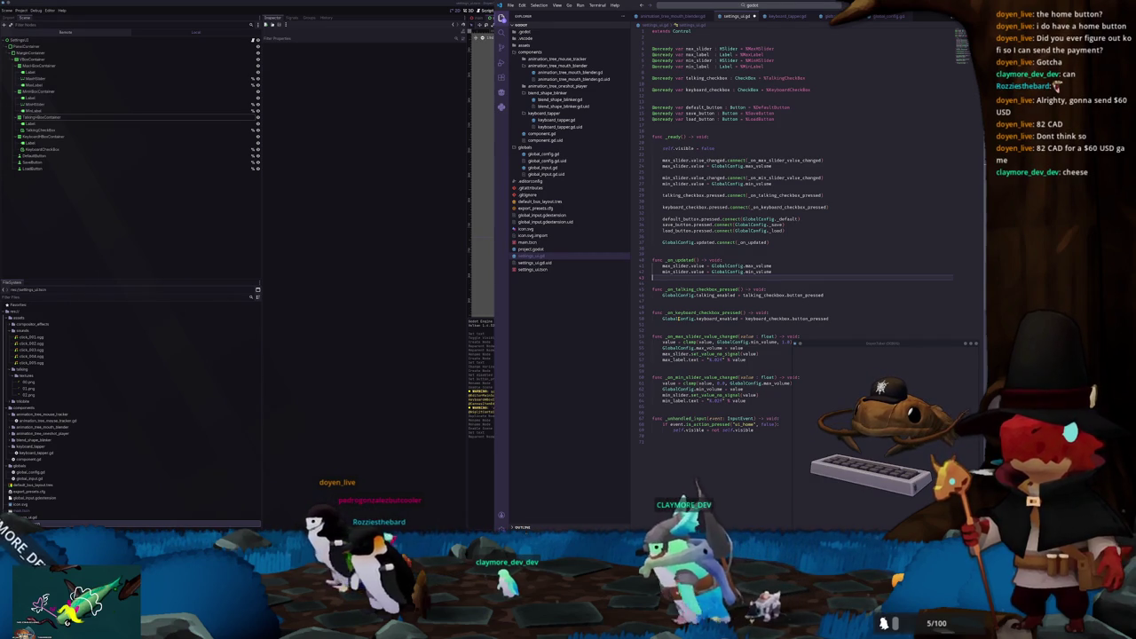
- Add talking_checkbox.set_pressed_no_signal(talking_checkbox.button_pressed) to the talking handler
{"action": "key", "text": "Down"}
{"action": "key", "text": "Down"}
{"action": "key", "text": "Down"}
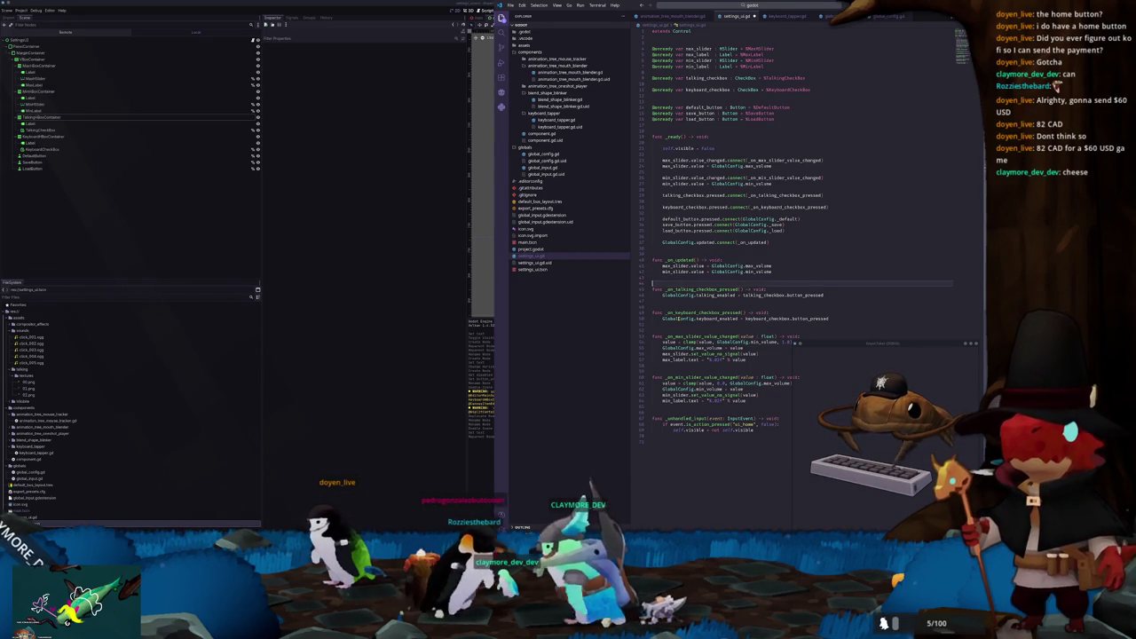
{"action": "key", "text": "Return"}
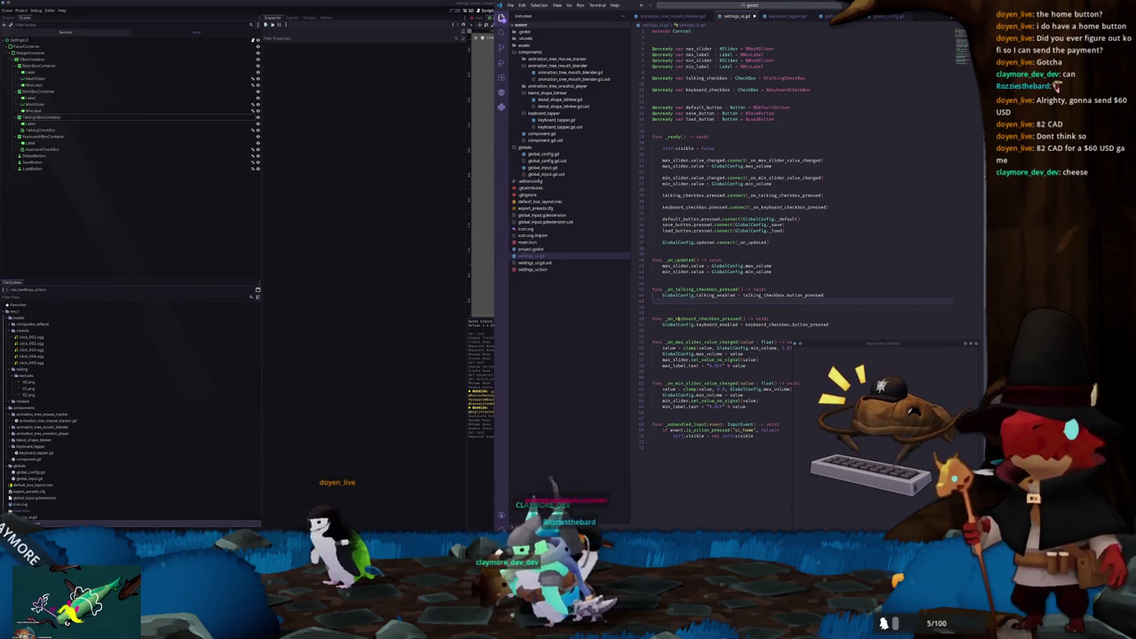
{"action": "type", "text": "talking_checkbox.s"}
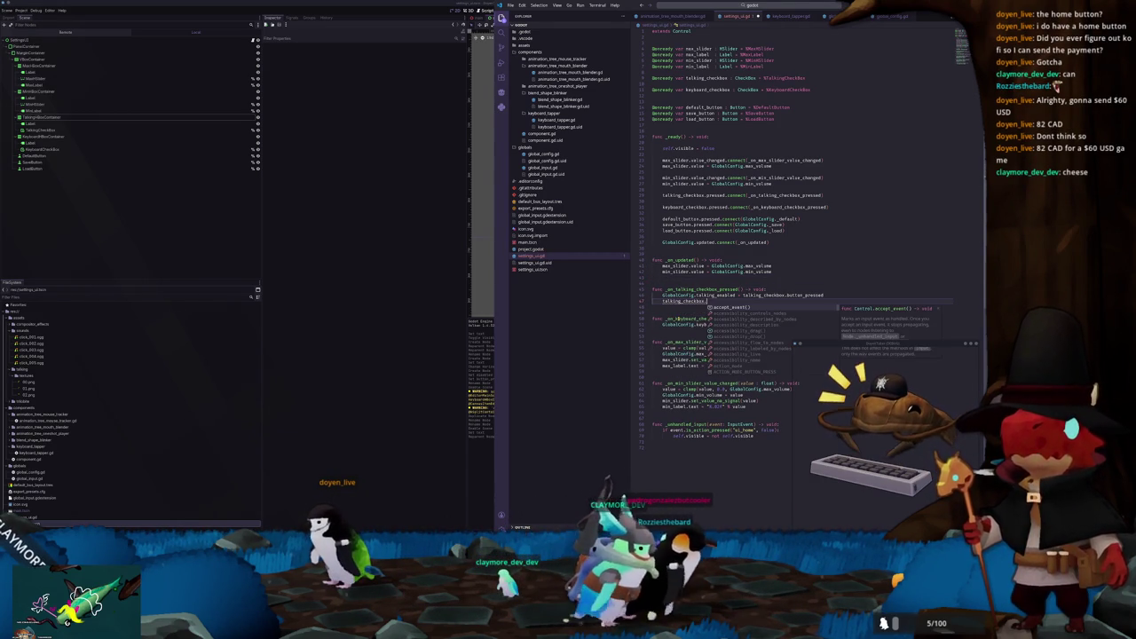
{"action": "type", "text": "et_press"}
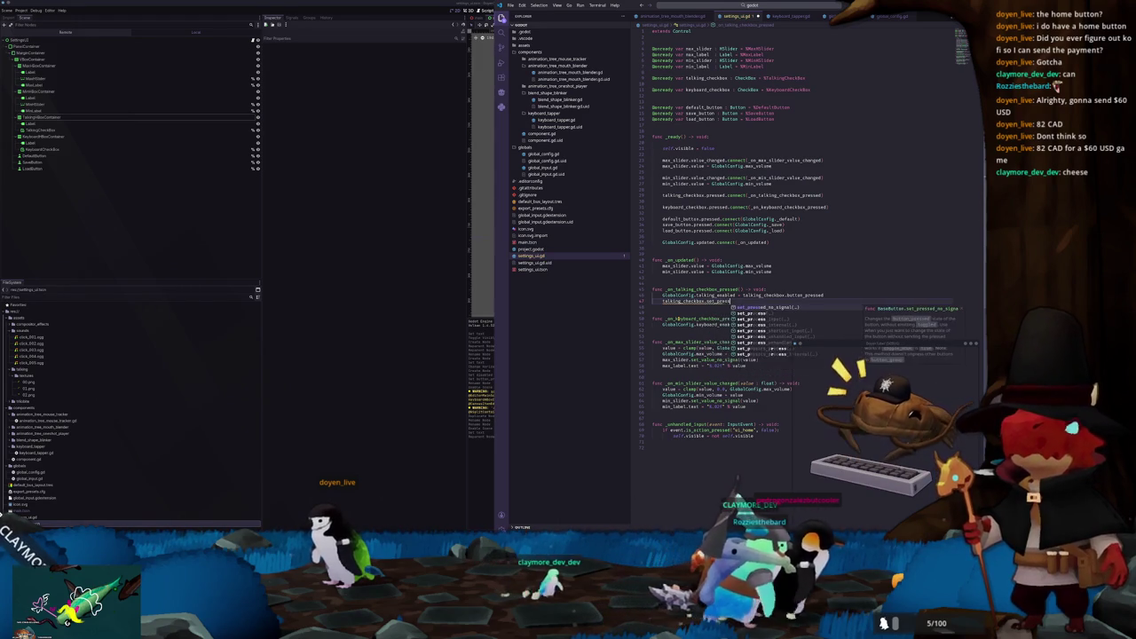
{"action": "key", "text": "Return"}
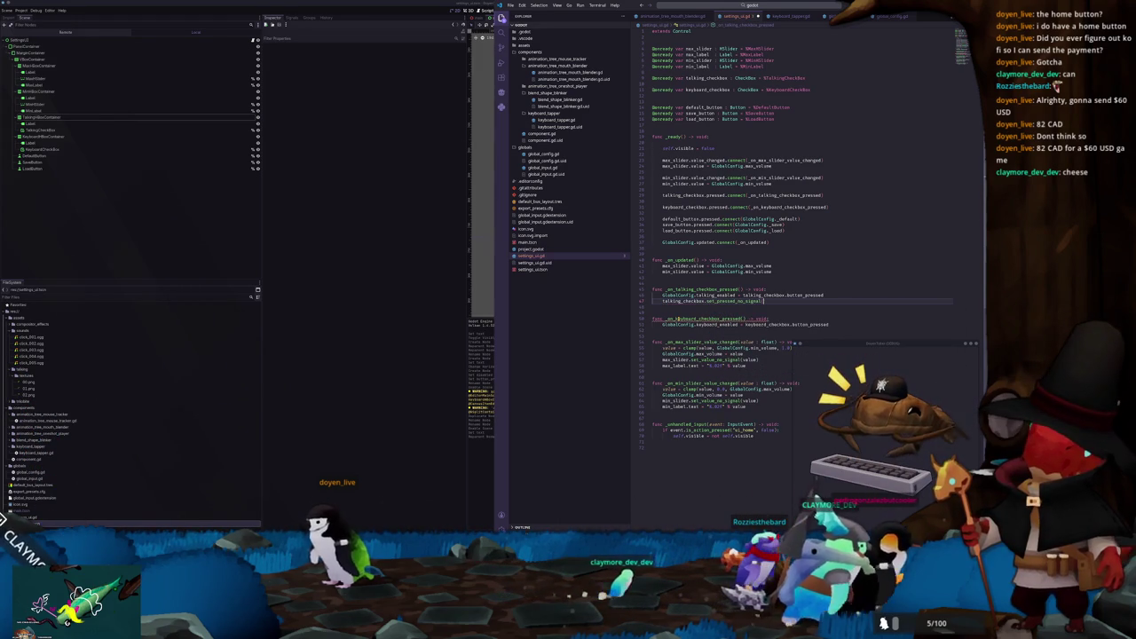
{"action": "type", "text": "talking_checkbox.b"}
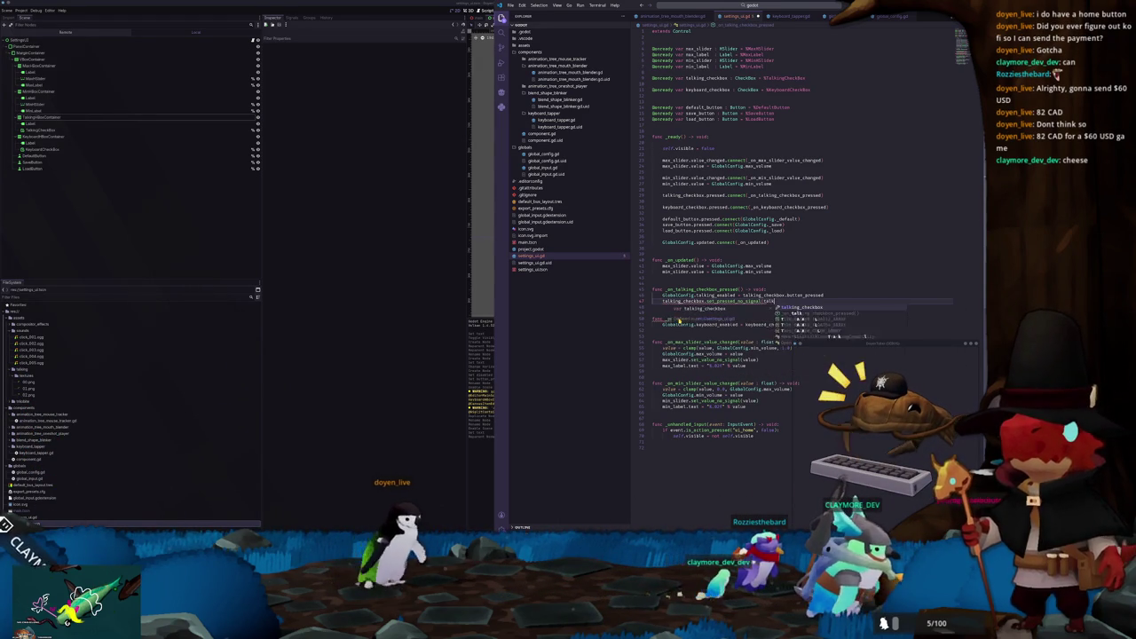
{"action": "type", "text": "utt"}
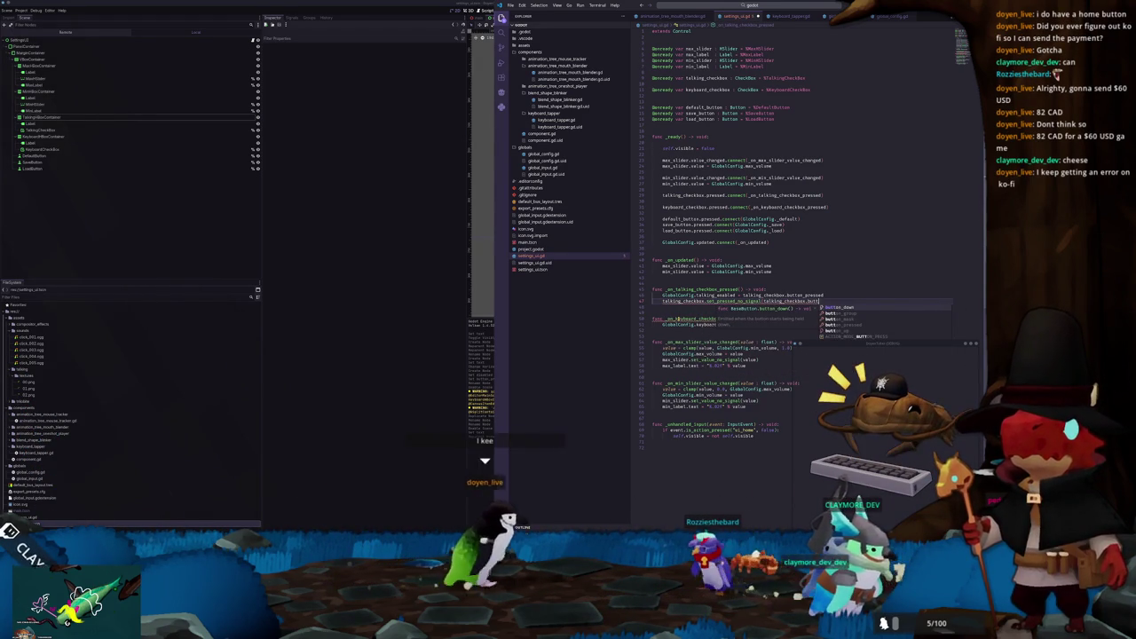
{"action": "type", "text": "on_pres"}
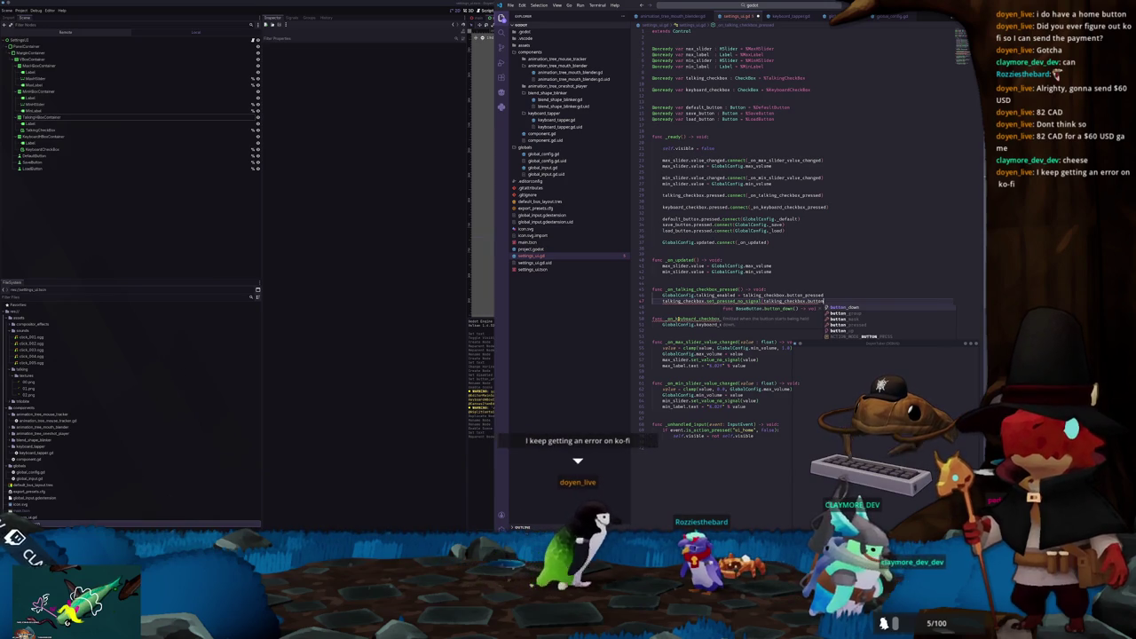
{"action": "key", "text": "Return"}
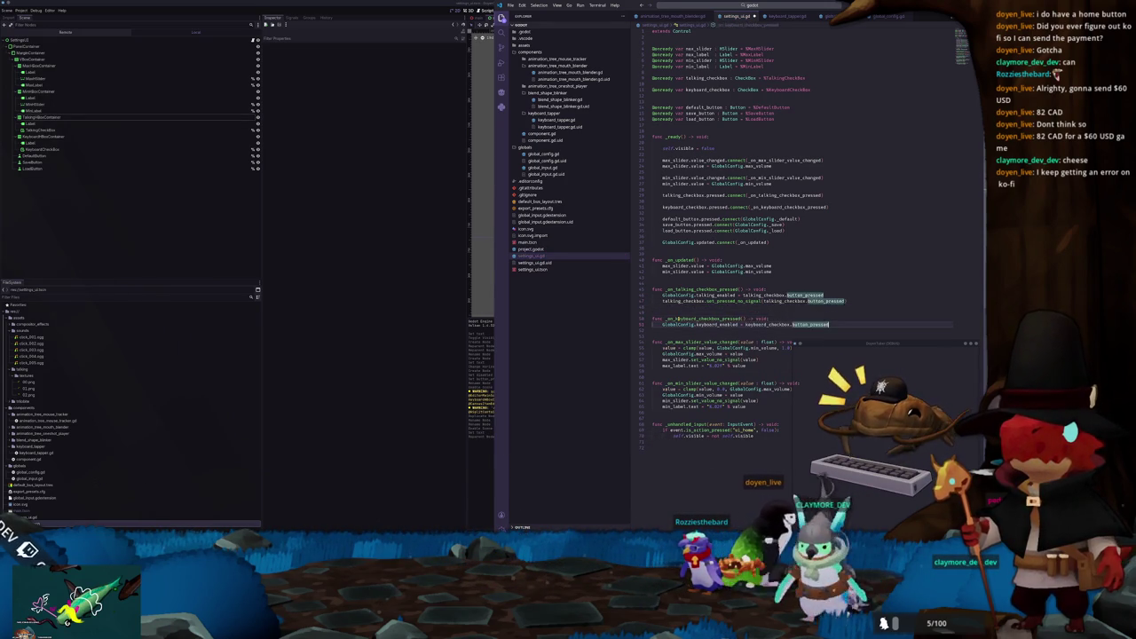
- Paste that line into the keyboard handler and change its argument to keyboard_checkbox
{"action": "key", "text": "Return"}
{"action": "type", "text": "talking_checkbox.set_pressed_no_signal(talking_checkbox.button_pressed)"}
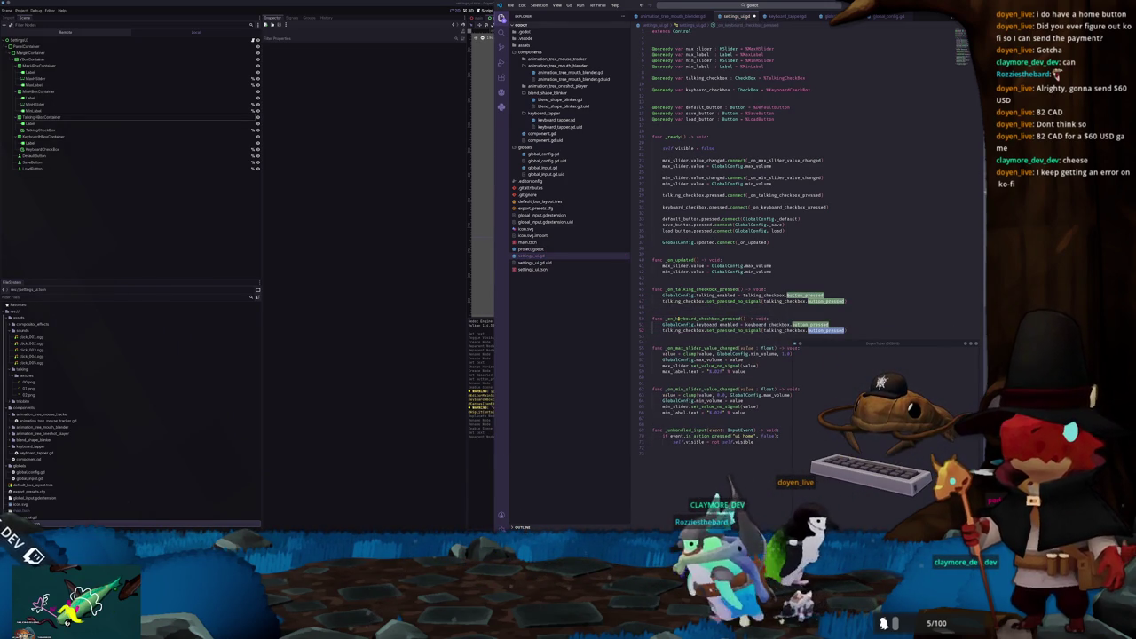
{"action": "key", "text": "ctrl+shift+Left"}
{"action": "type", "text": "keyboard"}
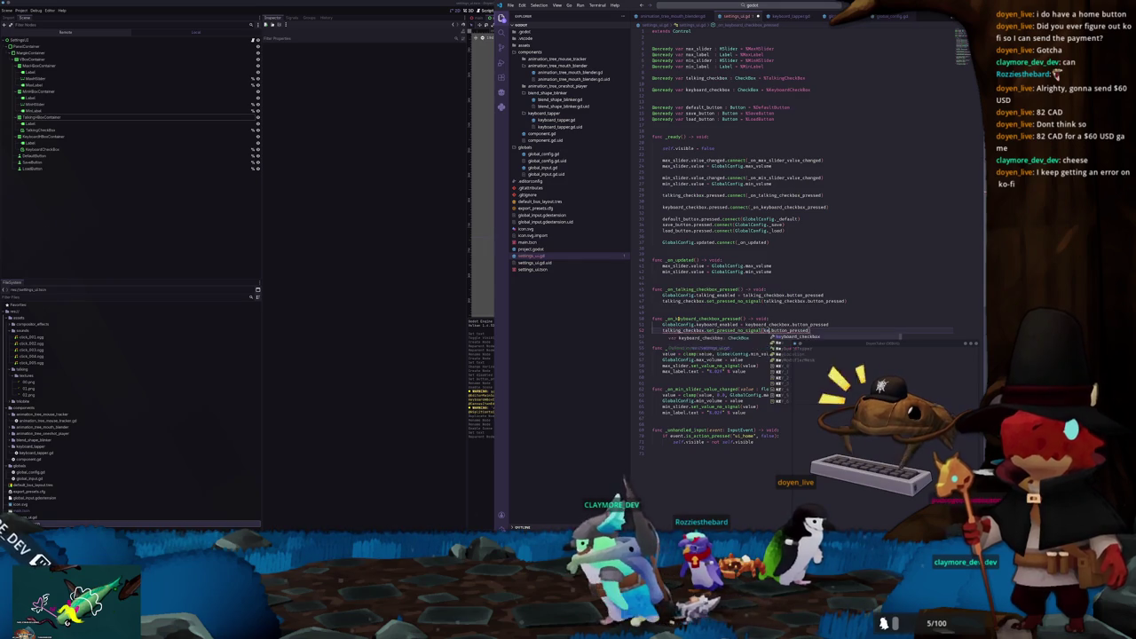
{"action": "key", "text": "Return"}
{"action": "type", "text": "."}
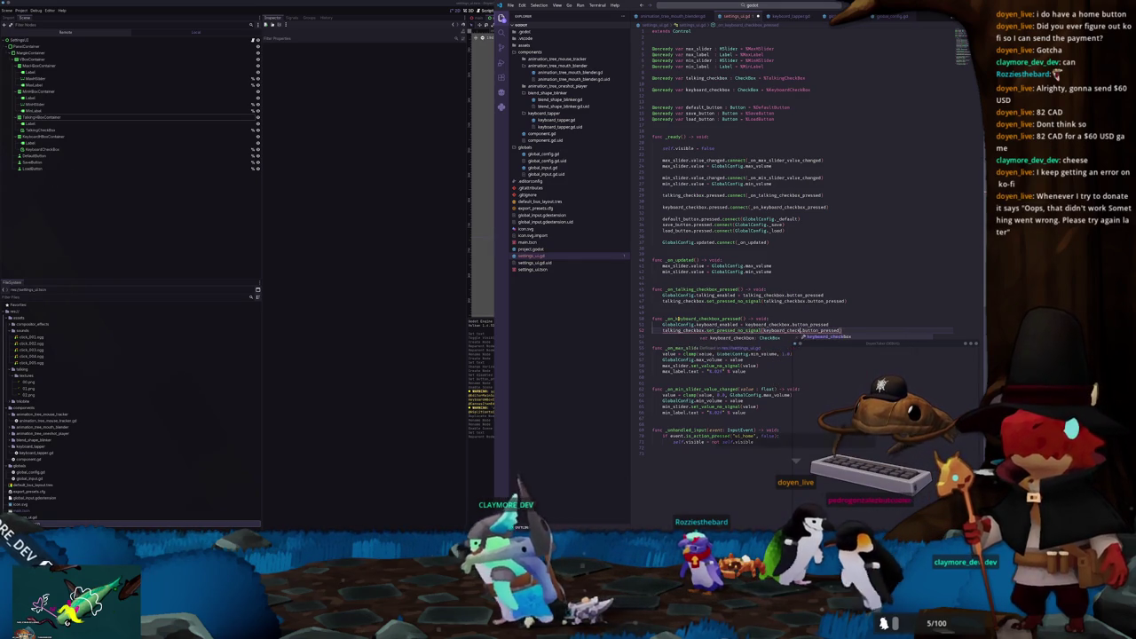
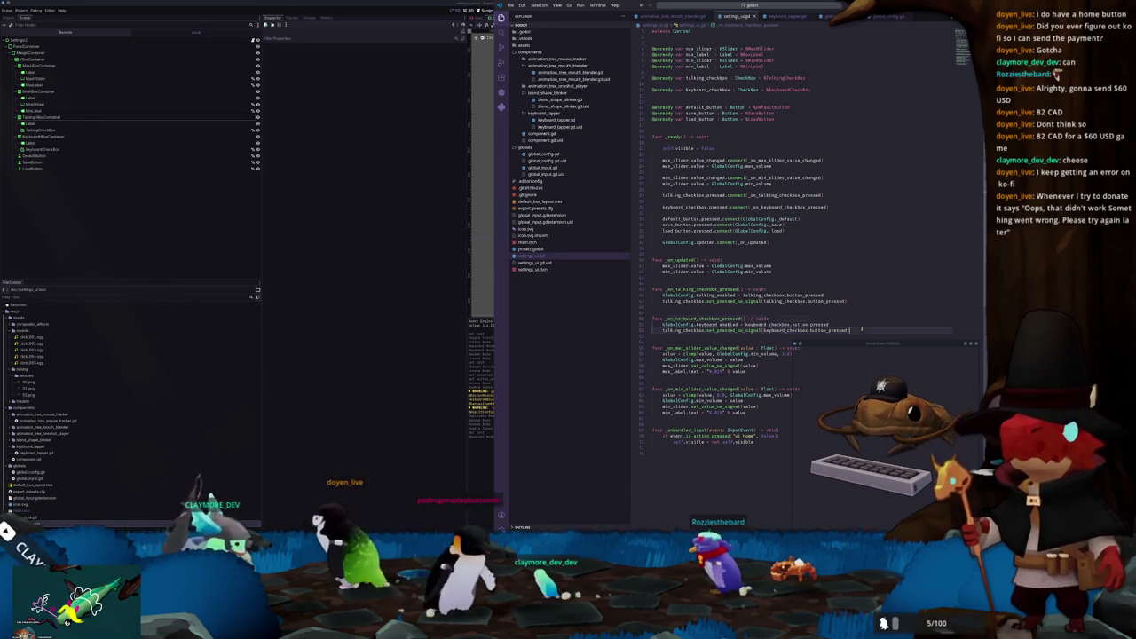
- In _on_updated, add a line setting talking_checkbox.button_pressed from GlobalConfig.talking_enabled
{"action": "scroll", "coordinate": [861, 327], "scroll_direction": "down", "scroll_amount": 2}
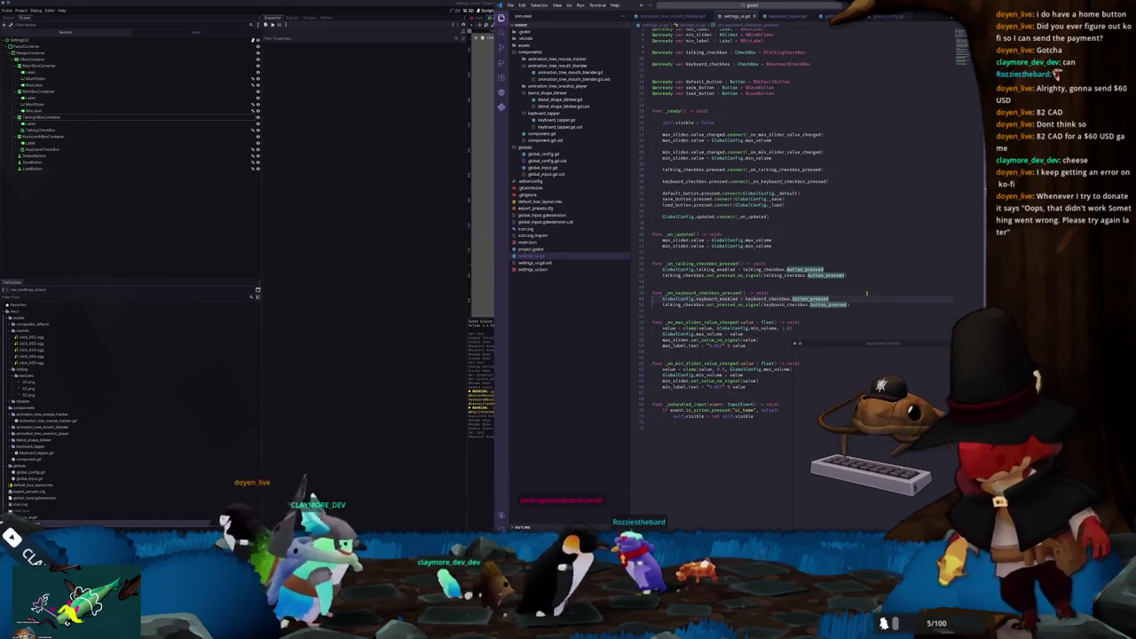
{"action": "scroll", "coordinate": [867, 296], "scroll_direction": "down", "scroll_amount": 1}
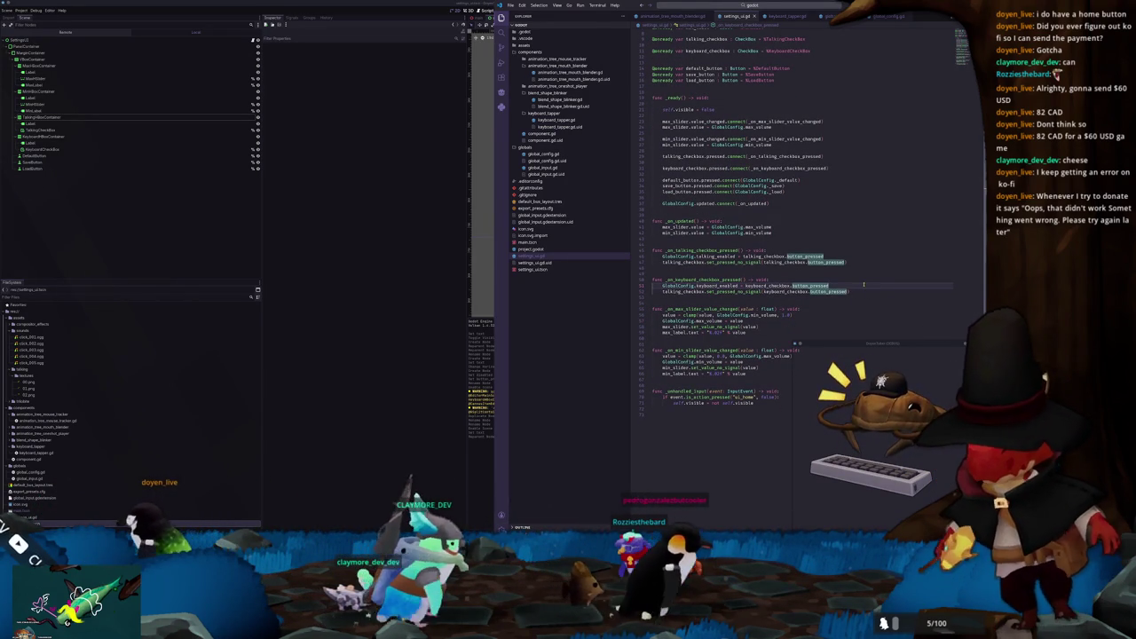
{"action": "key", "text": "Up"}
{"action": "key", "text": "Up"}
{"action": "key", "text": "Up"}
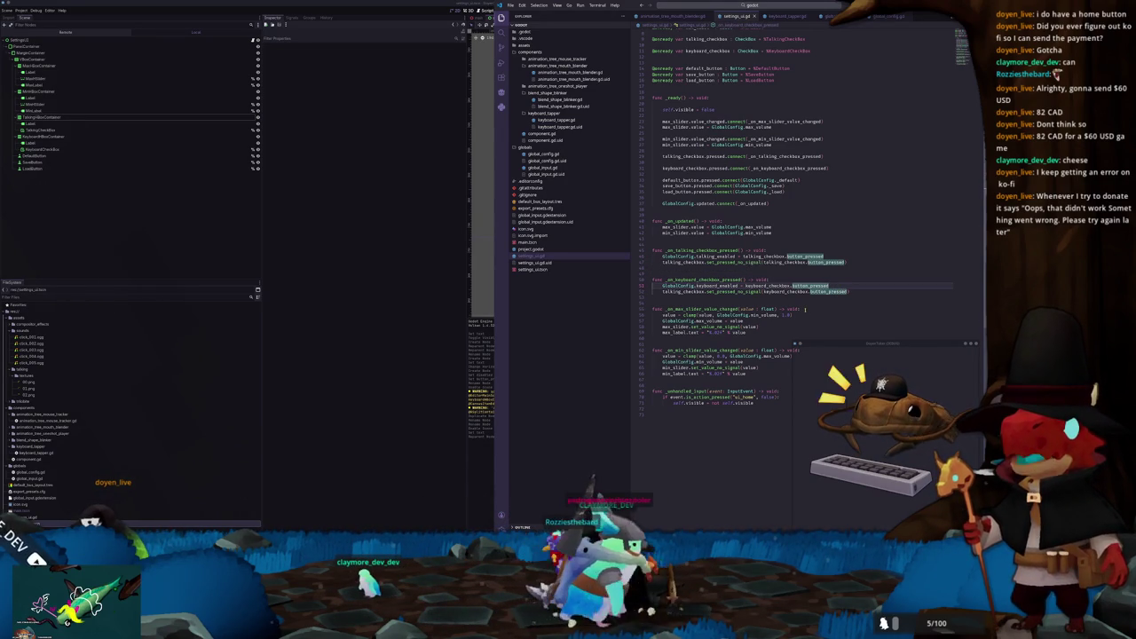
{"action": "scroll", "coordinate": [805, 310], "scroll_direction": "up", "scroll_amount": 2}
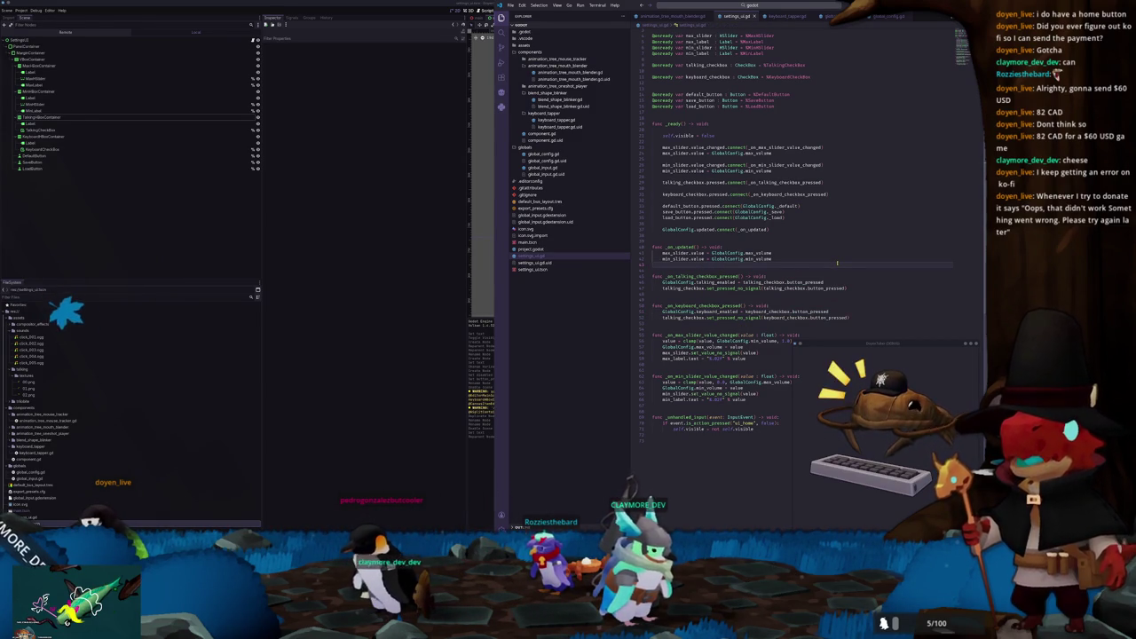
{"action": "key", "text": "Return"}
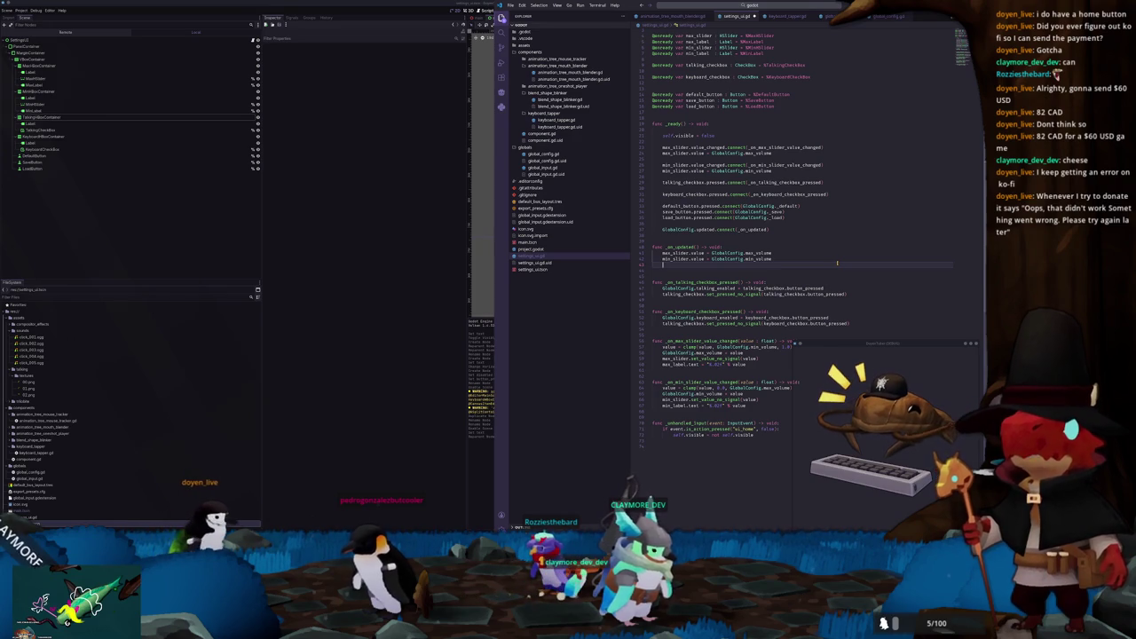
{"action": "type", "text": "talking_checkbox"}
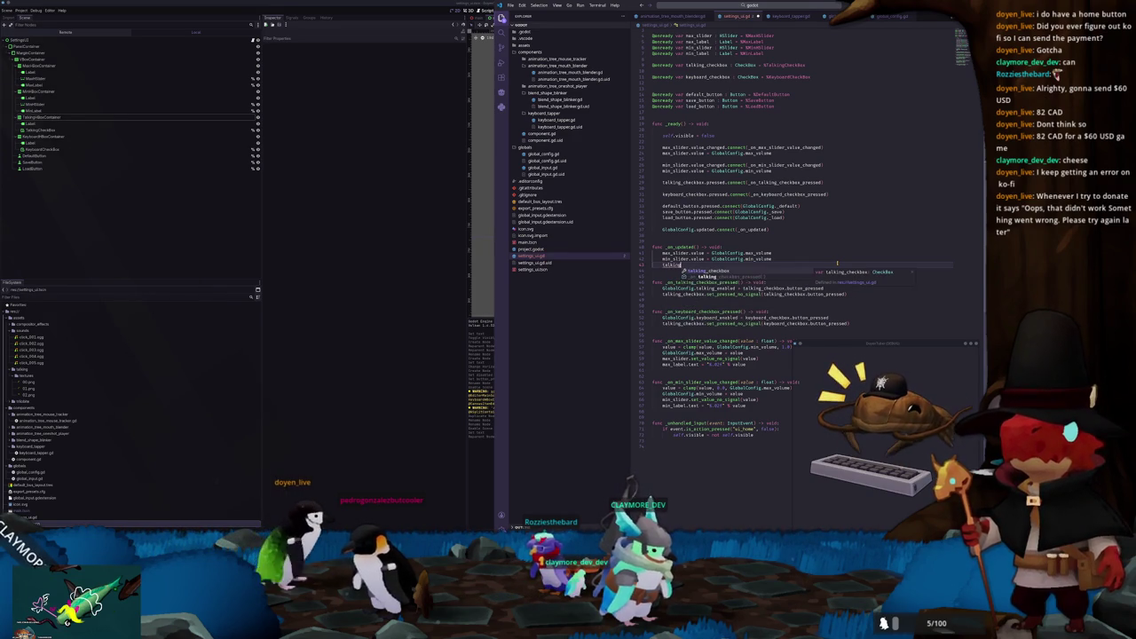
{"action": "type", "text": ".bu"}
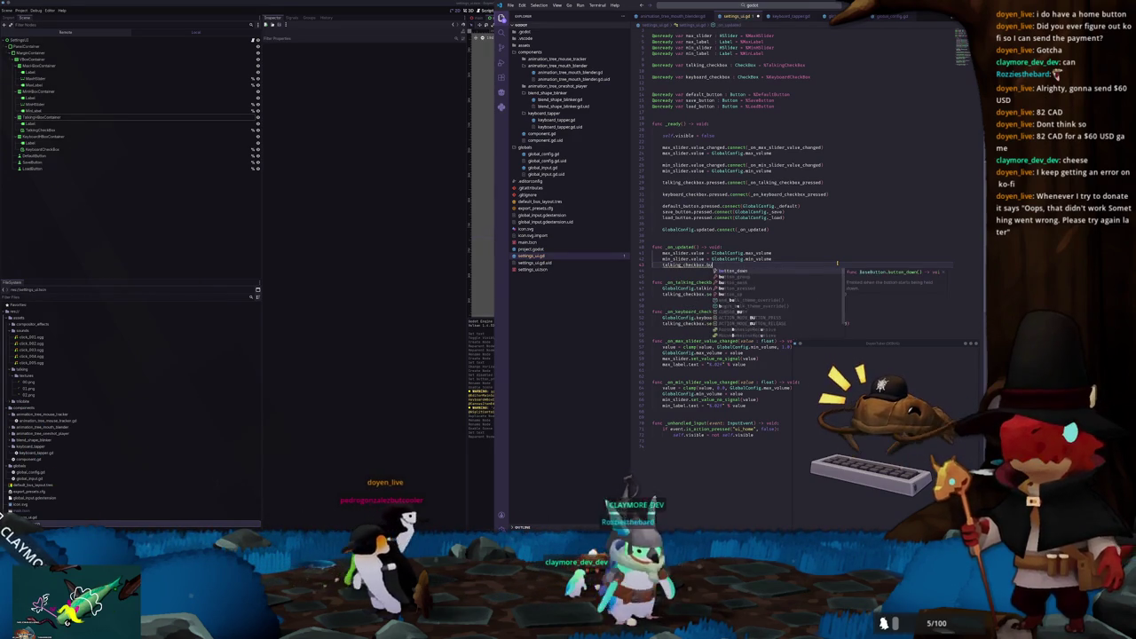
{"action": "type", "text": "_pressed = "}
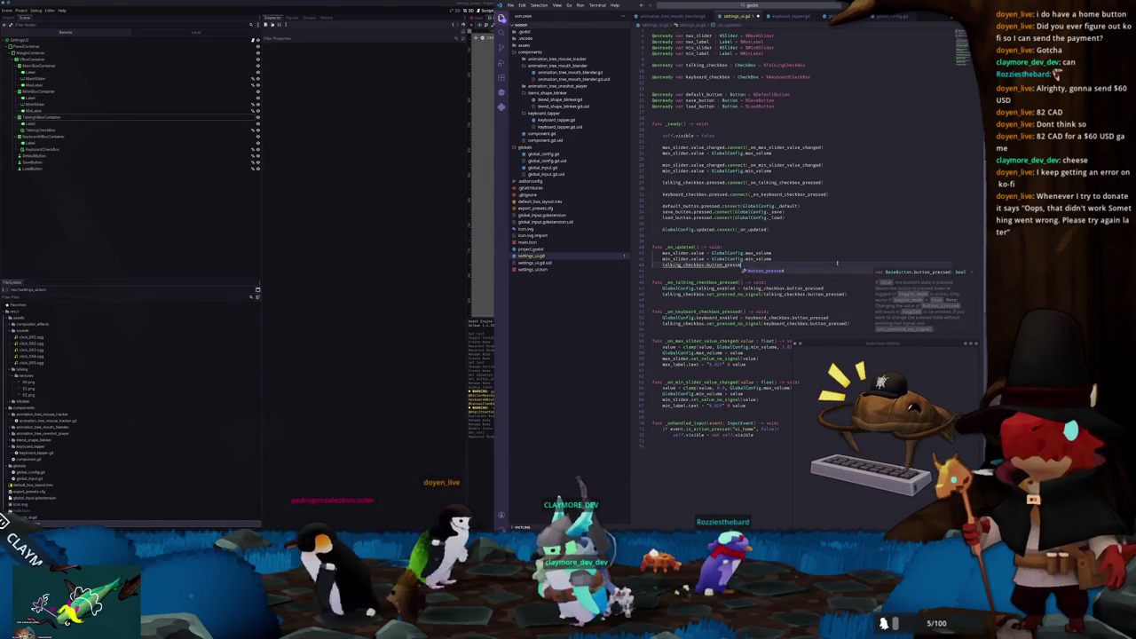
{"action": "type", "text": "GlobalConfig.ta"}
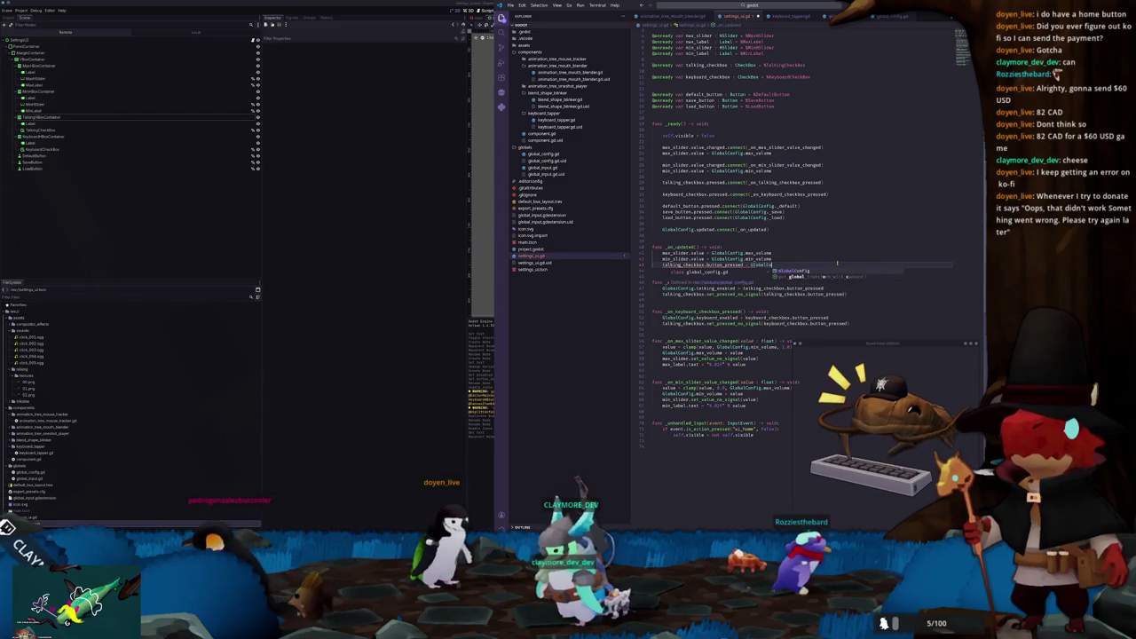
{"action": "type", "text": "tto"}
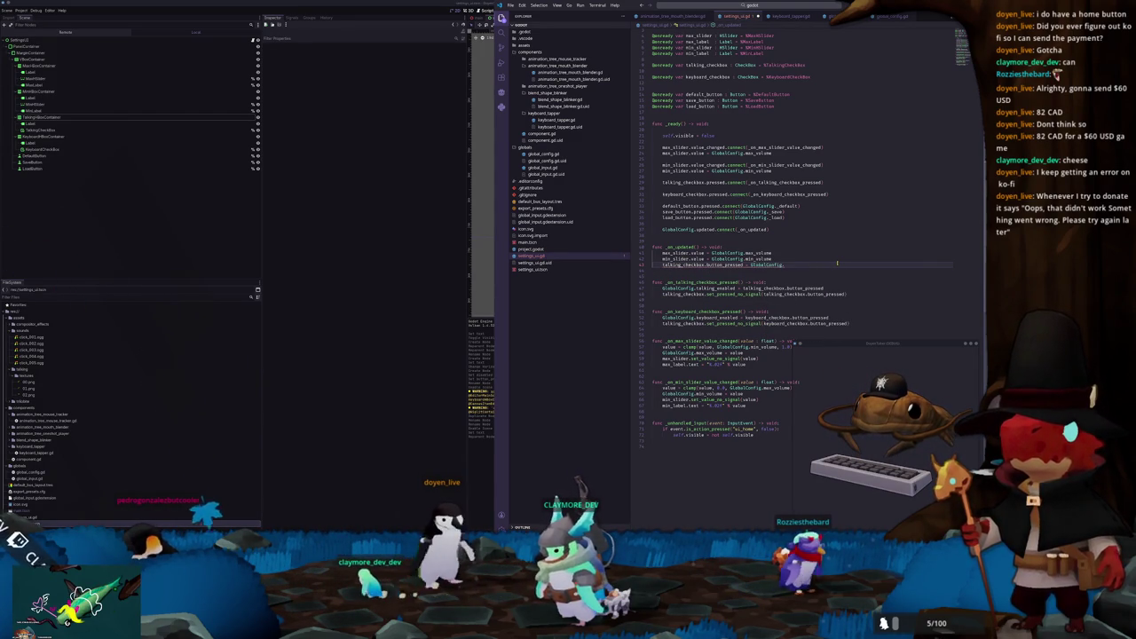
{"action": "type", "text": "talking_enabled"}
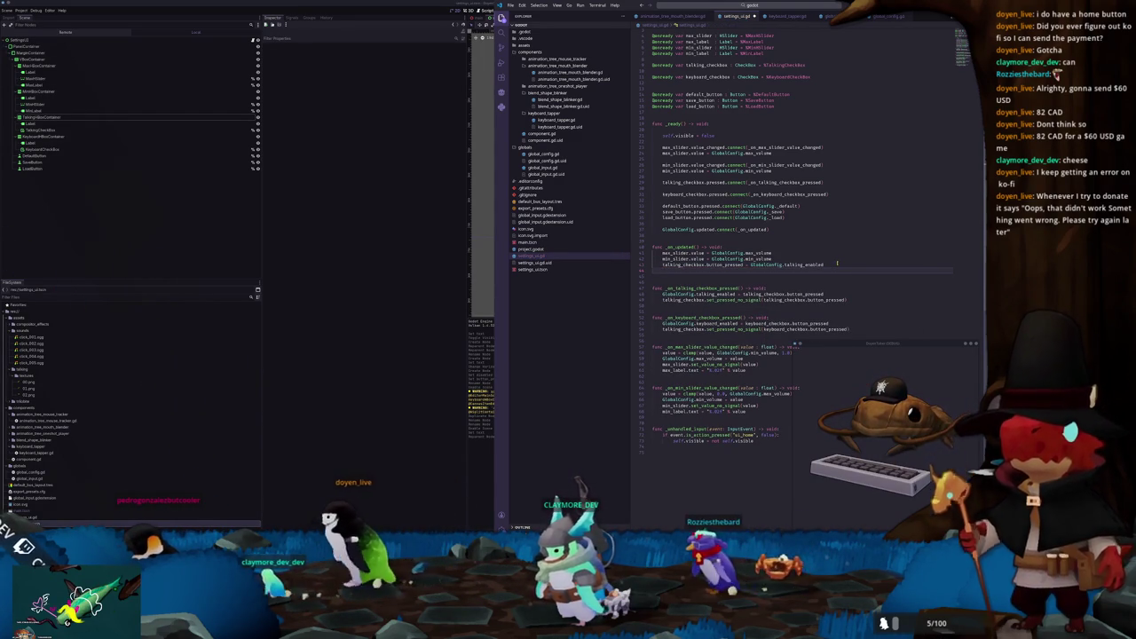
- Add a matching line setting keyboard_checkbox.button_pressed from GlobalConfig.keyboard_enabled, using autocomplete
{"action": "type", "text": "key"}
{"action": "key", "text": "Return"}
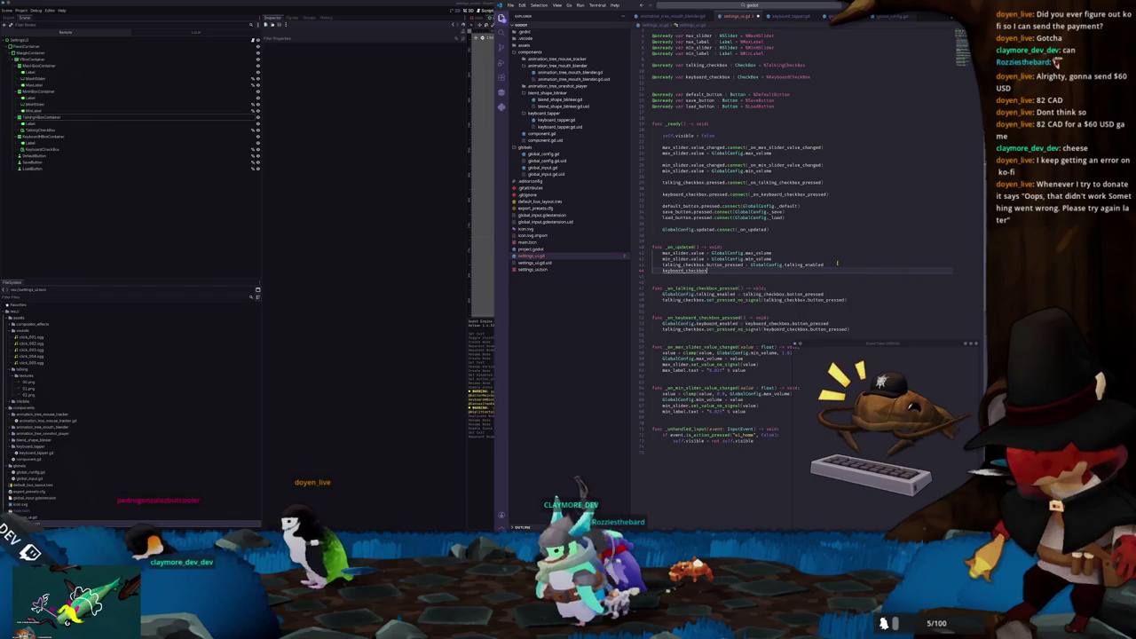
{"action": "type", "text": ".button"}
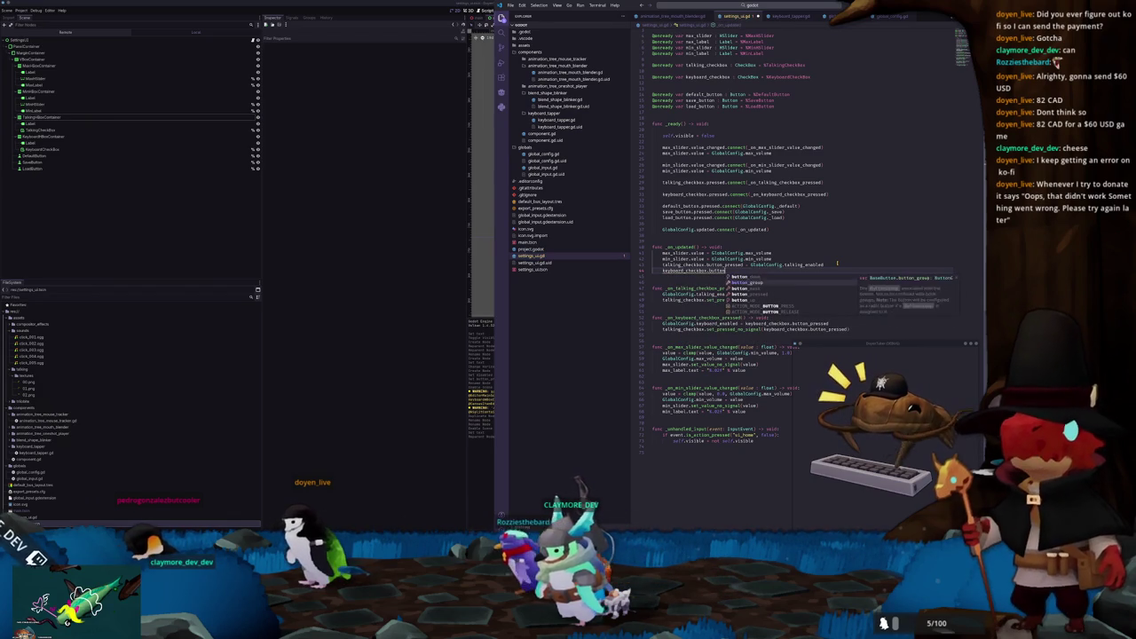
{"action": "type", "text": "_p"}
{"action": "key", "text": "Return"}
{"action": "type", "text": "GlobalConfig.key"}
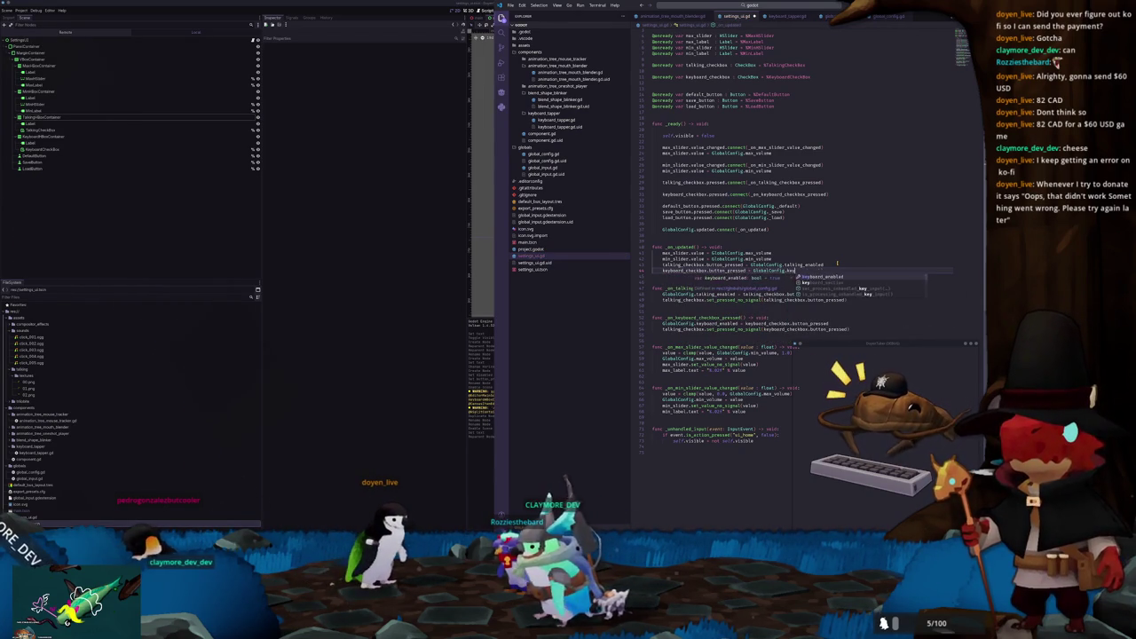
{"action": "key", "text": "Return"}
{"action": "key", "text": "Down"}
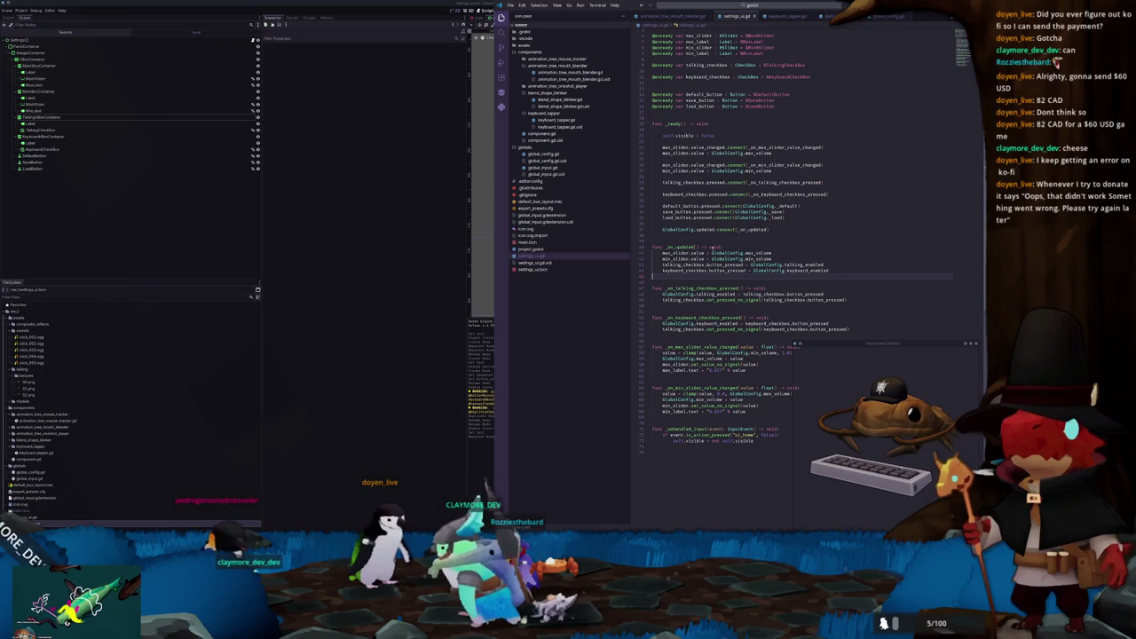
- Save the settings scene in Godot and rerun the project with its settings panel showing
{"action": "left_click", "coordinate": [390, 322]}
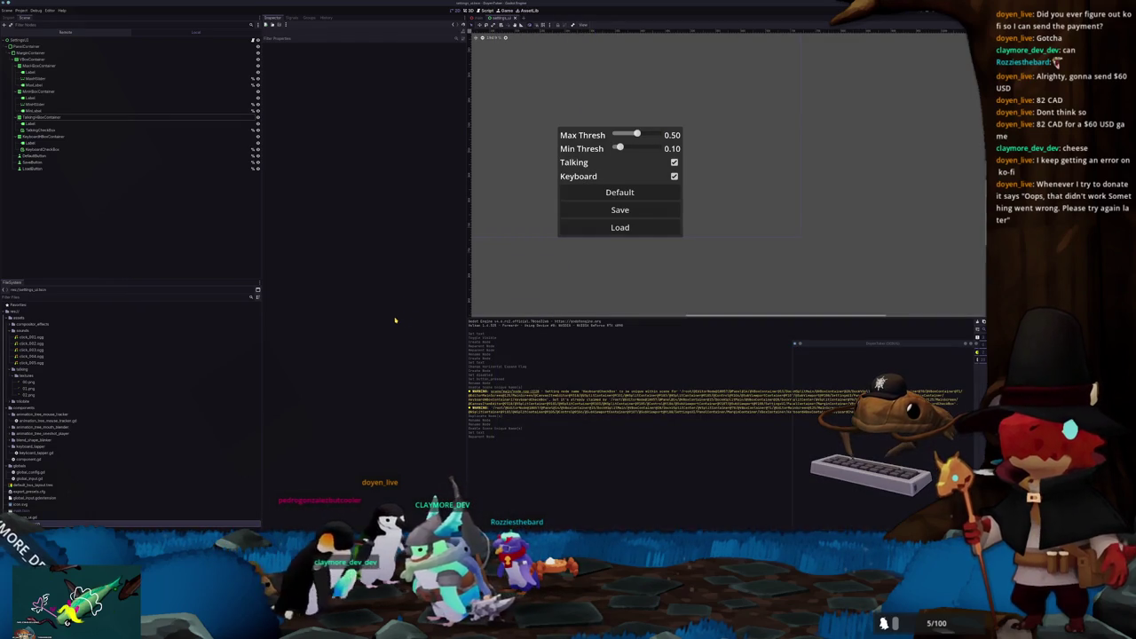
{"action": "left_click", "coordinate": [629, 177]}
{"action": "key", "text": "ctrl+s"}
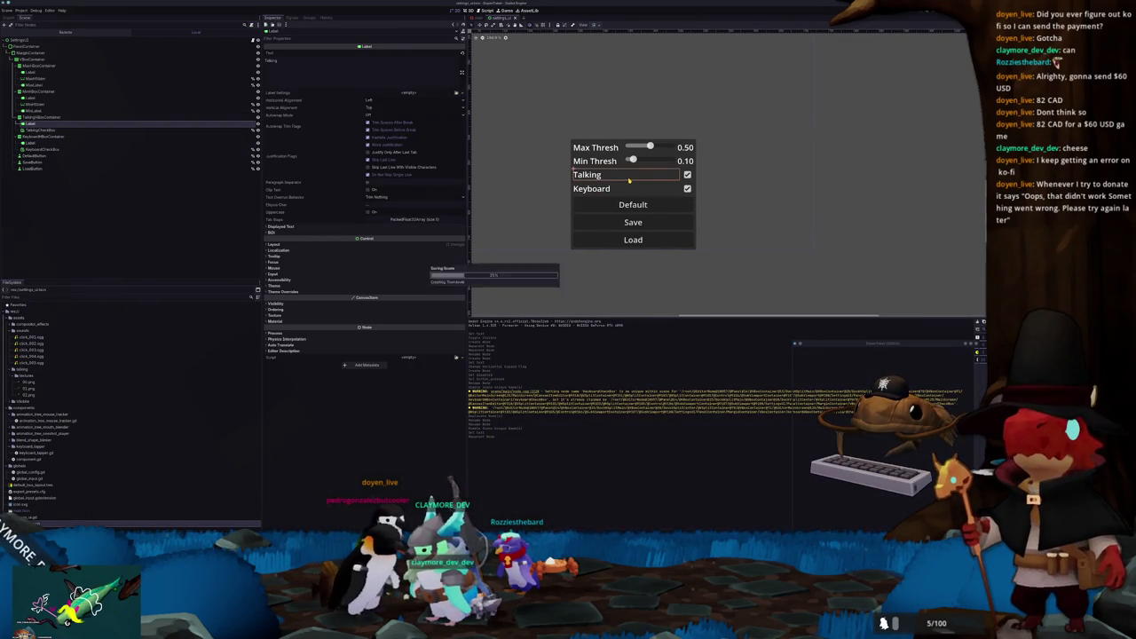
{"action": "key", "text": "F5"}
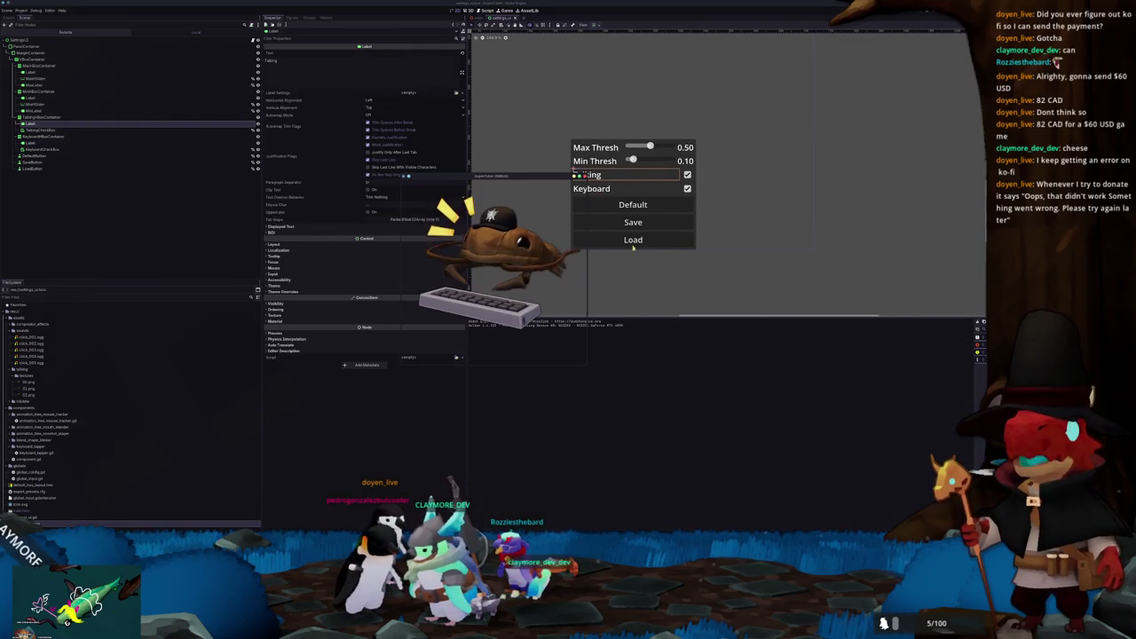
{"action": "left_click", "coordinate": [493, 300]}
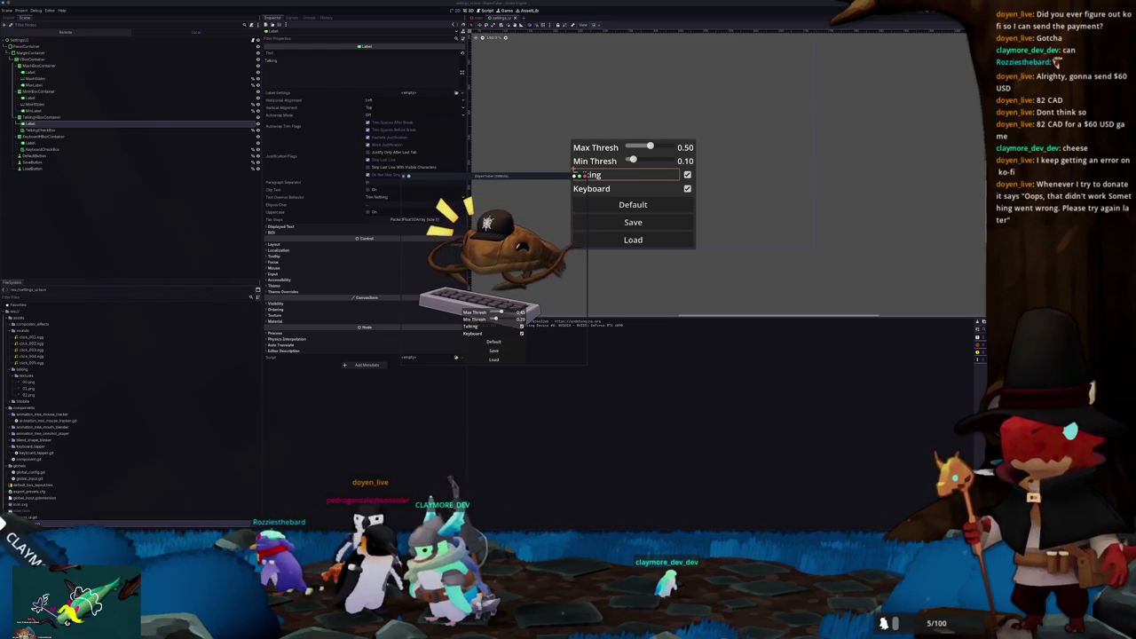
- Check the talking_checkbox and keyboard_checkbox references in the script against the running overlay
{"action": "key", "text": "alt+Tab"}
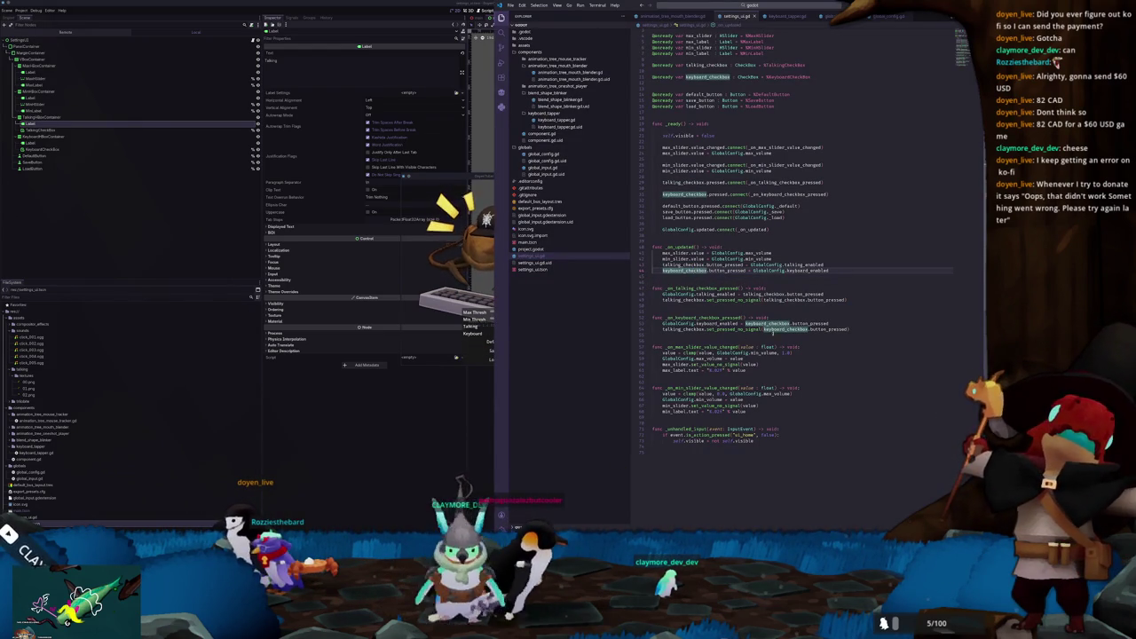
{"action": "left_click", "coordinate": [685, 299]}
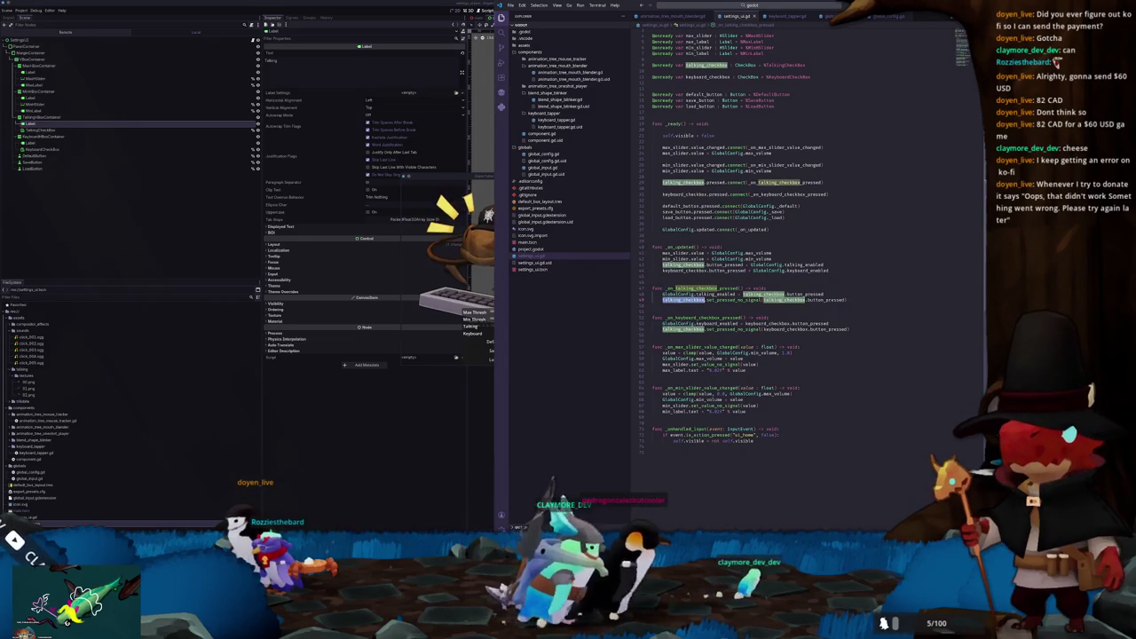
{"action": "double_click", "coordinate": [767, 323]}
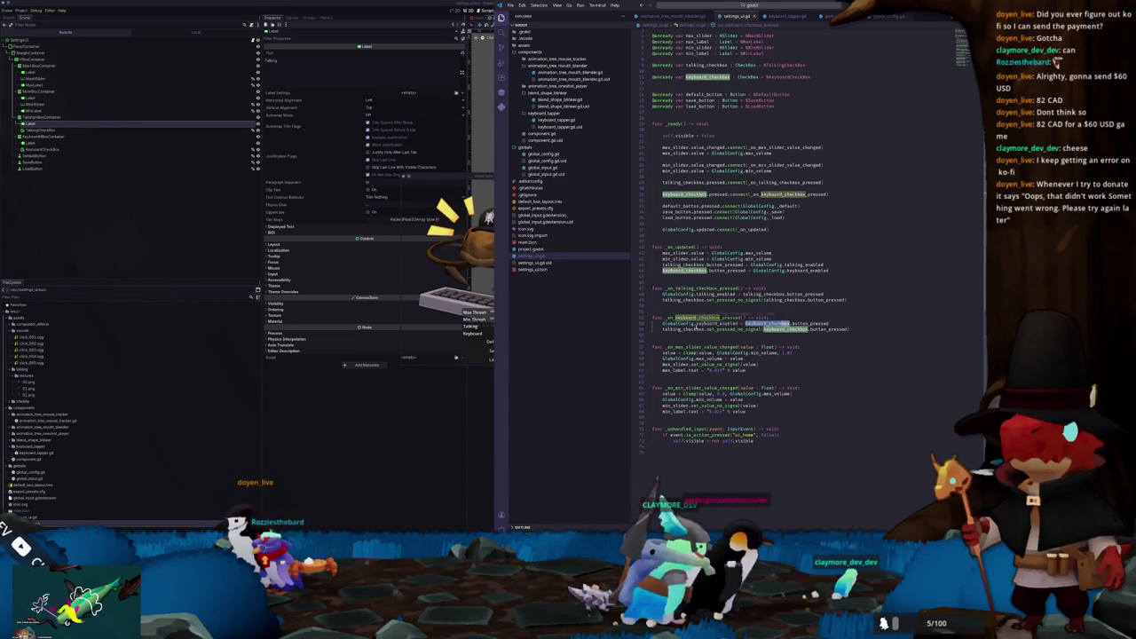
{"action": "type", "text": "keyboard"}
{"action": "left_click", "coordinate": [431, 333]}
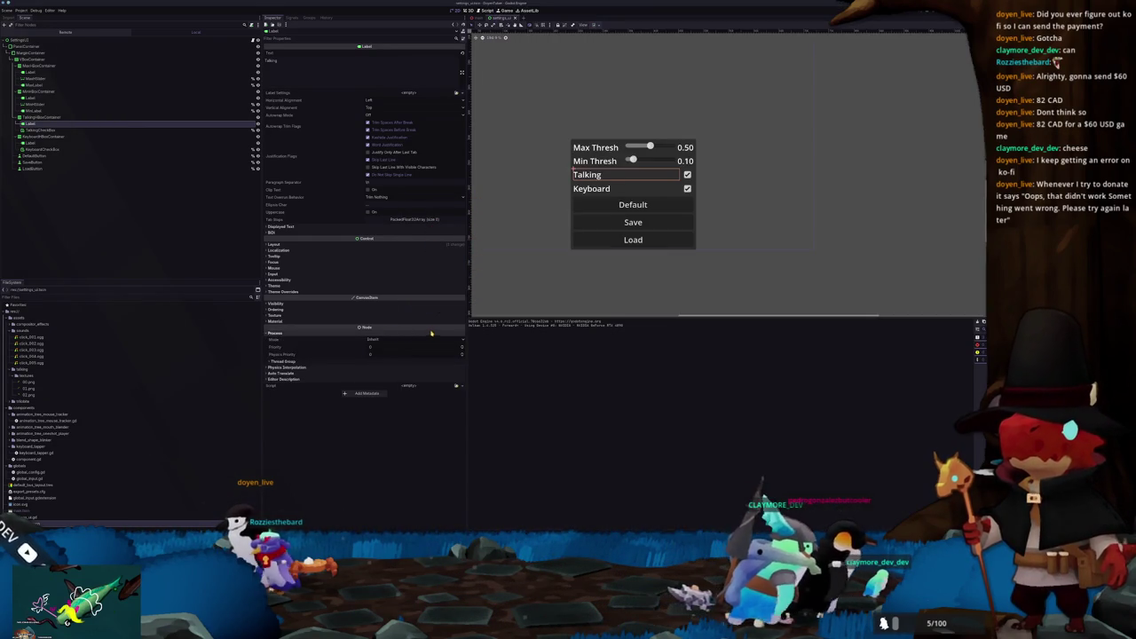
{"action": "key", "text": "alt+Tab"}
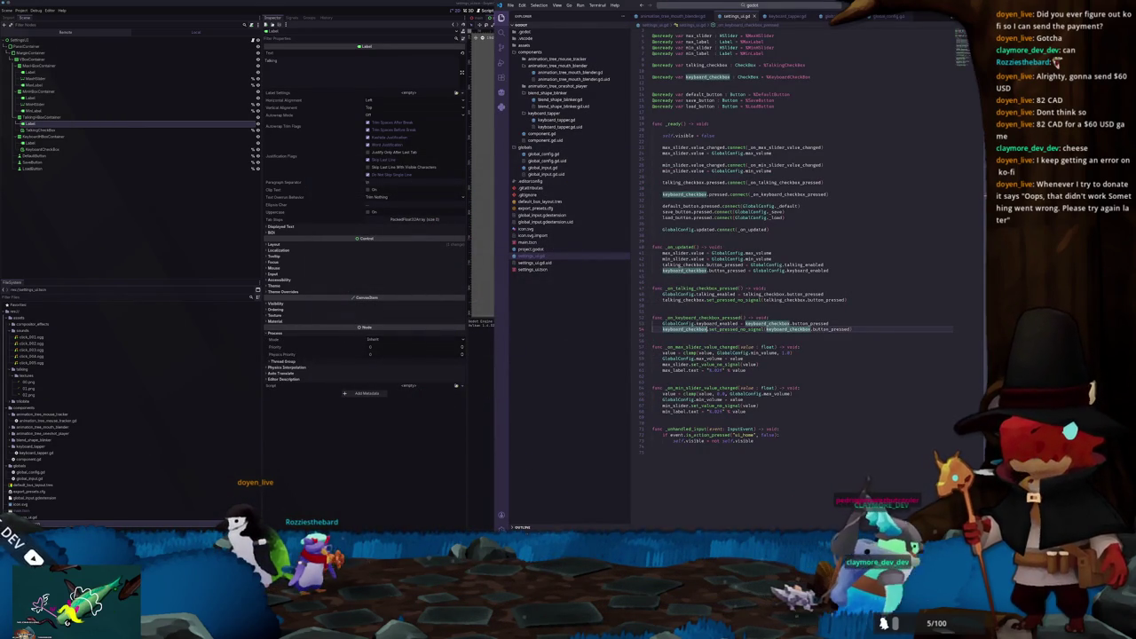
{"action": "key", "text": "alt+Tab"}
{"action": "key", "text": "alt+Tab"}
{"action": "key", "text": "alt+Tab"}
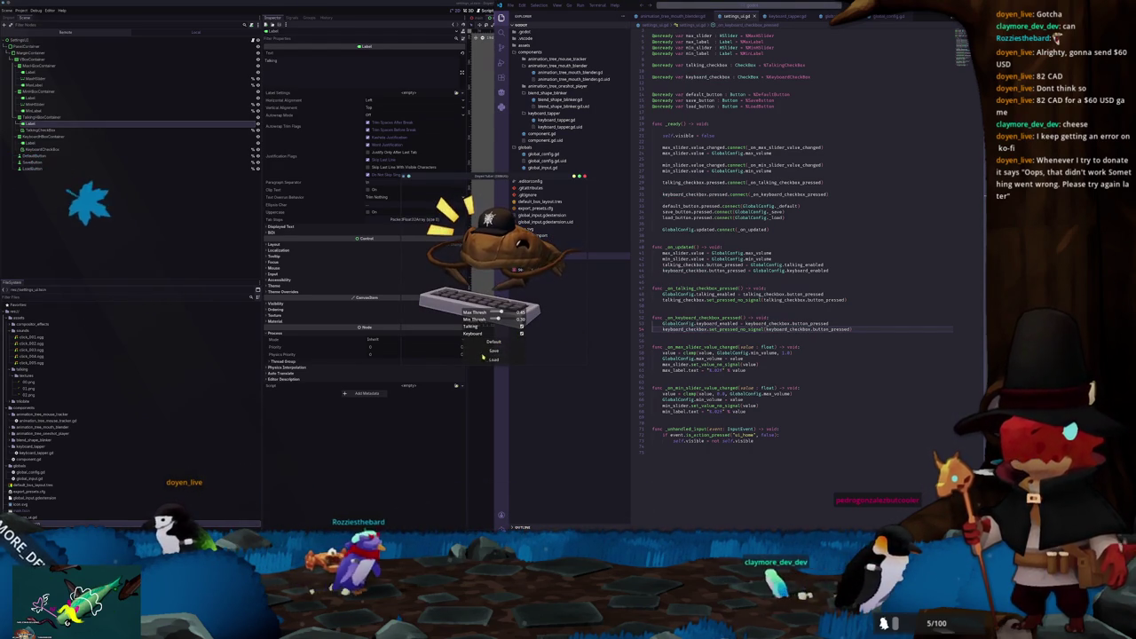
{"action": "key", "text": "alt+Tab"}
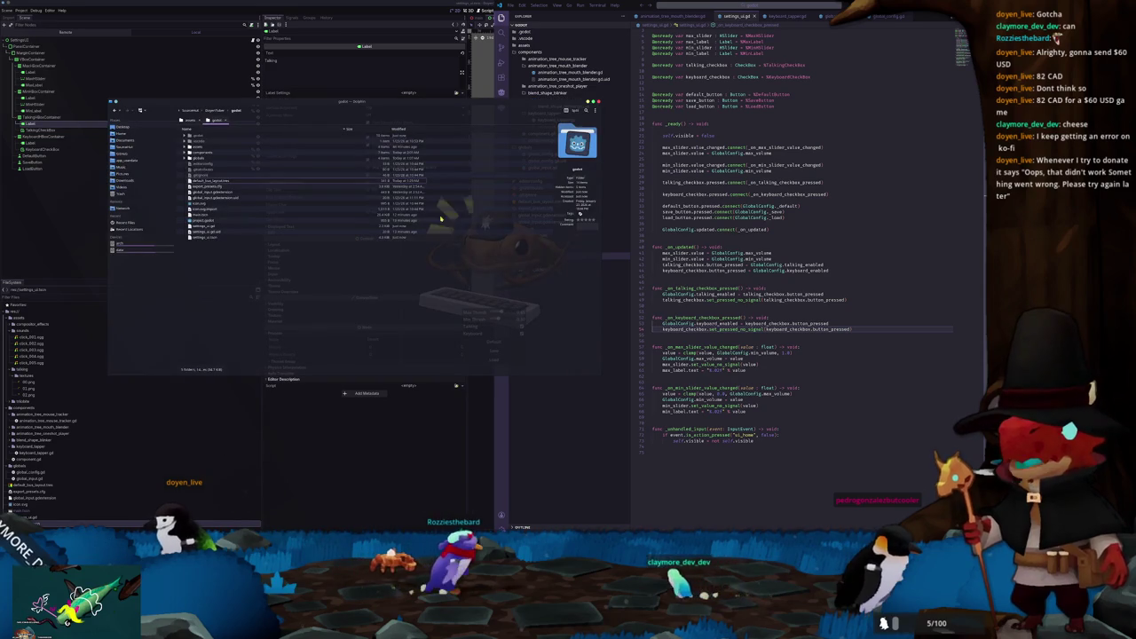
- Open config.cfg from app_userdata/DoyenTuber in a text editor to check the saved values
{"action": "left_click", "coordinate": [121, 160]}
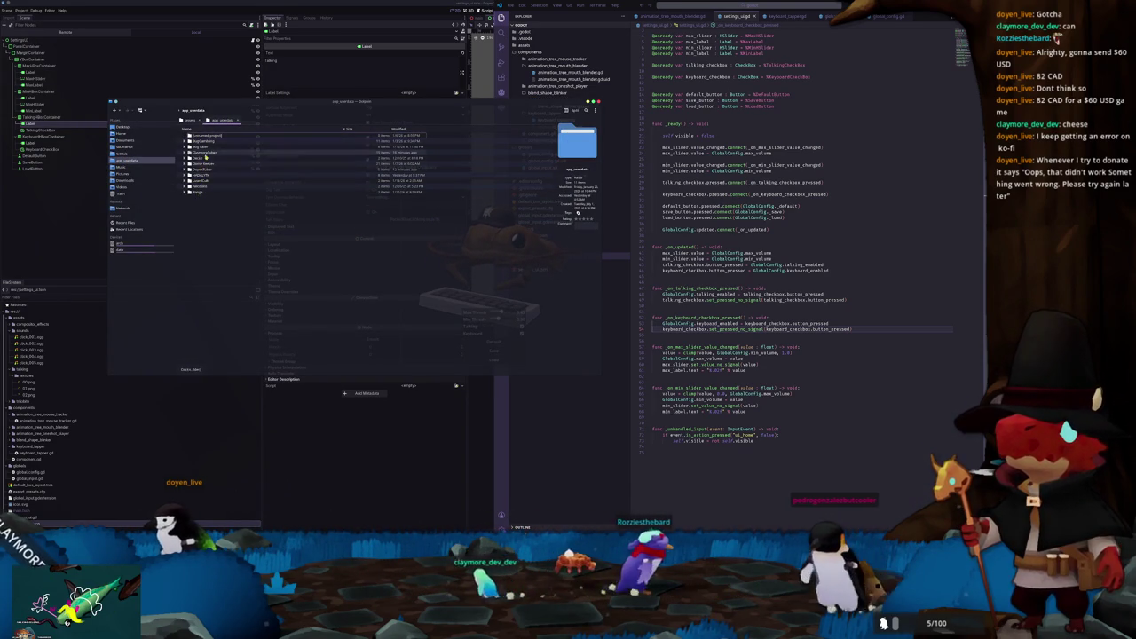
{"action": "left_click", "coordinate": [203, 174]}
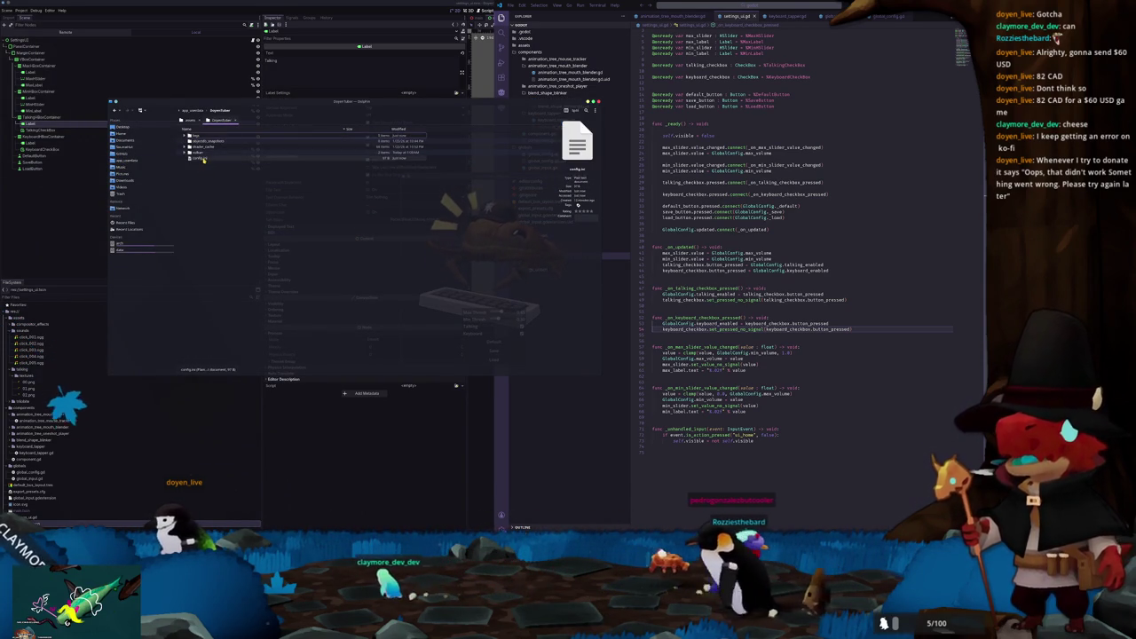
{"action": "double_click", "coordinate": [197, 157]}
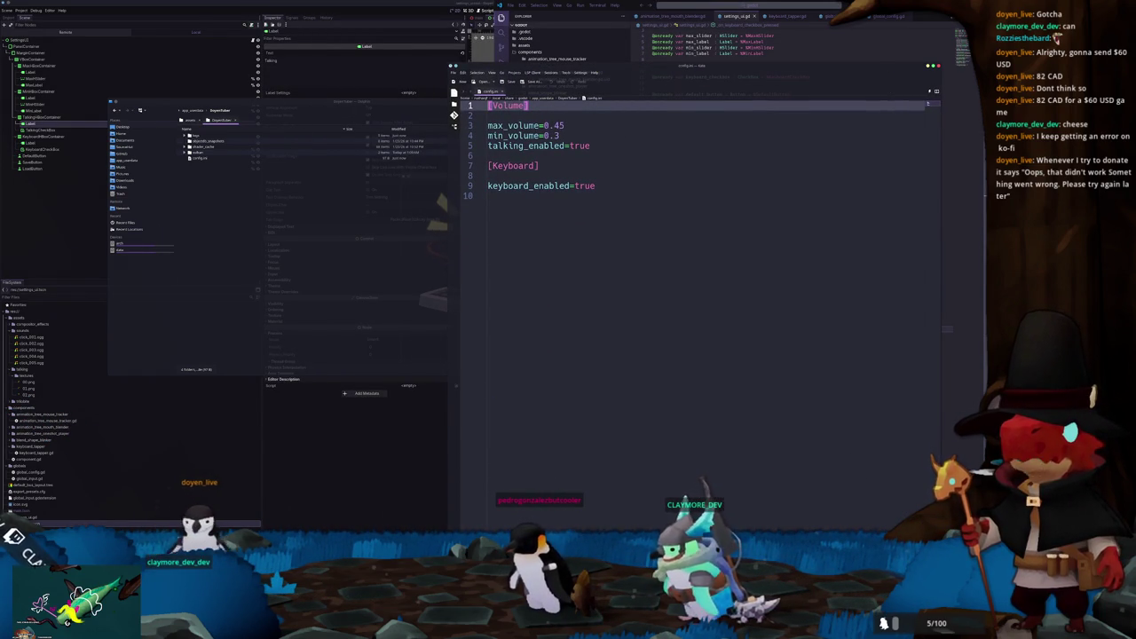
- Save the running app's settings and reload config.cfg, now showing talking_enabled=false and keyboard_enabled=false
{"action": "key", "text": "F5"}
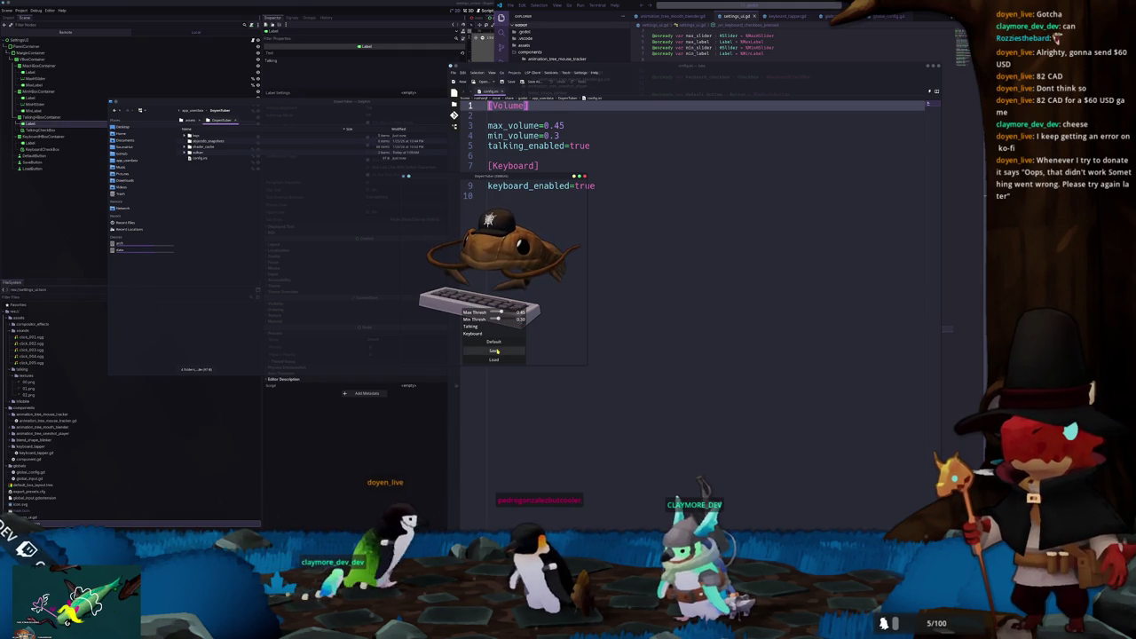
{"action": "left_click", "coordinate": [494, 352]}
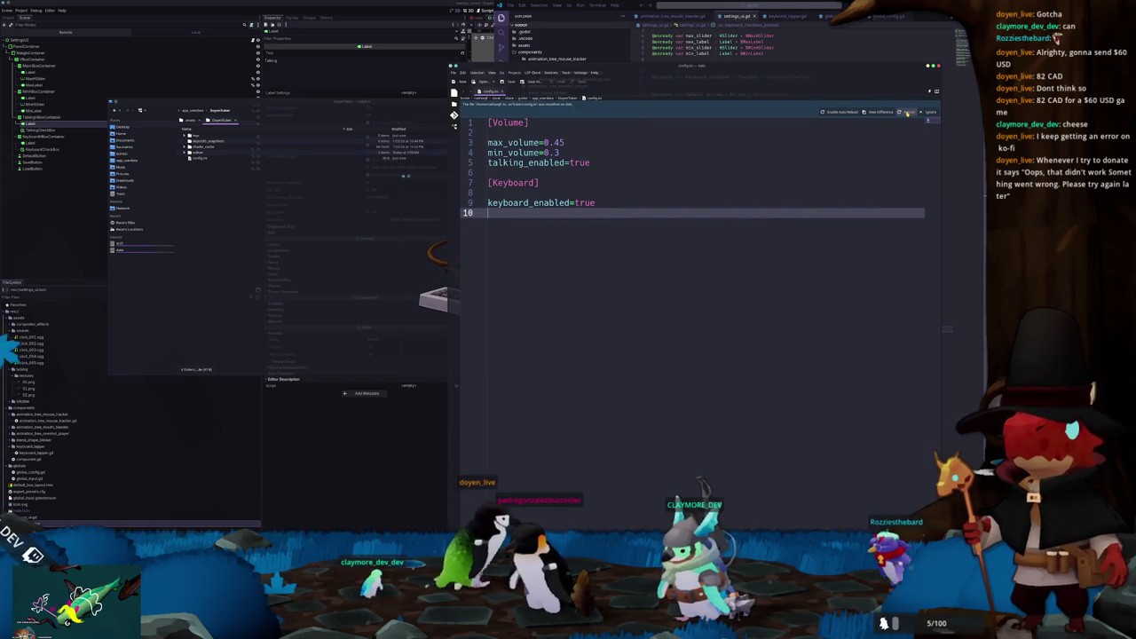
{"action": "left_click", "coordinate": [907, 112]}
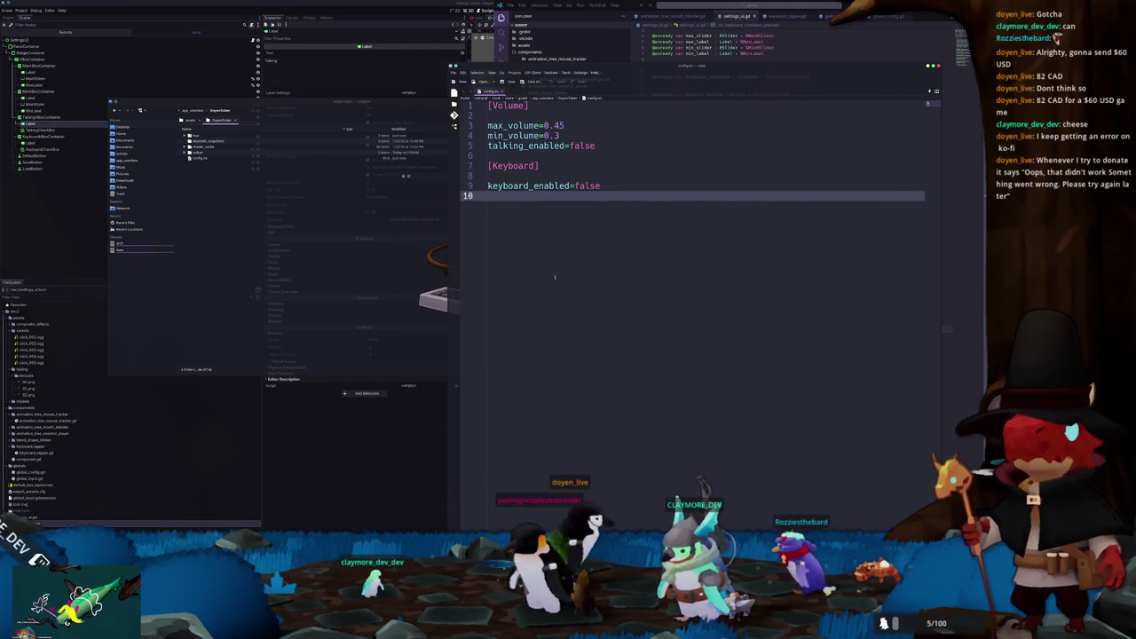
{"action": "key", "text": "alt+Tab"}
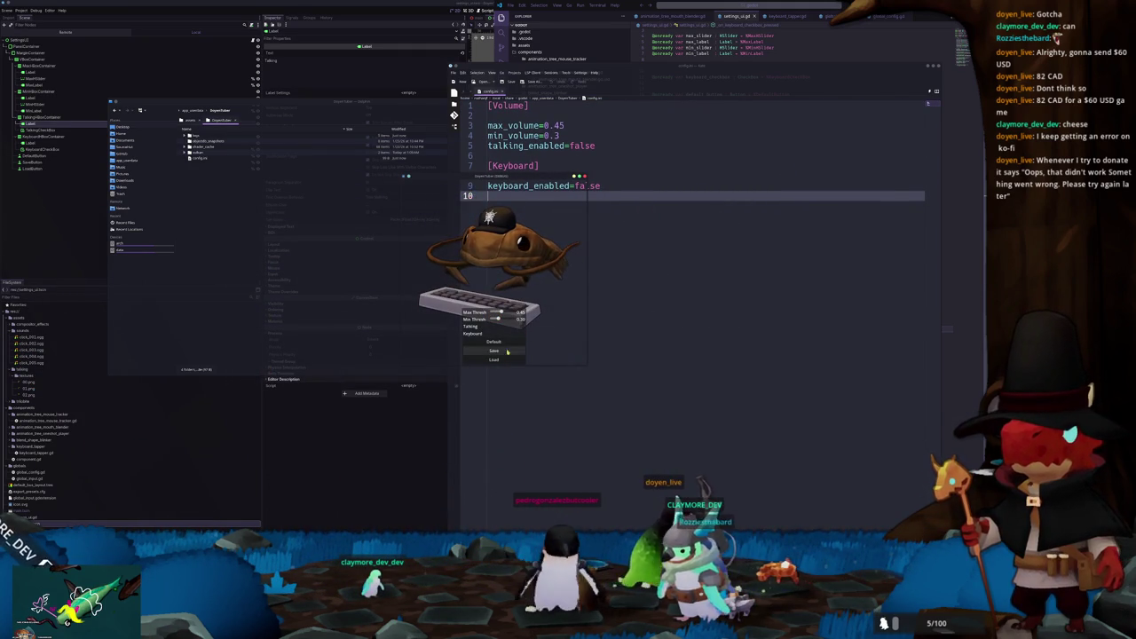
{"action": "left_click", "coordinate": [585, 175]}
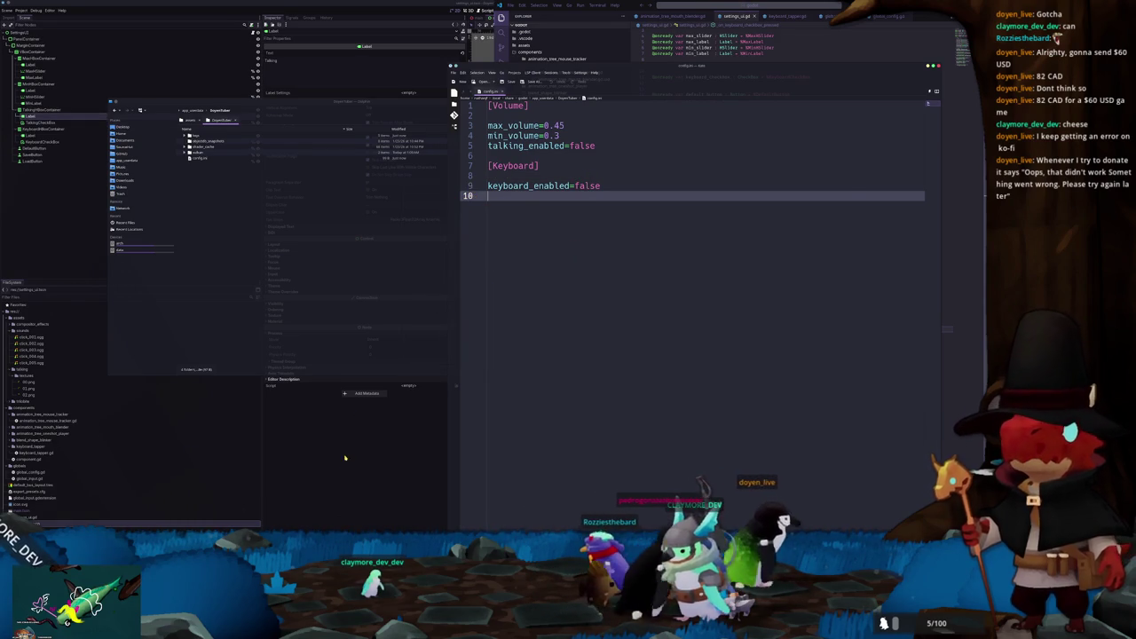
- Rerun the project and compare the game, config file and settings script
{"action": "key", "text": "F5"}
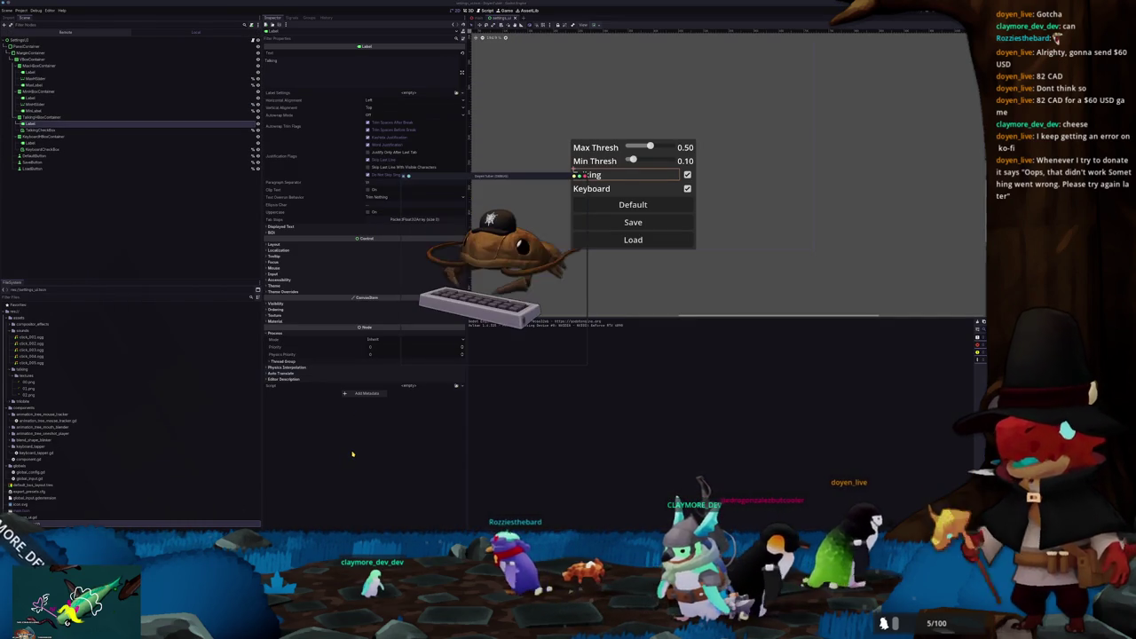
{"action": "mouse_move", "coordinate": [532, 336]}
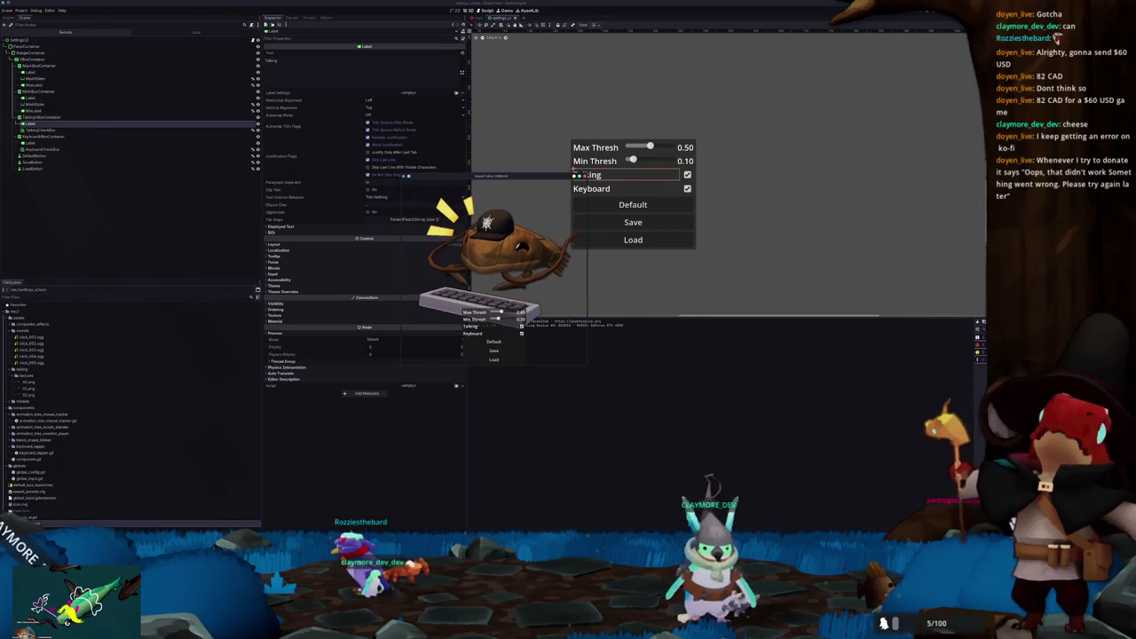
{"action": "key", "text": "alt+Tab"}
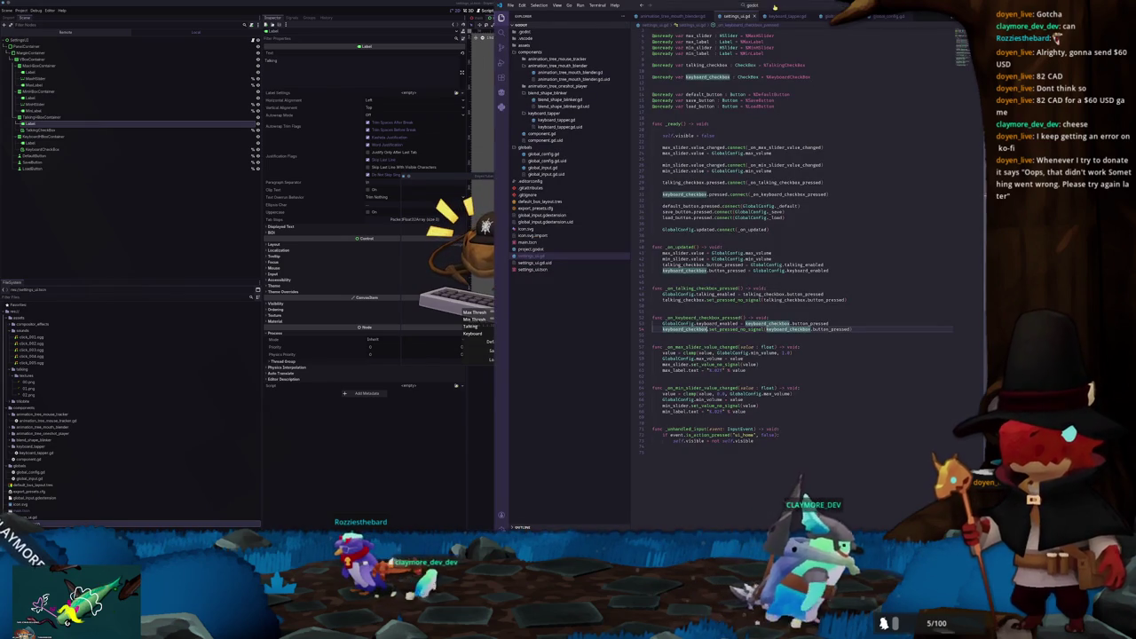
{"action": "key", "text": "alt+Tab"}
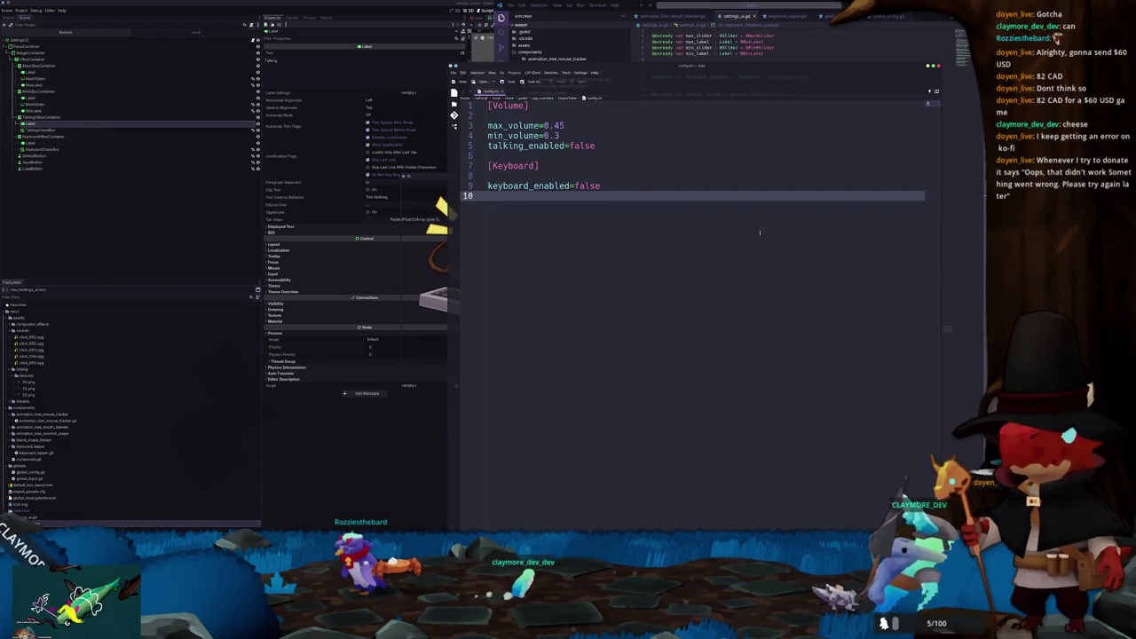
{"action": "key", "text": "Up"}
{"action": "key", "text": "Up"}
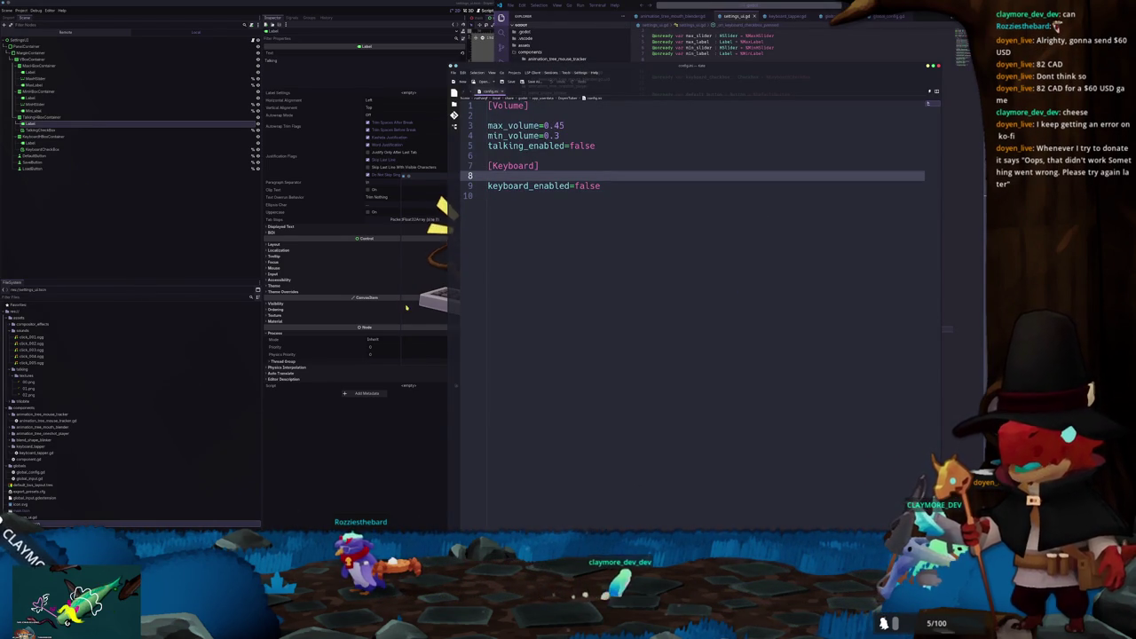
{"action": "key", "text": "alt+Tab"}
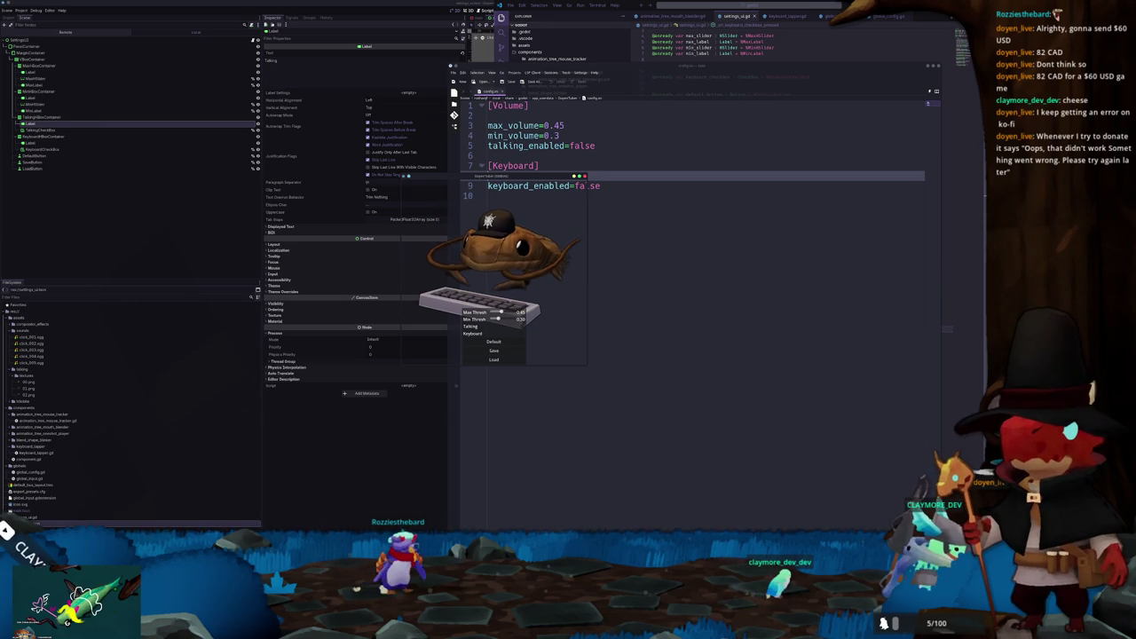
{"action": "key", "text": "alt+Tab"}
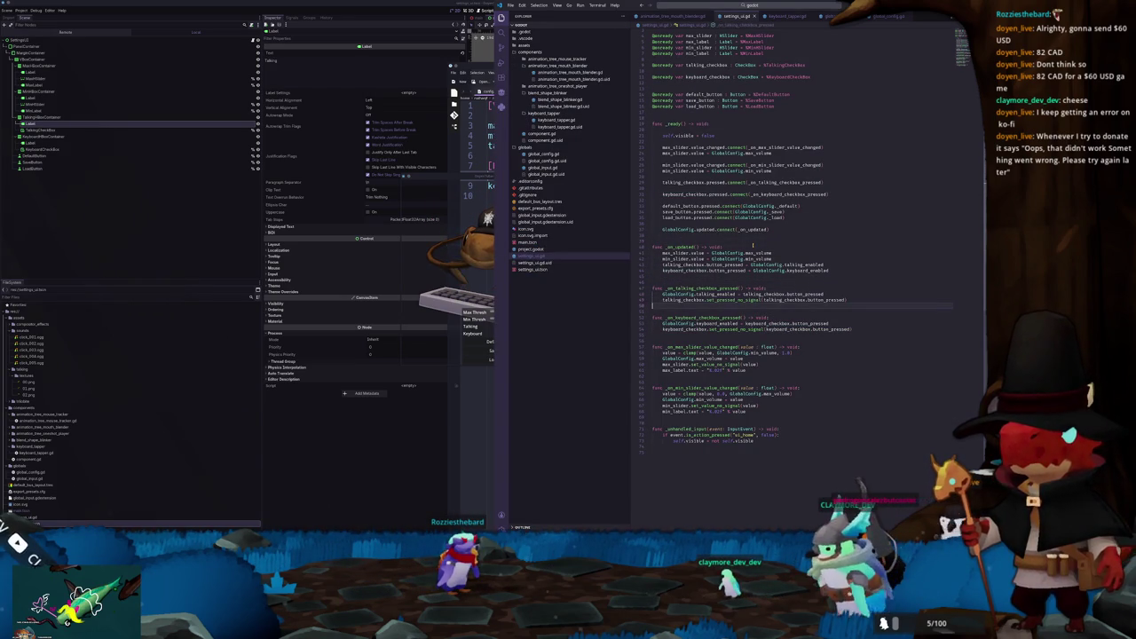
- In _ready, add a talking_checkbox.button_pressed = GlobalConfig line below the talking connect line
{"action": "key", "text": "Up"}
{"action": "key", "text": "Up"}
{"action": "key", "text": "Up"}
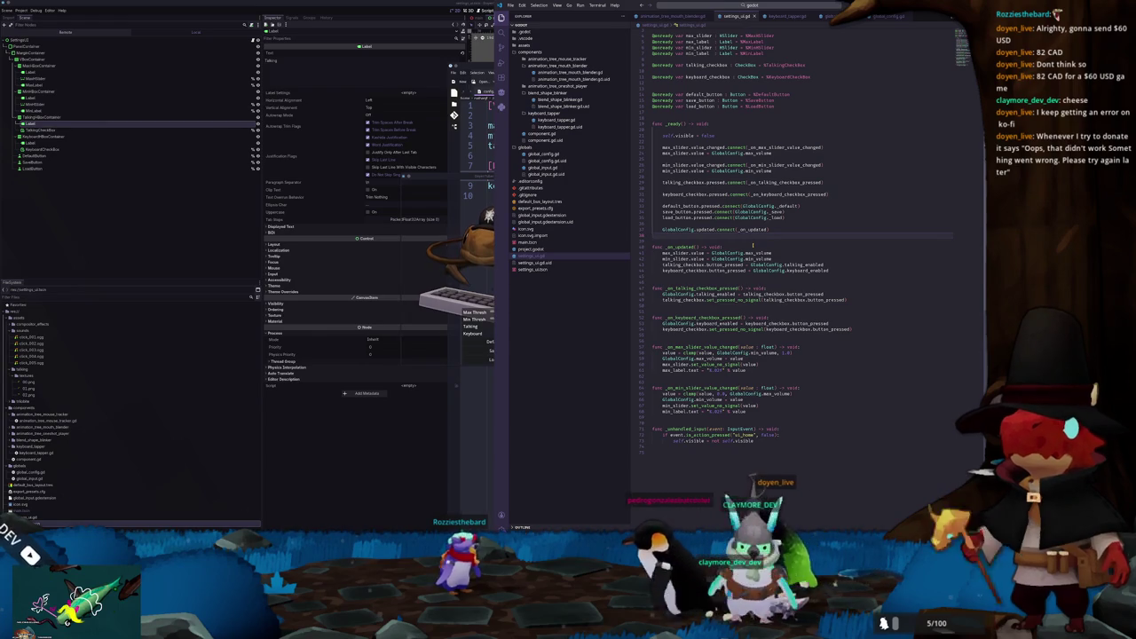
{"action": "key", "text": "Return"}
{"action": "key", "text": "Return"}
{"action": "key", "text": "ctrl+v"}
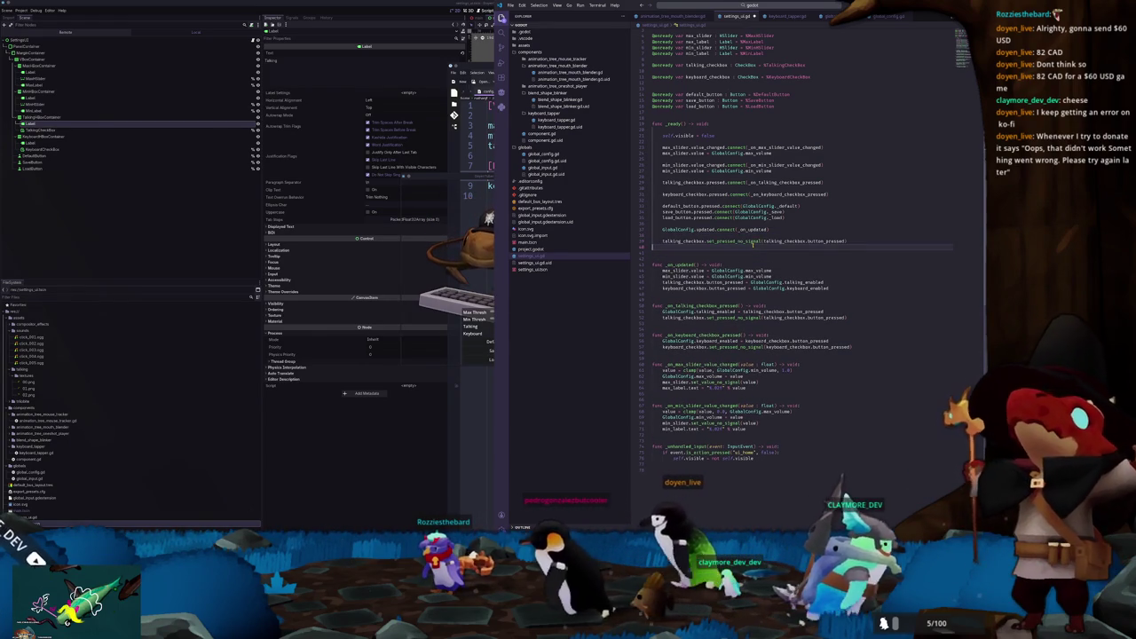
{"action": "key", "text": "ctrl+z"}
{"action": "key", "text": "ctrl+z"}
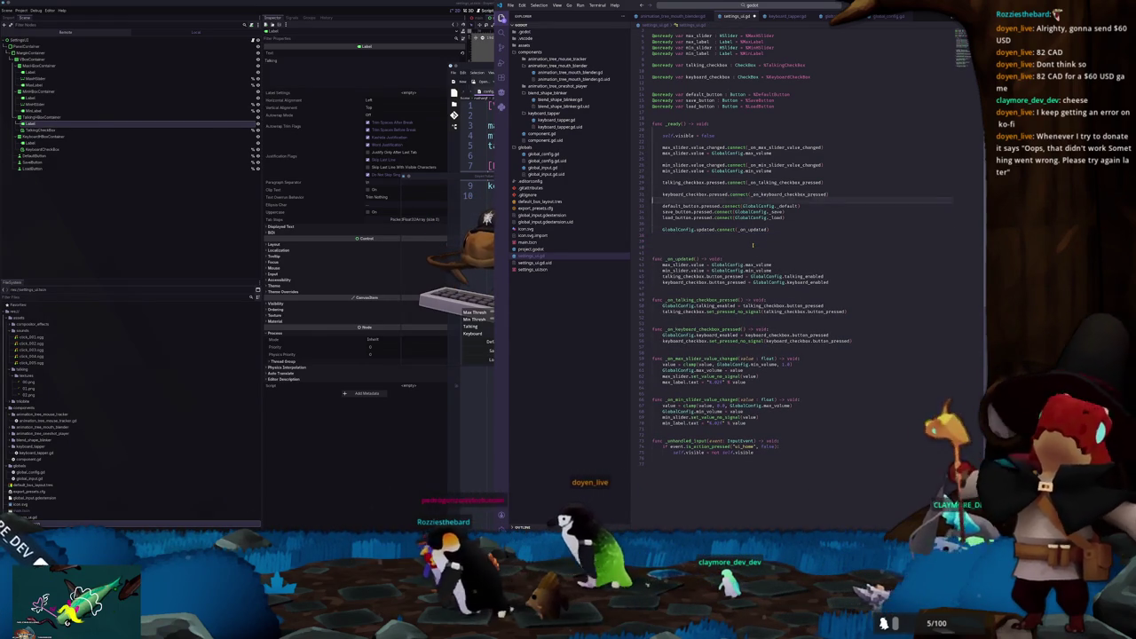
{"action": "key", "text": "ctrl+v"}
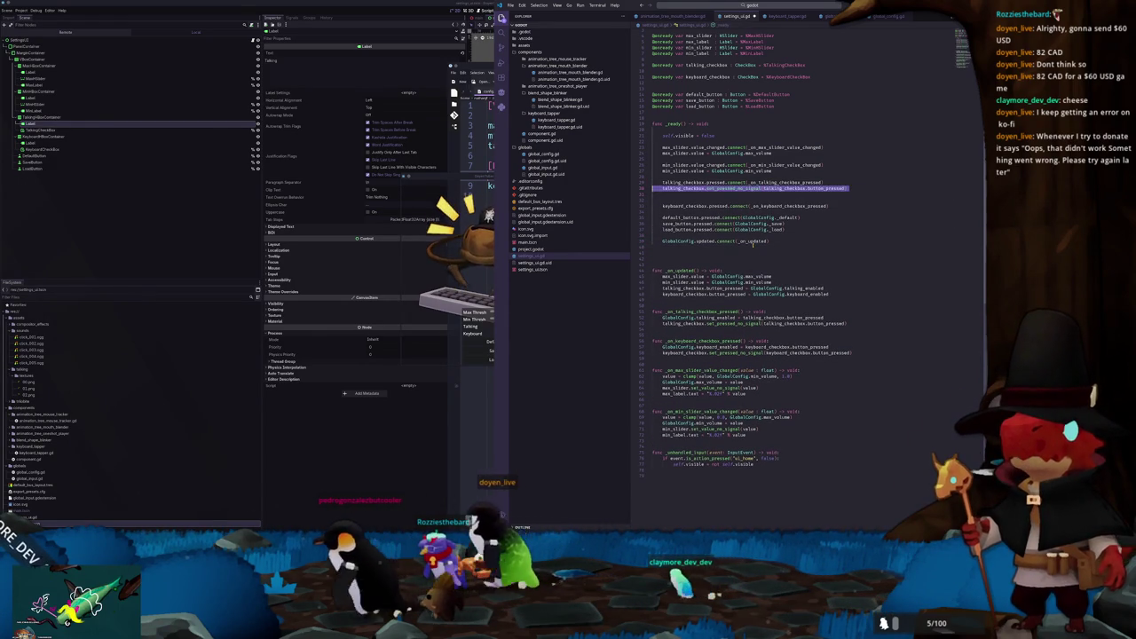
{"action": "type", "text": "talking_checkbox"}
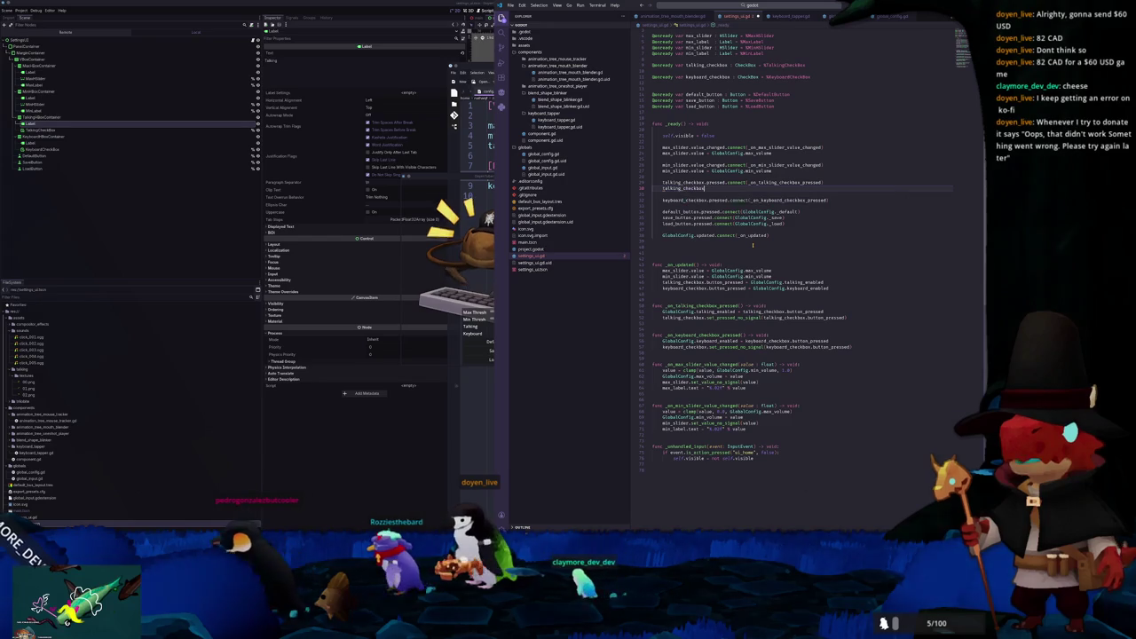
{"action": "type", "text": ".button_pre"}
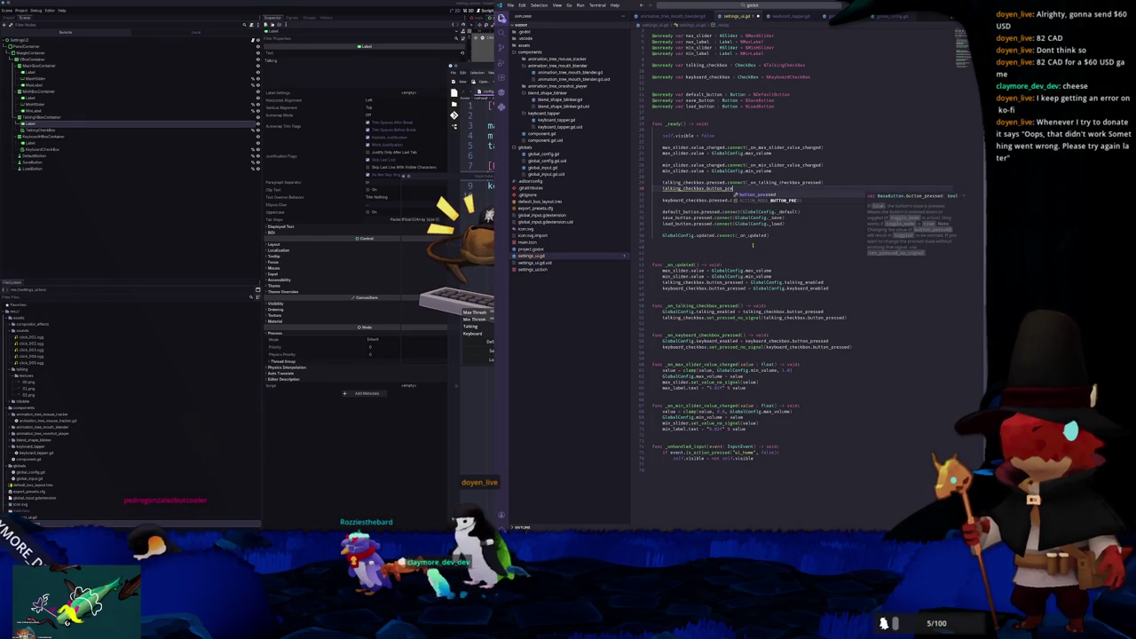
{"action": "key", "text": "Return"}
{"action": "type", "text": "= Global"}
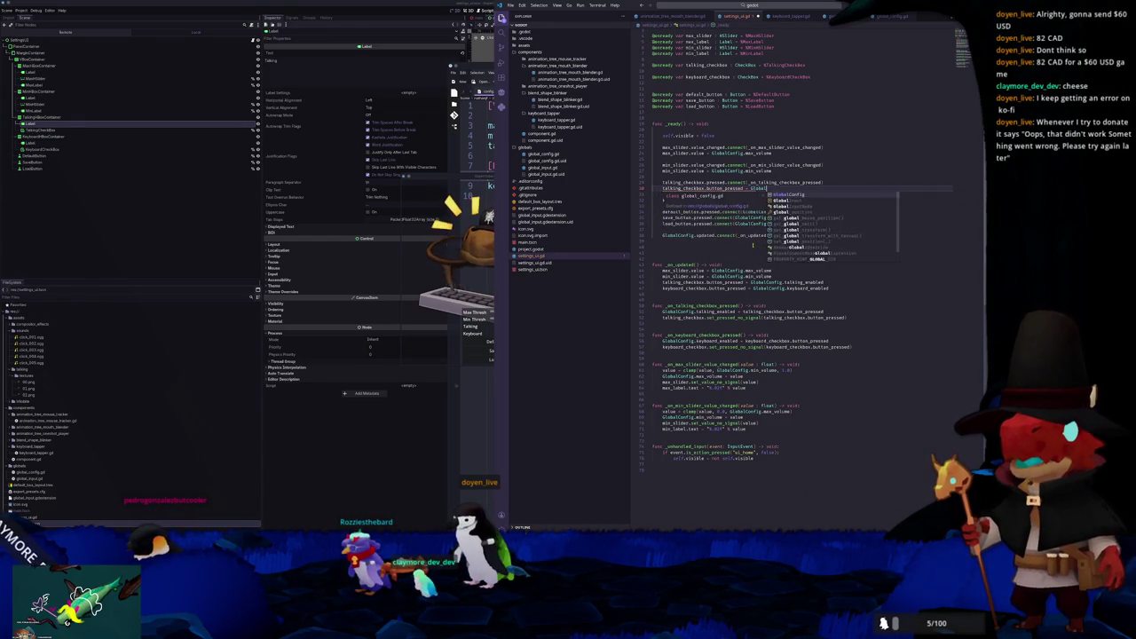
{"action": "key", "text": "Return"}
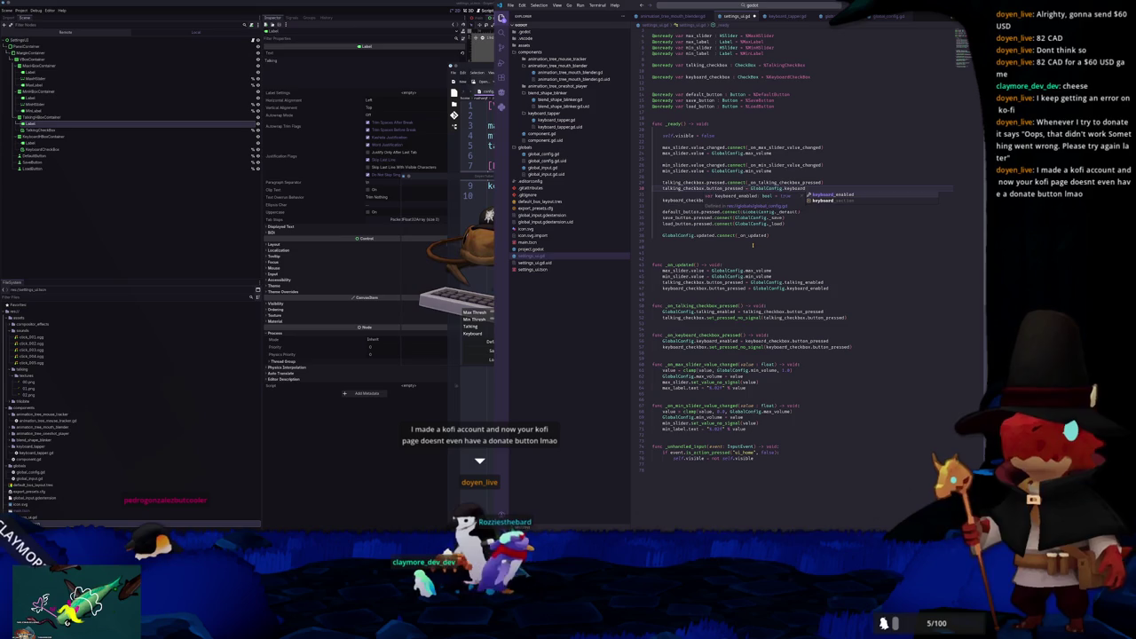
- Correct the talking checkbox line to read from GlobalConfig.talking_enabled
{"action": "key", "text": "Down"}
{"action": "key", "text": "Down"}
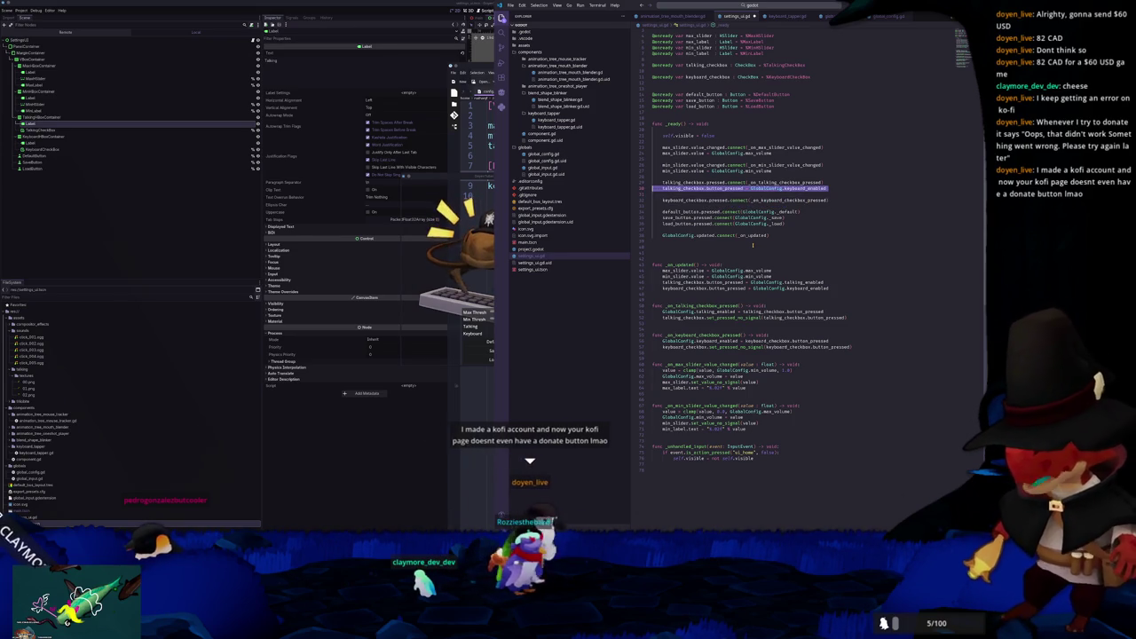
{"action": "key", "text": "Return"}
{"action": "key", "text": "Up"}
{"action": "key", "text": "Up"}
{"action": "key", "text": "Up"}
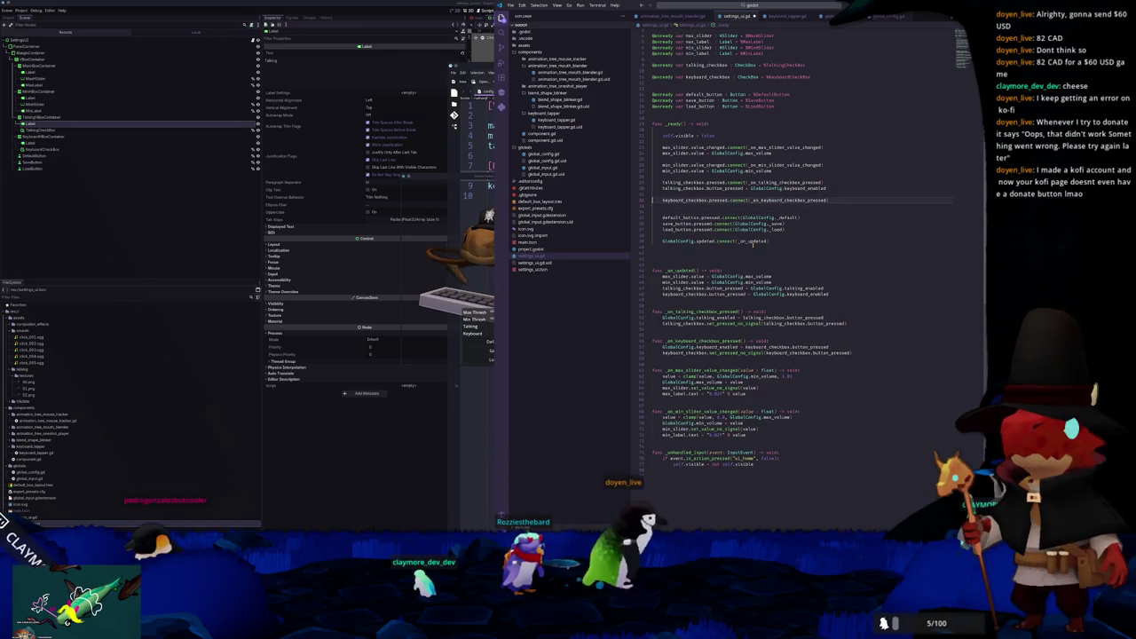
{"action": "key", "text": "End"}
{"action": "key", "text": "ctrl+BackSpace"}
{"action": "type", "text": "t"}
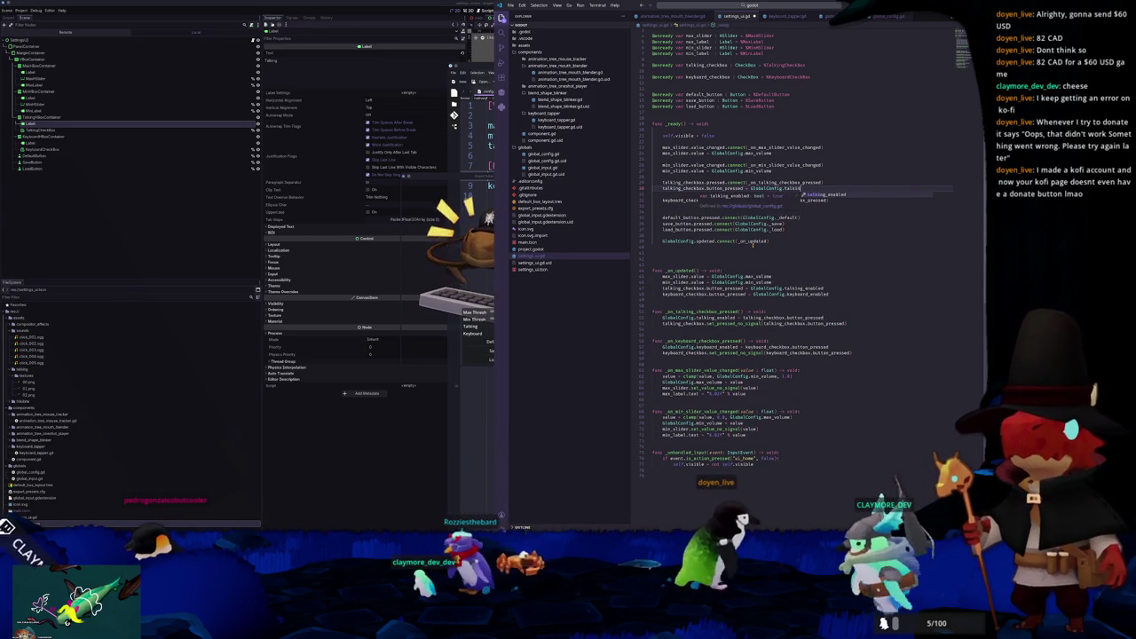
{"action": "key", "text": "Return"}
{"action": "key", "text": "Down"}
{"action": "key", "text": "Down"}
{"action": "key", "text": "Down"}
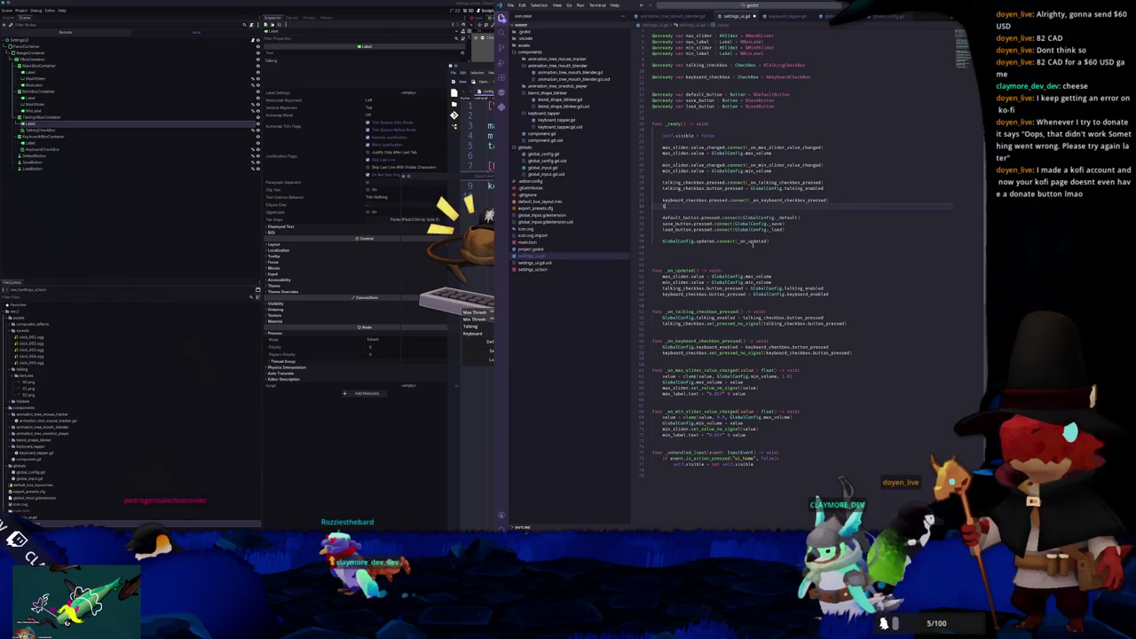
- Add keyboard_checkbox.button_pressed = GlobalConfig.keyboard_enabled on the new line
{"action": "type", "text": "keyboard_checkbox.pre"}
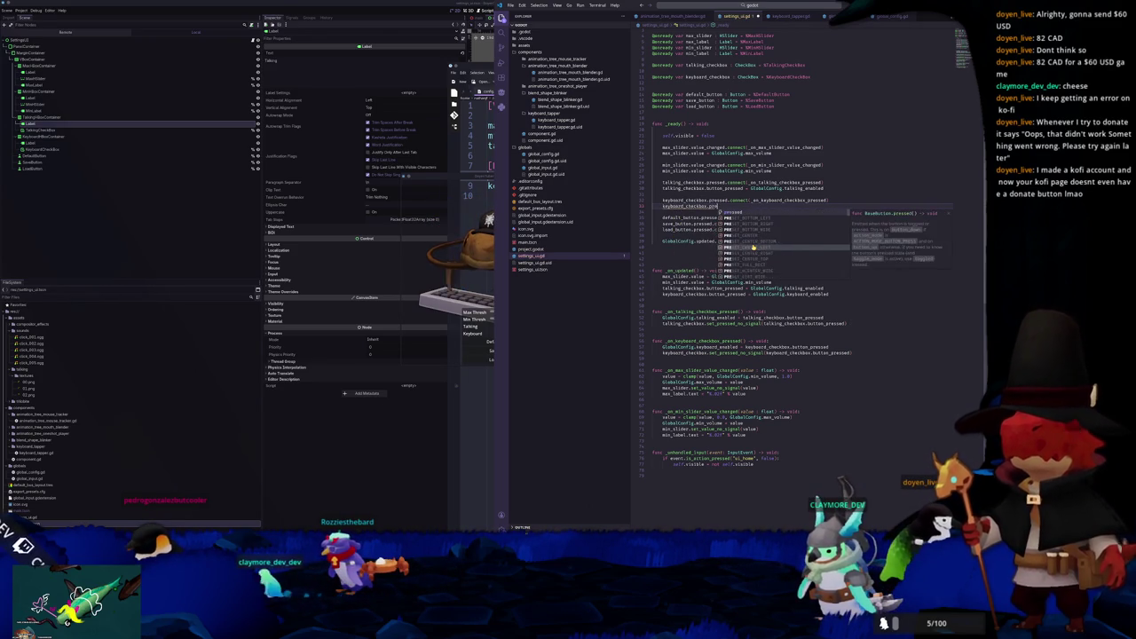
{"action": "key", "text": "BackSpace"}
{"action": "key", "text": "BackSpace"}
{"action": "key", "text": "BackSpace"}
{"action": "type", "text": "button_"}
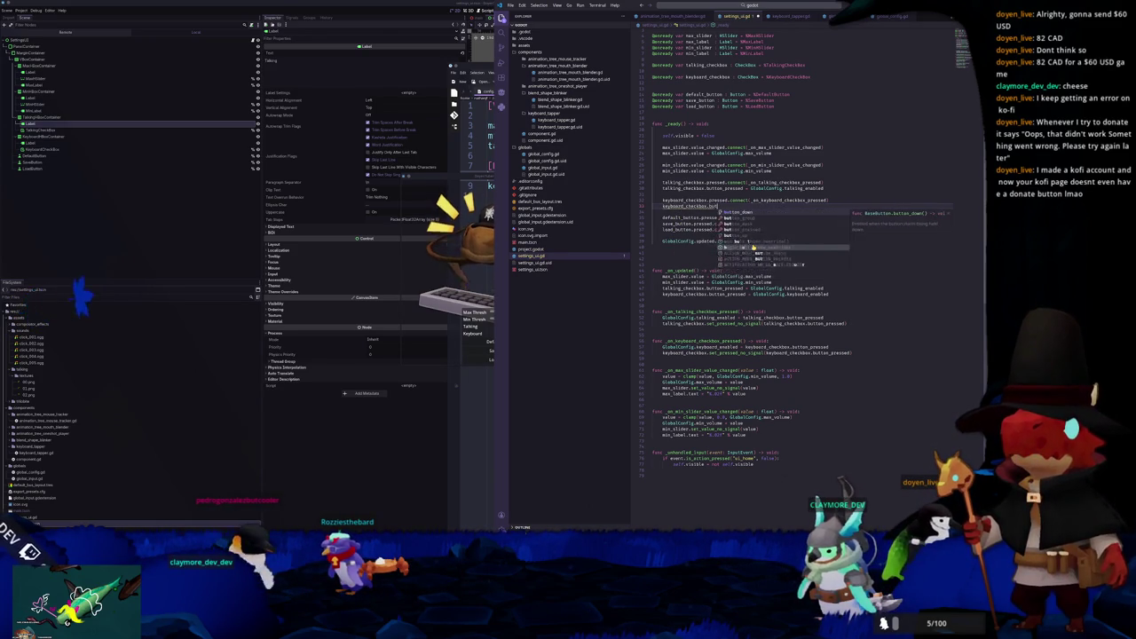
{"action": "type", "text": "pressed = Glob"}
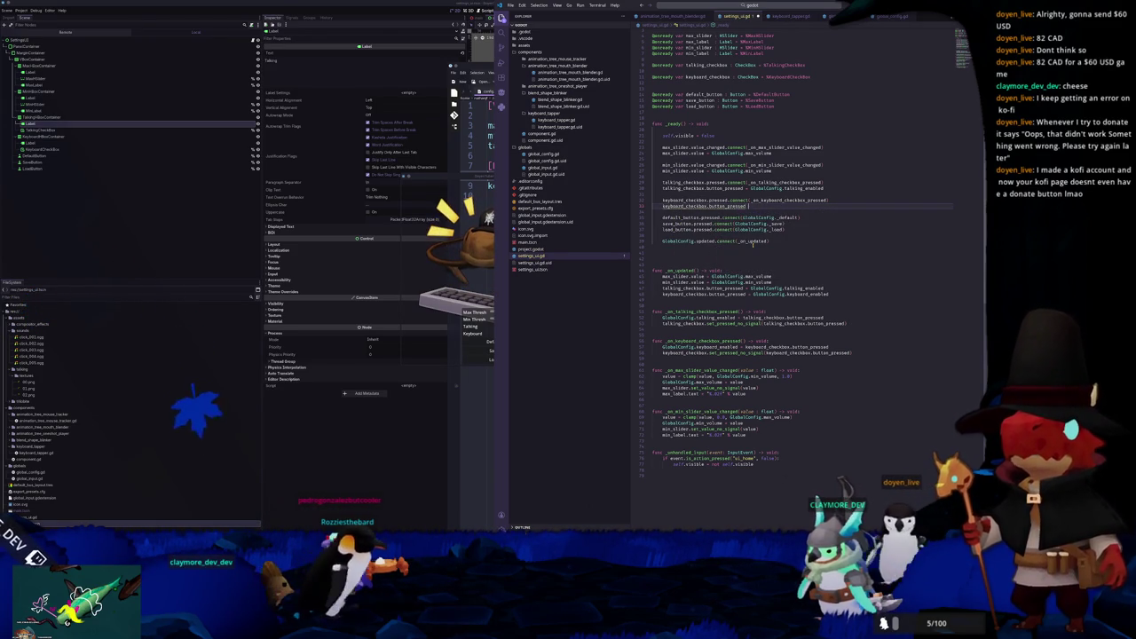
{"action": "type", "text": "alConfig"}
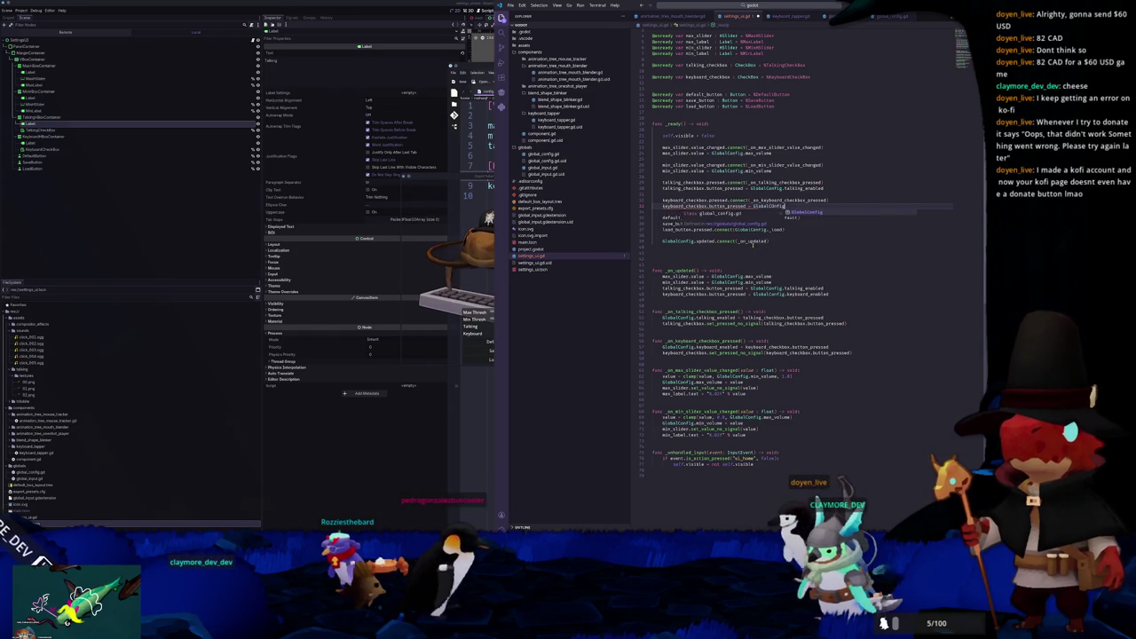
{"action": "type", "text": "."}
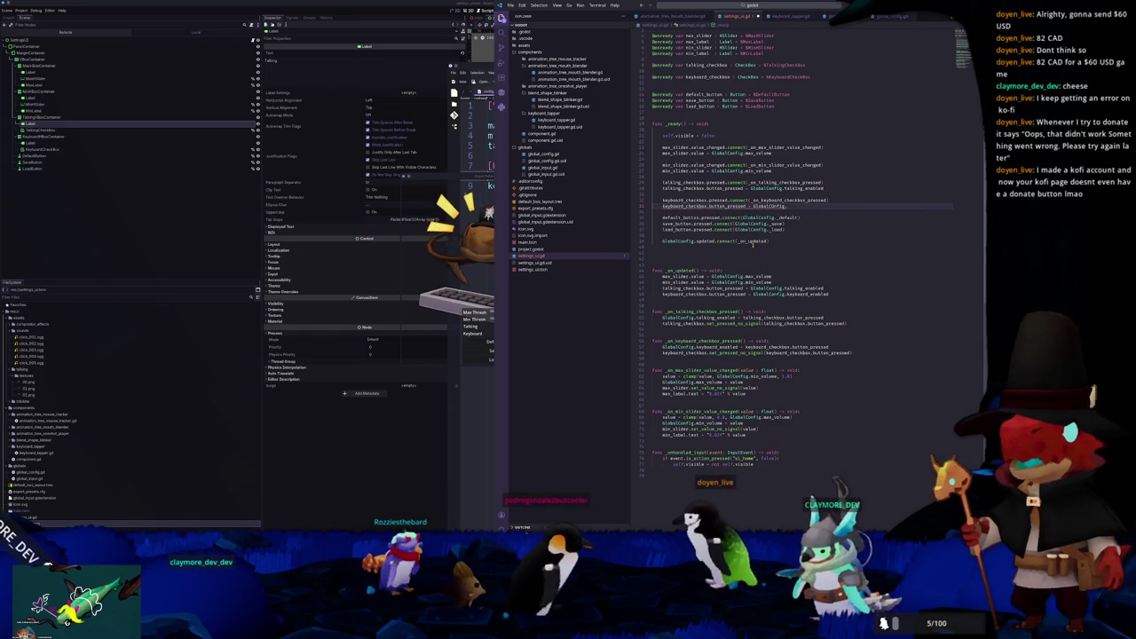
{"action": "type", "text": "key"}
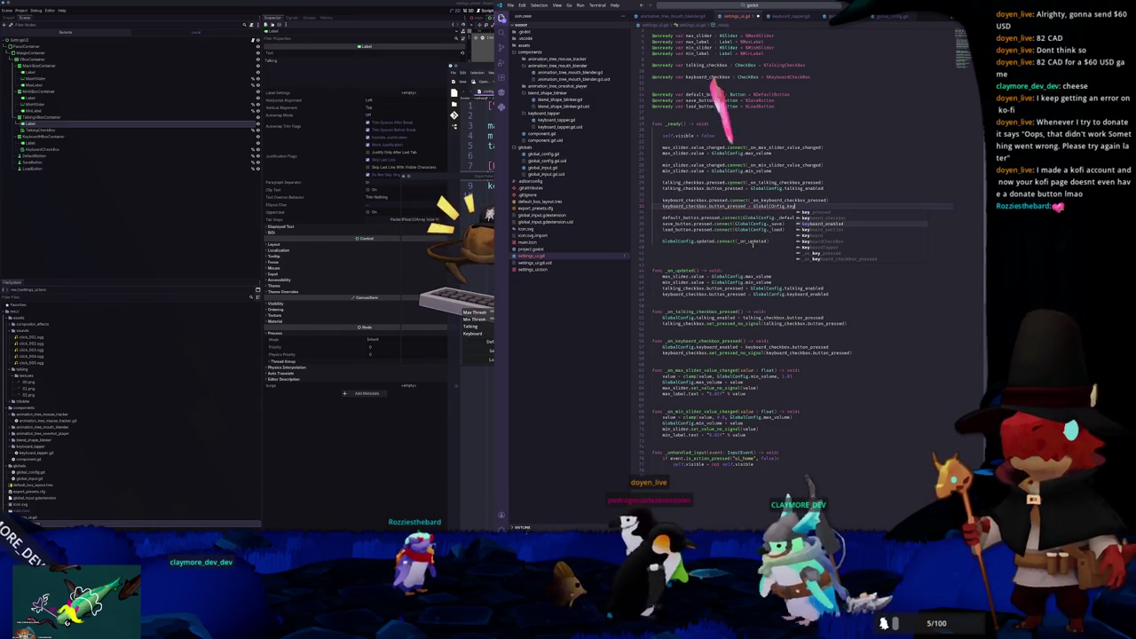
{"action": "key", "text": "Return"}
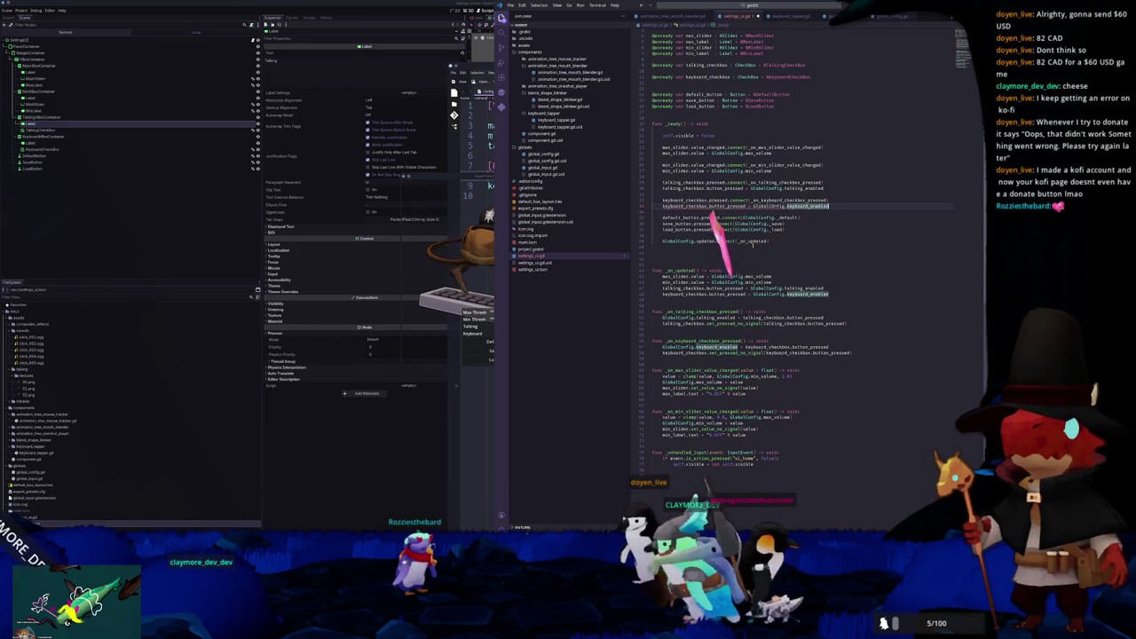
- Remove the stray blank lines around the checkbox sync code
{"action": "key", "text": "ctrl+Left"}
{"action": "key", "text": "ctrl+Left"}
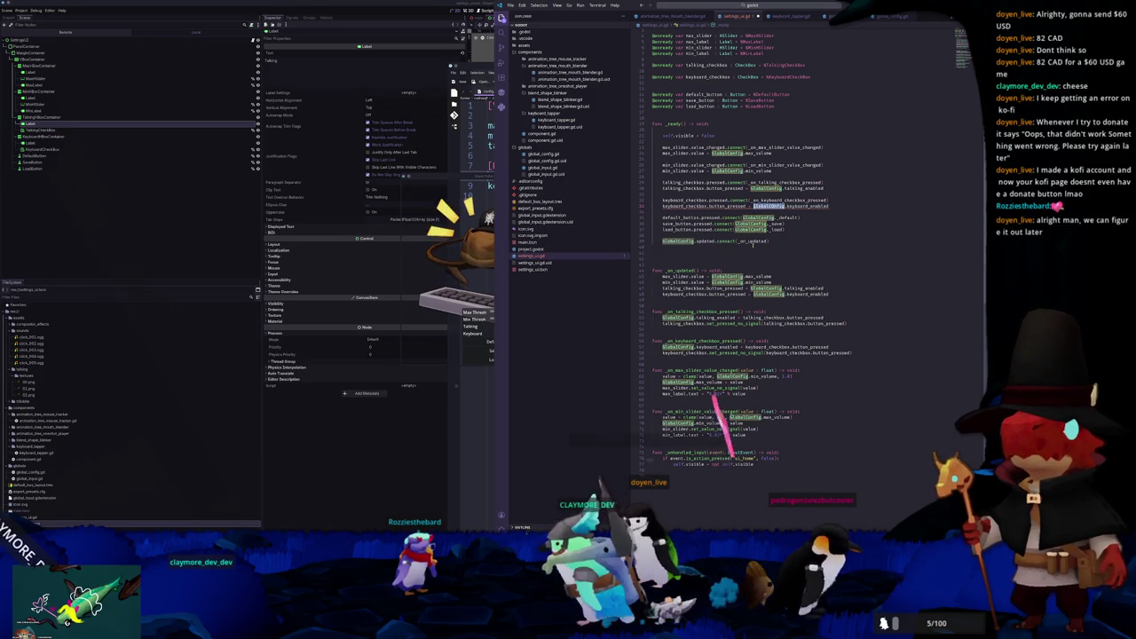
{"action": "key", "text": "End"}
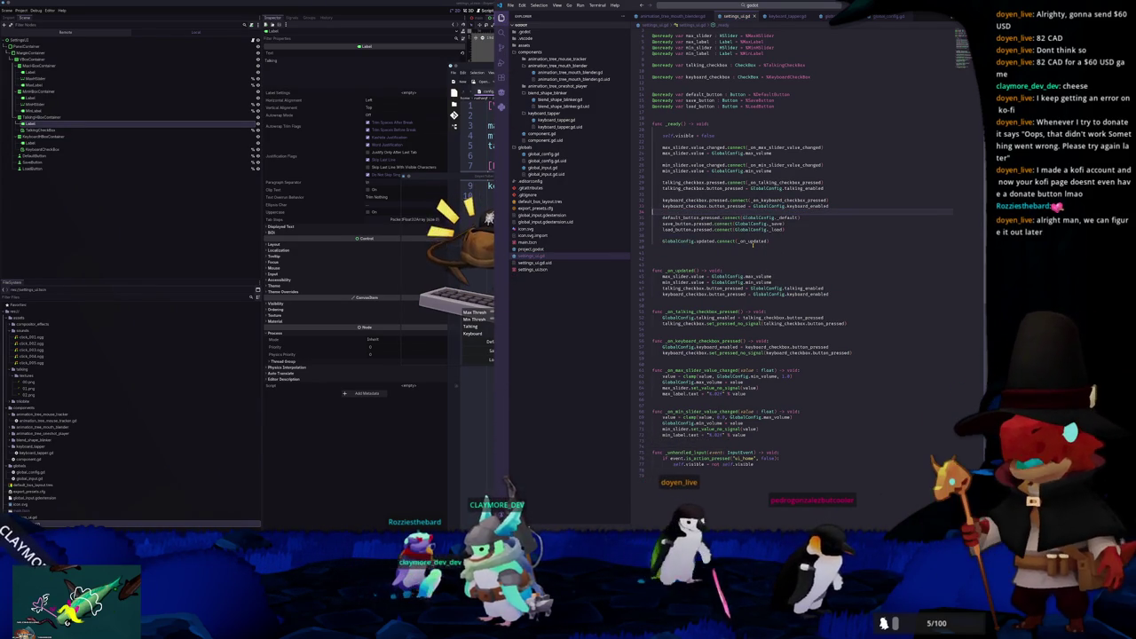
{"action": "key", "text": "Return"}
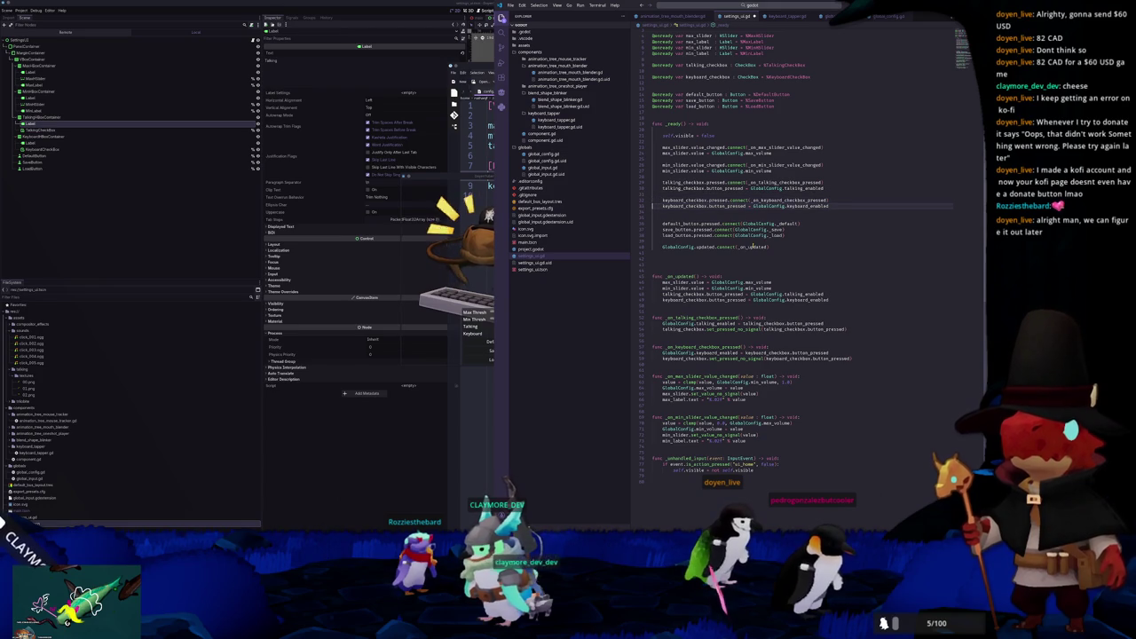
{"action": "key", "text": "BackSpace"}
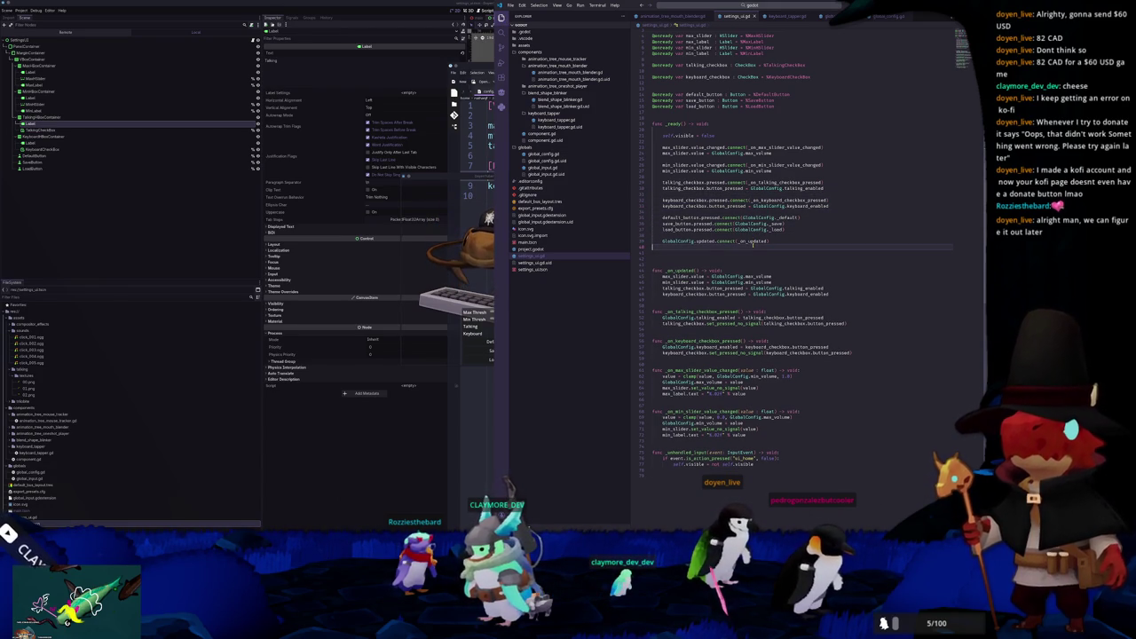
{"action": "key", "text": "Delete"}
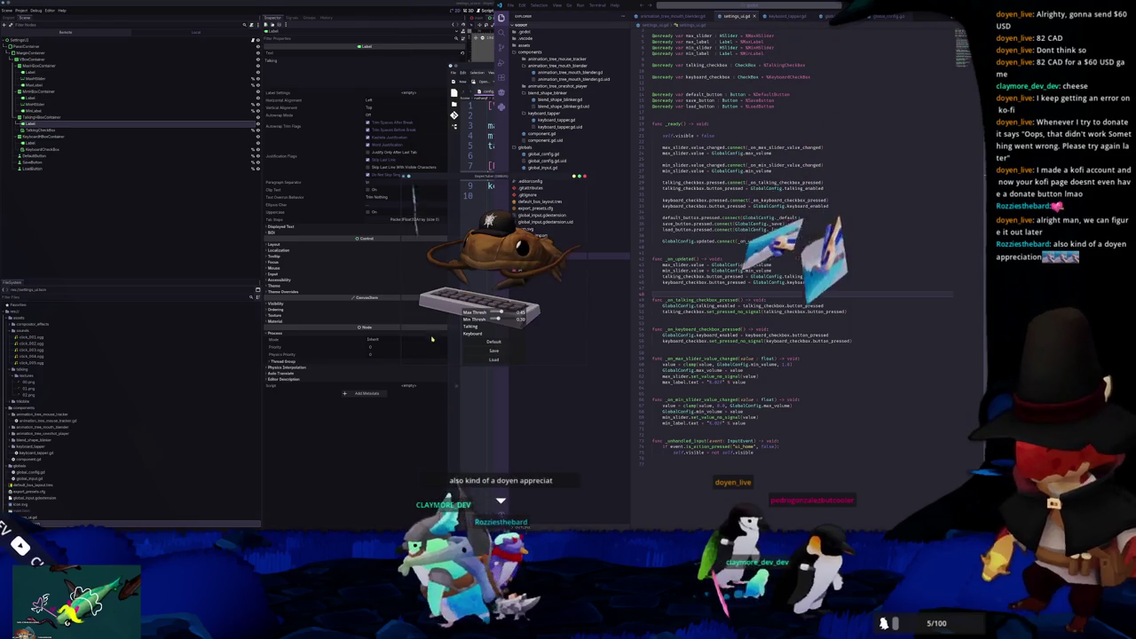
- Rerun the project from Godot to confirm Talking and Keyboard are both ticked in settings
{"action": "left_click", "coordinate": [466, 418]}
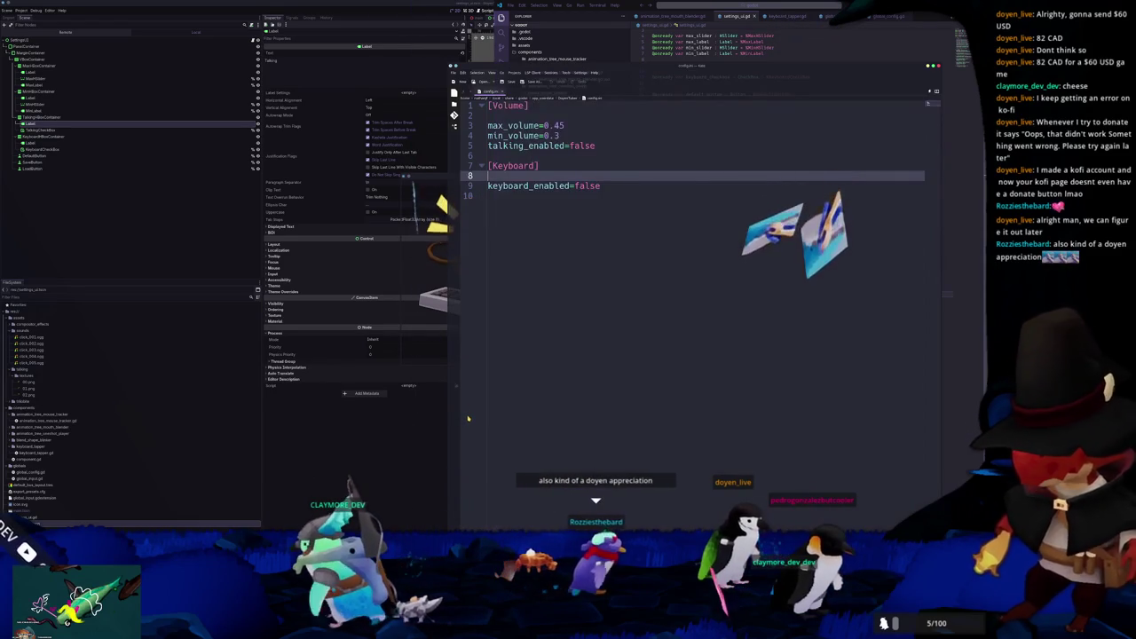
{"action": "key", "text": "F5"}
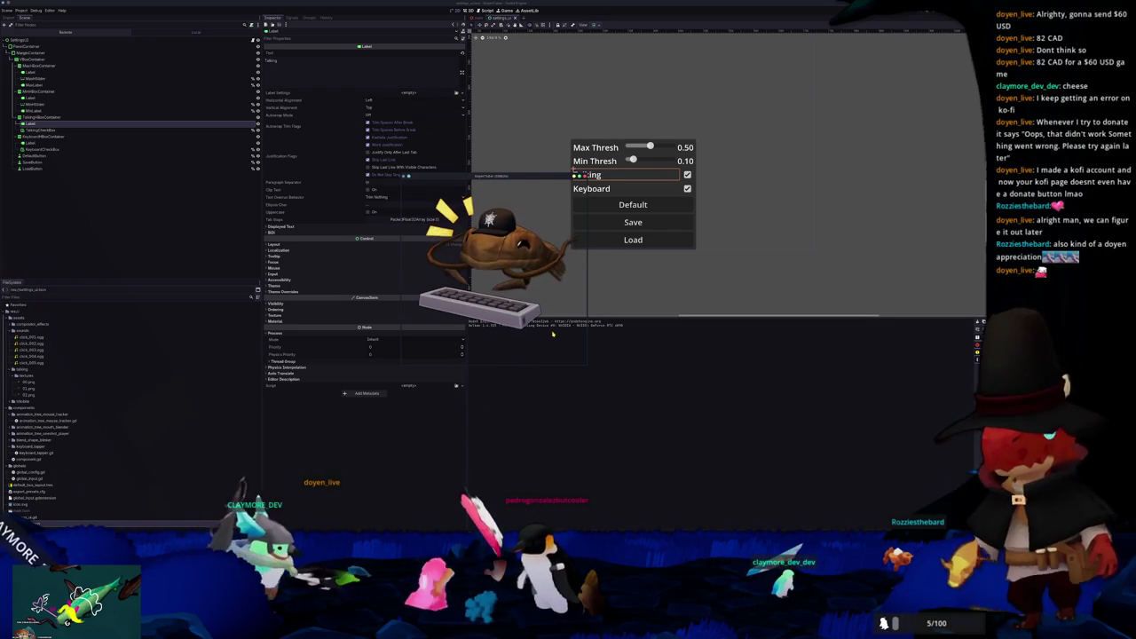
{"action": "key", "text": "alt+Tab"}
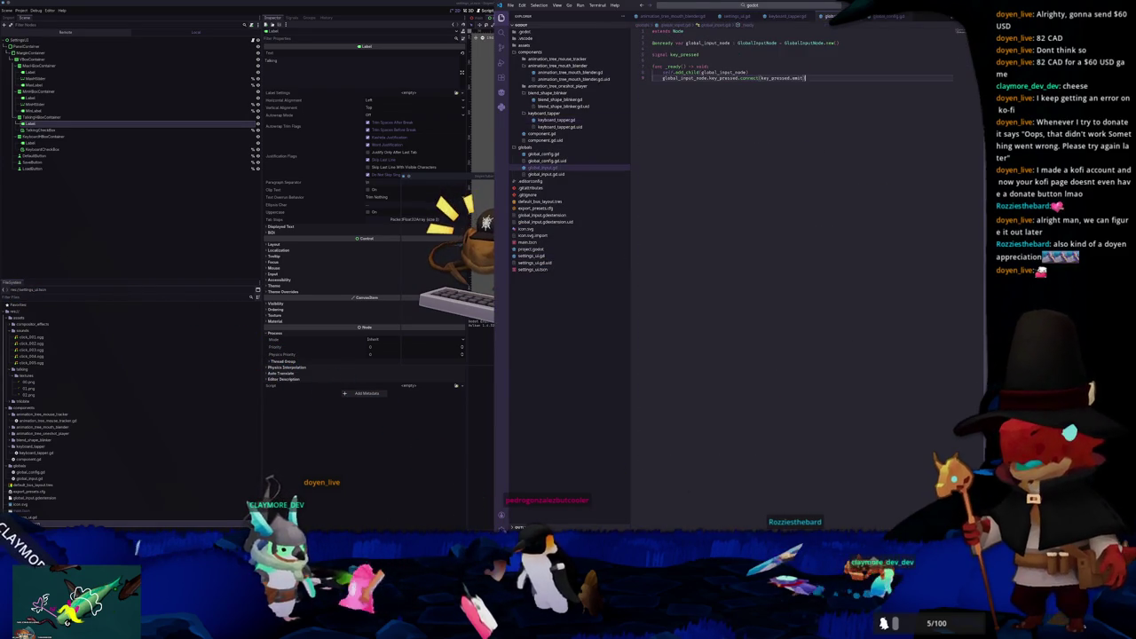
- In animation_tree_mouth_blender.gd, show the talking sprite only when talking exceeds 0.01 and GlobalConfig.talking_enabled
{"action": "left_click", "coordinate": [670, 16]}
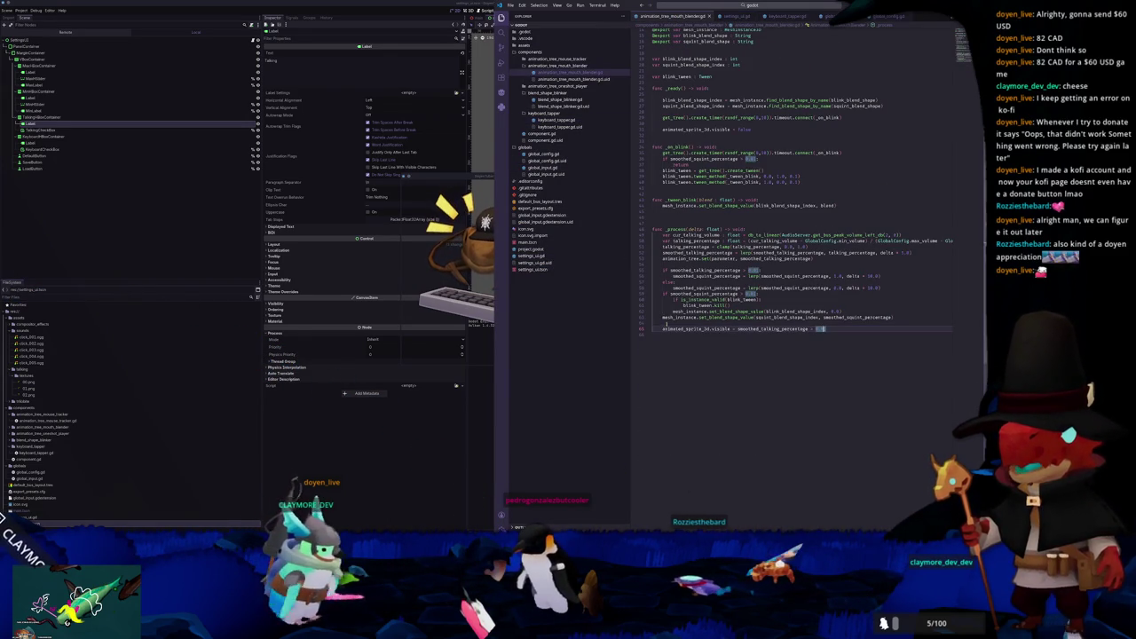
{"action": "type", "text": "and "}
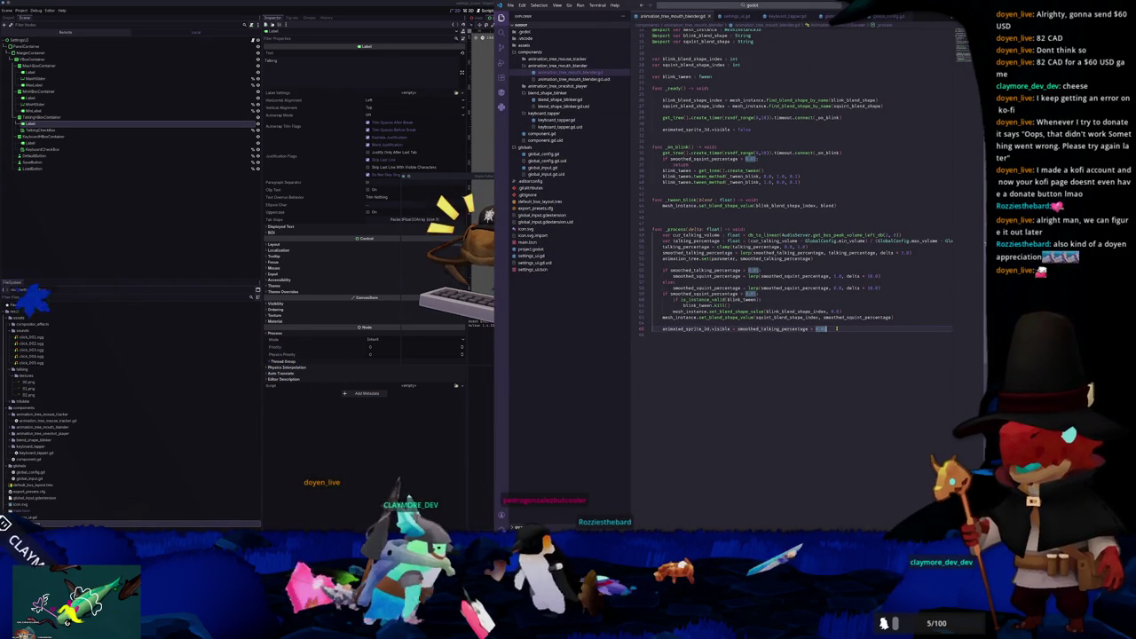
{"action": "type", "text": "not "}
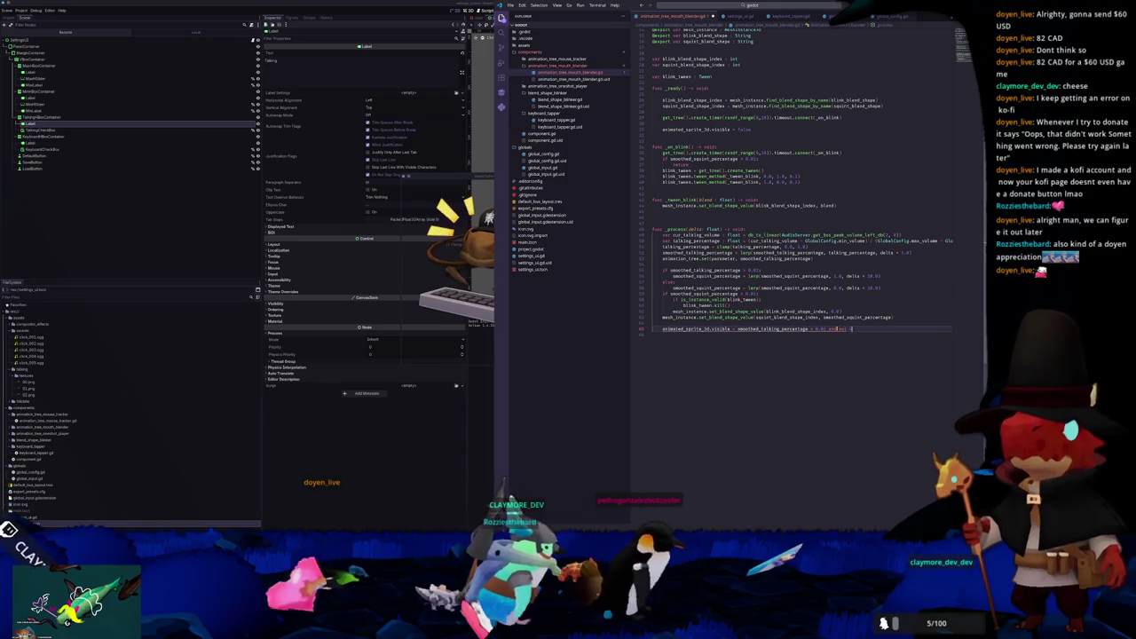
{"action": "type", "text": "is"}
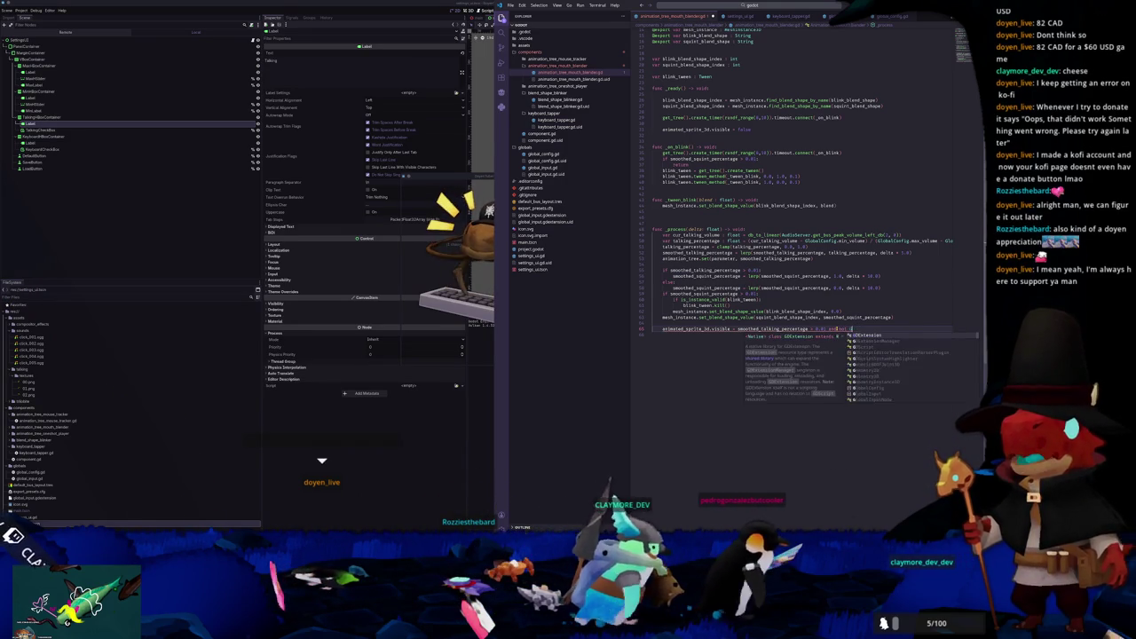
{"action": "type", "text": "lobalConfig."}
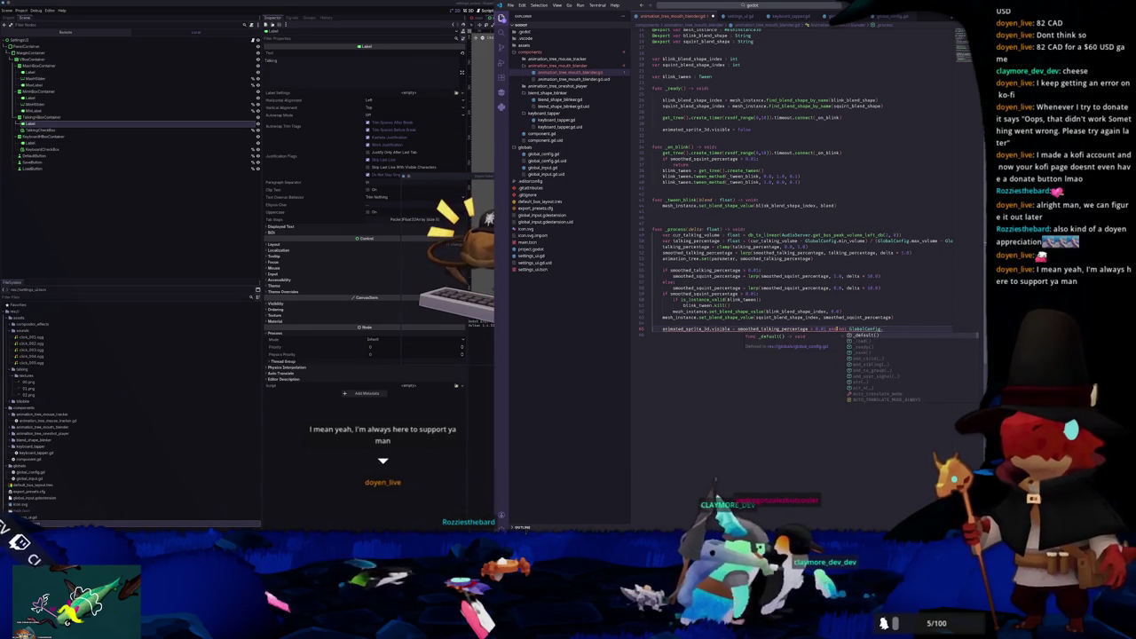
{"action": "type", "text": "talking_enabled"}
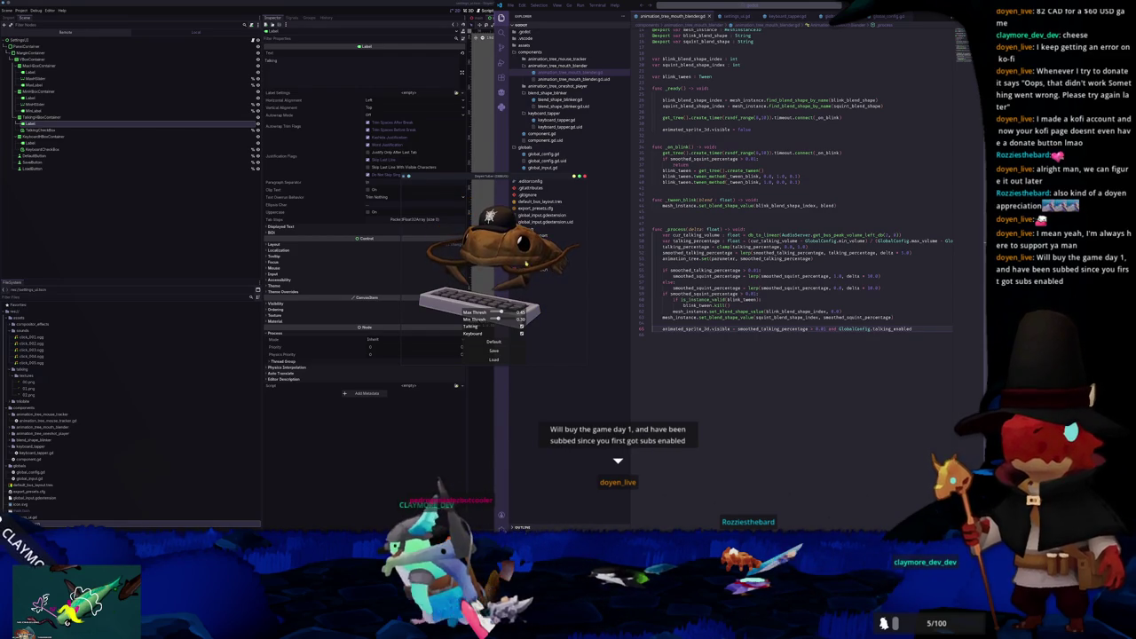
{"action": "left_click_drag", "start_coordinate": [498, 175], "coordinate": [379, 197]}
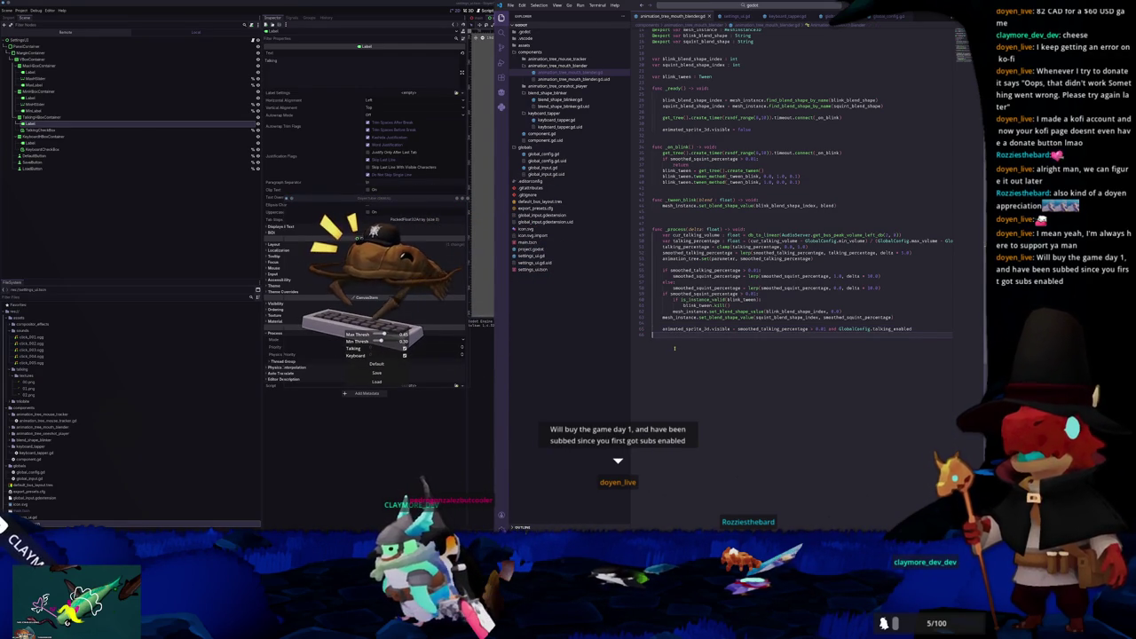
{"action": "scroll", "coordinate": [675, 347], "scroll_direction": "up", "scroll_amount": 5}
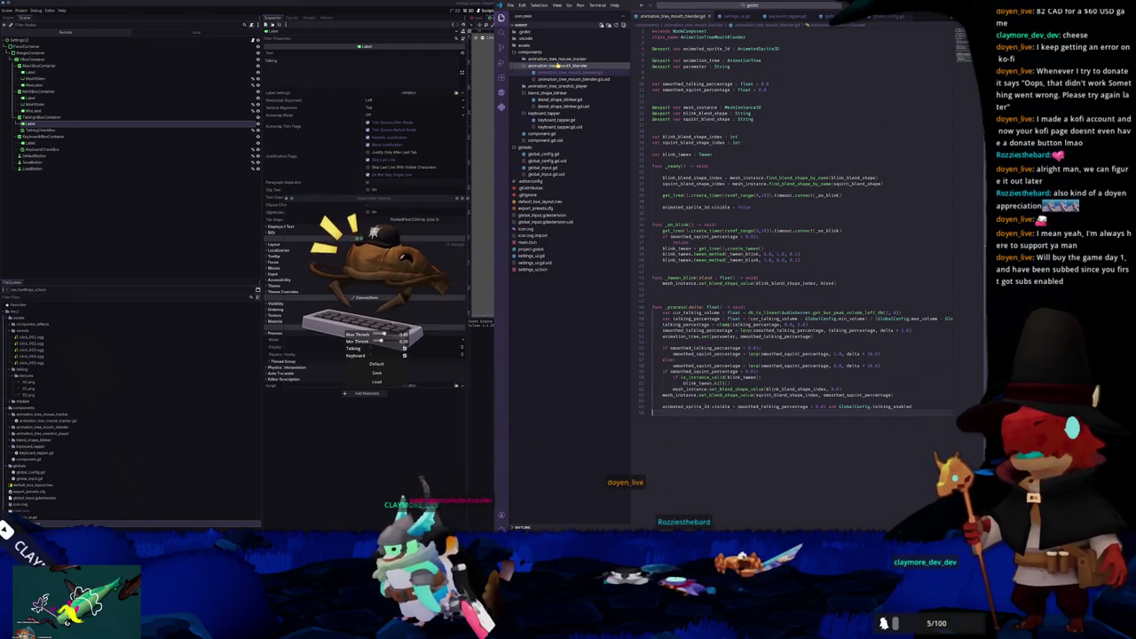
- Browse the component folders and open blend_shape_blinker.gd and keyboard_tapper.gd
{"action": "left_click", "coordinate": [560, 58]}
{"action": "left_click", "coordinate": [560, 59]}
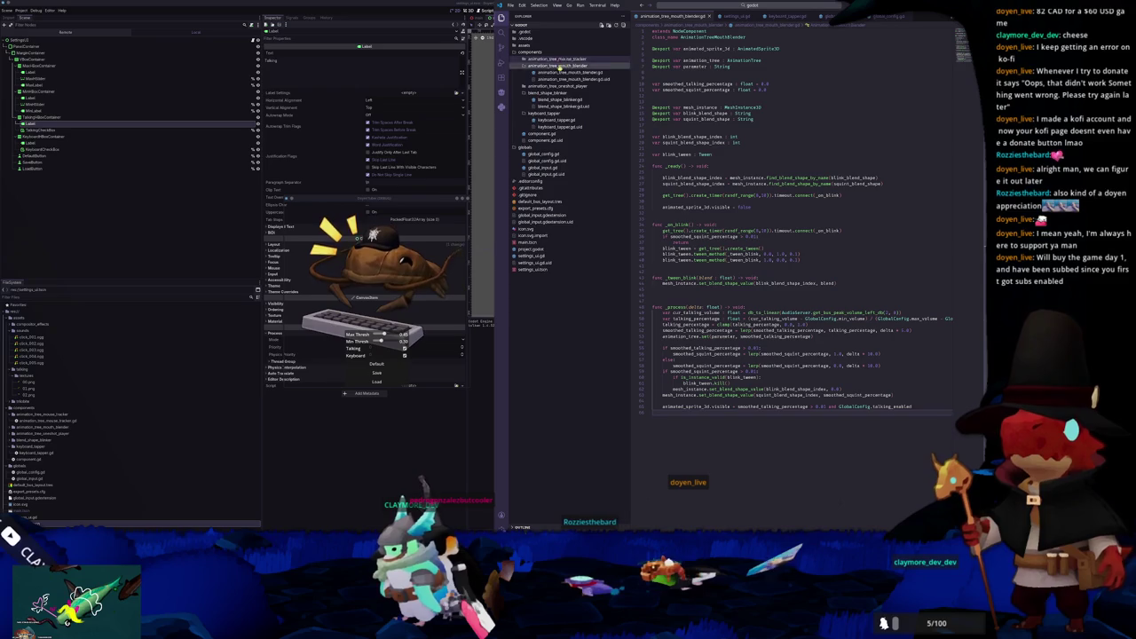
{"action": "left_click", "coordinate": [552, 86]}
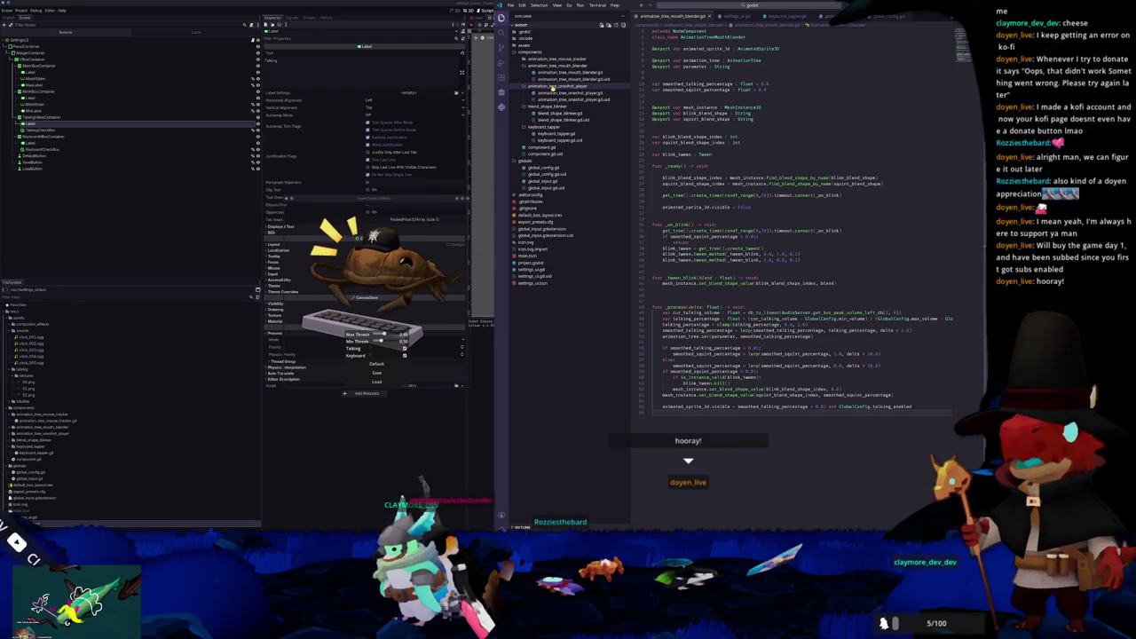
{"action": "left_click", "coordinate": [552, 87]}
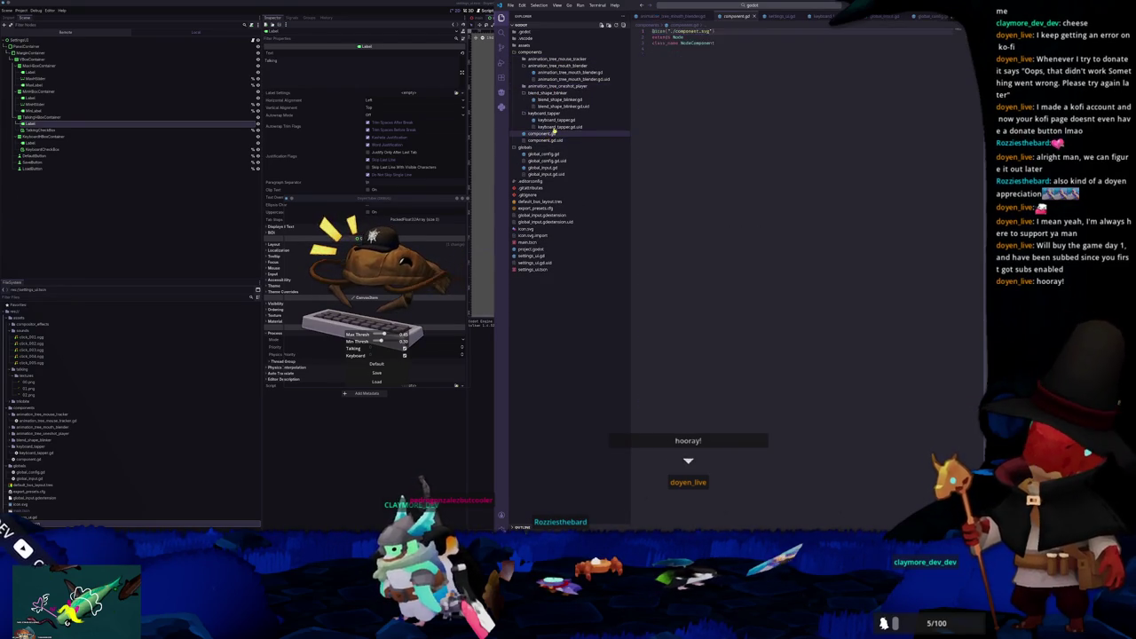
{"action": "left_click", "coordinate": [566, 99]}
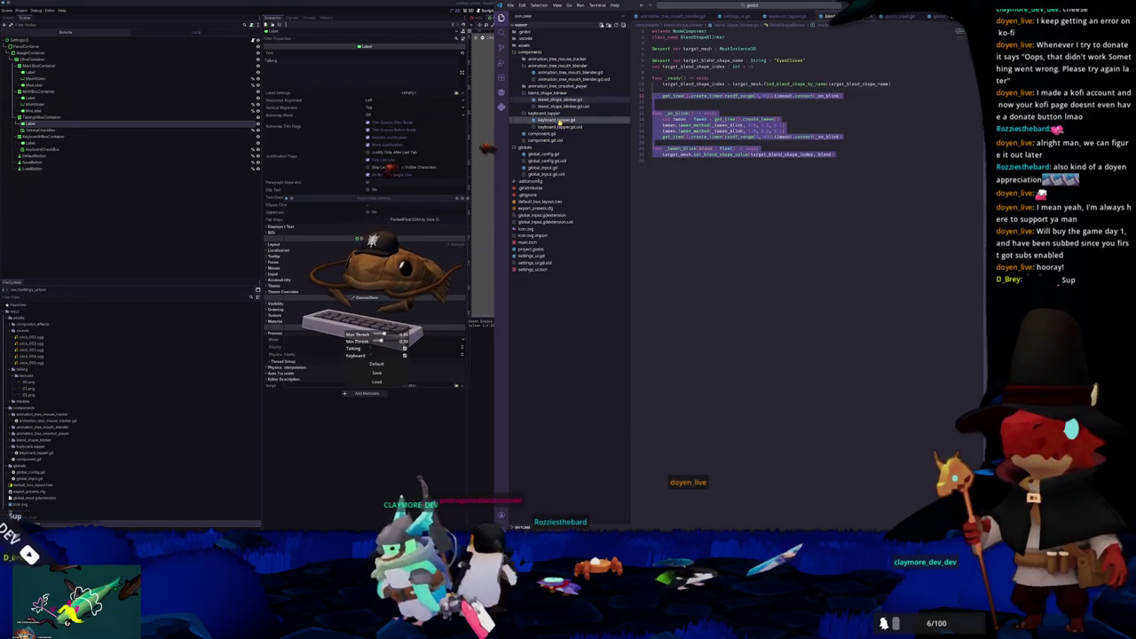
{"action": "left_click", "coordinate": [560, 120]}
- Review the tap-sound line in keyboard_tapper.gd and bring up the Open Folder dialog
{"action": "left_click", "coordinate": [675, 214]}
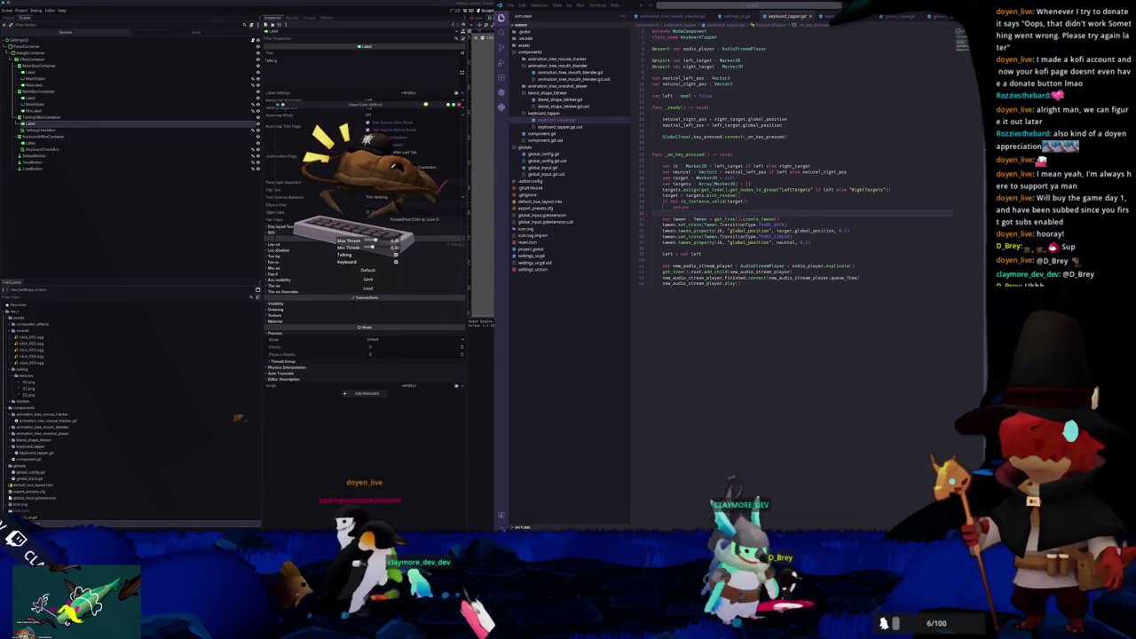
{"action": "left_click", "coordinate": [601, 343]}
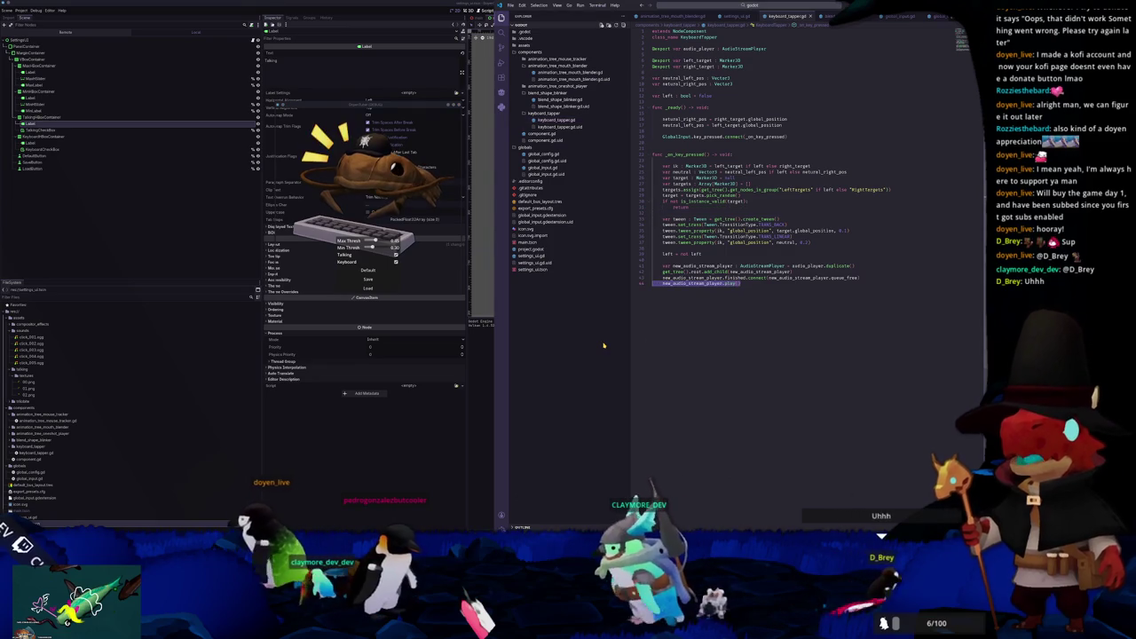
{"action": "key", "text": "ctrl+k"}
{"action": "key", "text": "ctrl+o"}
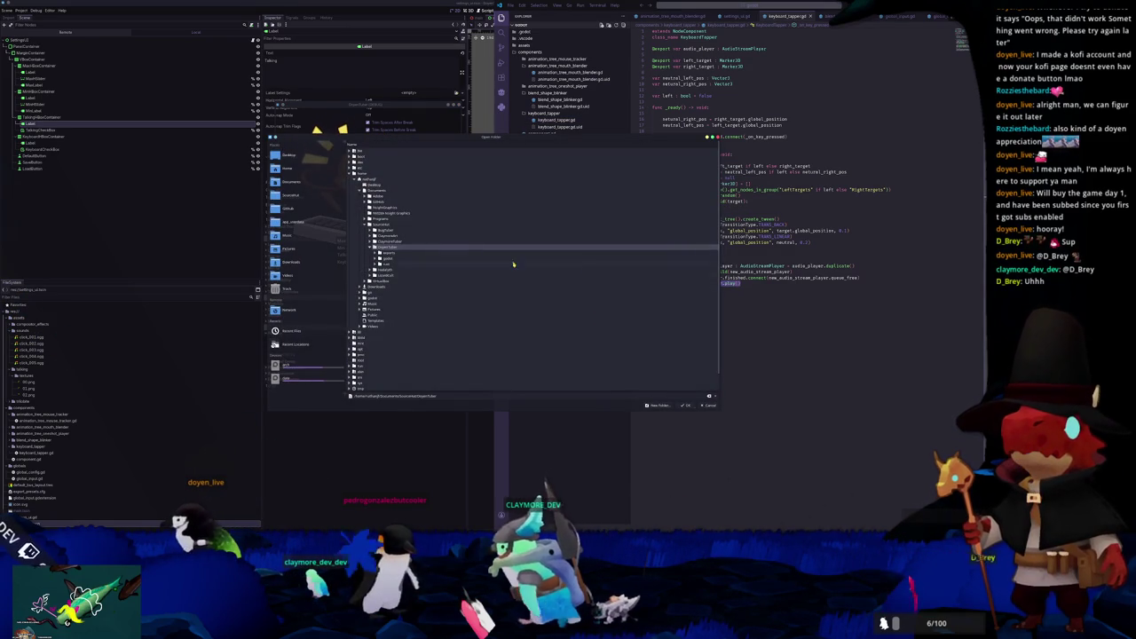
- Open the Rust global input project folder and run the Godot game with F6
{"action": "left_click", "coordinate": [689, 406]}
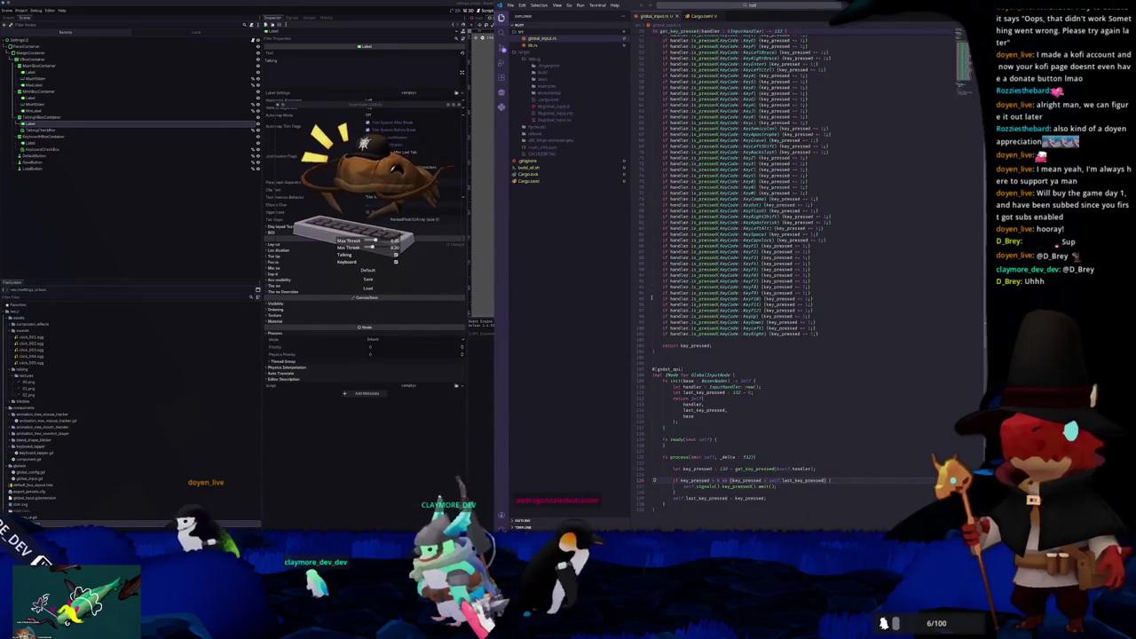
{"action": "key", "text": "F6"}
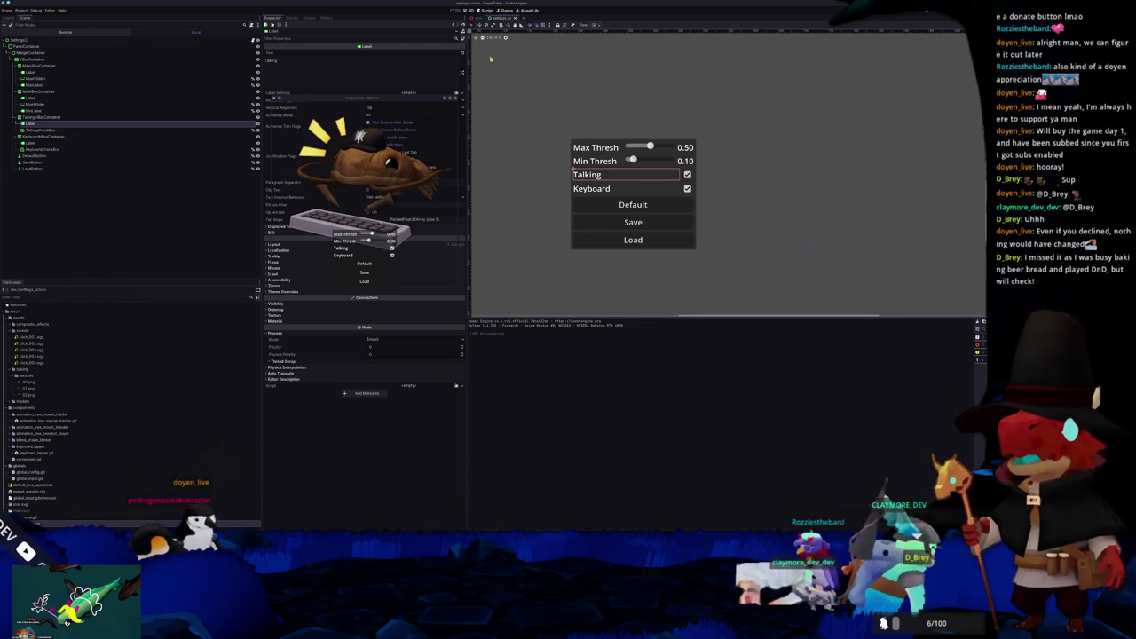
- Close the in-game settings panel, view the character in 3D, and move the preview to the lower right
{"action": "left_click", "coordinate": [552, 161]}
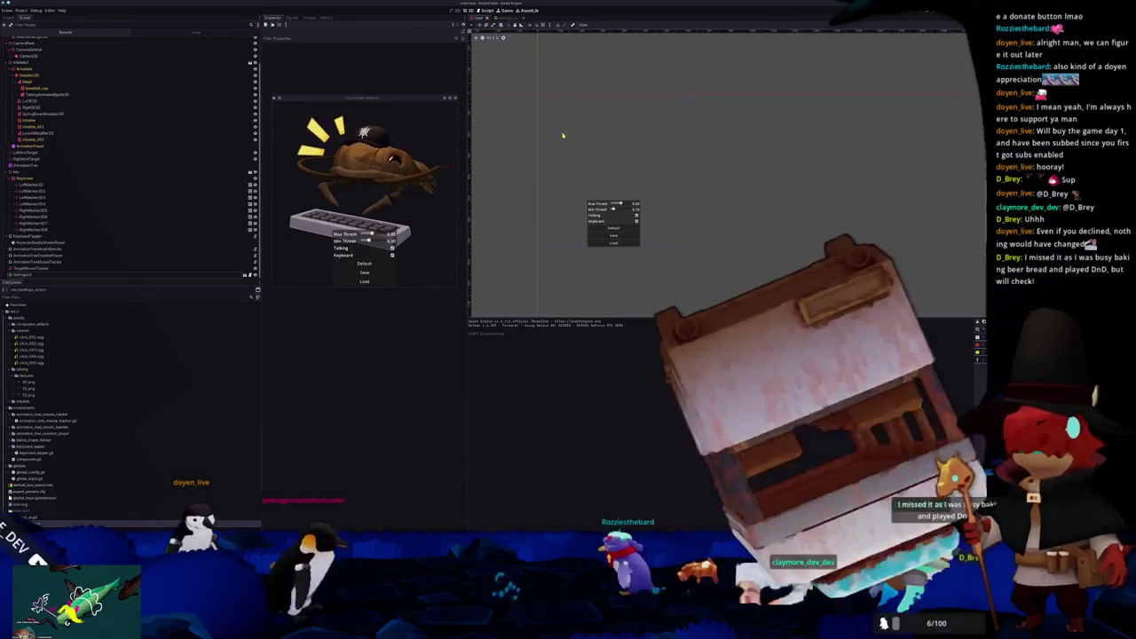
{"action": "key", "text": "ctrl+F2"}
{"action": "left_click_drag", "start_coordinate": [624, 208], "coordinate": [602, 212]}
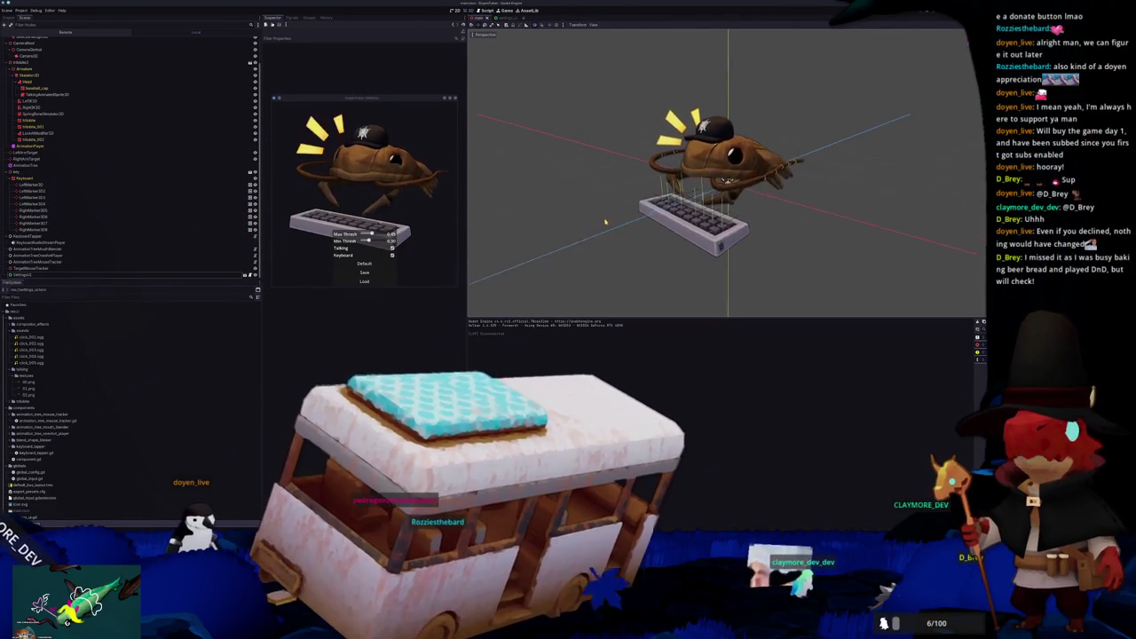
{"action": "scroll", "coordinate": [609, 217], "scroll_direction": "up", "scroll_amount": 2}
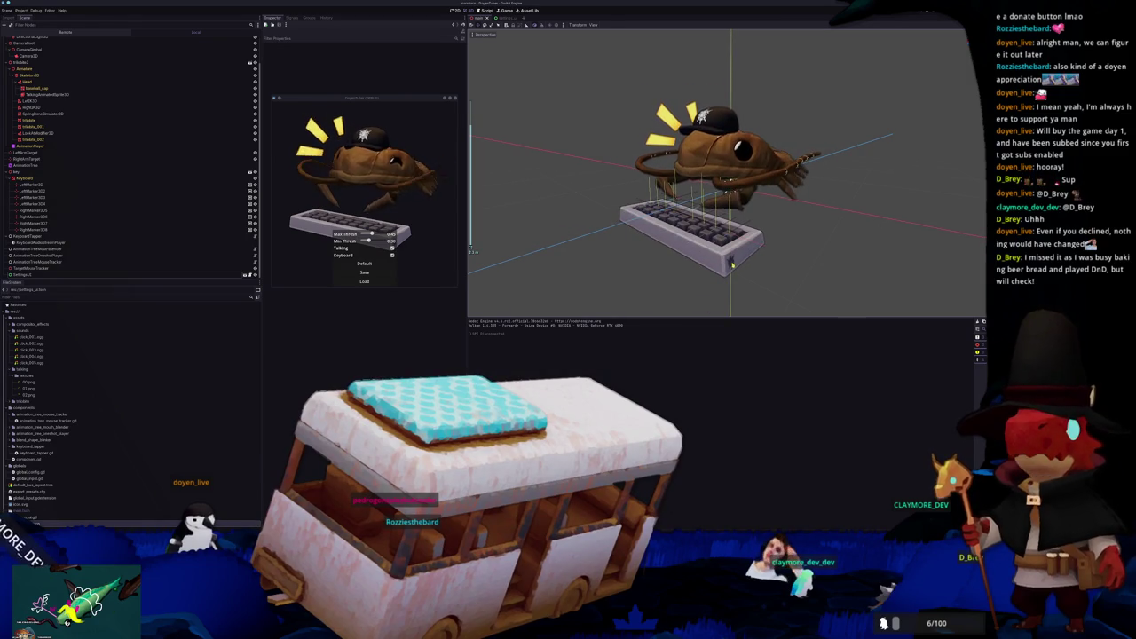
{"action": "left_click", "coordinate": [731, 264]}
{"action": "left_click", "coordinate": [522, 258]}
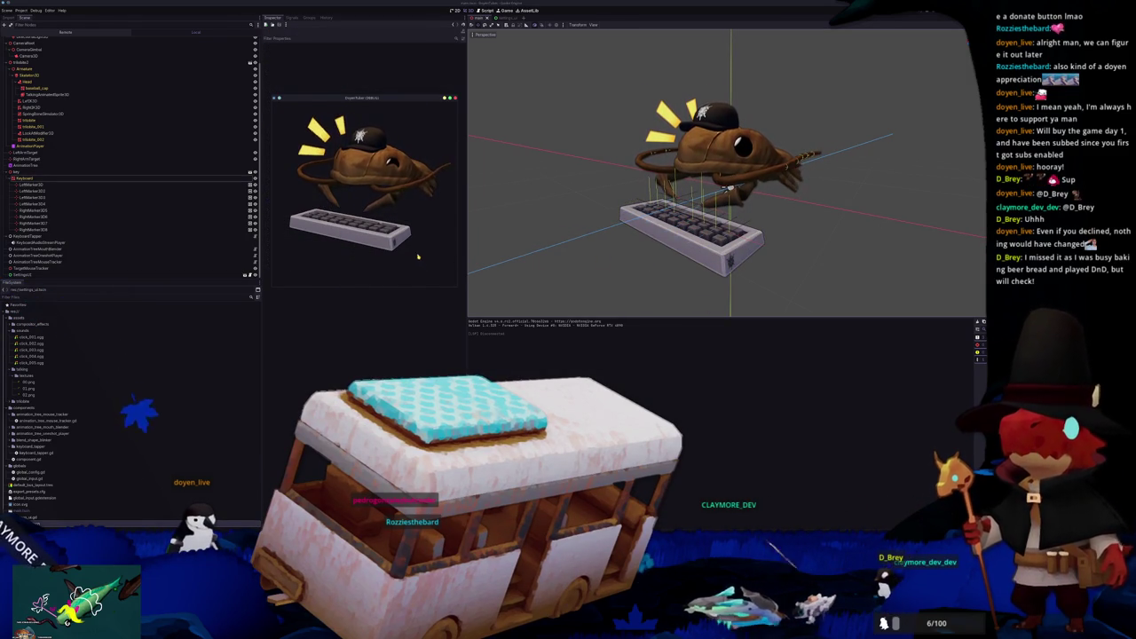
{"action": "mouse_move", "coordinate": [374, 93]}
{"action": "left_mouse_down"}
{"action": "mouse_move", "coordinate": [392, 161]}
{"action": "mouse_move", "coordinate": [685, 334]}
{"action": "mouse_move", "coordinate": [887, 319]}
{"action": "mouse_move", "coordinate": [884, 328]}
{"action": "mouse_move", "coordinate": [891, 319]}
{"action": "left_mouse_up"}
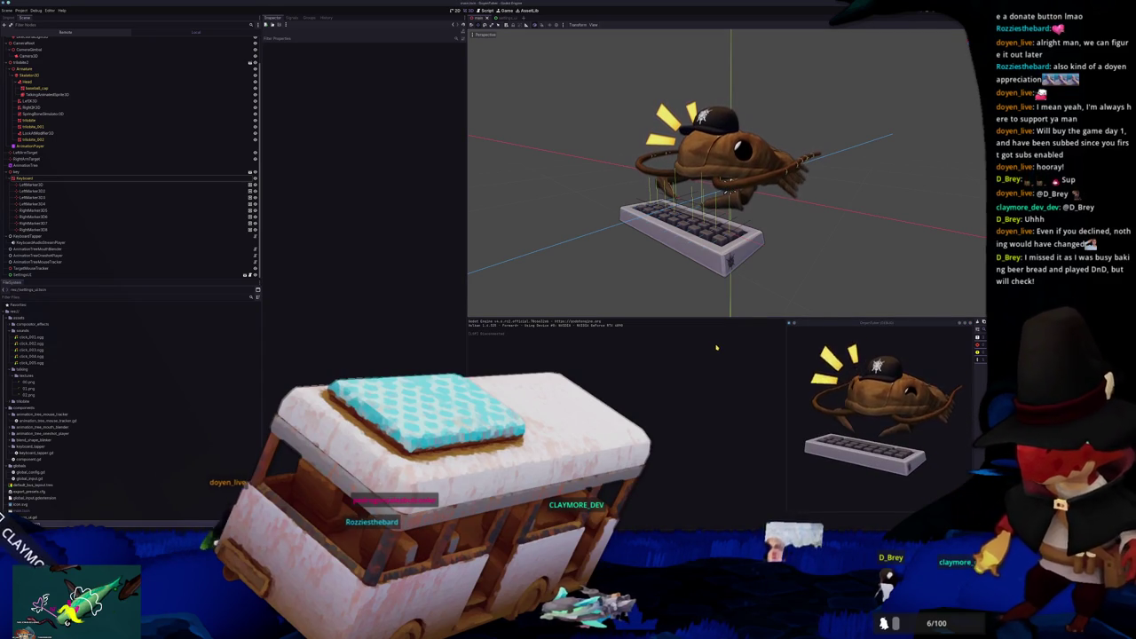
{"action": "scroll", "coordinate": [665, 217], "scroll_direction": "down", "scroll_amount": 1}
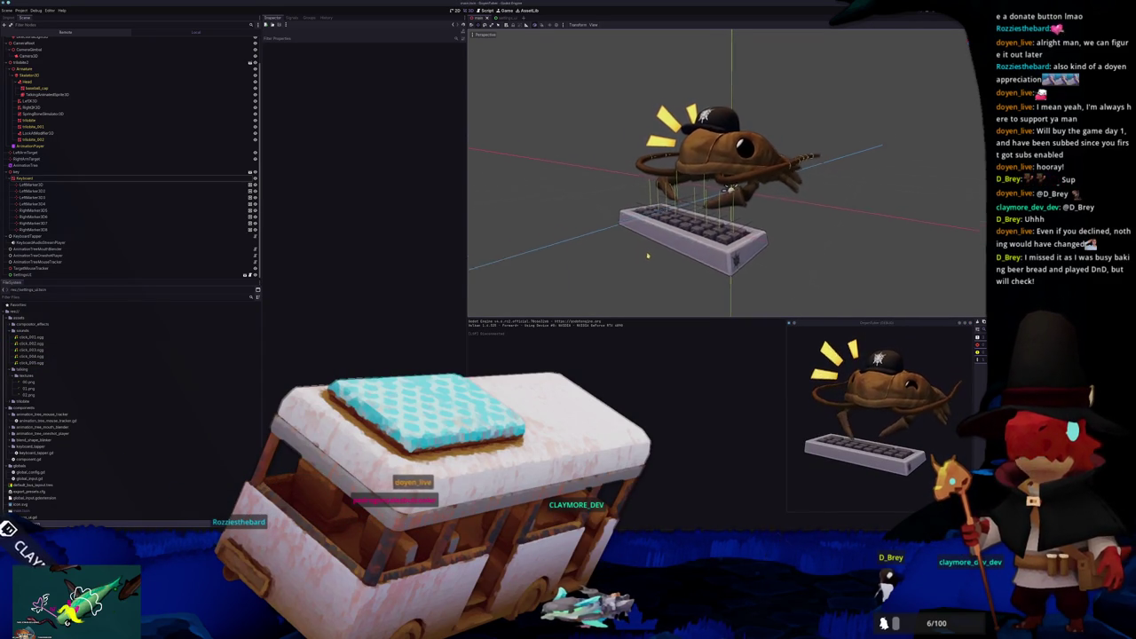
- Inspect the Keyboard node and its LeftMarker3D and right-side marker points
{"action": "left_click", "coordinate": [69, 179]}
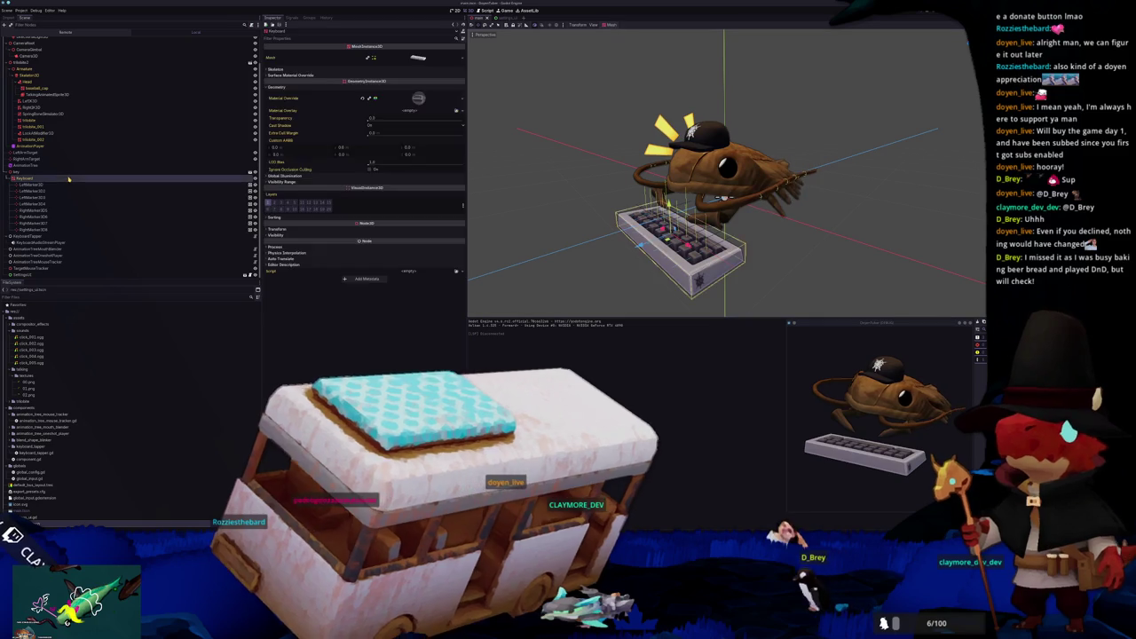
{"action": "left_click", "coordinate": [58, 213]}
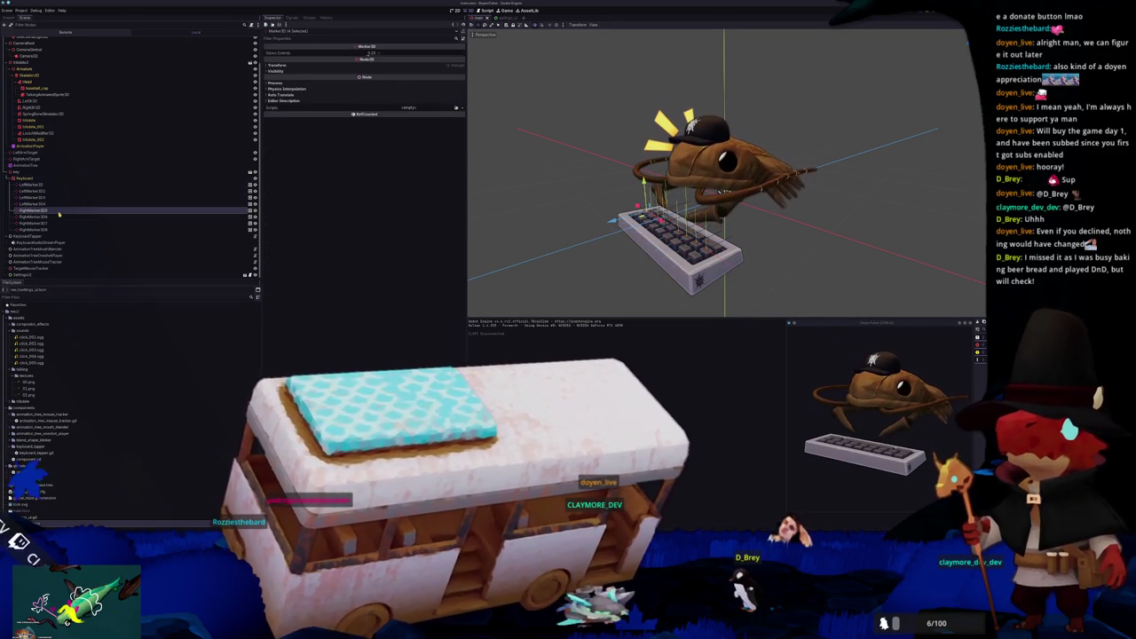
{"action": "left_click", "coordinate": [53, 228], "text": "shift"}
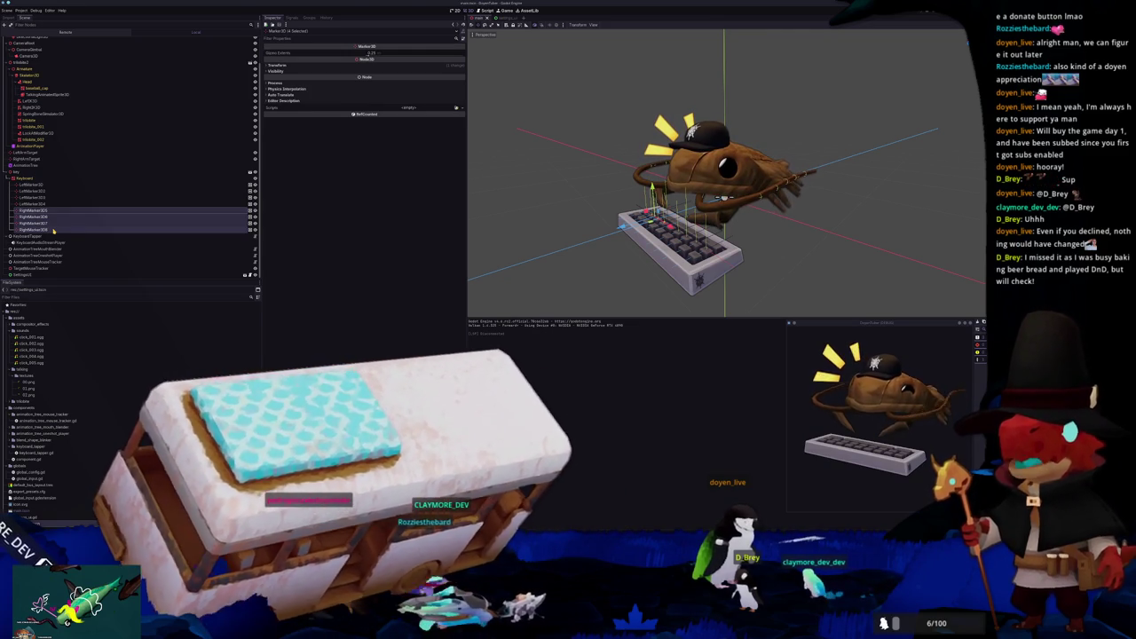
{"action": "left_click", "coordinate": [31, 184]}
{"action": "left_click", "coordinate": [45, 204]}
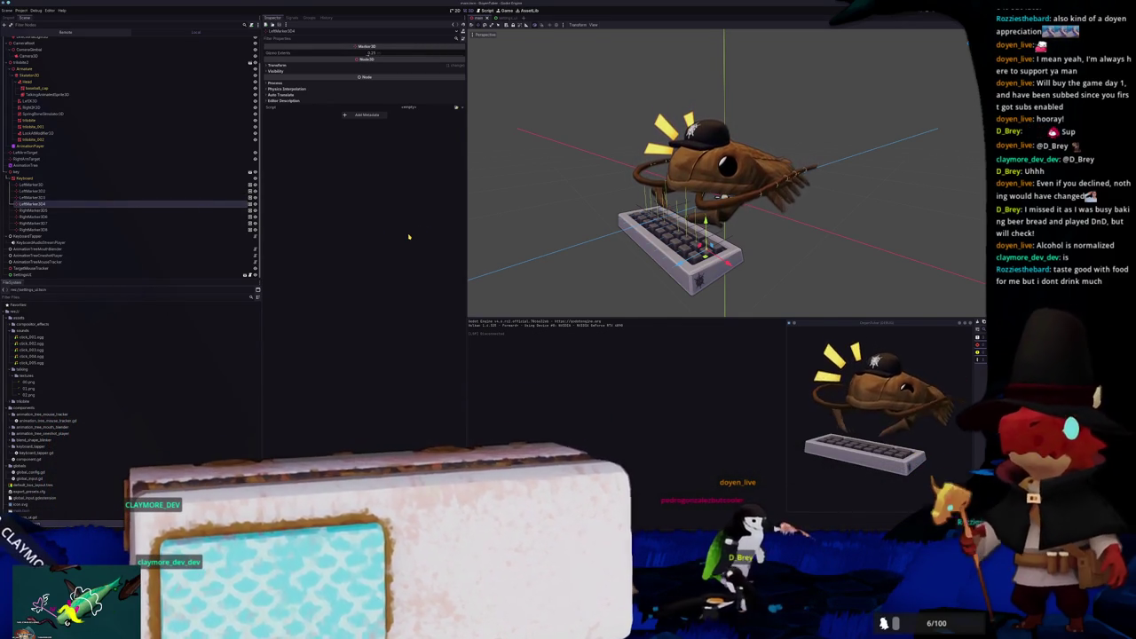
{"action": "left_click_drag", "start_coordinate": [579, 231], "coordinate": [584, 223]}
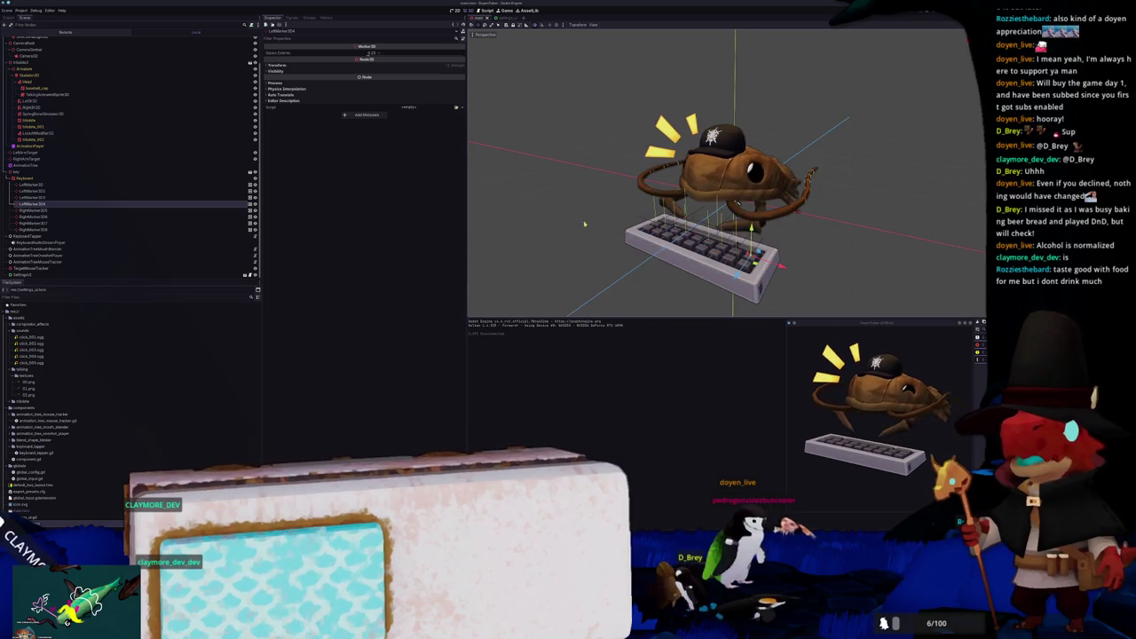
{"action": "left_click", "coordinate": [83, 174]}
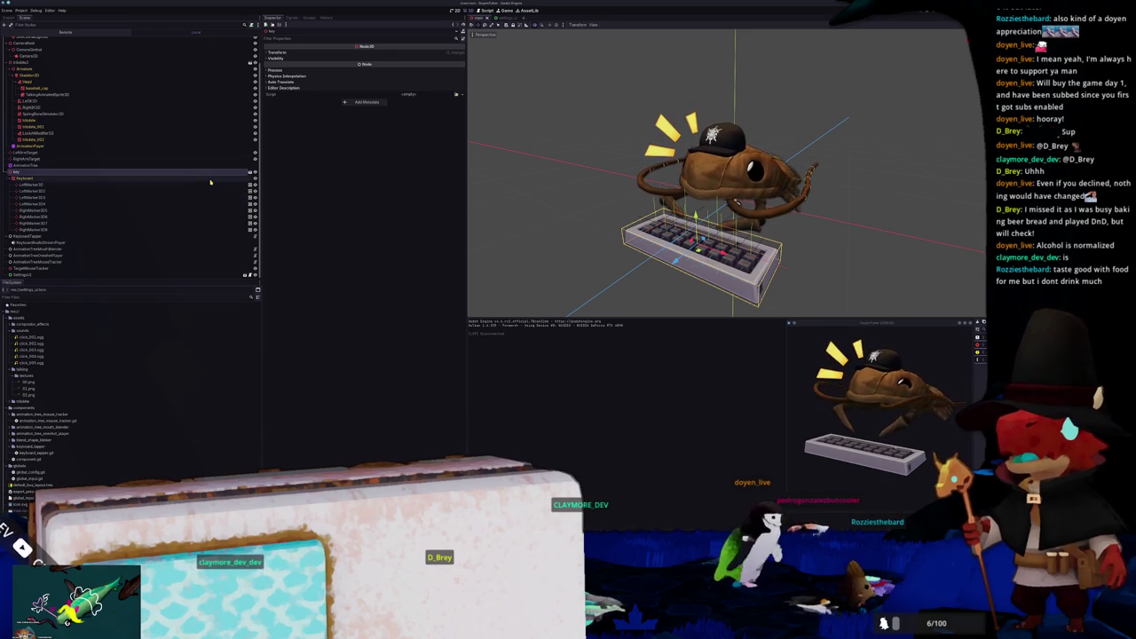
- Look through the animation nodes and select KeyboardTapper to open keyboard_tapper.gd
{"action": "left_click", "coordinate": [226, 261]}
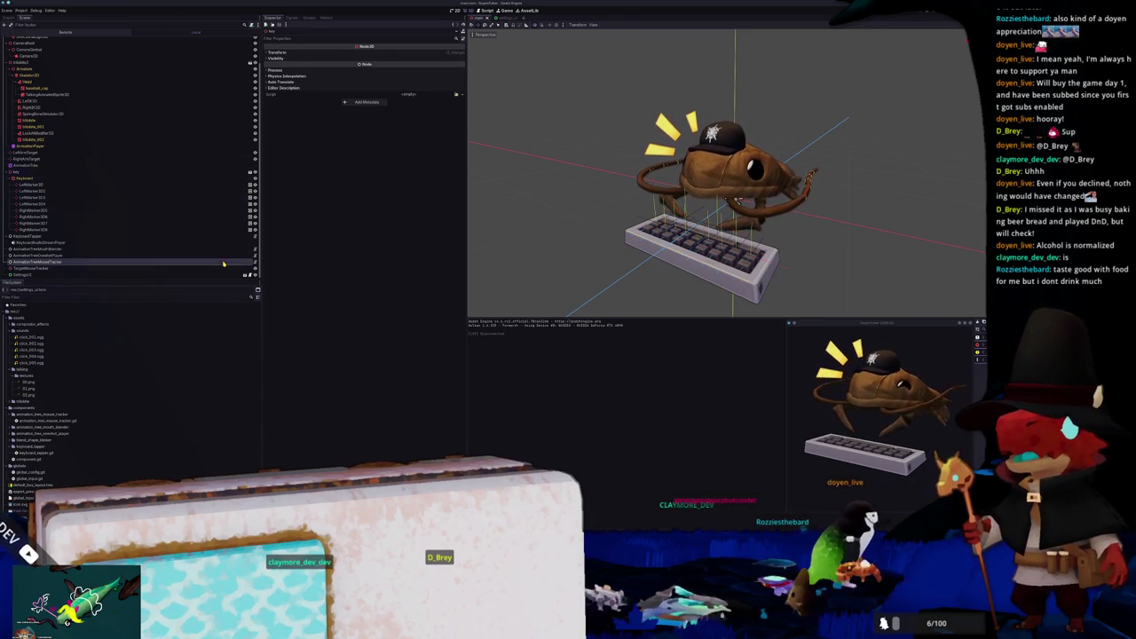
{"action": "left_click", "coordinate": [191, 255]}
{"action": "left_click", "coordinate": [155, 252]}
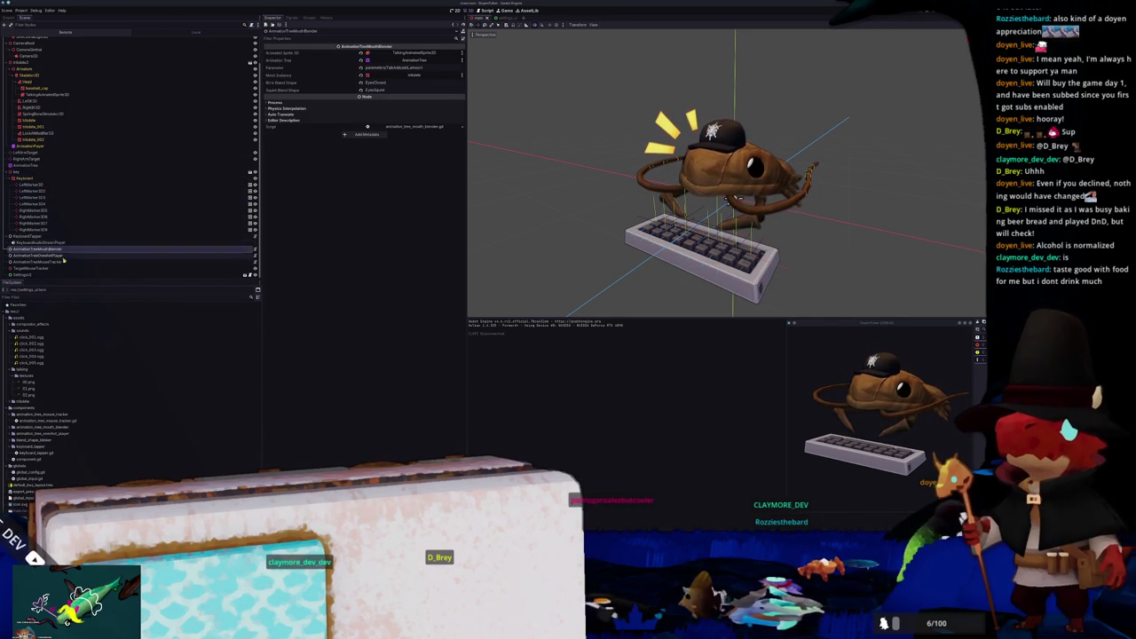
{"action": "left_click", "coordinate": [151, 254]}
{"action": "left_click", "coordinate": [102, 237]}
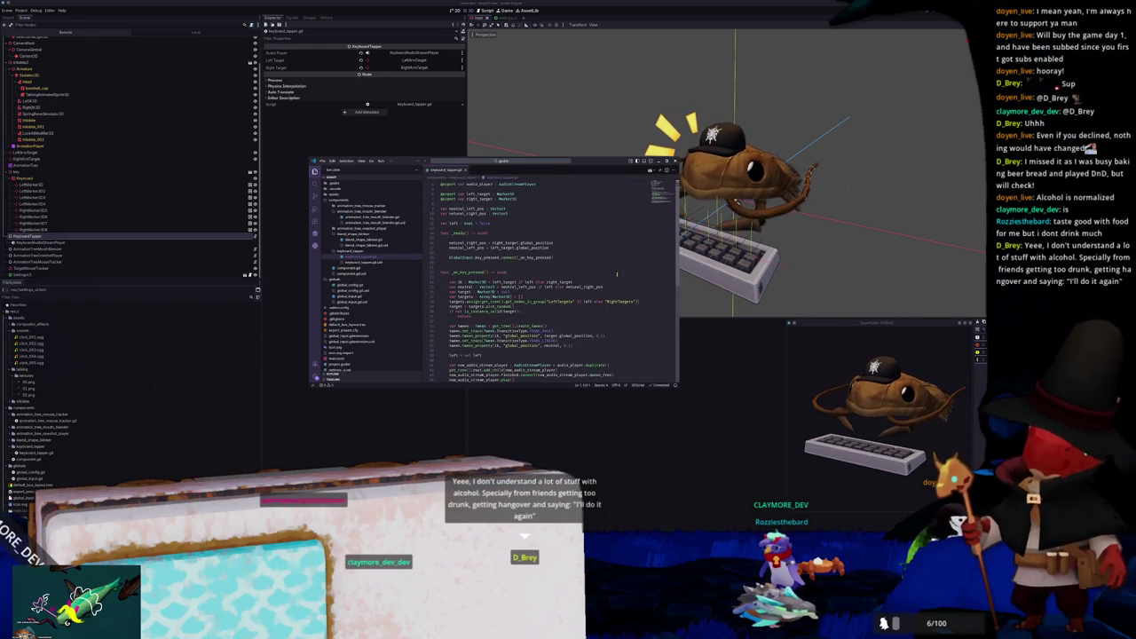
- Maximize the keyboard_tapper.gd window and insert an extra blank line above func _ready
{"action": "double_click", "coordinate": [599, 162]}
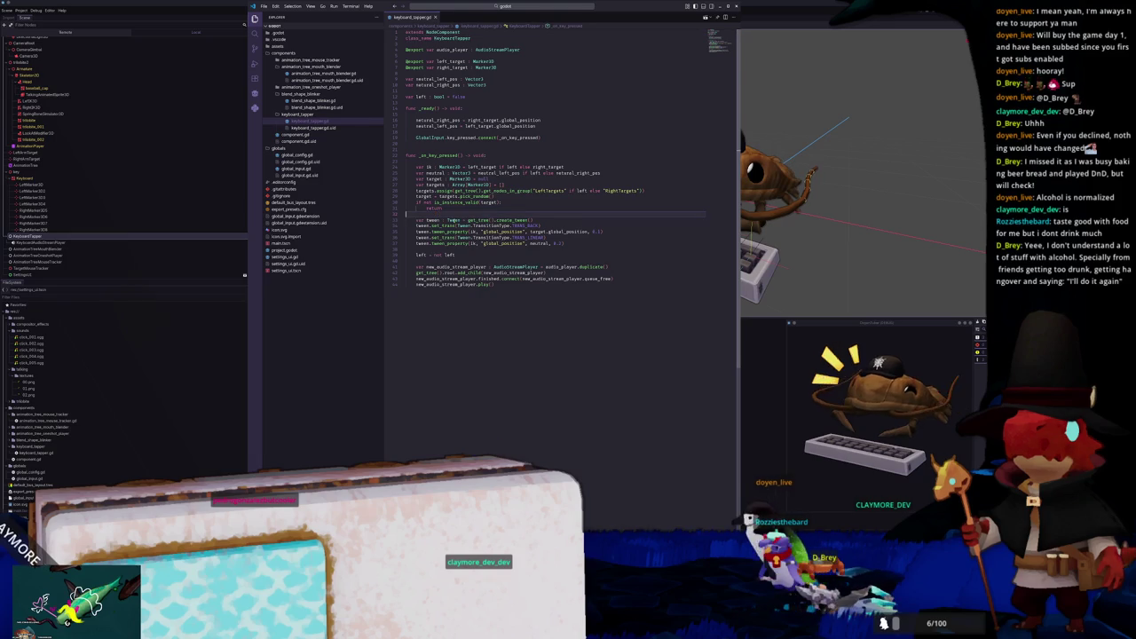
{"action": "mouse_move", "coordinate": [452, 219]}
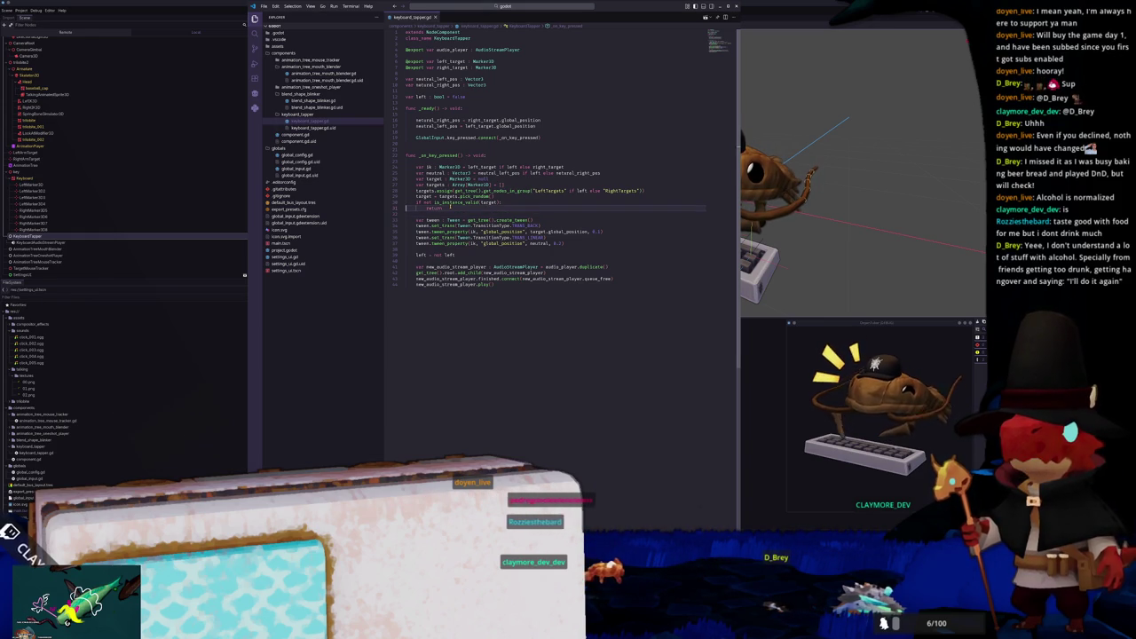
{"action": "double_click", "coordinate": [435, 208]}
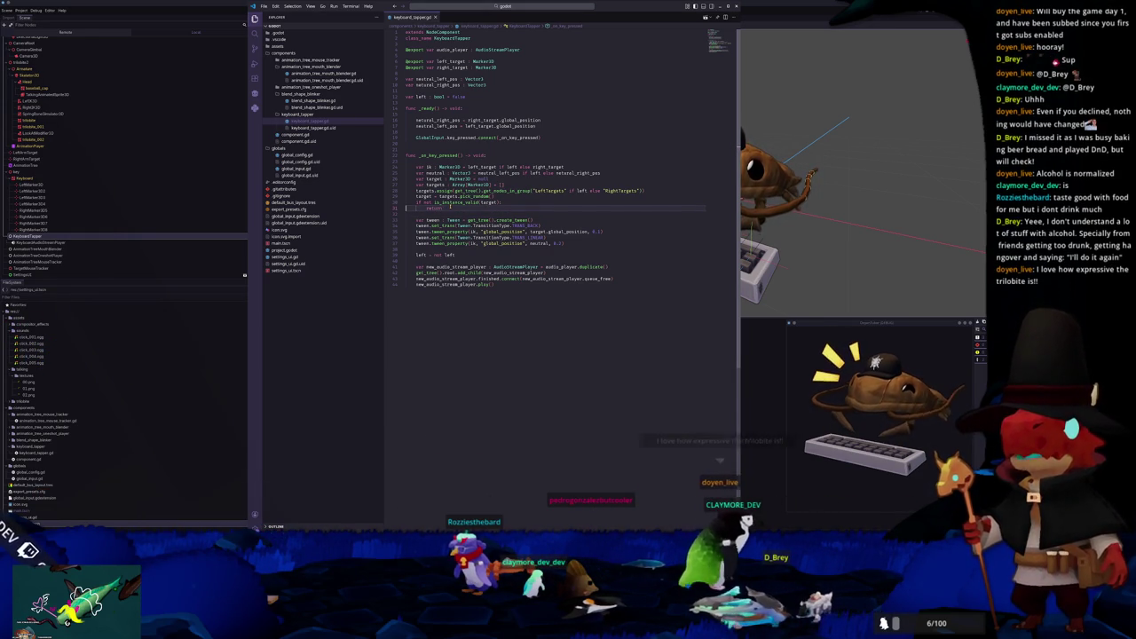
{"action": "left_click", "coordinate": [449, 203]}
{"action": "key", "text": "Up"}
{"action": "key", "text": "Up"}
{"action": "key", "text": "Up"}
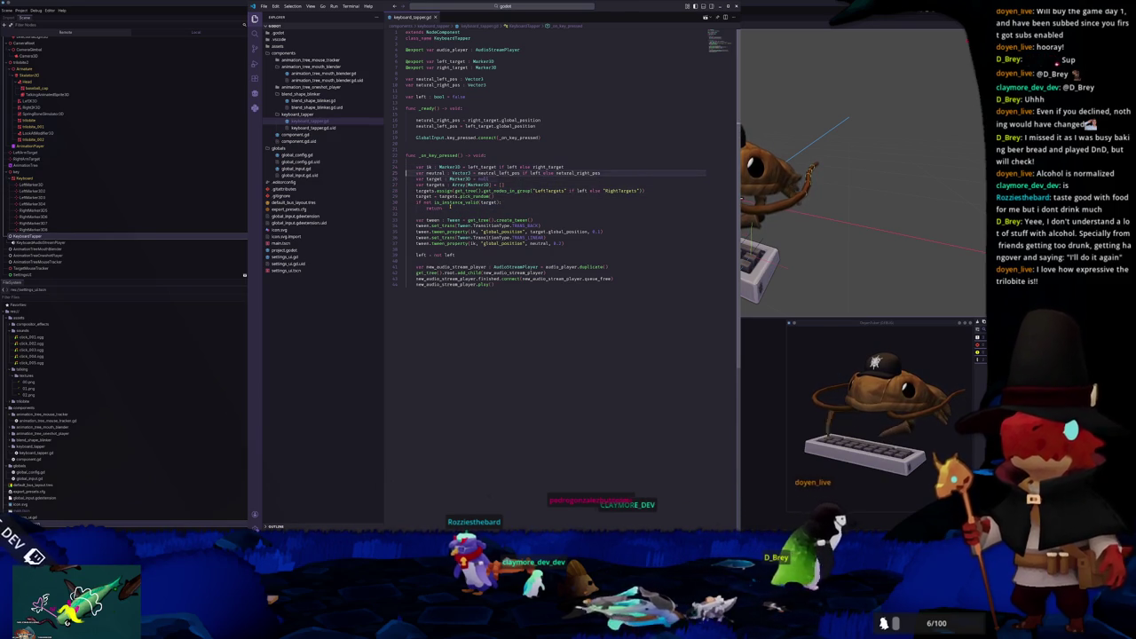
{"action": "key", "text": "Down"}
{"action": "key", "text": "Down"}
{"action": "key", "text": "Down"}
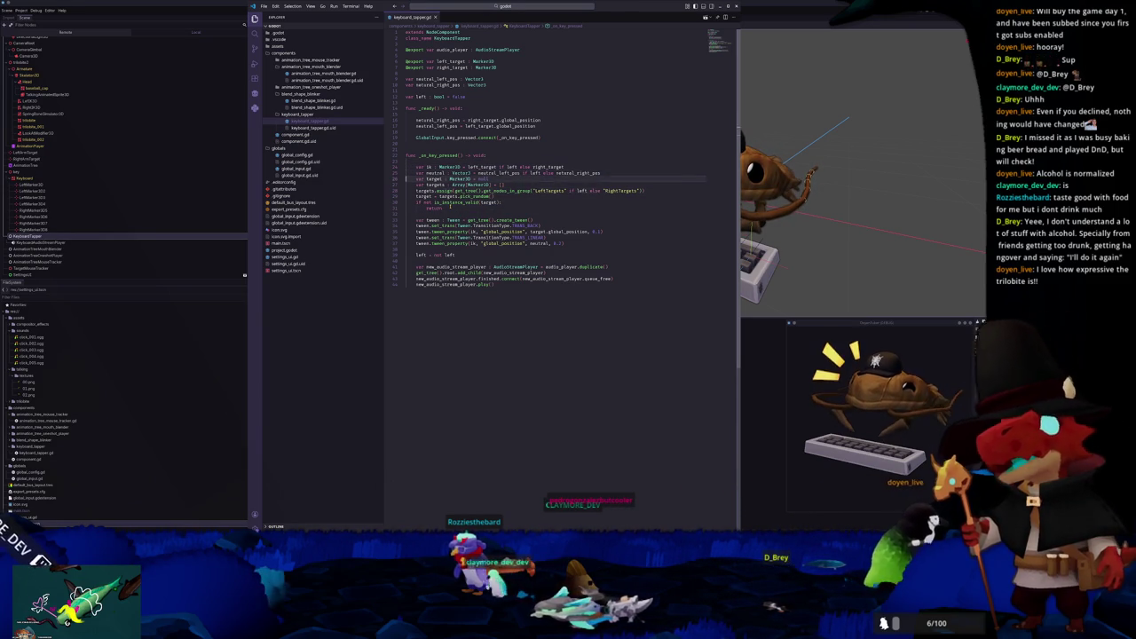
{"action": "key", "text": "Up"}
{"action": "key", "text": "Up"}
{"action": "key", "text": "Up"}
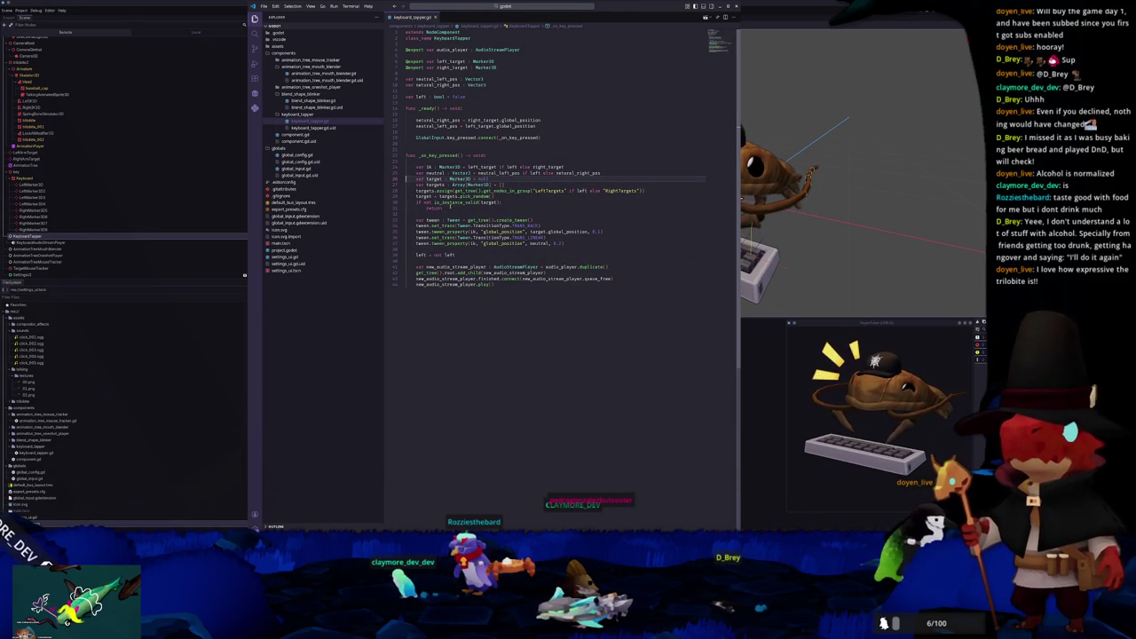
{"action": "key", "text": "Up"}
{"action": "key", "text": "Up"}
{"action": "key", "text": "Up"}
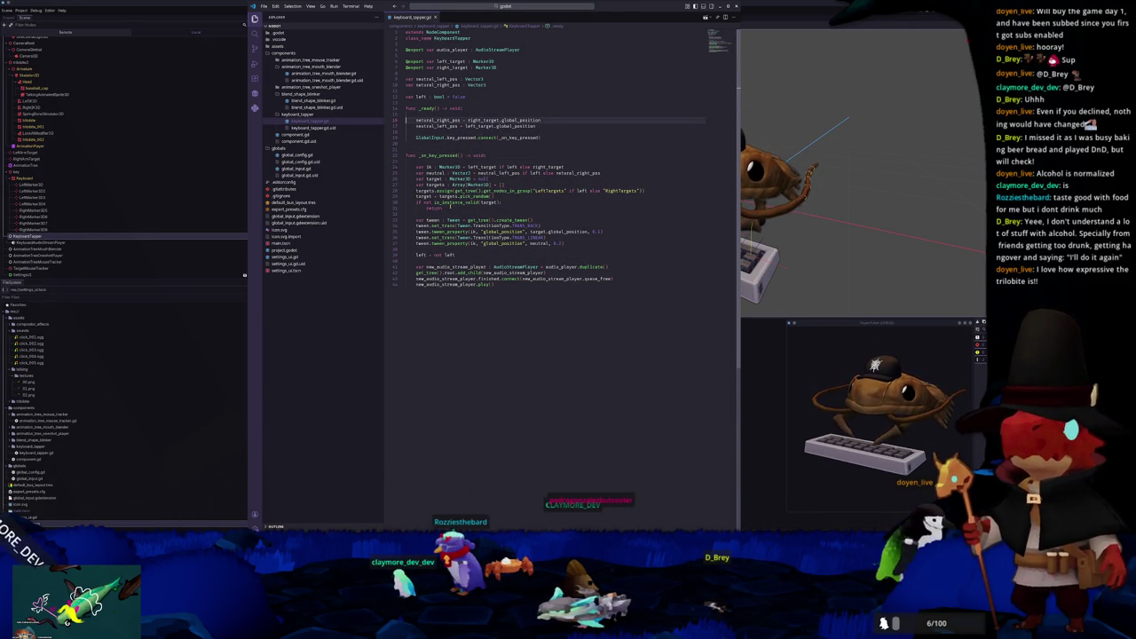
{"action": "key", "text": "Return"}
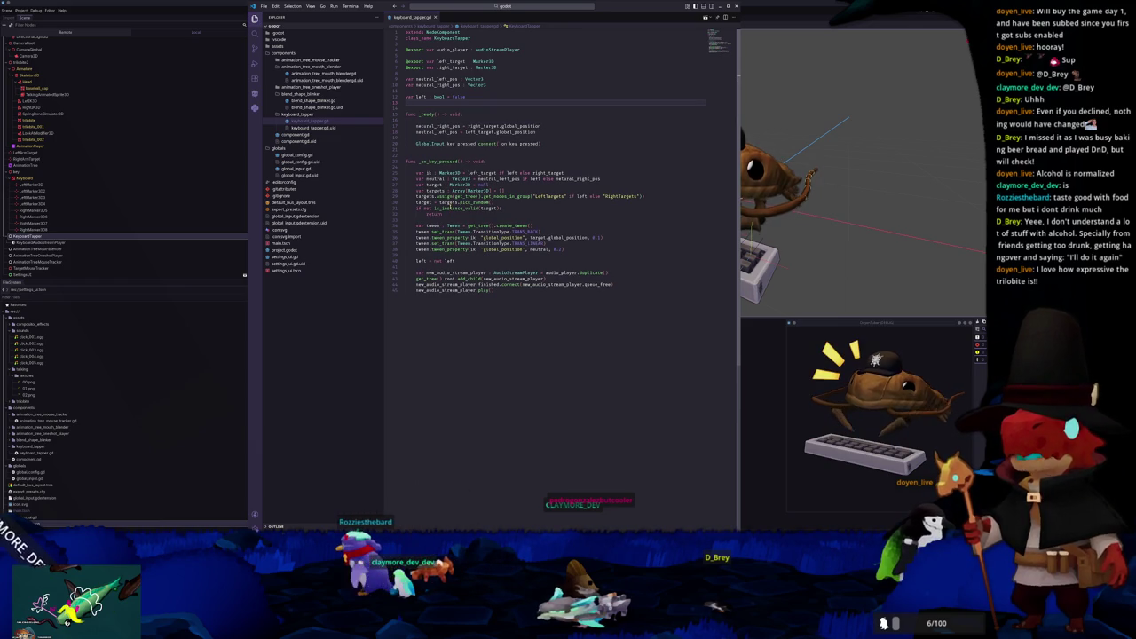
- Open a new empty indented first line in _on_key_pressed
{"action": "key", "text": "Down"}
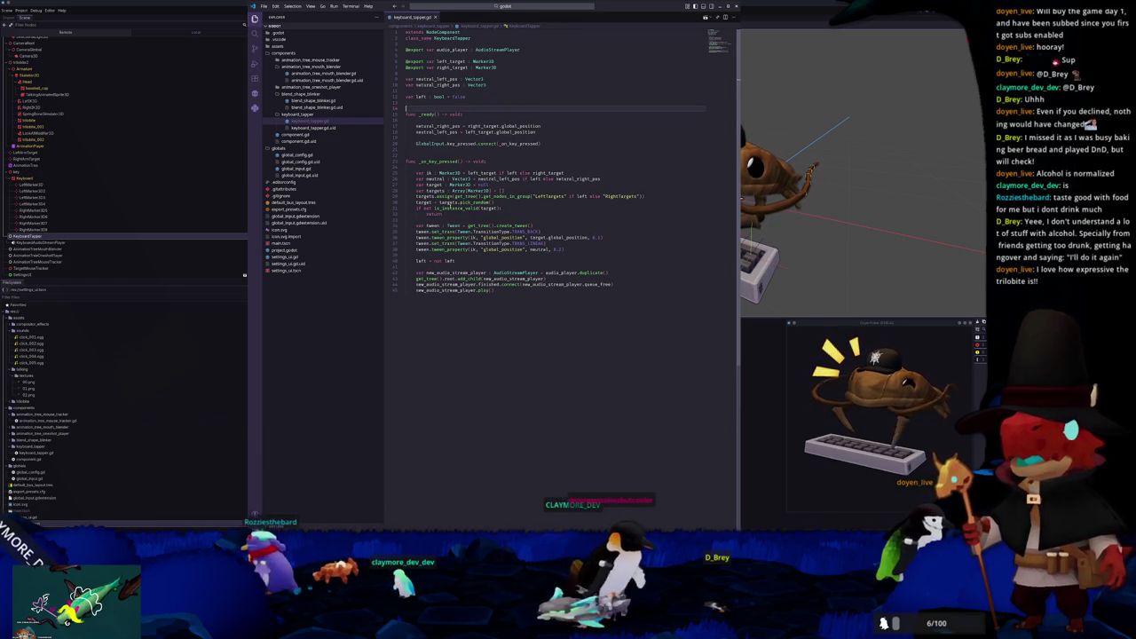
{"action": "key", "text": "Down"}
{"action": "key", "text": "Down"}
{"action": "key", "text": "Down"}
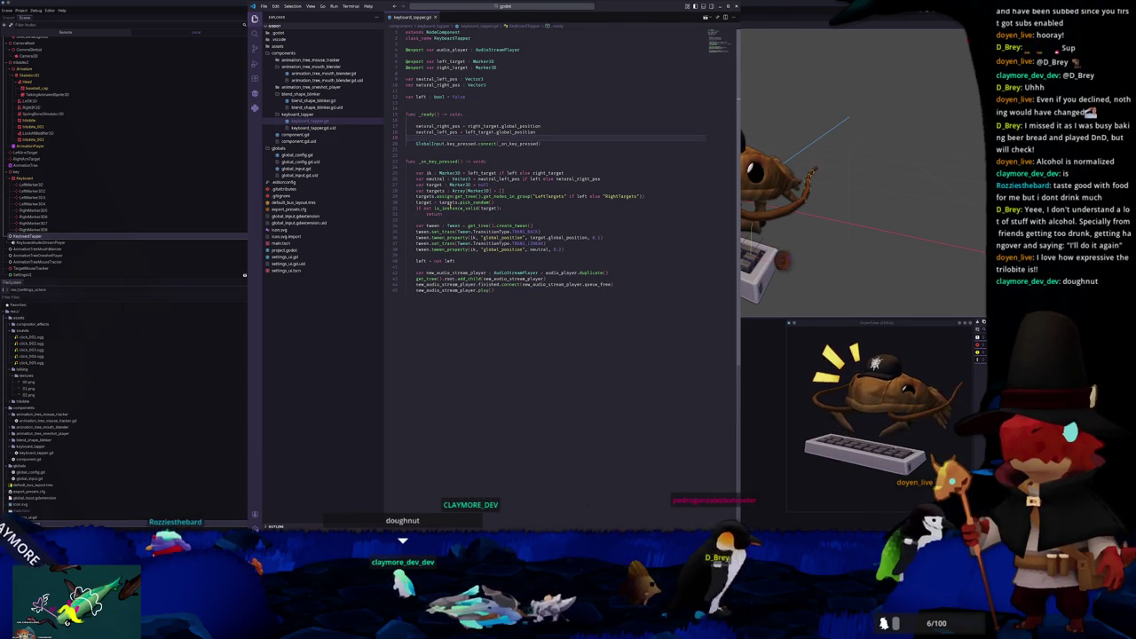
{"action": "key", "text": "Down"}
{"action": "key", "text": "Down"}
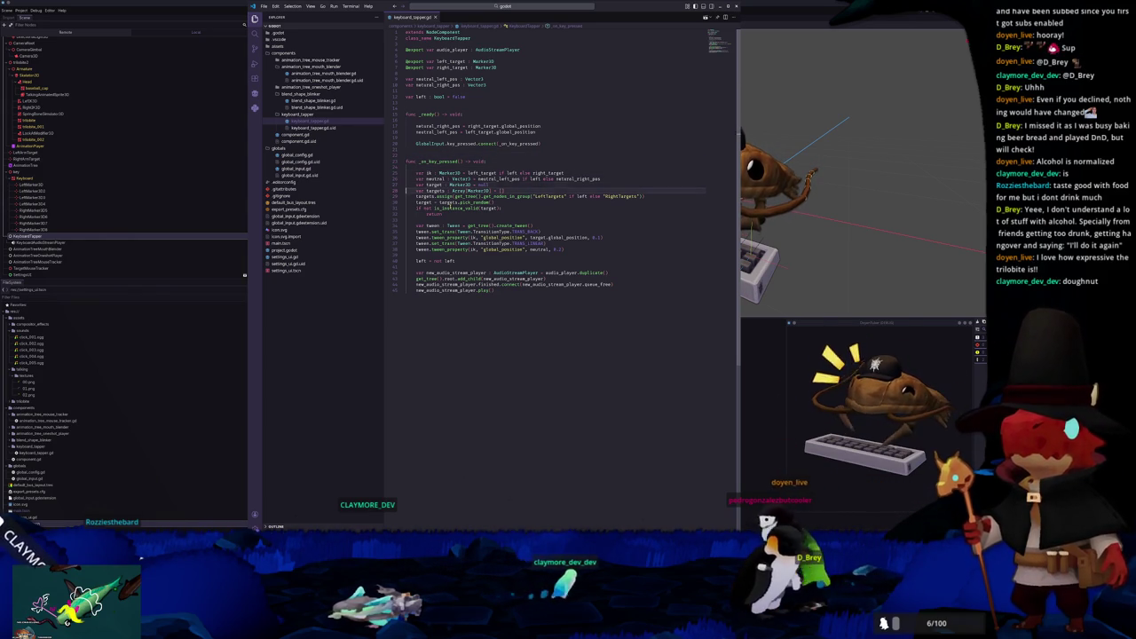
{"action": "key", "text": "Return"}
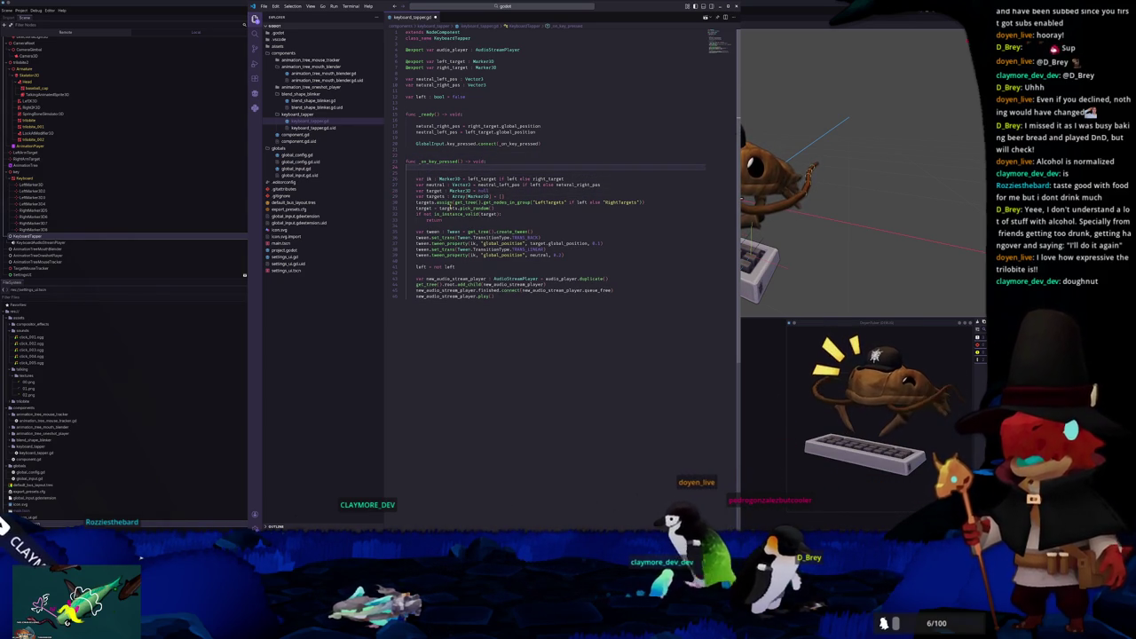
- Start _on_key_pressed with an 'if GlobalConfig.keyboard_enabled:' check that returns early
{"action": "type", "text": "if"}
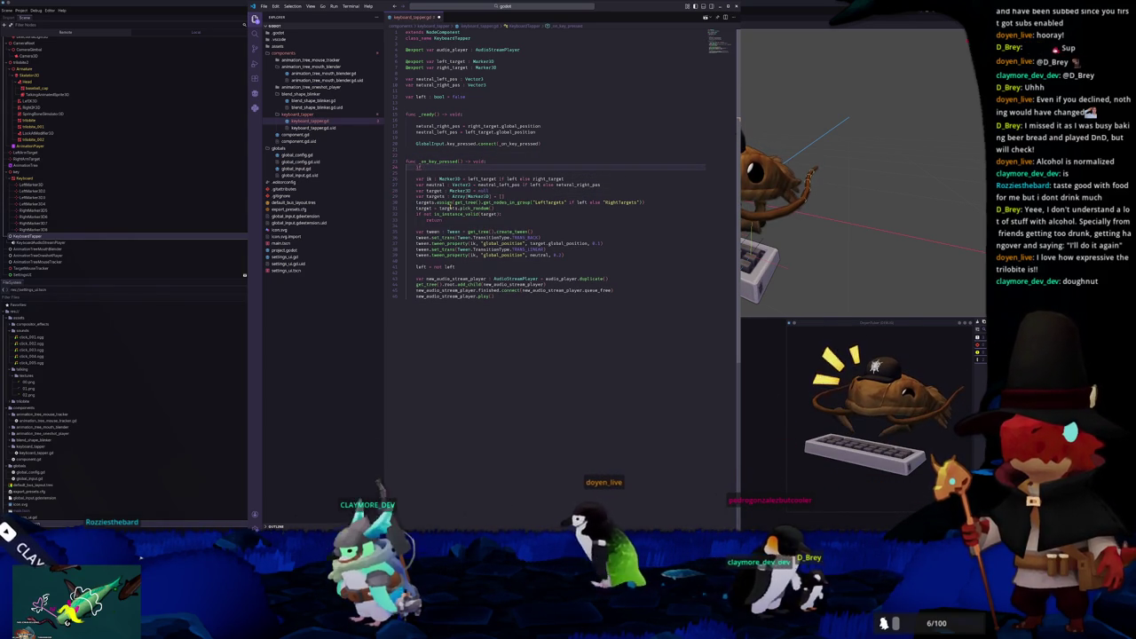
{"action": "type", "text": " GlobalConfig"}
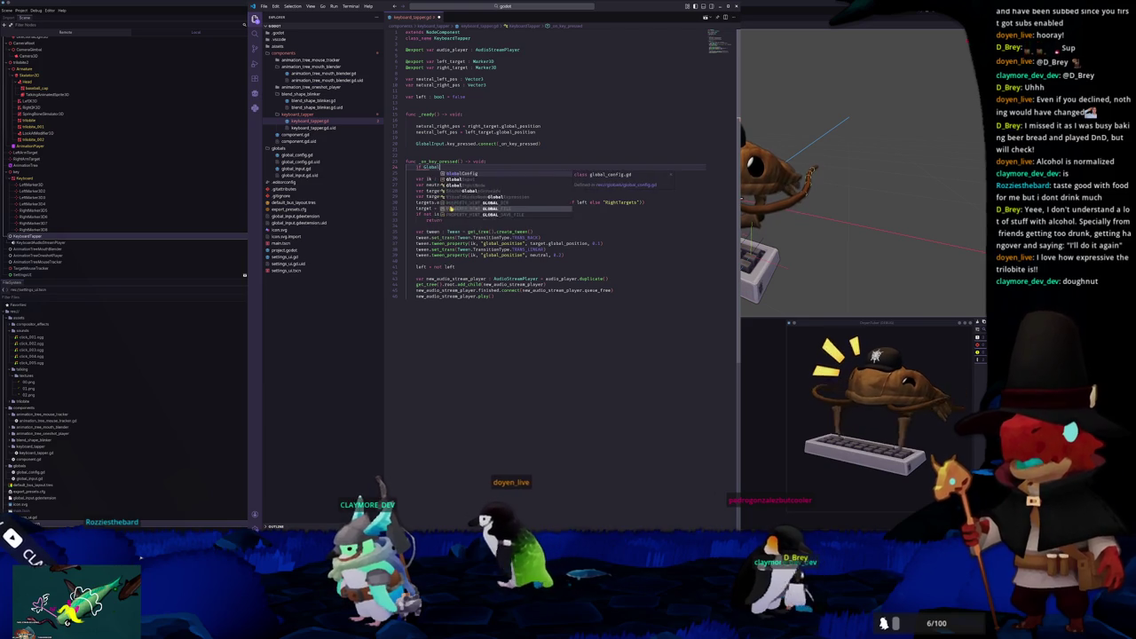
{"action": "type", "text": ".keyboard_enabled"}
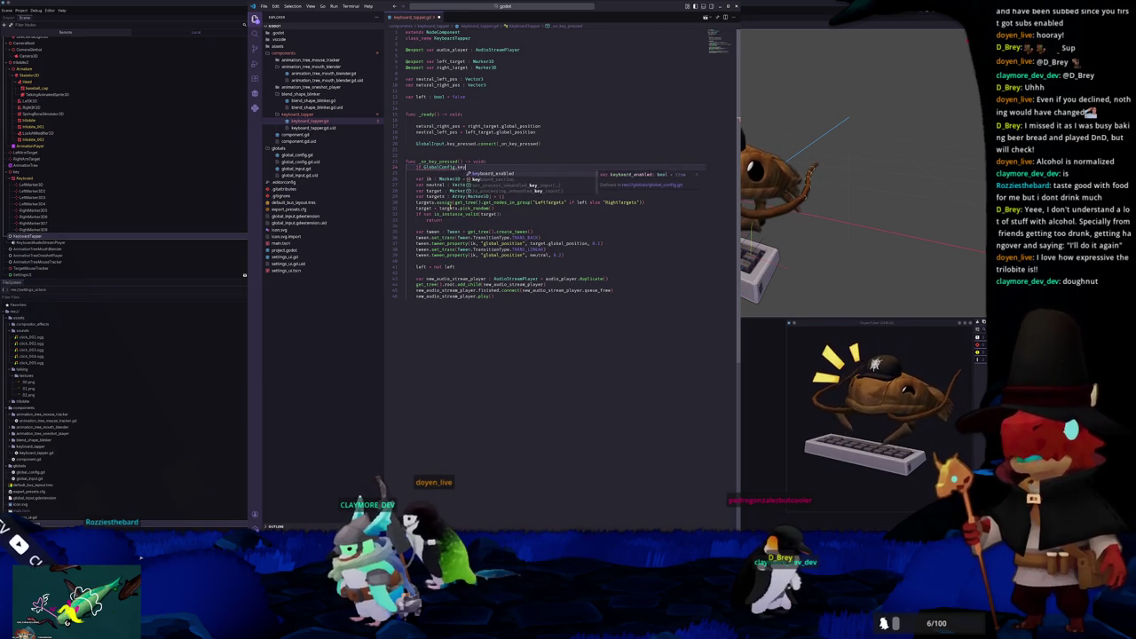
{"action": "type", "text": ":"}
{"action": "key", "text": "Return"}
{"action": "type", "text": "return"}
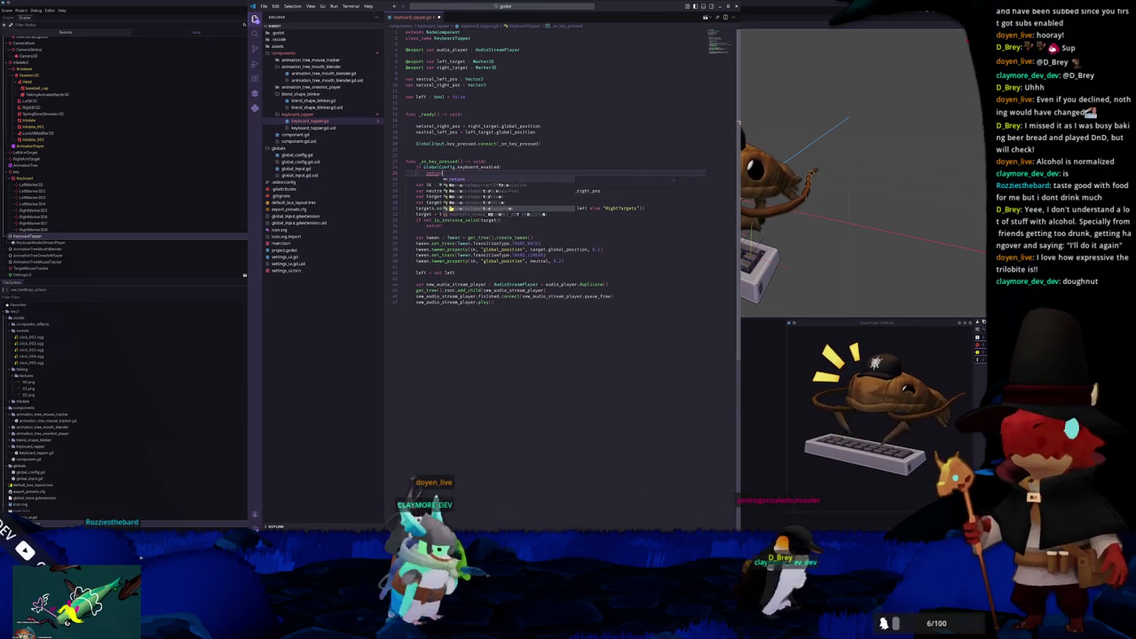
{"action": "key", "text": "Tab"}
{"action": "type", "text": "t"}
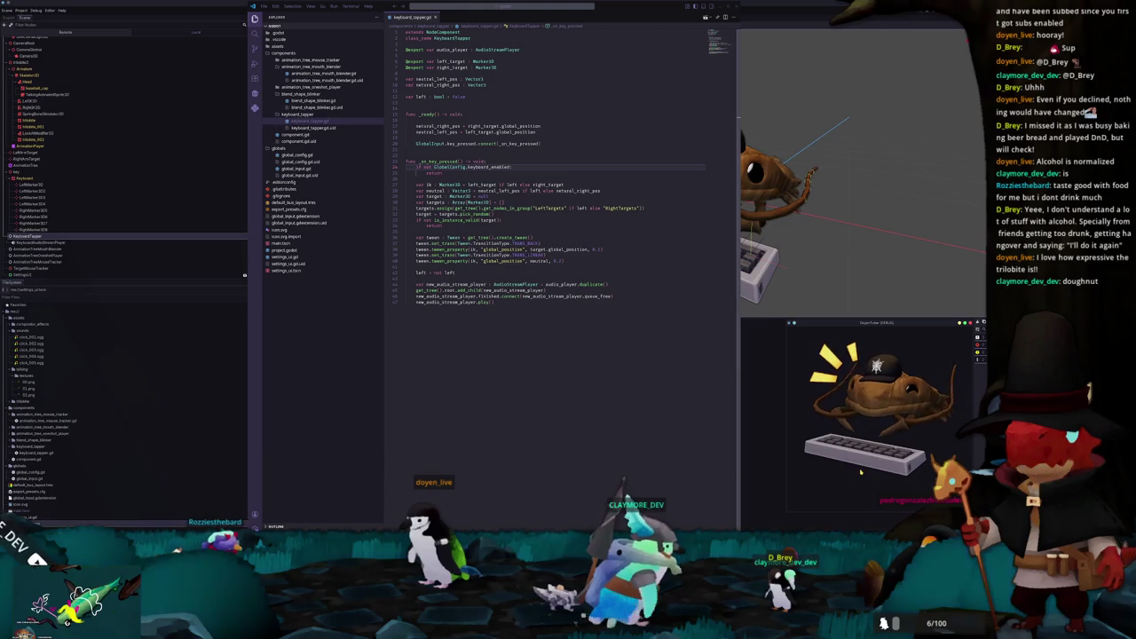
{"action": "mouse_move", "coordinate": [860, 473]}
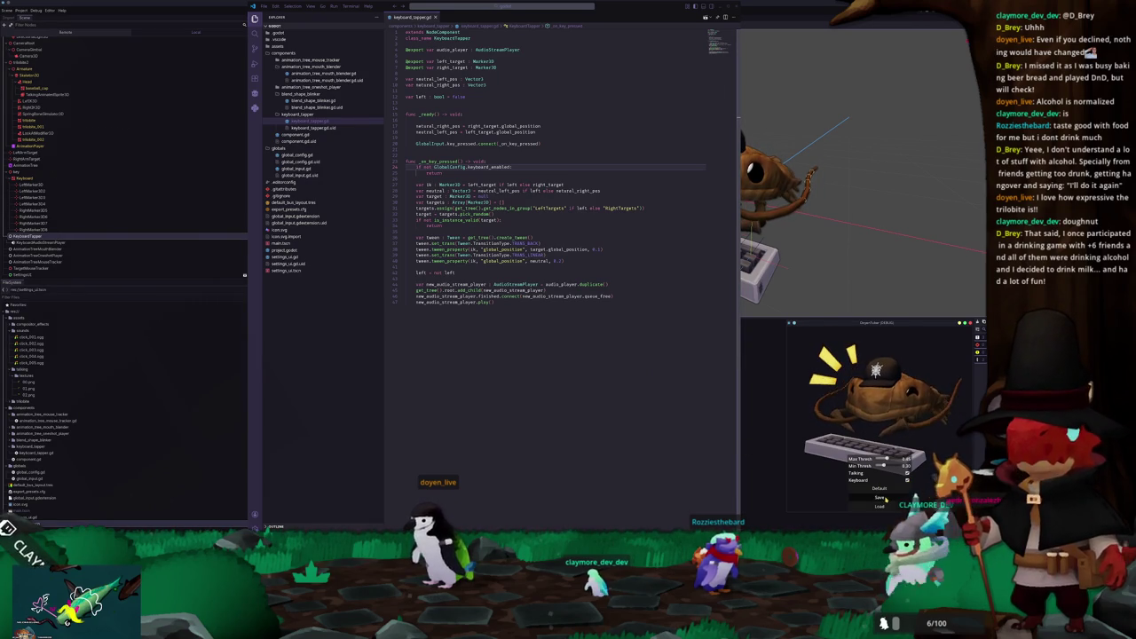
- In Godot, select the key node and collapse the animation_tree_mouse_tracker folder
{"action": "key", "text": "alt+Tab"}
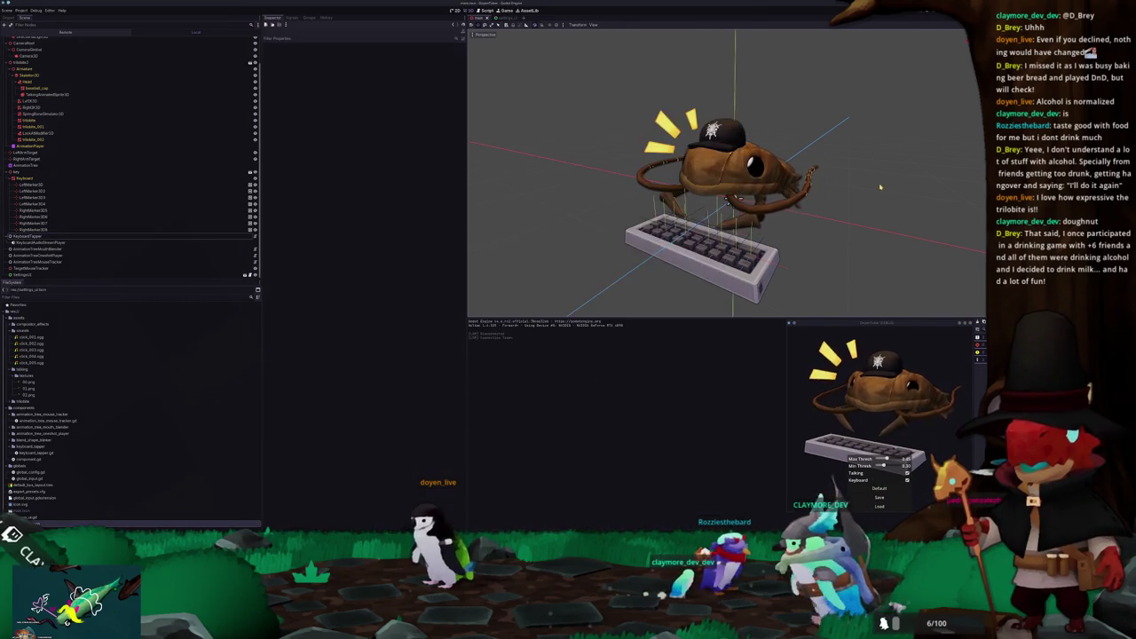
{"action": "left_click", "coordinate": [157, 172]}
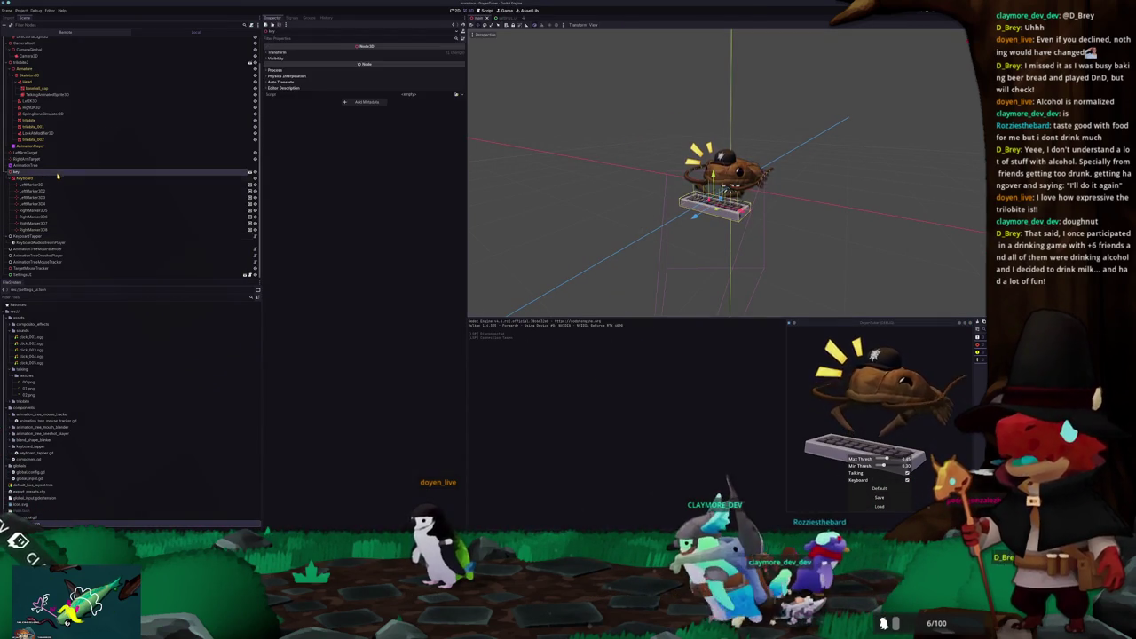
{"action": "right_click", "coordinate": [117, 175]}
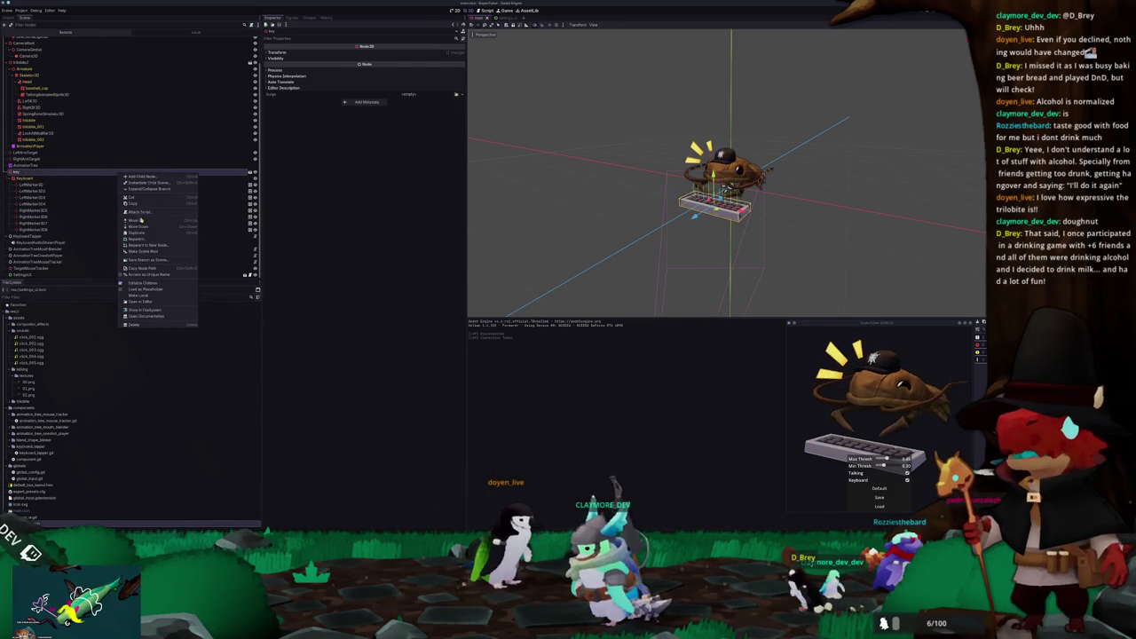
{"action": "left_click", "coordinate": [39, 414]}
{"action": "double_click", "coordinate": [39, 414]}
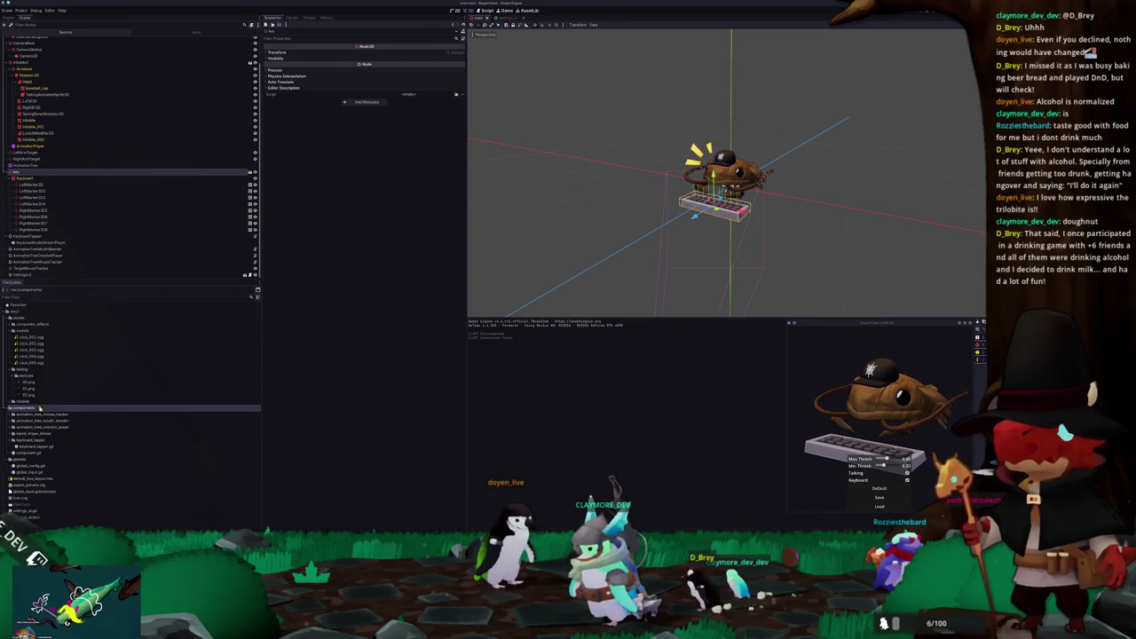
- Cancel a new folder in components and select the KeyboardTapper node to view its properties
{"action": "right_click", "coordinate": [40, 408]}
{"action": "mouse_move", "coordinate": [63, 410]}
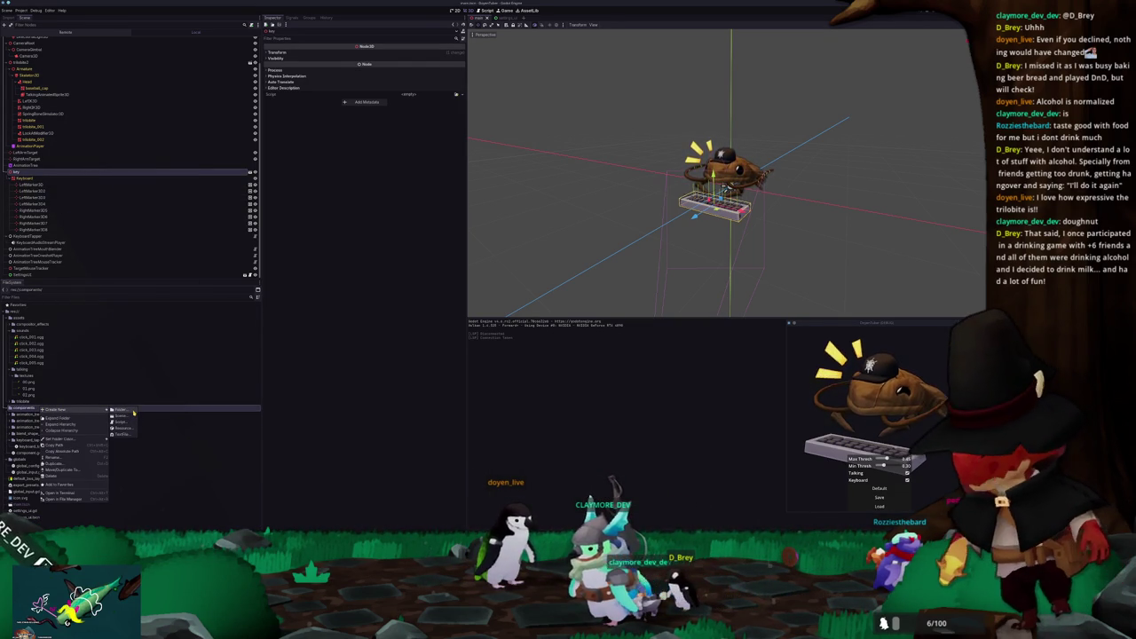
{"action": "left_click", "coordinate": [132, 413]}
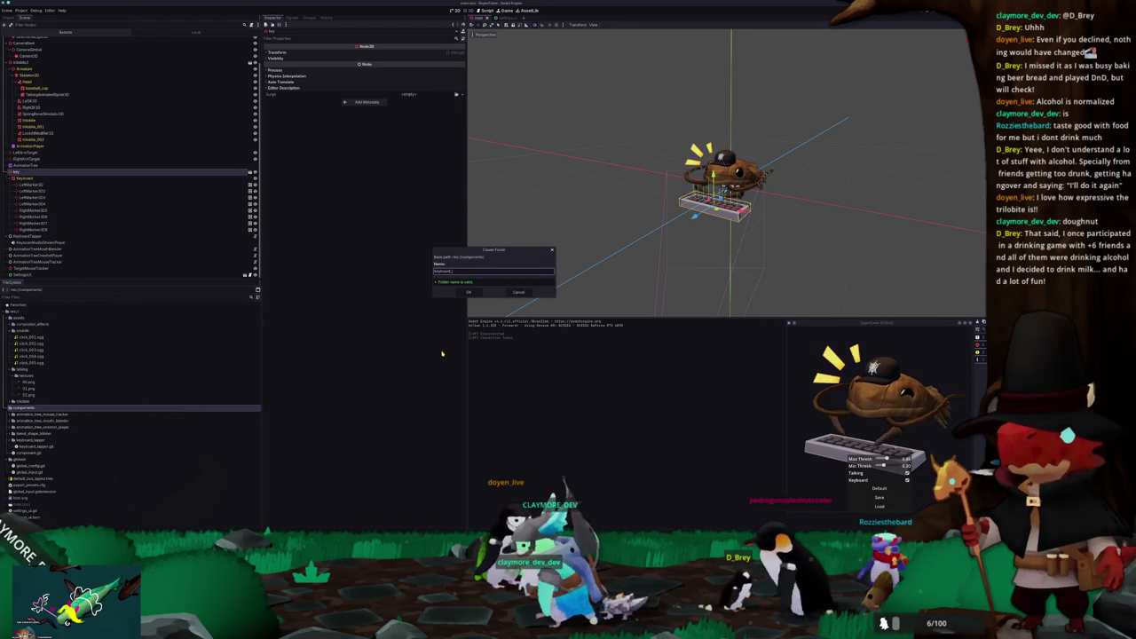
{"action": "key", "text": "Escape"}
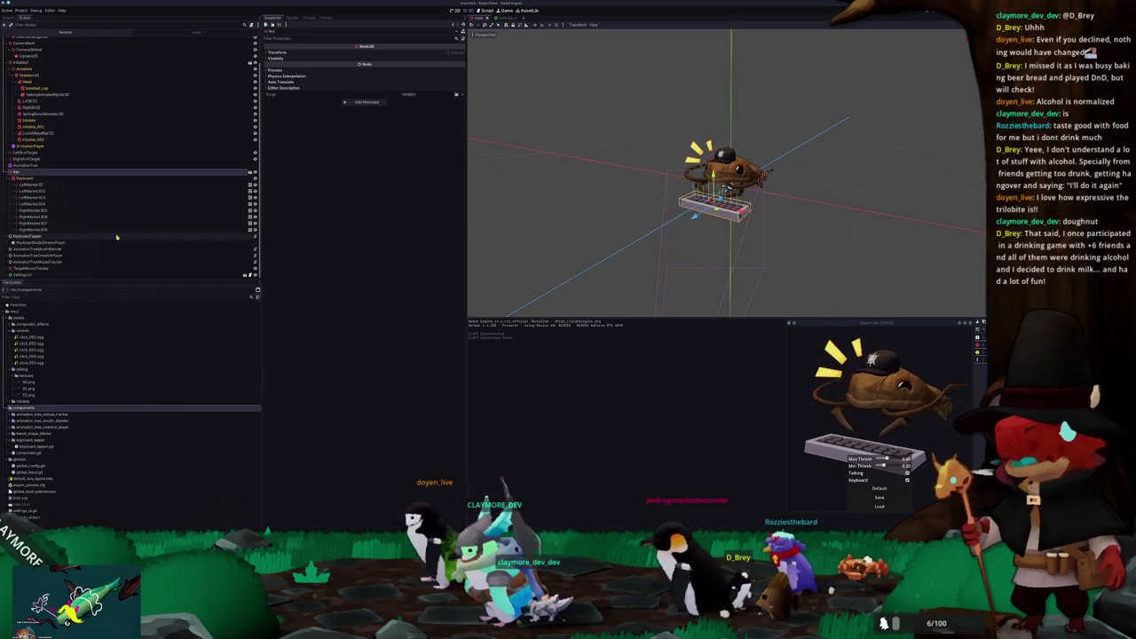
{"action": "left_click", "coordinate": [135, 238]}
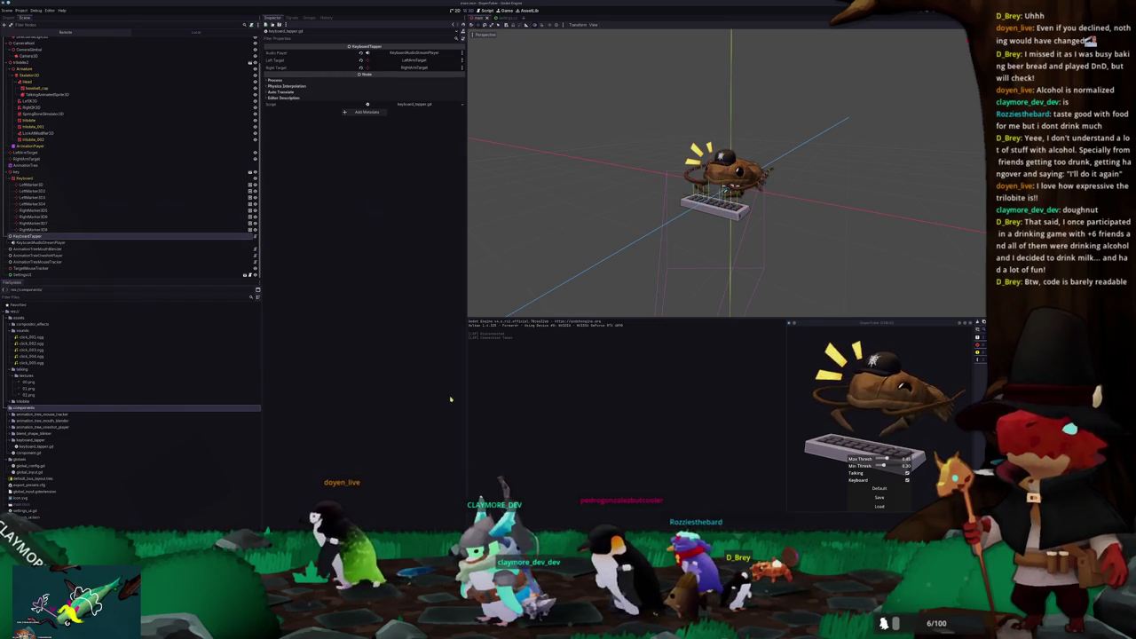
- Back in VS Code, enlarge the code text and delete the blank line opening _ready
{"action": "key", "text": "alt+Tab"}
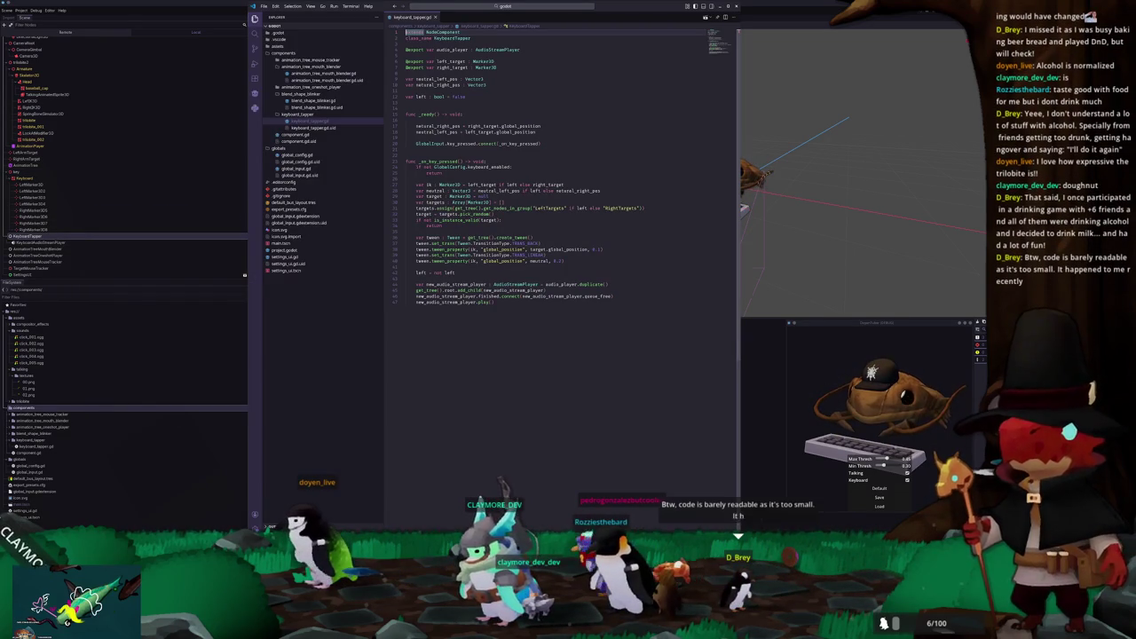
{"action": "key", "text": "ctrl+equal"}
{"action": "key", "text": "ctrl+equal"}
{"action": "key", "text": "ctrl+equal"}
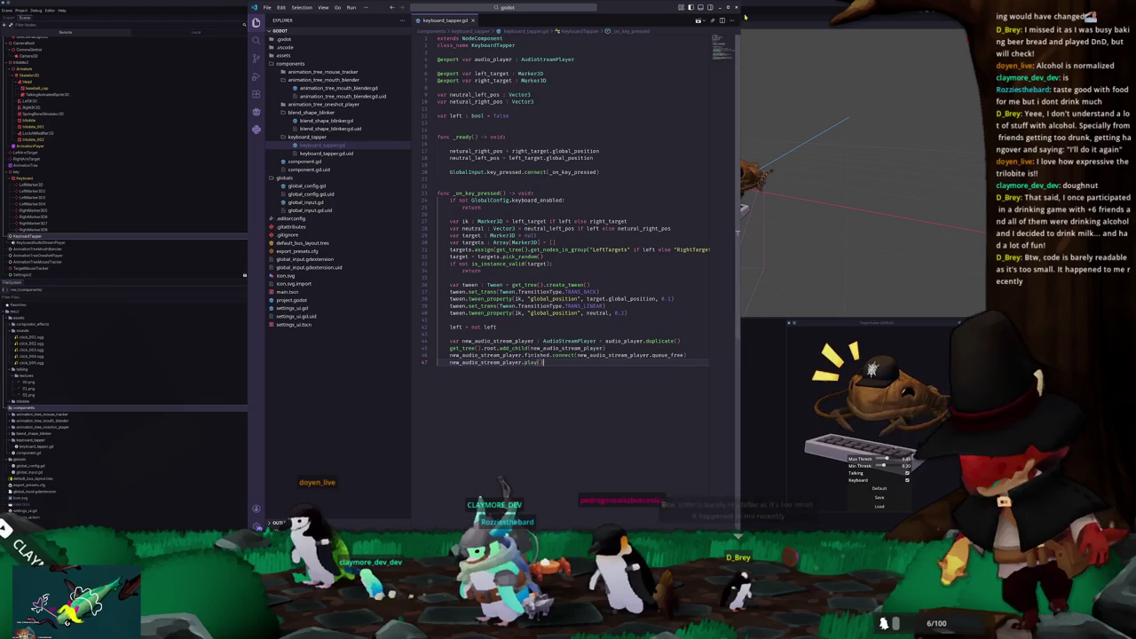
{"action": "left_click", "coordinate": [727, 9]}
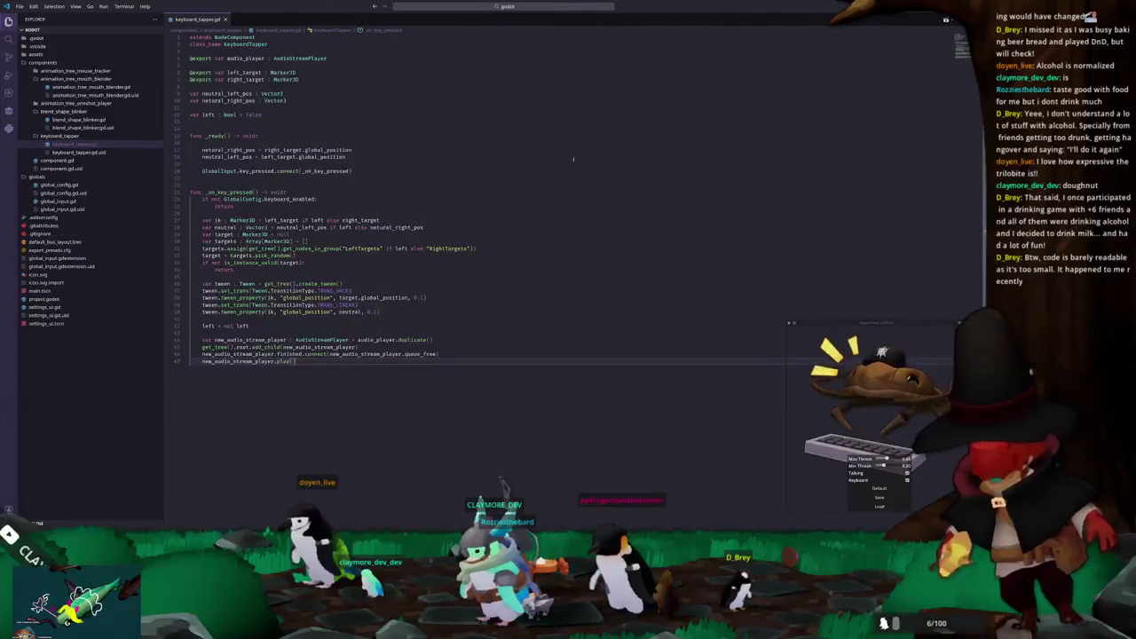
{"action": "key", "text": "ctrl+equal"}
{"action": "key", "text": "ctrl+equal"}
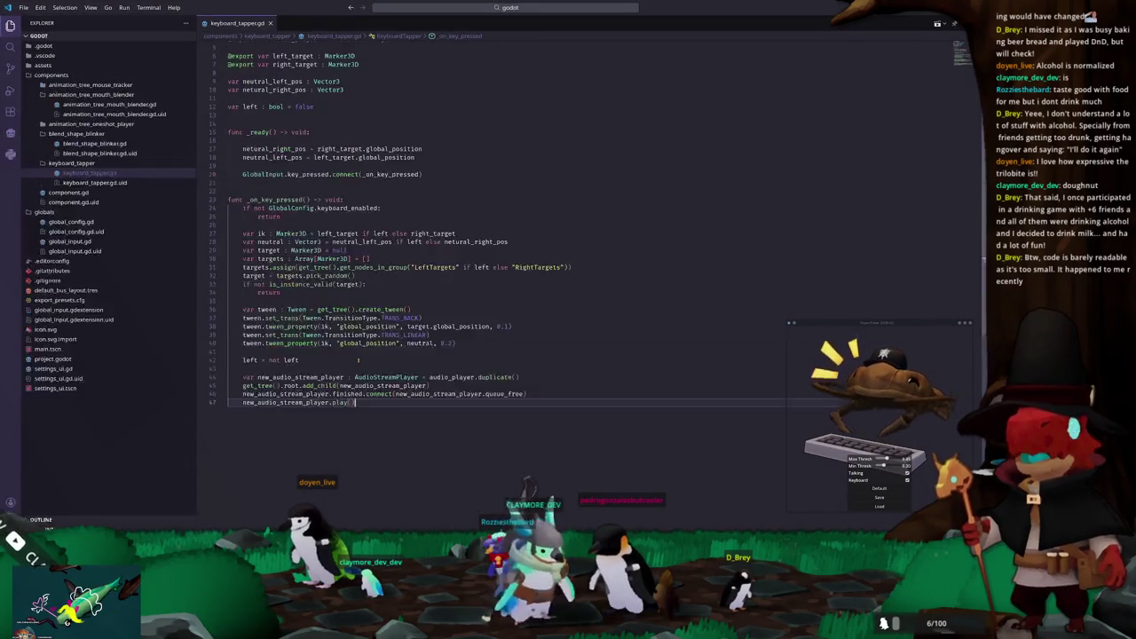
{"action": "key", "text": "ctrl+minus"}
{"action": "left_click", "coordinate": [357, 359]}
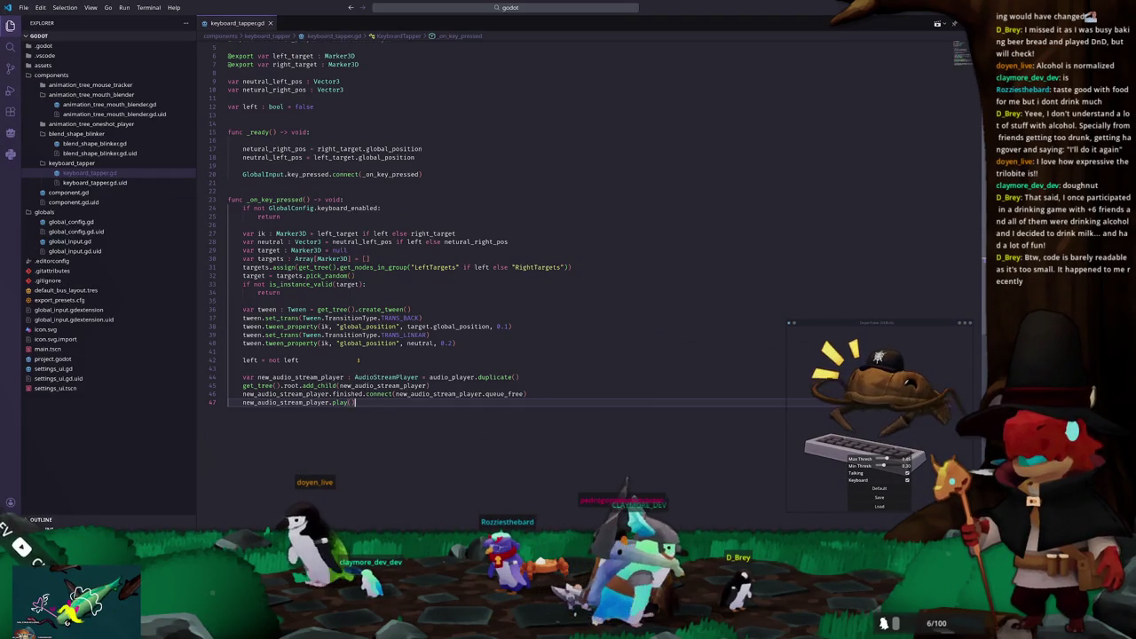
{"action": "left_click", "coordinate": [356, 367]}
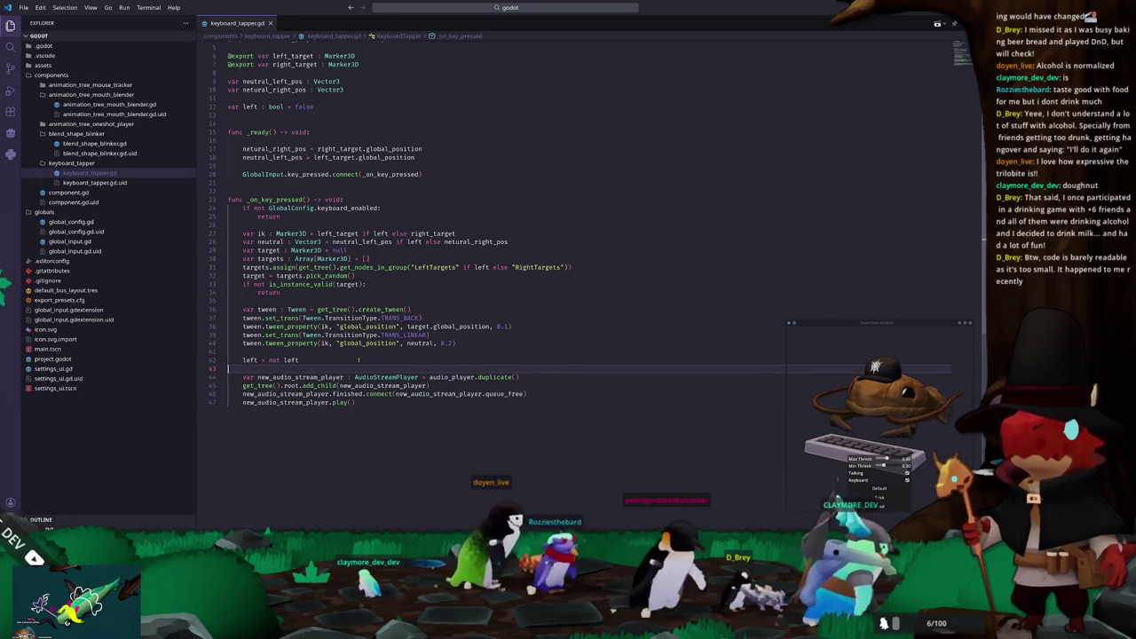
{"action": "scroll", "coordinate": [357, 364], "scroll_direction": "up", "scroll_amount": 2}
{"action": "left_click", "coordinate": [316, 254]}
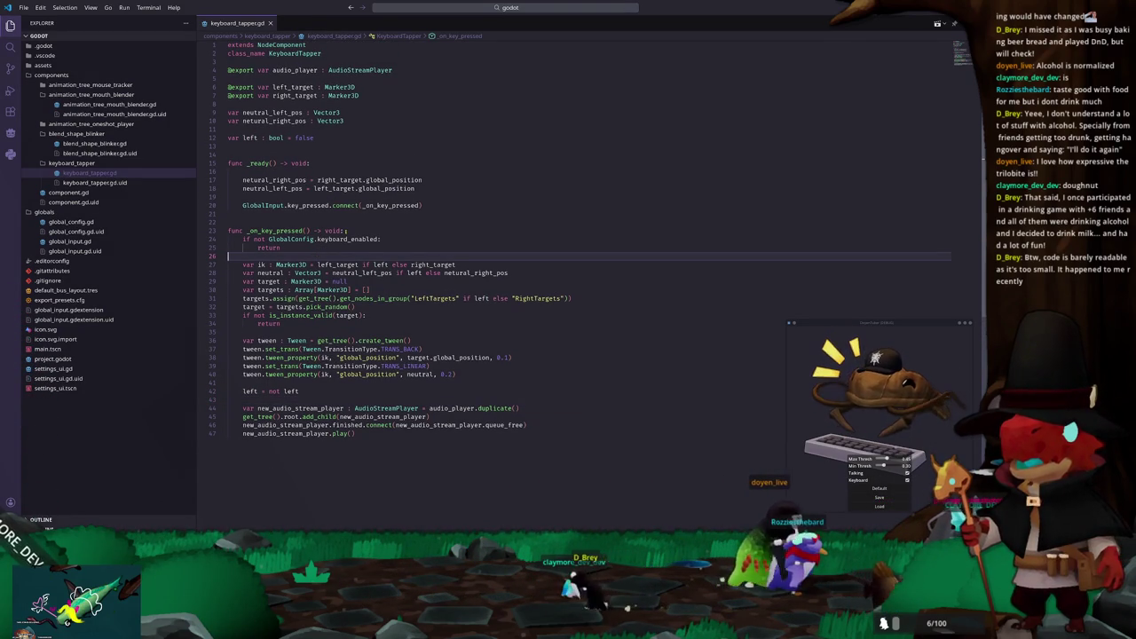
{"action": "left_click", "coordinate": [343, 222]}
{"action": "left_click", "coordinate": [397, 171]}
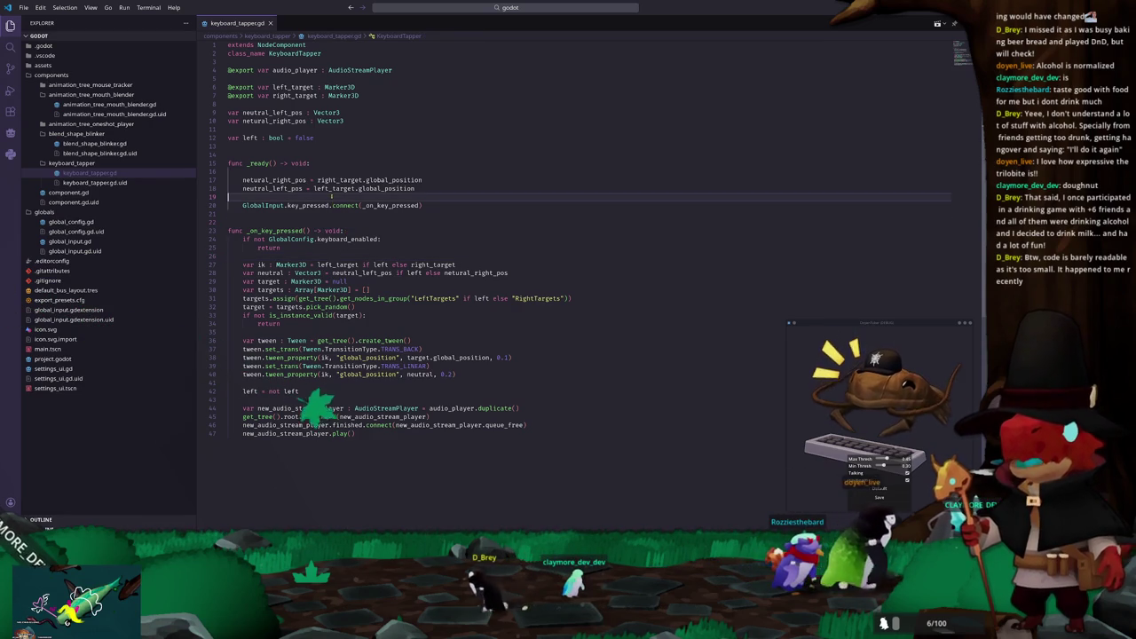
{"action": "key", "text": "Delete"}
- Below the key_pressed connection, type GlobalConfig.updated.connect(_on_global_config_updated)
{"action": "left_click", "coordinate": [356, 207]}
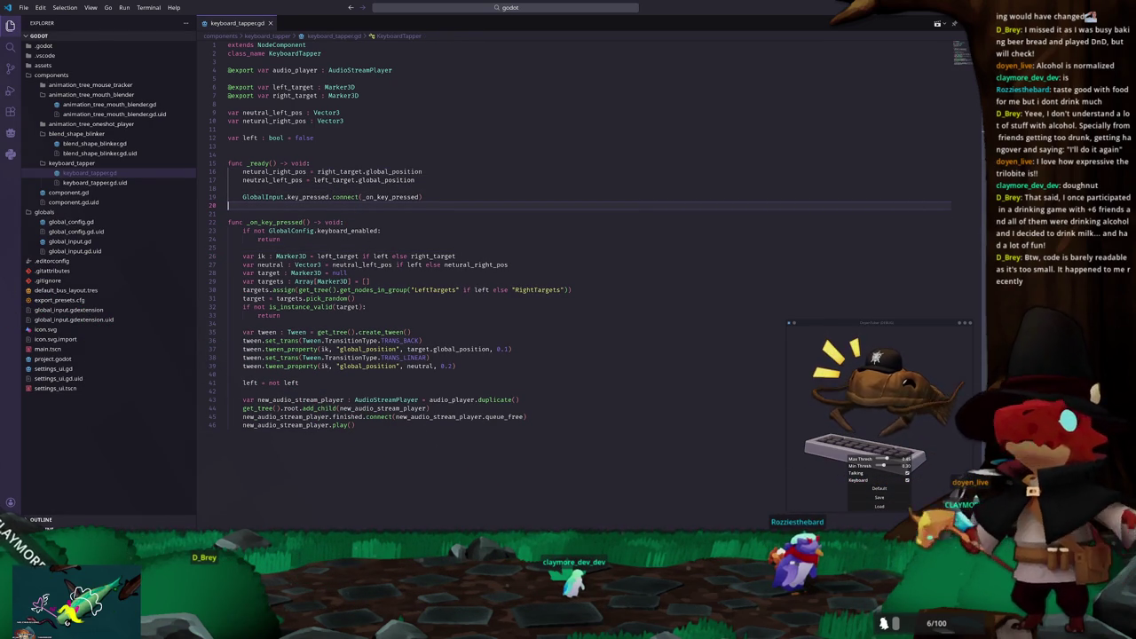
{"action": "mouse_move", "coordinate": [534, 543]}
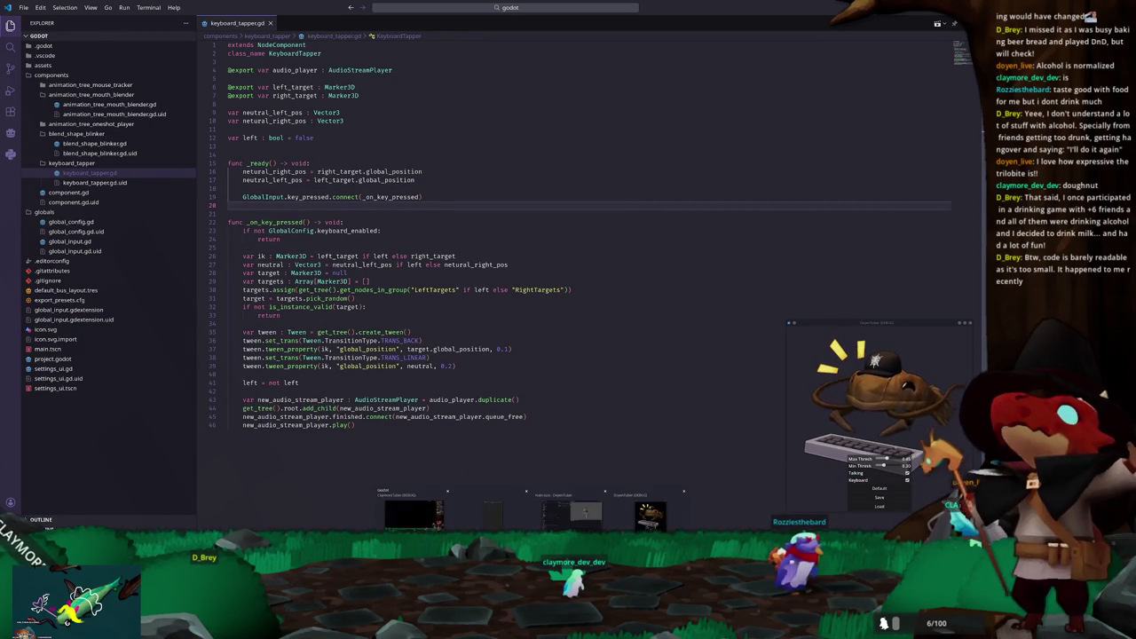
{"action": "left_click", "coordinate": [424, 522]}
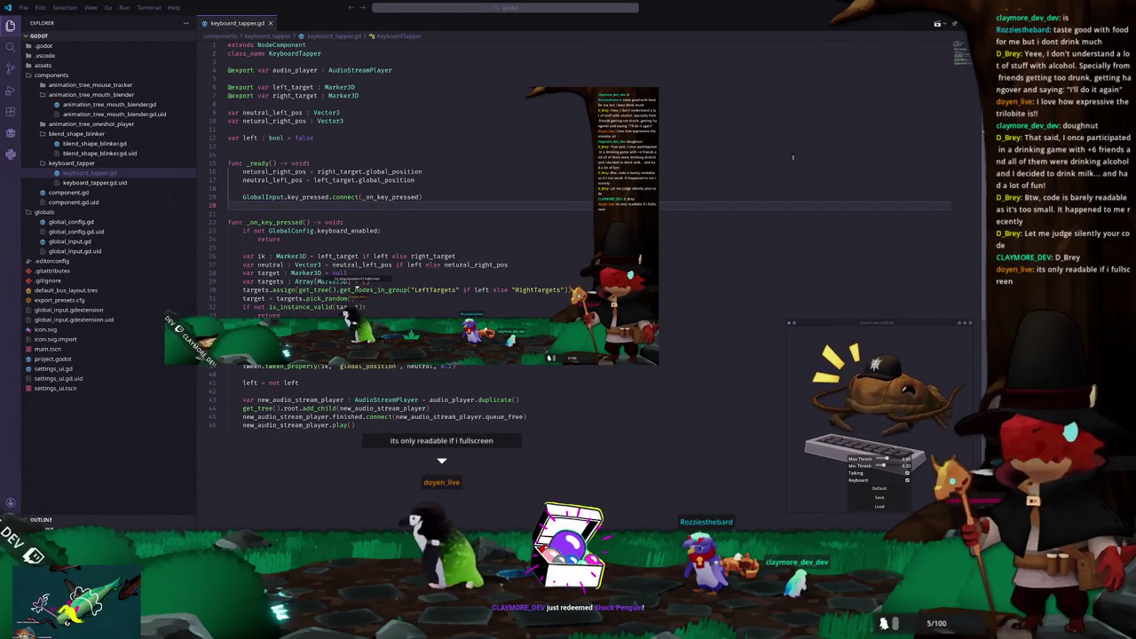
{"action": "left_click", "coordinate": [577, 264]}
{"action": "left_click", "coordinate": [577, 315]}
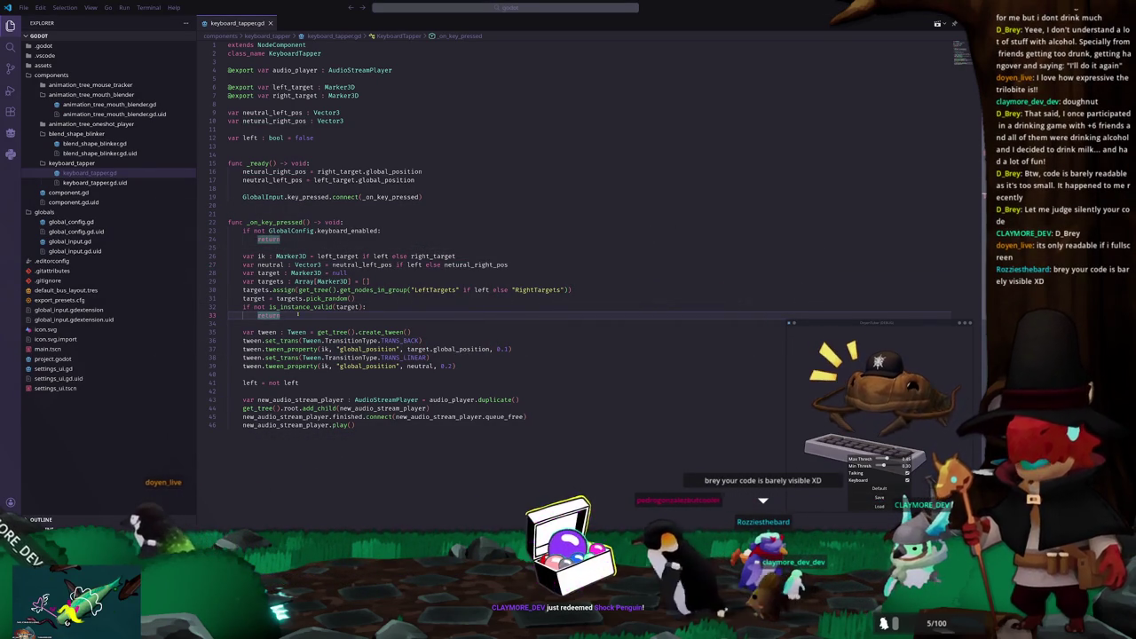
{"action": "left_click", "coordinate": [353, 249]}
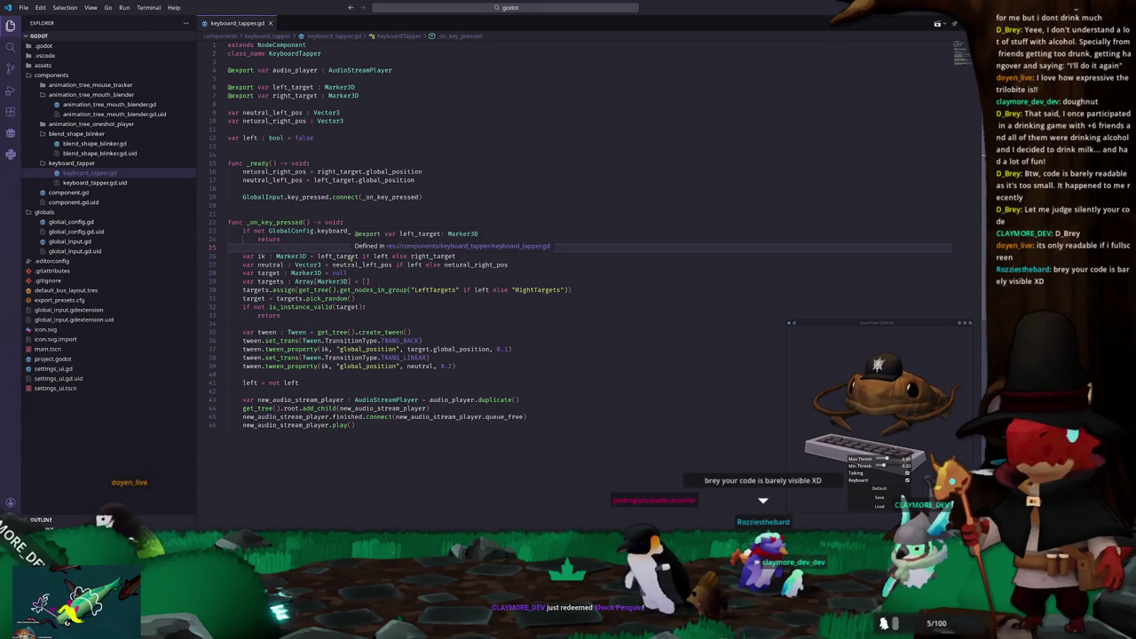
{"action": "key", "text": "Up"}
{"action": "key", "text": "Up"}
{"action": "key", "text": "Up"}
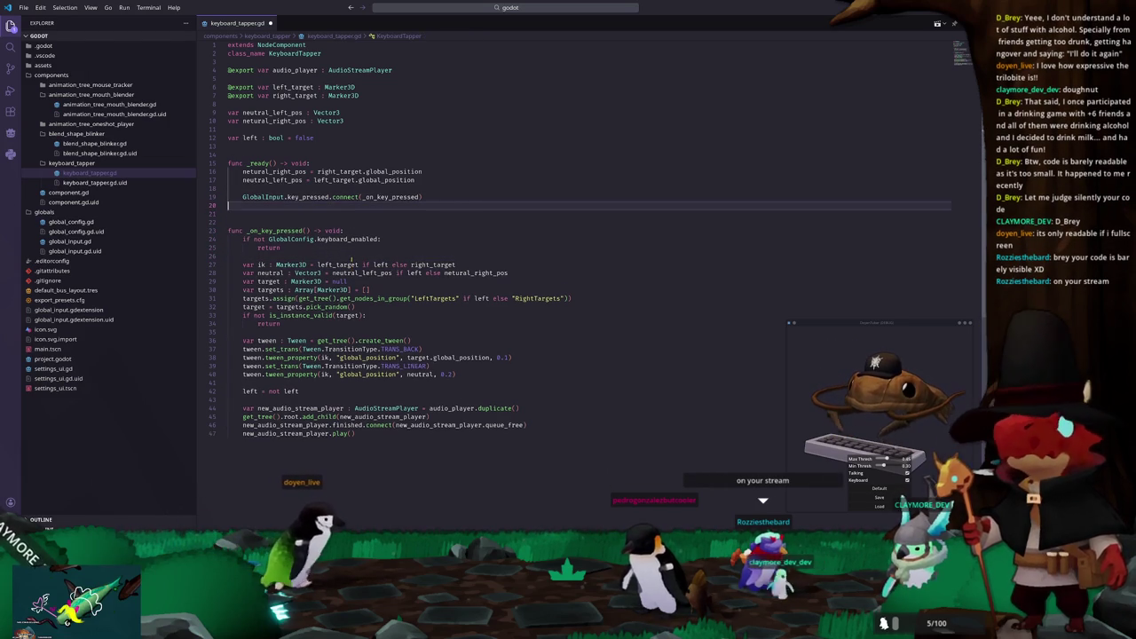
{"action": "key", "text": "End"}
{"action": "key", "text": "Return"}
{"action": "key", "text": "Return"}
{"action": "type", "text": "GlobalConfig."}
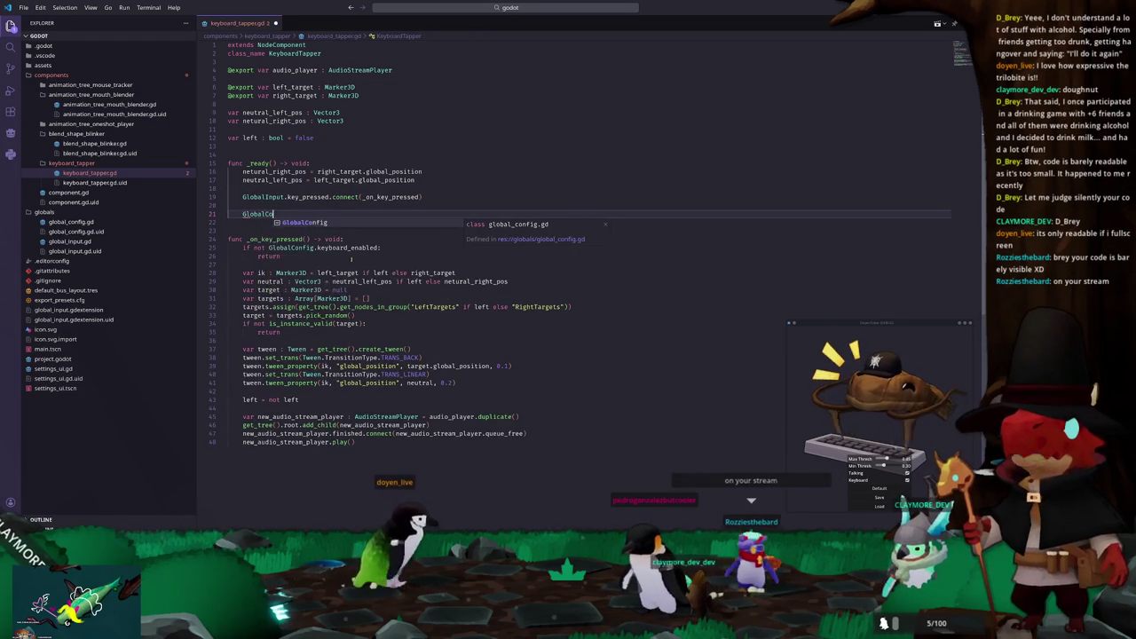
{"action": "type", "text": "unpdate"}
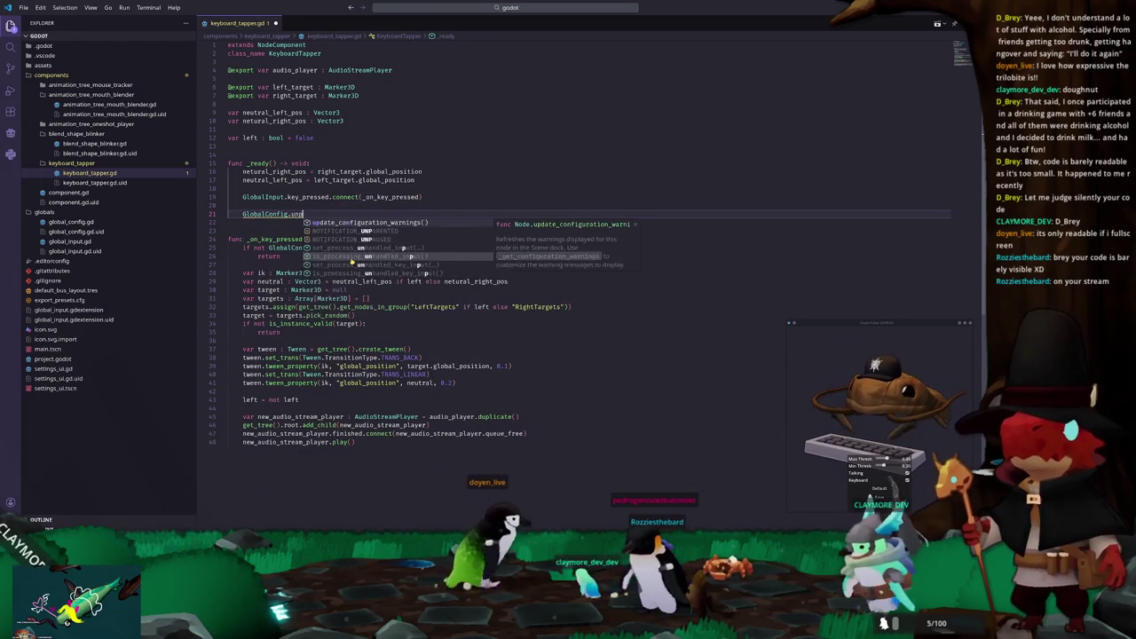
{"action": "type", "text": "updated"}
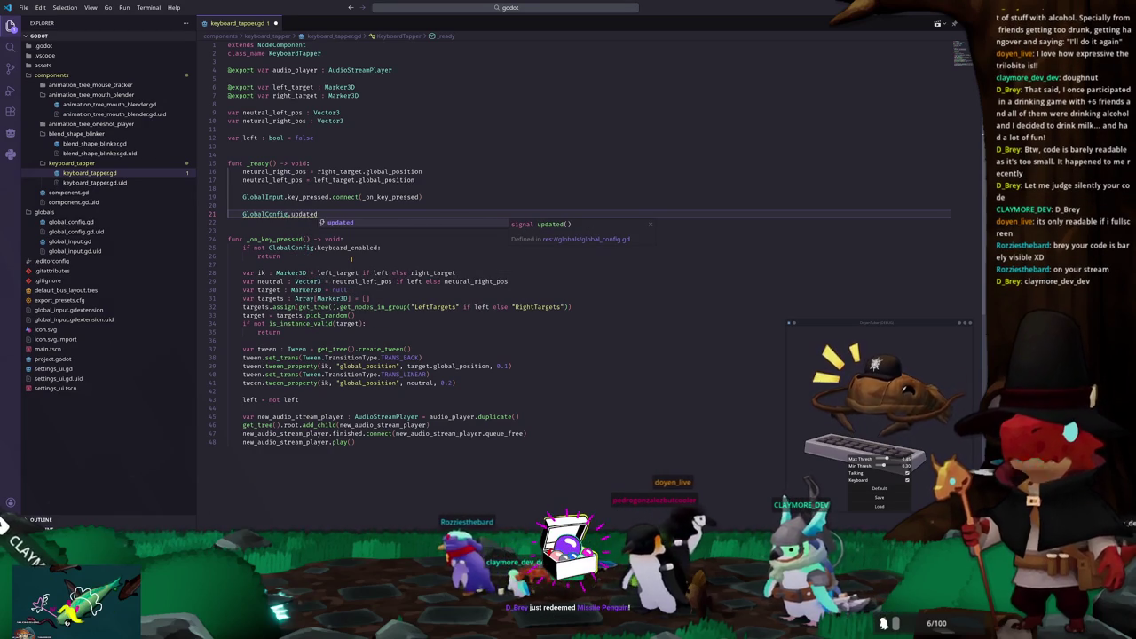
{"action": "type", "text": ".connec"}
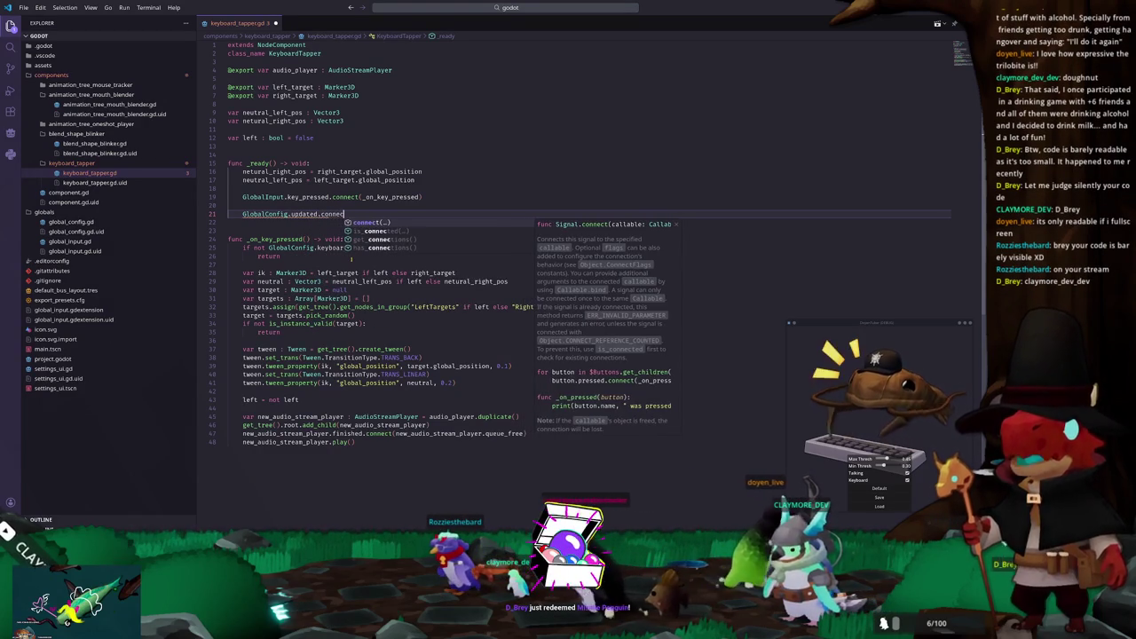
{"action": "type", "text": "t(_on"}
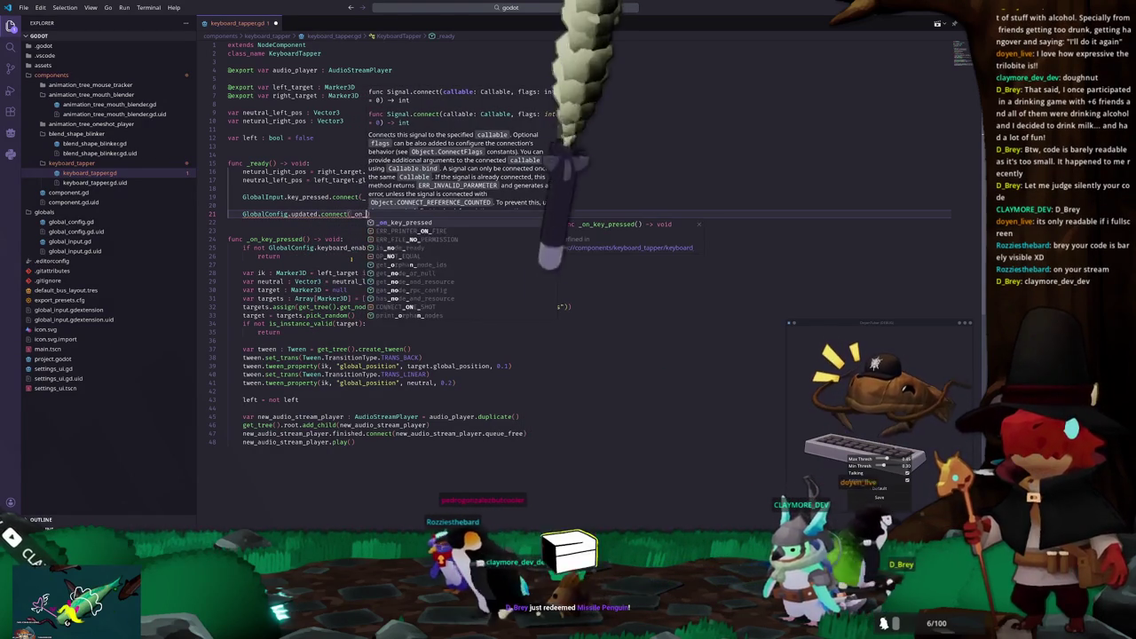
{"action": "type", "text": "_global_config_"}
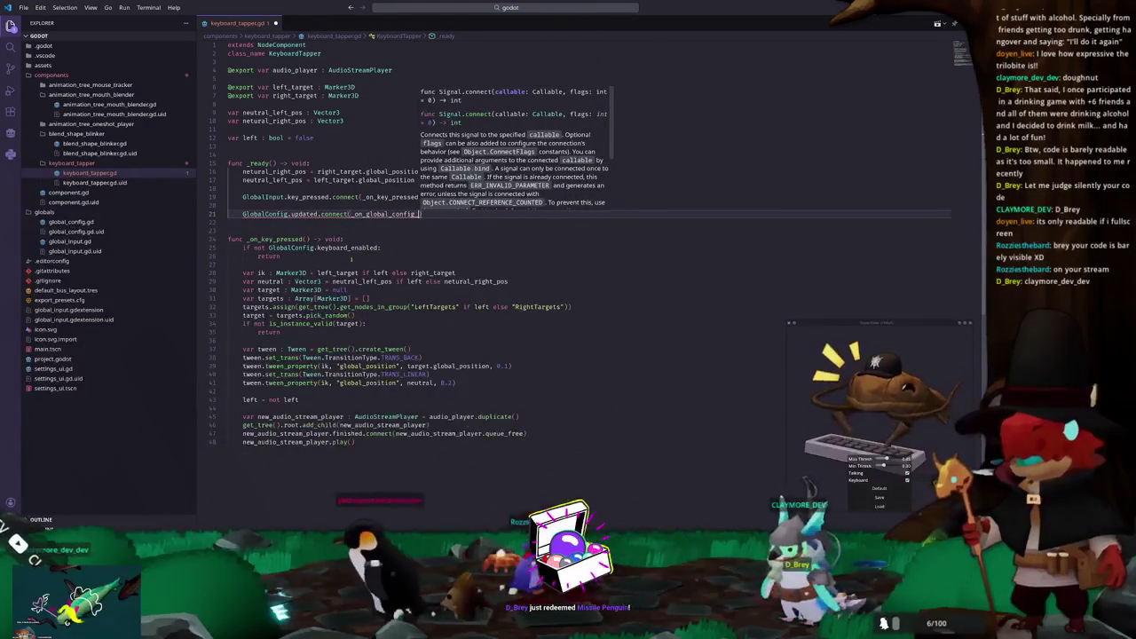
{"action": "type", "text": "updated"}
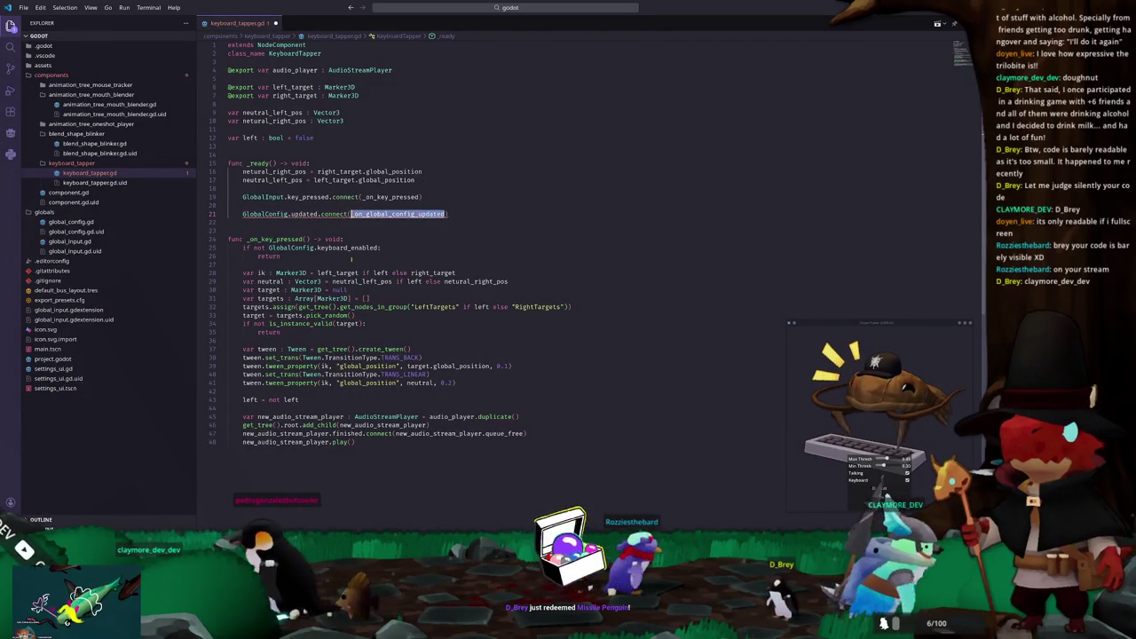
- Declare a new func _on_global_config_updated() -> void: handler below the connect call
{"action": "key", "text": "ctrl+c"}
{"action": "key", "text": "End"}
{"action": "key", "text": "Return"}
{"action": "key", "text": "Return"}
{"action": "key", "text": "ctrl+v"}
{"action": "key", "text": "Up"}
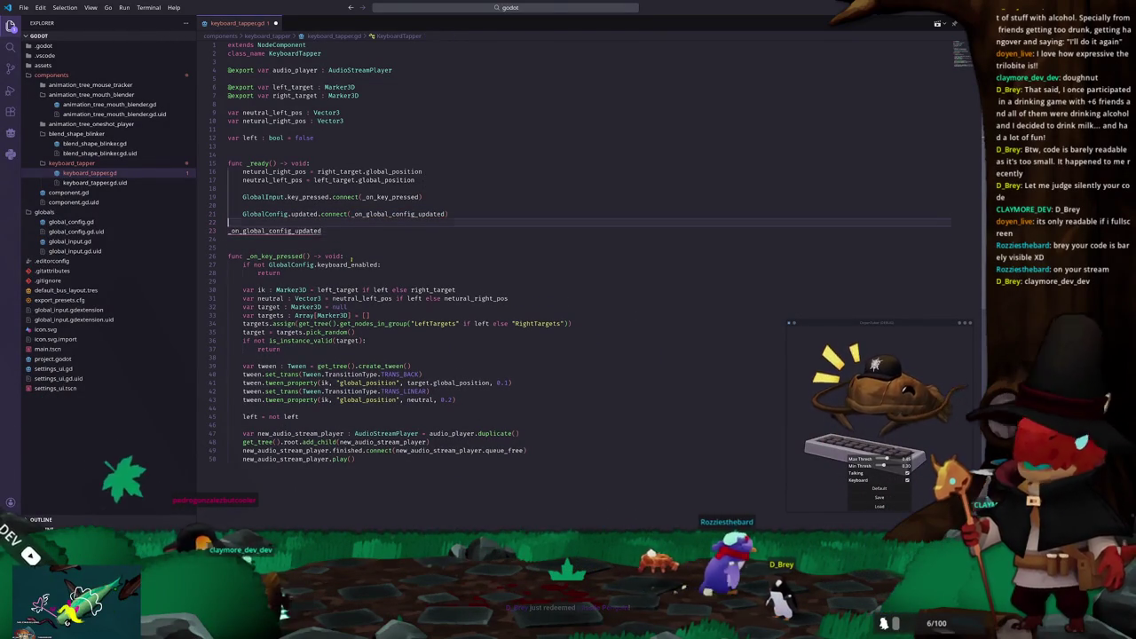
{"action": "key", "text": "Down"}
{"action": "type", "text": "func "}
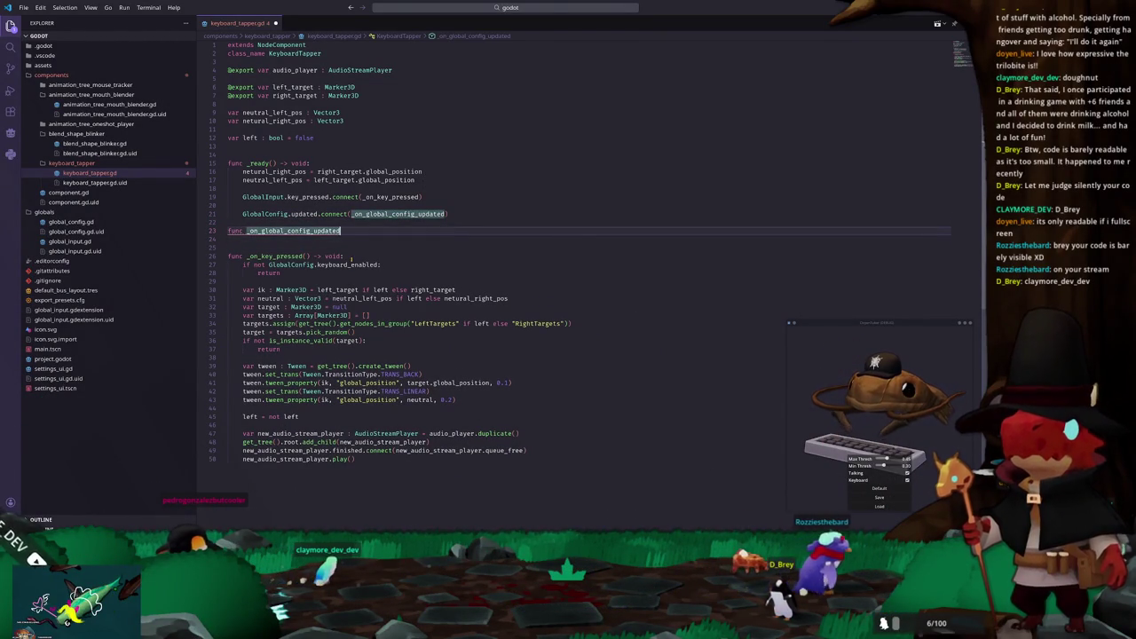
{"action": "type", "text": " void:"}
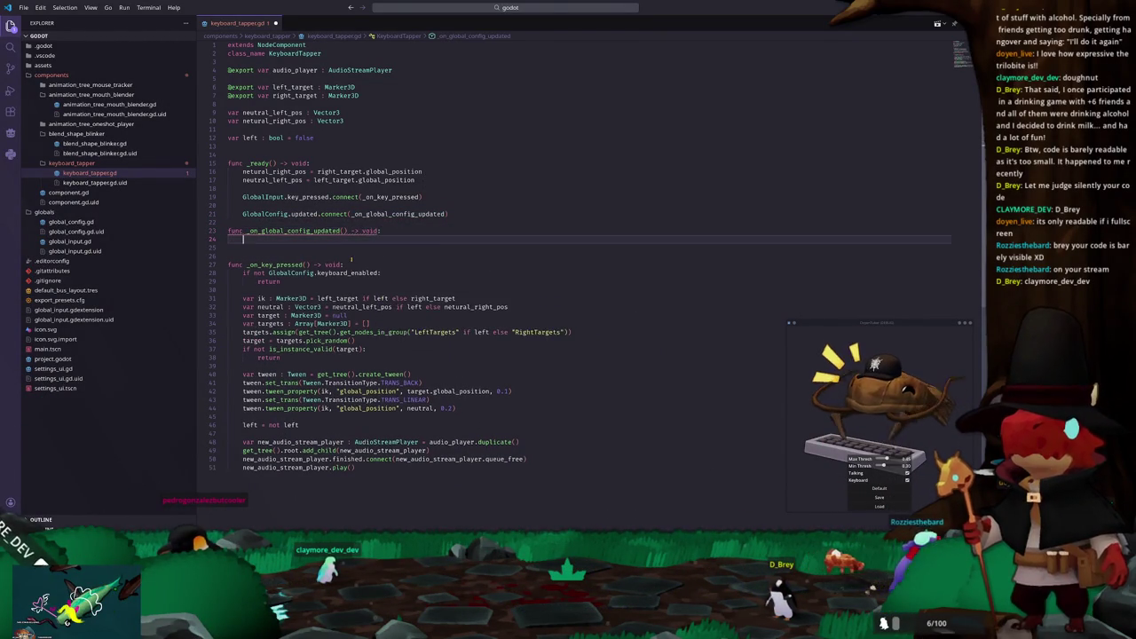
{"action": "key", "text": "Return"}
{"action": "key", "text": "Return"}
{"action": "key", "text": "Return"}
{"action": "key", "text": "Return"}
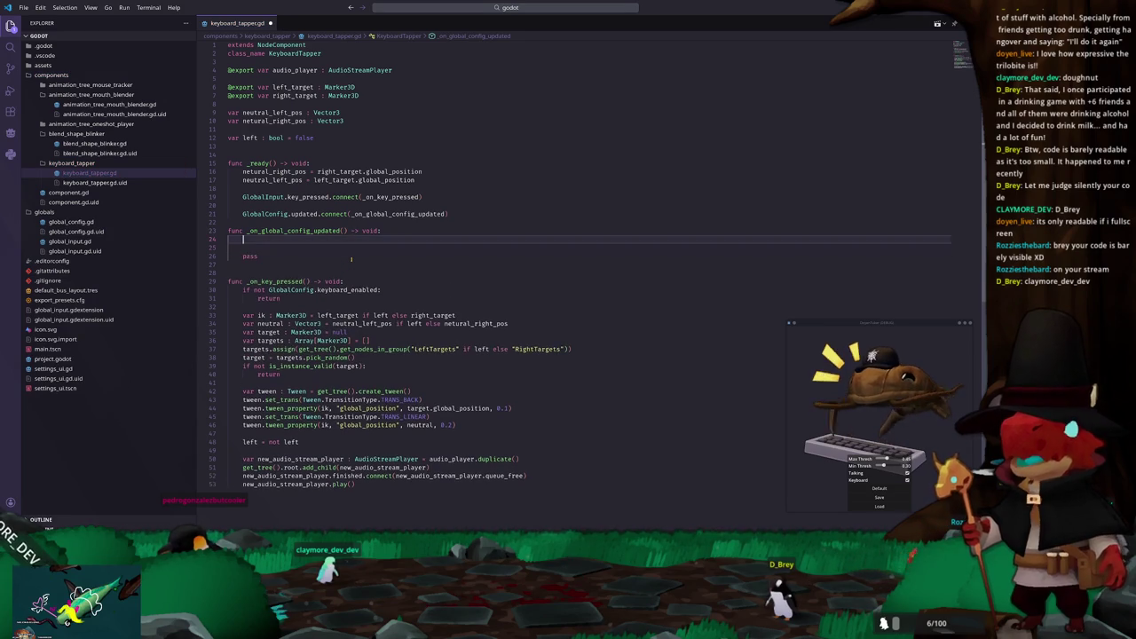
{"action": "left_click", "coordinate": [278, 65]}
{"action": "key", "text": "Return"}
{"action": "type", "text": "@e"}
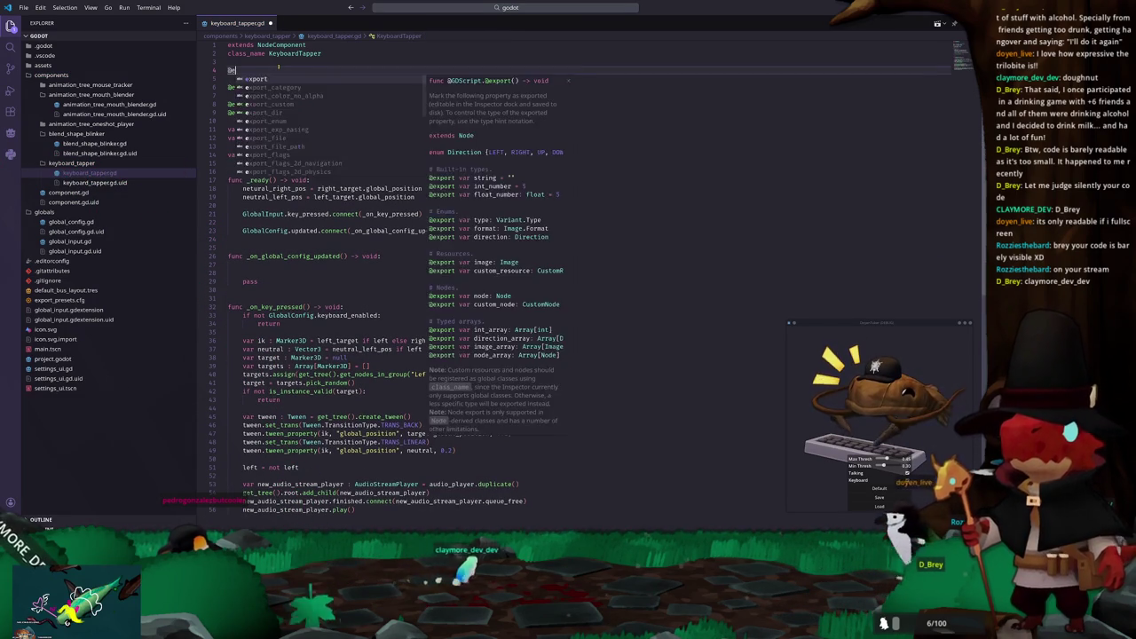
{"action": "type", "text": "xport var keyboard"}
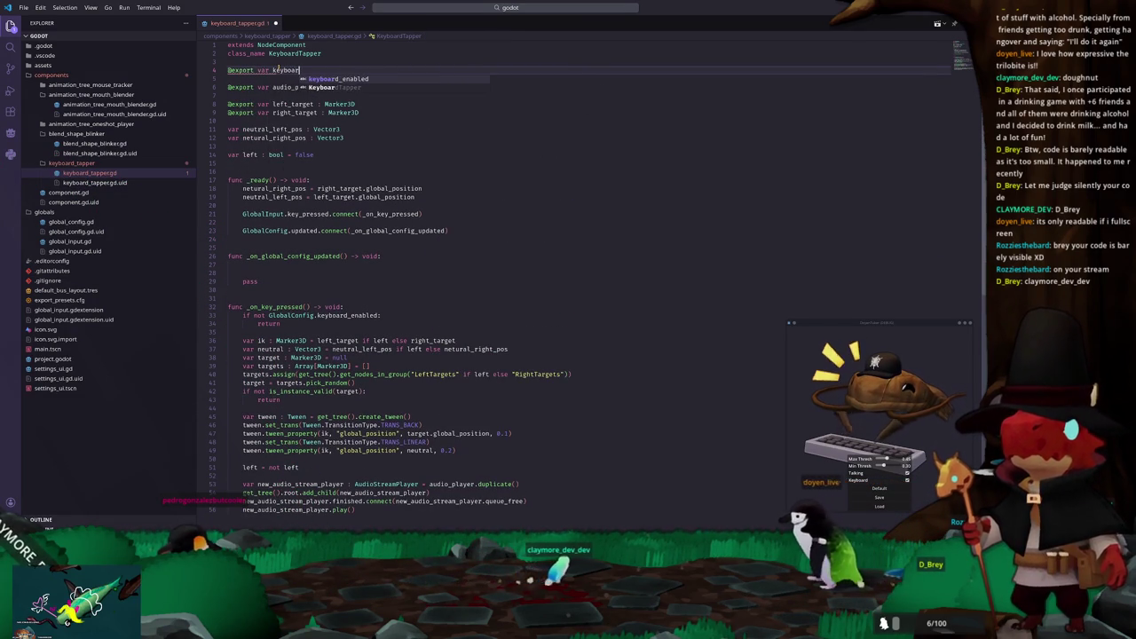
{"action": "type", "text": " : Nod"}
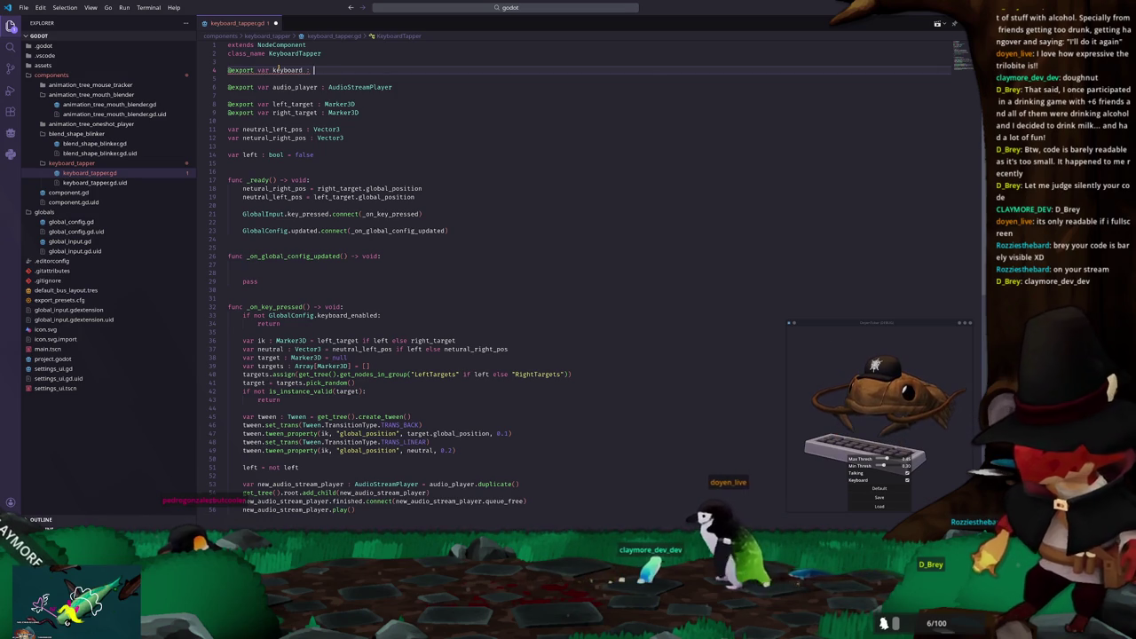
{"action": "type", "text": "e3D"}
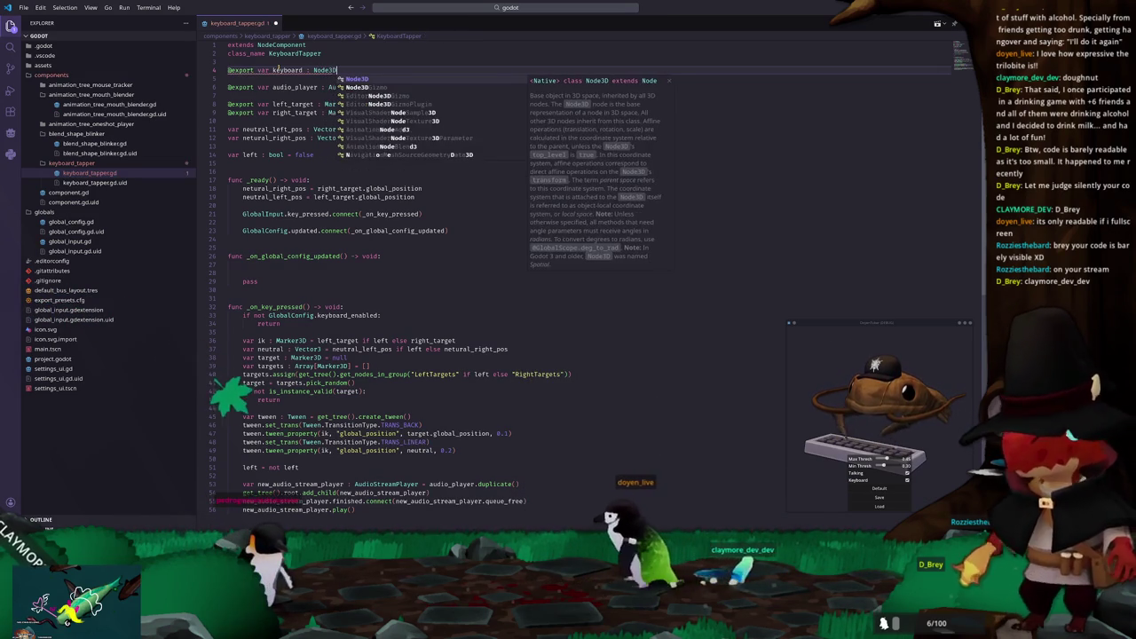
{"action": "key", "text": "Down"}
{"action": "key", "text": "Down"}
{"action": "key", "text": "Home"}
- Write GlobalConfig.keyboard_enabled in the _on_global_config_updated body
{"action": "key", "text": "Down"}
{"action": "key", "text": "Down"}
{"action": "key", "text": "Down"}
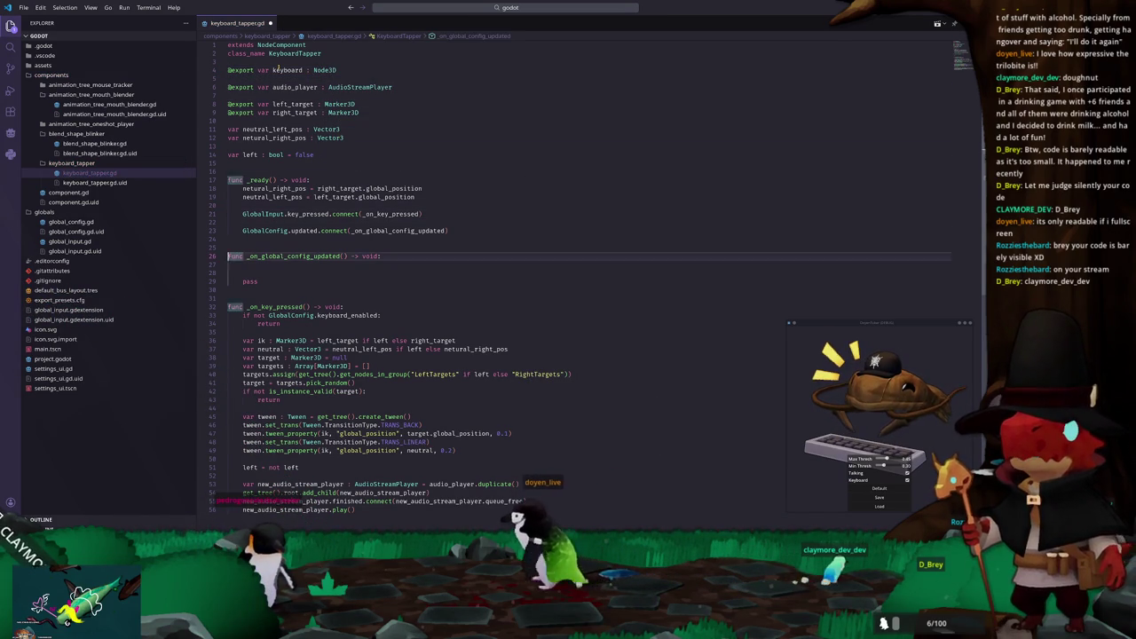
{"action": "type", "text": "if GlobalCO"}
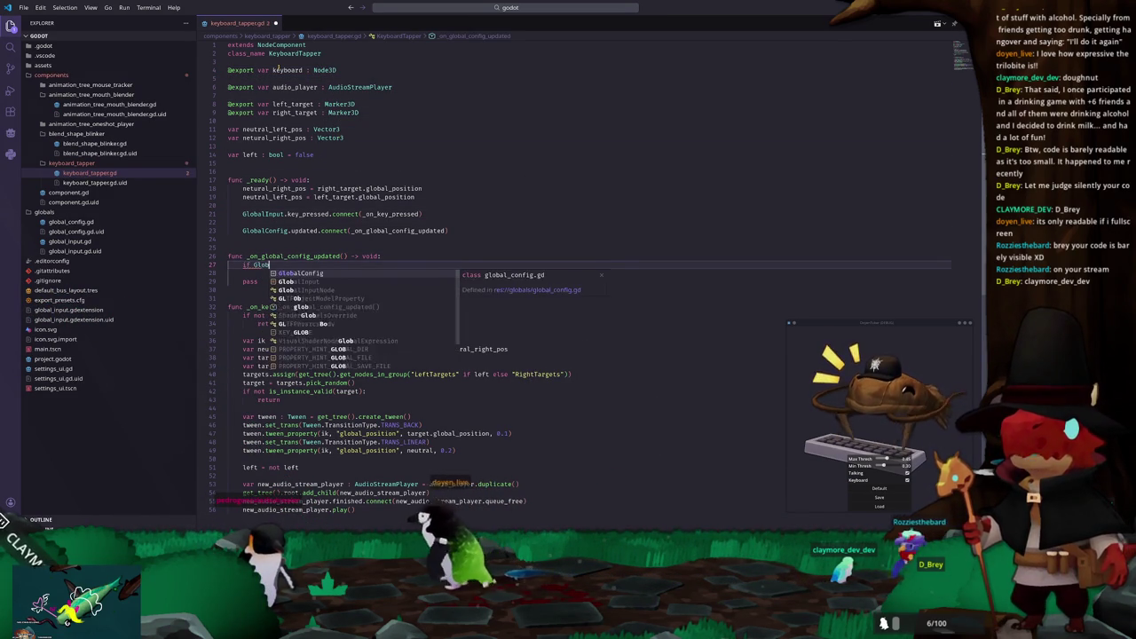
{"action": "key", "text": "Tab"}
{"action": "type", "text": "."}
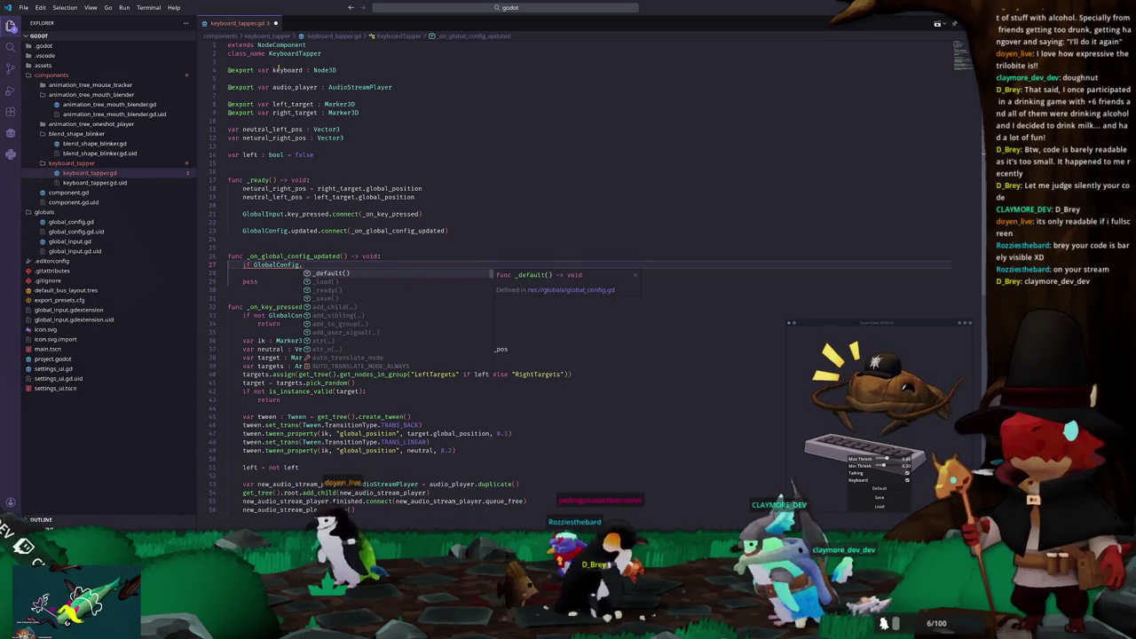
{"action": "type", "text": "key"}
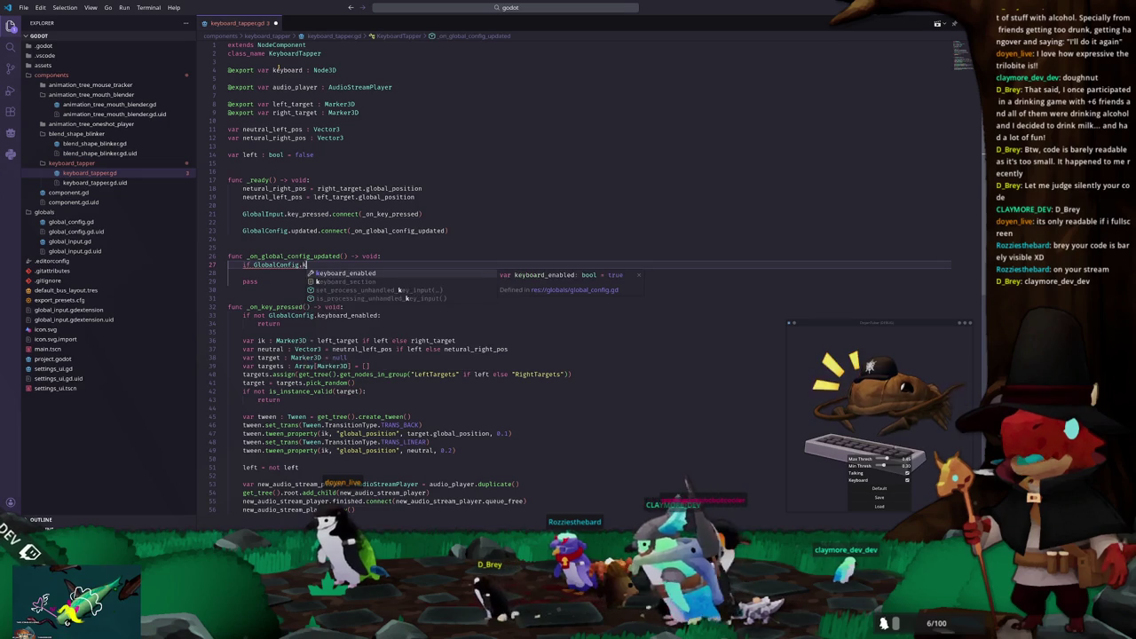
{"action": "key", "text": "Tab"}
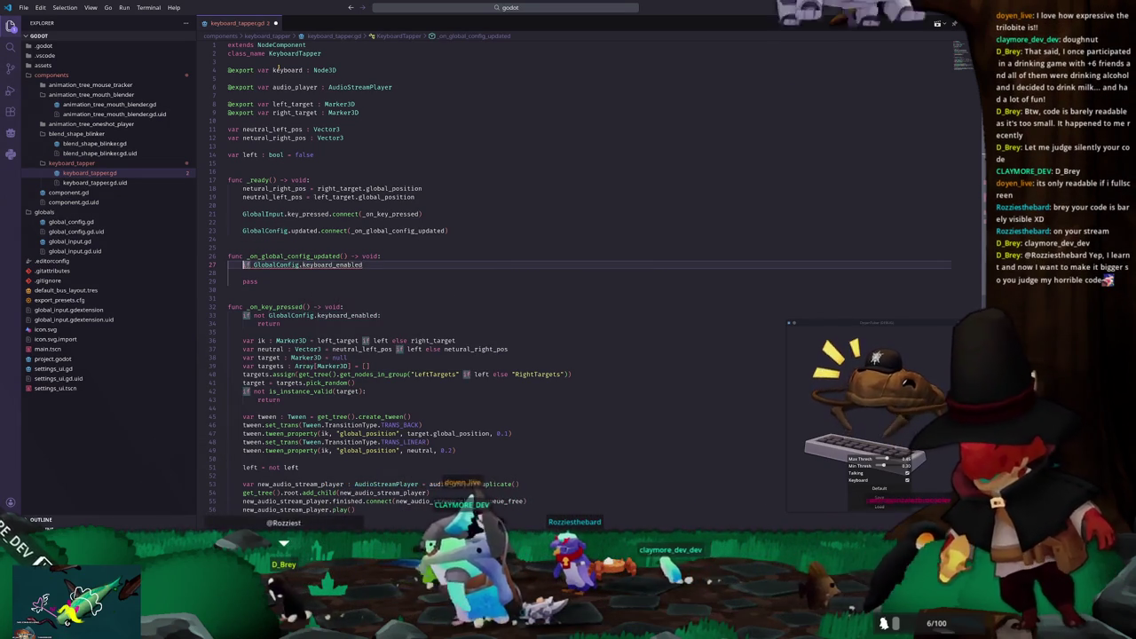
{"action": "key", "text": "BackSpace"}
{"action": "key", "text": "Home"}
- Make the line 'keyboard.visible = GlobalConfig.keyboard_enabled' and delete the pass placeholder
{"action": "type", "text": "keyboard.vi"}
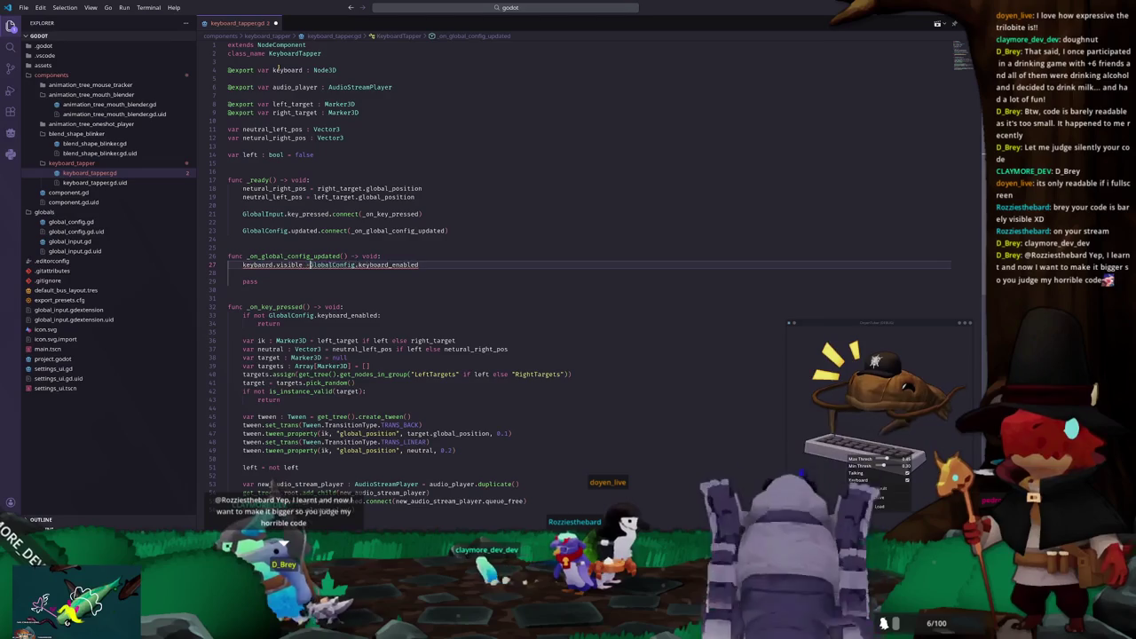
{"action": "type", "text": "sible ="}
{"action": "key", "text": "Home"}
{"action": "key", "text": "ctrl+Right"}
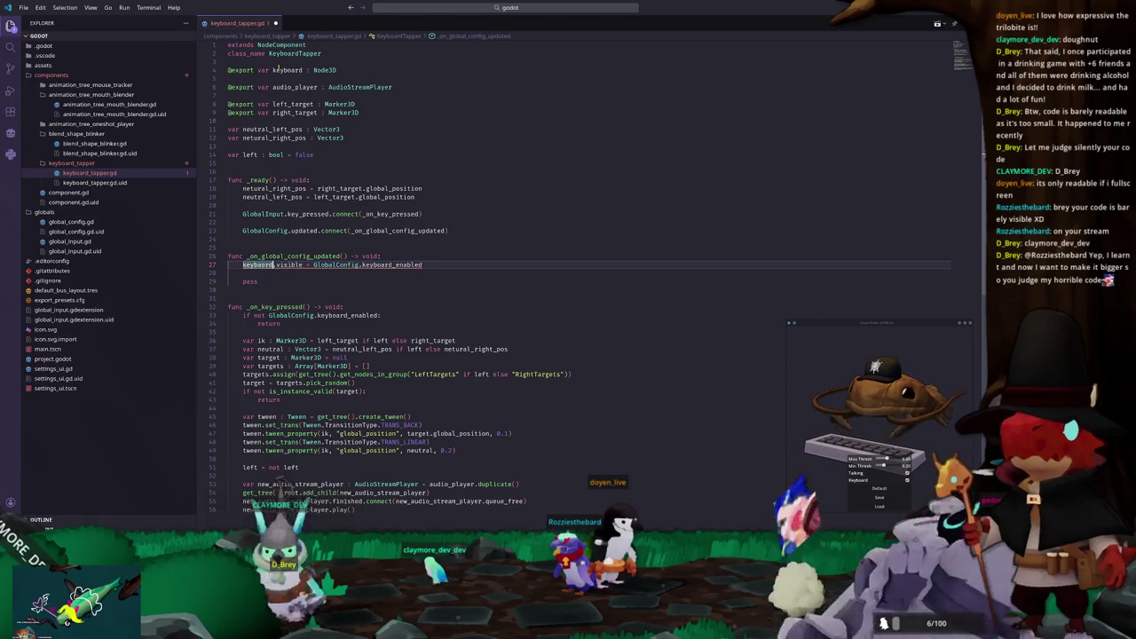
{"action": "key", "text": "ctrl+BackSpace"}
{"action": "type", "text": "key"}
{"action": "key", "text": "Return"}
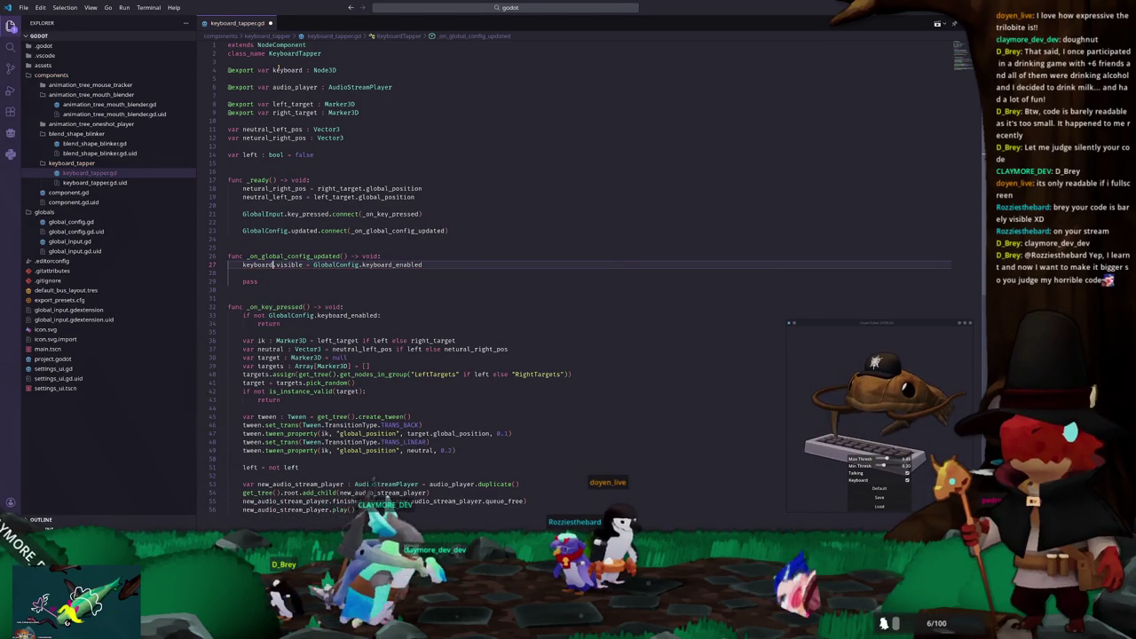
{"action": "key", "text": "End"}
{"action": "key", "text": "Return"}
{"action": "key", "text": "shift+End"}
{"action": "key", "text": "BackSpace"}
{"action": "key", "text": "BackSpace"}
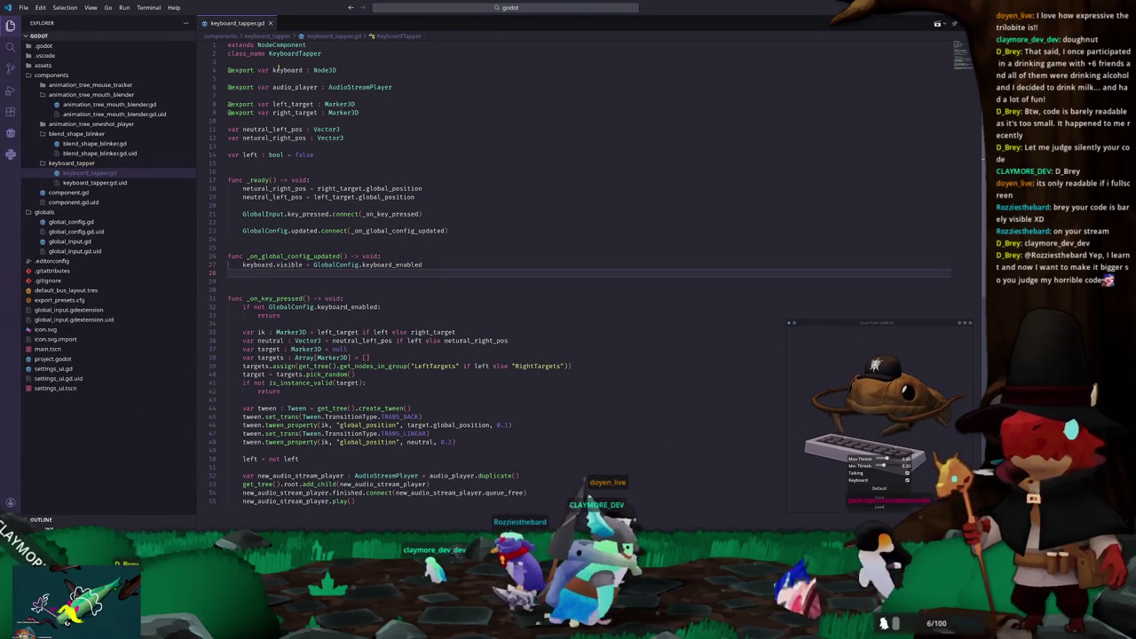
{"action": "key", "text": "Delete"}
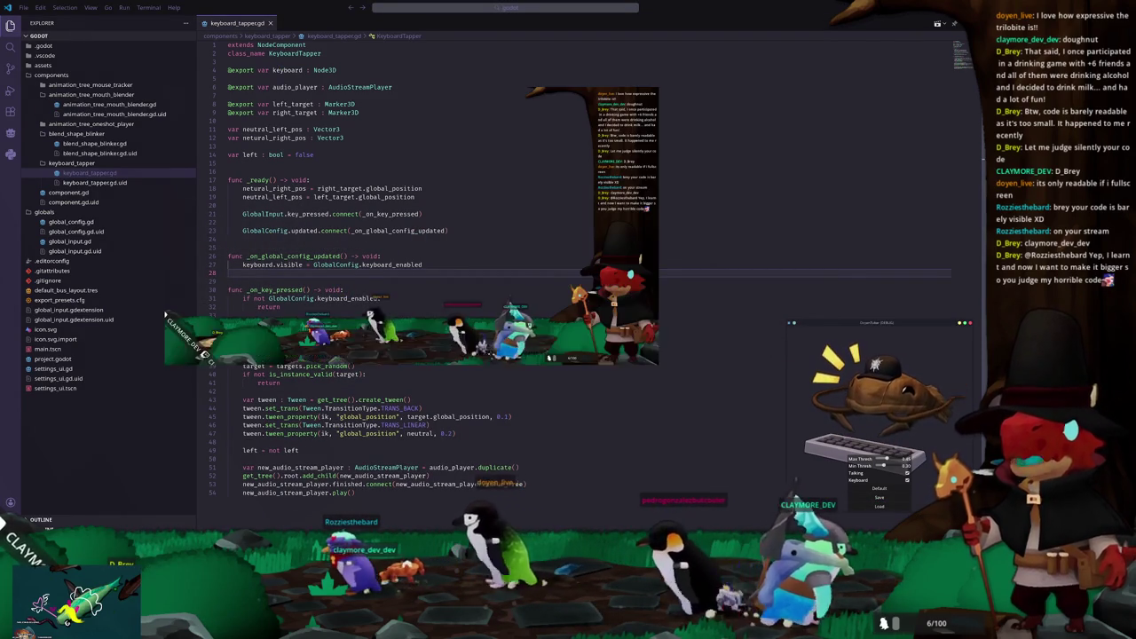
- In Godot, assign the key node to KeyboardTapper's Keyboard property
{"action": "key", "text": "alt+Tab"}
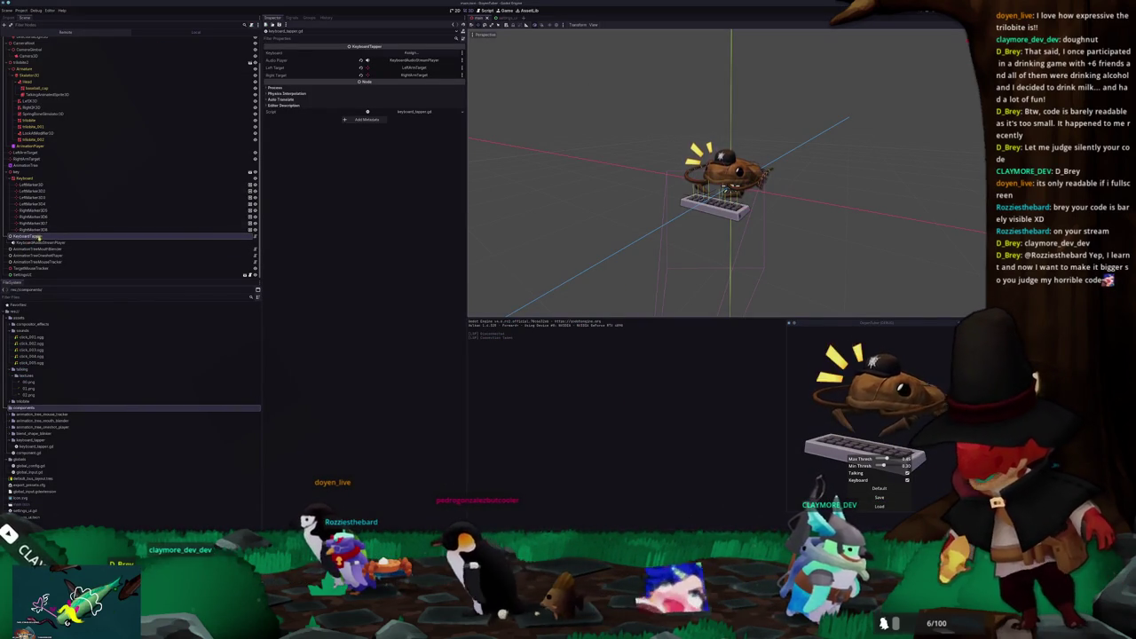
{"action": "left_click", "coordinate": [410, 53]}
{"action": "scroll", "coordinate": [480, 275], "scroll_direction": "down", "scroll_amount": 3}
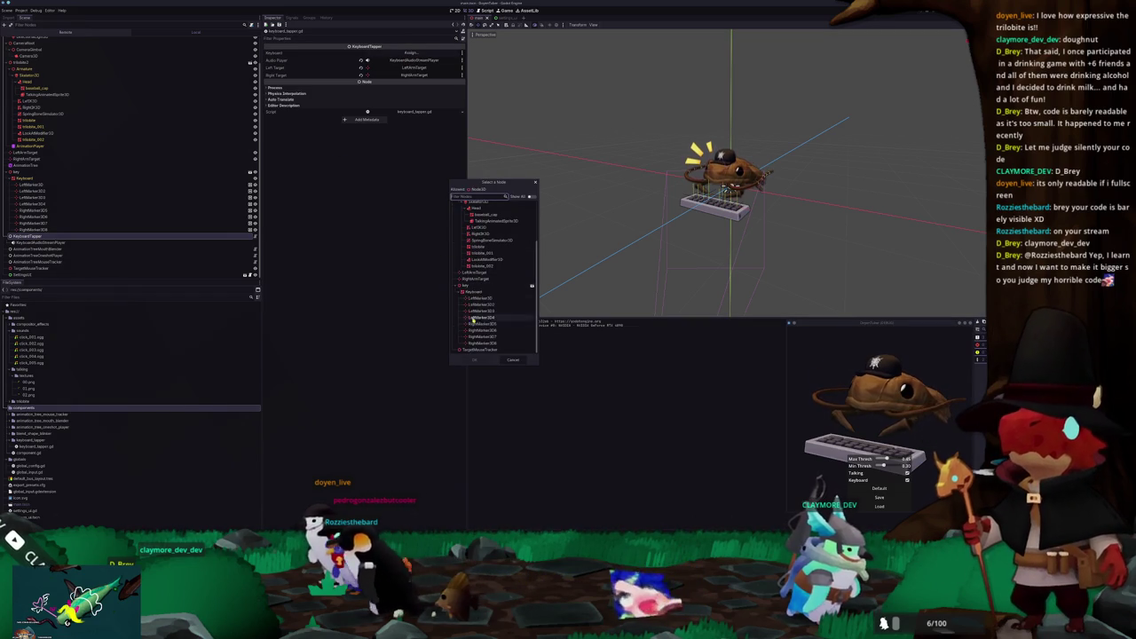
{"action": "double_click", "coordinate": [475, 293]}
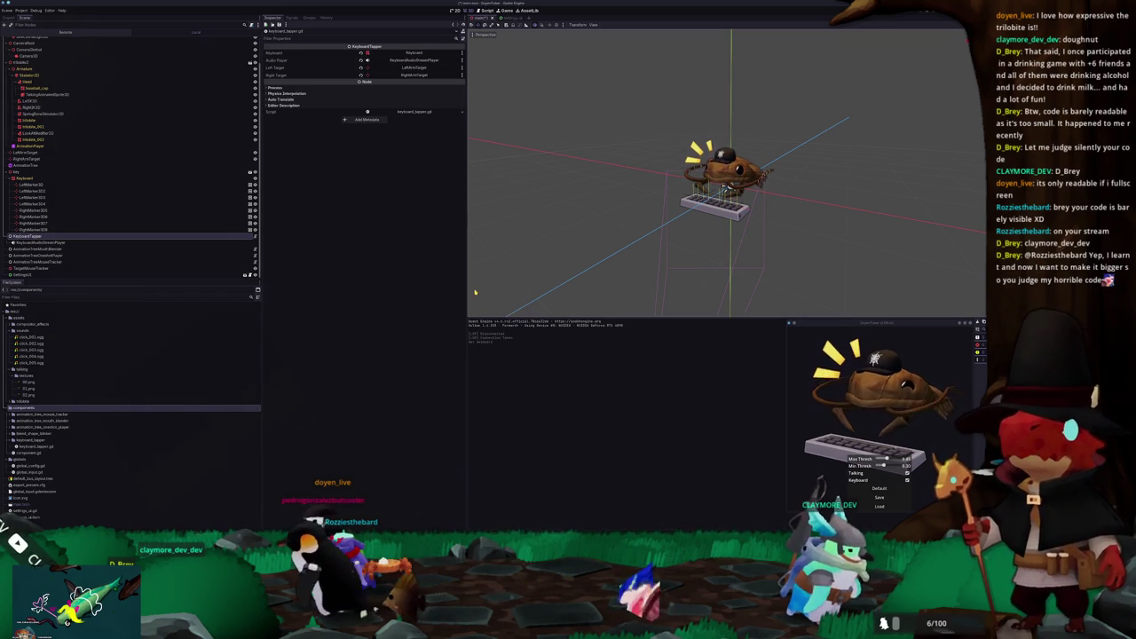
{"action": "left_click", "coordinate": [419, 53]}
{"action": "double_click", "coordinate": [465, 285]}
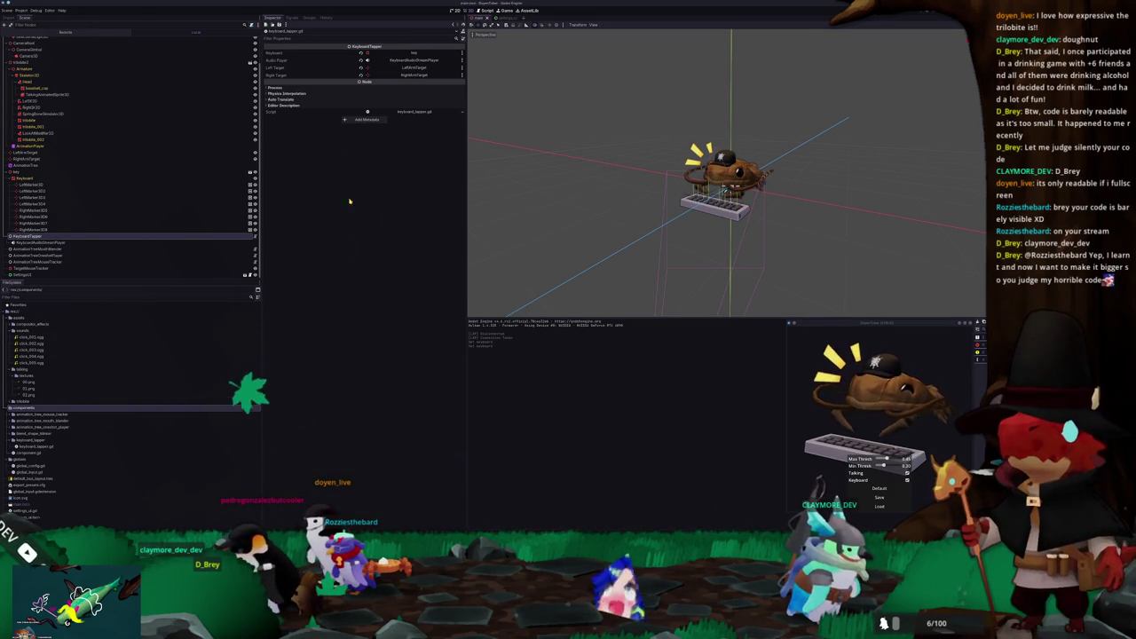
- Reopen keyboard_tapper.gd from the FileSystem dock
{"action": "scroll", "coordinate": [125, 220], "scroll_direction": "up", "scroll_amount": 2}
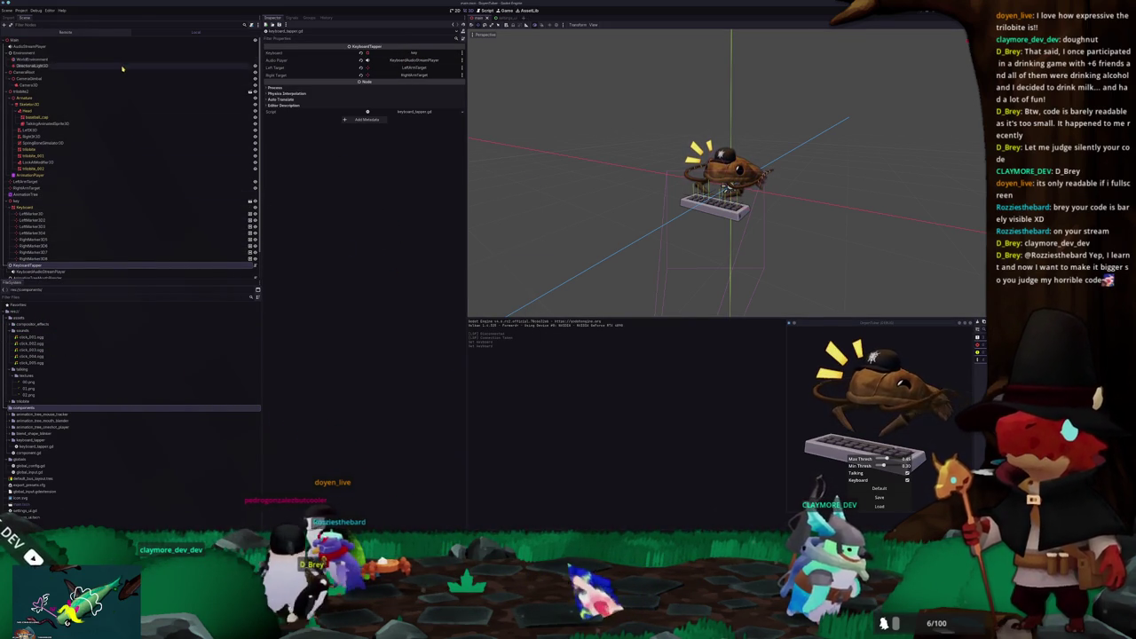
{"action": "left_click", "coordinate": [907, 480]}
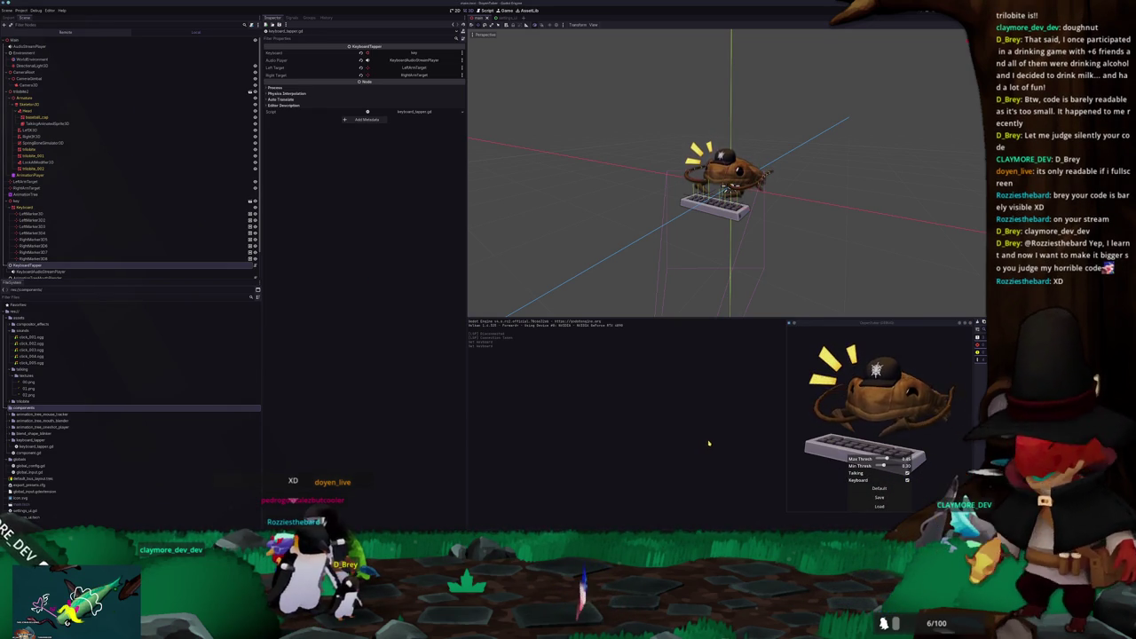
{"action": "double_click", "coordinate": [31, 408]}
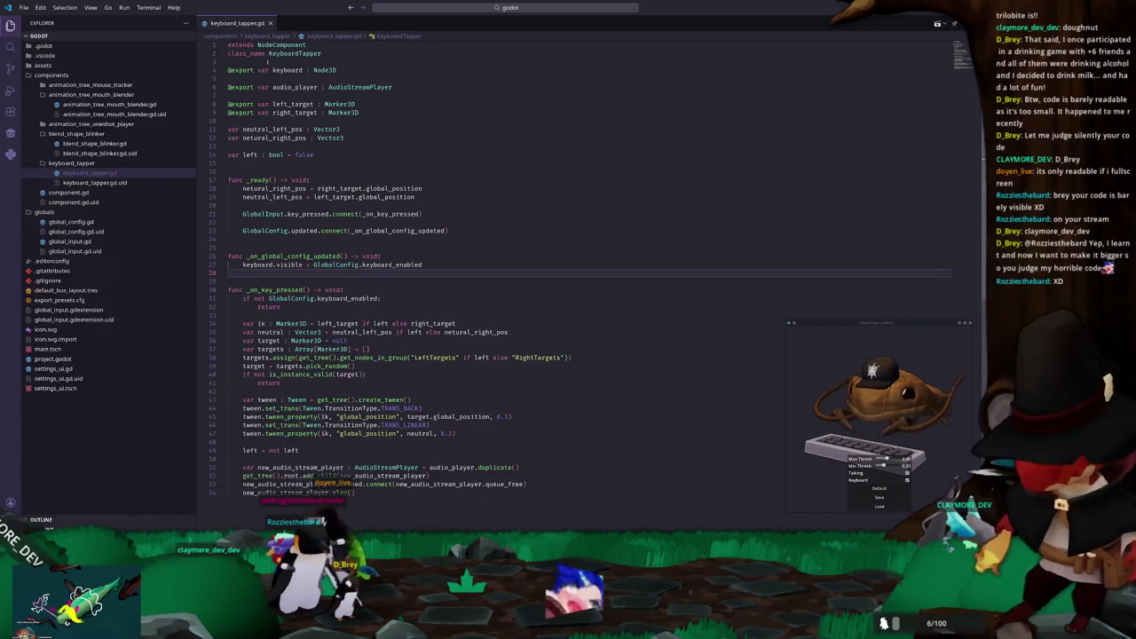
- Open global_config.gd and review its _load, _default and _save functions
{"action": "key", "text": "ctrl+p"}
{"action": "type", "text": "config"}
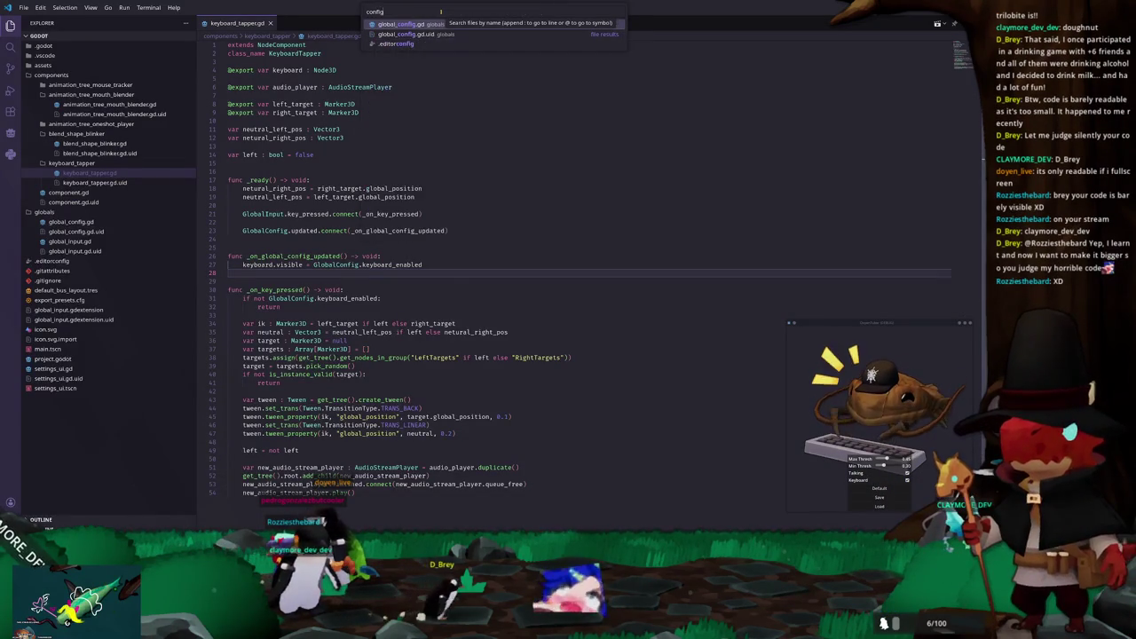
{"action": "key", "text": "Return"}
{"action": "scroll", "coordinate": [266, 327], "scroll_direction": "down", "scroll_amount": 2}
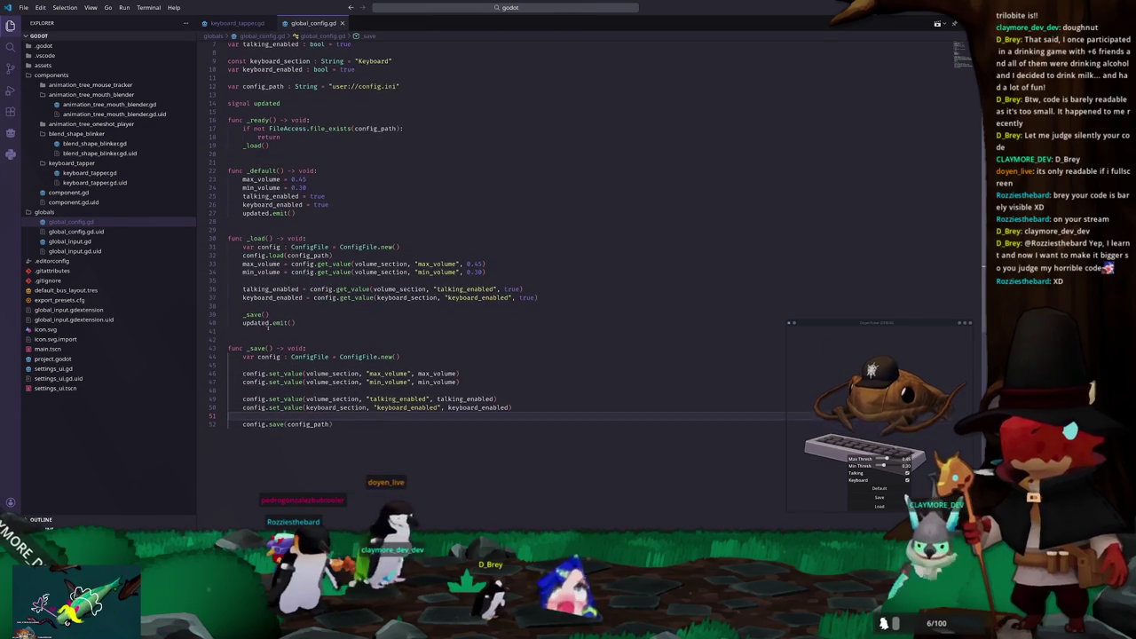
{"action": "left_click", "coordinate": [266, 331]}
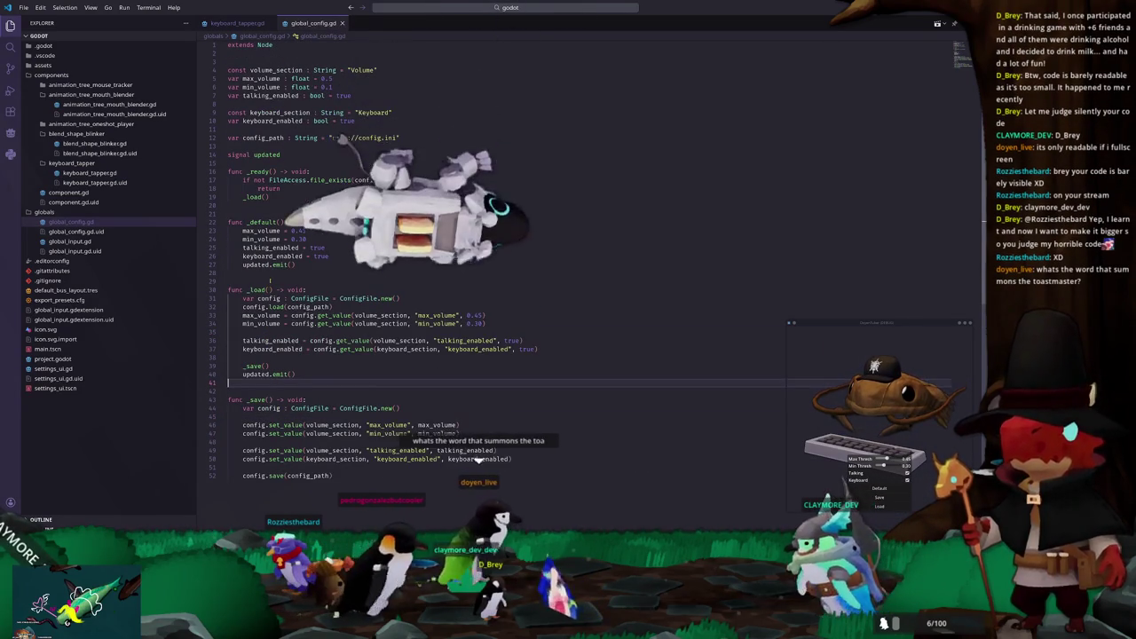
{"action": "scroll", "coordinate": [266, 327], "scroll_direction": "up", "scroll_amount": 2}
{"action": "left_click", "coordinate": [278, 214]}
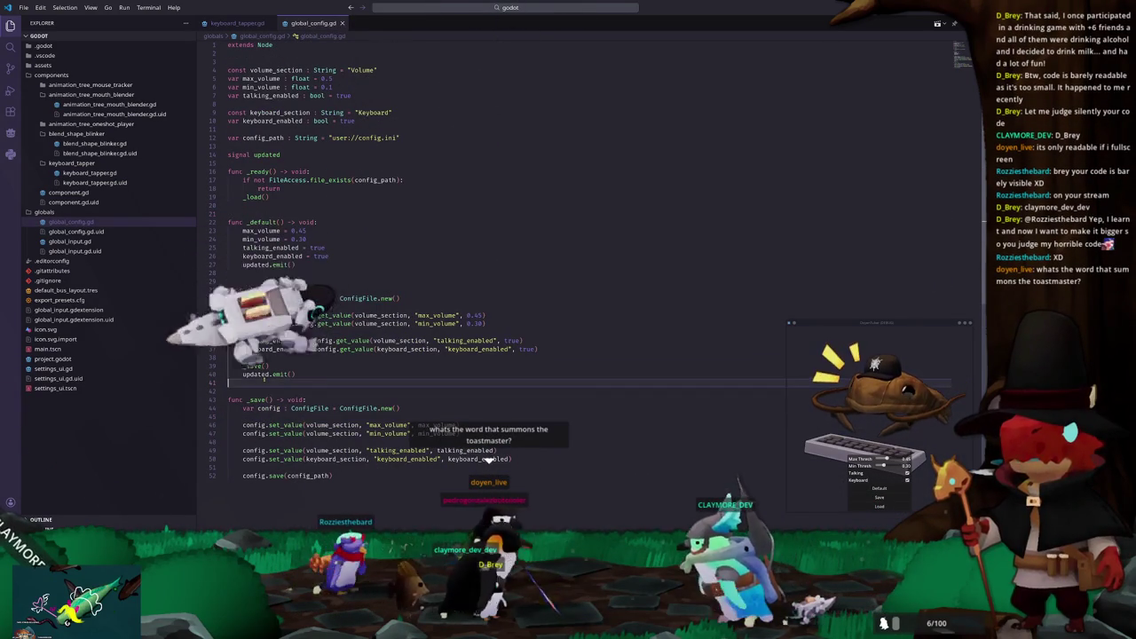
{"action": "left_click", "coordinate": [257, 414]}
{"action": "left_click", "coordinate": [257, 400]}
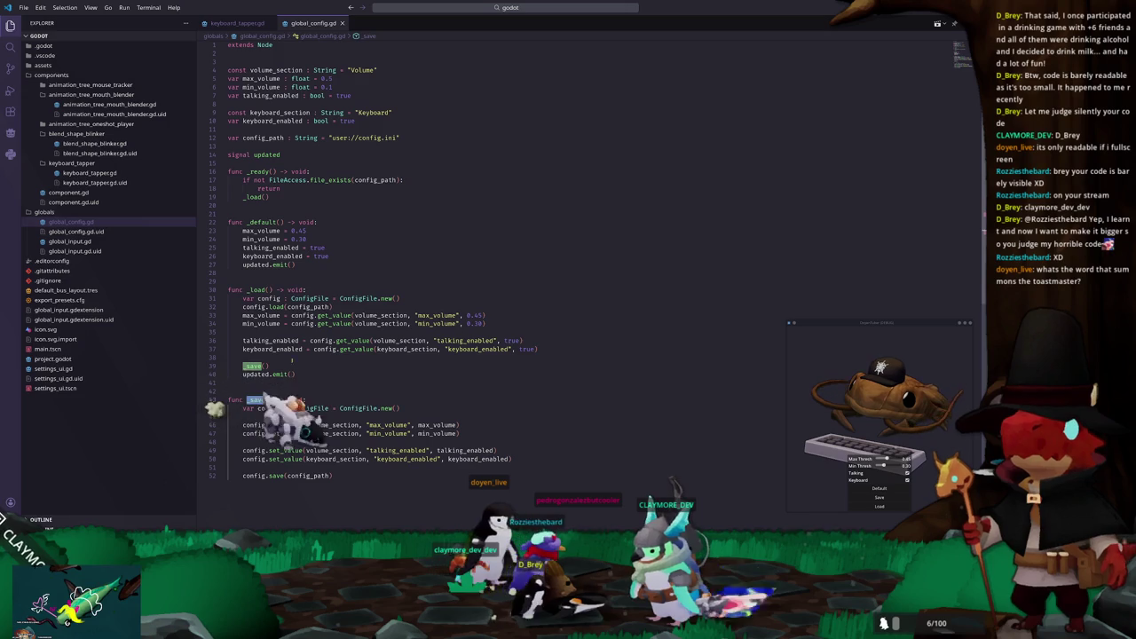
- Inspect the signal updated declaration and its updated.emit uses
{"action": "triple_click", "coordinate": [229, 154]}
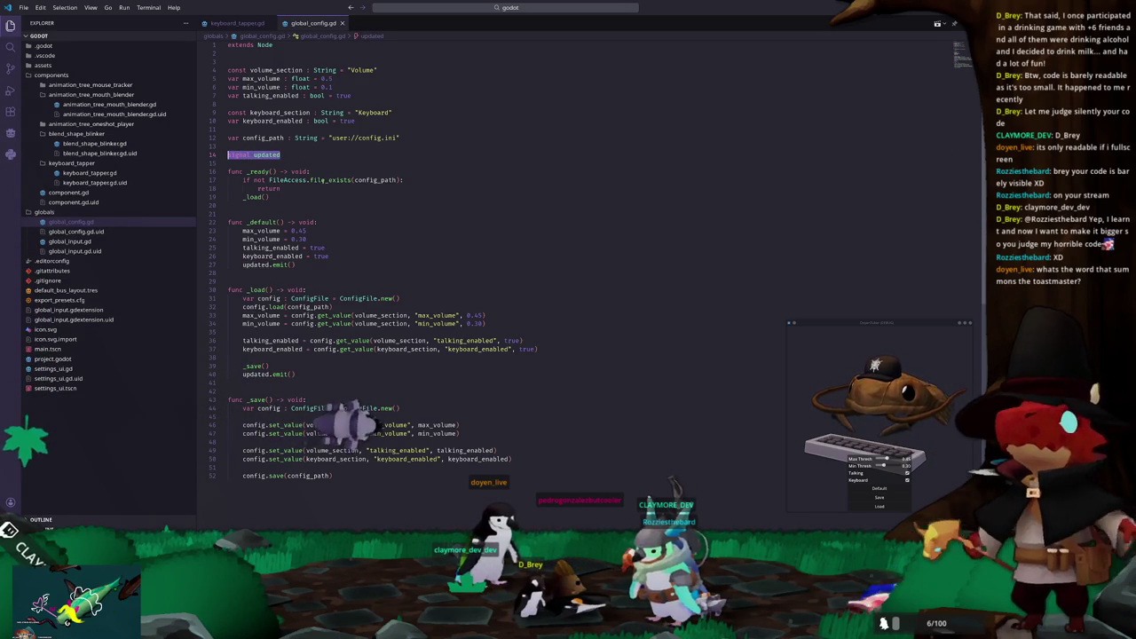
{"action": "left_click", "coordinate": [313, 262]}
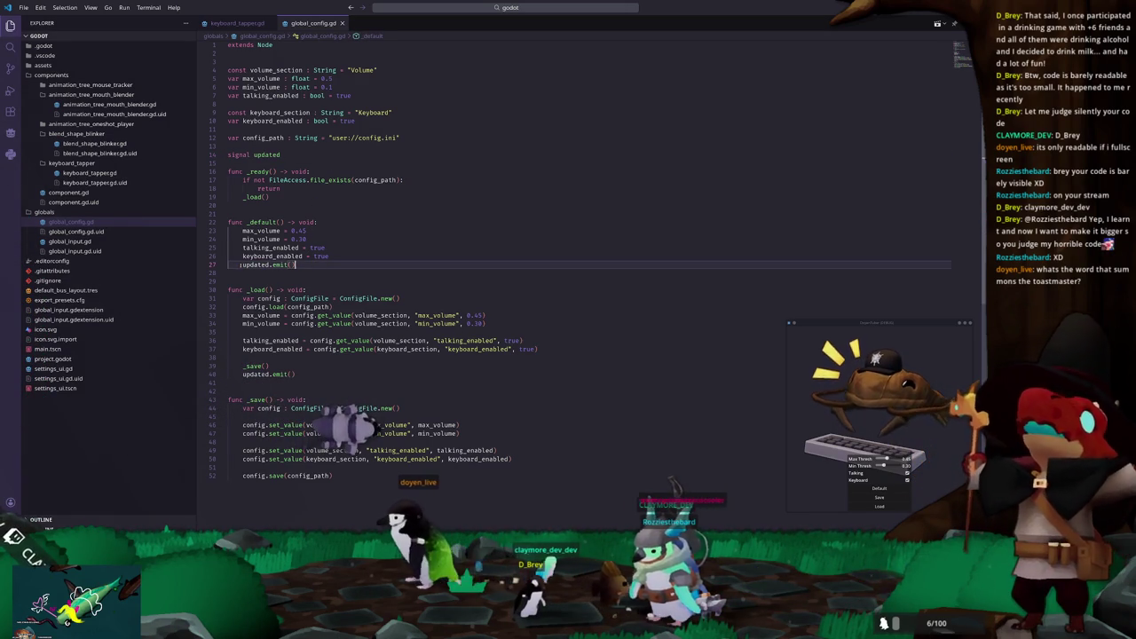
{"action": "double_click", "coordinate": [241, 265]}
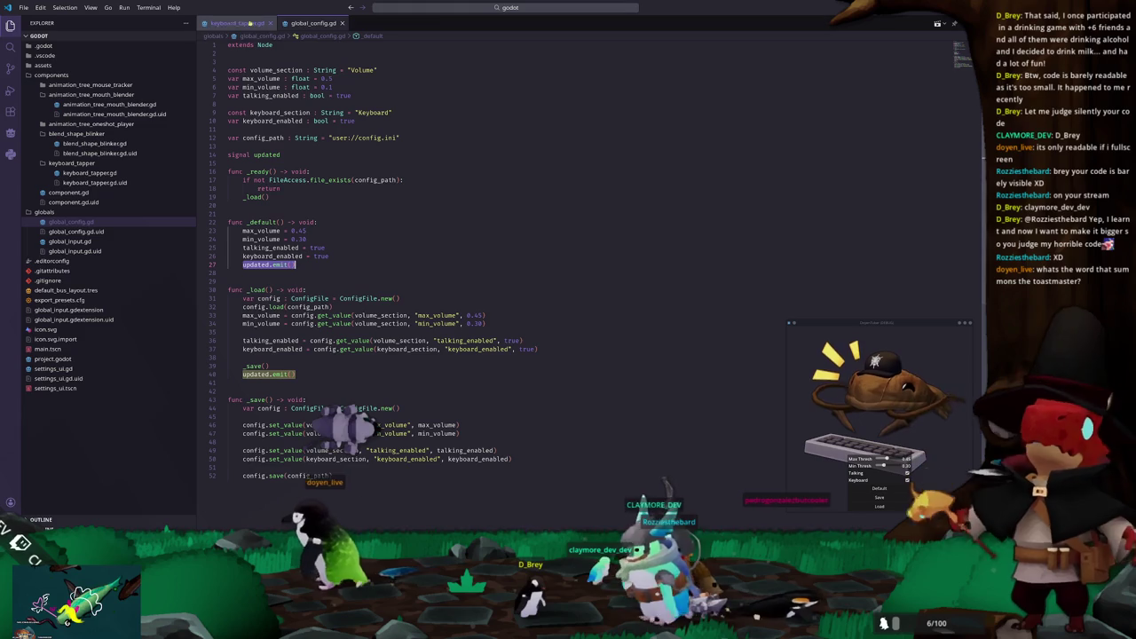
{"action": "left_click", "coordinate": [497, 8]}
- Open settings_ui.gd and look over the talking checkbox handler
{"action": "type", "text": "settings_ui"}
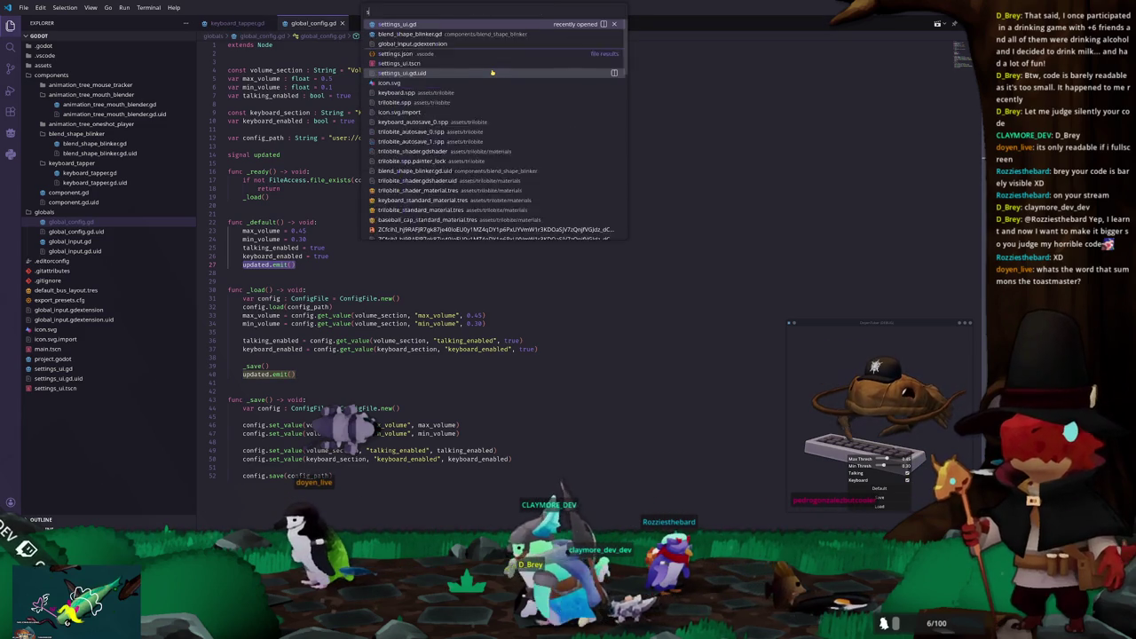
{"action": "key", "text": "Return"}
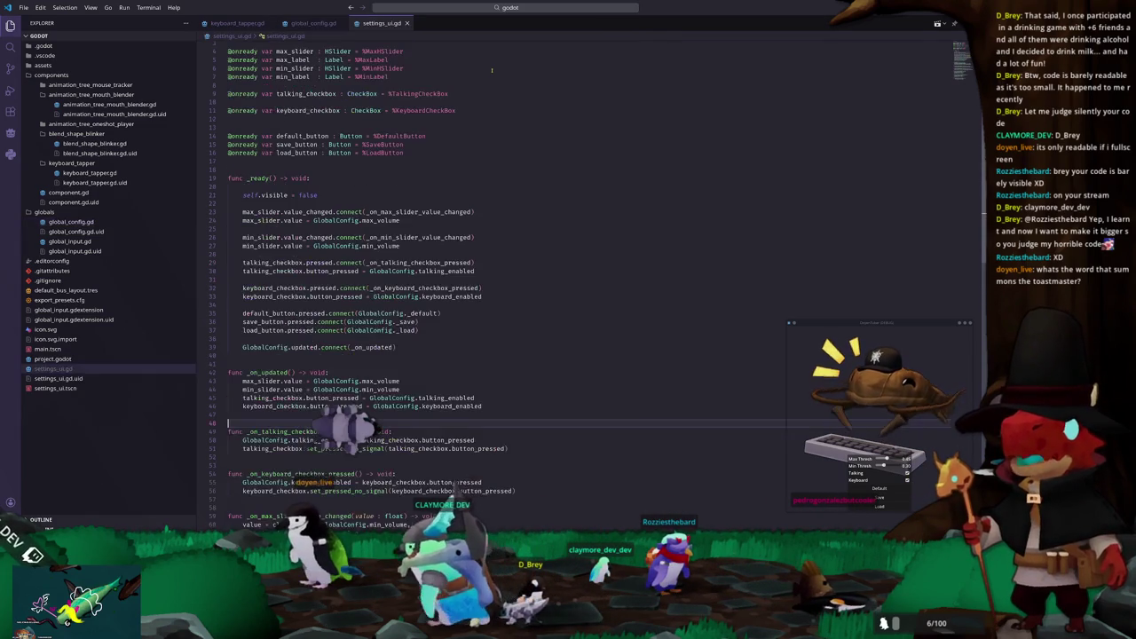
{"action": "scroll", "coordinate": [275, 290], "scroll_direction": "down", "scroll_amount": 5}
{"action": "scroll", "coordinate": [275, 290], "scroll_direction": "down", "scroll_amount": 3}
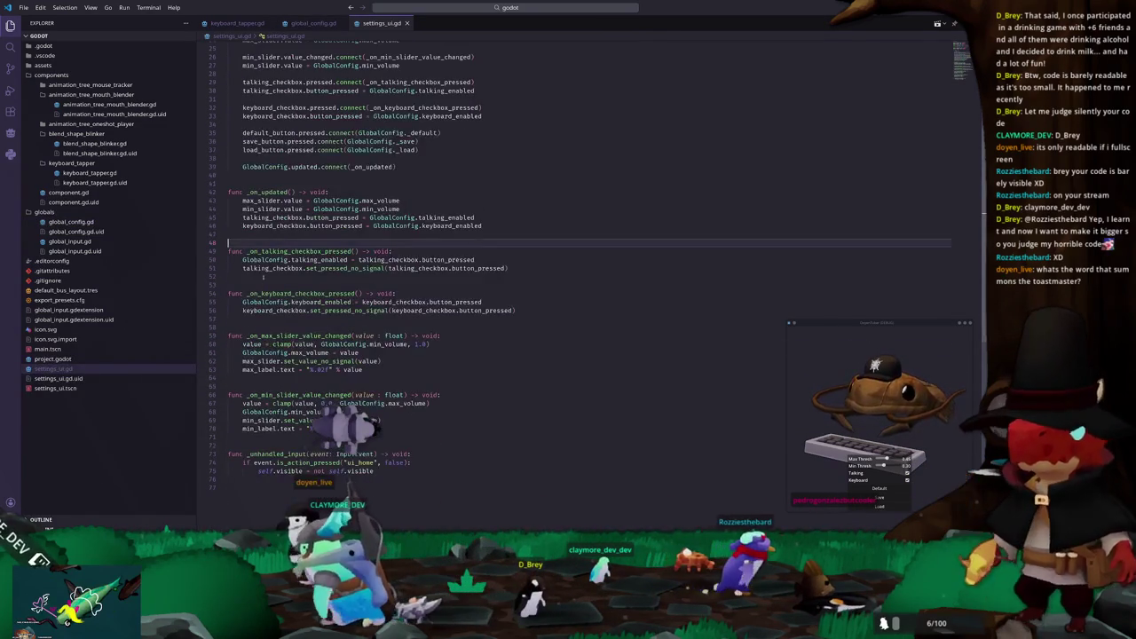
{"action": "left_click", "coordinate": [345, 277]}
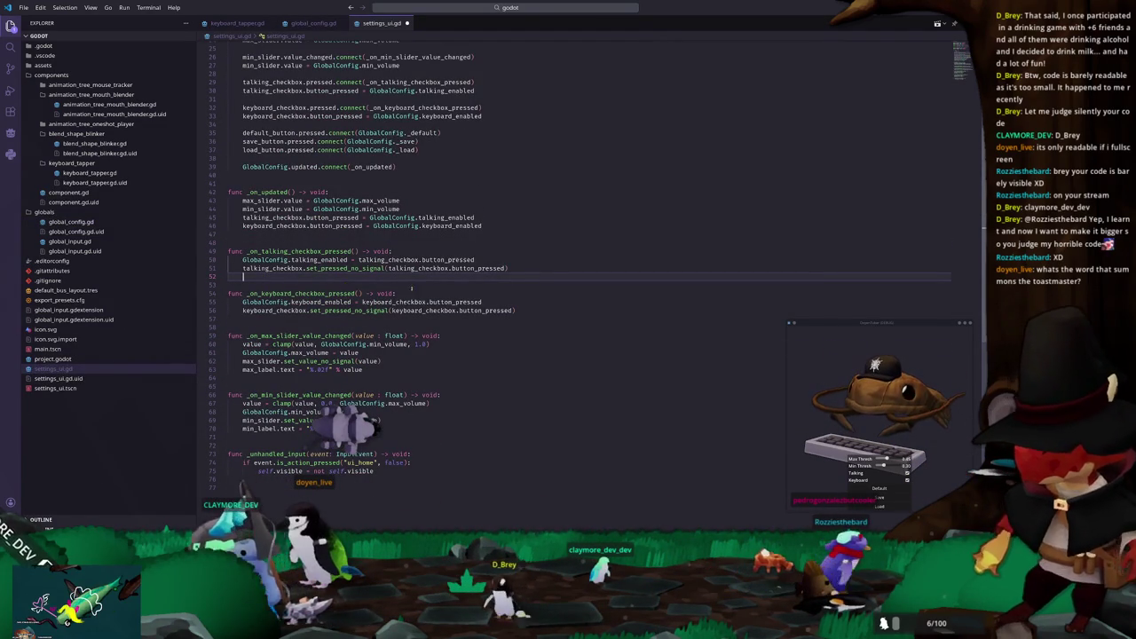
{"action": "scroll", "coordinate": [416, 287], "scroll_direction": "up", "scroll_amount": 8}
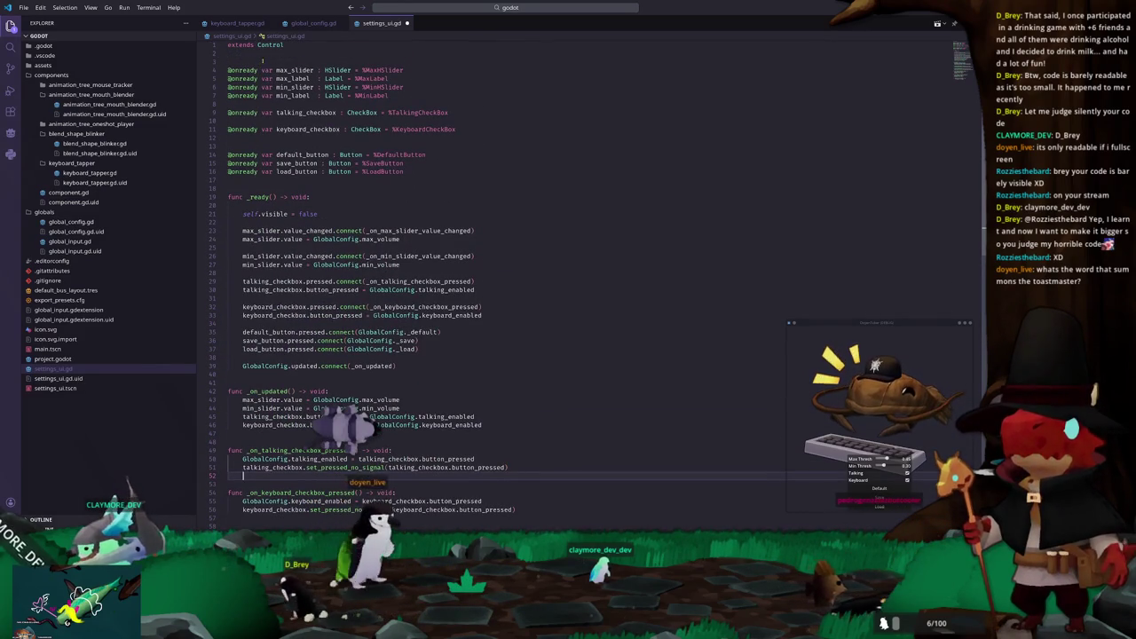
- In global_config.gd, begin a signal line below signal updated and inspect the float annotations
{"action": "key", "text": "ctrl+Tab"}
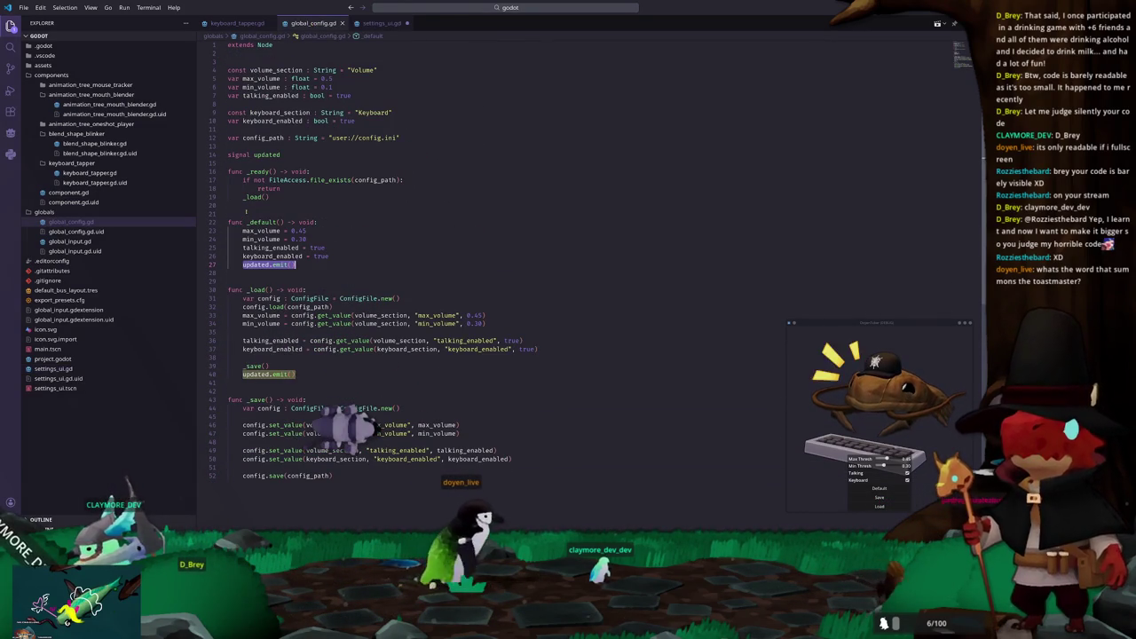
{"action": "left_click", "coordinate": [248, 157]}
{"action": "key", "text": "Return"}
{"action": "type", "text": "siganl"}
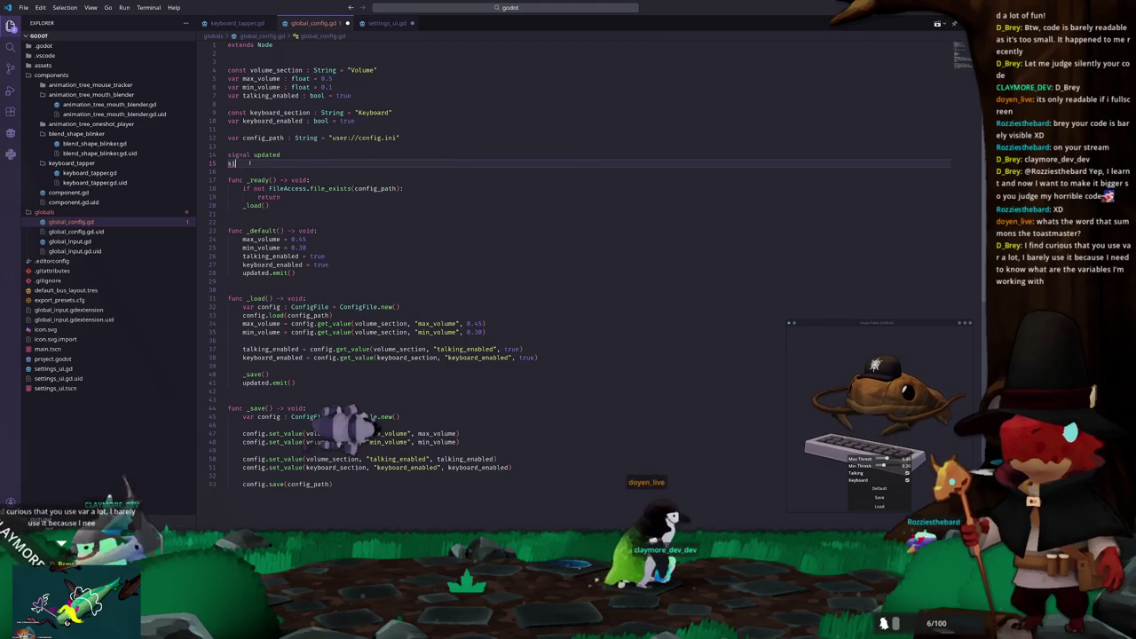
{"action": "type", "text": "gnal"}
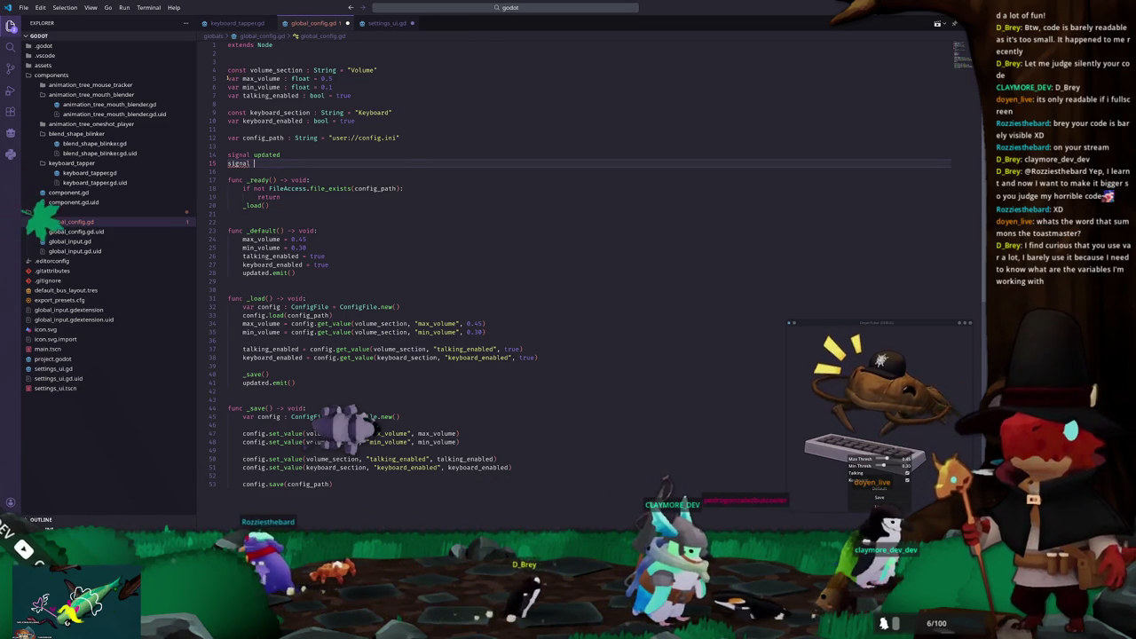
{"action": "left_click", "coordinate": [261, 78]}
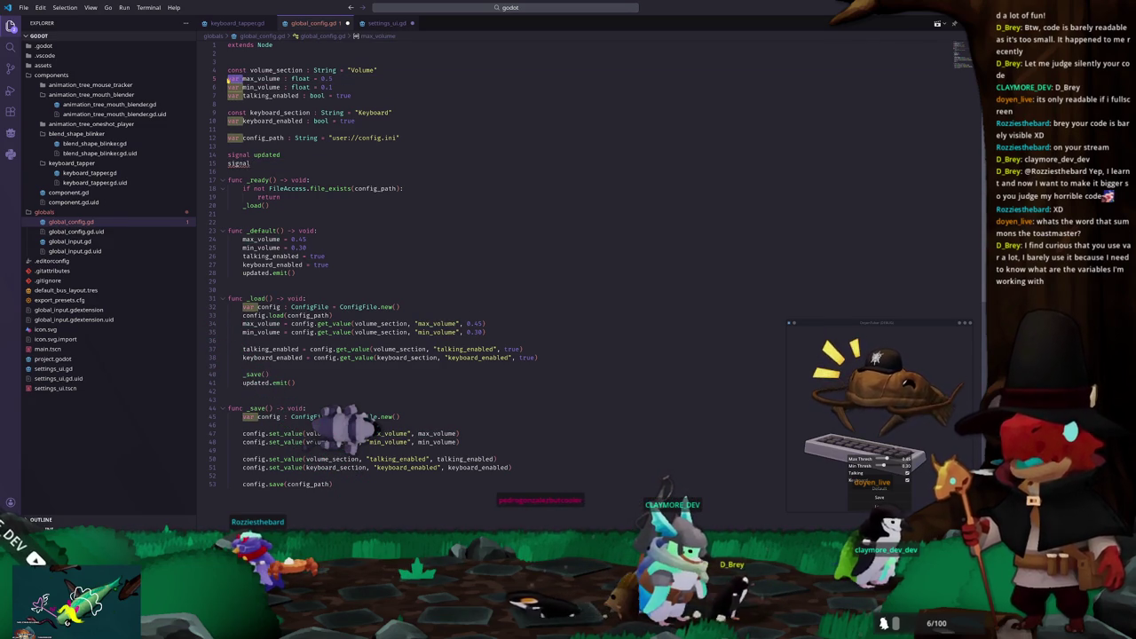
{"action": "left_click_drag", "start_coordinate": [281, 78], "coordinate": [314, 87]}
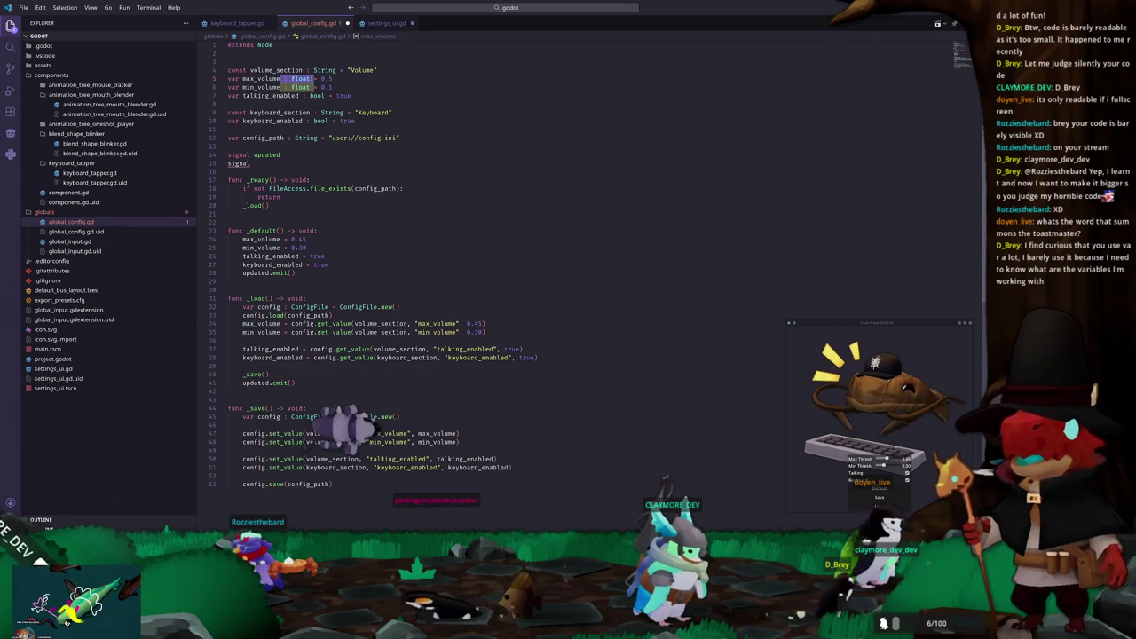
{"action": "mouse_move", "coordinate": [300, 79]}
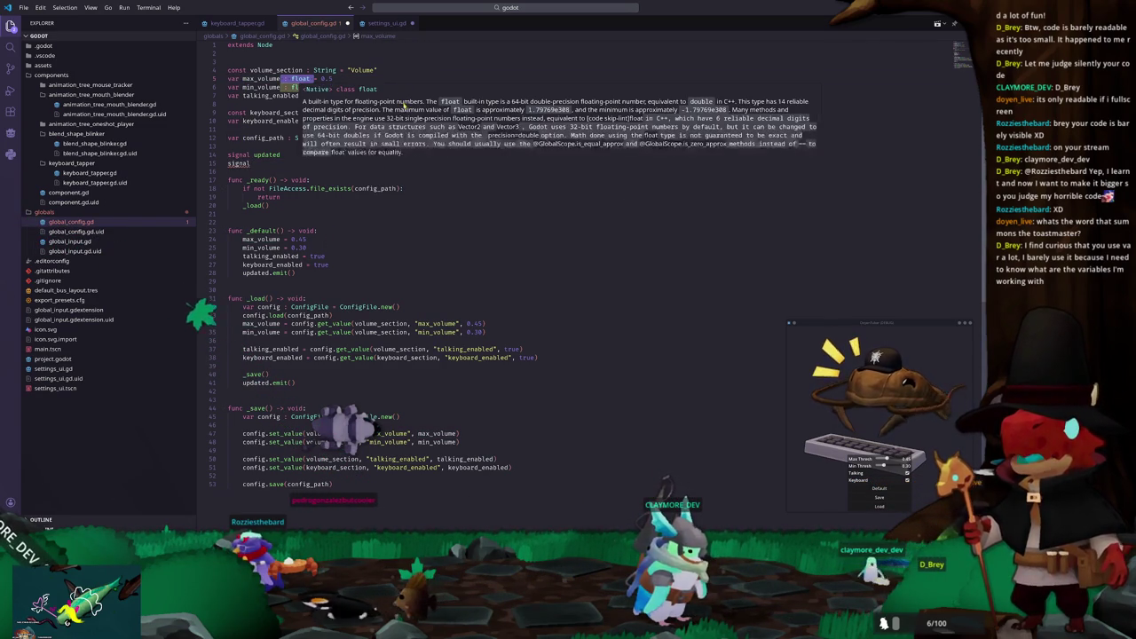
- Complete the line as 'signal changed' and save global_config.gd
{"action": "left_click", "coordinate": [282, 165]}
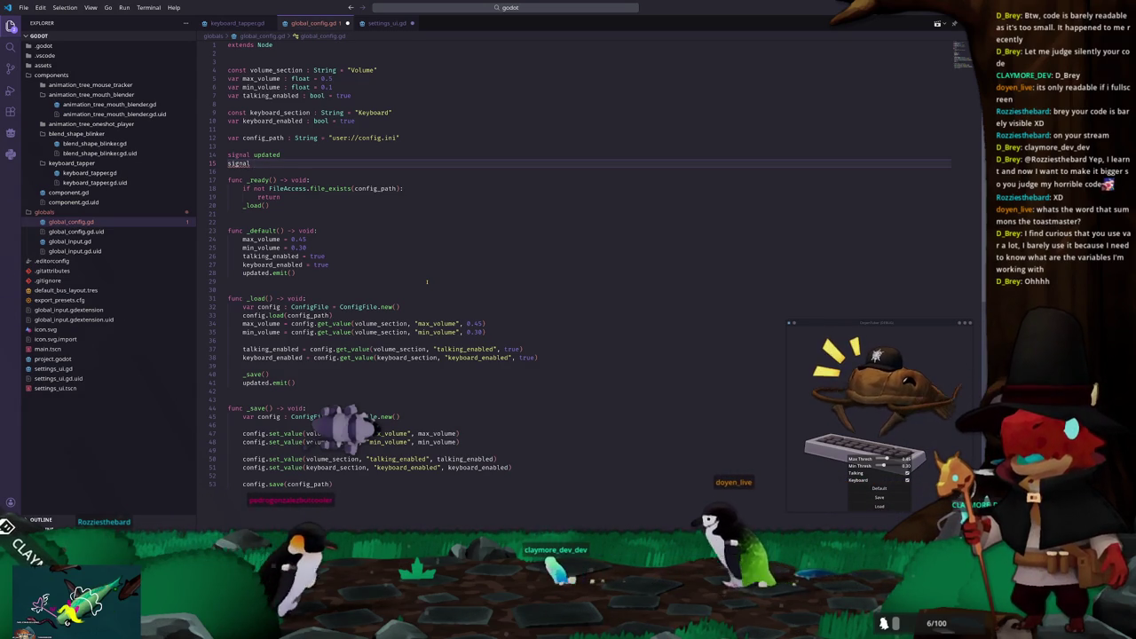
{"action": "type", "text": "vi"}
{"action": "key", "text": "BackSpace"}
{"action": "key", "text": "BackSpace"}
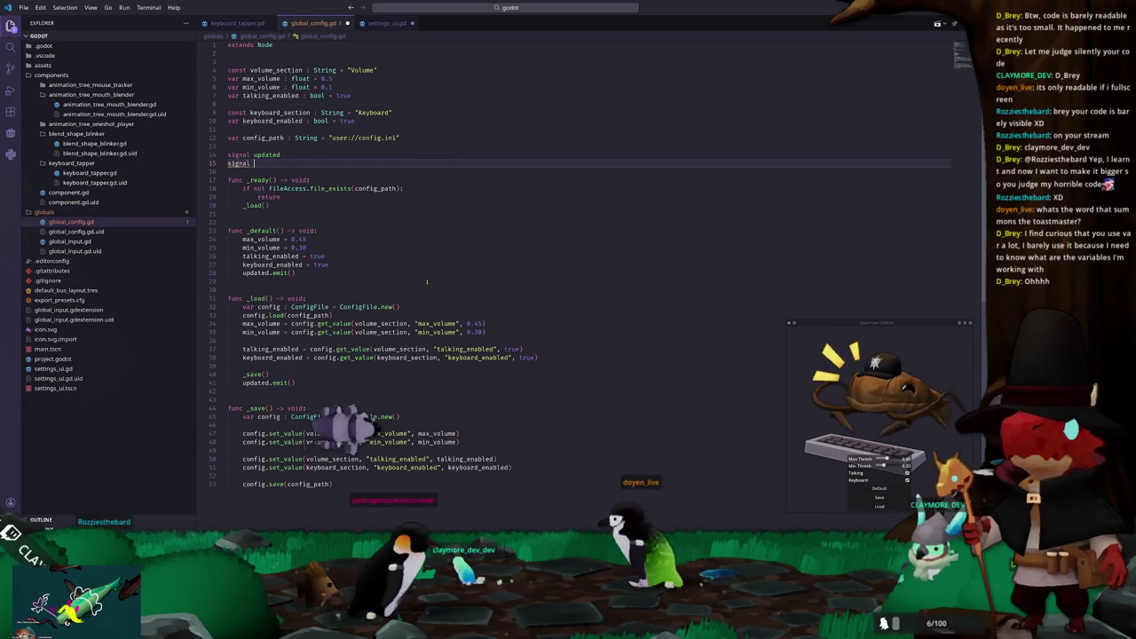
{"action": "type", "text": "changed"}
{"action": "key", "text": "Escape"}
{"action": "key", "text": "Down"}
{"action": "key", "text": "ctrl+s"}
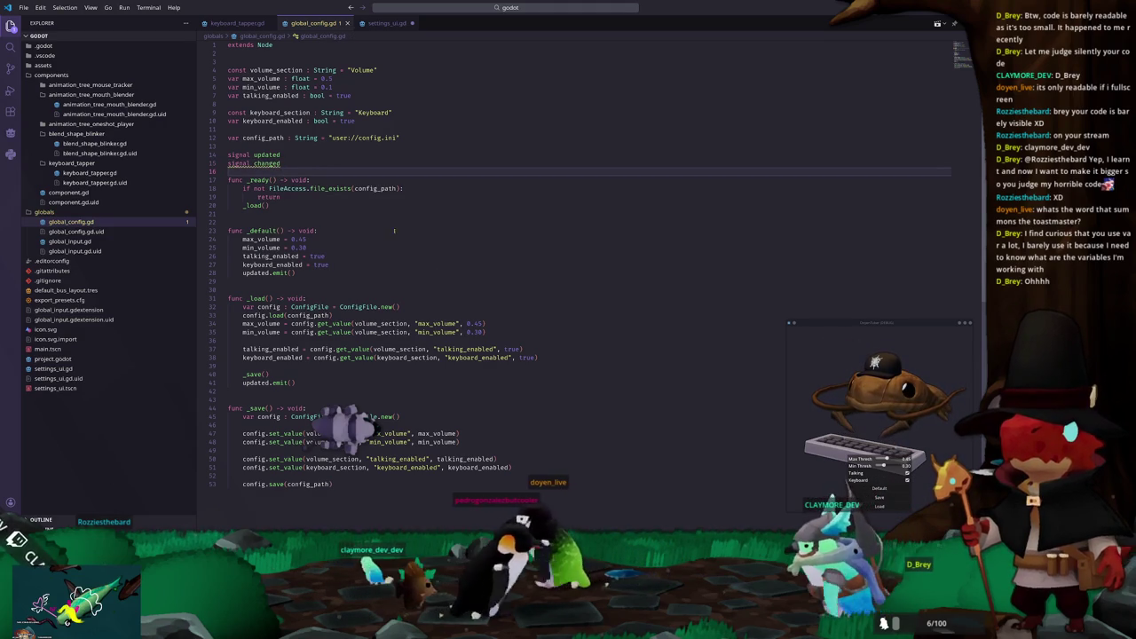
- In settings_ui.gd, review how value and min_volume are used in the min slider handler
{"action": "left_click", "coordinate": [386, 25]}
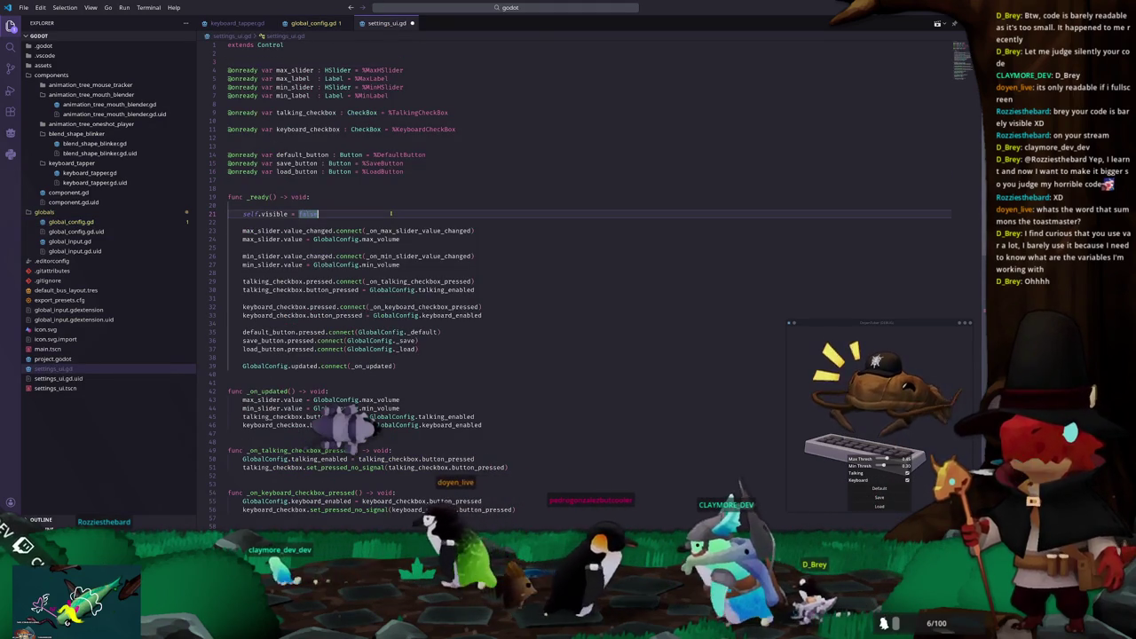
{"action": "double_click", "coordinate": [307, 135]}
{"action": "scroll", "coordinate": [332, 255], "scroll_direction": "down", "scroll_amount": 5}
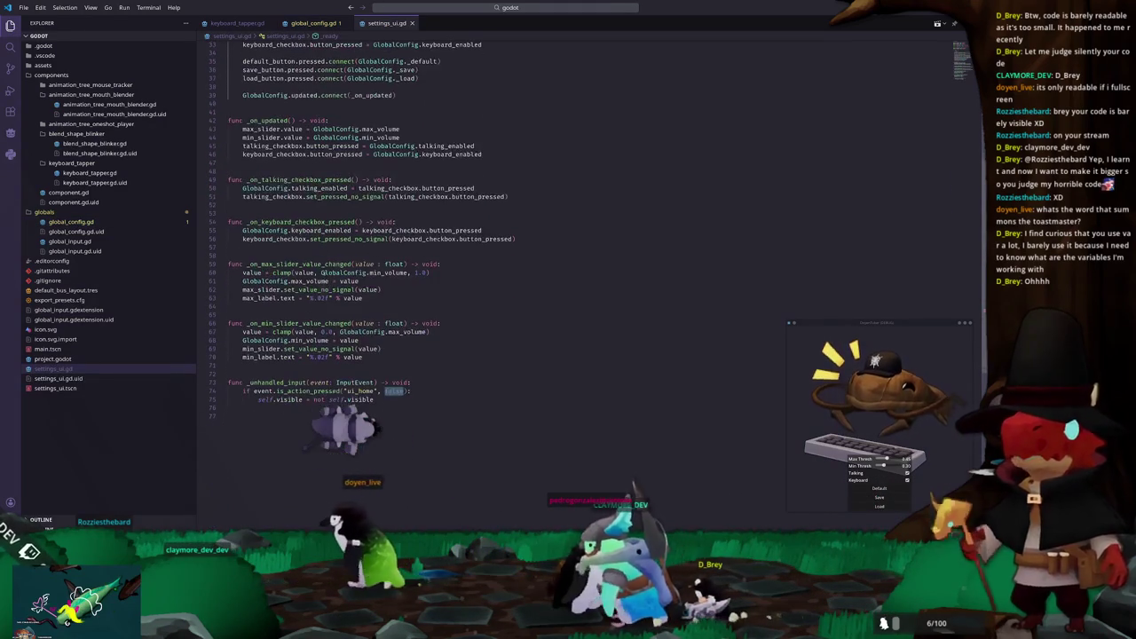
{"action": "left_click", "coordinate": [350, 404]}
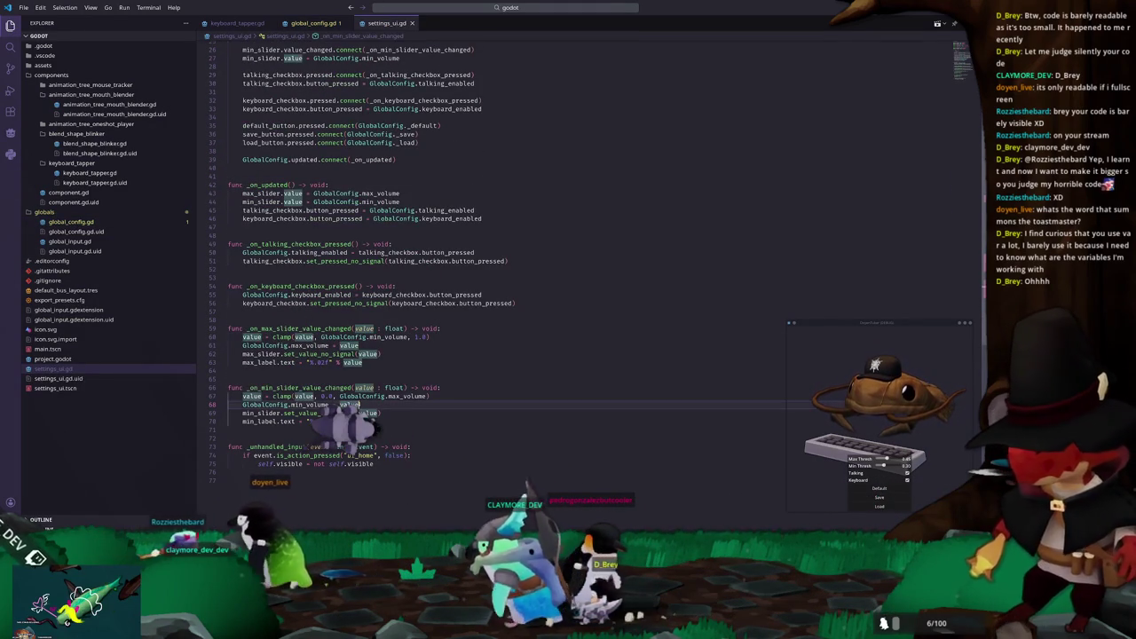
{"action": "left_click", "coordinate": [314, 405]}
{"action": "left_click", "coordinate": [352, 405]}
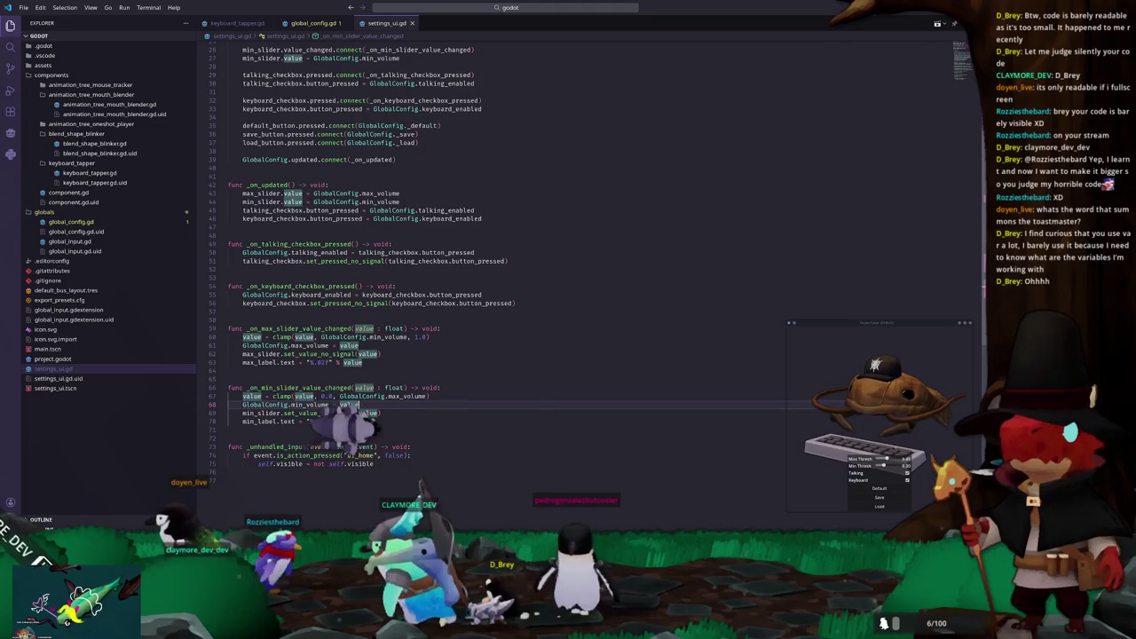
{"action": "left_click", "coordinate": [360, 420]}
{"action": "scroll", "coordinate": [355, 302], "scroll_direction": "up", "scroll_amount": 3}
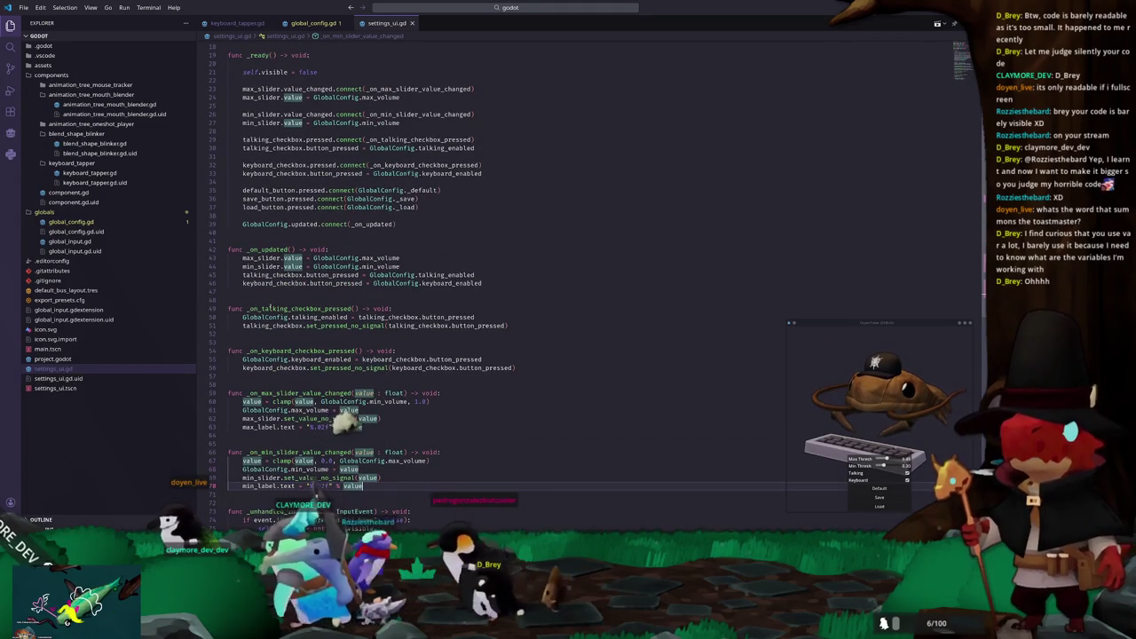
- Add GlobalConfig.changed.emit() at the end of the talking checkbox handler
{"action": "left_click", "coordinate": [266, 325]}
{"action": "left_click", "coordinate": [281, 333]}
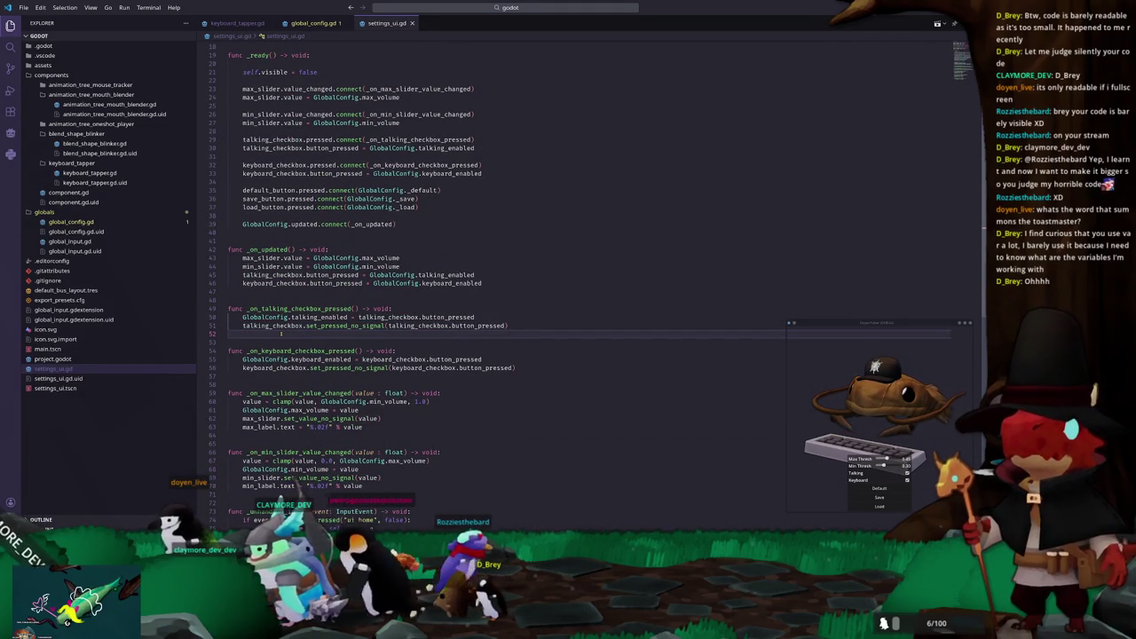
{"action": "type", "text": "hange"}
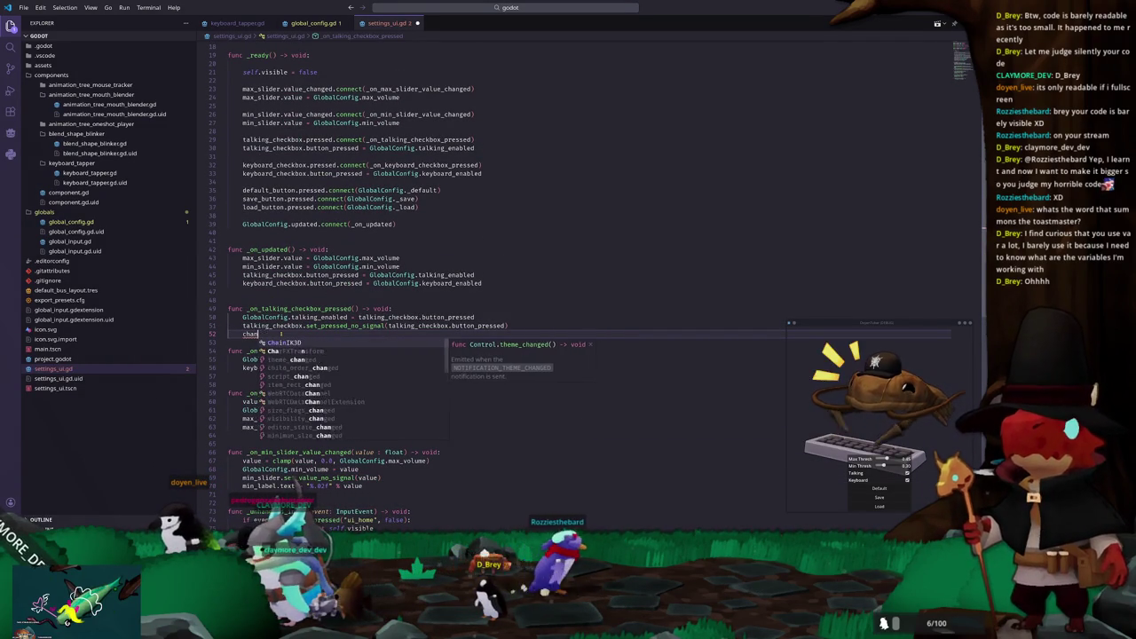
{"action": "key", "text": "BackSpace"}
{"action": "key", "text": "BackSpace"}
{"action": "key", "text": "BackSpace"}
{"action": "type", "text": "GlobalConfig.changed.emit("}
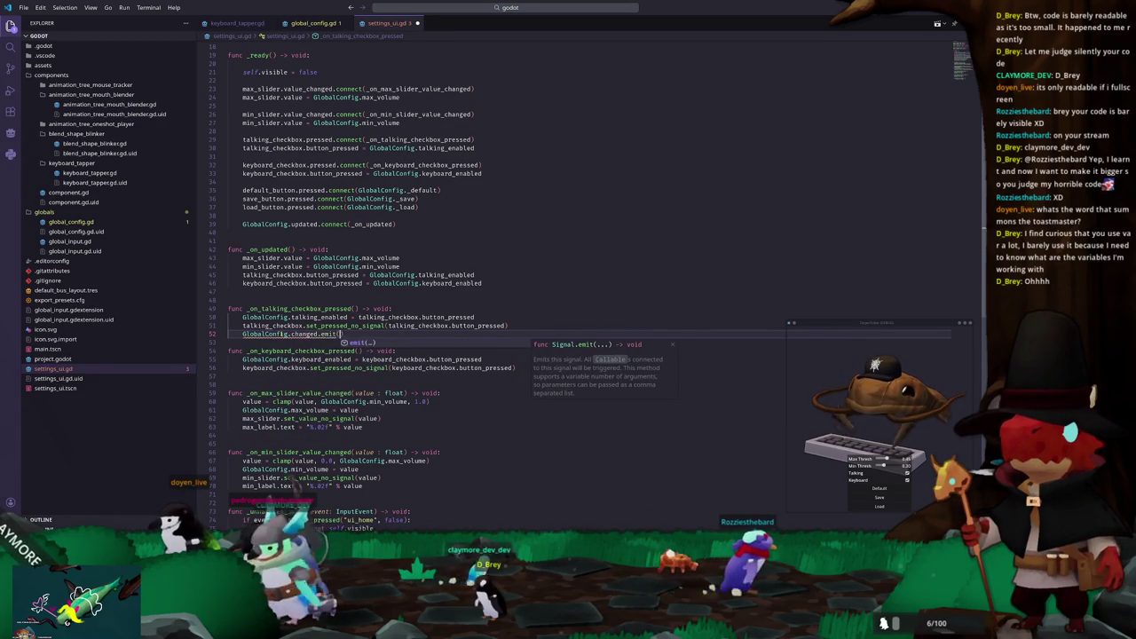
{"action": "key", "text": "Return"}
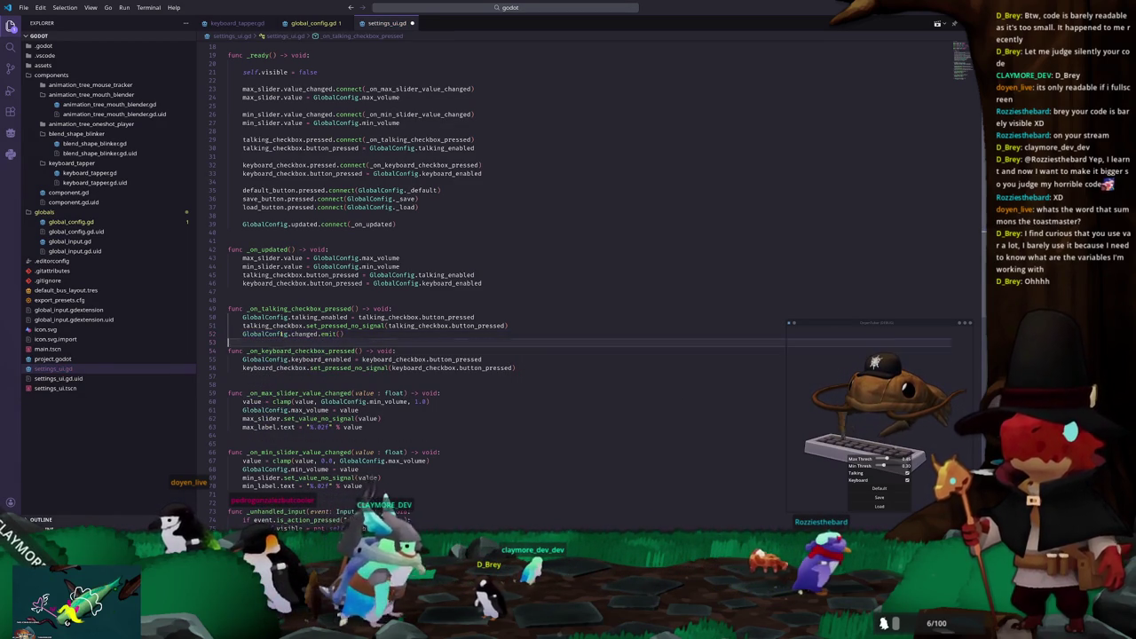
- Add the same GlobalConfig.changed.emit() call to the keyboard checkbox and slider handlers
{"action": "key", "text": "Down"}
{"action": "key", "text": "Down"}
{"action": "key", "text": "Down"}
{"action": "type", "text": "GlobalConfig.changed.emit()"}
{"action": "scroll", "coordinate": [582, 306], "scroll_direction": "down", "scroll_amount": 1}
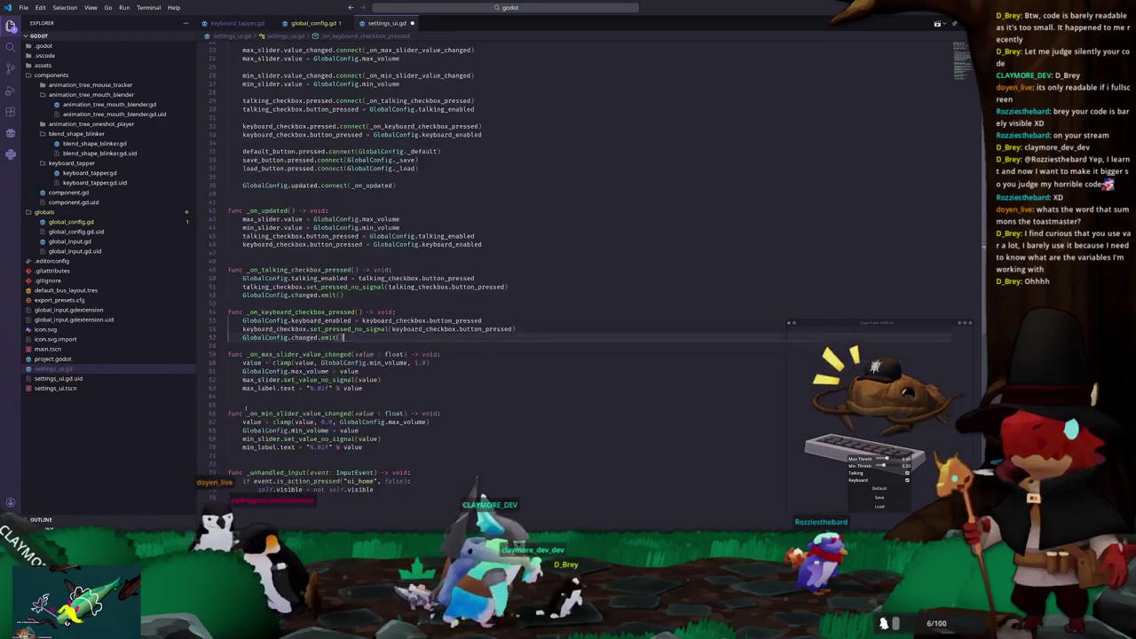
{"action": "key", "text": "Down"}
{"action": "key", "text": "Down"}
{"action": "key", "text": "Down"}
{"action": "scroll", "coordinate": [581, 306], "scroll_direction": "down", "scroll_amount": 1}
{"action": "type", "text": "GlobalConfig.changed.emit()"}
{"action": "left_click", "coordinate": [255, 417]}
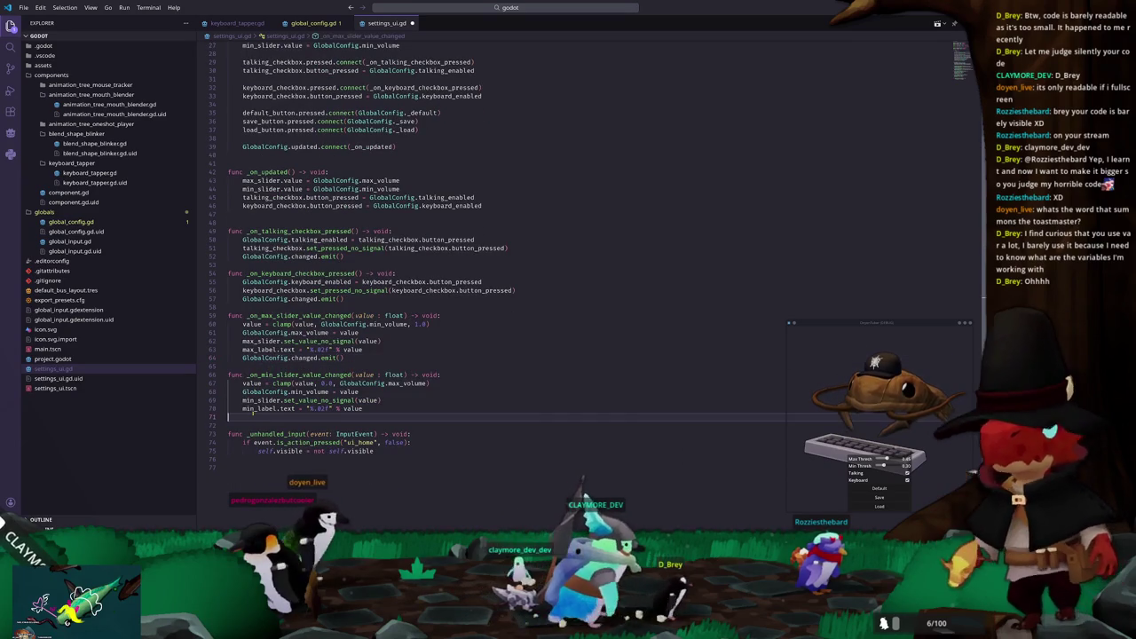
{"action": "scroll", "coordinate": [266, 464], "scroll_direction": "up", "scroll_amount": 5}
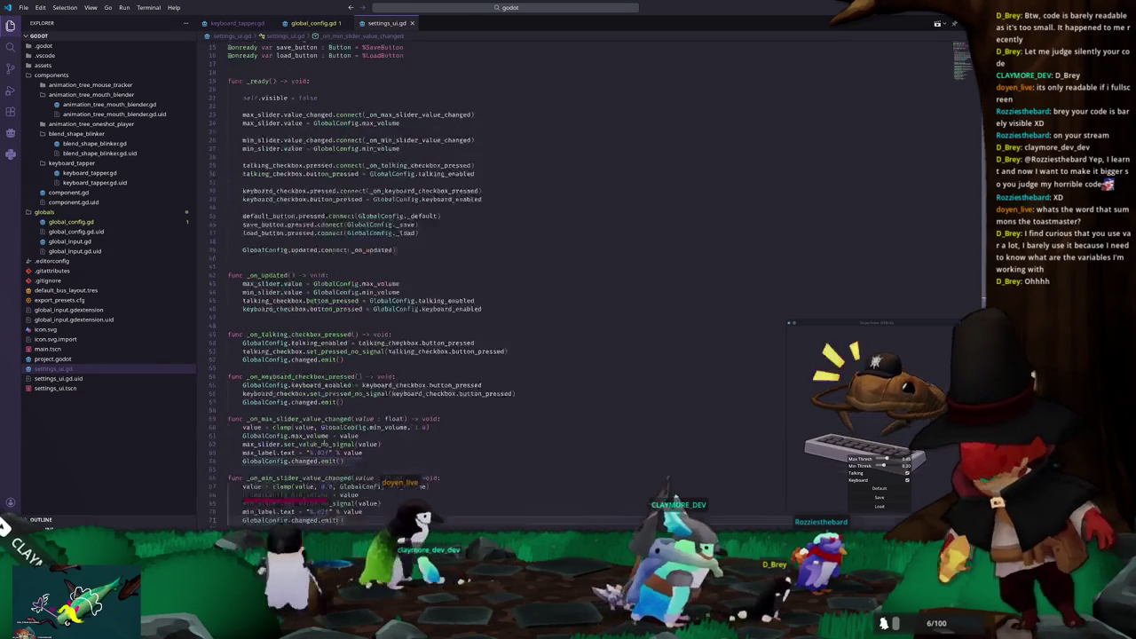
{"action": "left_click", "coordinate": [286, 323]}
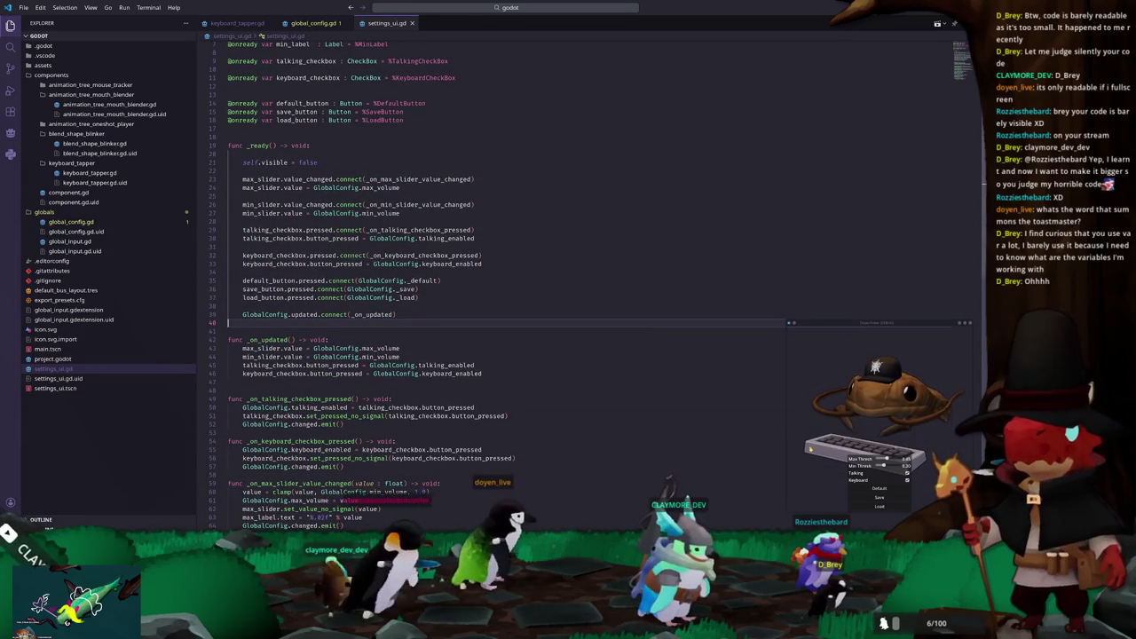
- In keyboard_tapper.gd, connect GlobalConfig.changed to _on_global_config_changed instead of updated
{"action": "left_click", "coordinate": [237, 23]}
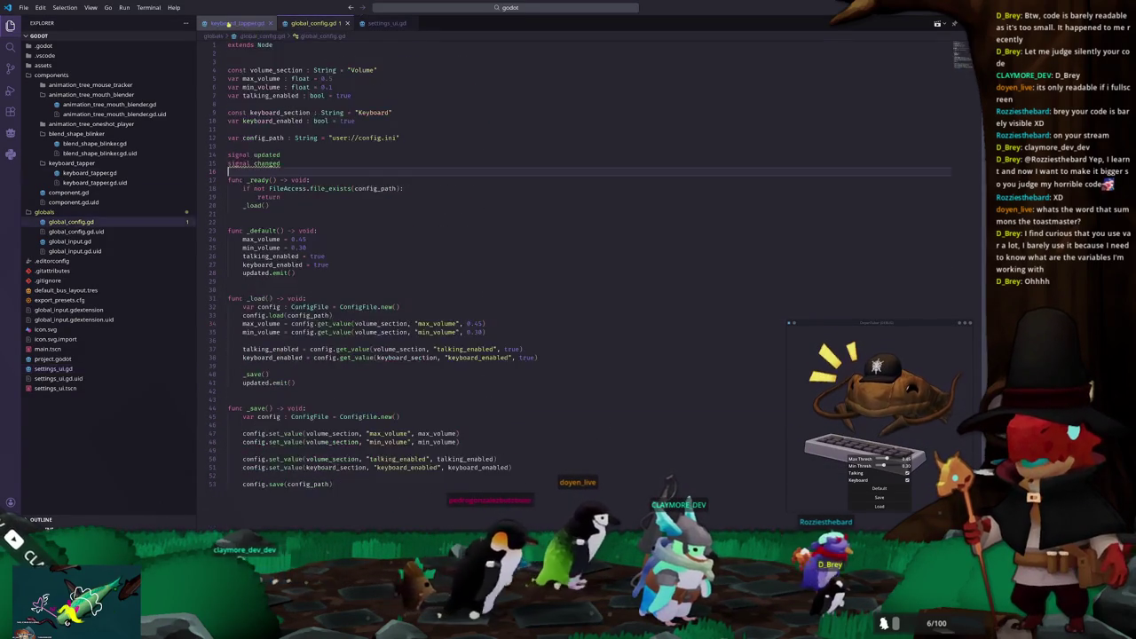
{"action": "double_click", "coordinate": [304, 230]}
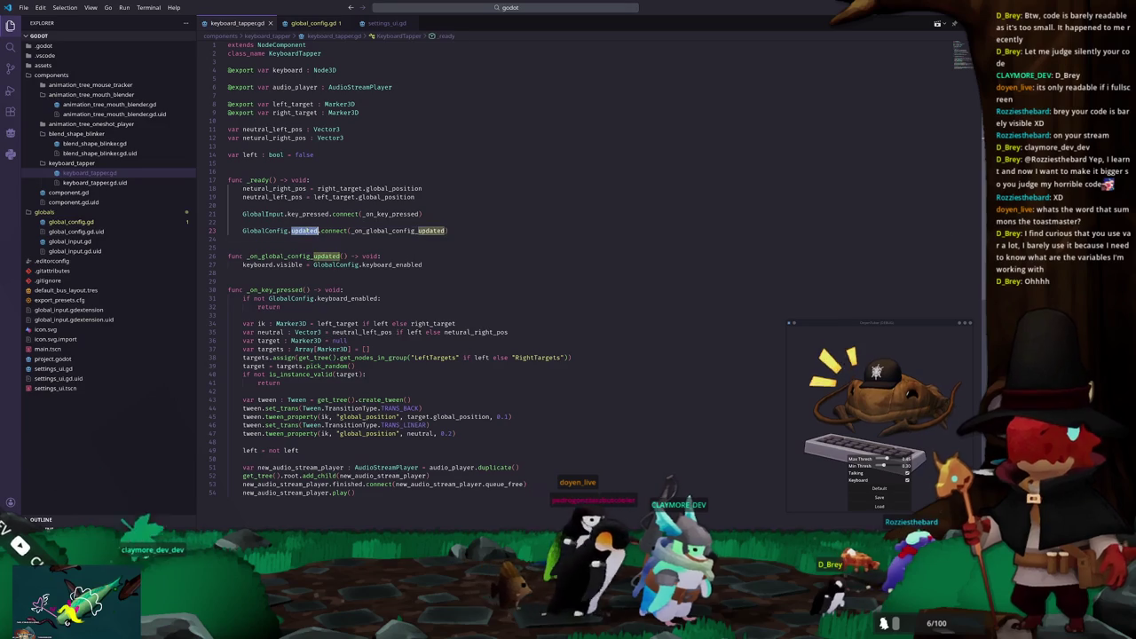
{"action": "type", "text": "hang"}
{"action": "key", "text": "Return"}
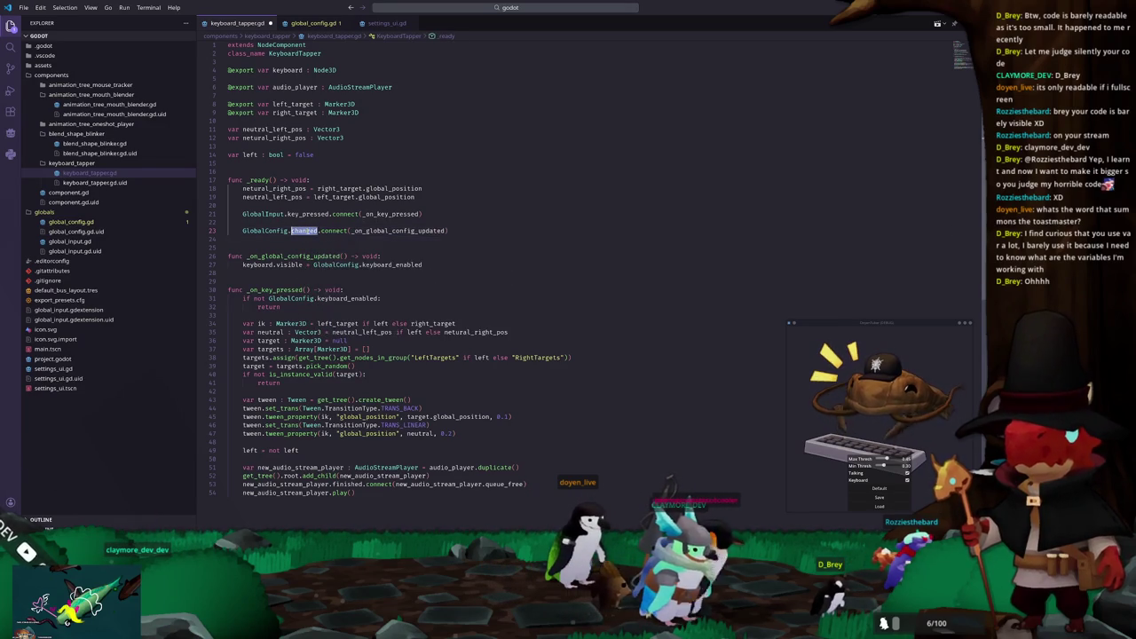
{"action": "key", "text": "Left"}
{"action": "key", "text": "shift+Left"}
{"action": "key", "text": "shift+Left"}
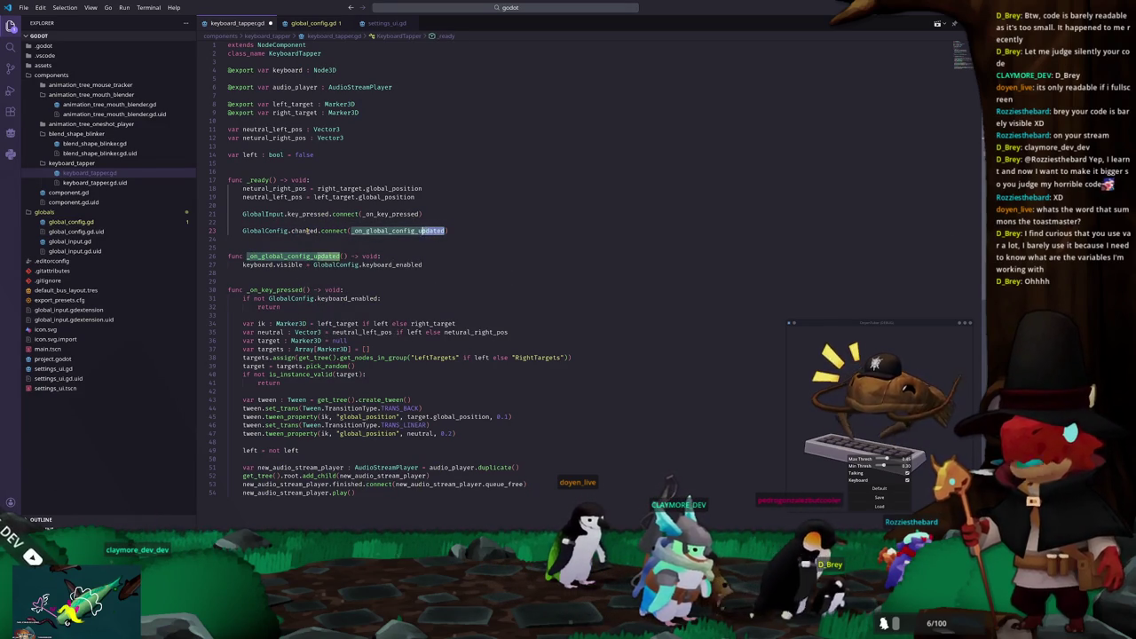
{"action": "type", "text": "changed"}
- Rename the handler definition to _on_global_config_changed and save keyboard_tapper.gd
{"action": "key", "text": "Down"}
{"action": "key", "text": "Down"}
{"action": "key", "text": "Down"}
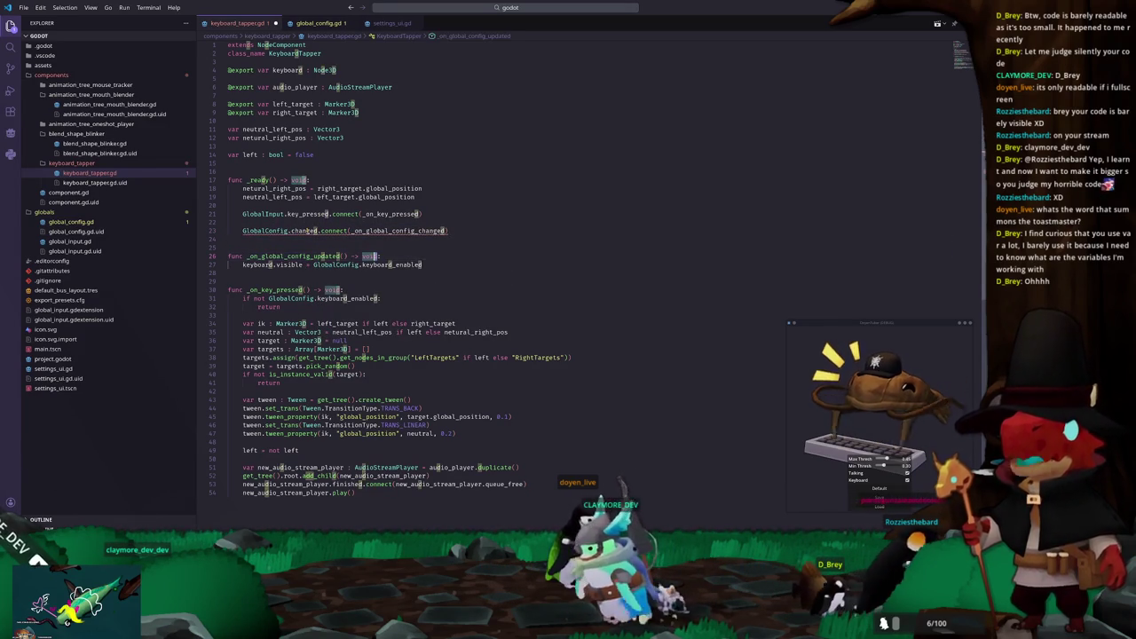
{"action": "key", "text": "Left"}
{"action": "key", "text": "Left"}
{"action": "key", "text": "Left"}
{"action": "key", "text": "shift+Left"}
{"action": "key", "text": "shift+Left"}
{"action": "key", "text": "shift+Left"}
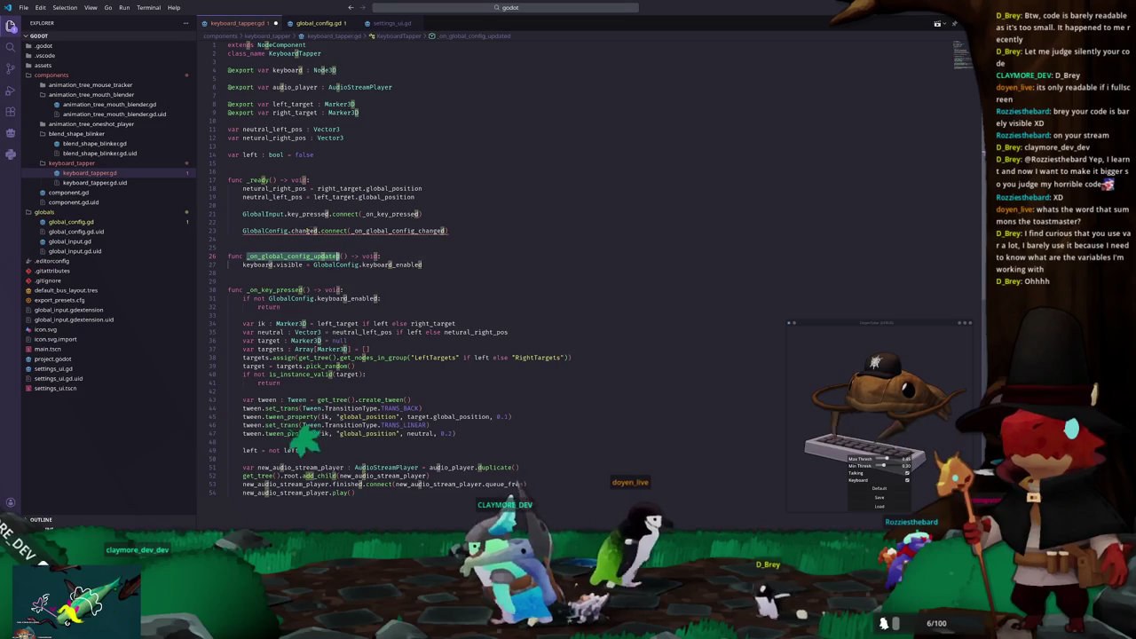
{"action": "type", "text": "changed"}
{"action": "key", "text": "ctrl+s"}
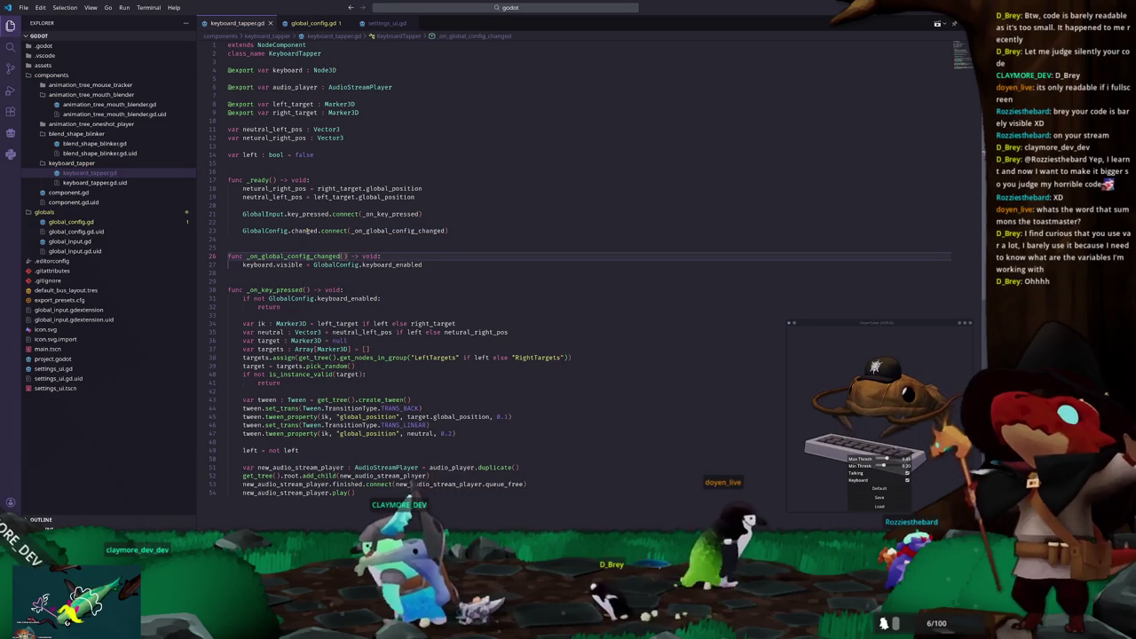
{"action": "key", "text": "alt+Tab"}
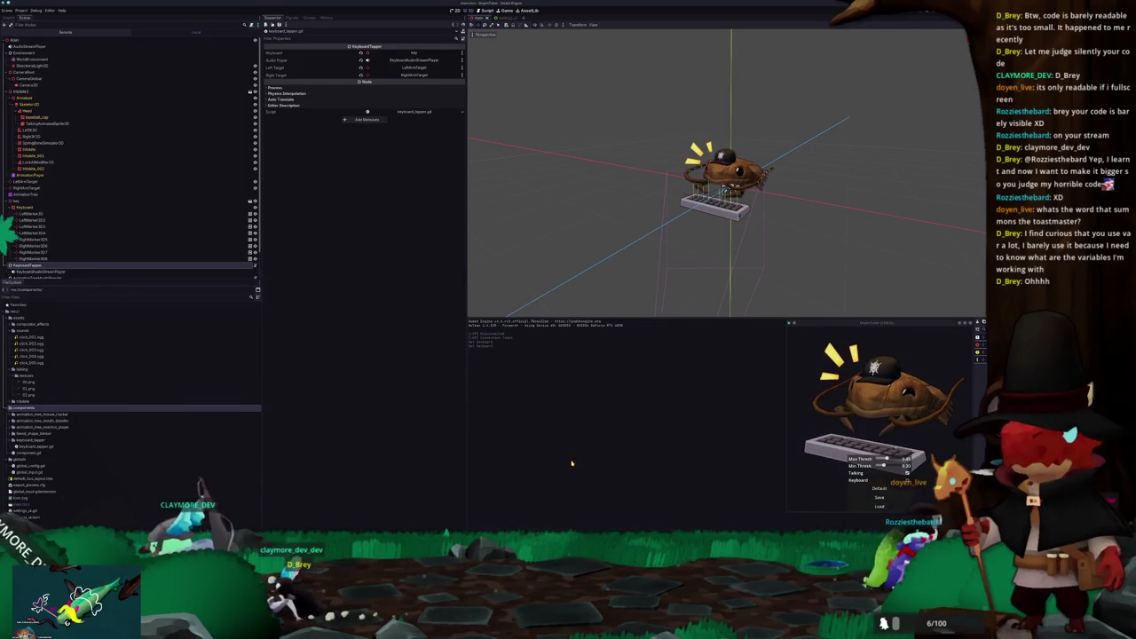
- Restart the project and toggle the Keyboard option off and back on to test it
{"action": "key", "text": "F8"}
{"action": "key", "text": "F5"}
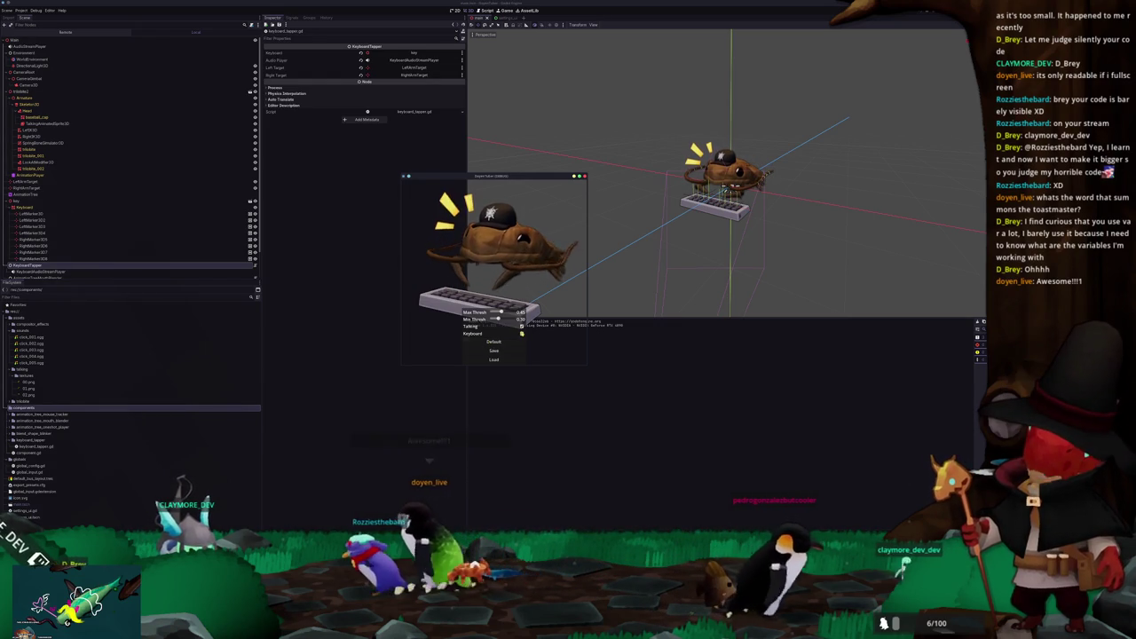
{"action": "left_click", "coordinate": [522, 333]}
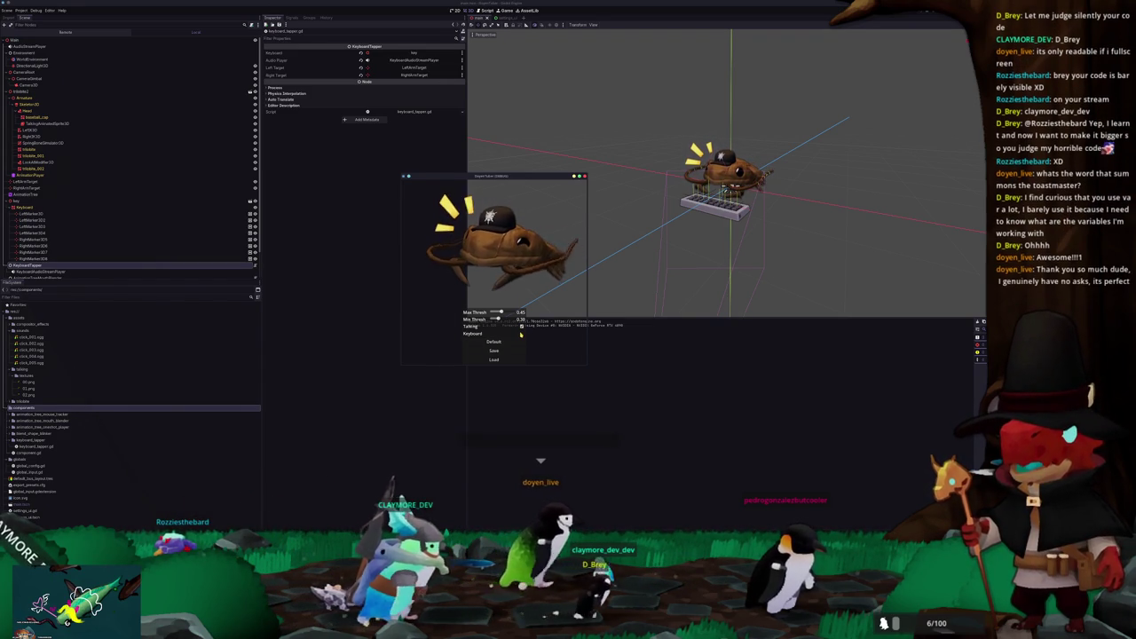
{"action": "left_click", "coordinate": [520, 334]}
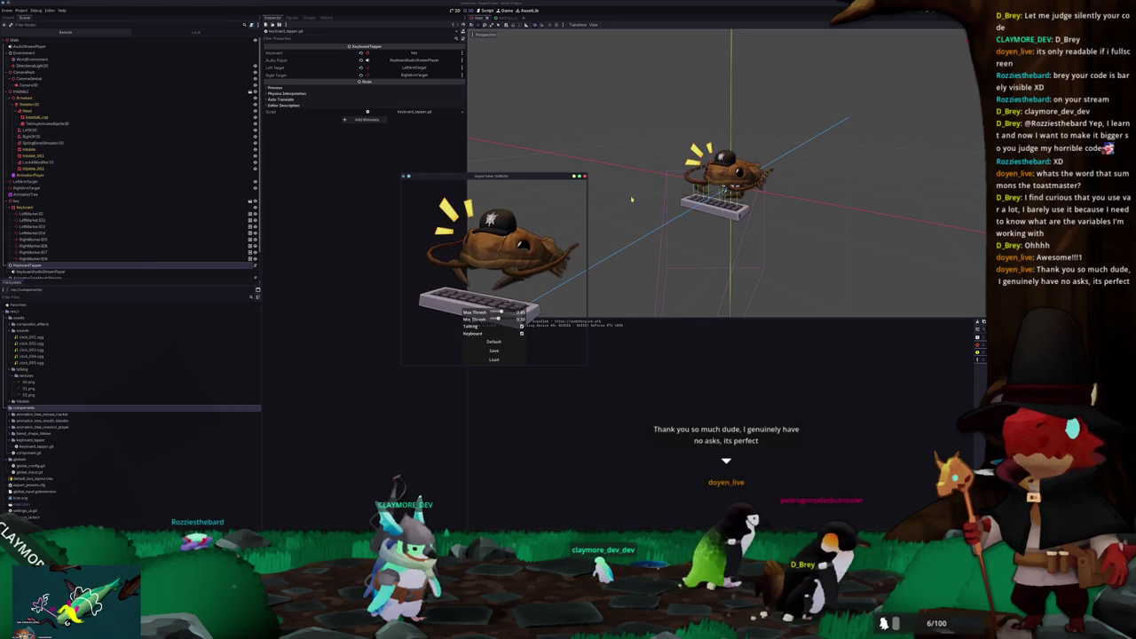
- Inspect the Camera3D and CameraRoot nodes and move the game window right of centre
{"action": "left_click_drag", "start_coordinate": [661, 266], "coordinate": [680, 258]}
{"action": "left_click", "coordinate": [641, 110]}
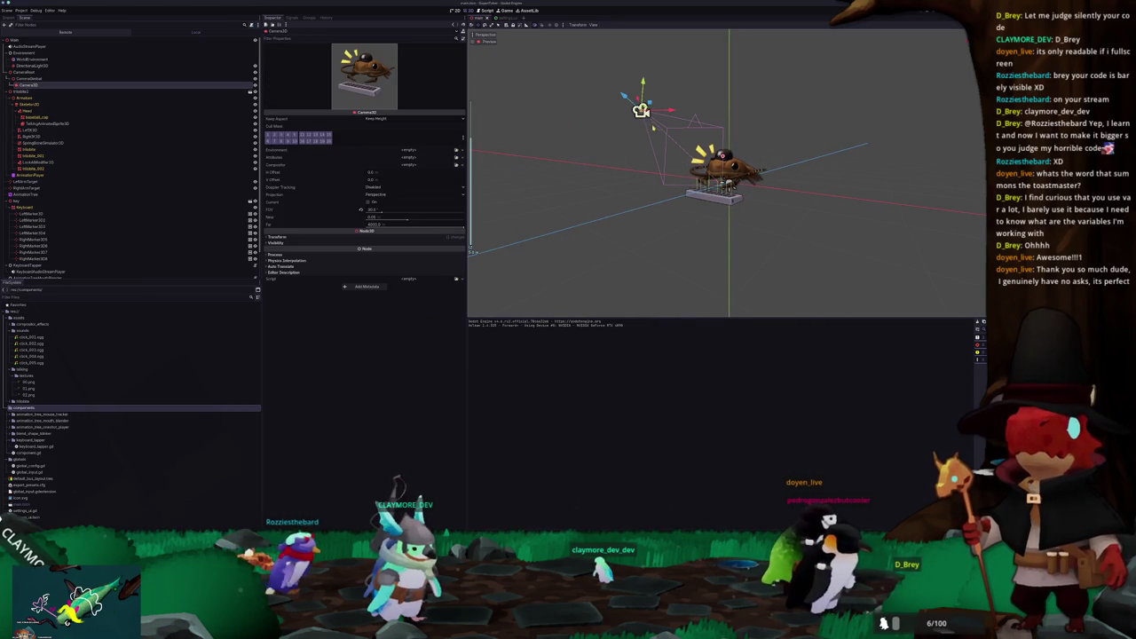
{"action": "left_click", "coordinate": [48, 72]}
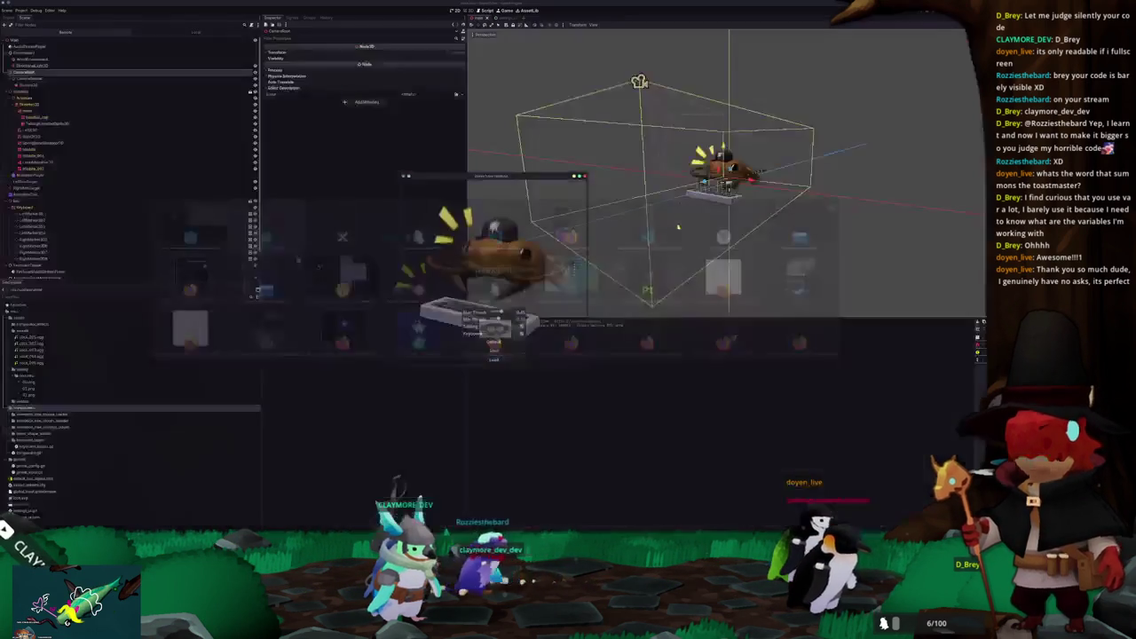
{"action": "mouse_move", "coordinate": [521, 217]}
{"action": "left_mouse_down"}
{"action": "mouse_move", "coordinate": [890, 432]}
{"action": "mouse_move", "coordinate": [865, 420]}
{"action": "mouse_move", "coordinate": [703, 230]}
{"action": "left_mouse_up"}
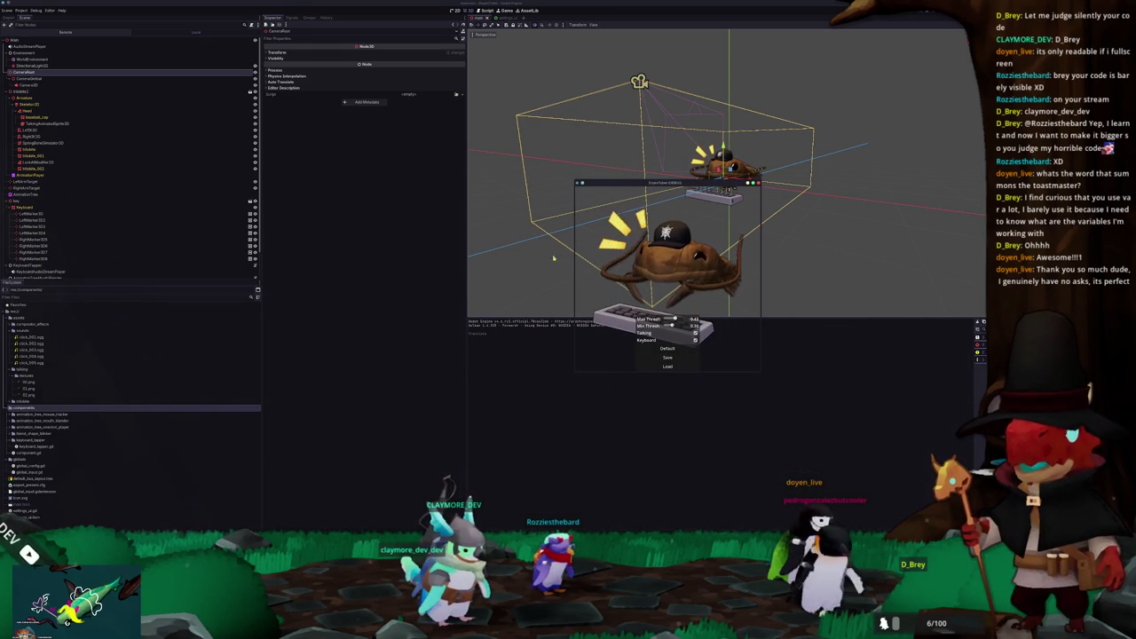
- Close the game and export all presets as release builds via Project > Export
{"action": "left_click", "coordinate": [759, 183]}
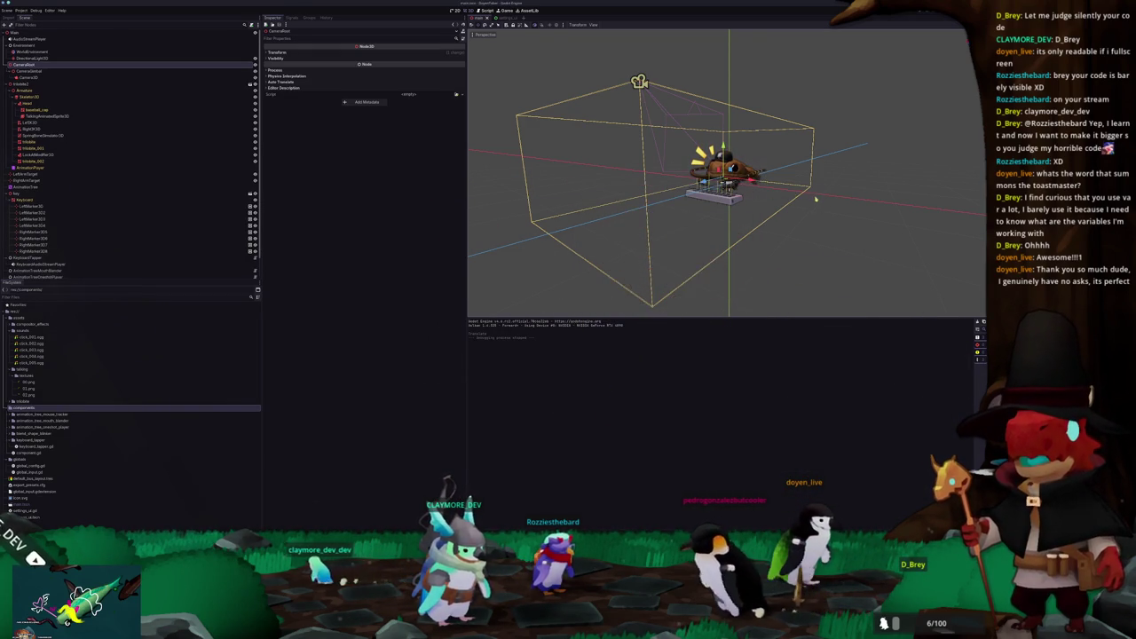
{"action": "left_click", "coordinate": [18, 10]}
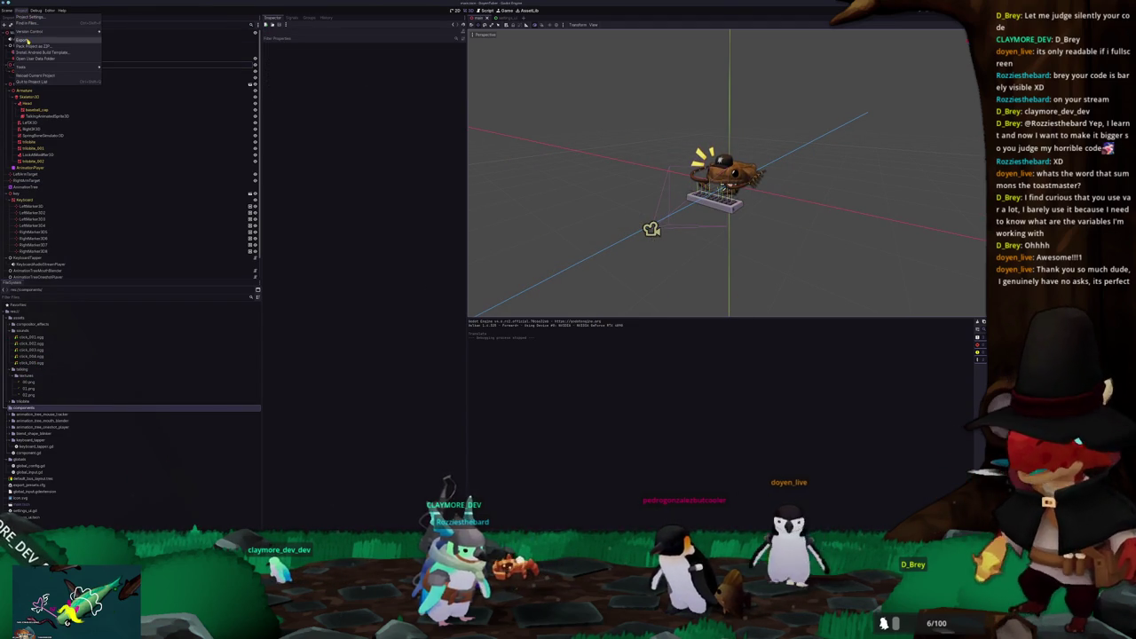
{"action": "left_click", "coordinate": [27, 40]}
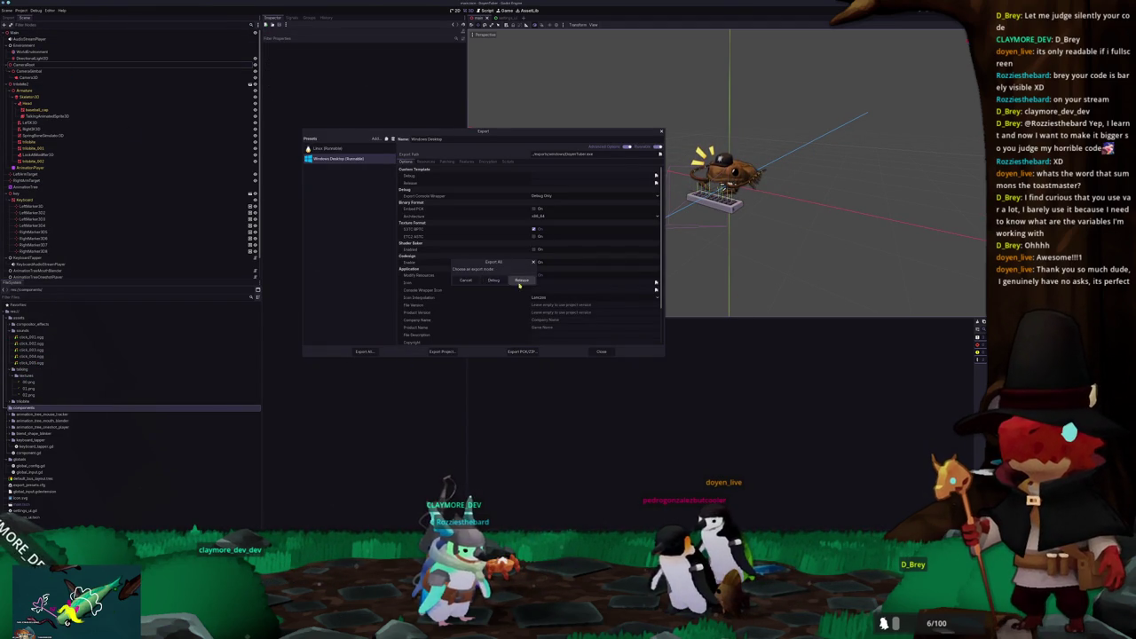
{"action": "left_click", "coordinate": [520, 281]}
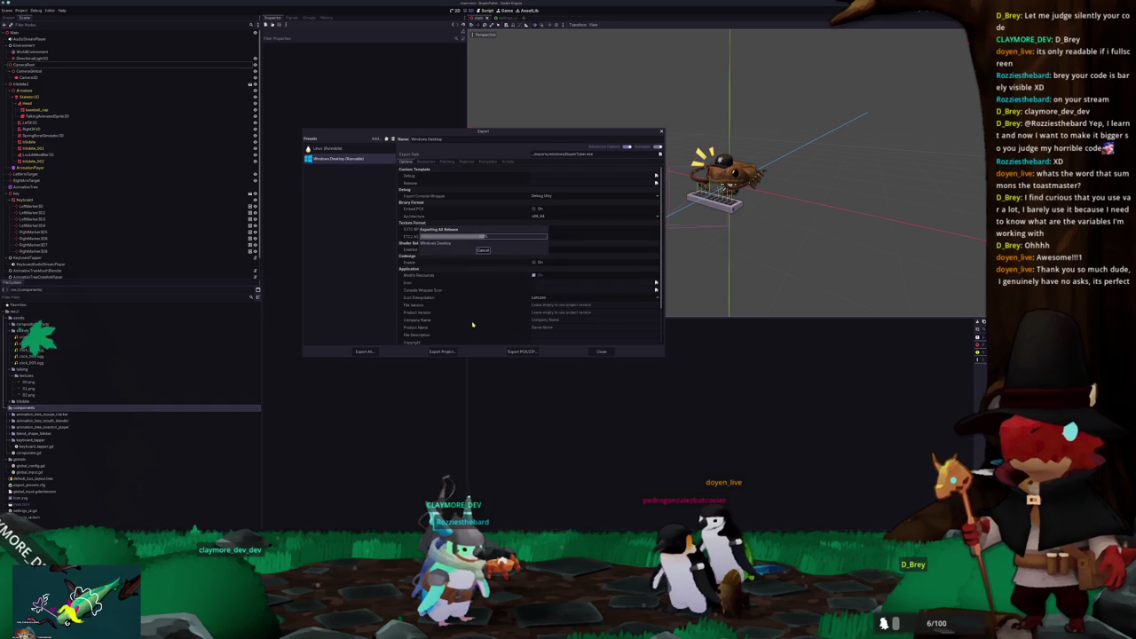
{"action": "left_click", "coordinate": [599, 352]}
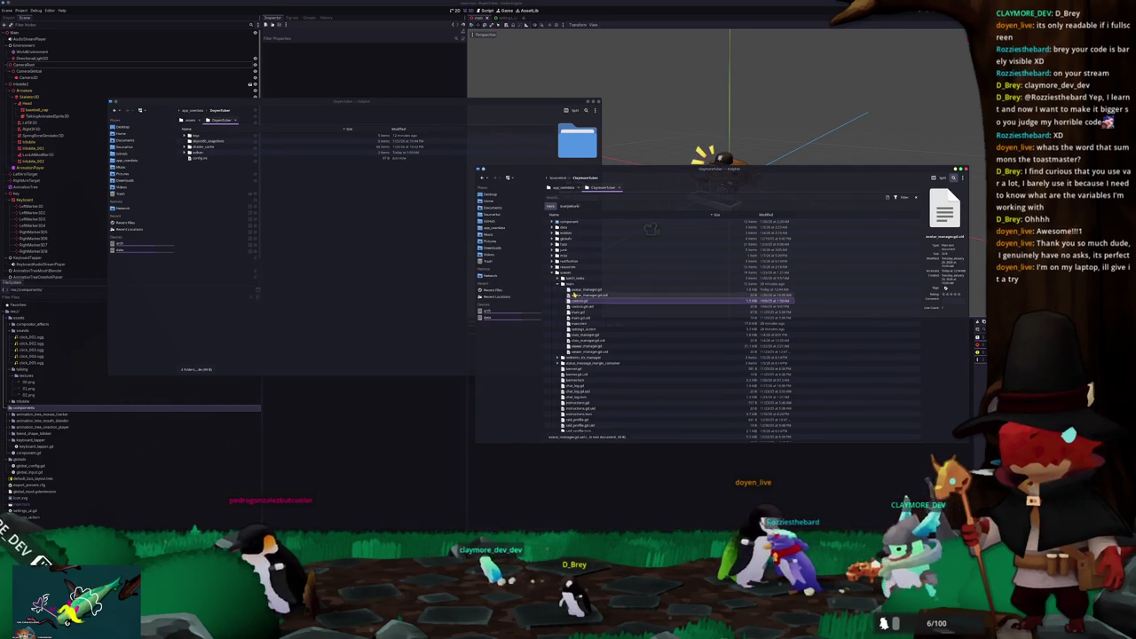
- Open the DoyenTuber folder and expand exports/windows to locate DoyenTuber.console.exe
{"action": "scroll", "coordinate": [568, 307], "scroll_direction": "down", "scroll_amount": 3}
{"action": "scroll", "coordinate": [606, 228], "scroll_direction": "up", "scroll_amount": 4}
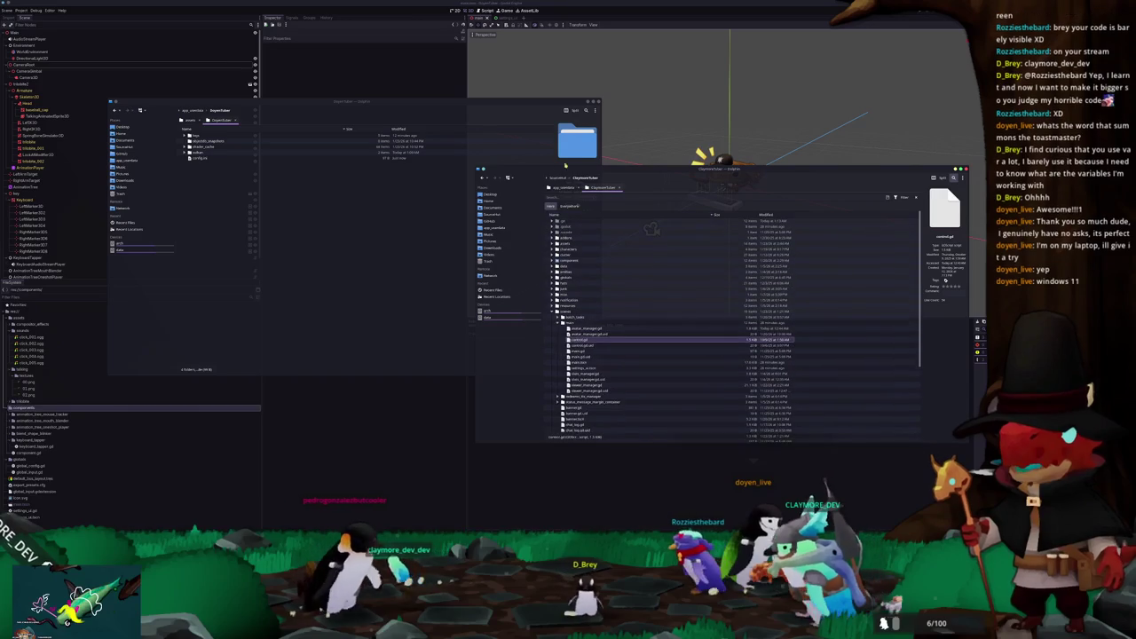
{"action": "left_click", "coordinate": [556, 185]}
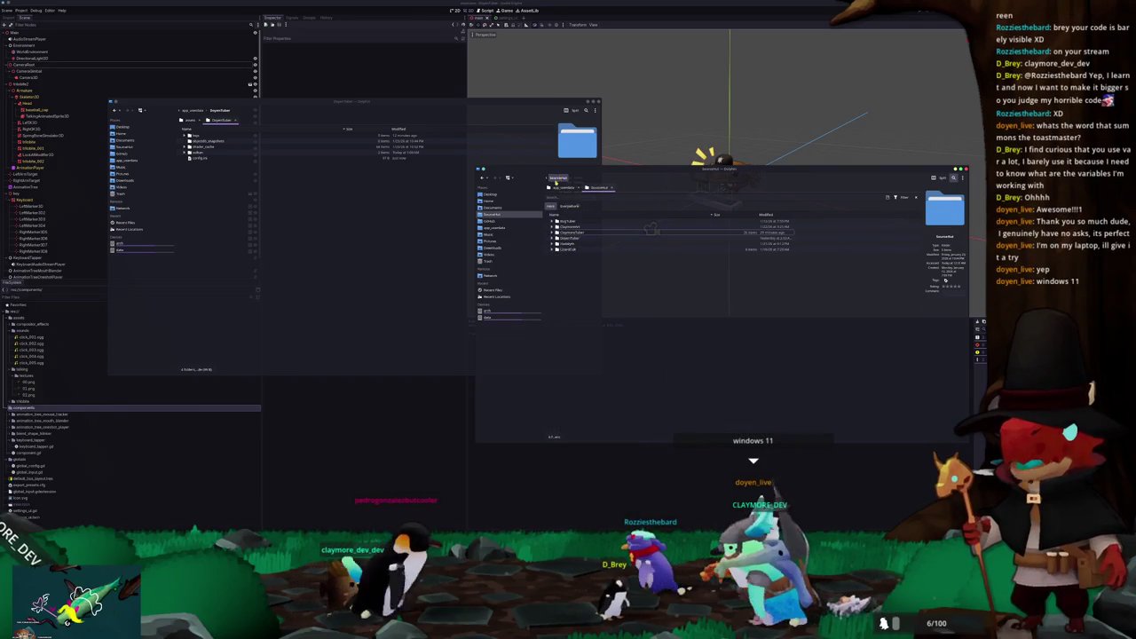
{"action": "left_click", "coordinate": [571, 240]}
{"action": "double_click", "coordinate": [571, 239]}
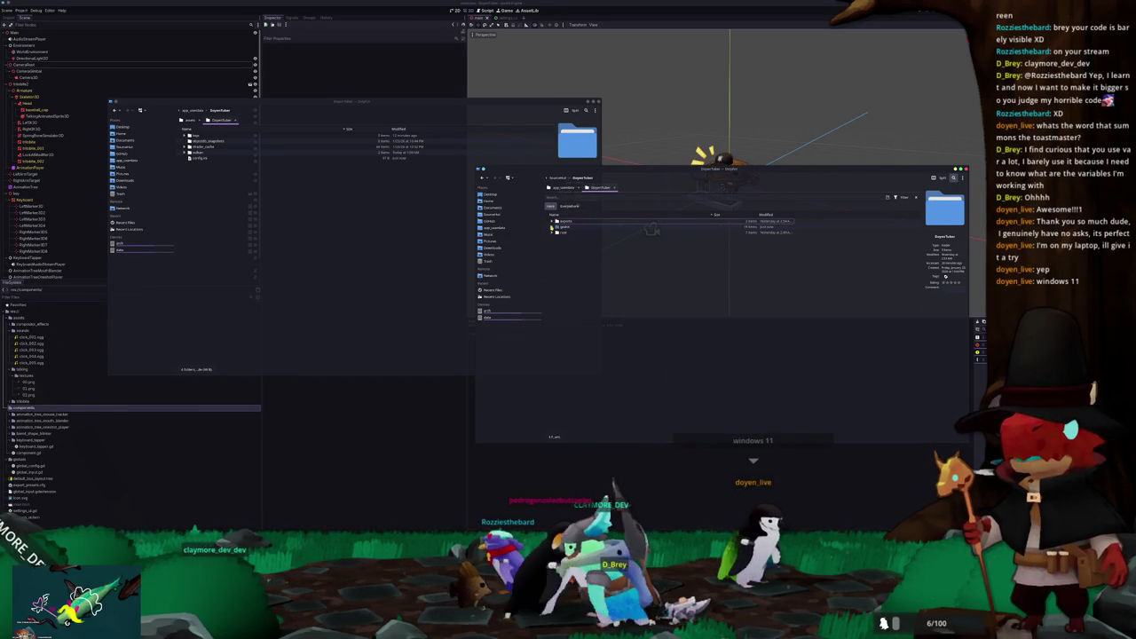
{"action": "left_click", "coordinate": [553, 221]}
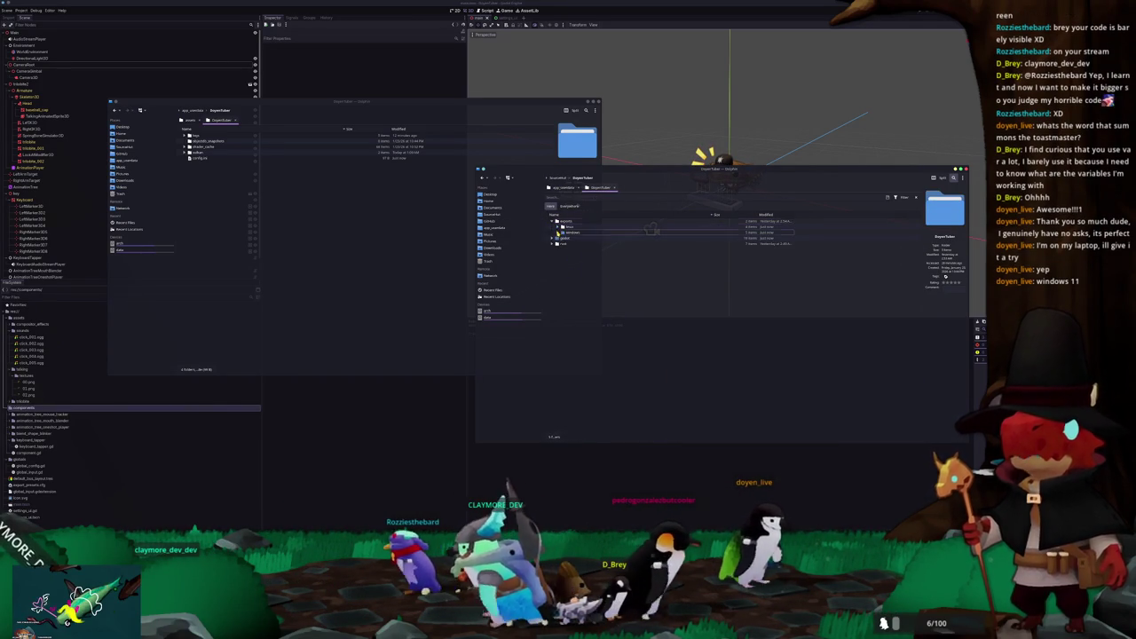
{"action": "left_click", "coordinate": [557, 232]}
{"action": "left_click", "coordinate": [595, 238]}
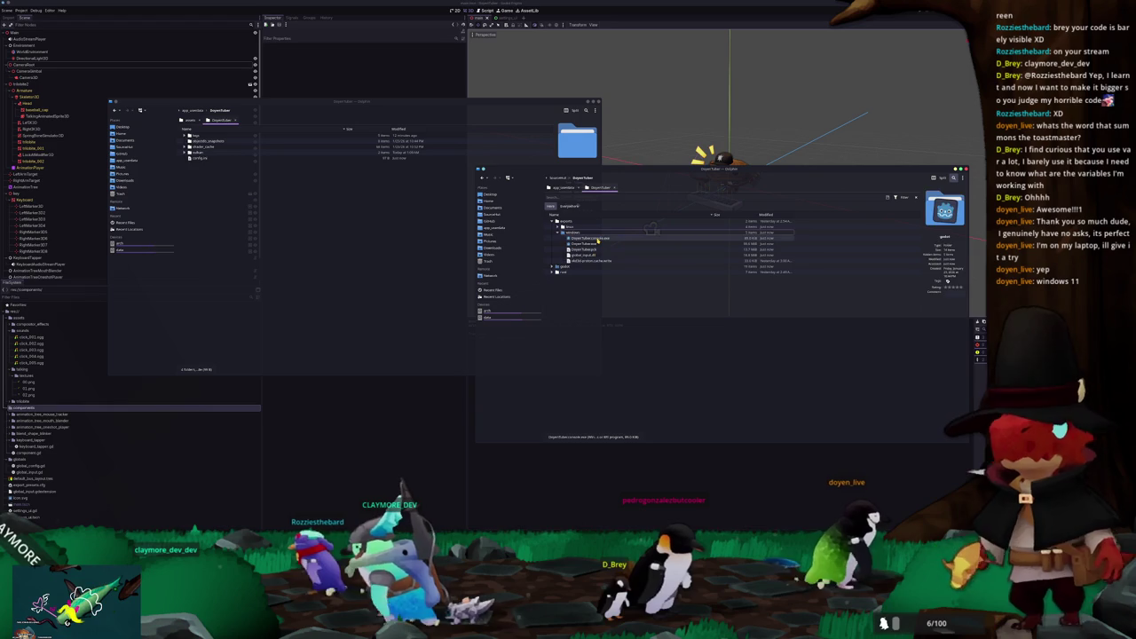